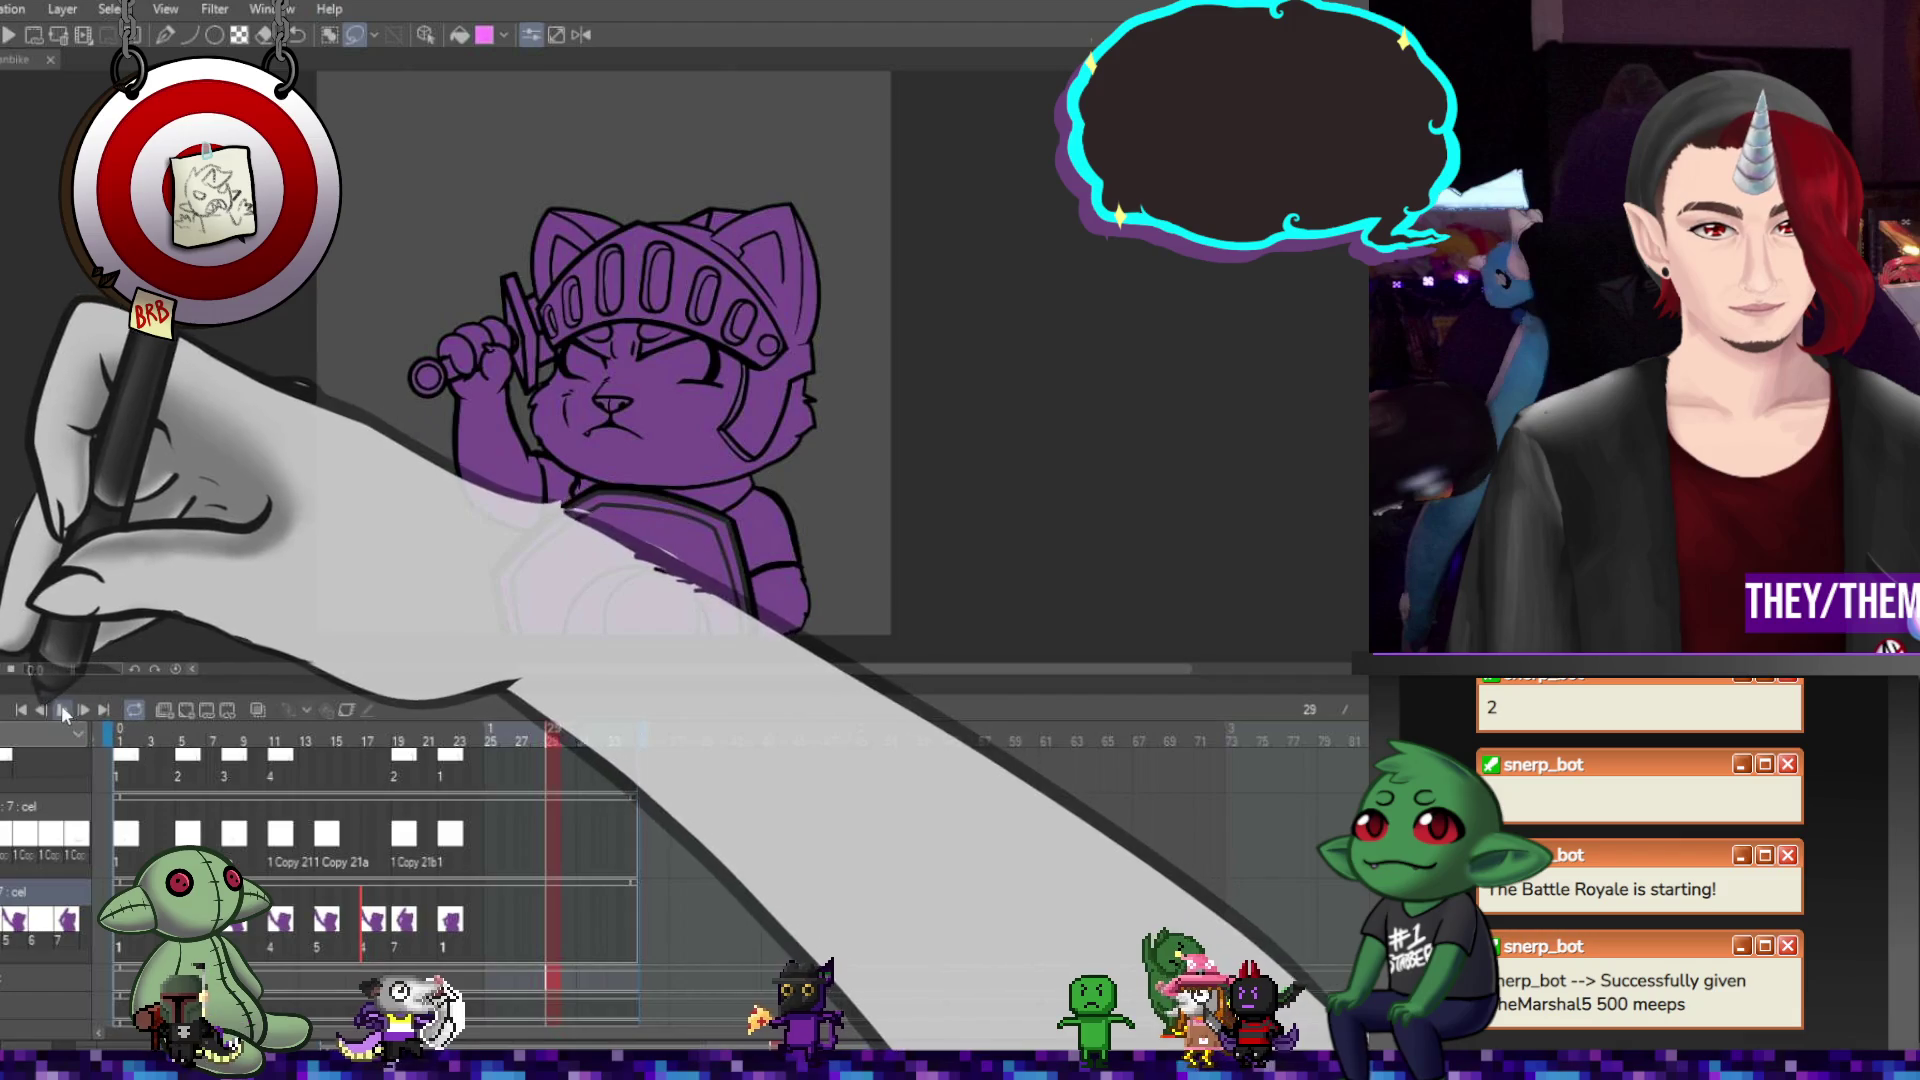
Play the cat knight animation, pause it, and return to frame 1.
click(62, 709)
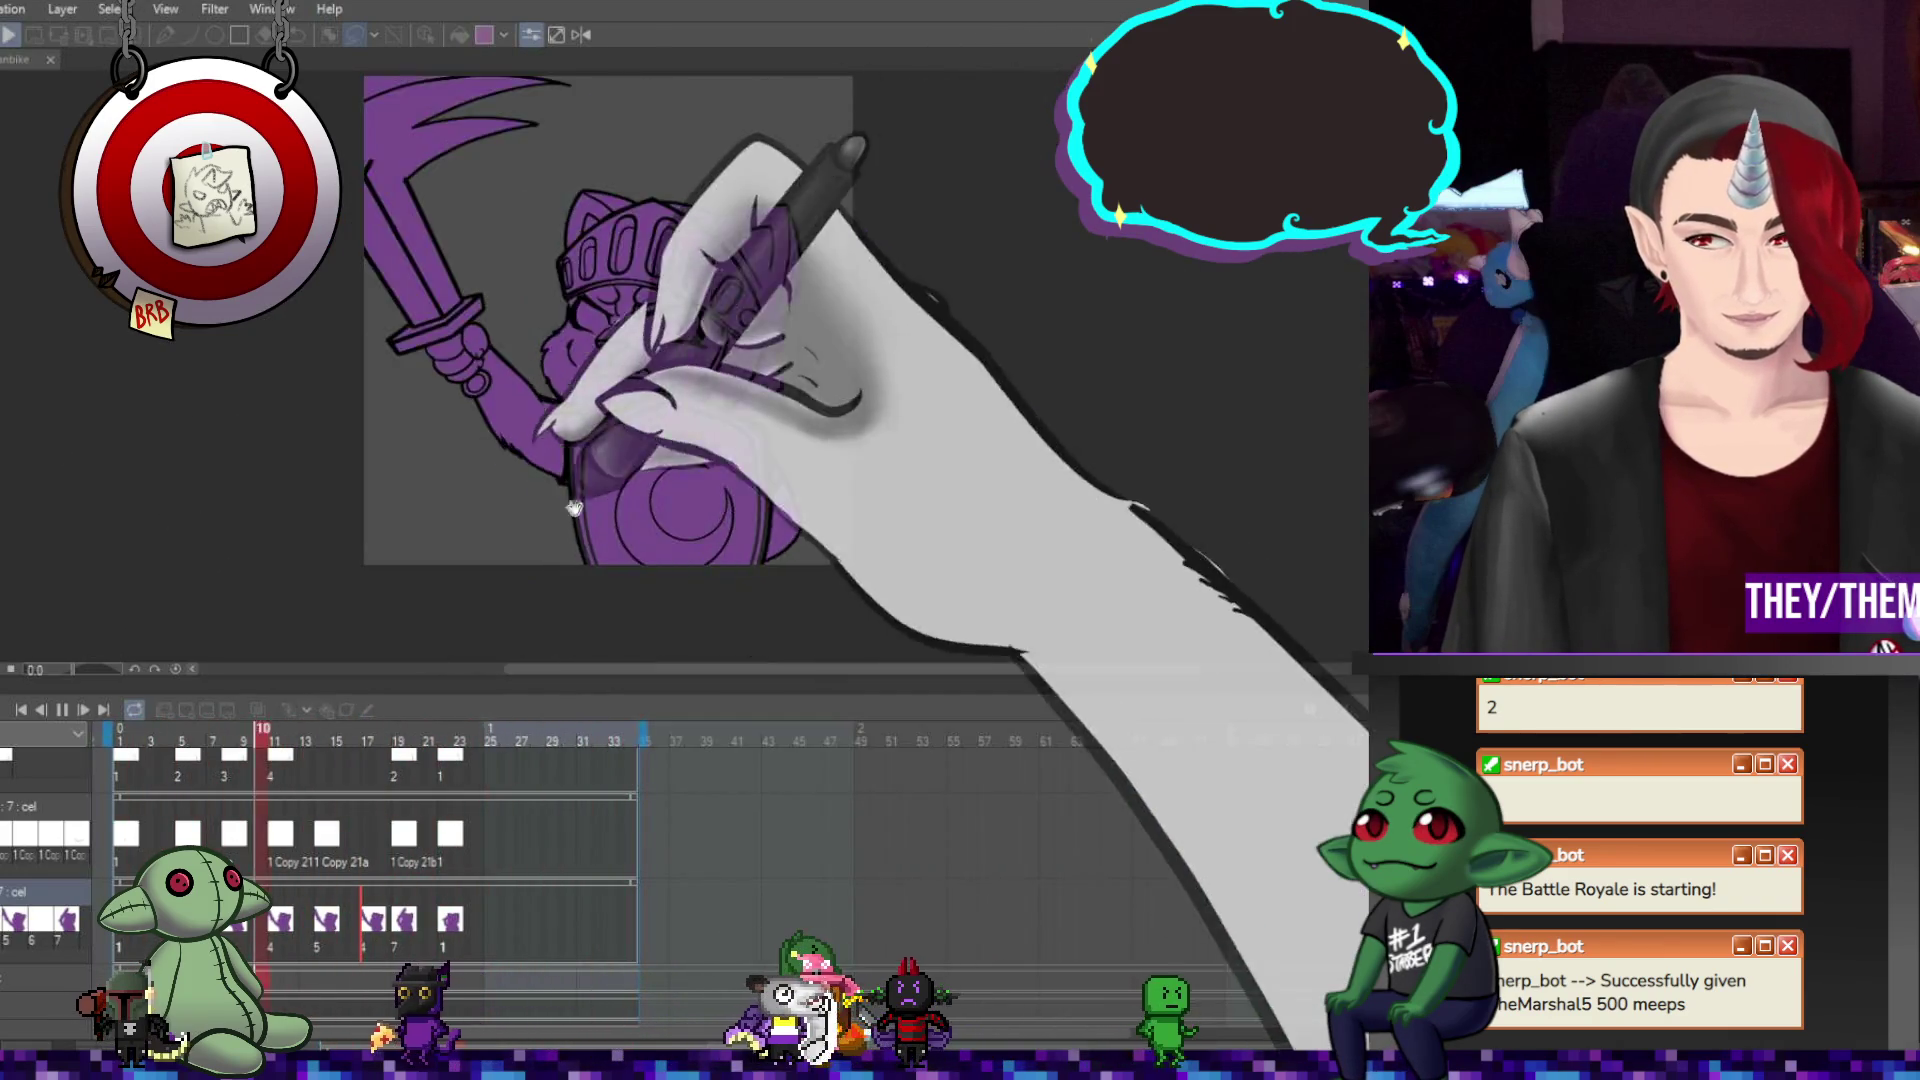
click(62, 710)
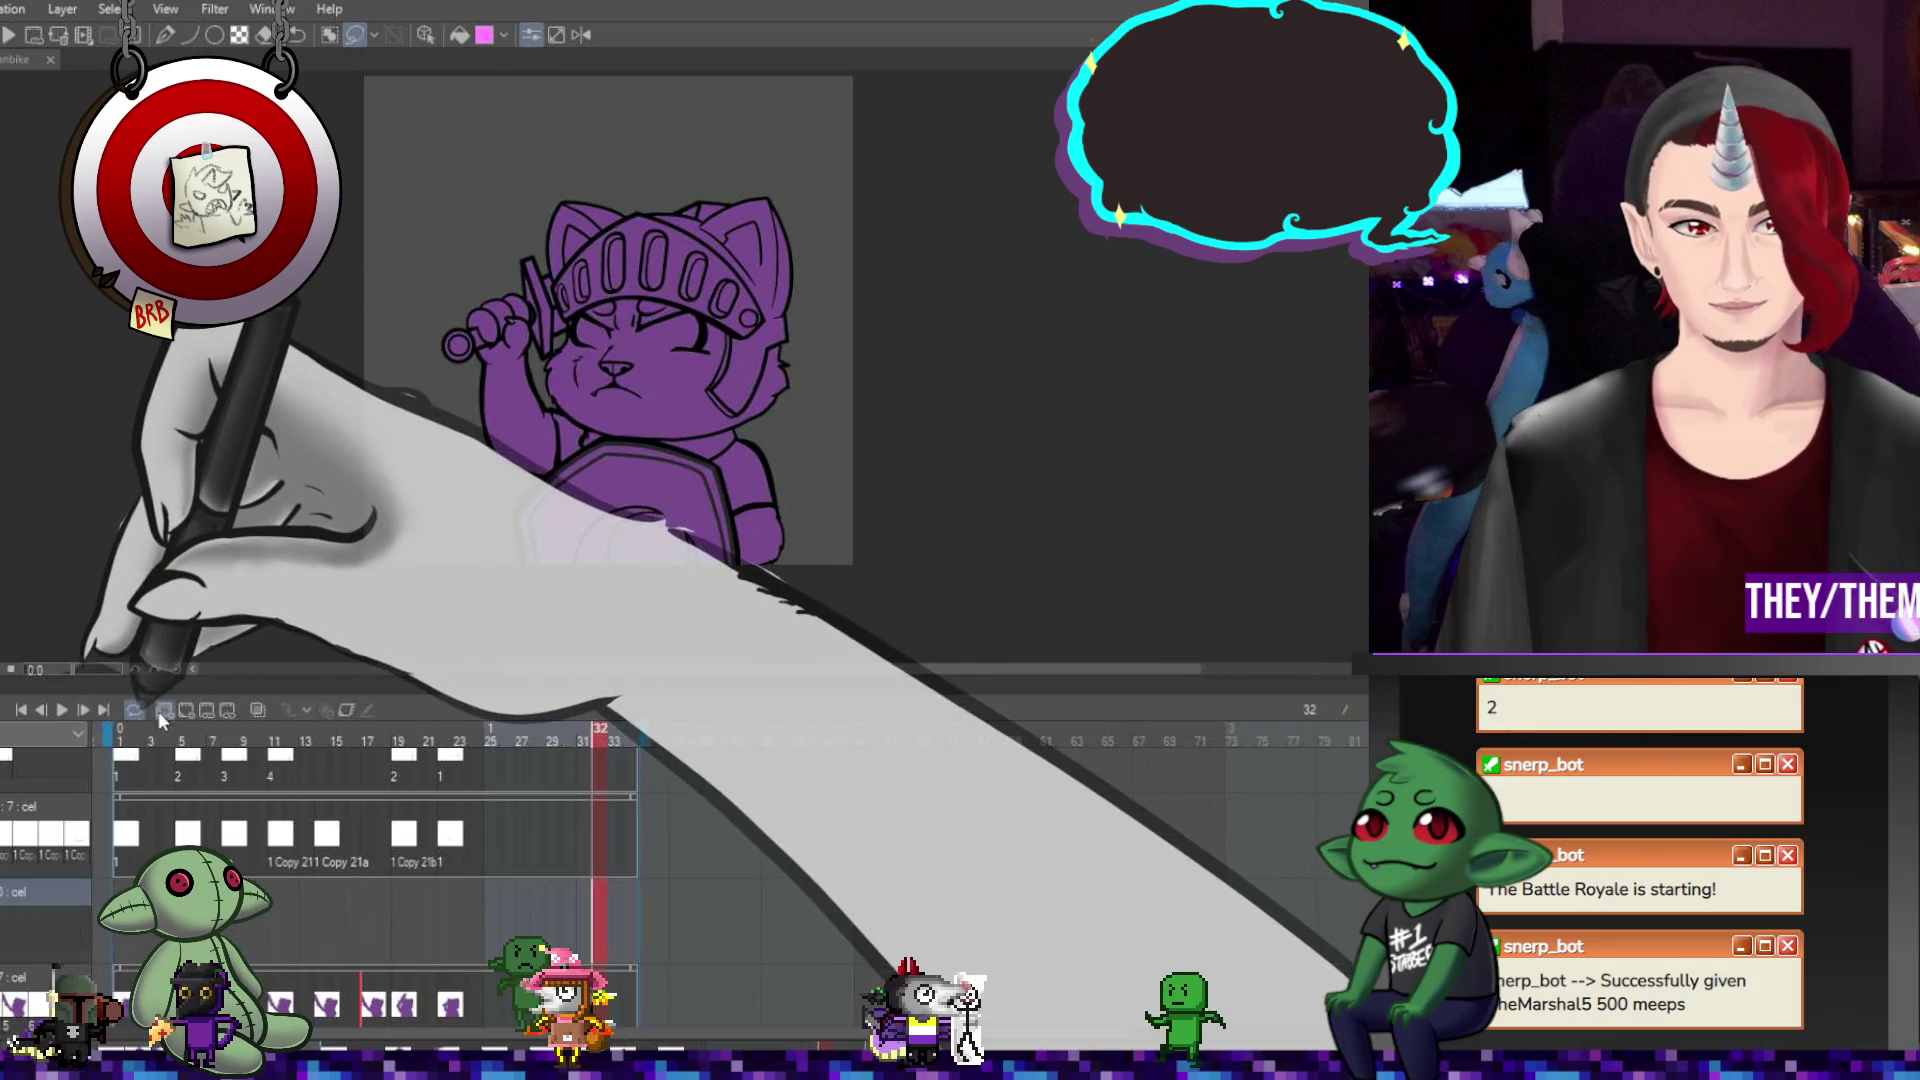
key(Home)
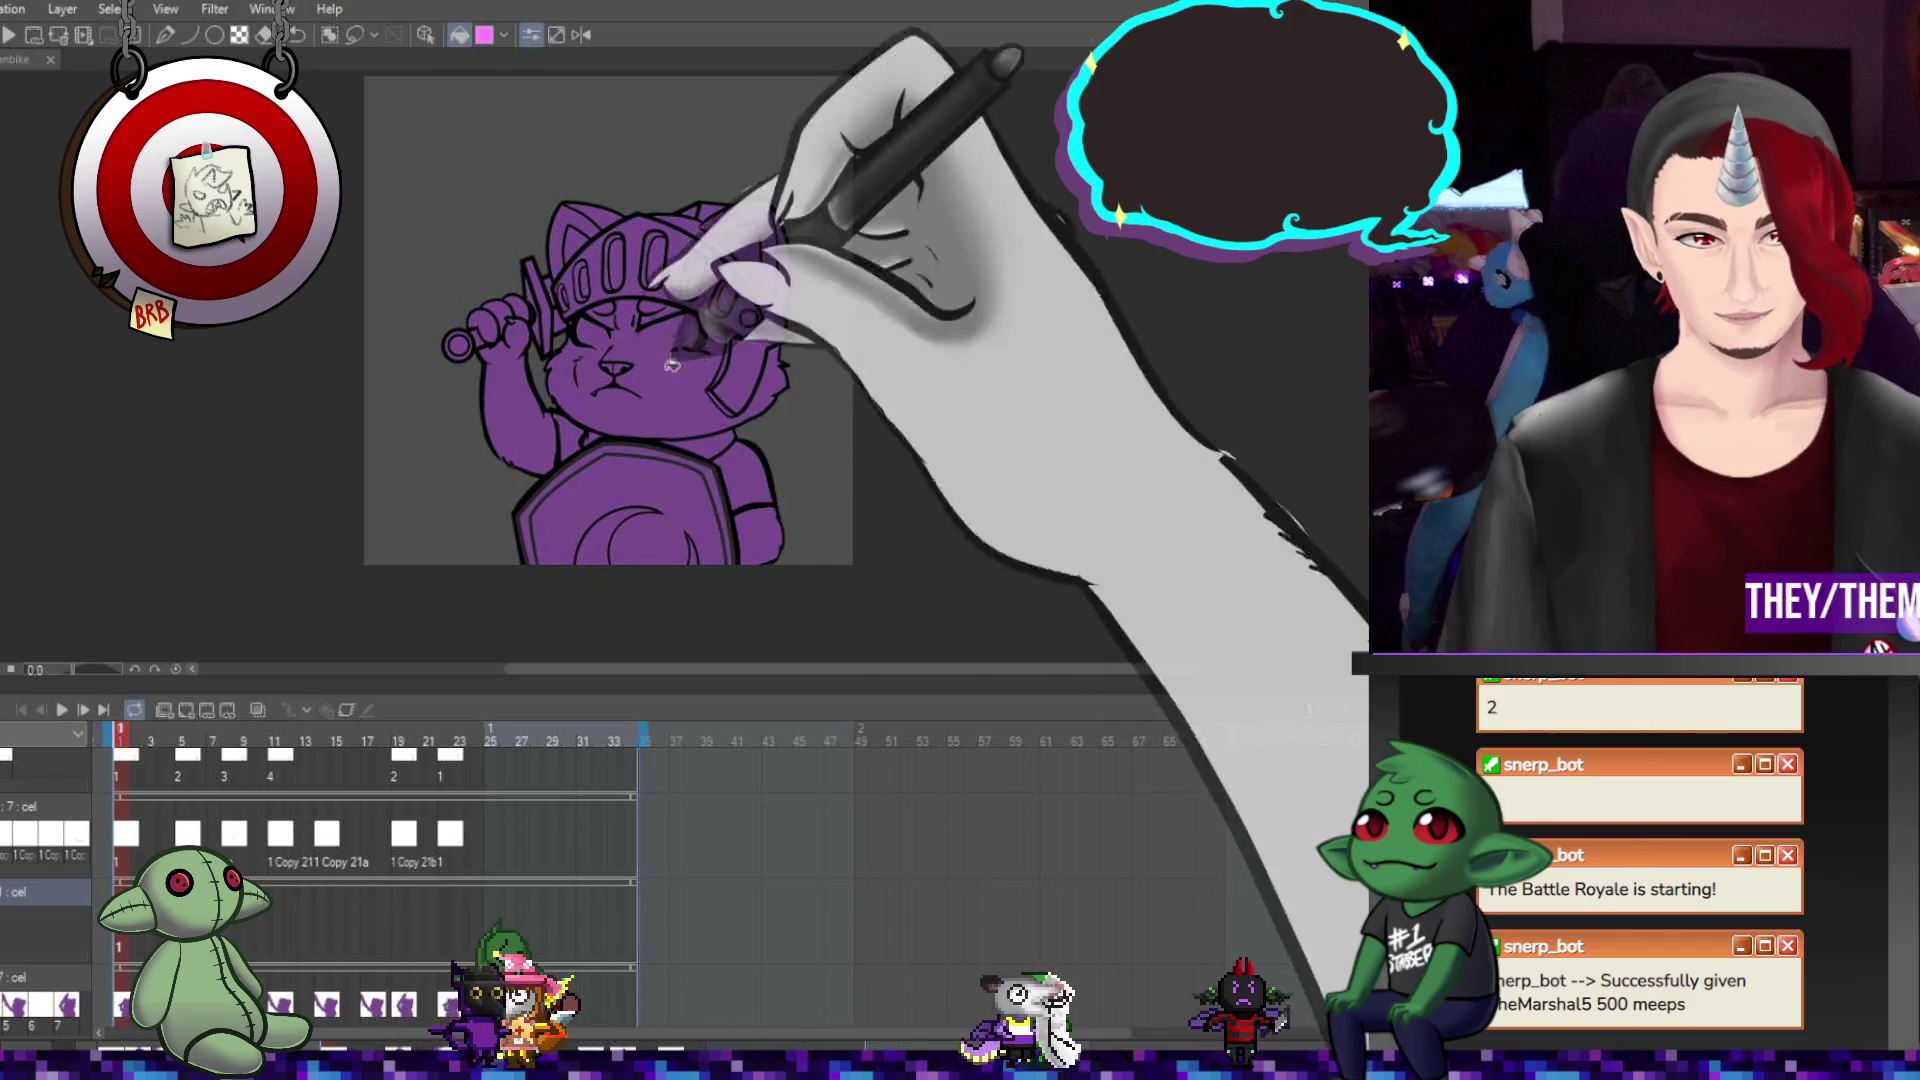
scroll(605, 240, up, 2)
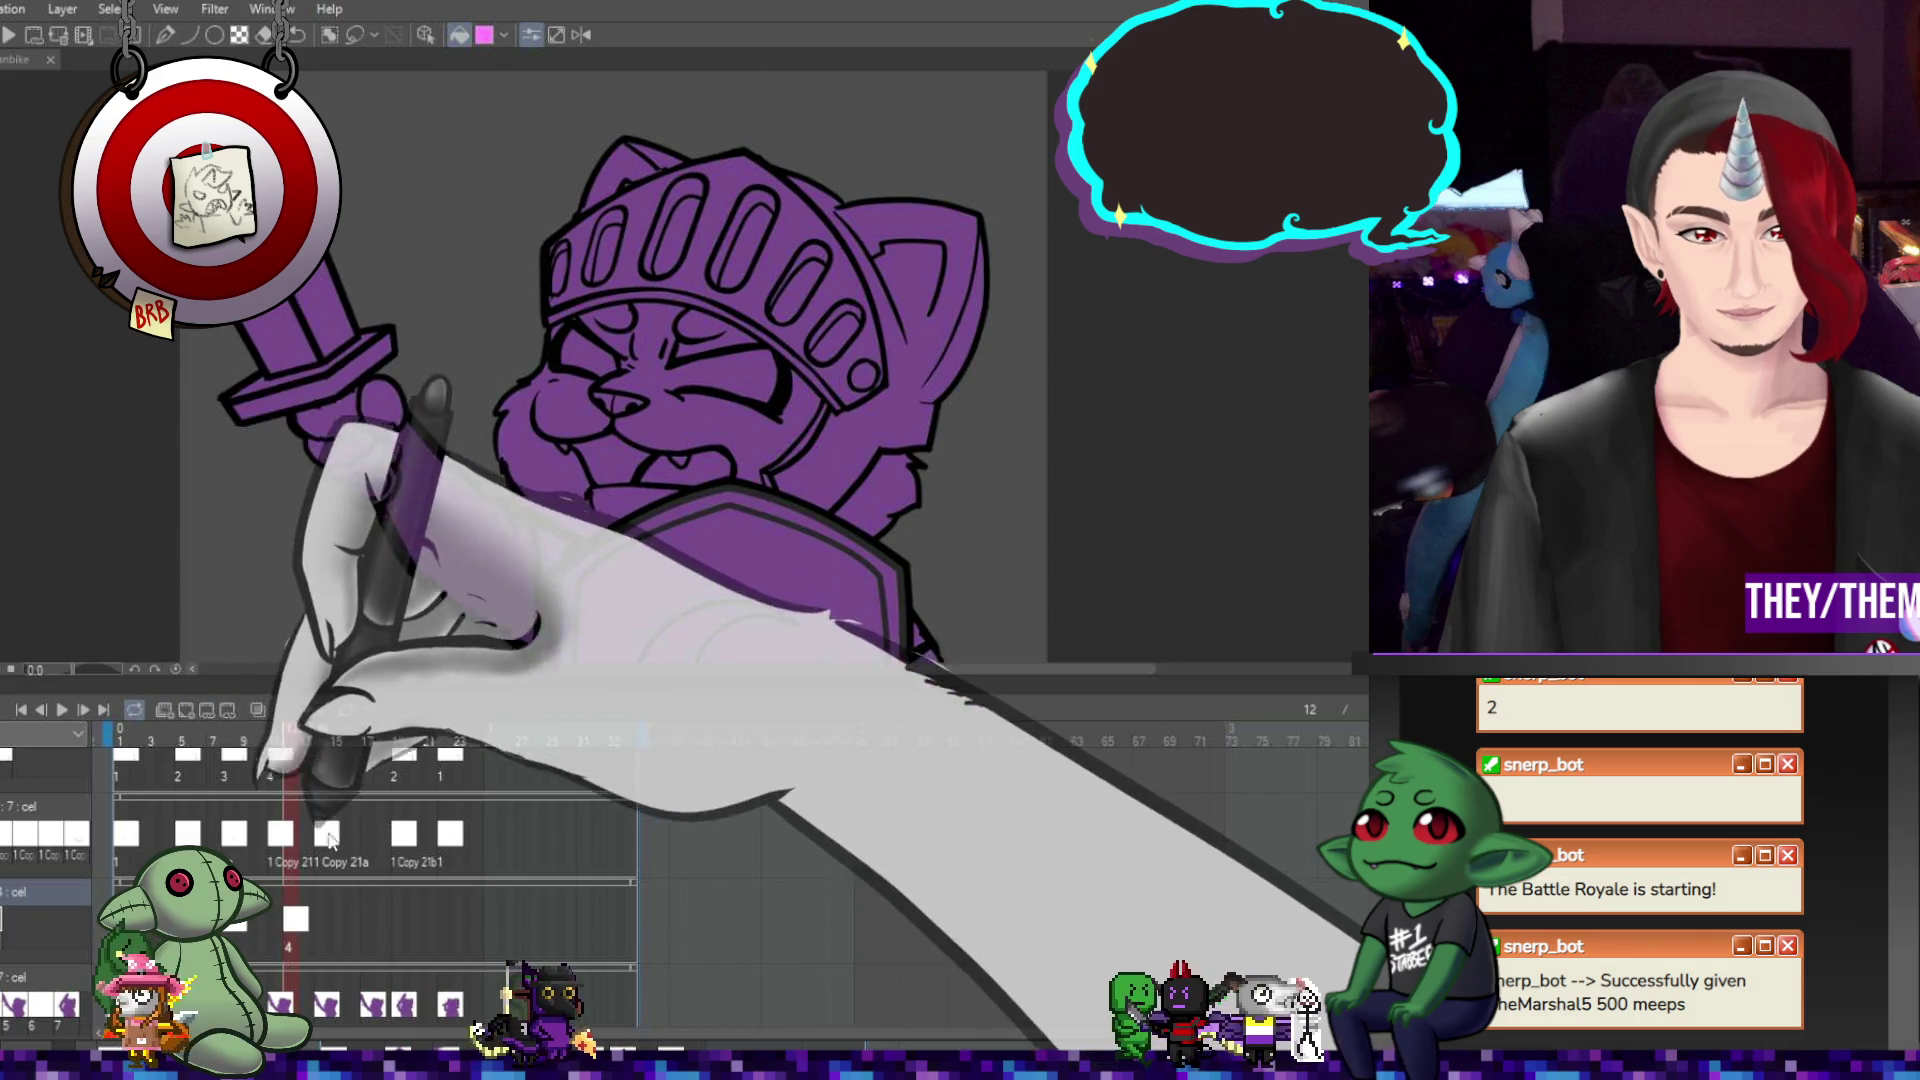
Assign cels 4–8 to frames 12, 14, 17, 19 and 22, then return to frame 1.
click(273, 918)
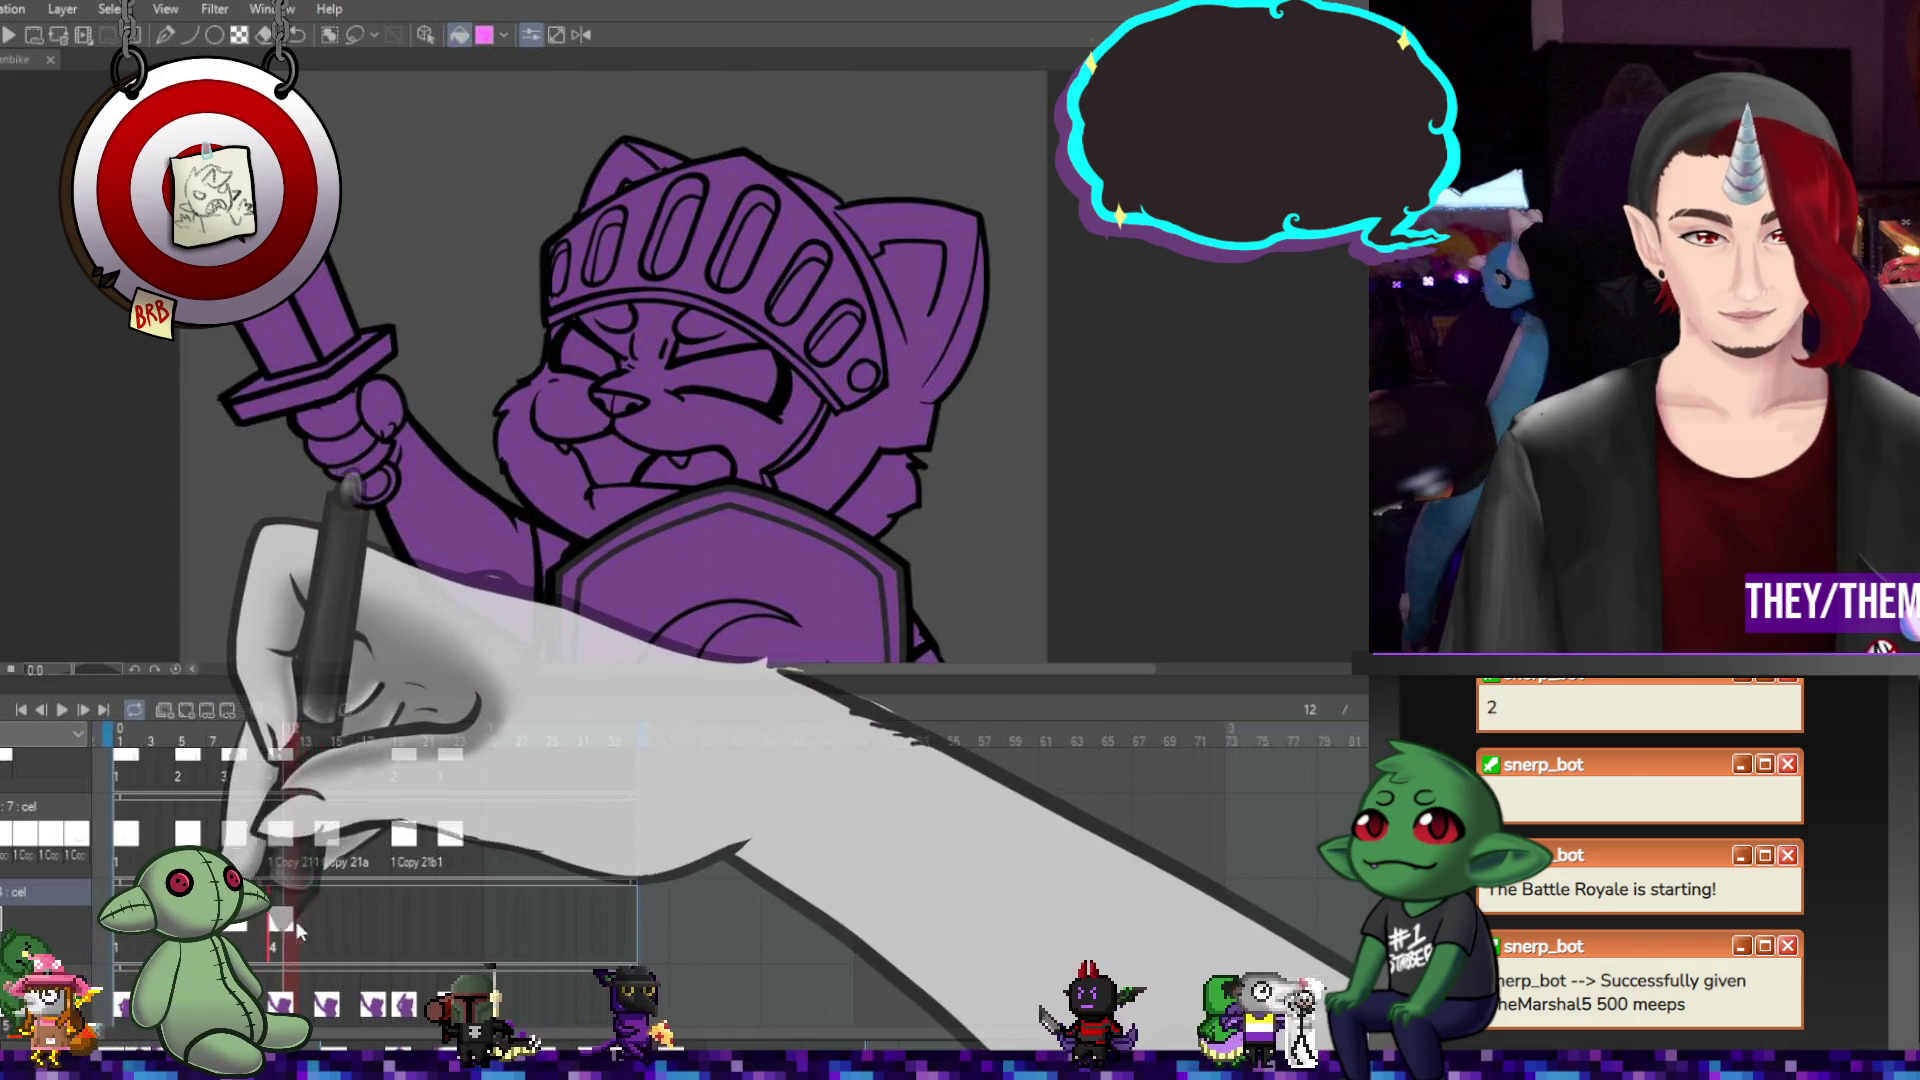
click(326, 920)
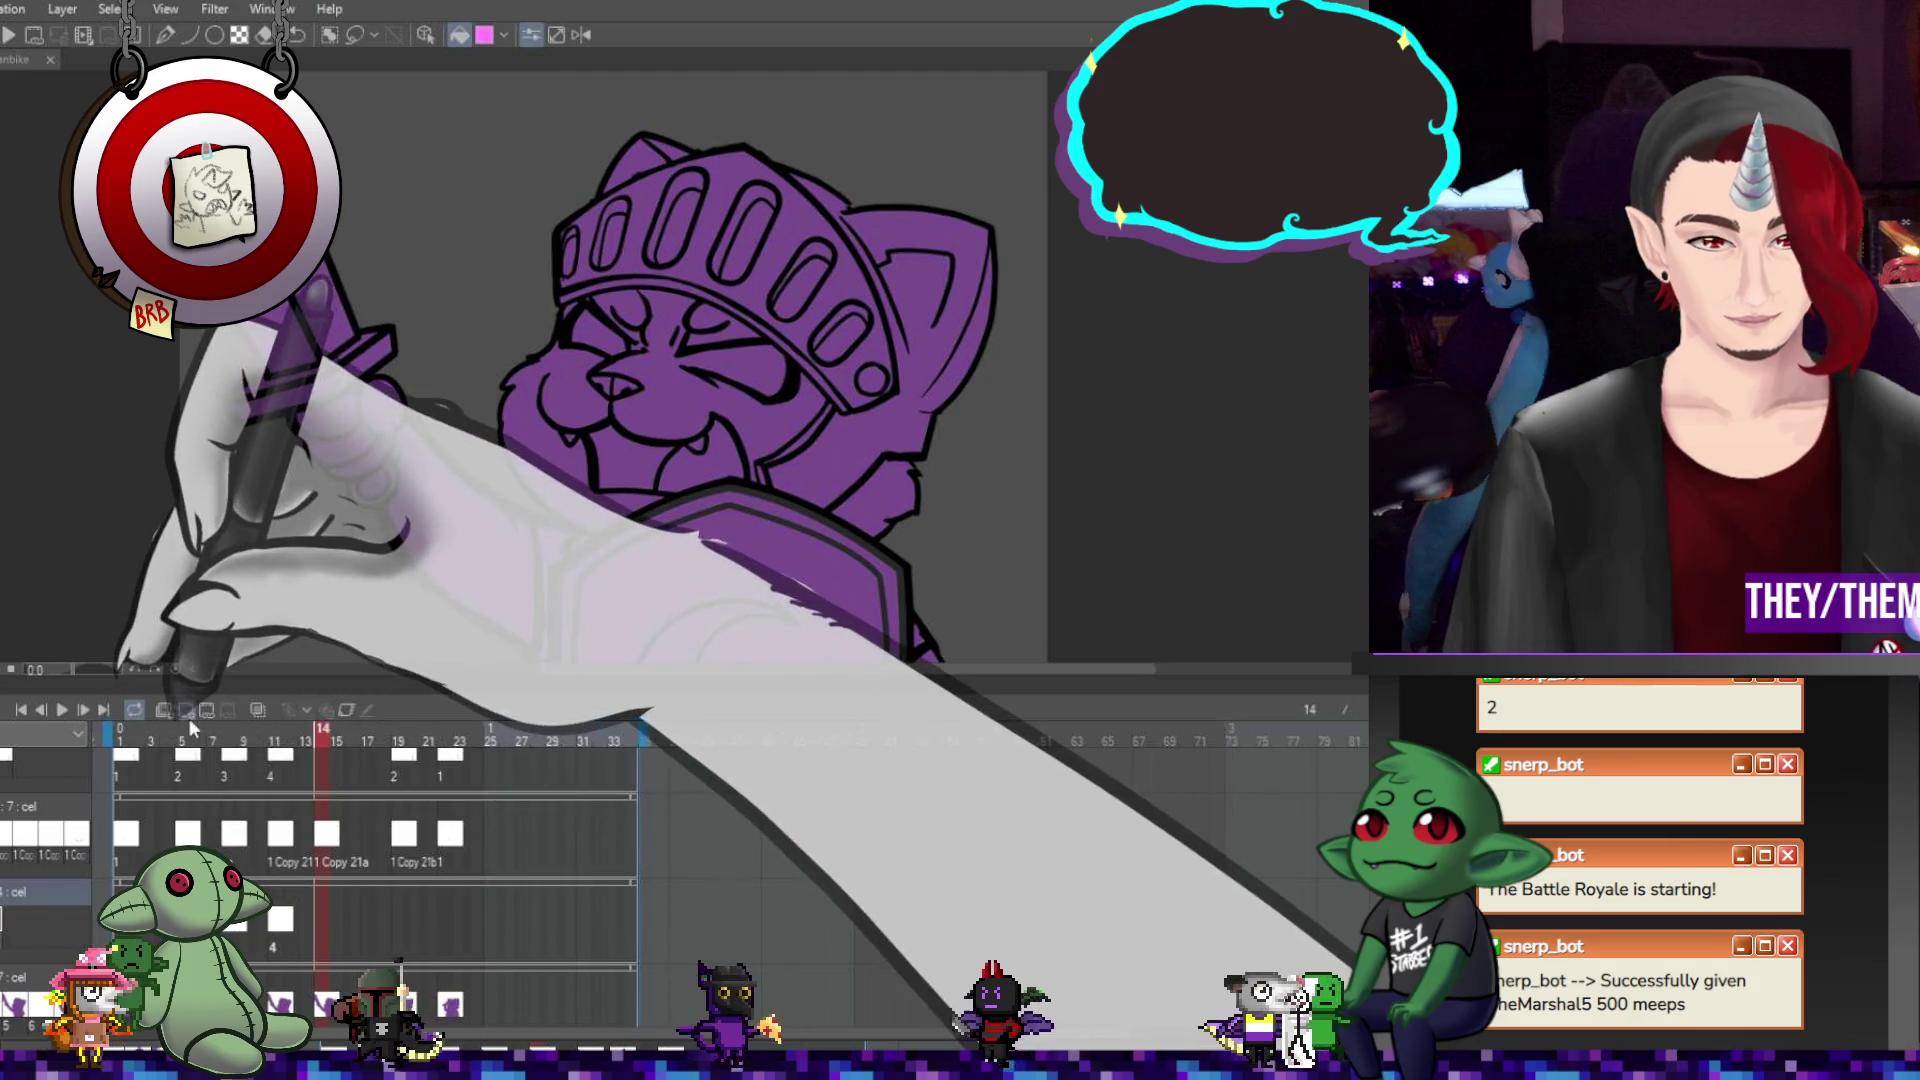
click(326, 920)
click(368, 922)
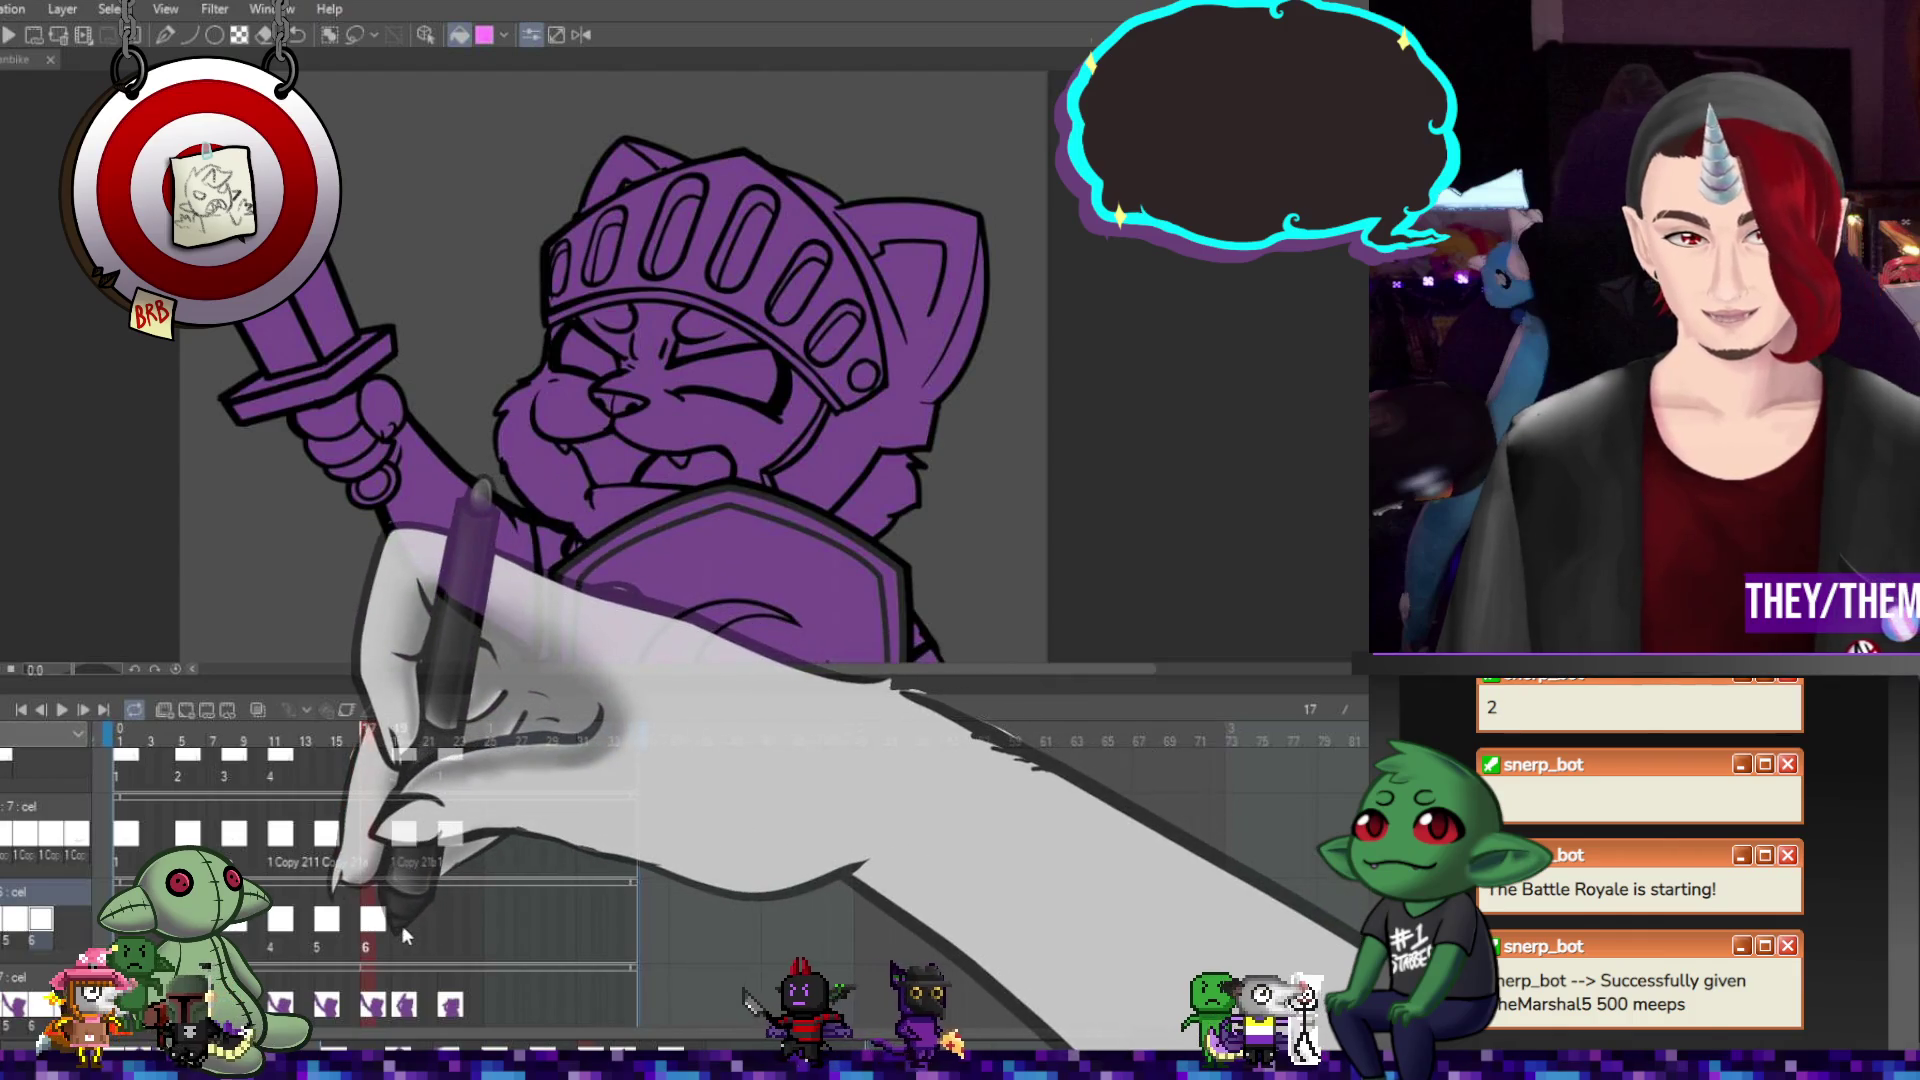
click(402, 922)
click(452, 922)
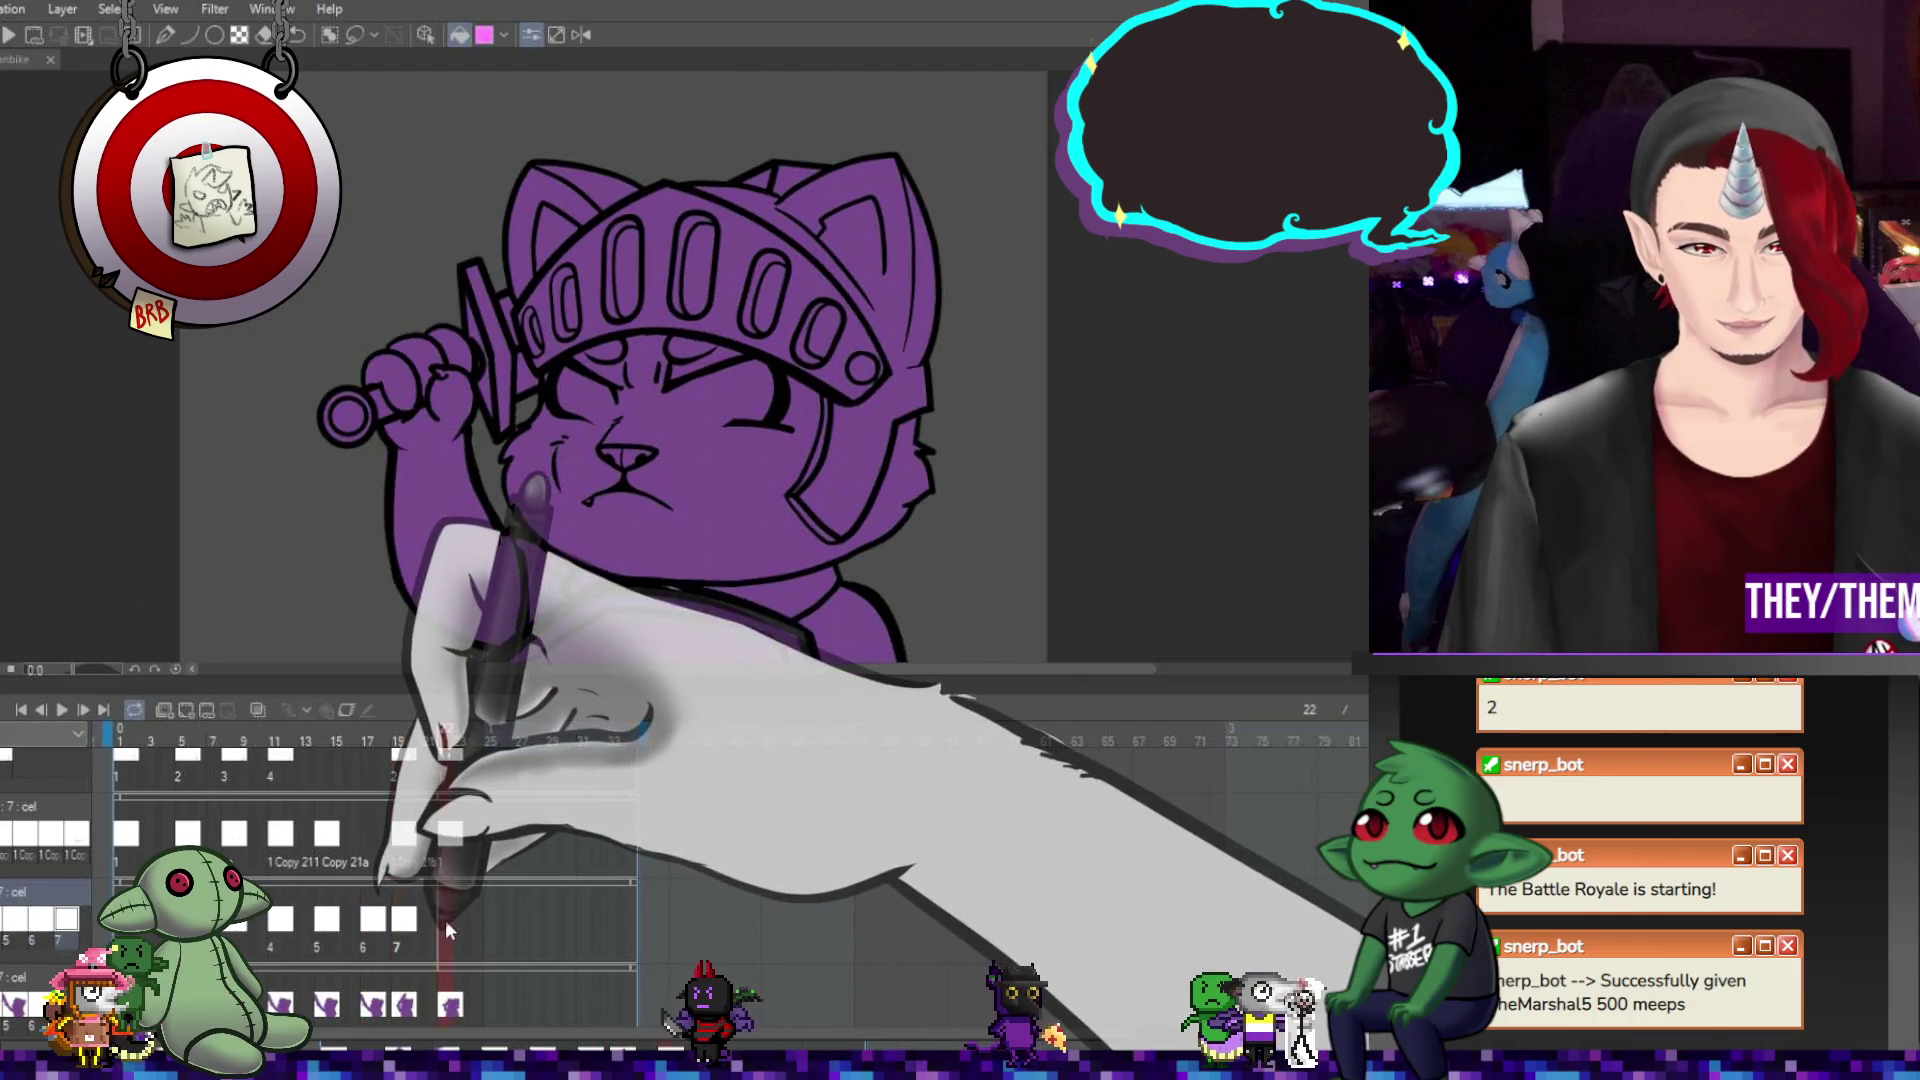
click(120, 739)
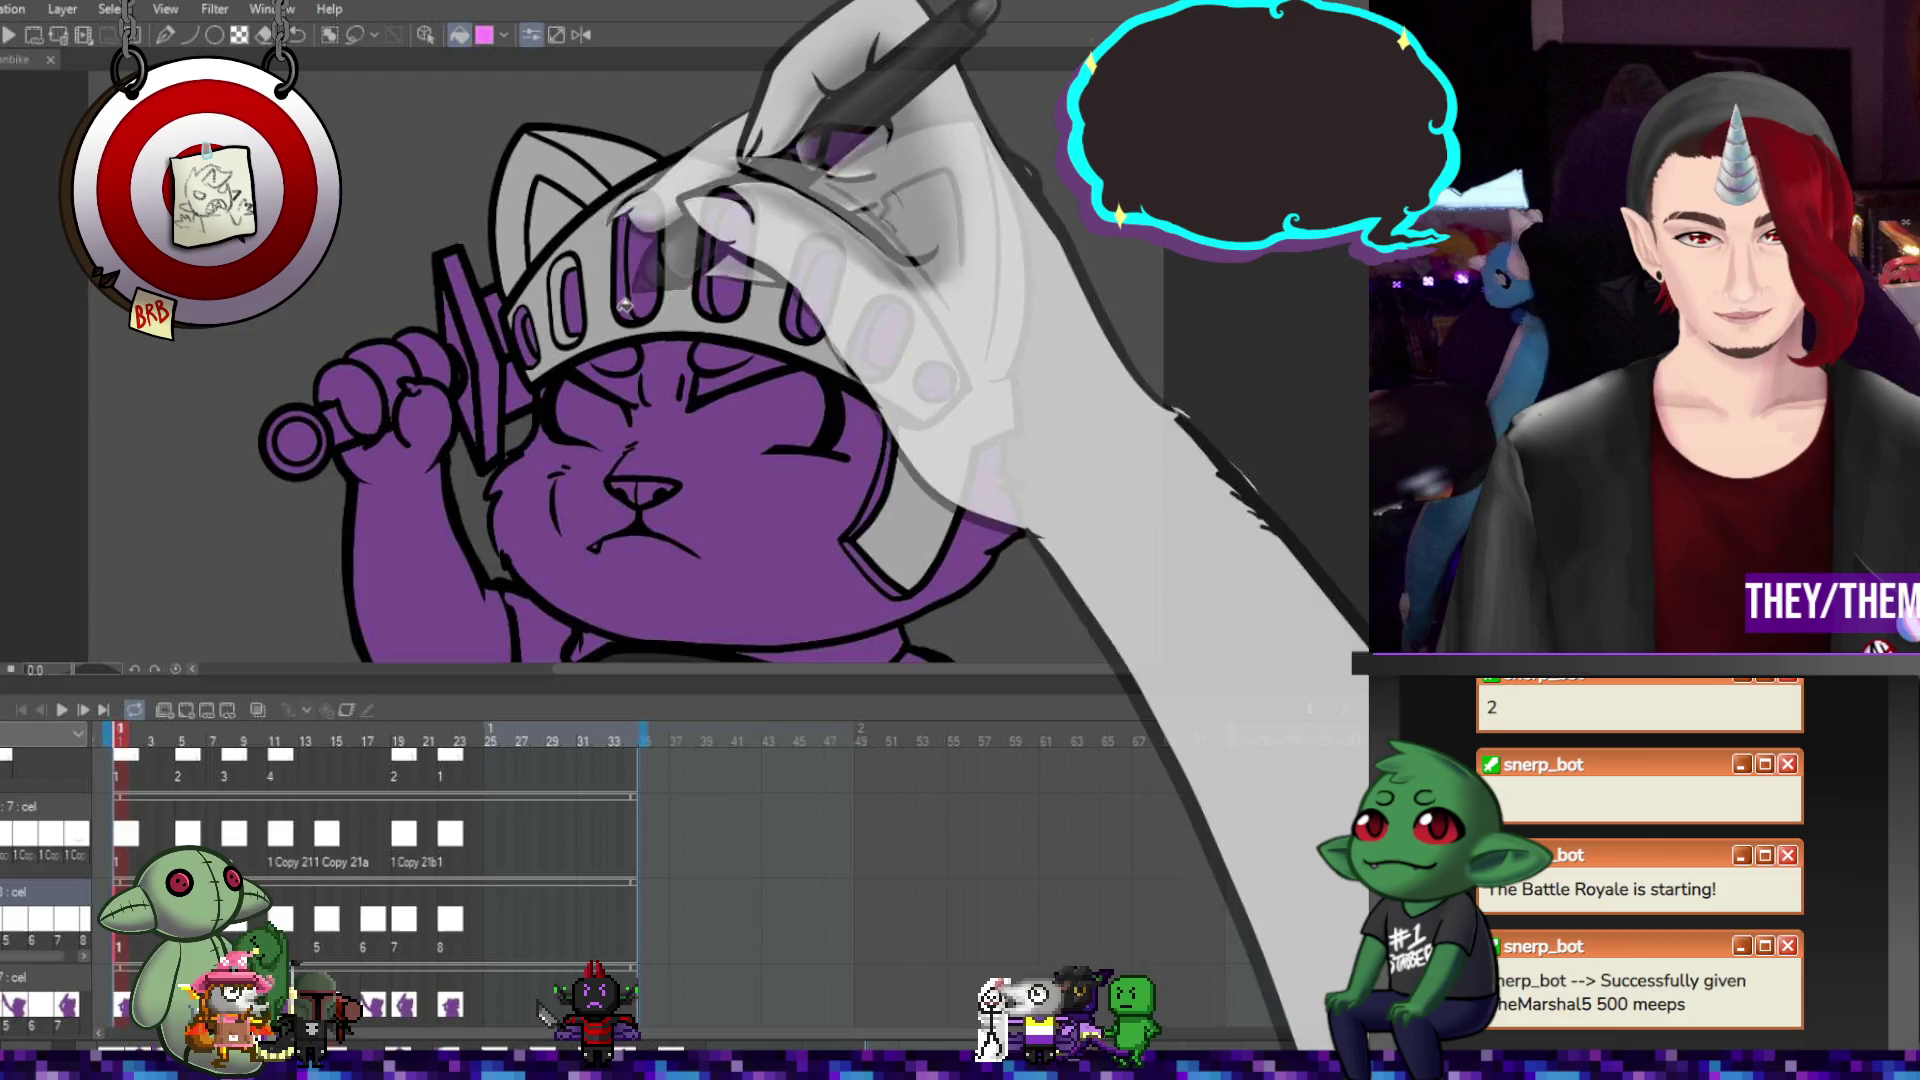
Scroll around the canvas to inspect the knight's helmet on the early frames.
scroll(606, 279, up, 3)
scroll(606, 279, down, 4)
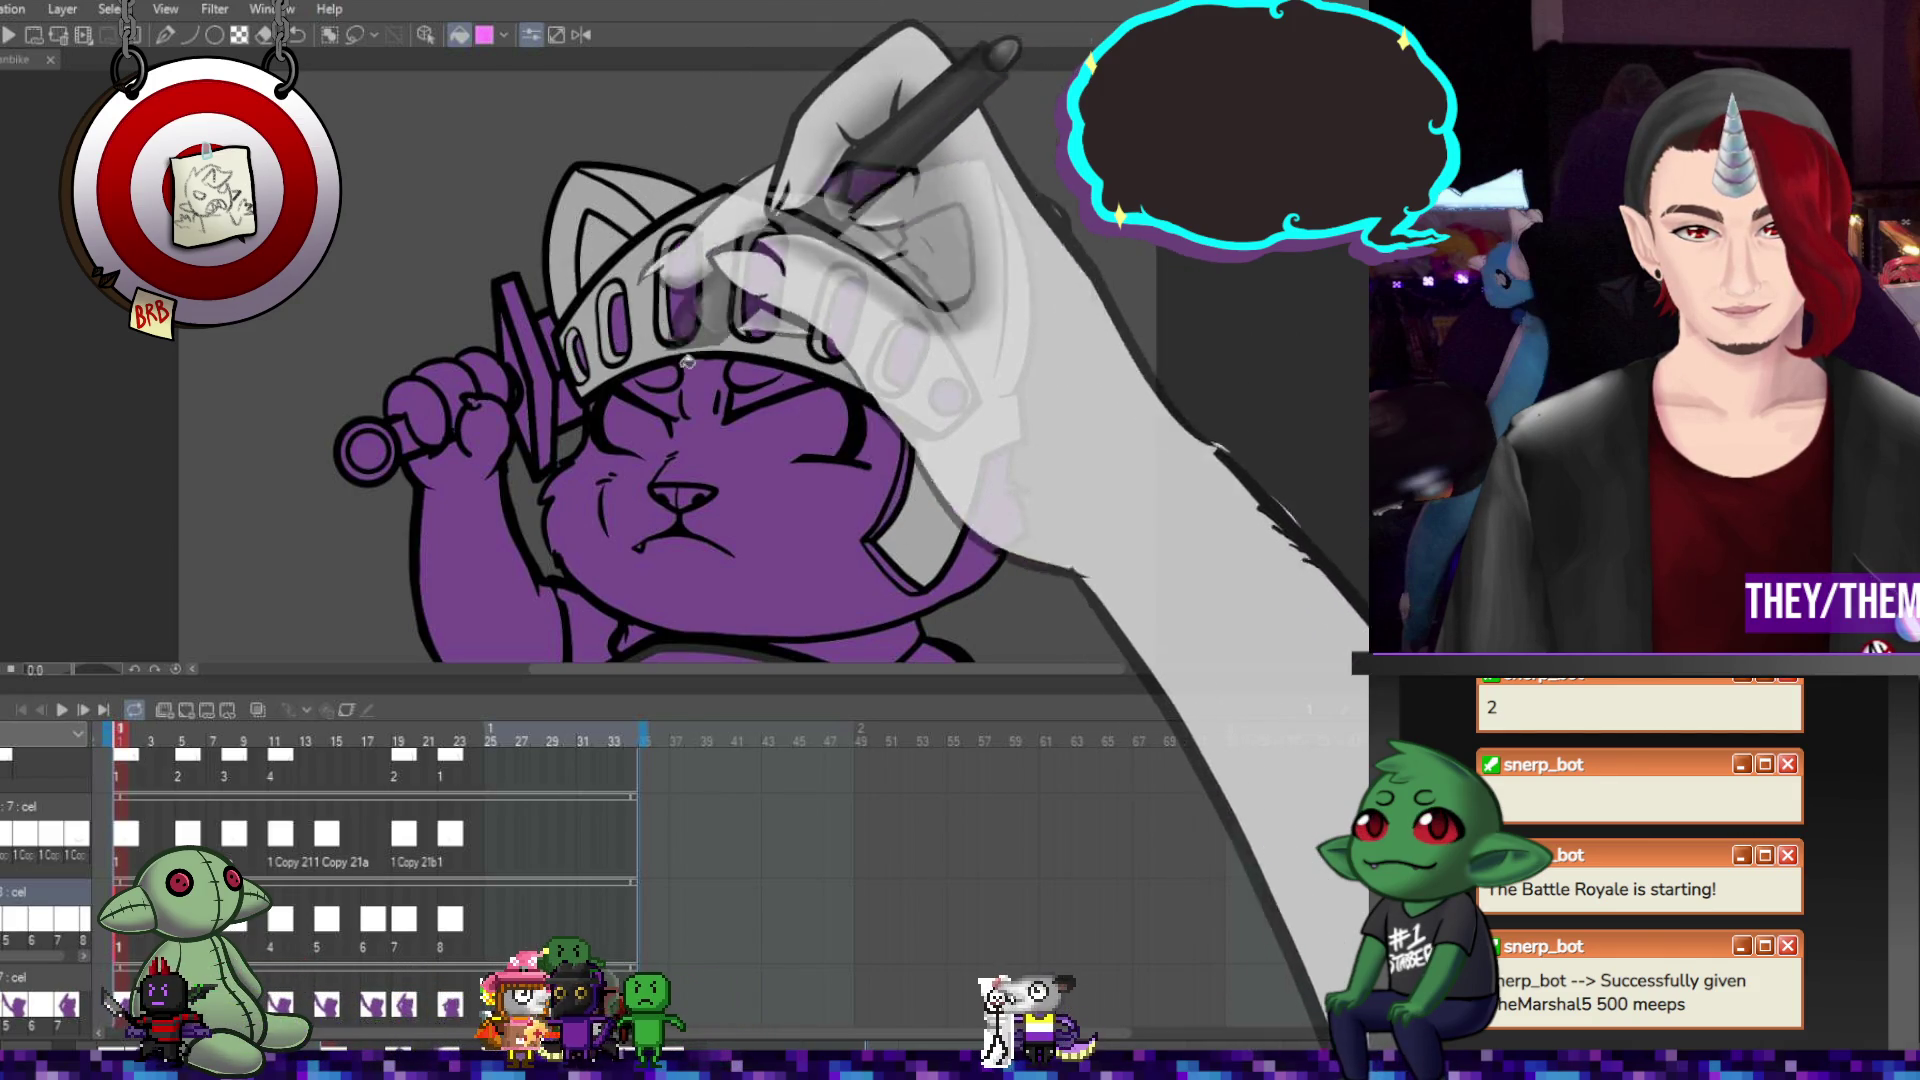
scroll(740, 420, down, 2)
scroll(902, 486, up, 3)
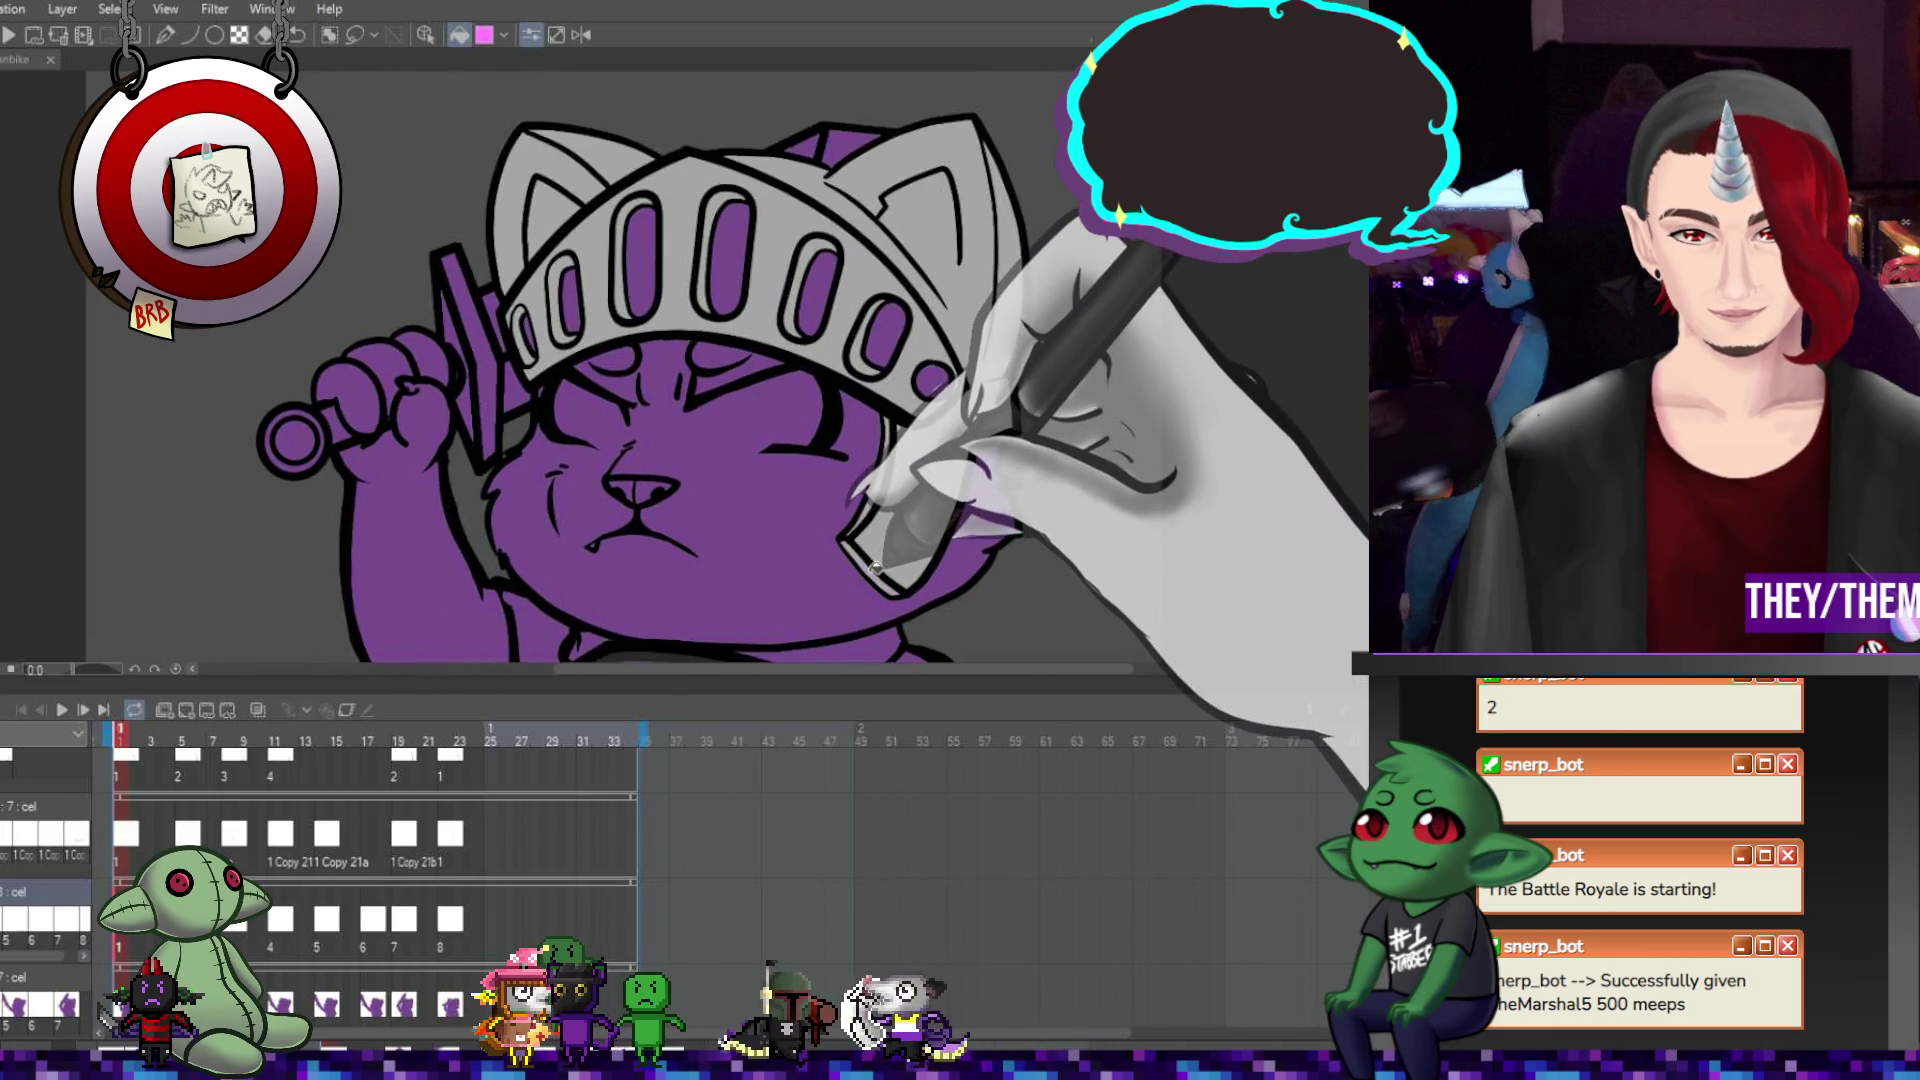
scroll(875, 566, down, 2)
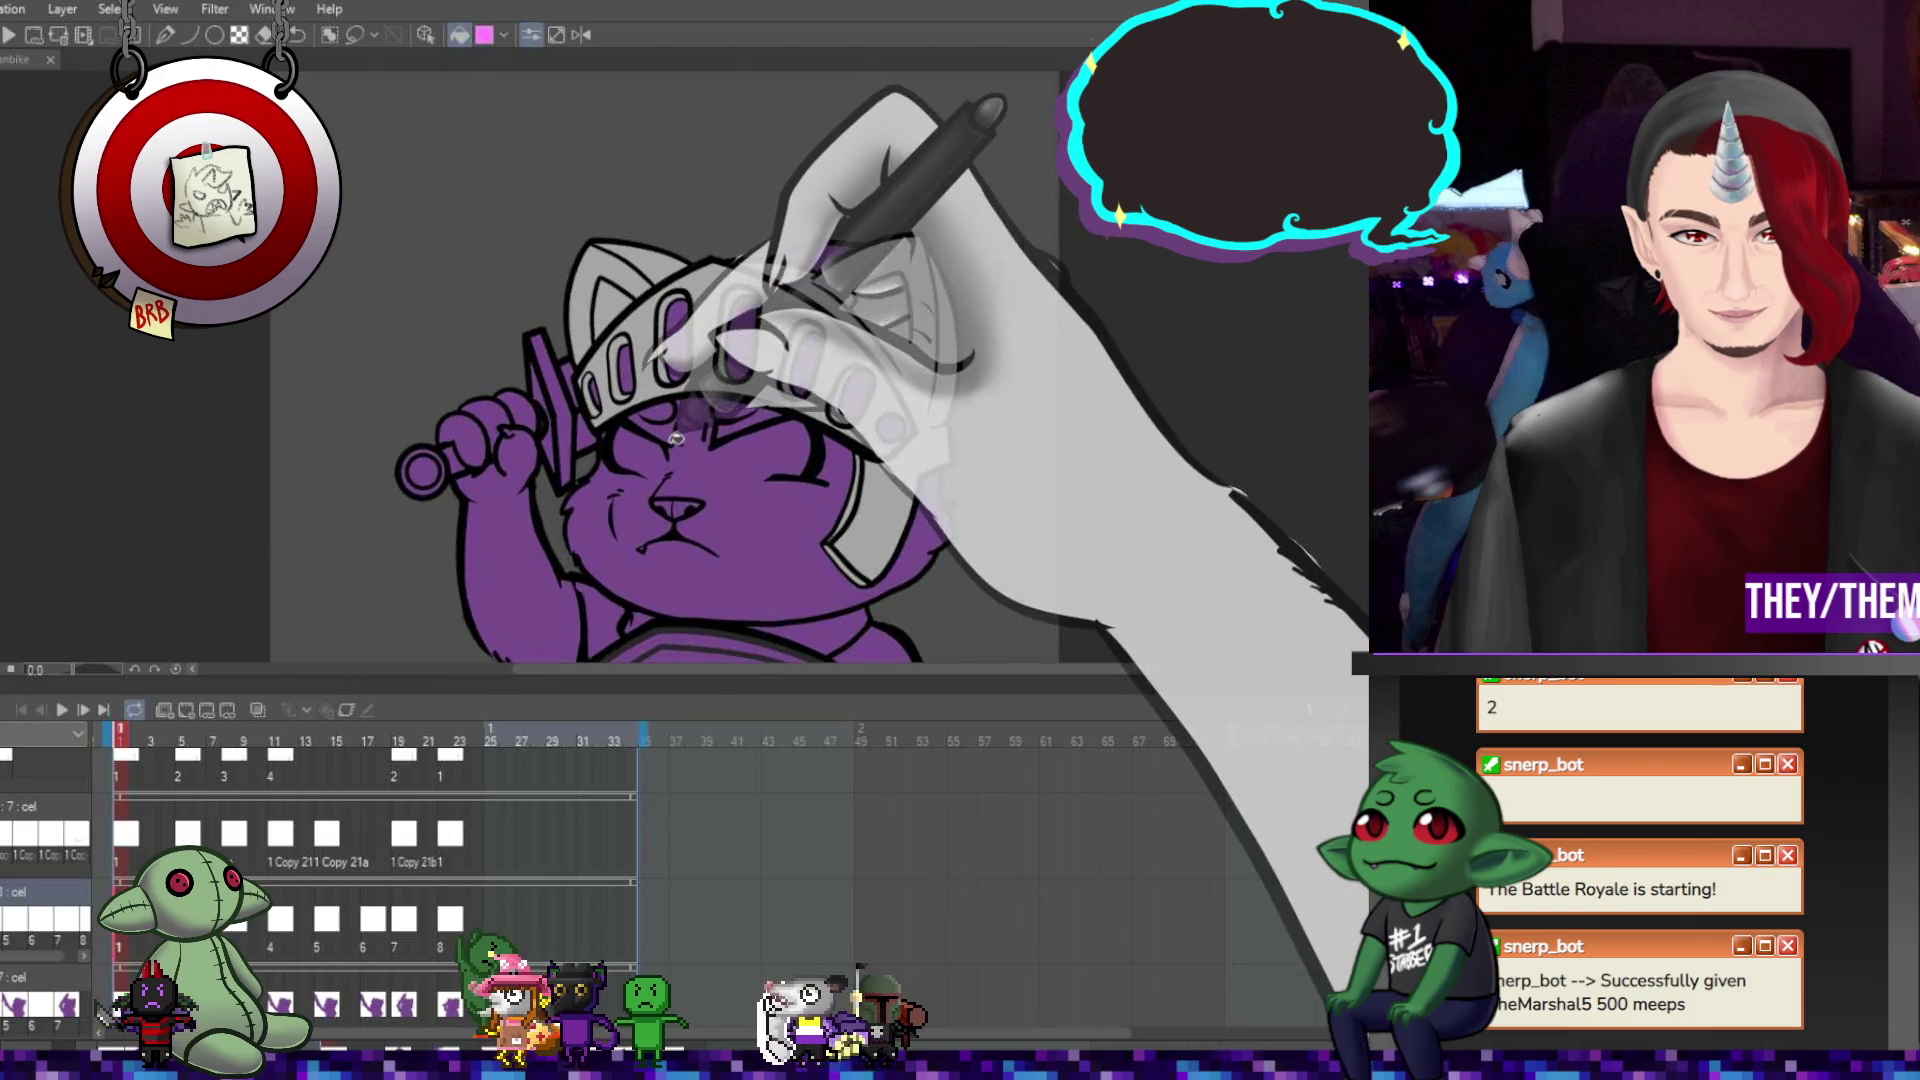
scroll(677, 438, down, 2)
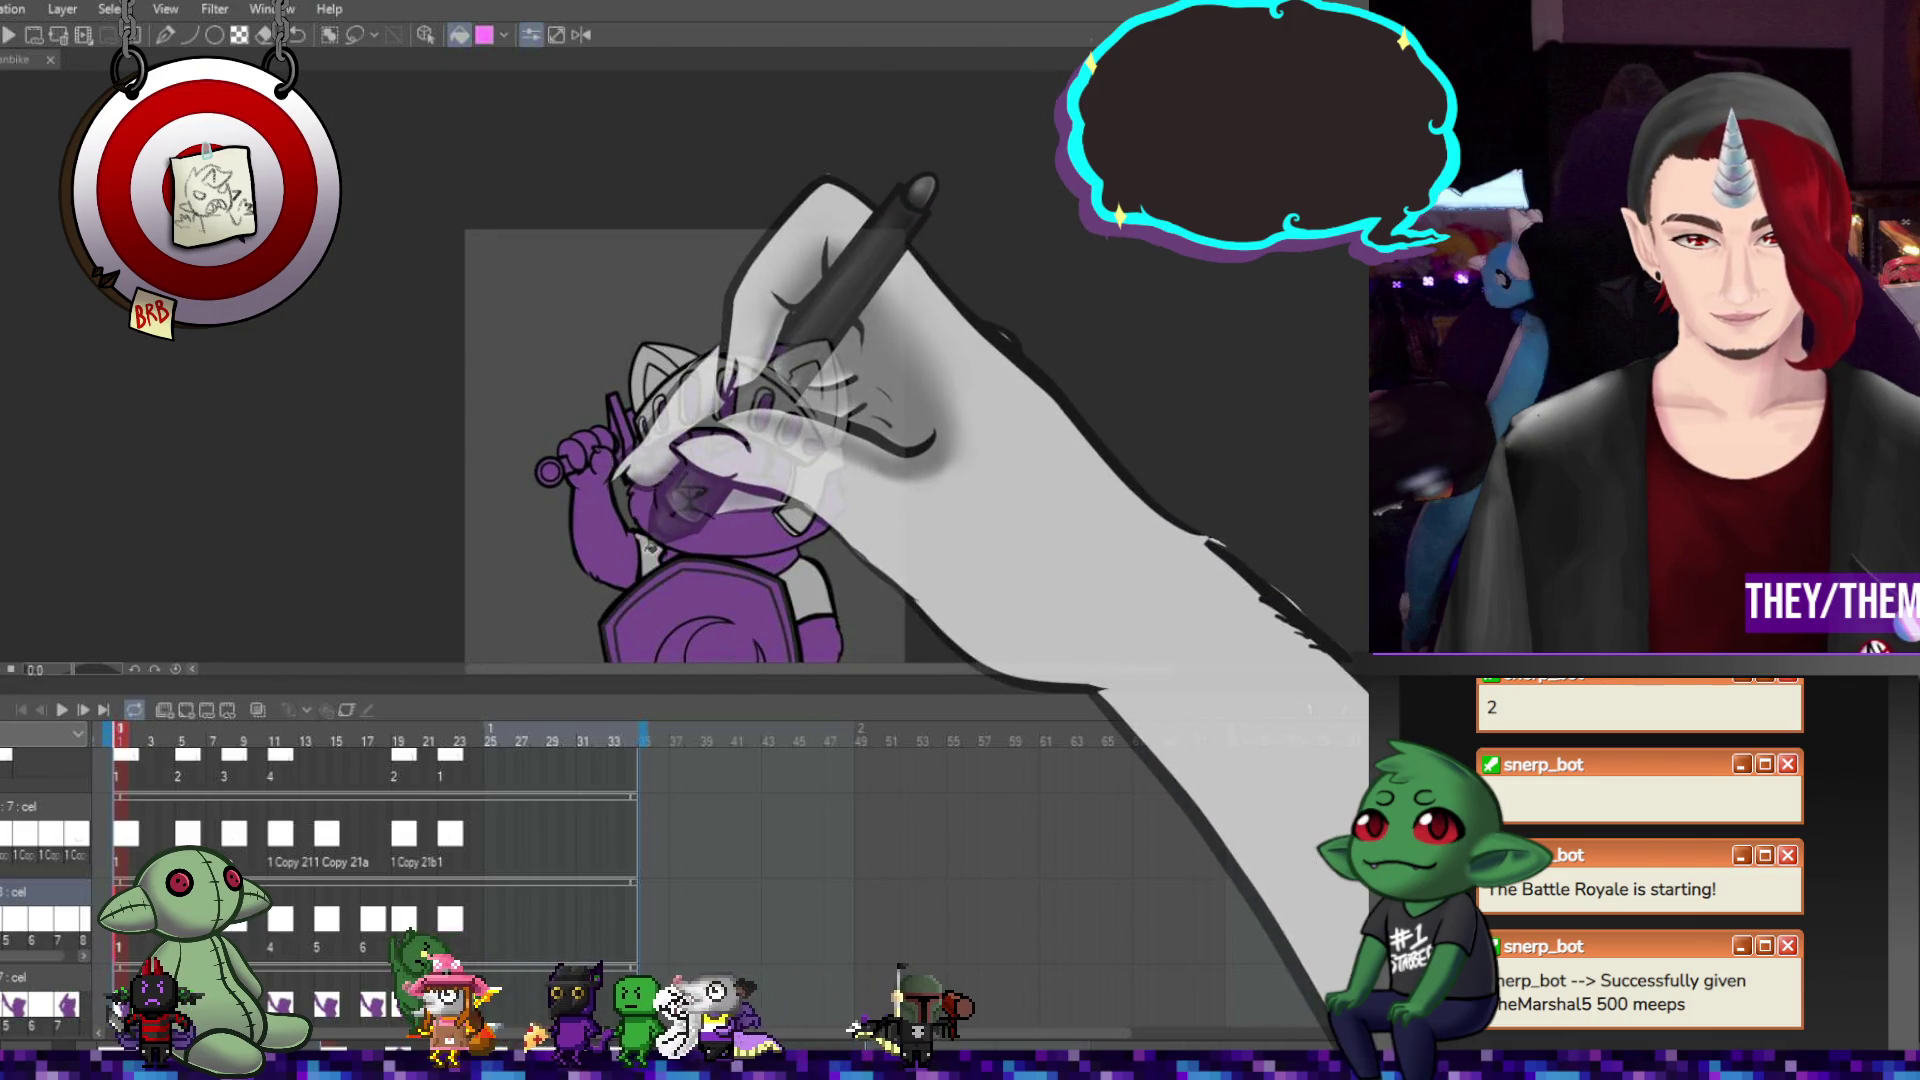
scroll(737, 410, up, 2)
scroll(745, 392, up, 1)
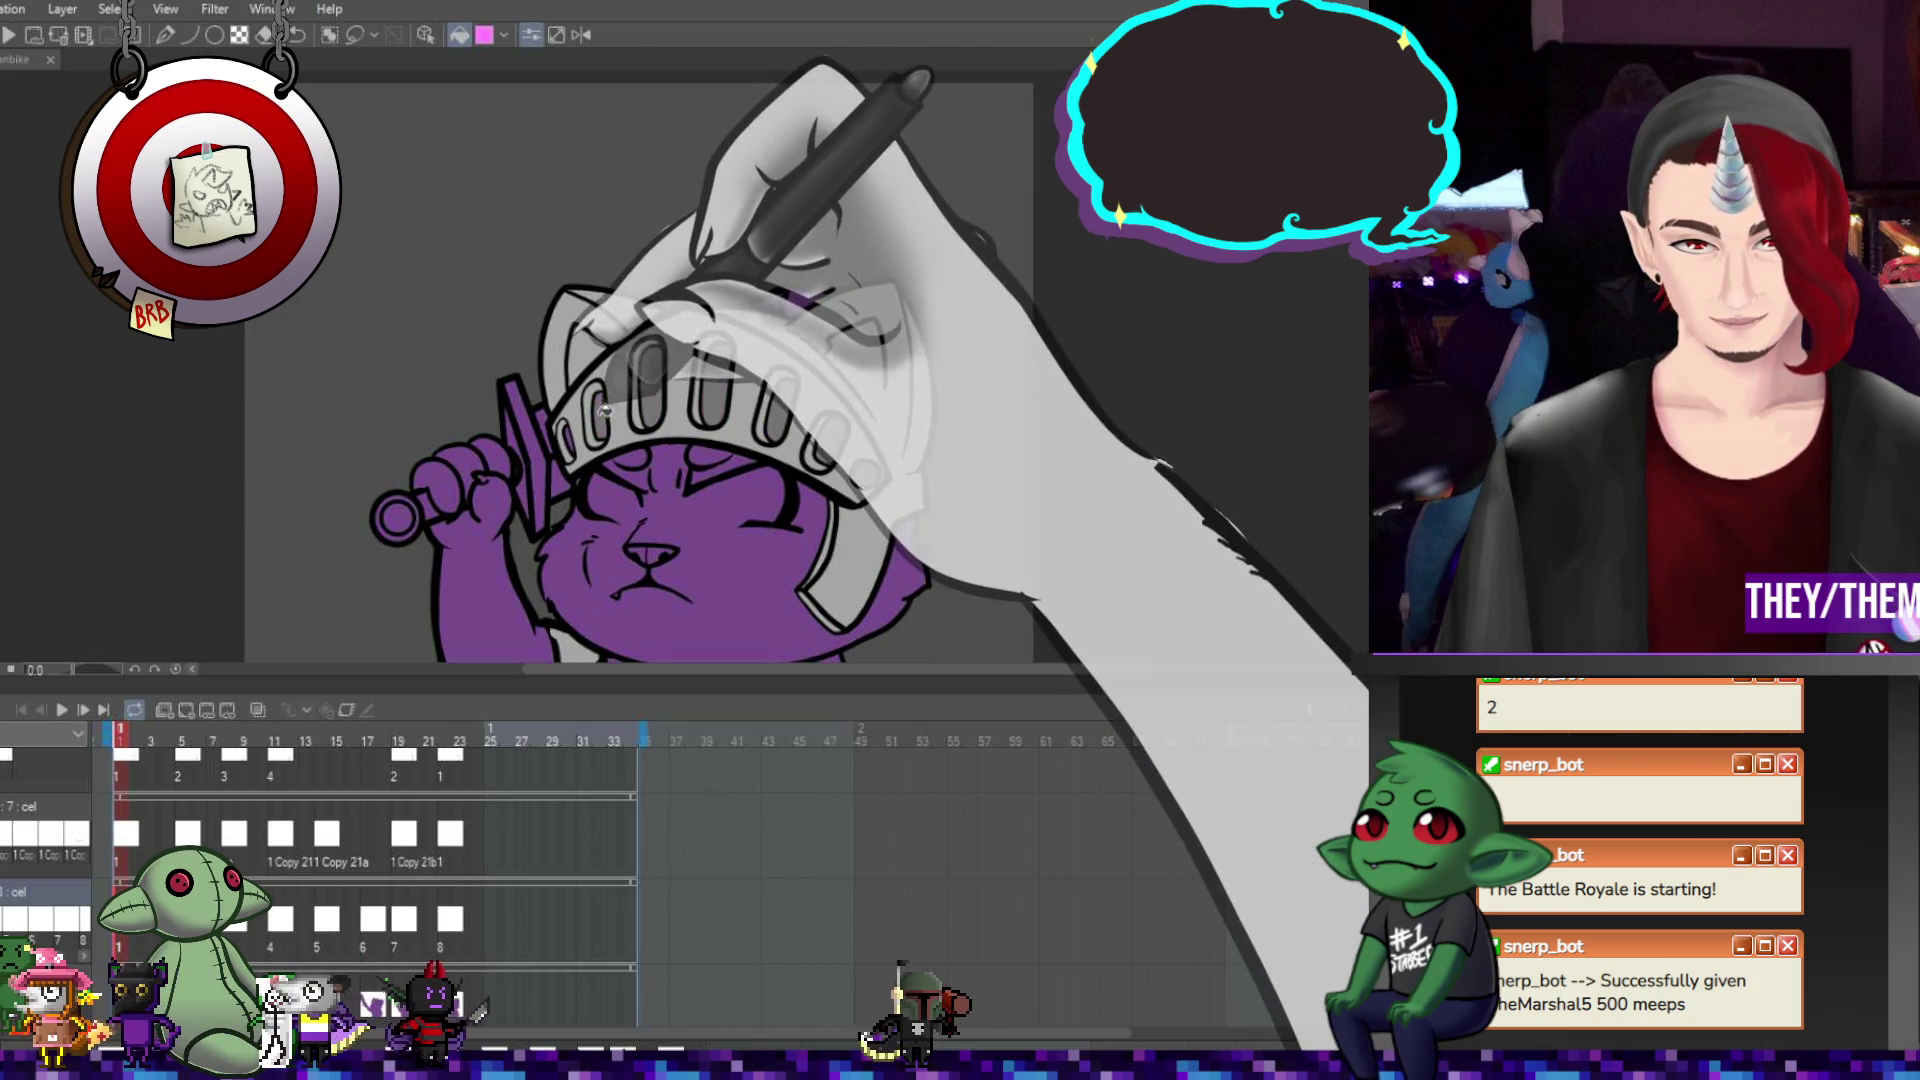
scroll(604, 410, down, 3)
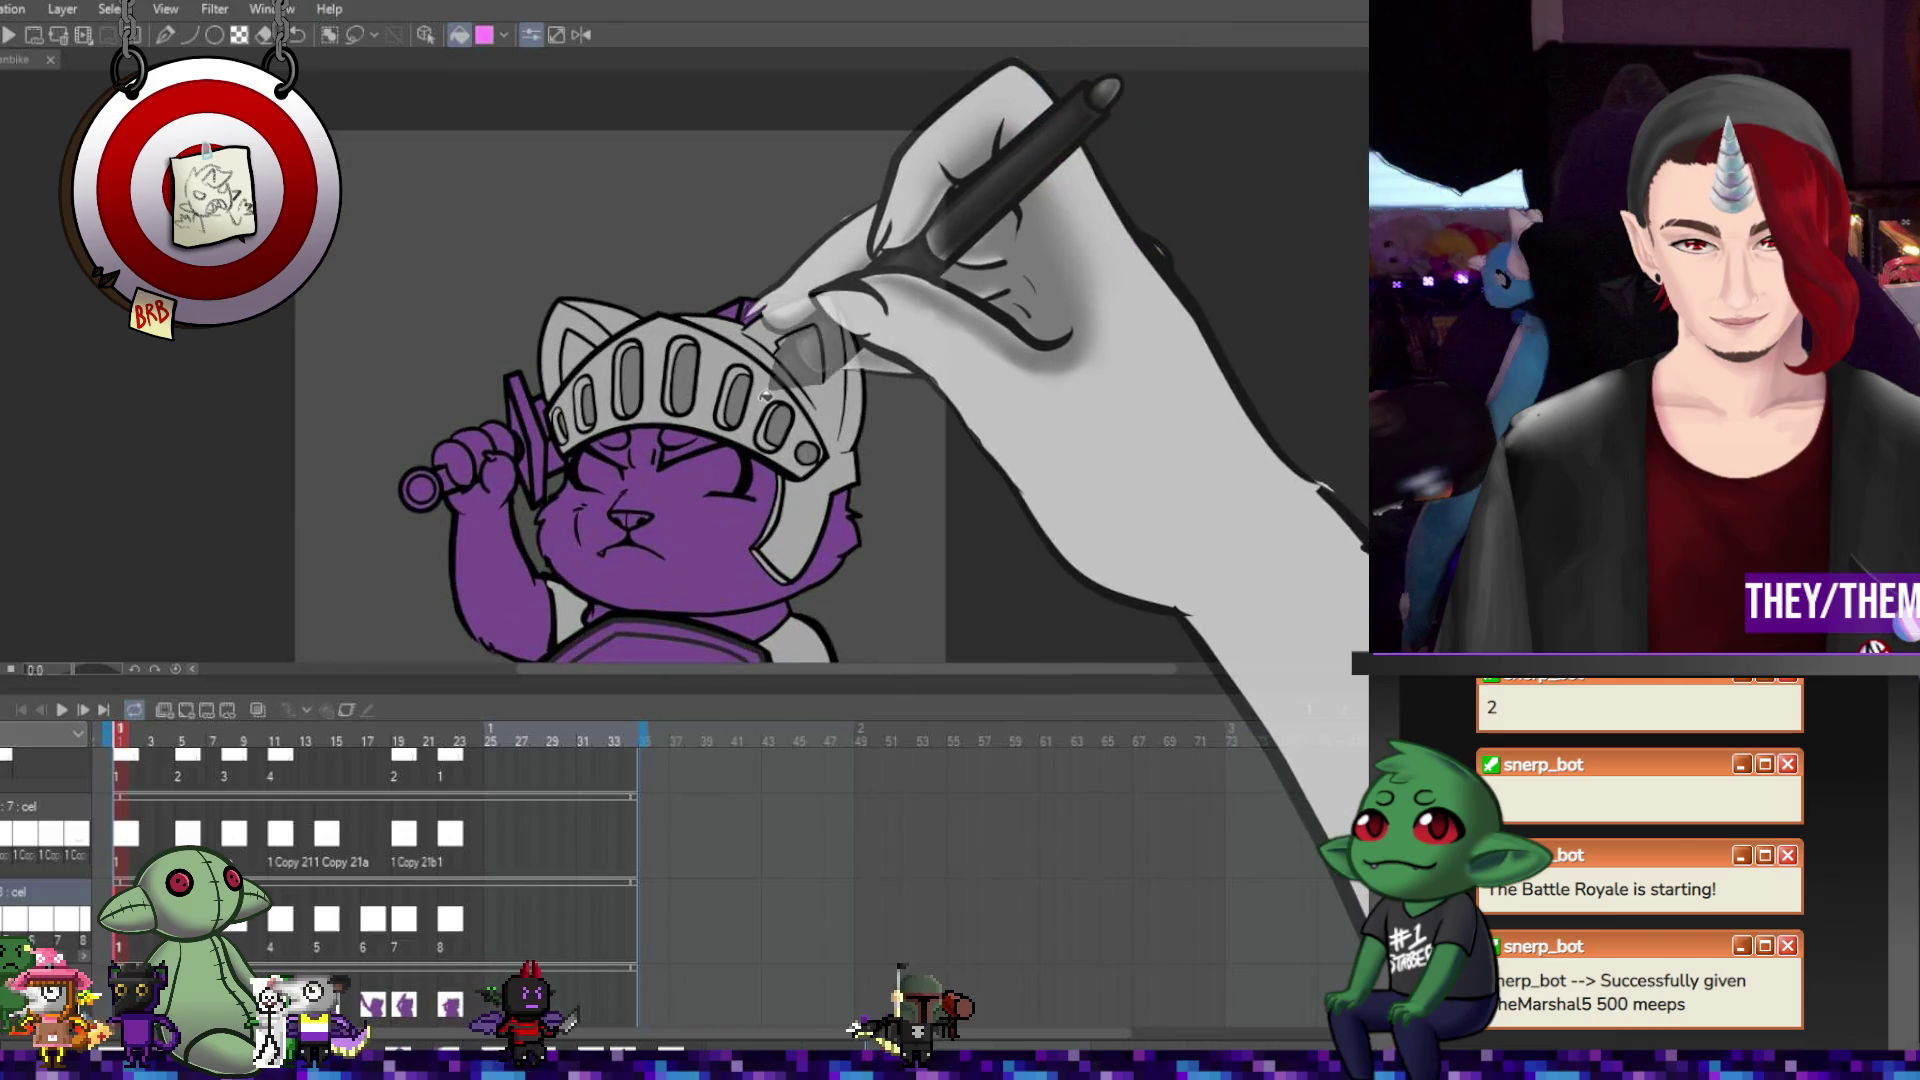
scroll(766, 394, down, 2)
scroll(795, 445, up, 1)
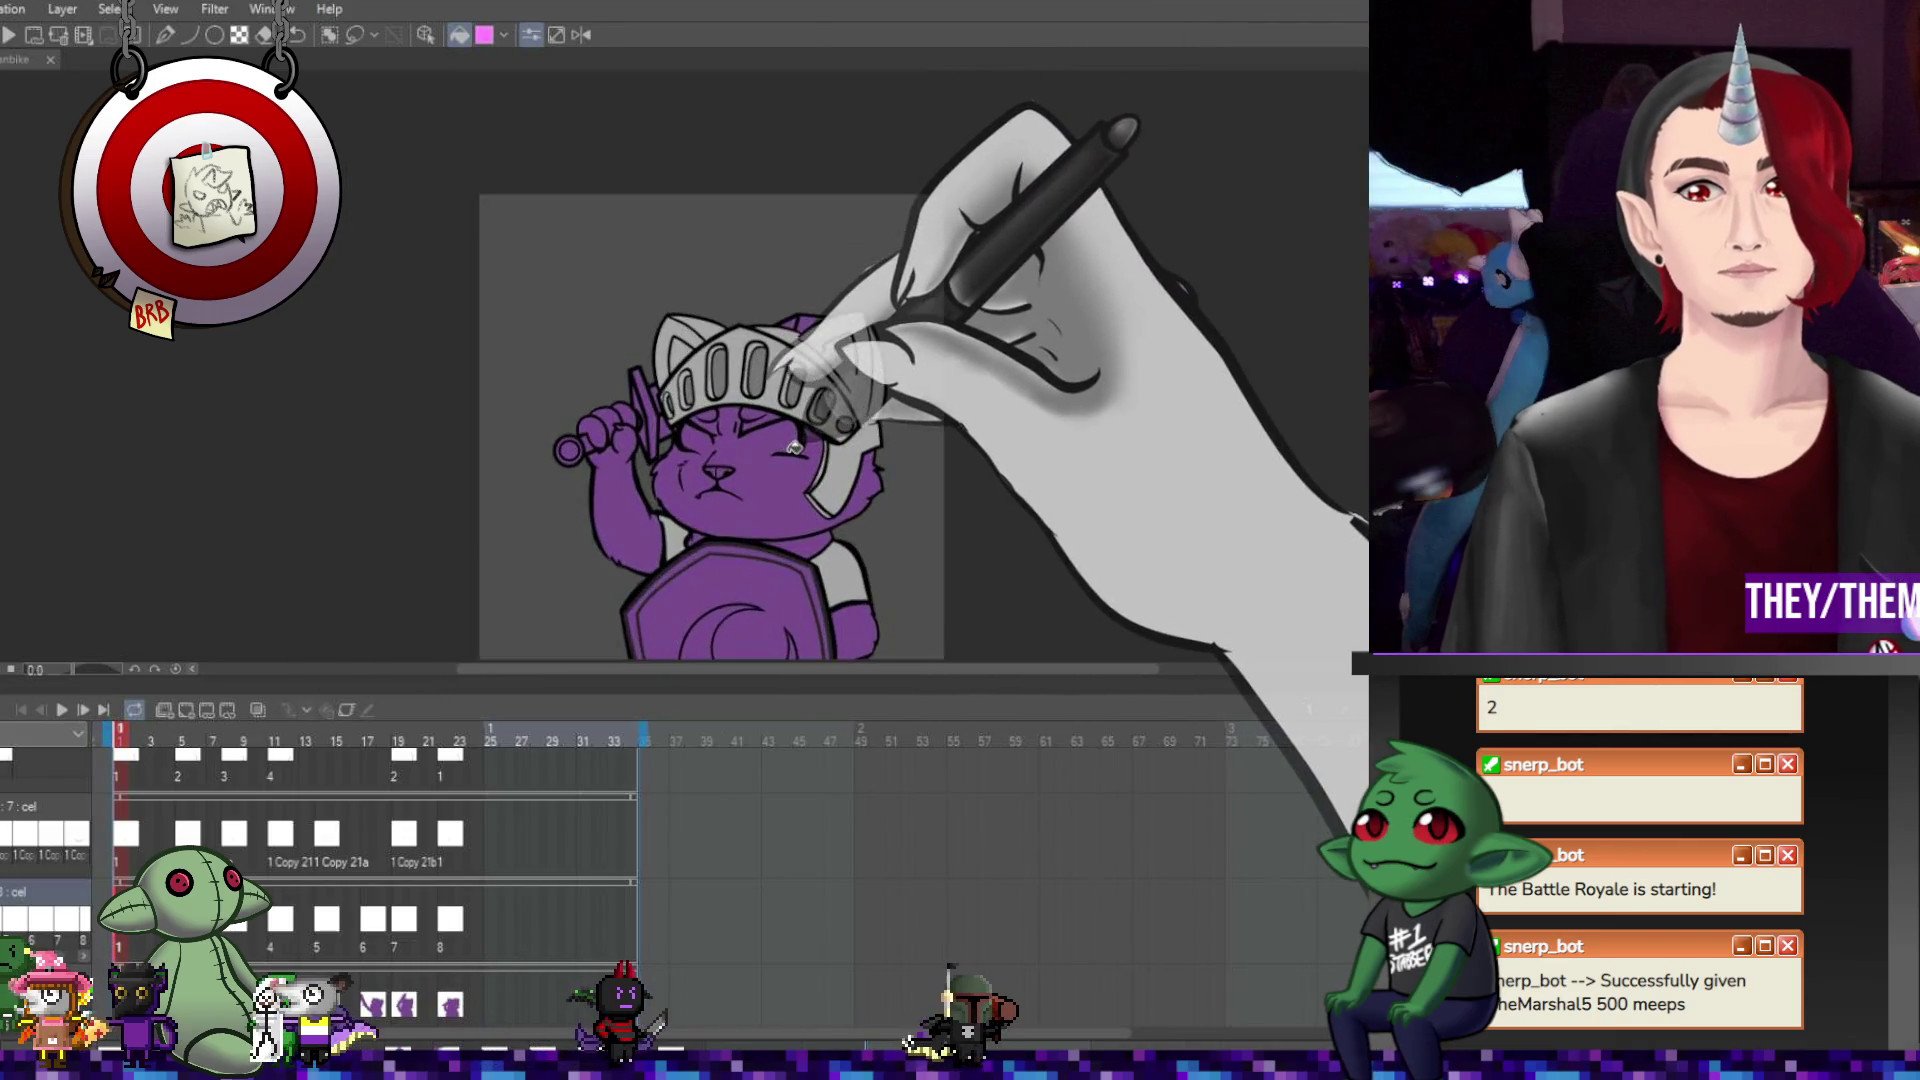
scroll(793, 445, up, 2)
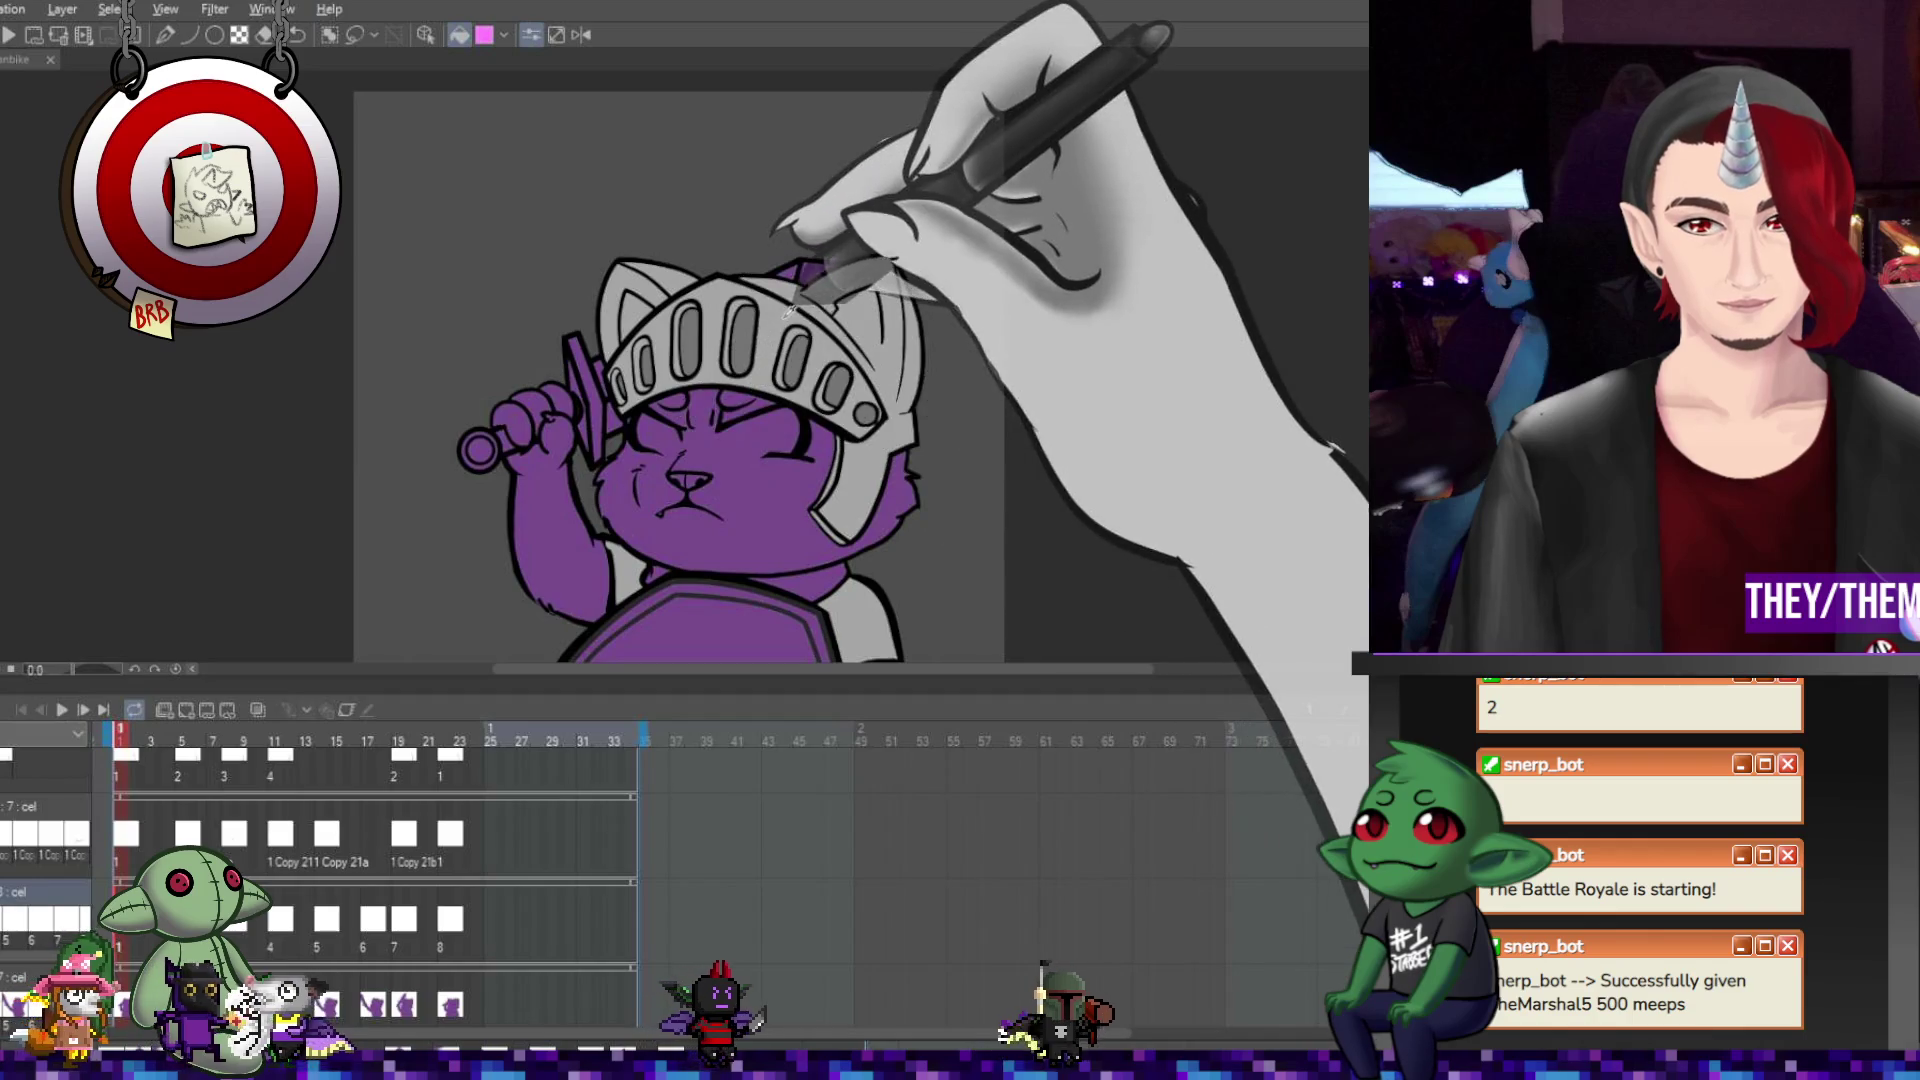
scroll(788, 312, down, 1)
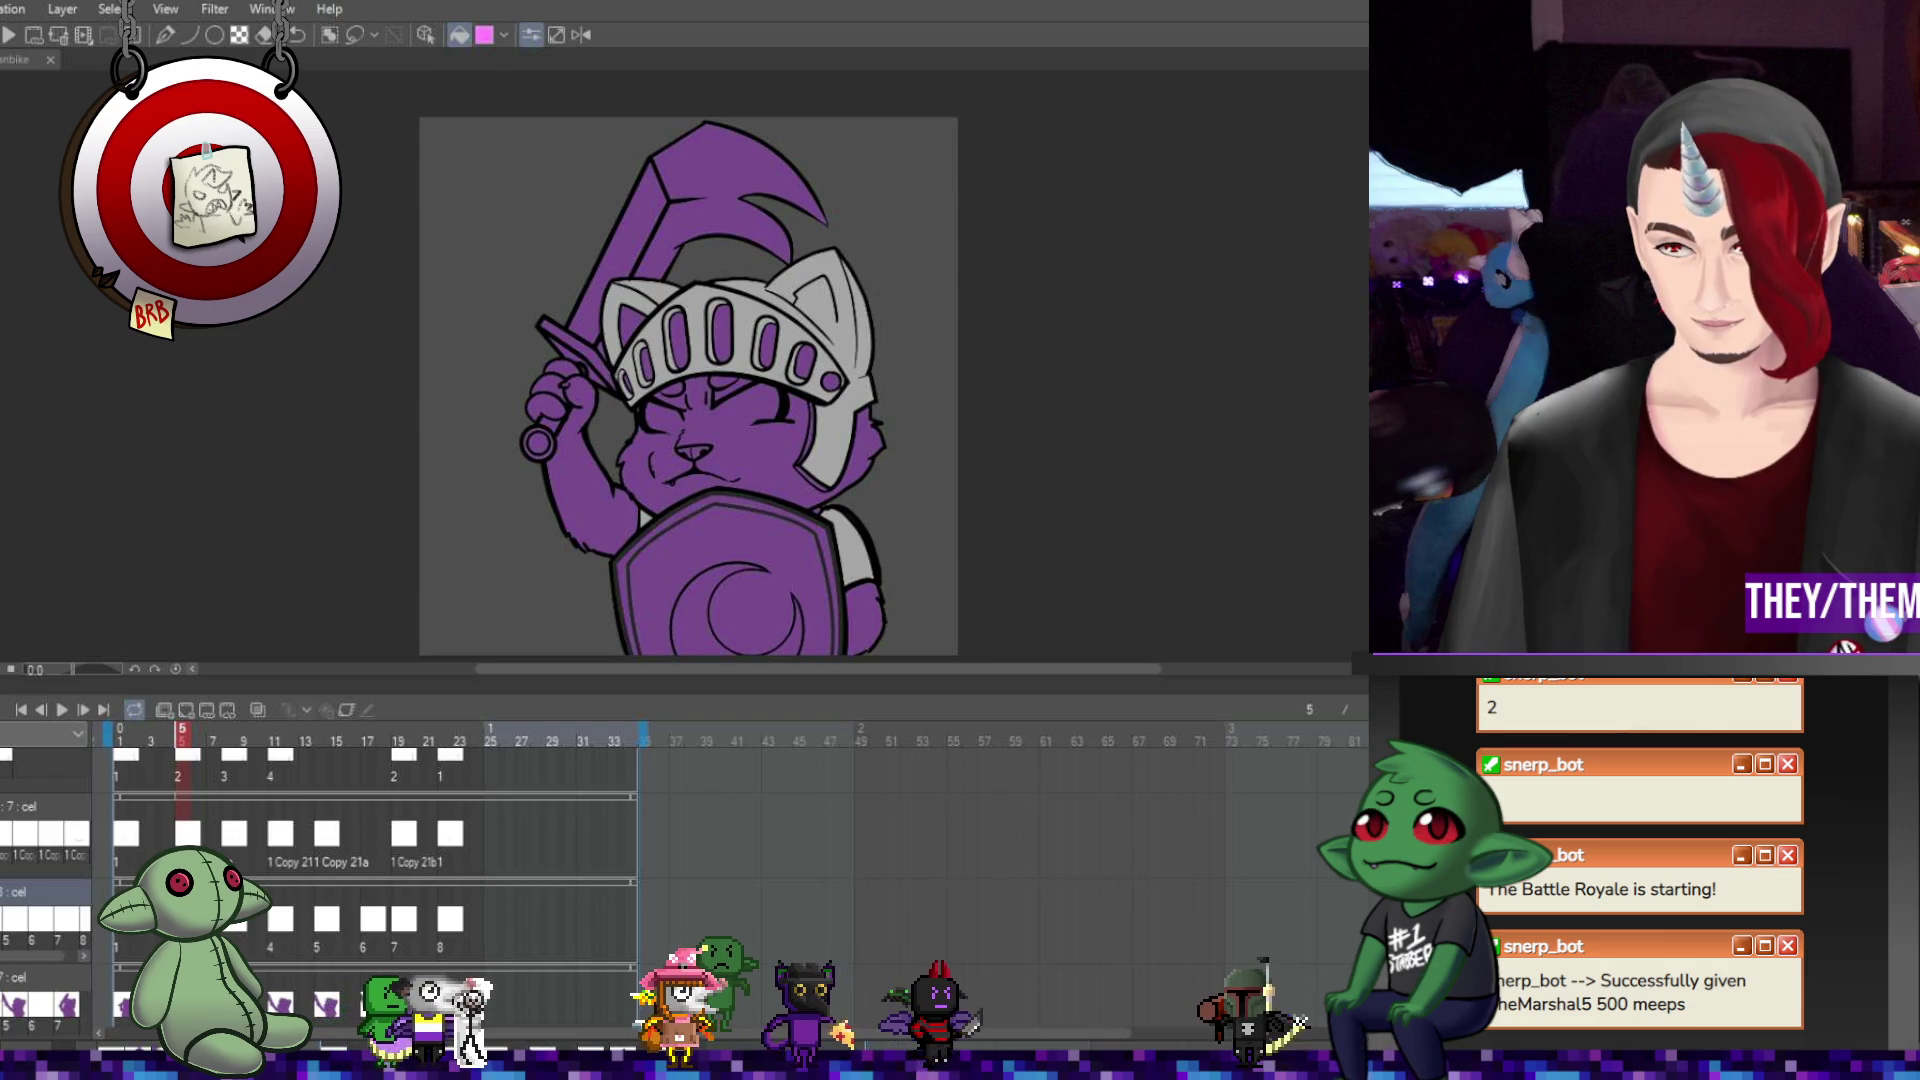
Fill the knight's helmet light grey on frame 9.
scroll(716, 316, up, 4)
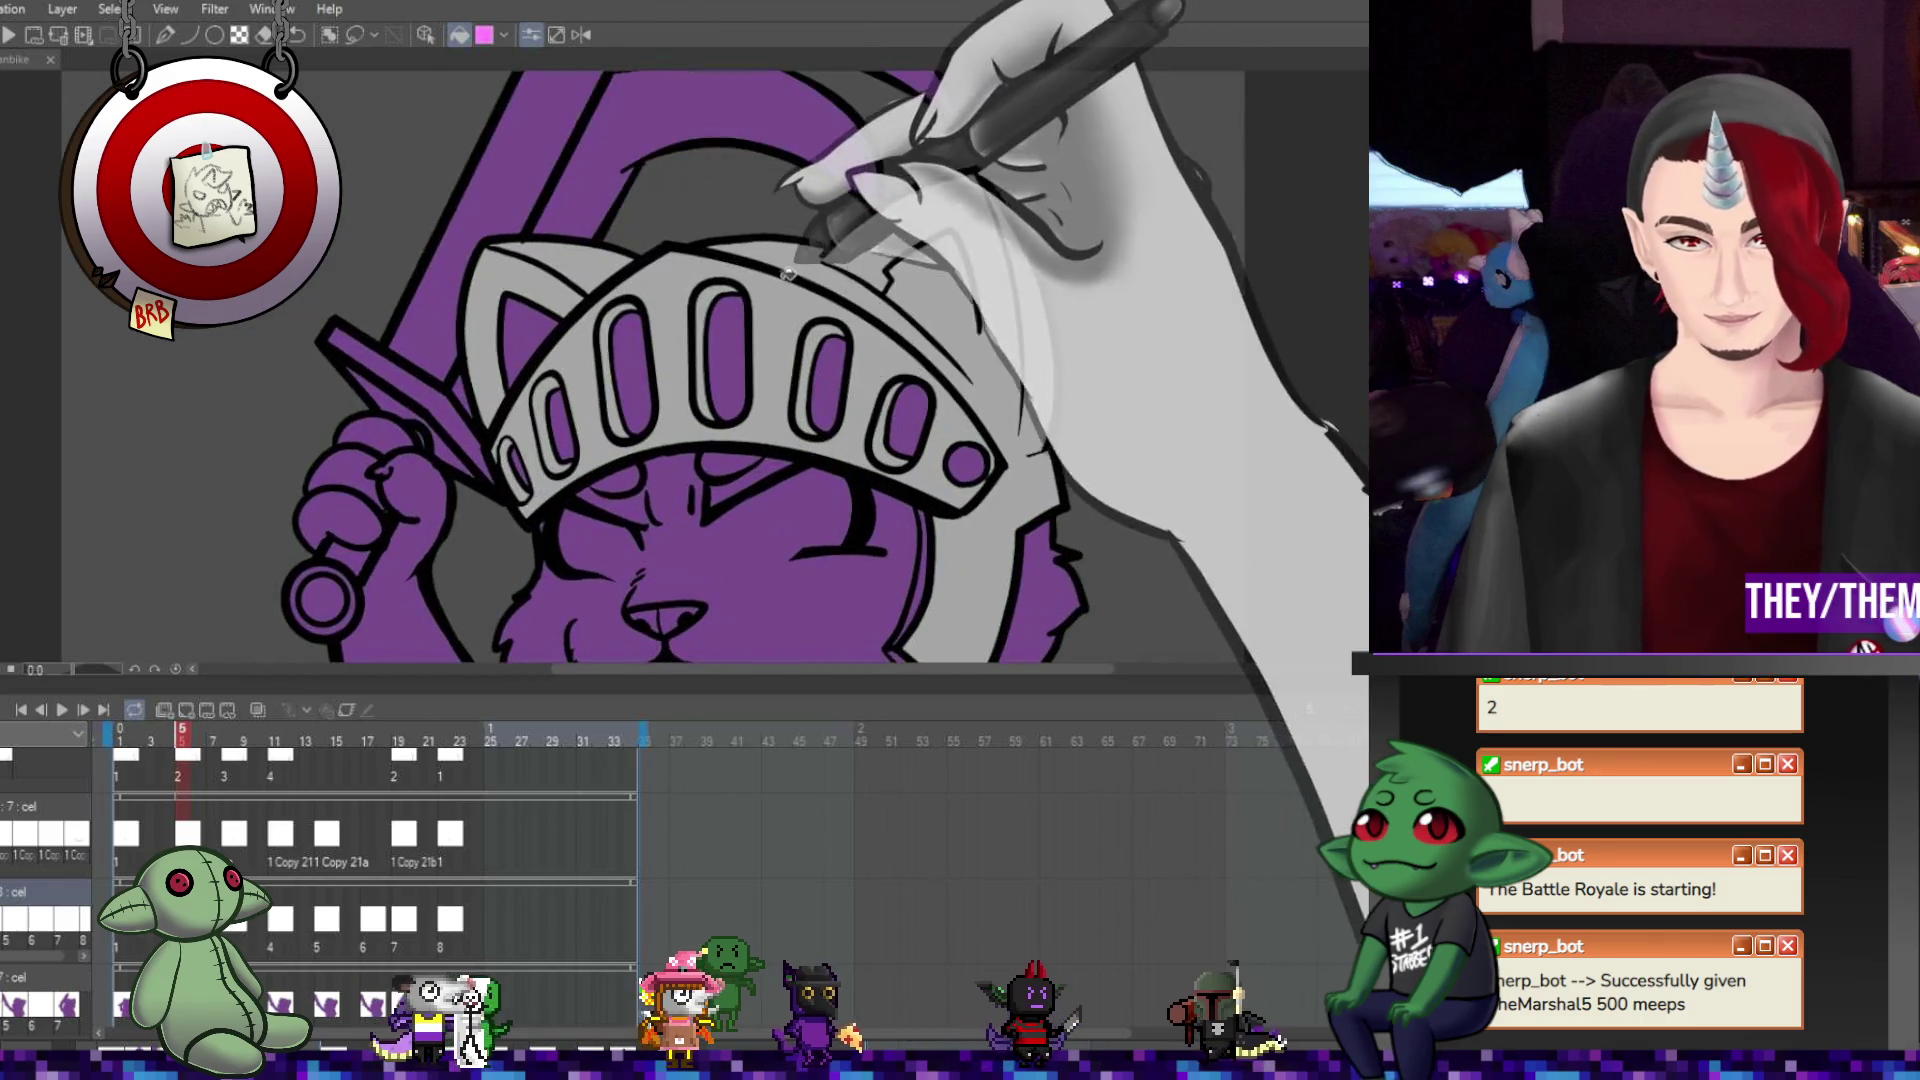
scroll(943, 380, down, 4)
scroll(918, 483, up, 3)
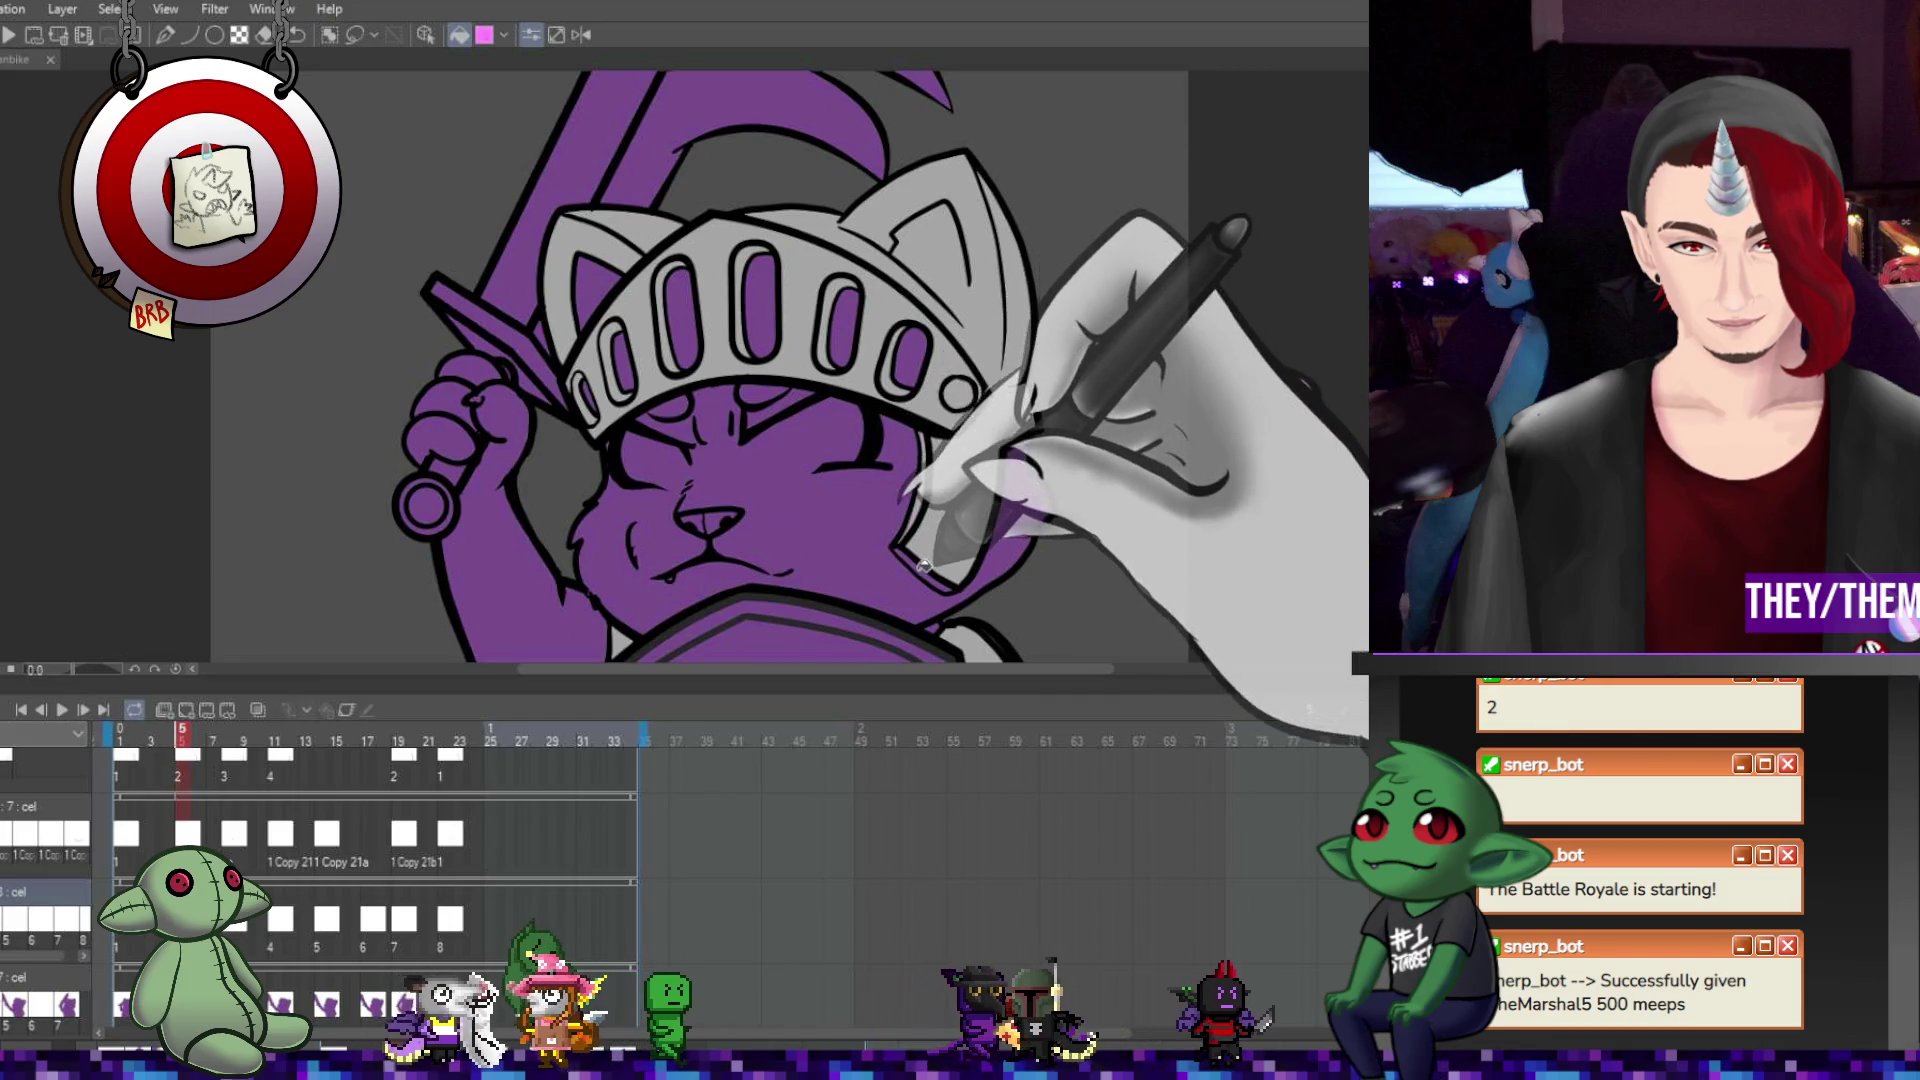
click(119, 737)
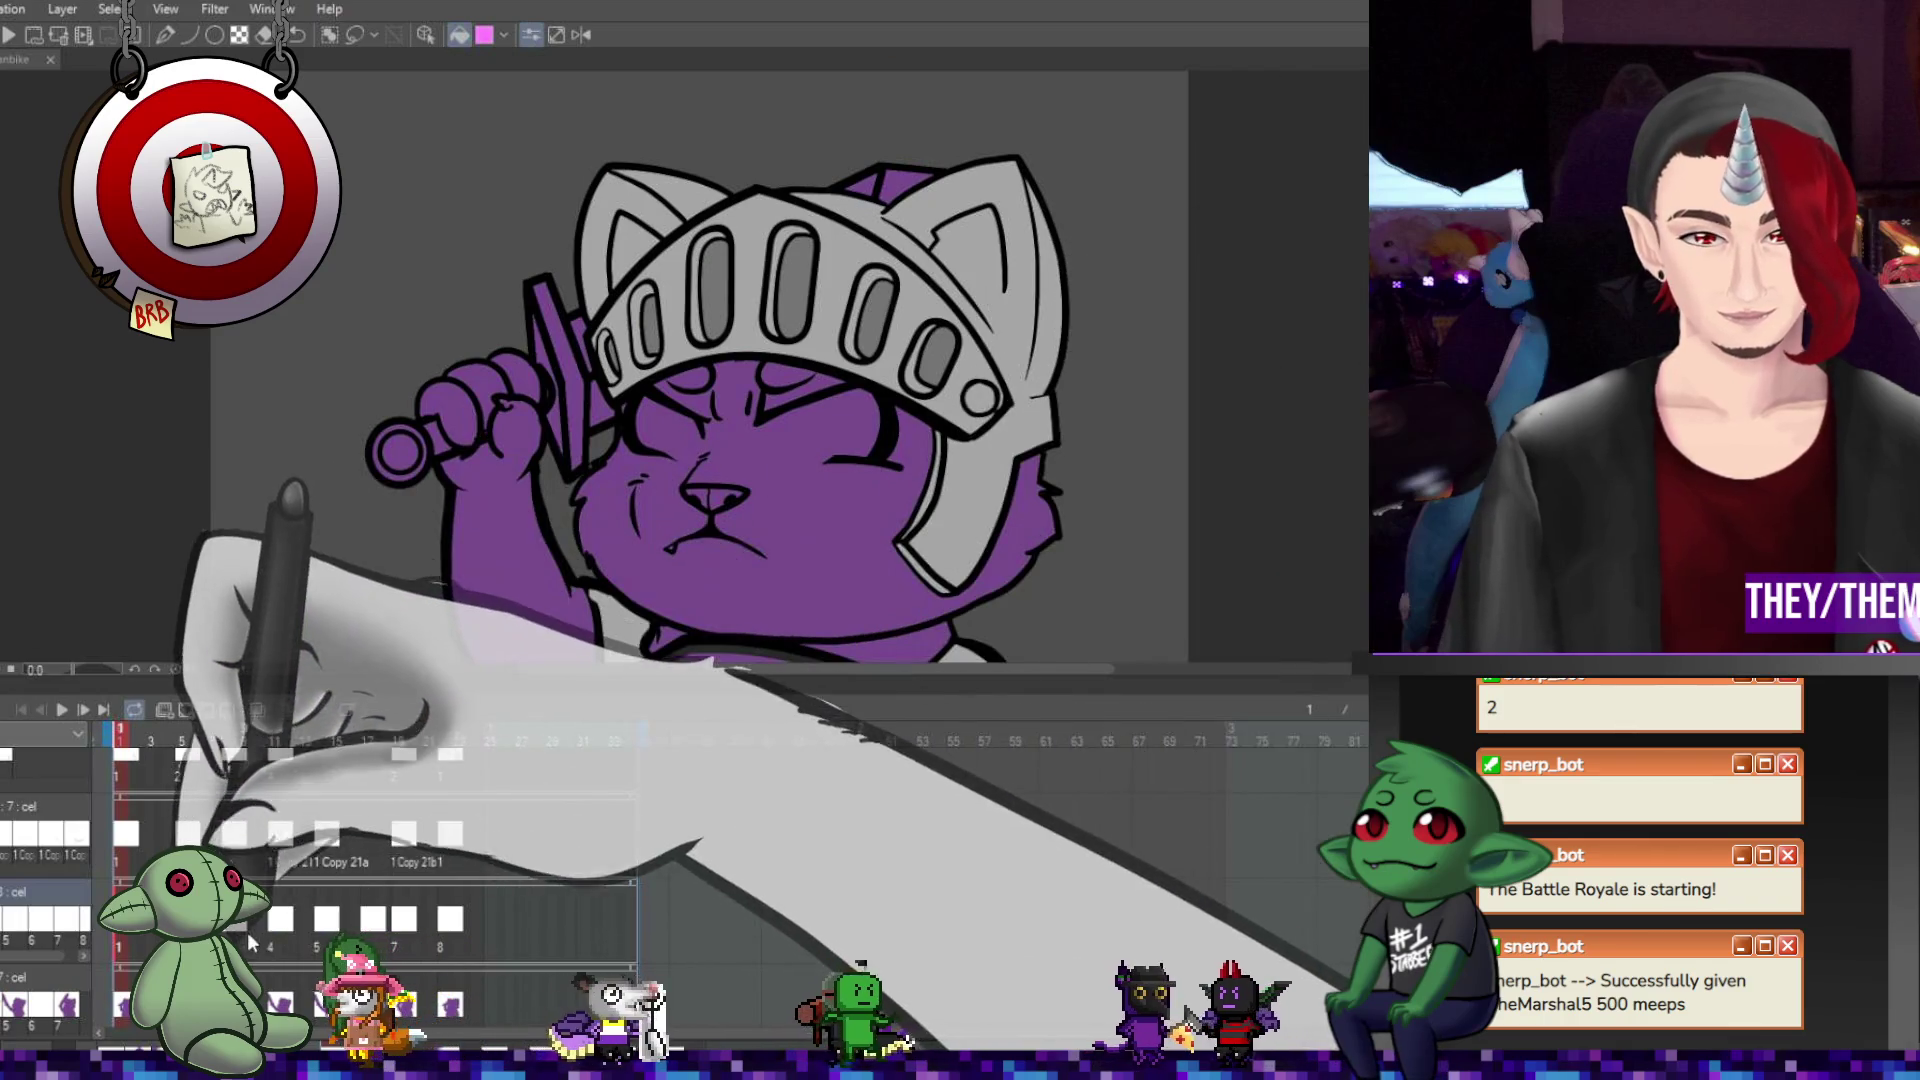
click(245, 930)
click(963, 335)
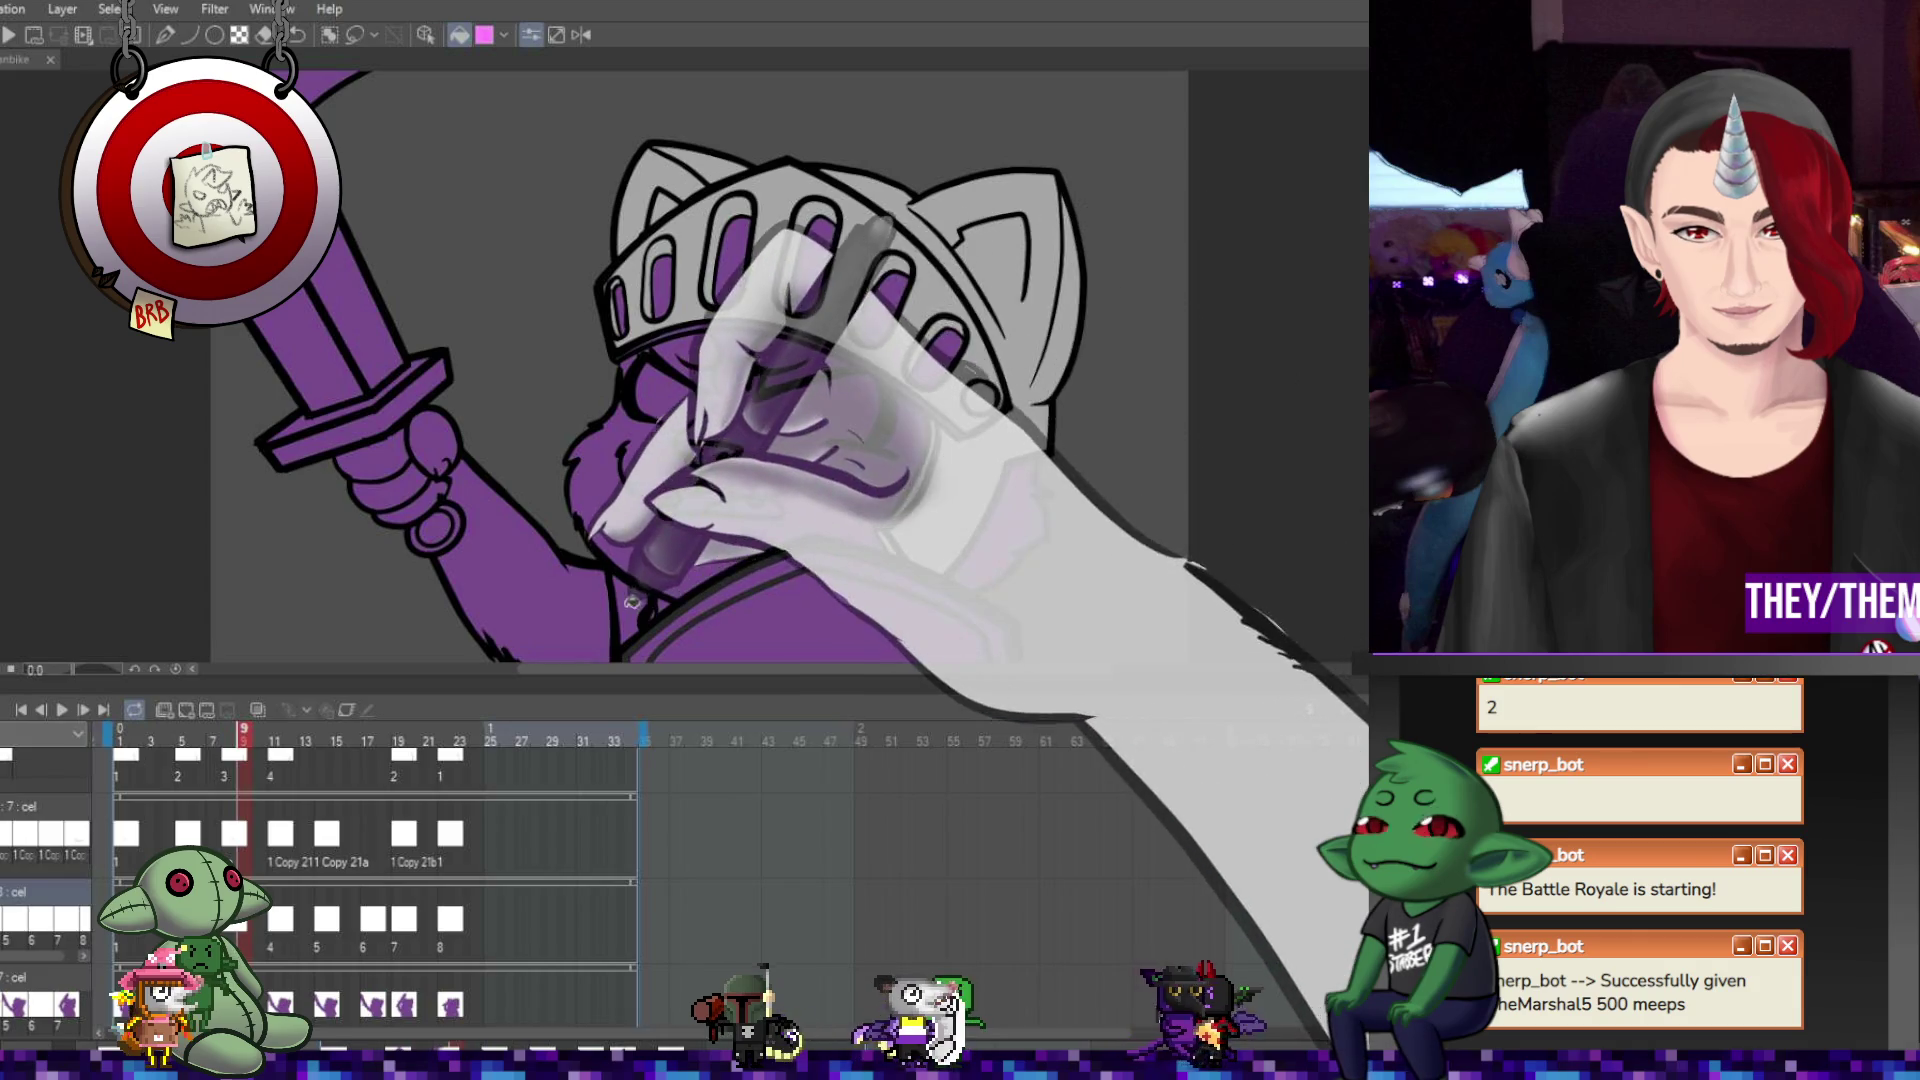
Fill the helmet shell light grey on frame 11, then undo that fill.
scroll(850, 560, down, 3)
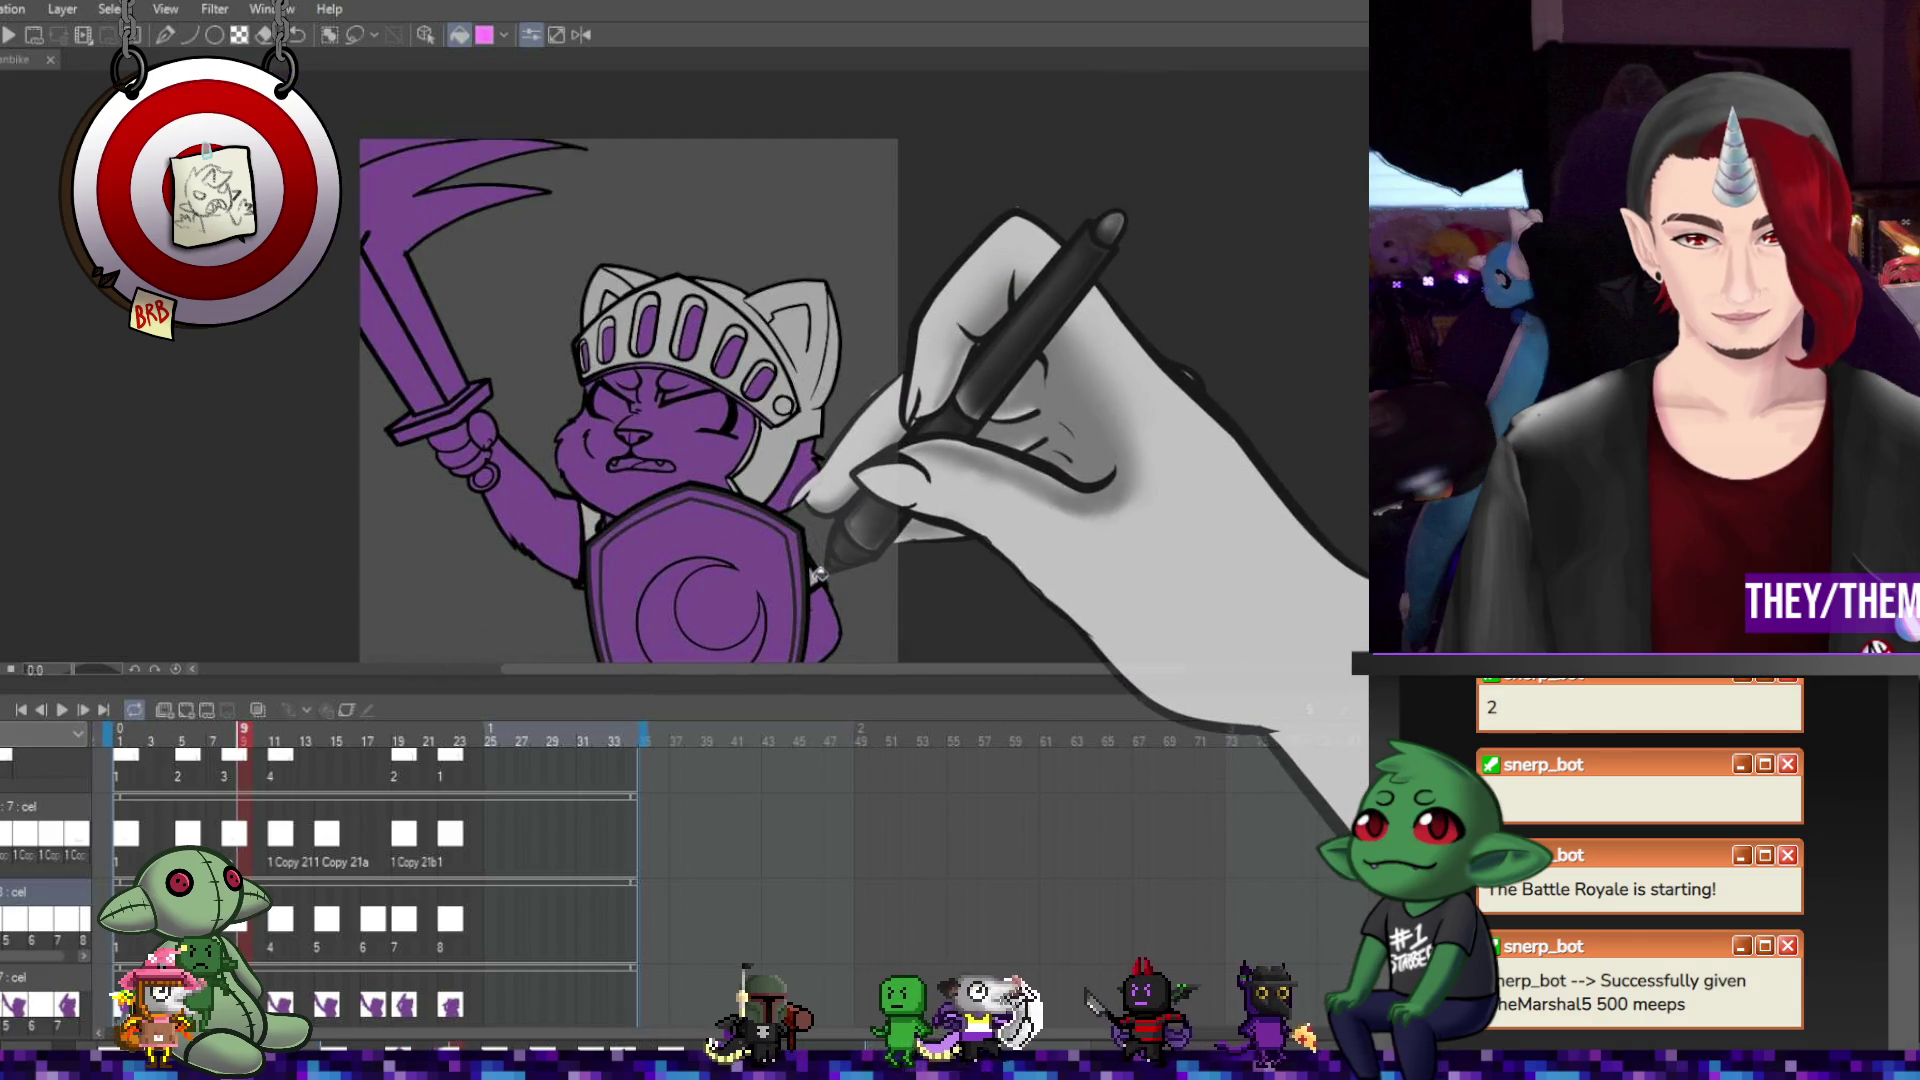
scroll(818, 574, up, 3)
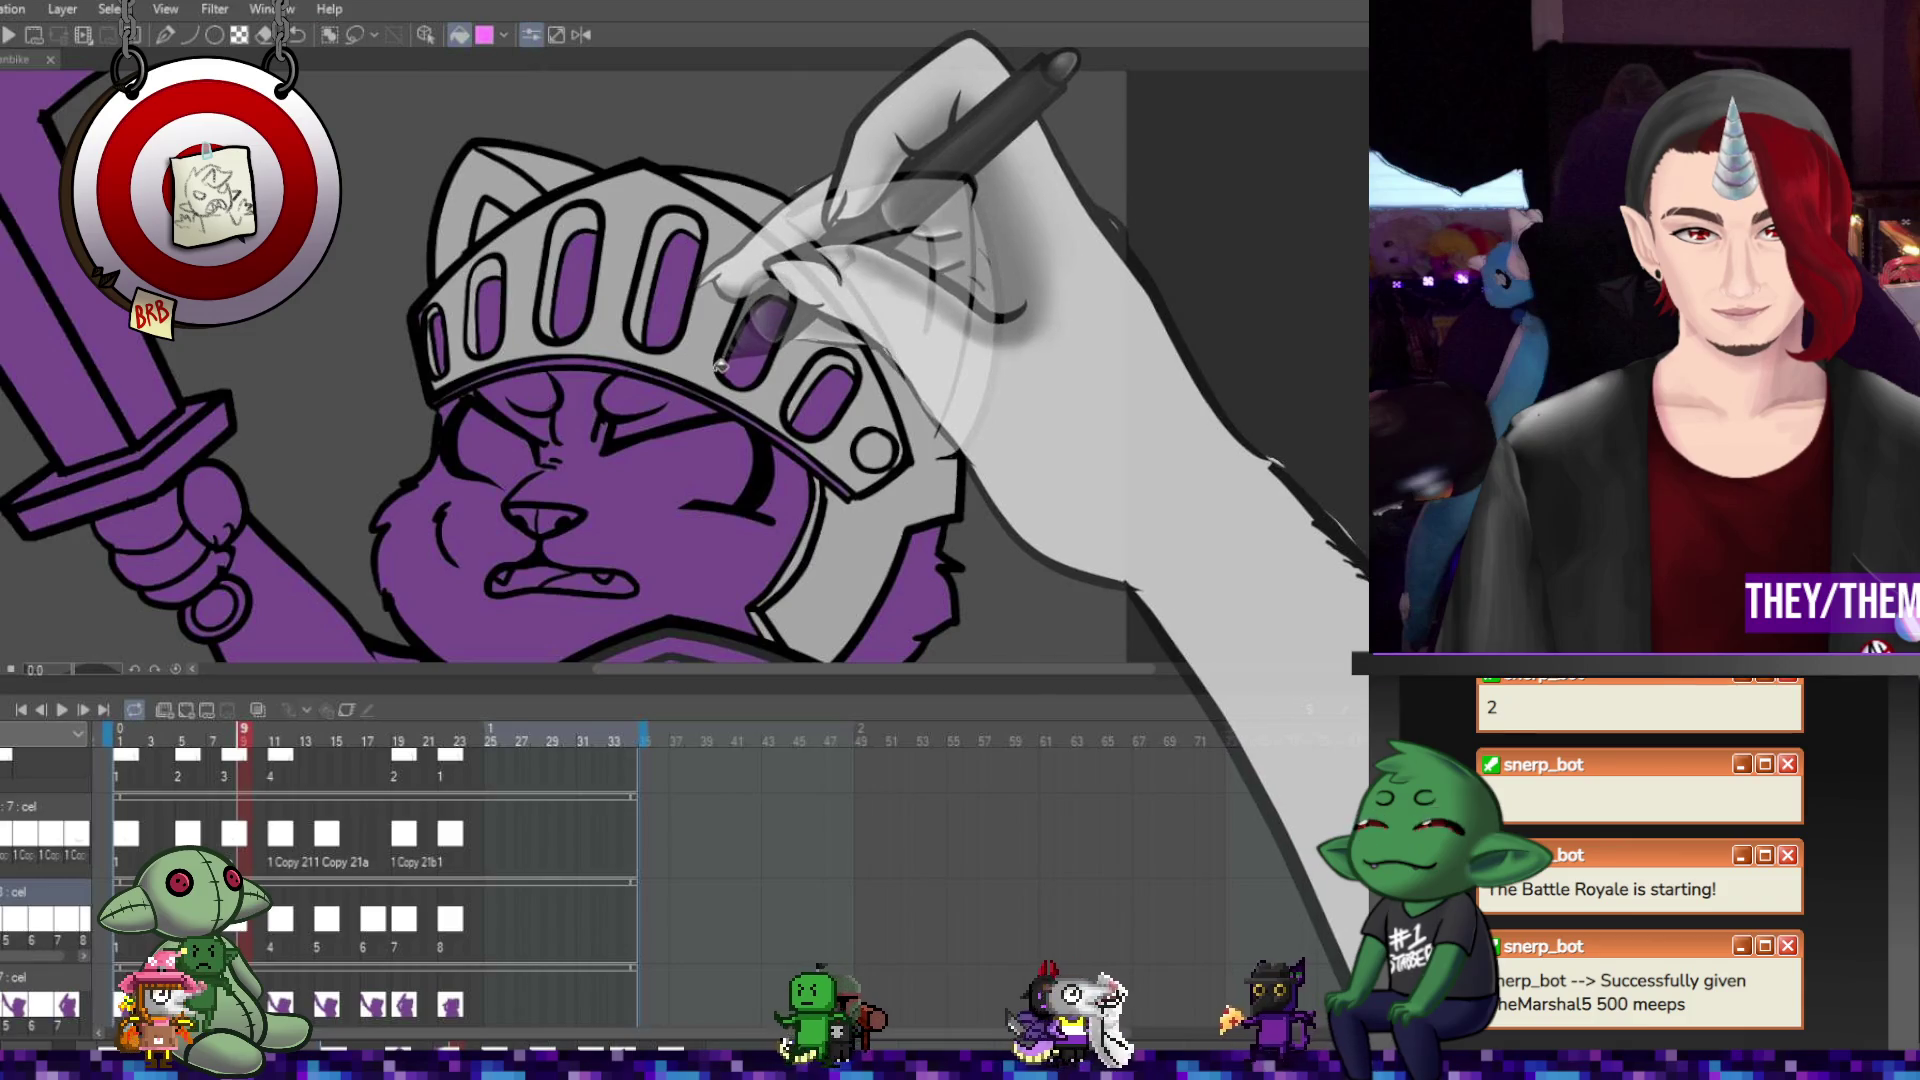
key(Right)
key(Right)
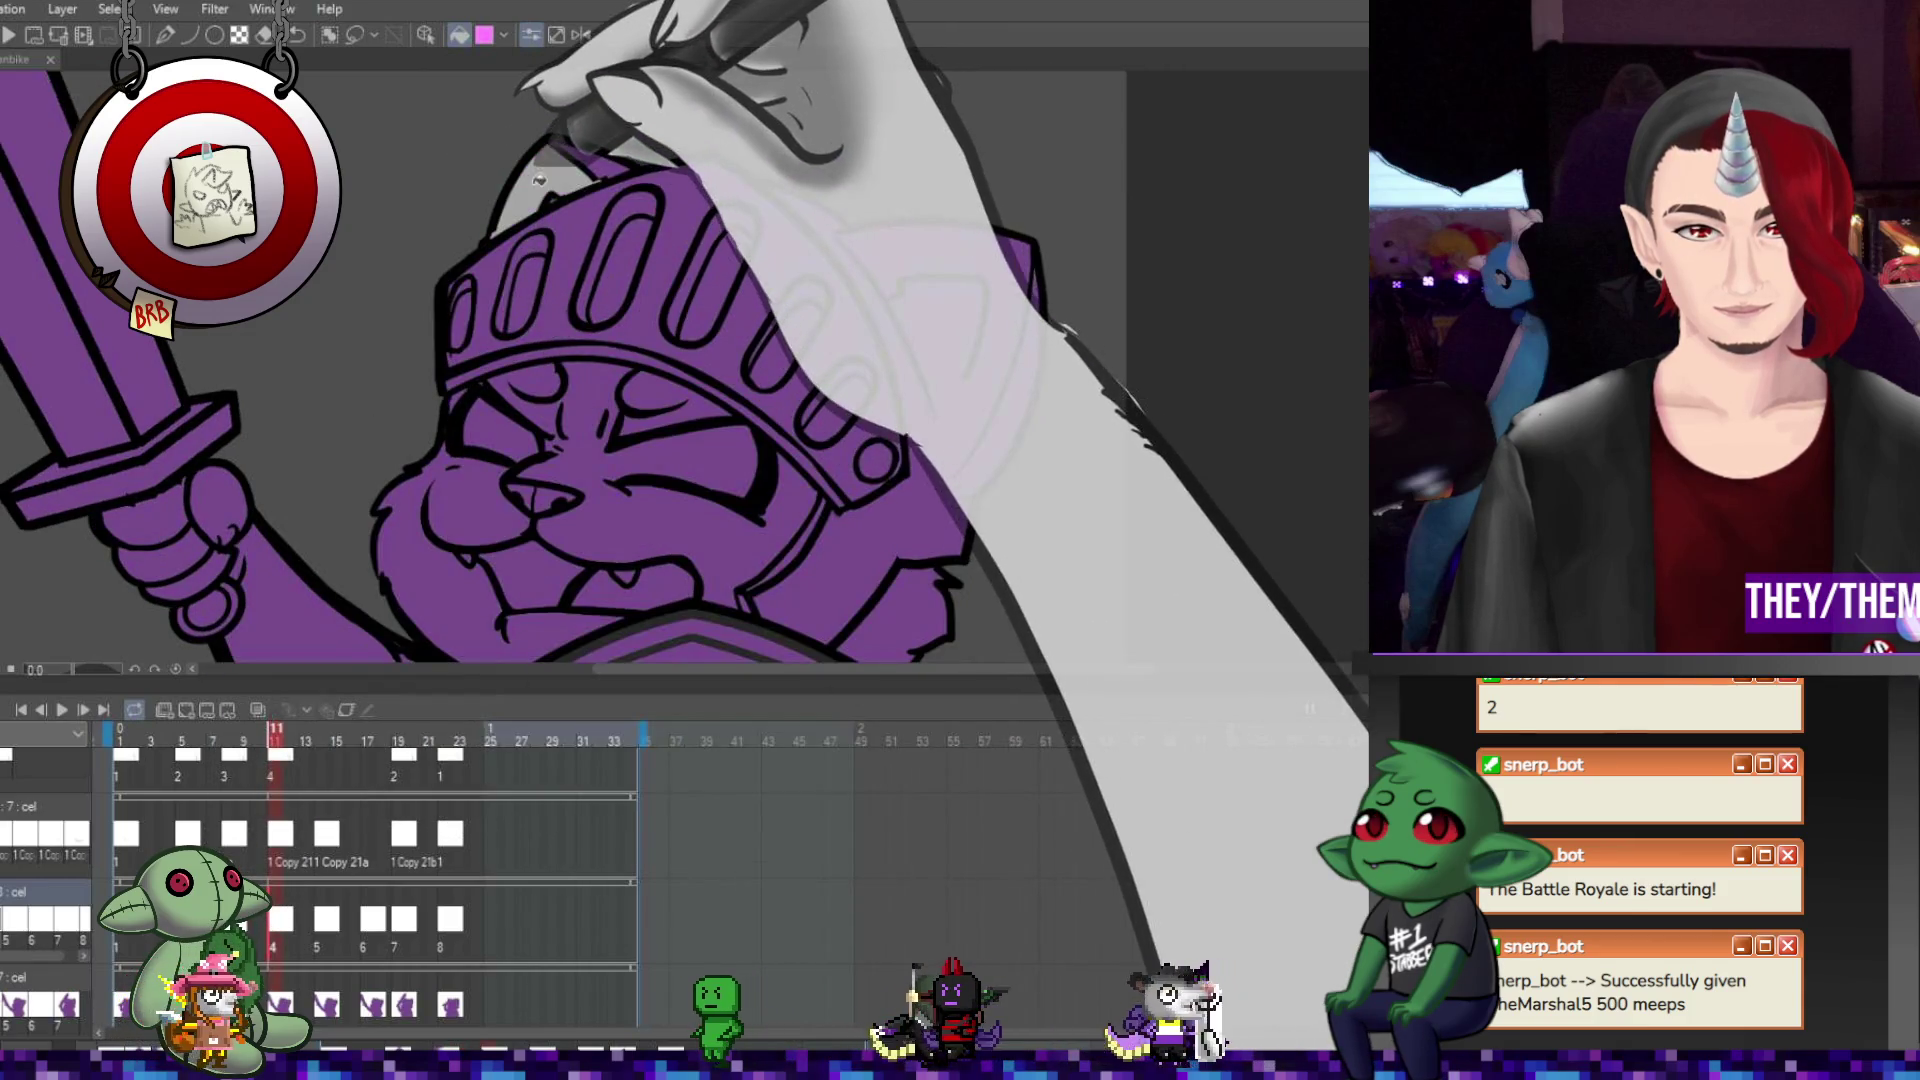
click(845, 235)
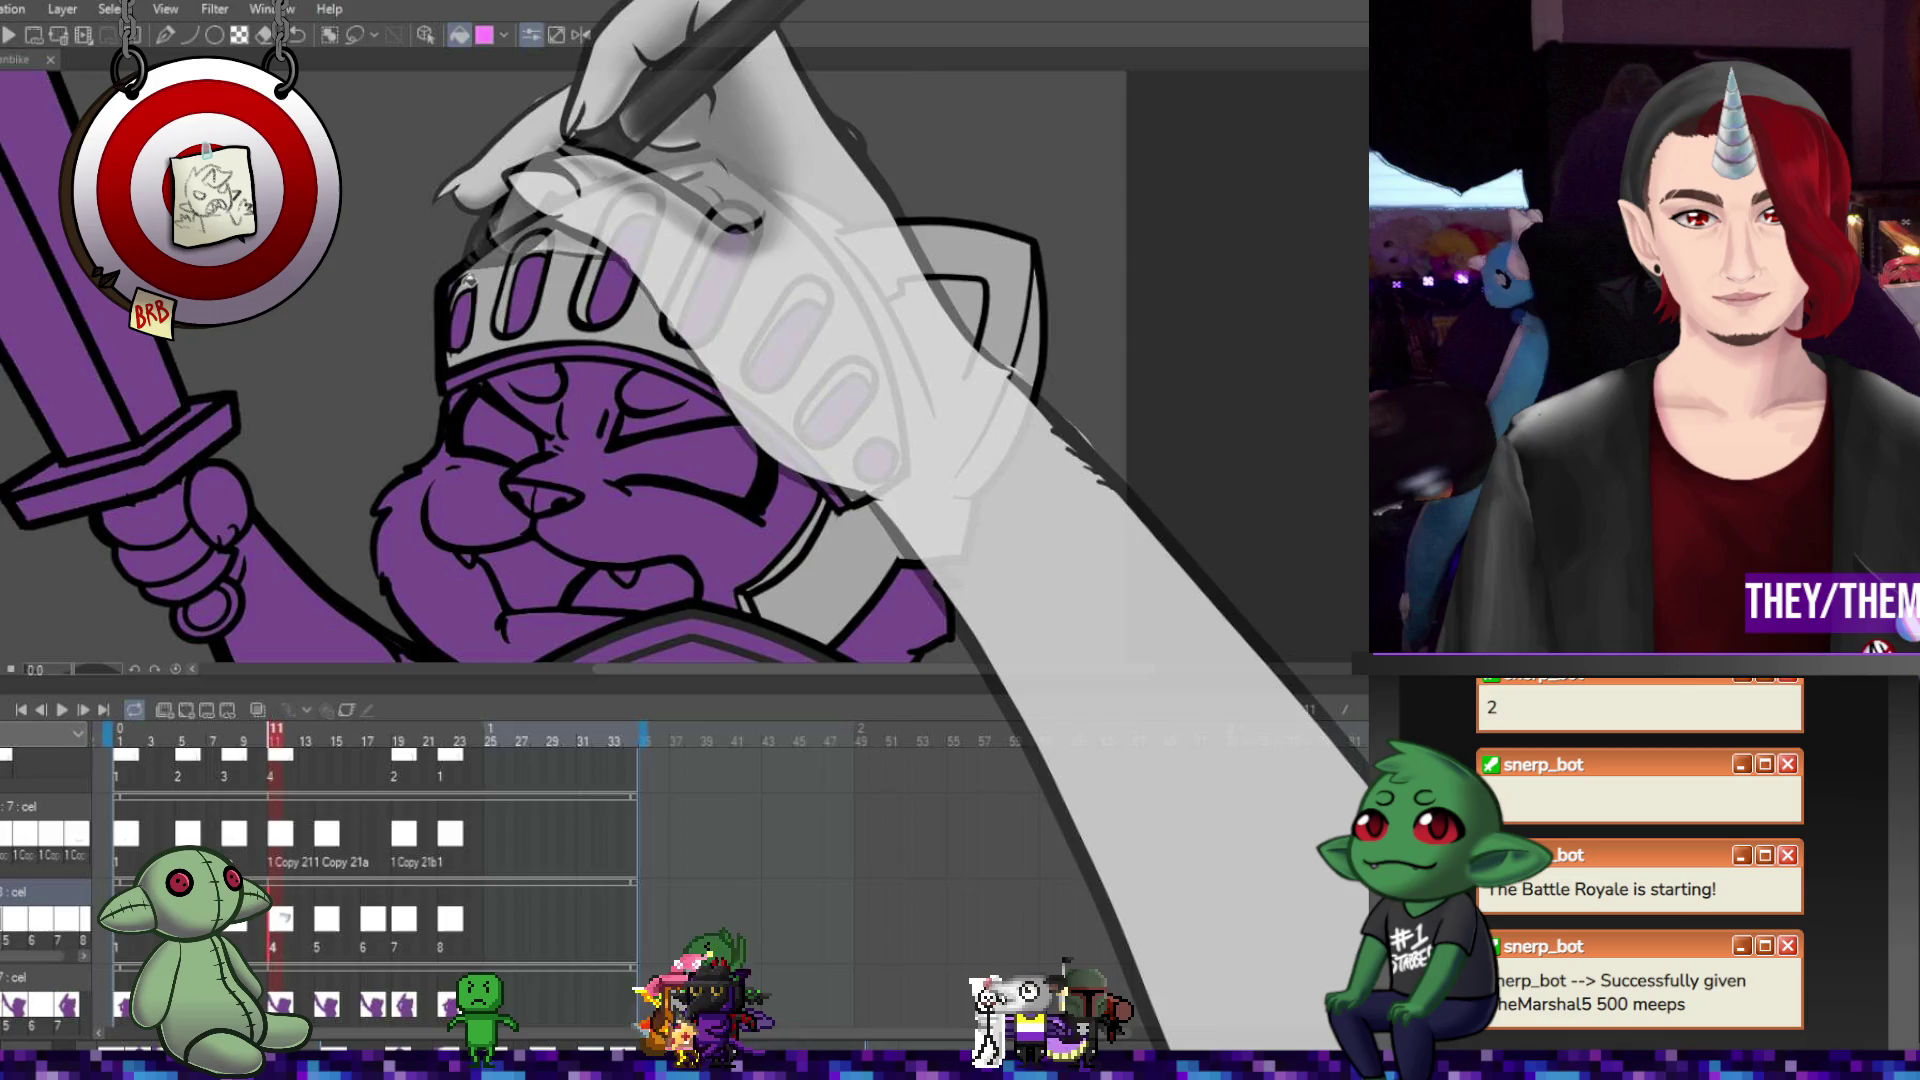
key(ctrl+z)
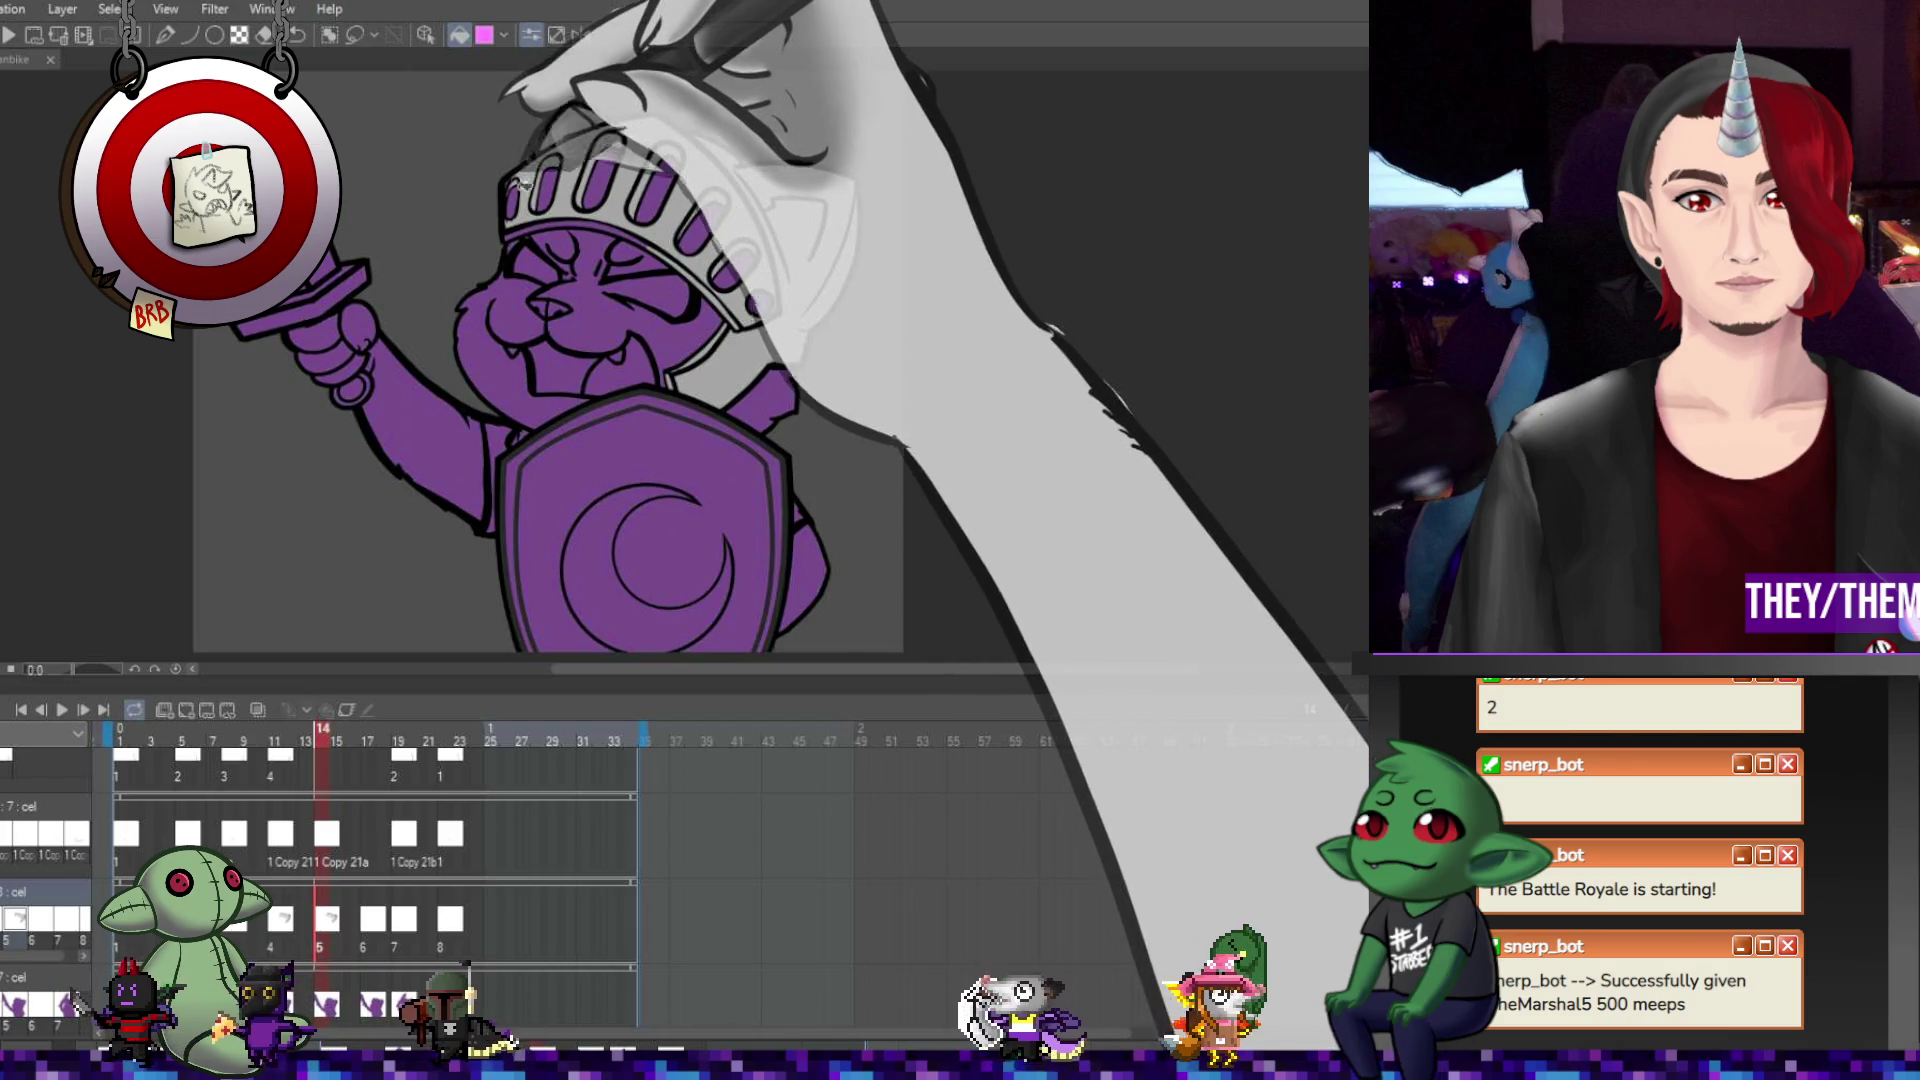
Zoom in slightly on the knight and go to frame 17.
key(ctrl+plus)
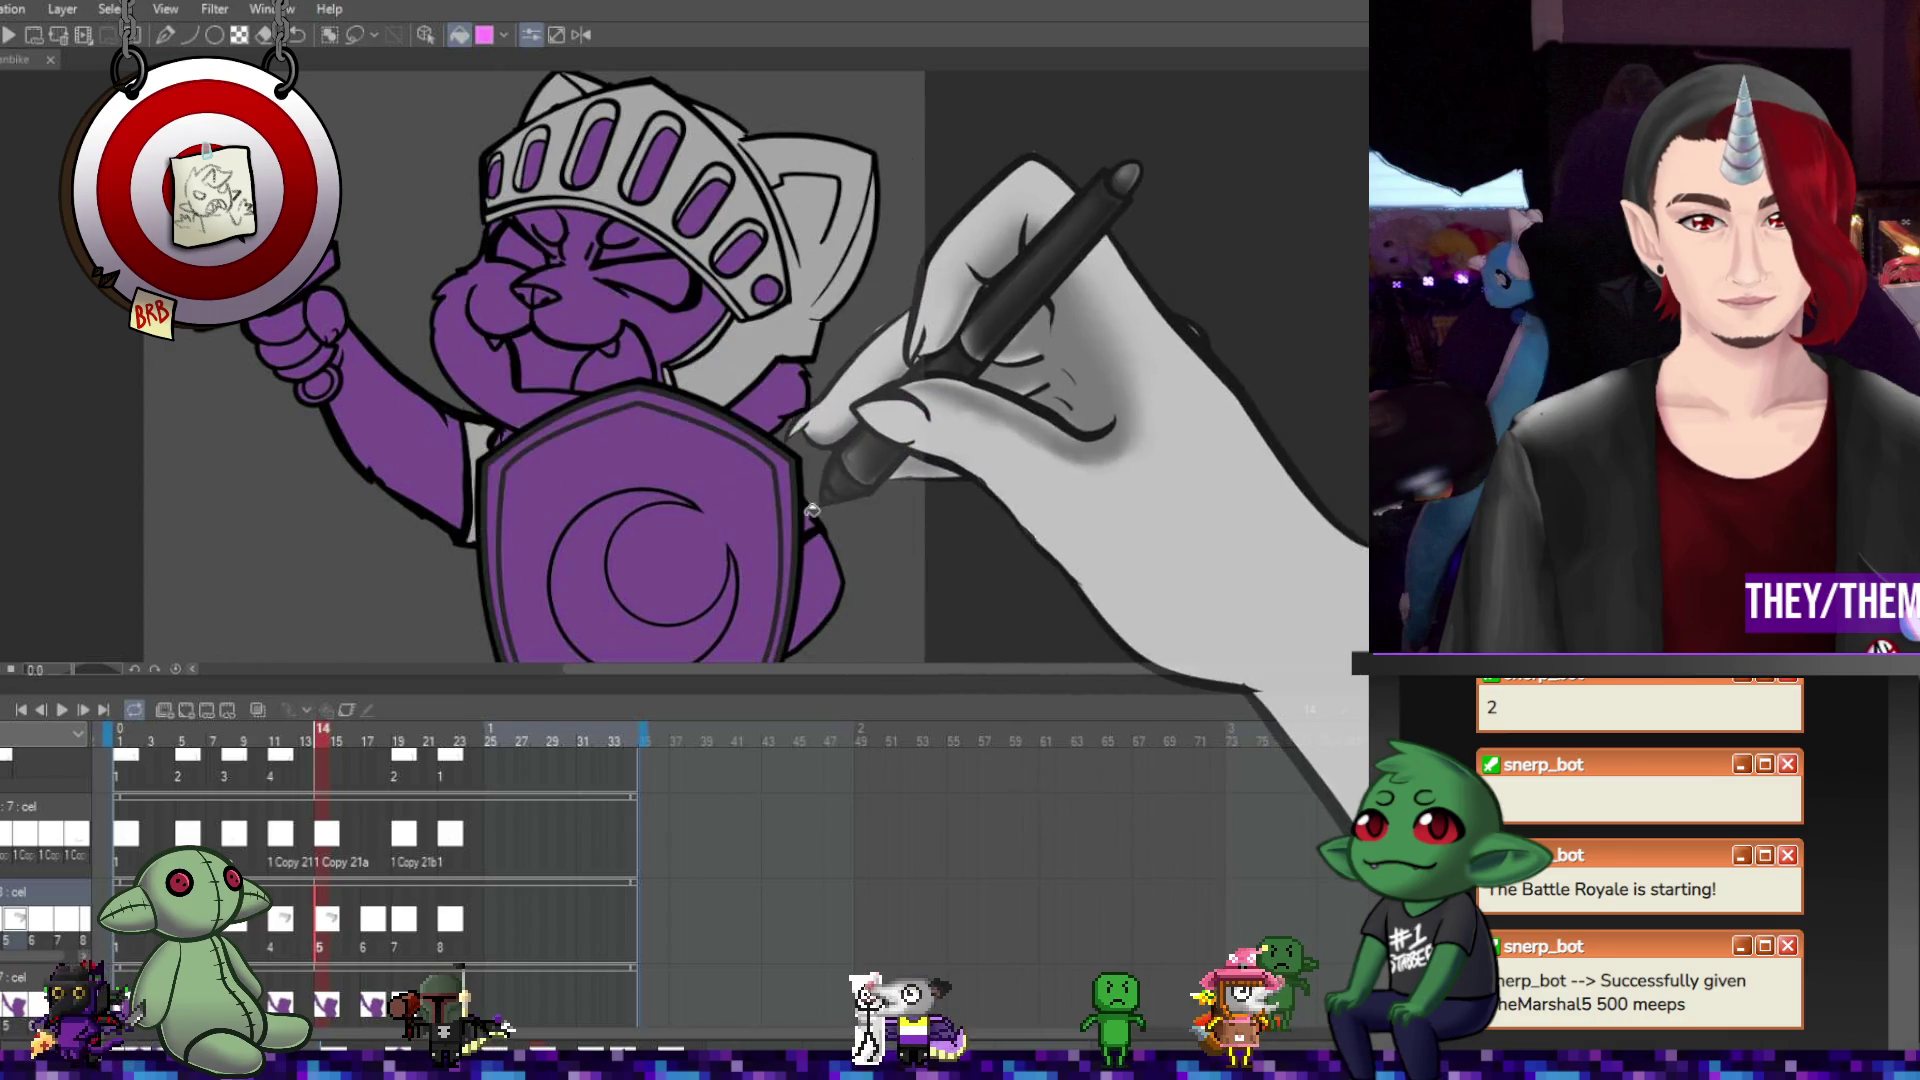
scroll(627, 416, down, 3)
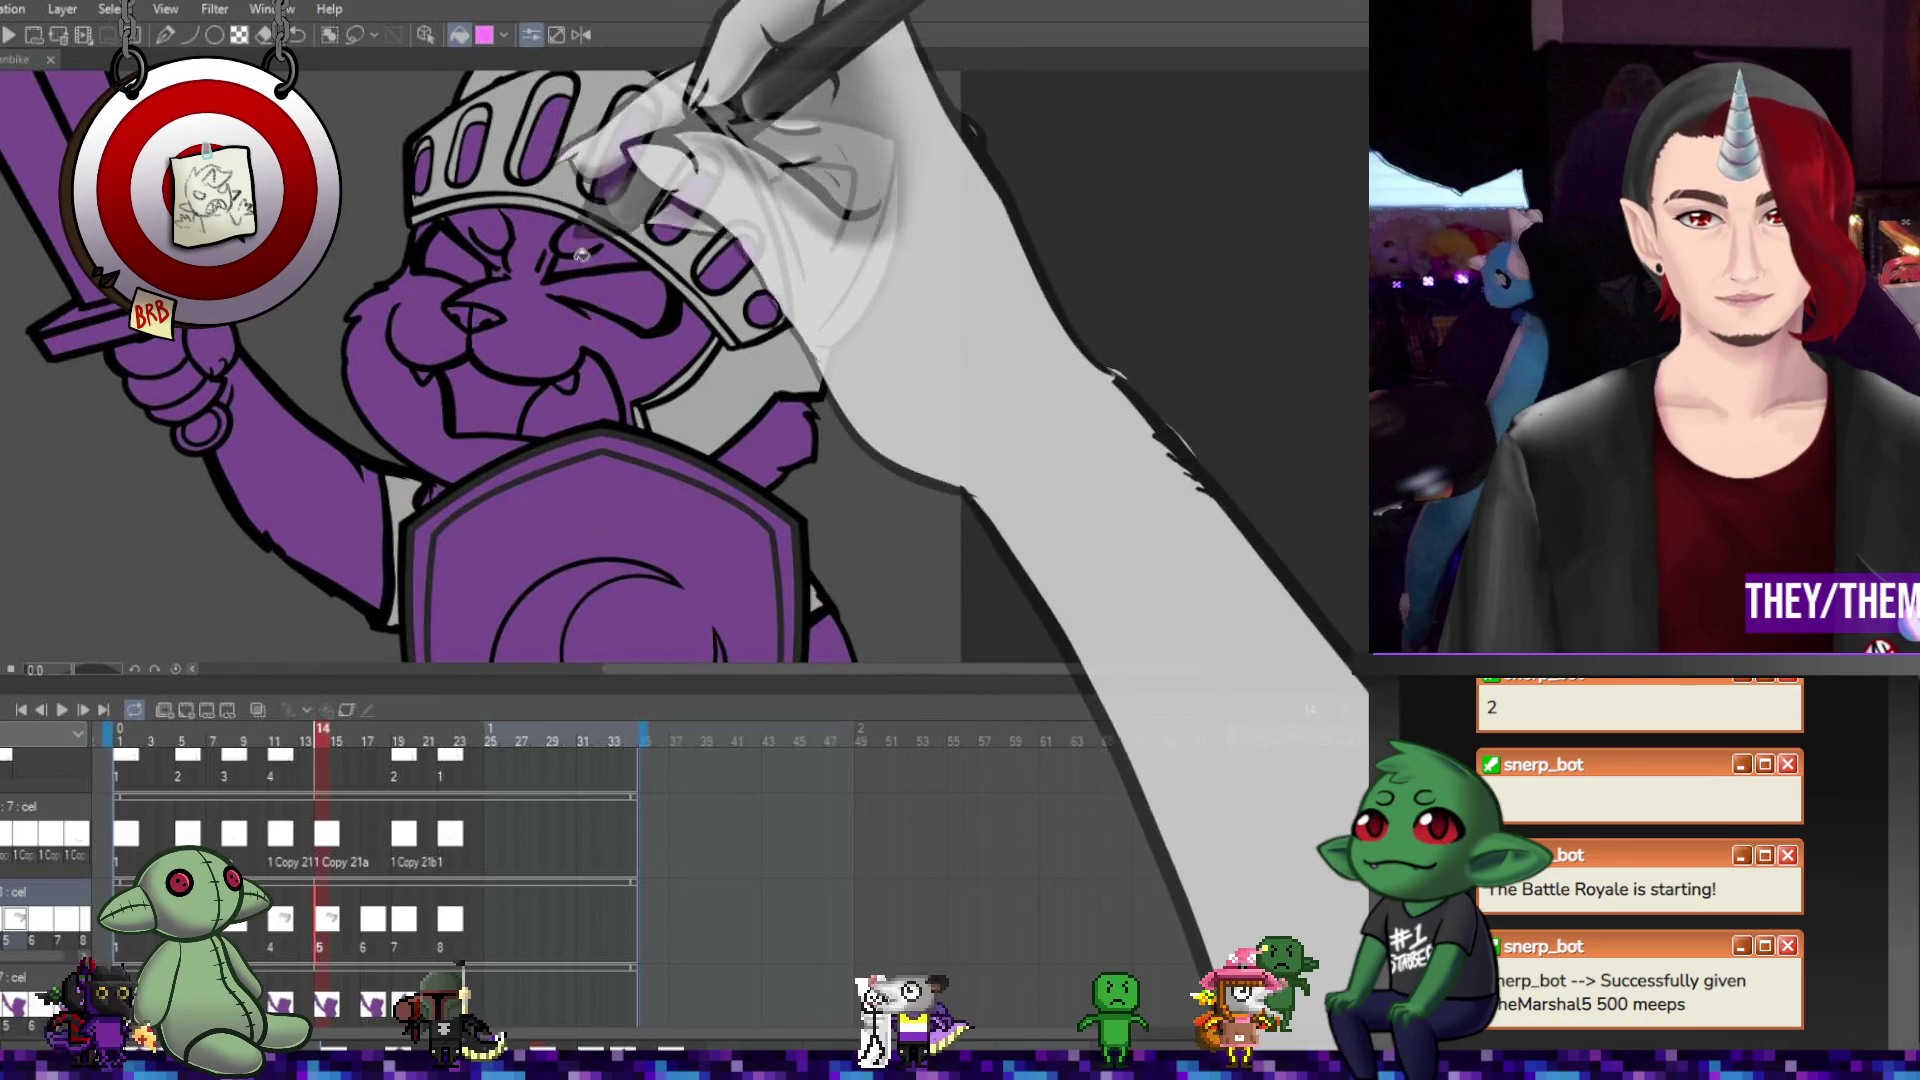
click(374, 925)
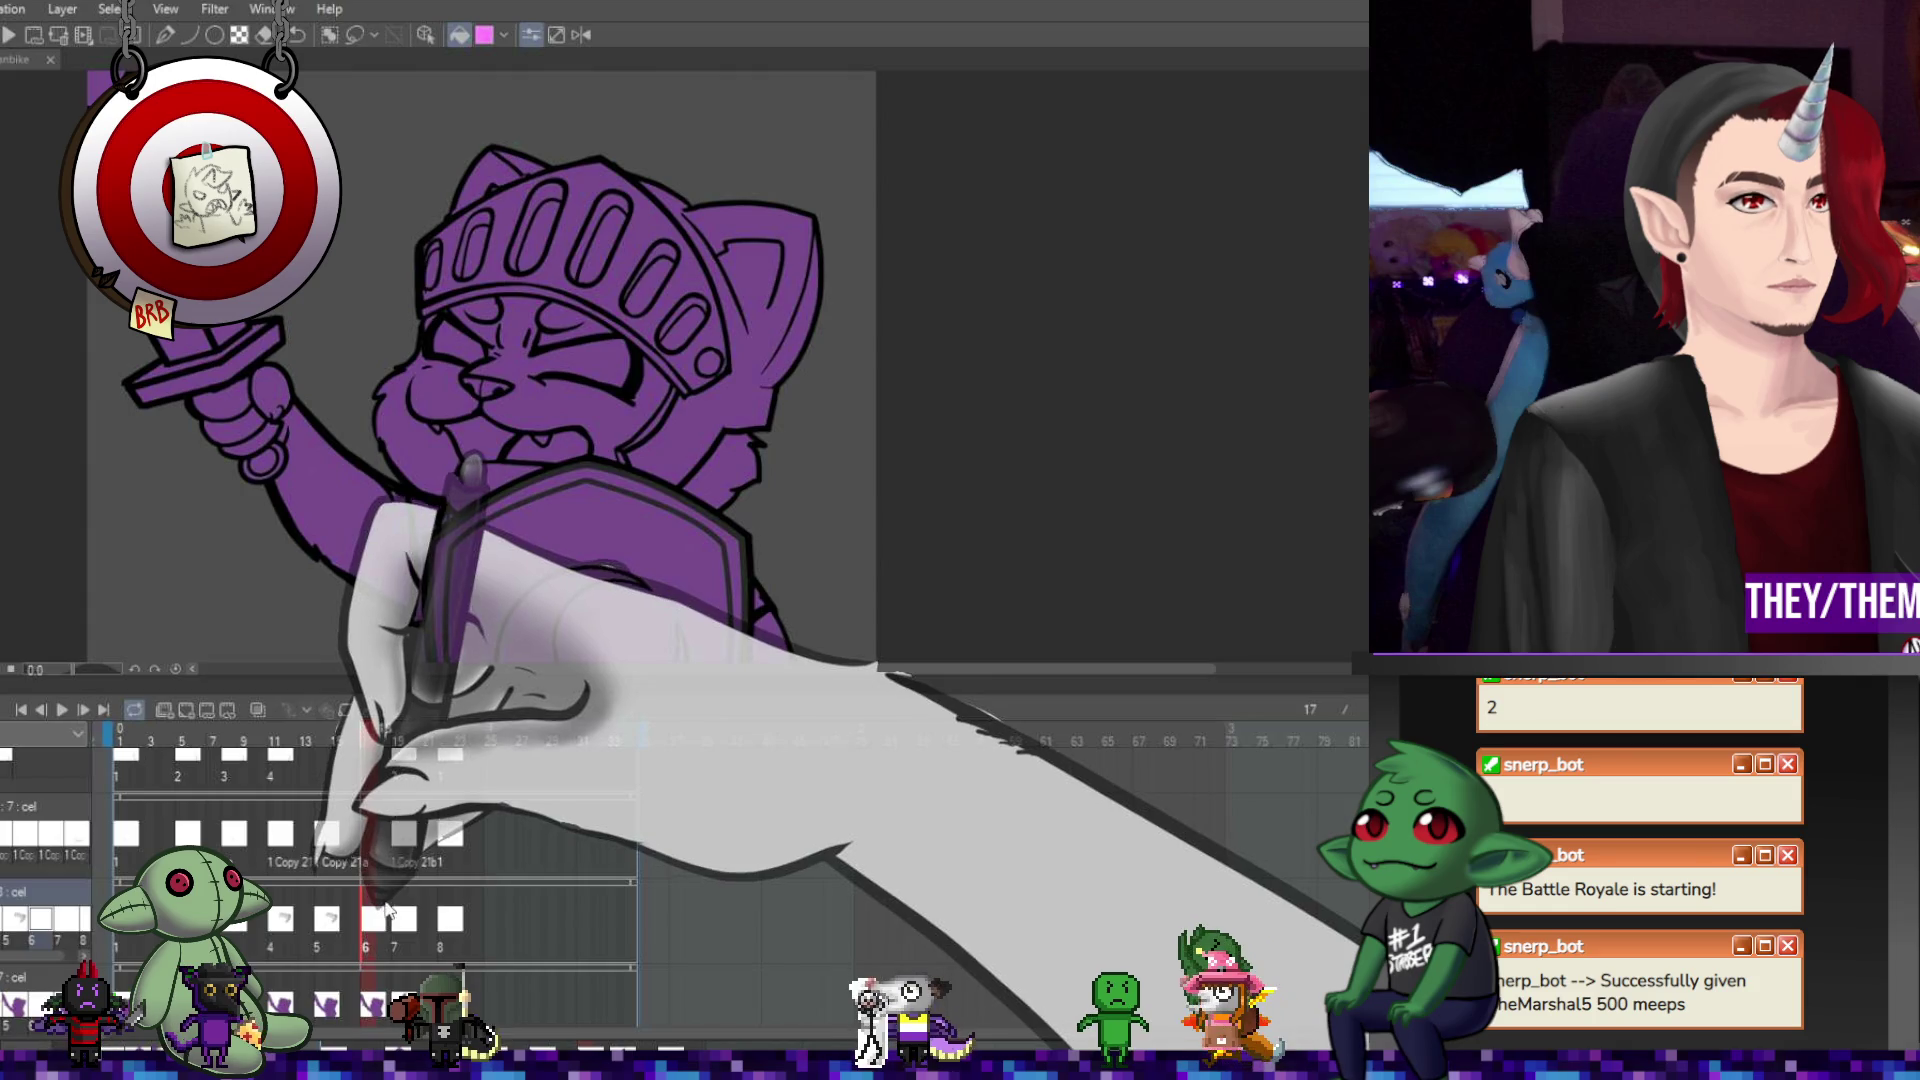
Fill the helmet light grey on frame 17, then advance to frame 19.
click(727, 409)
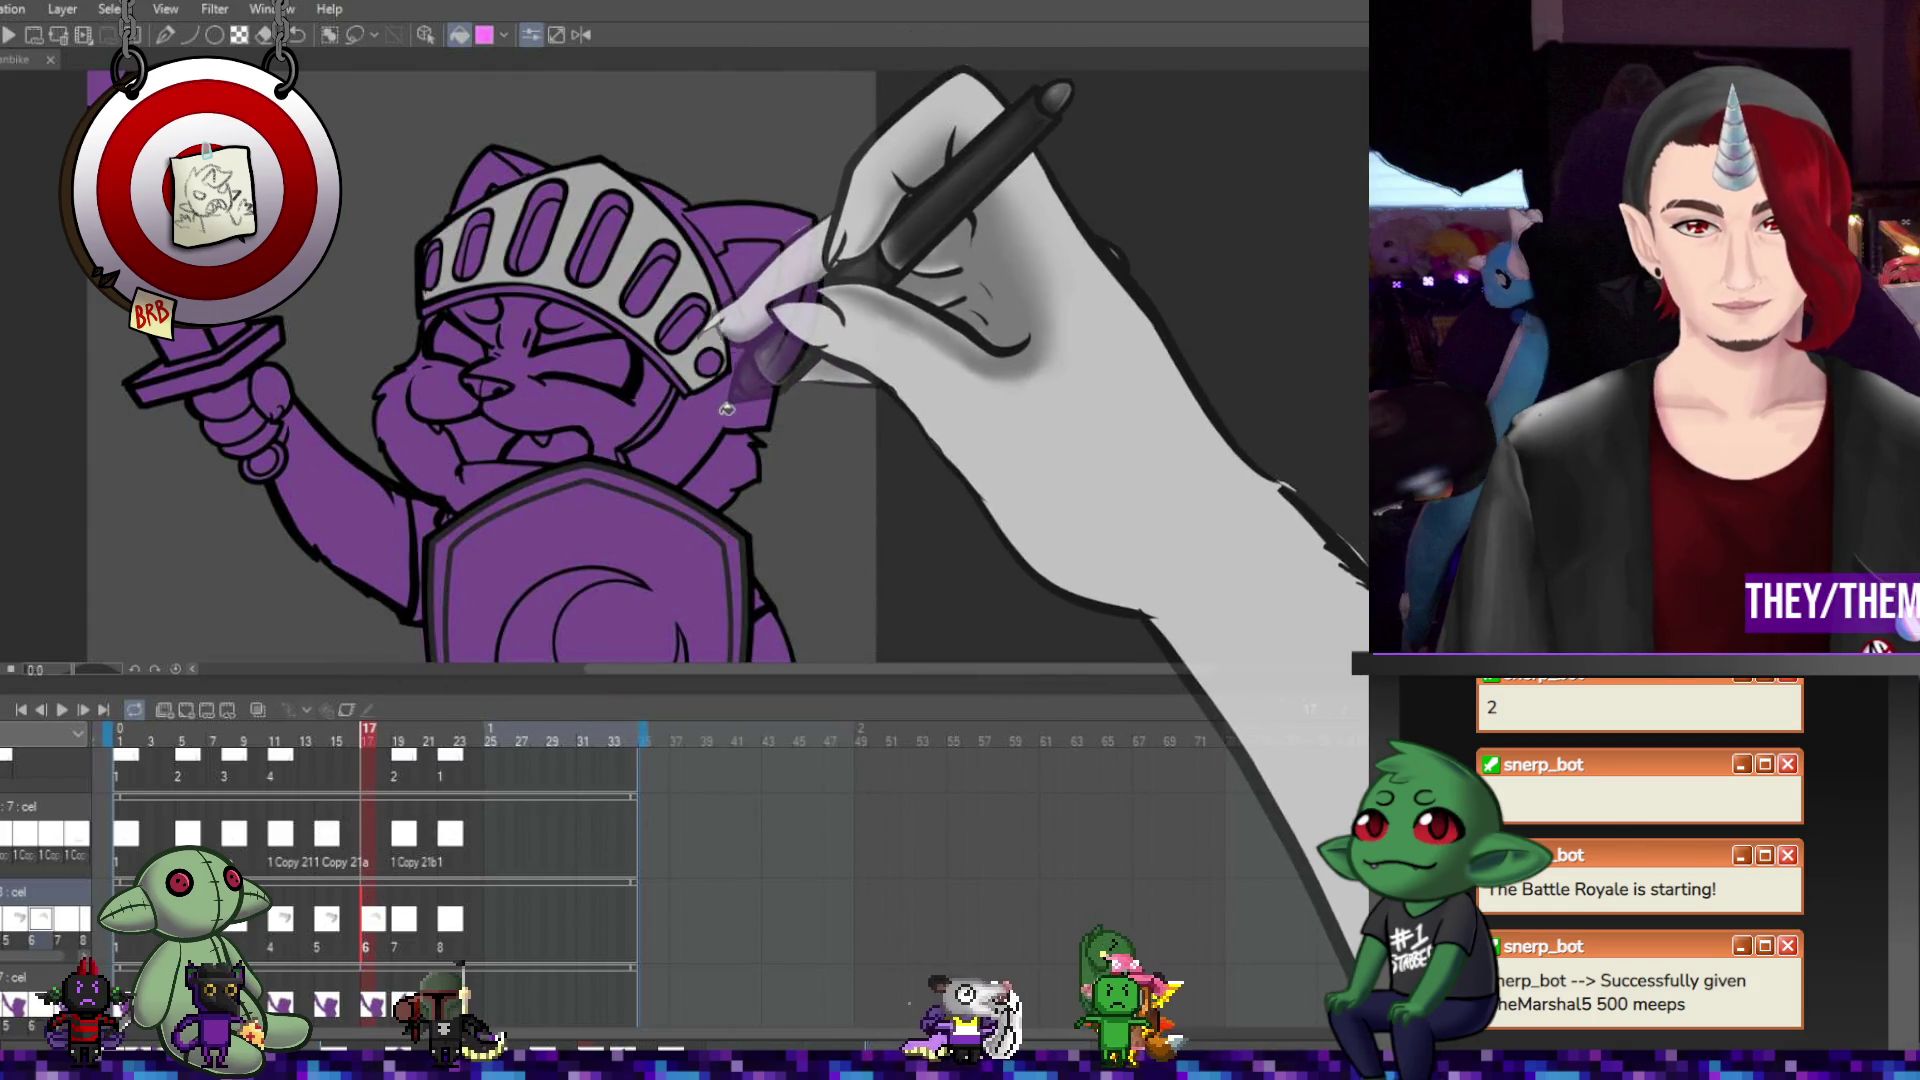
scroll(660, 240, up, 2)
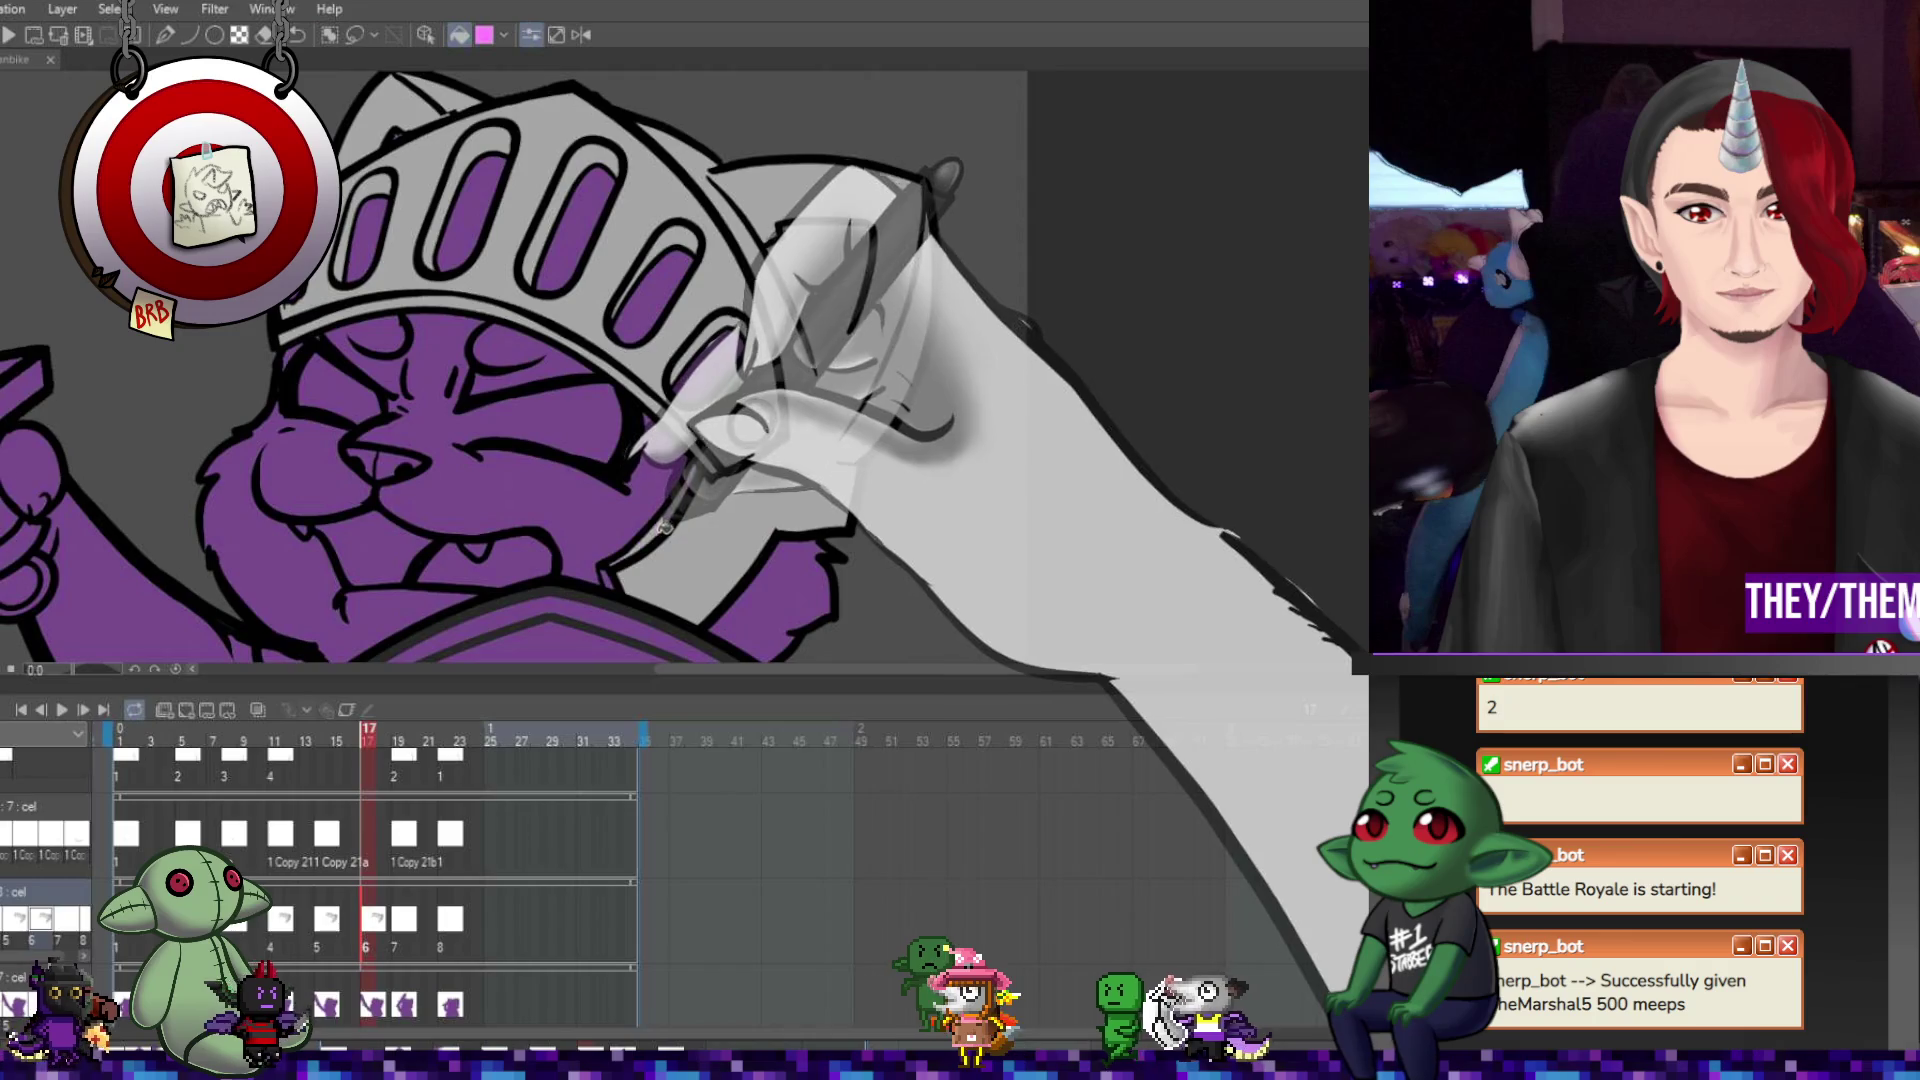
scroll(610, 571, down, 5)
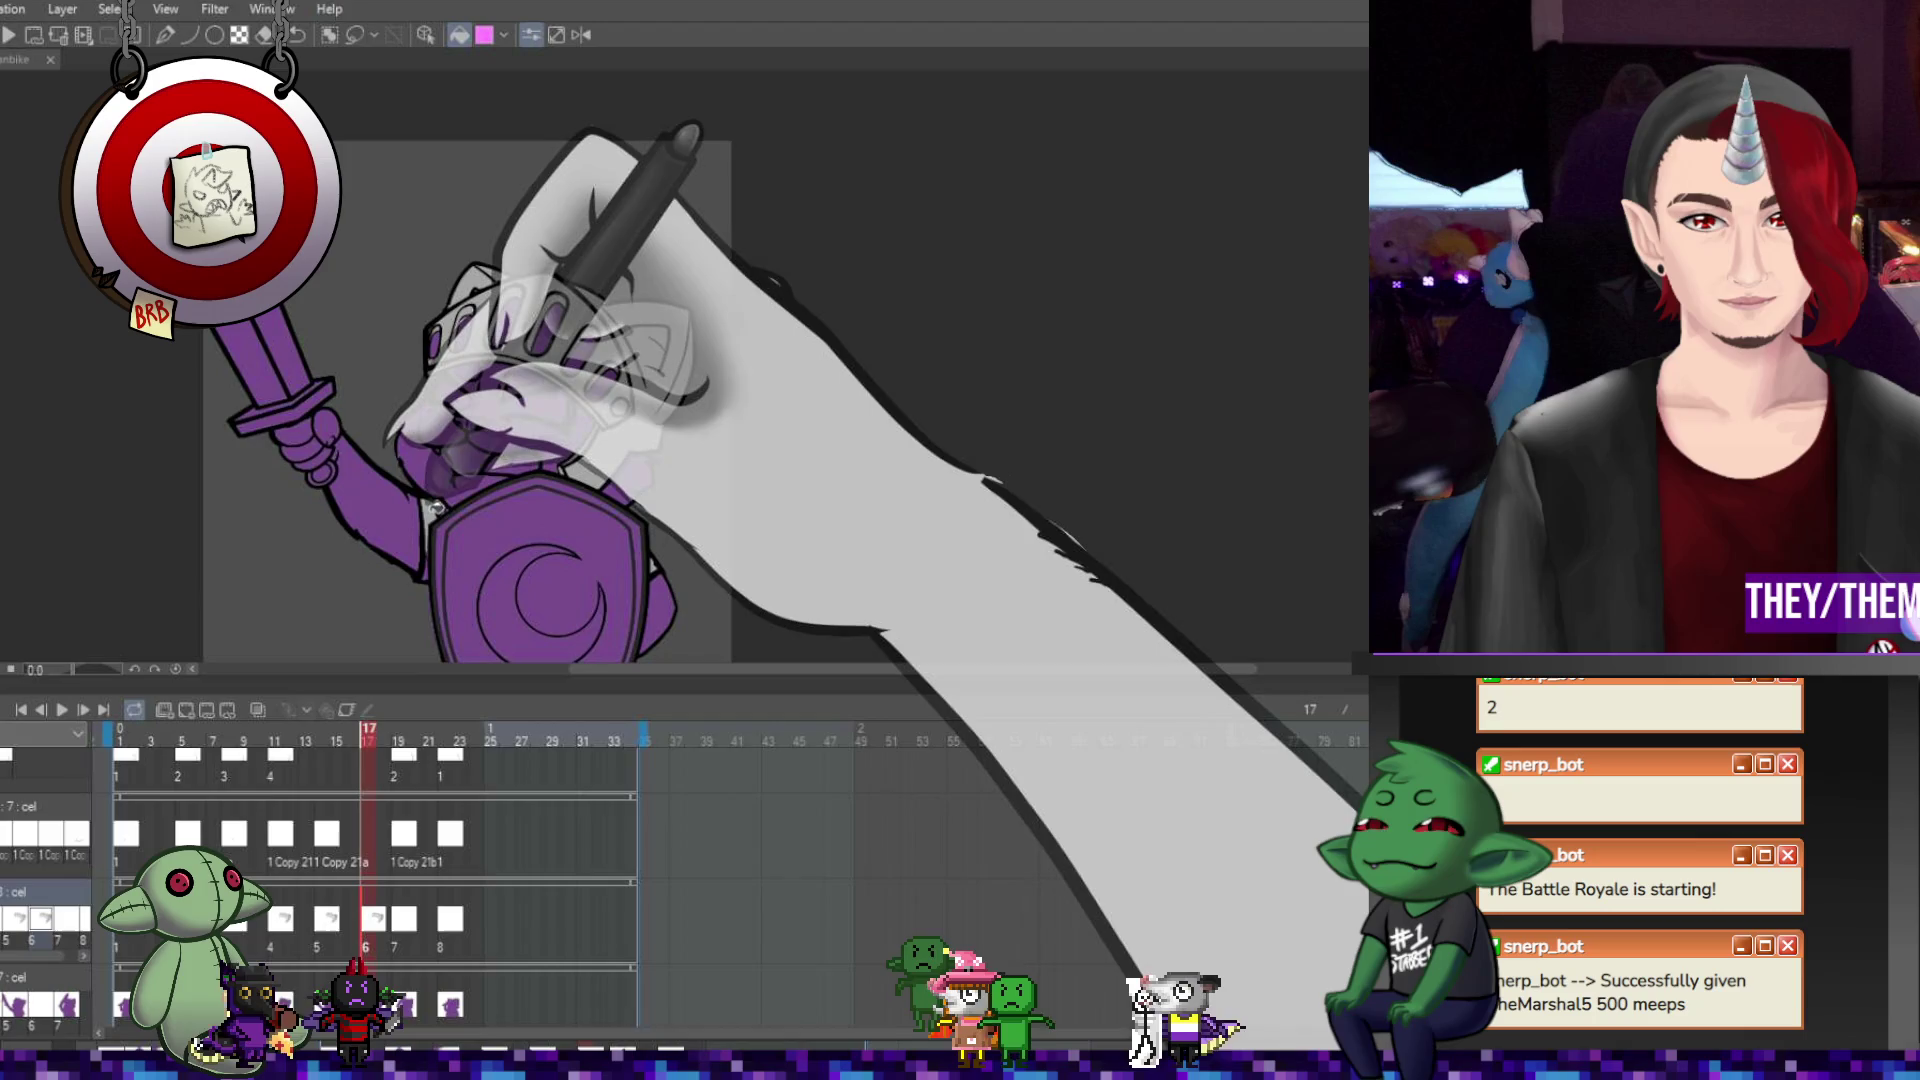
scroll(501, 420, up, 3)
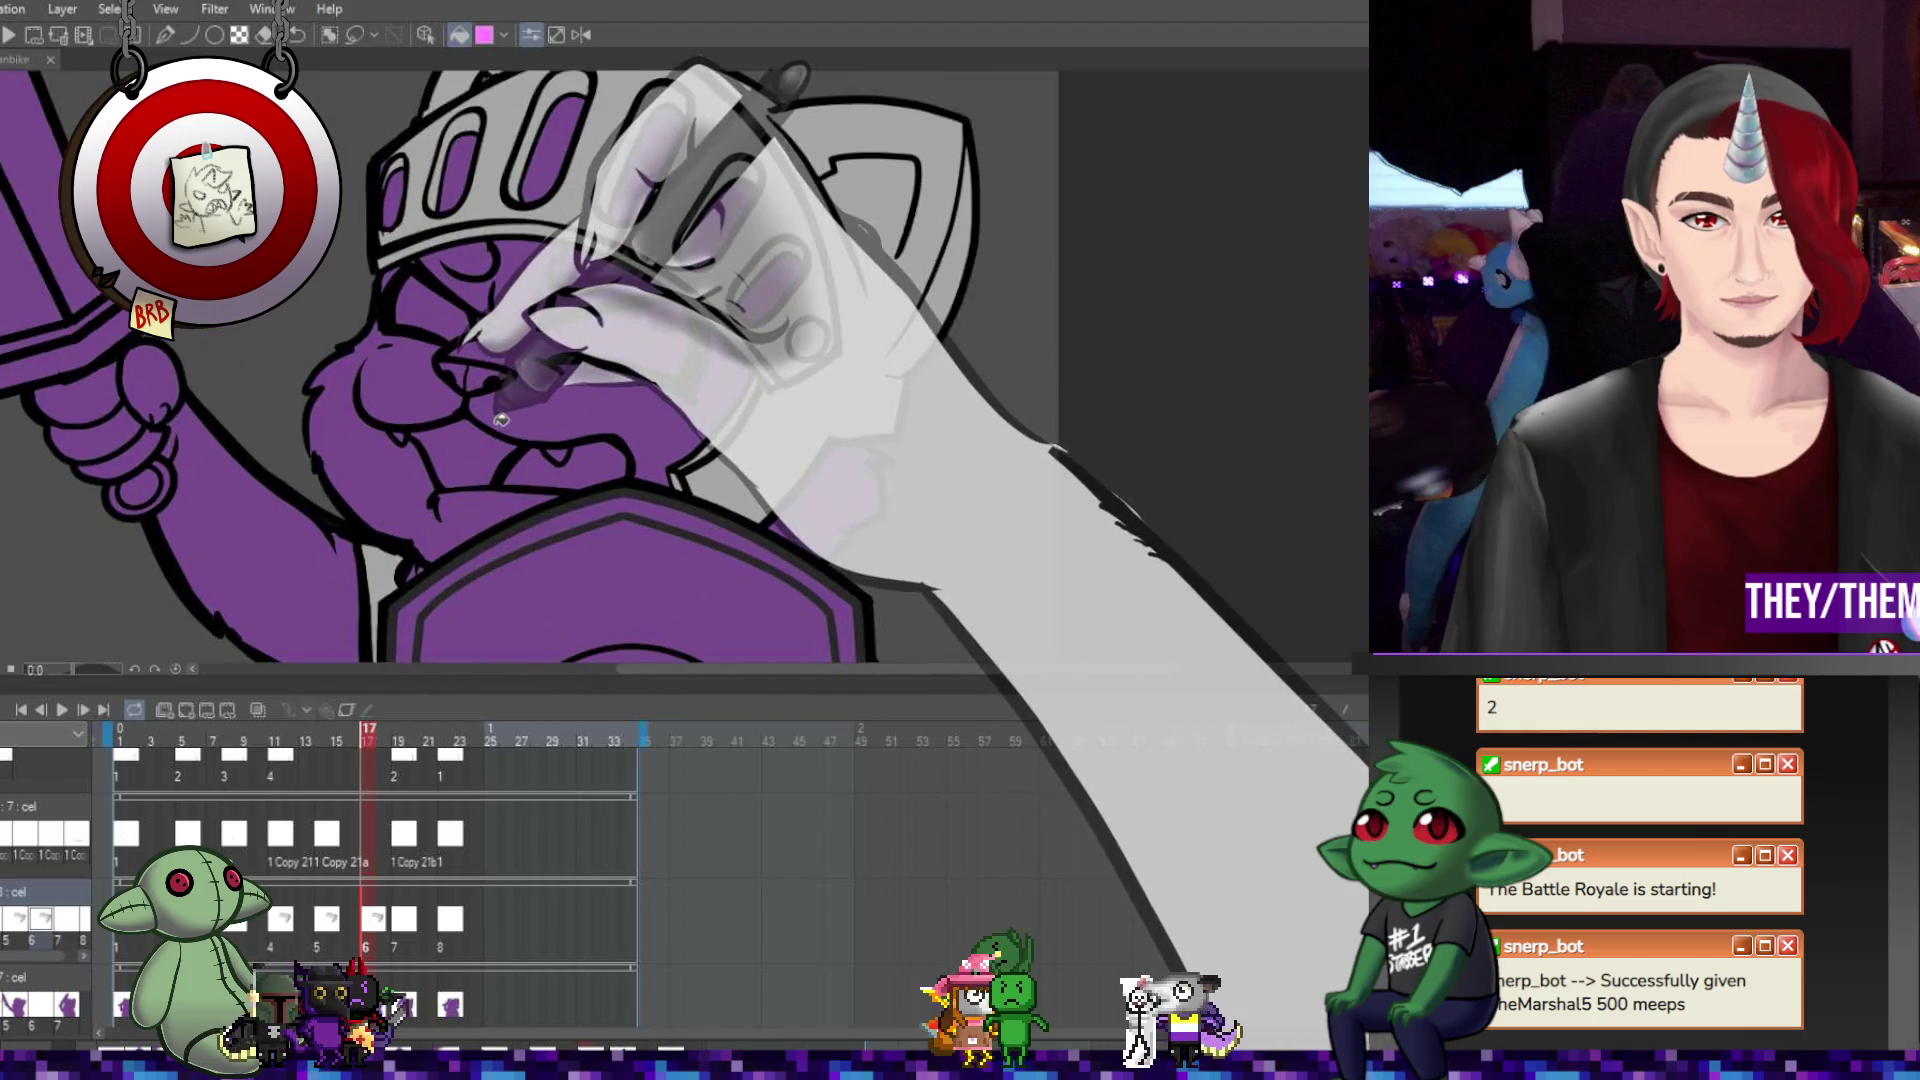
scroll(634, 523, down, 3)
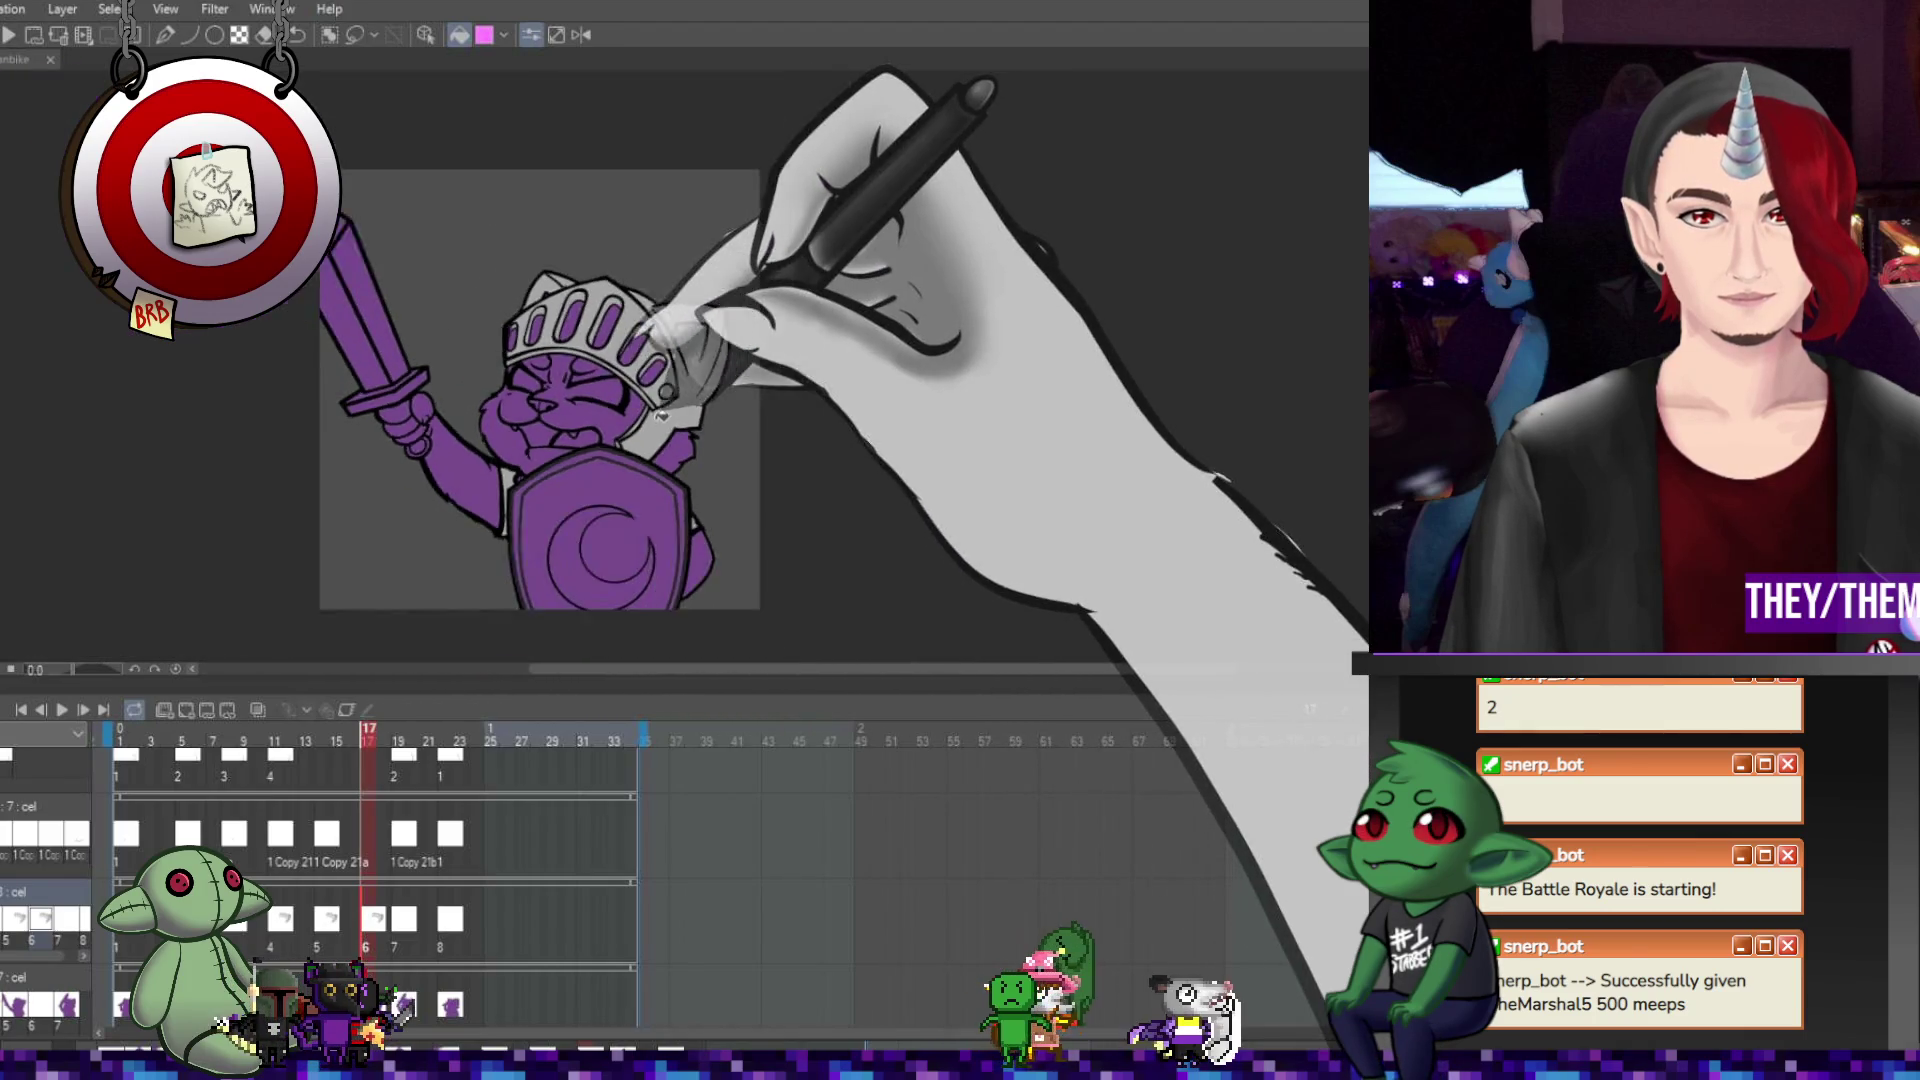
key(Right)
key(Right)
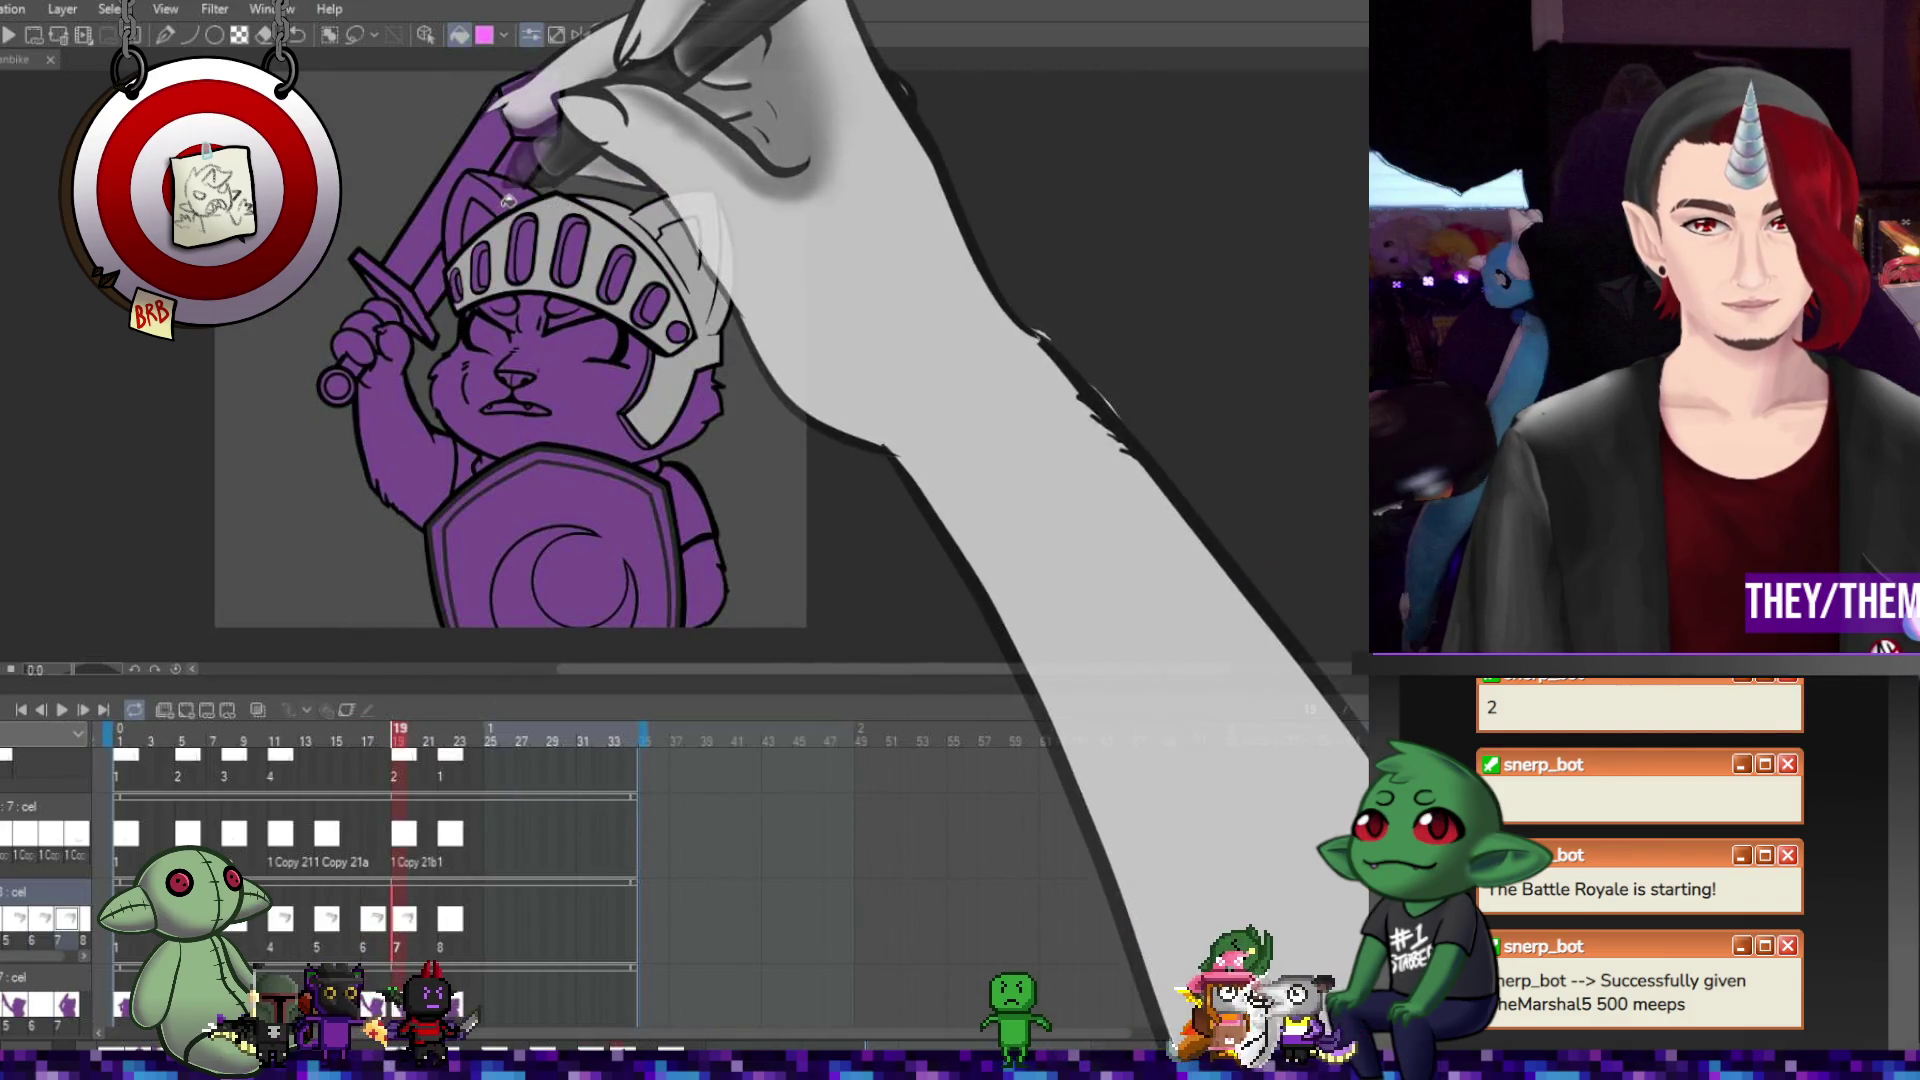
Step back to frame 22 and remove the extra cel there.
scroll(623, 272, up, 2)
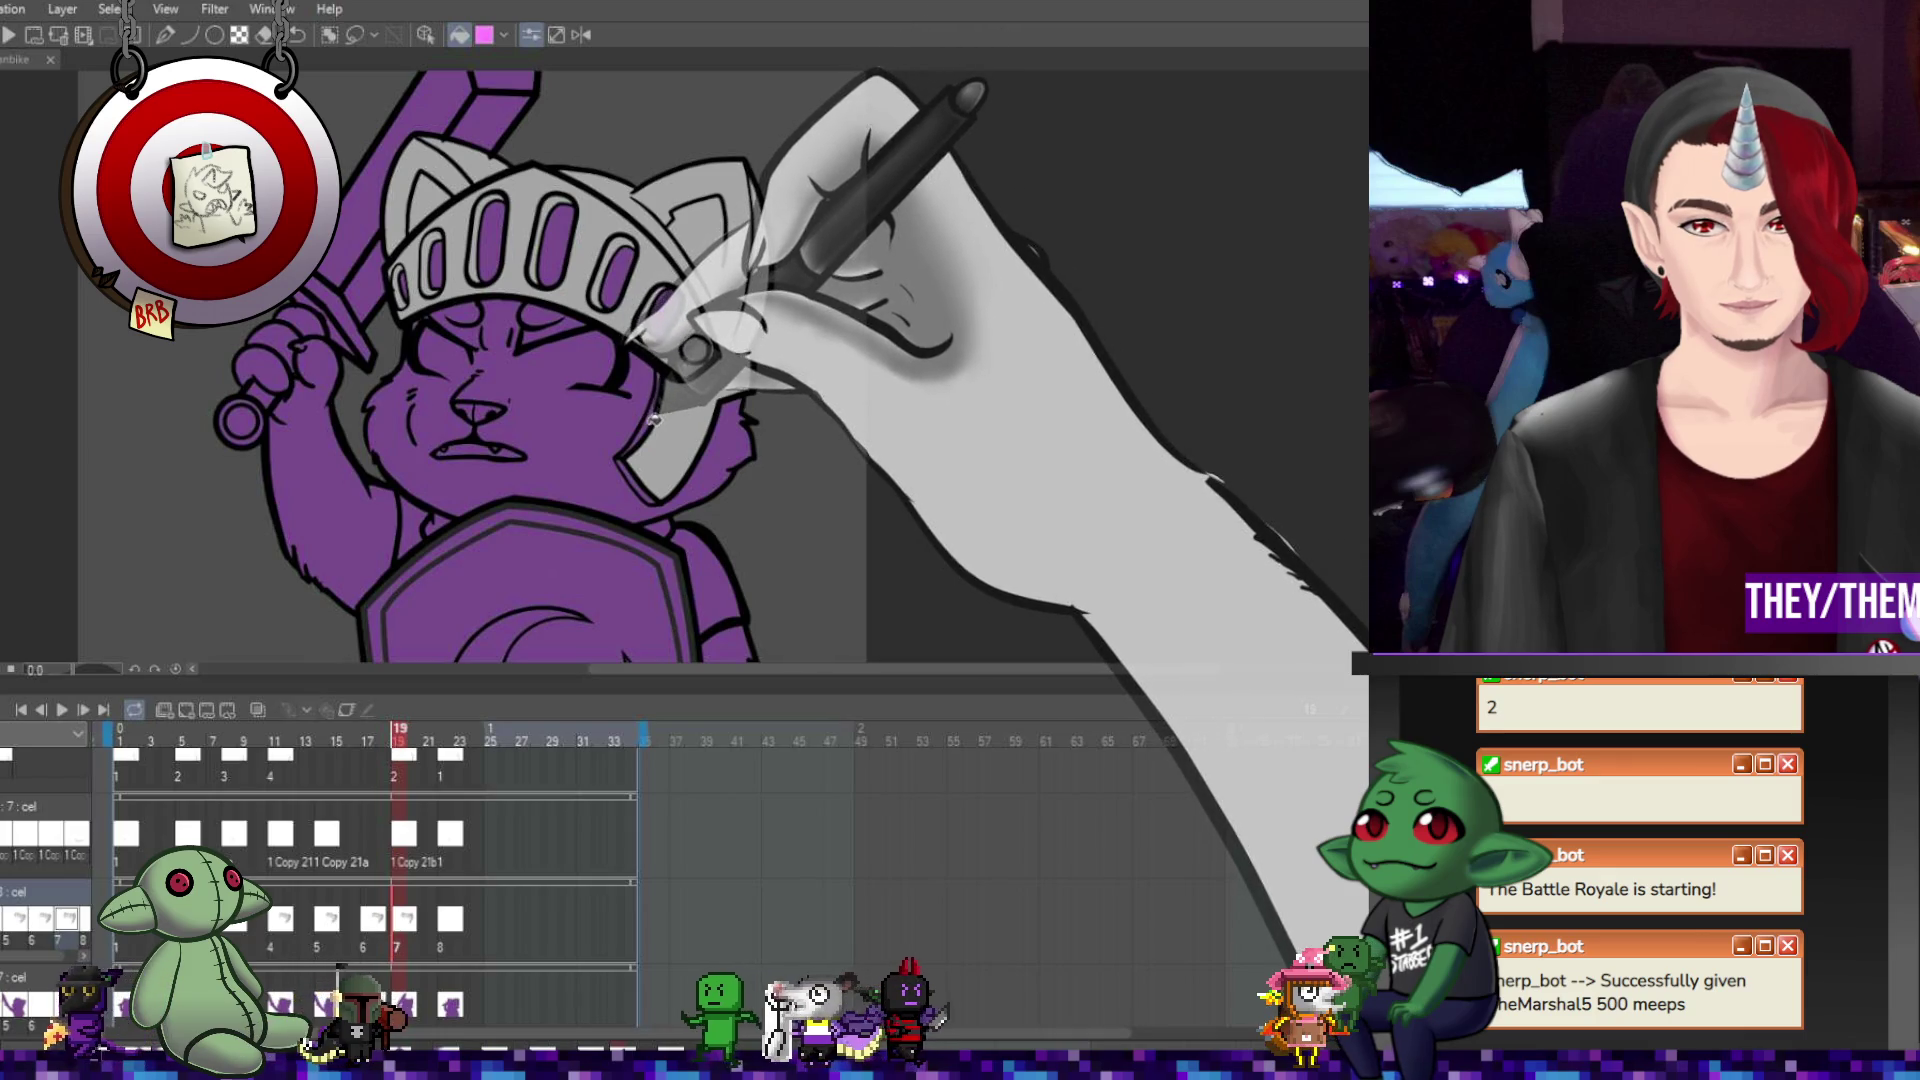
scroll(648, 440, up, 1)
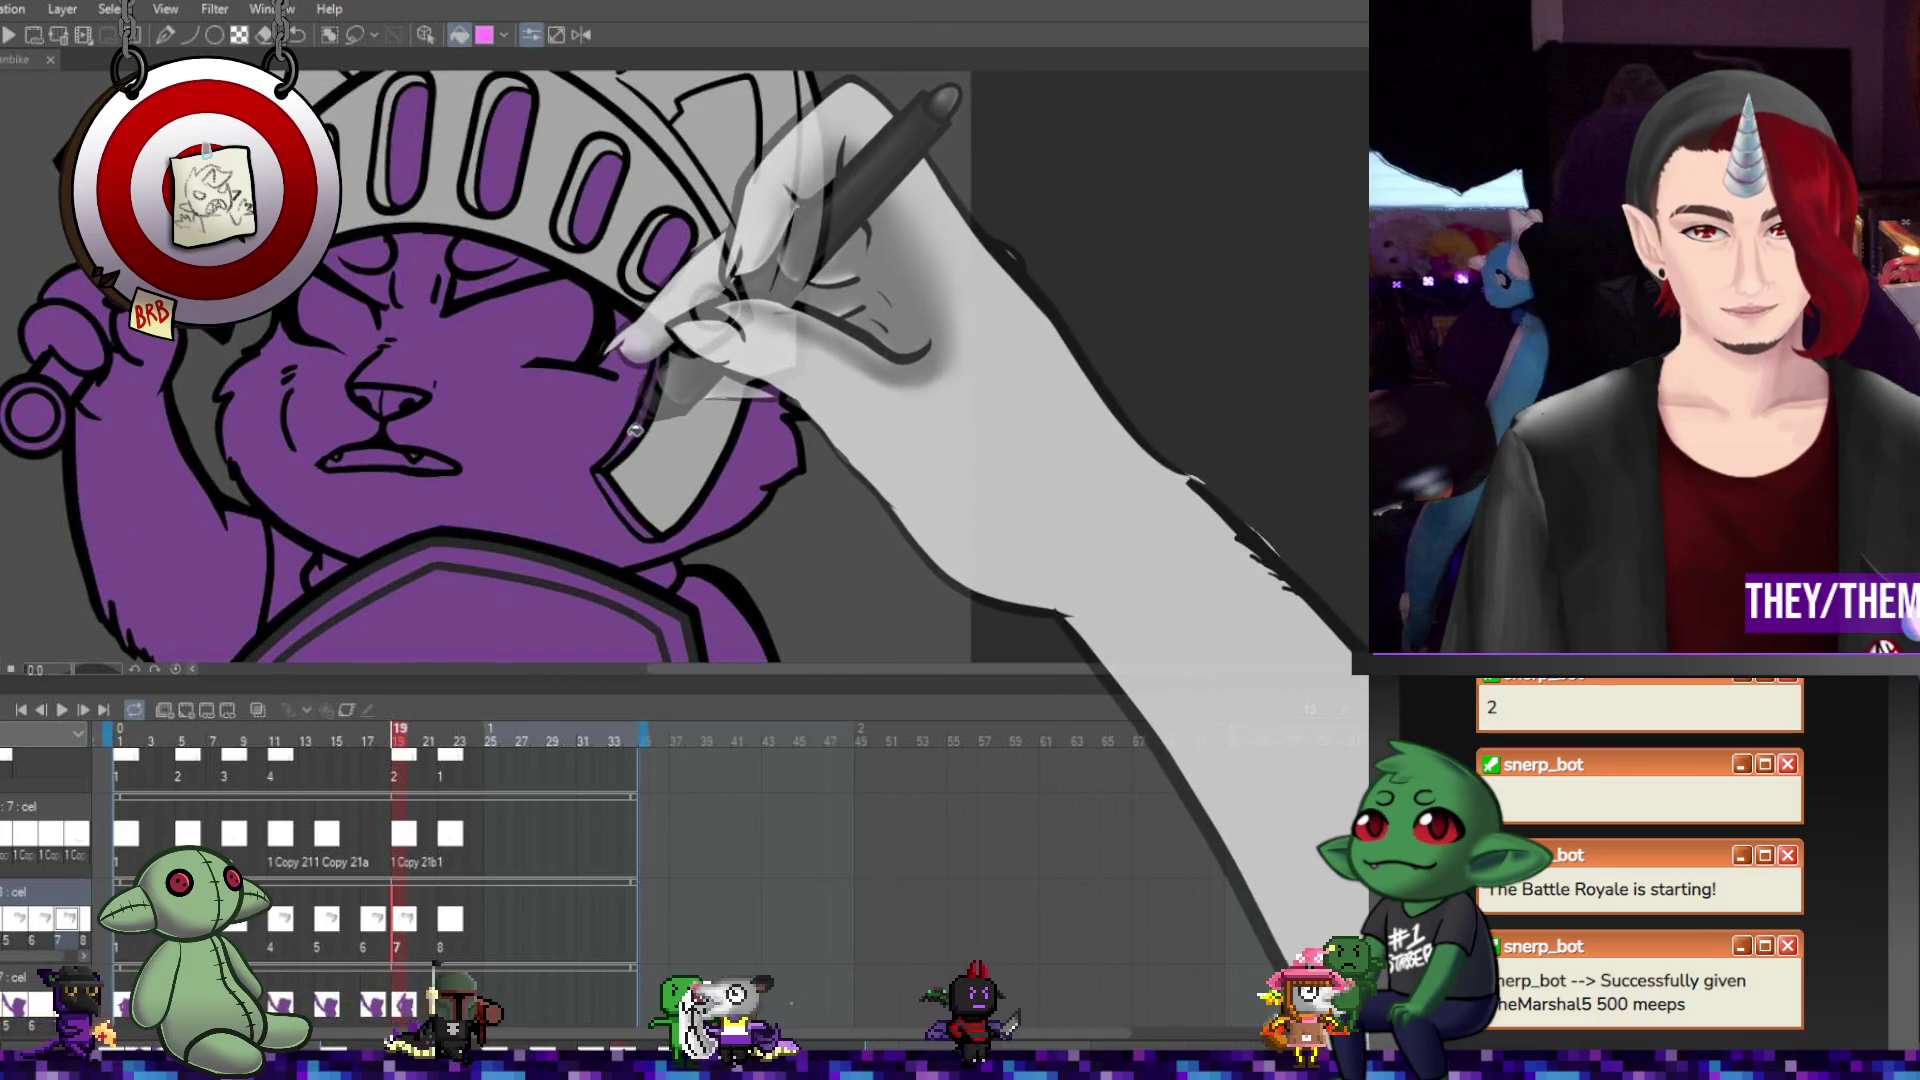
scroll(621, 496, down, 3)
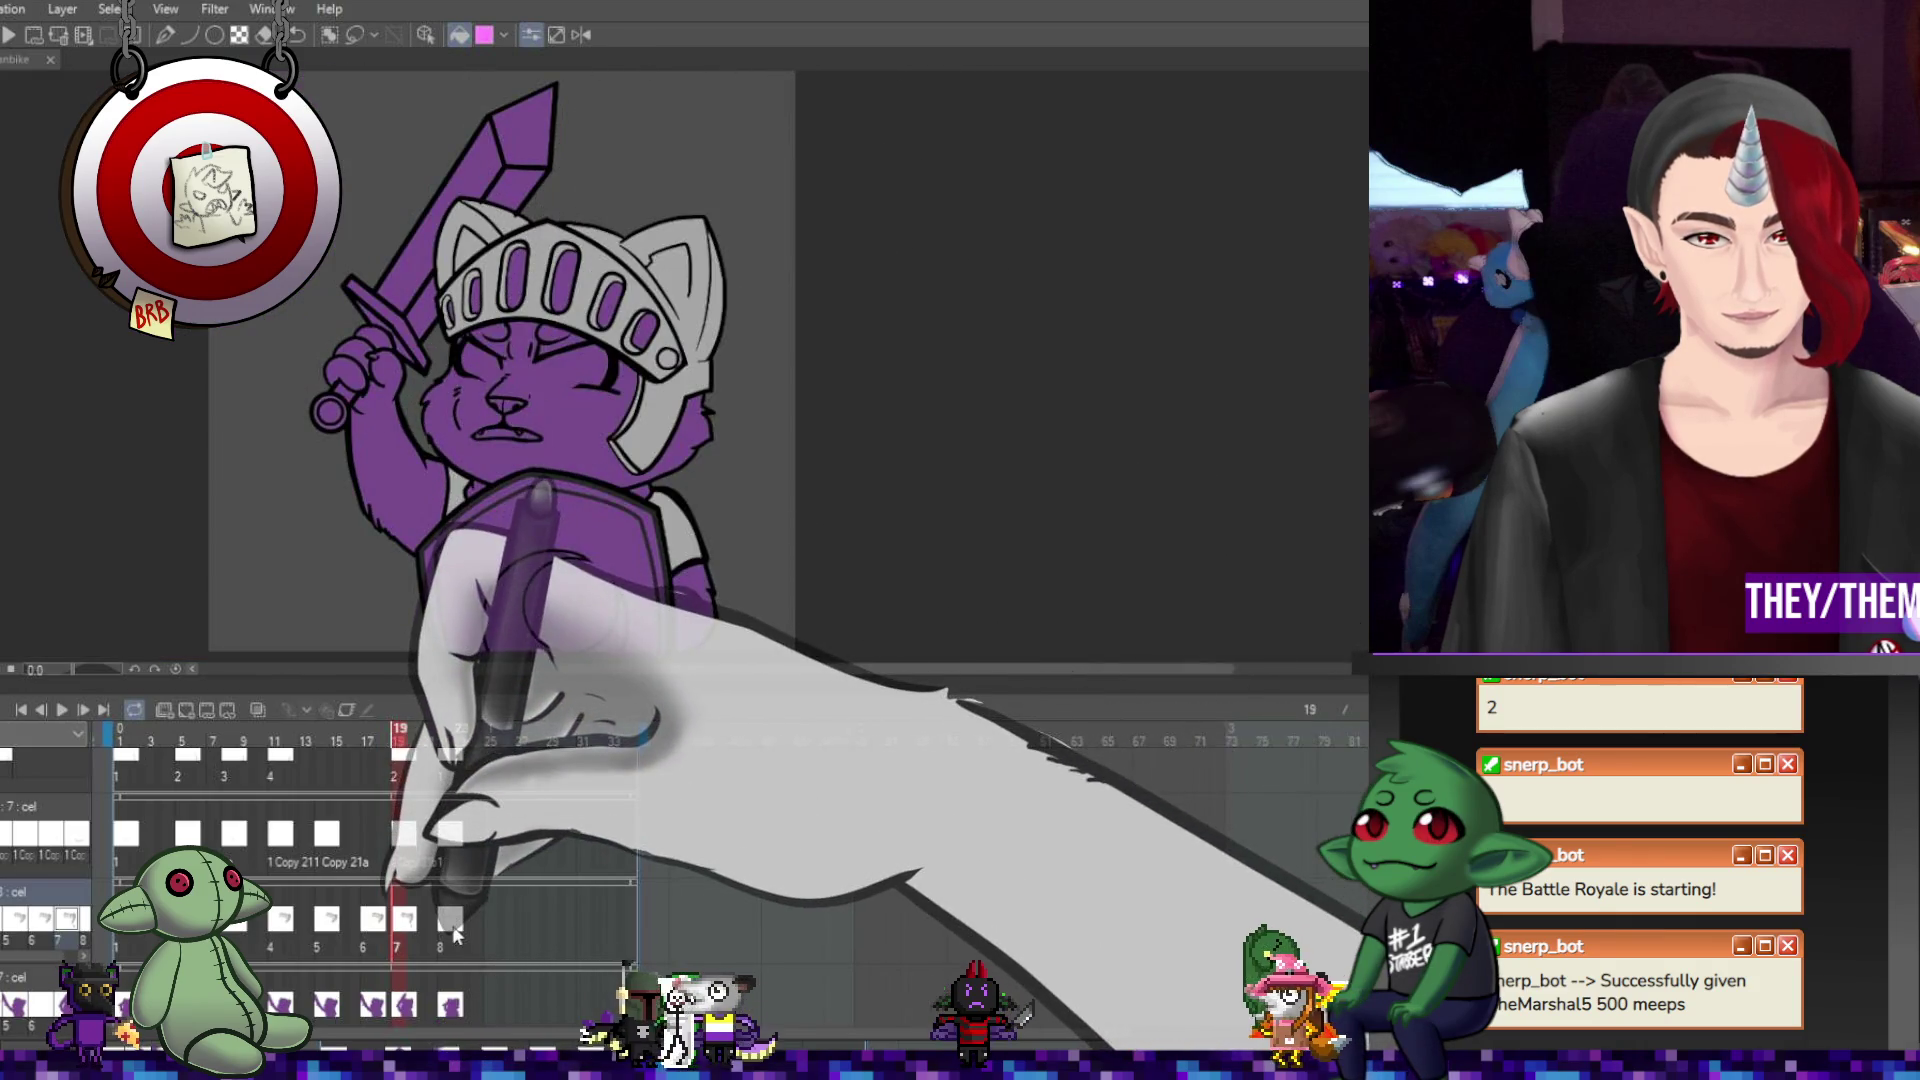
key(Left)
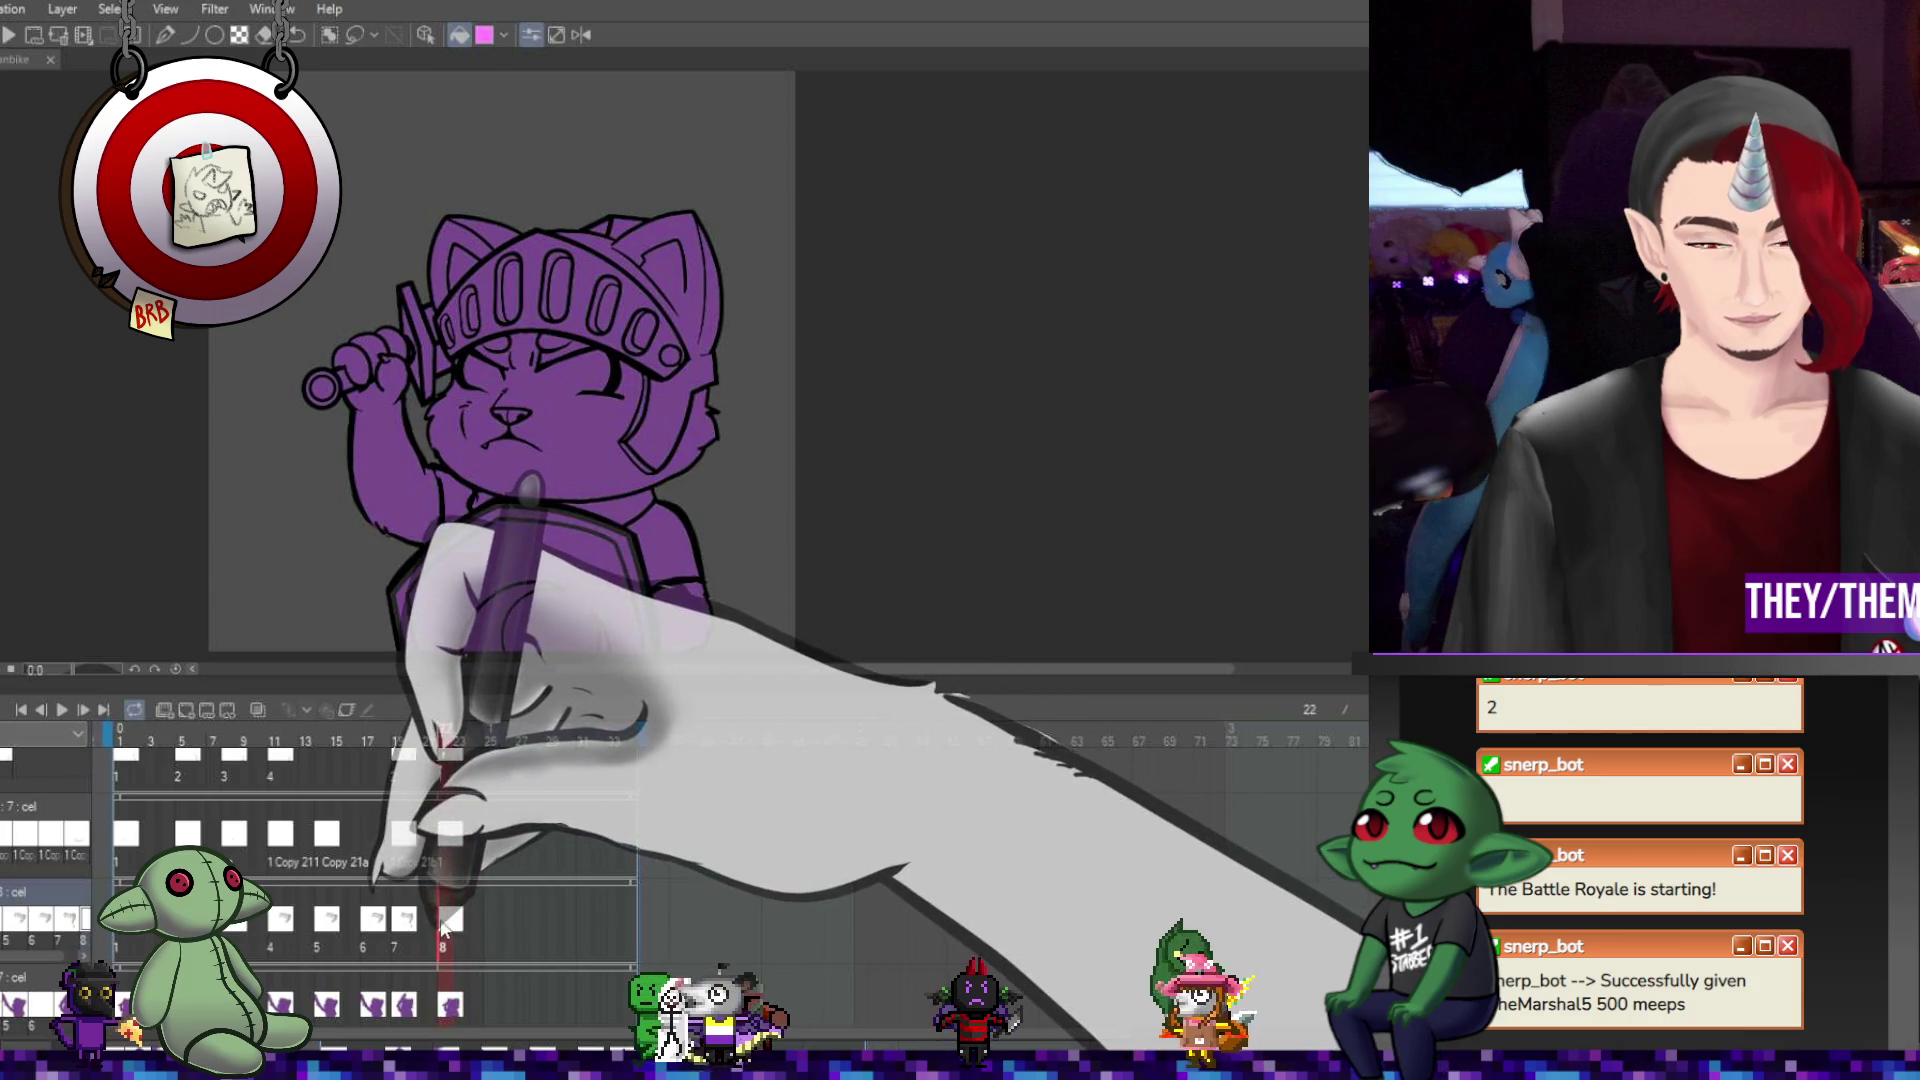
key(ctrl+z)
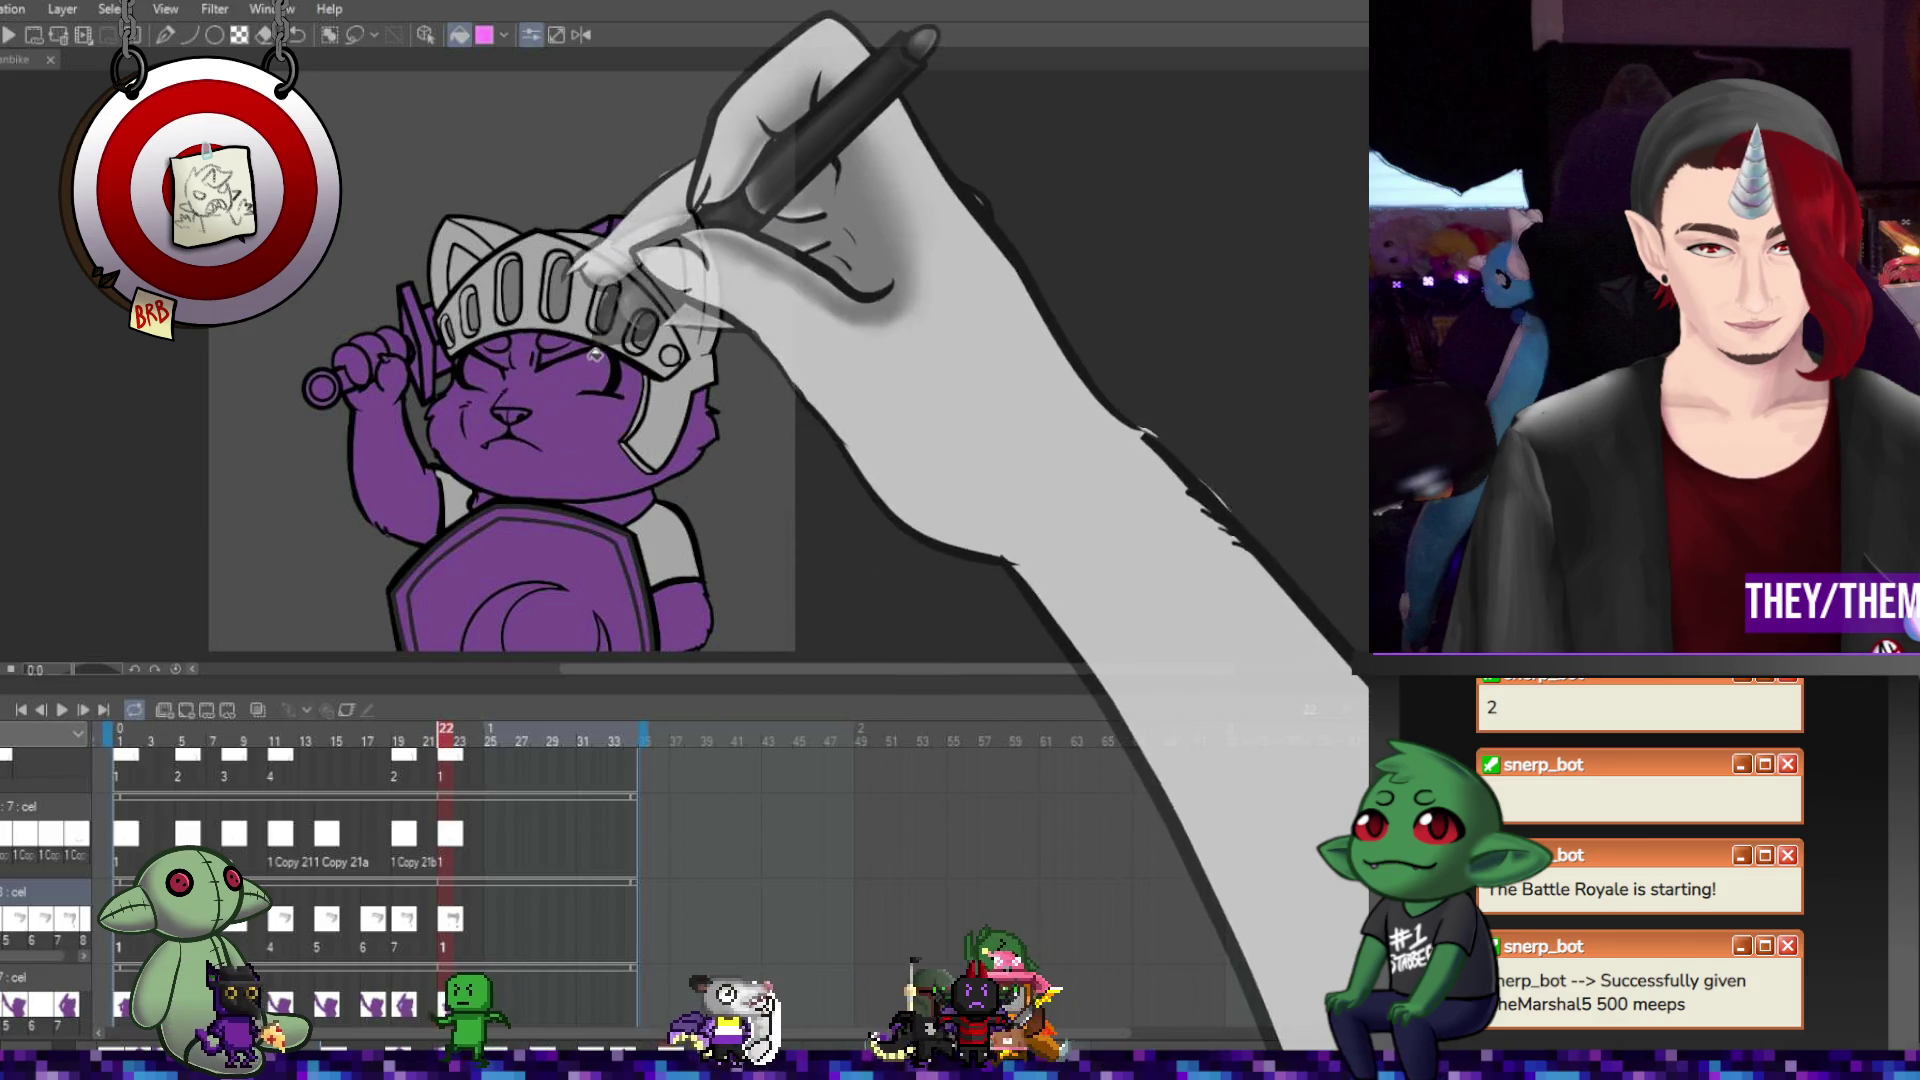
Revisit the drawings at frames 5 and 8, touching up with the pen before returning to Fill.
key(Return)
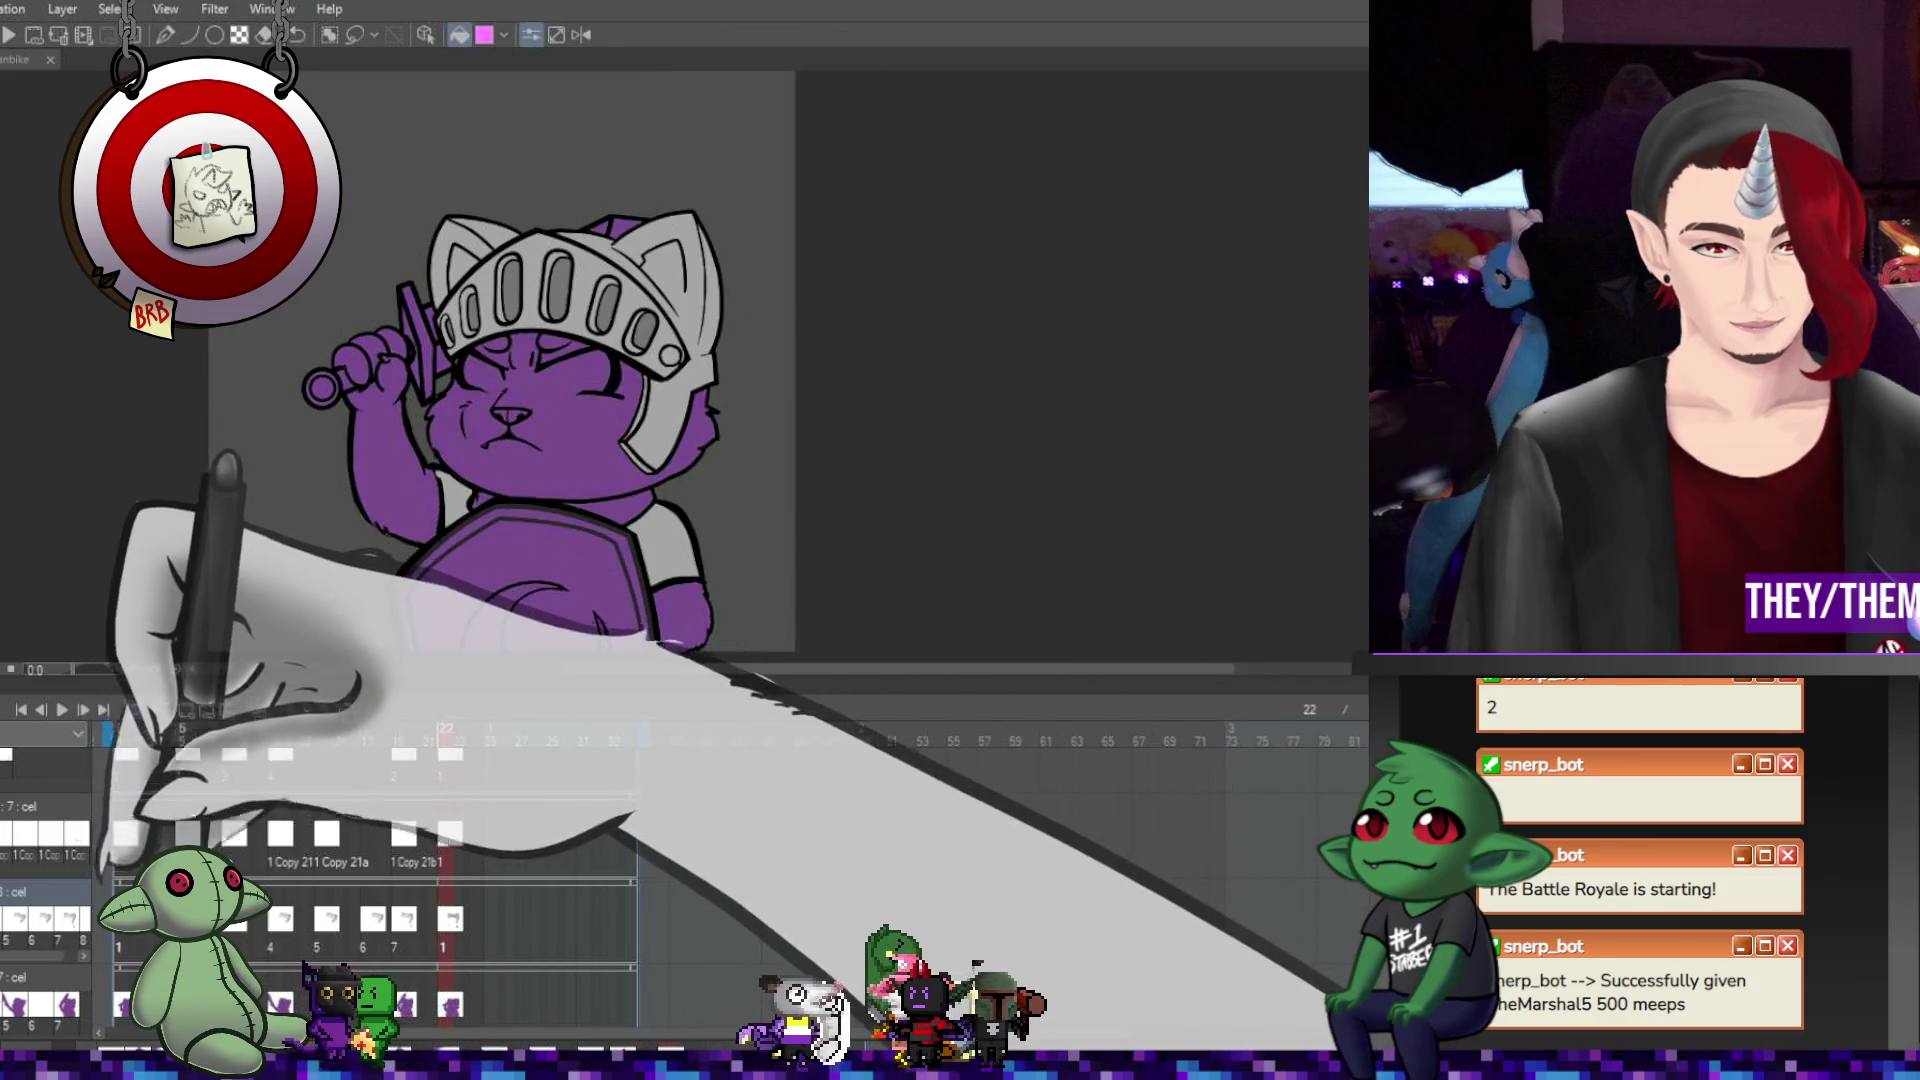
scroll(530, 287, up, 2)
scroll(508, 290, up, 1)
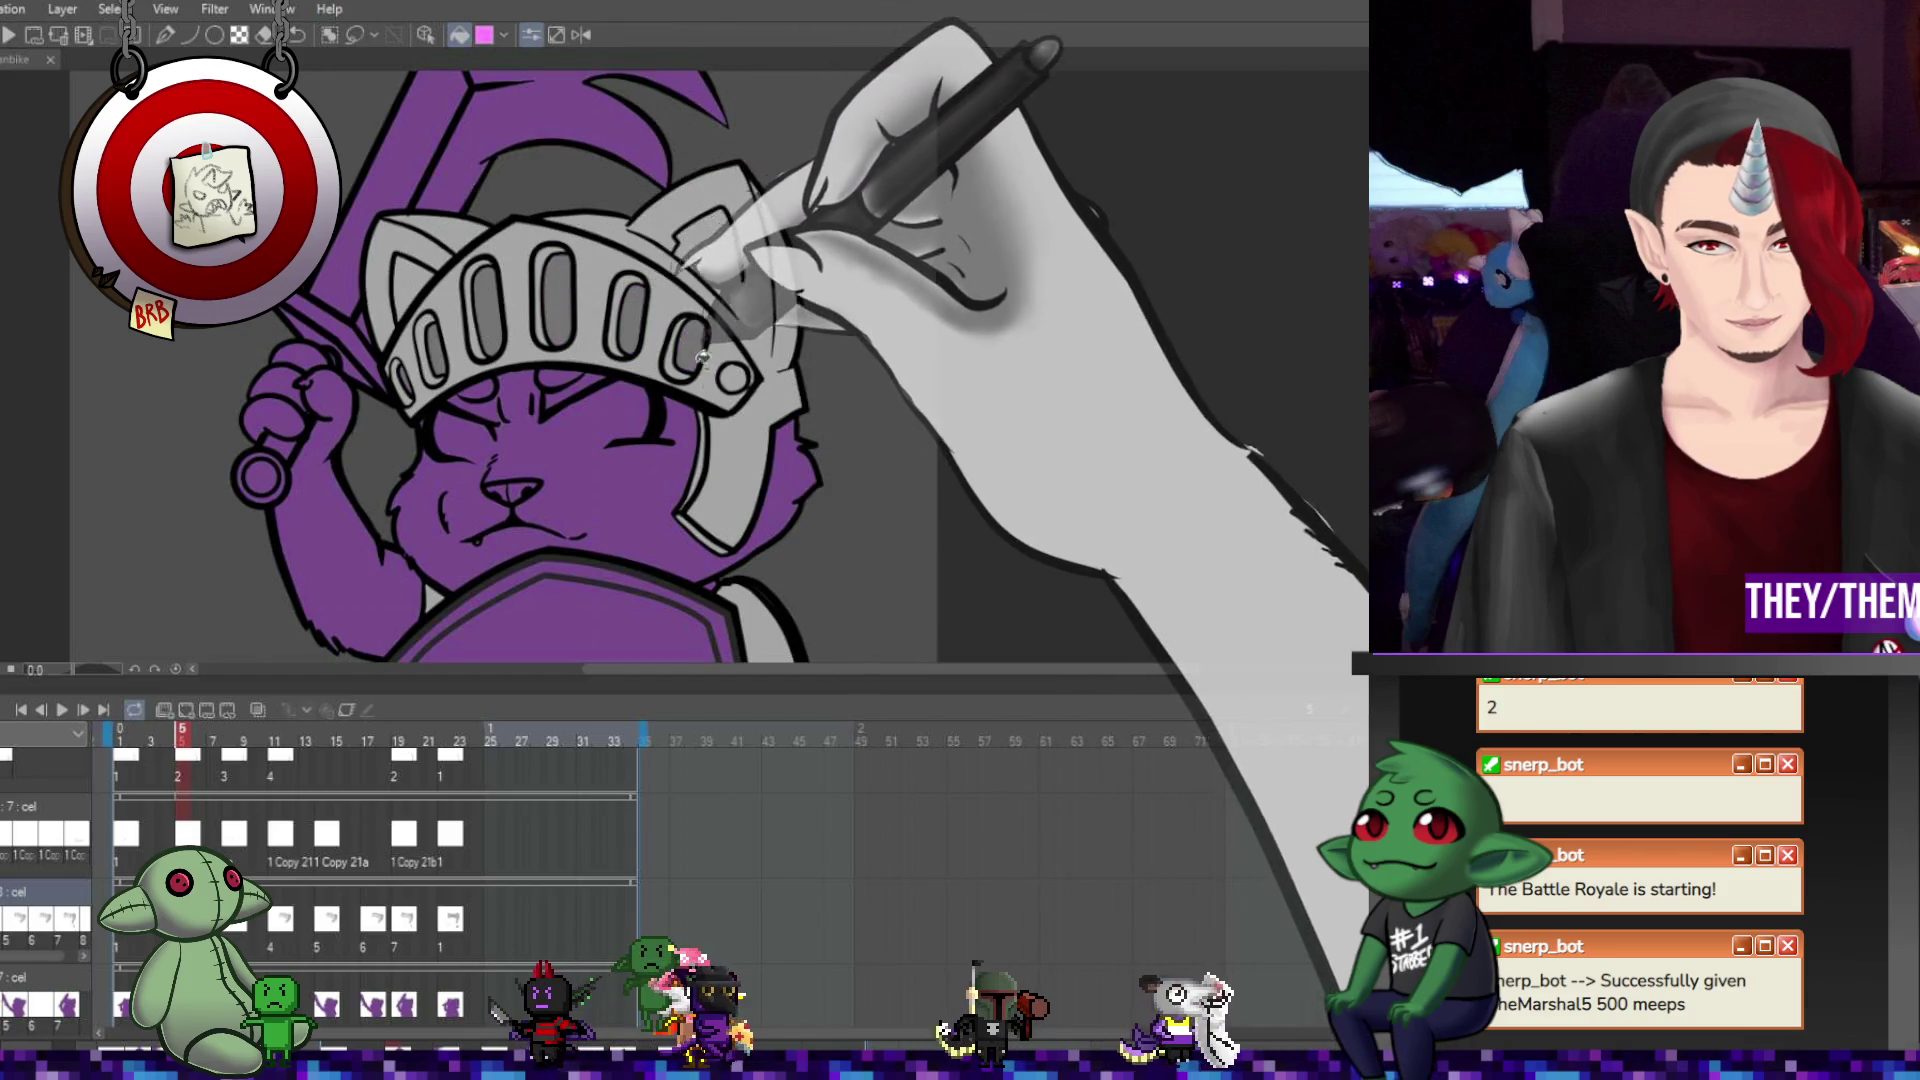
key(Right)
key(Right)
key(Right)
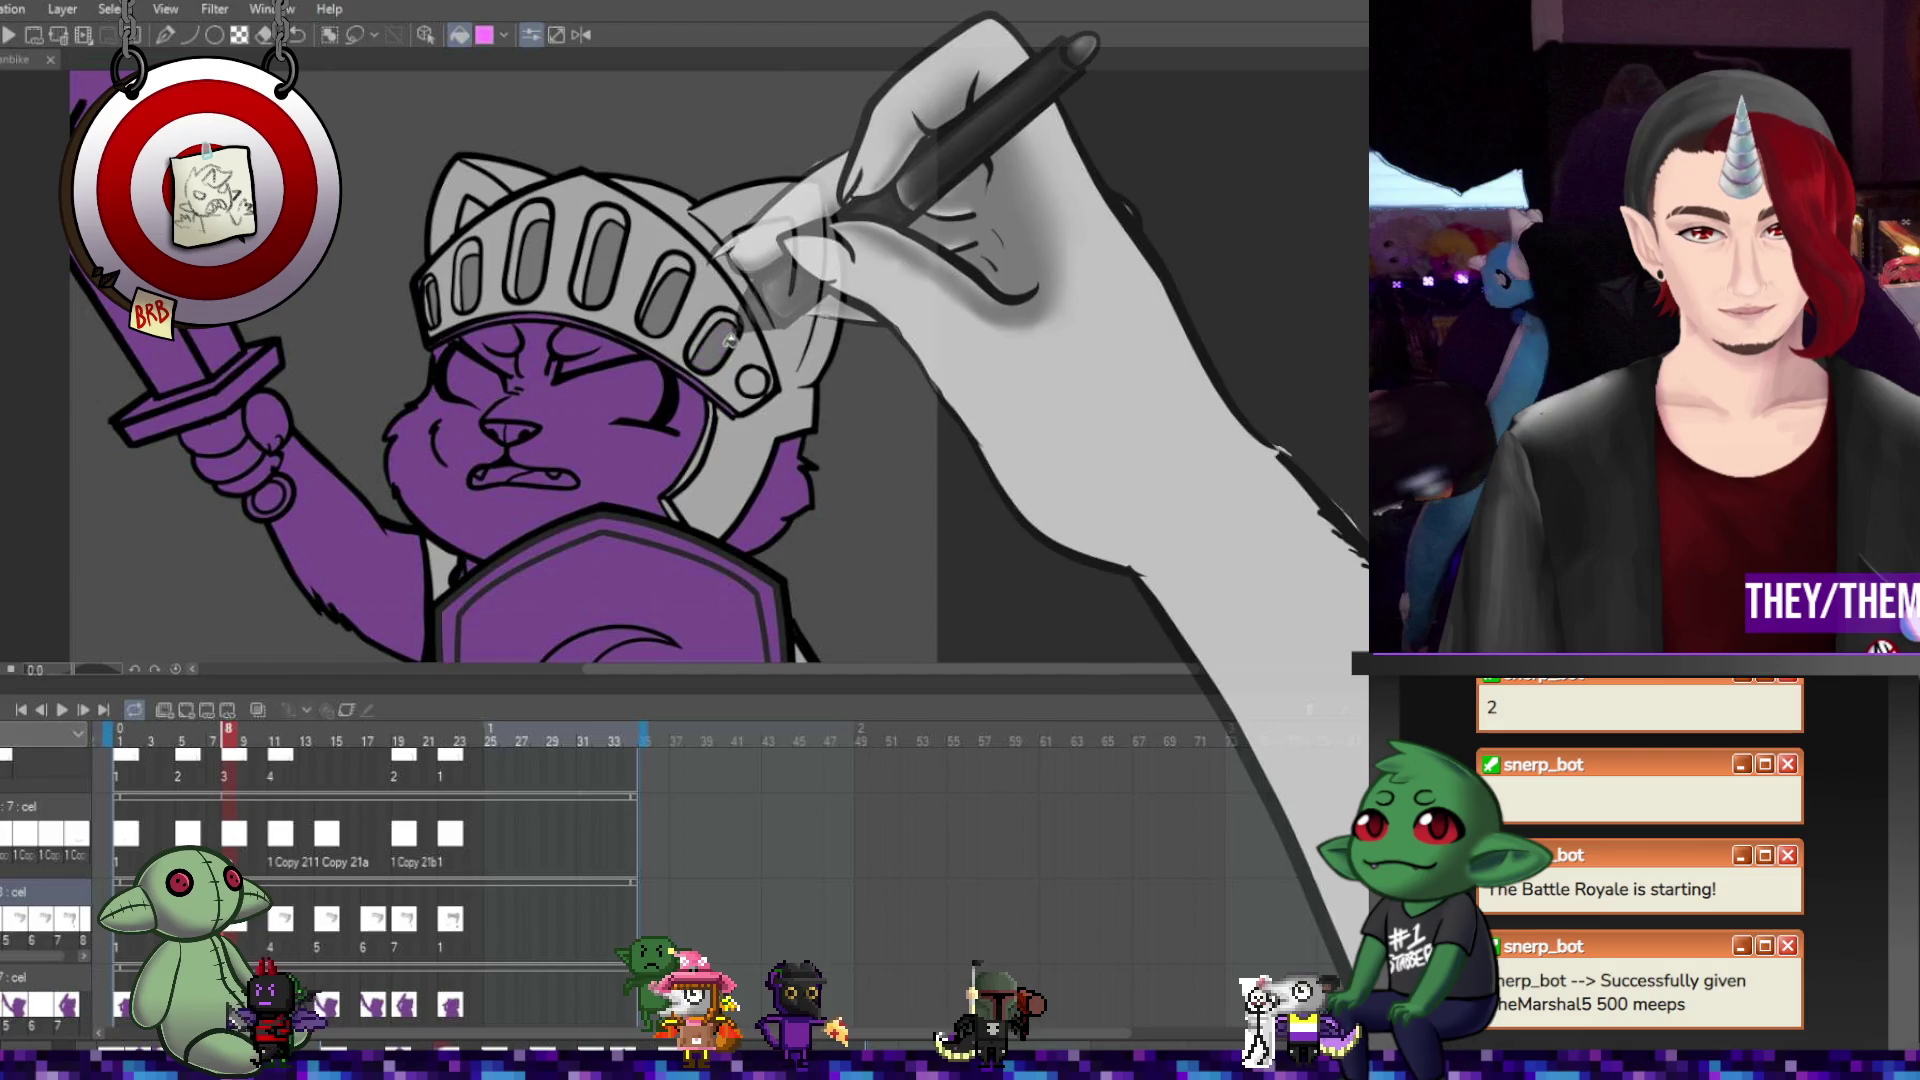
scroll(557, 303, up, 2)
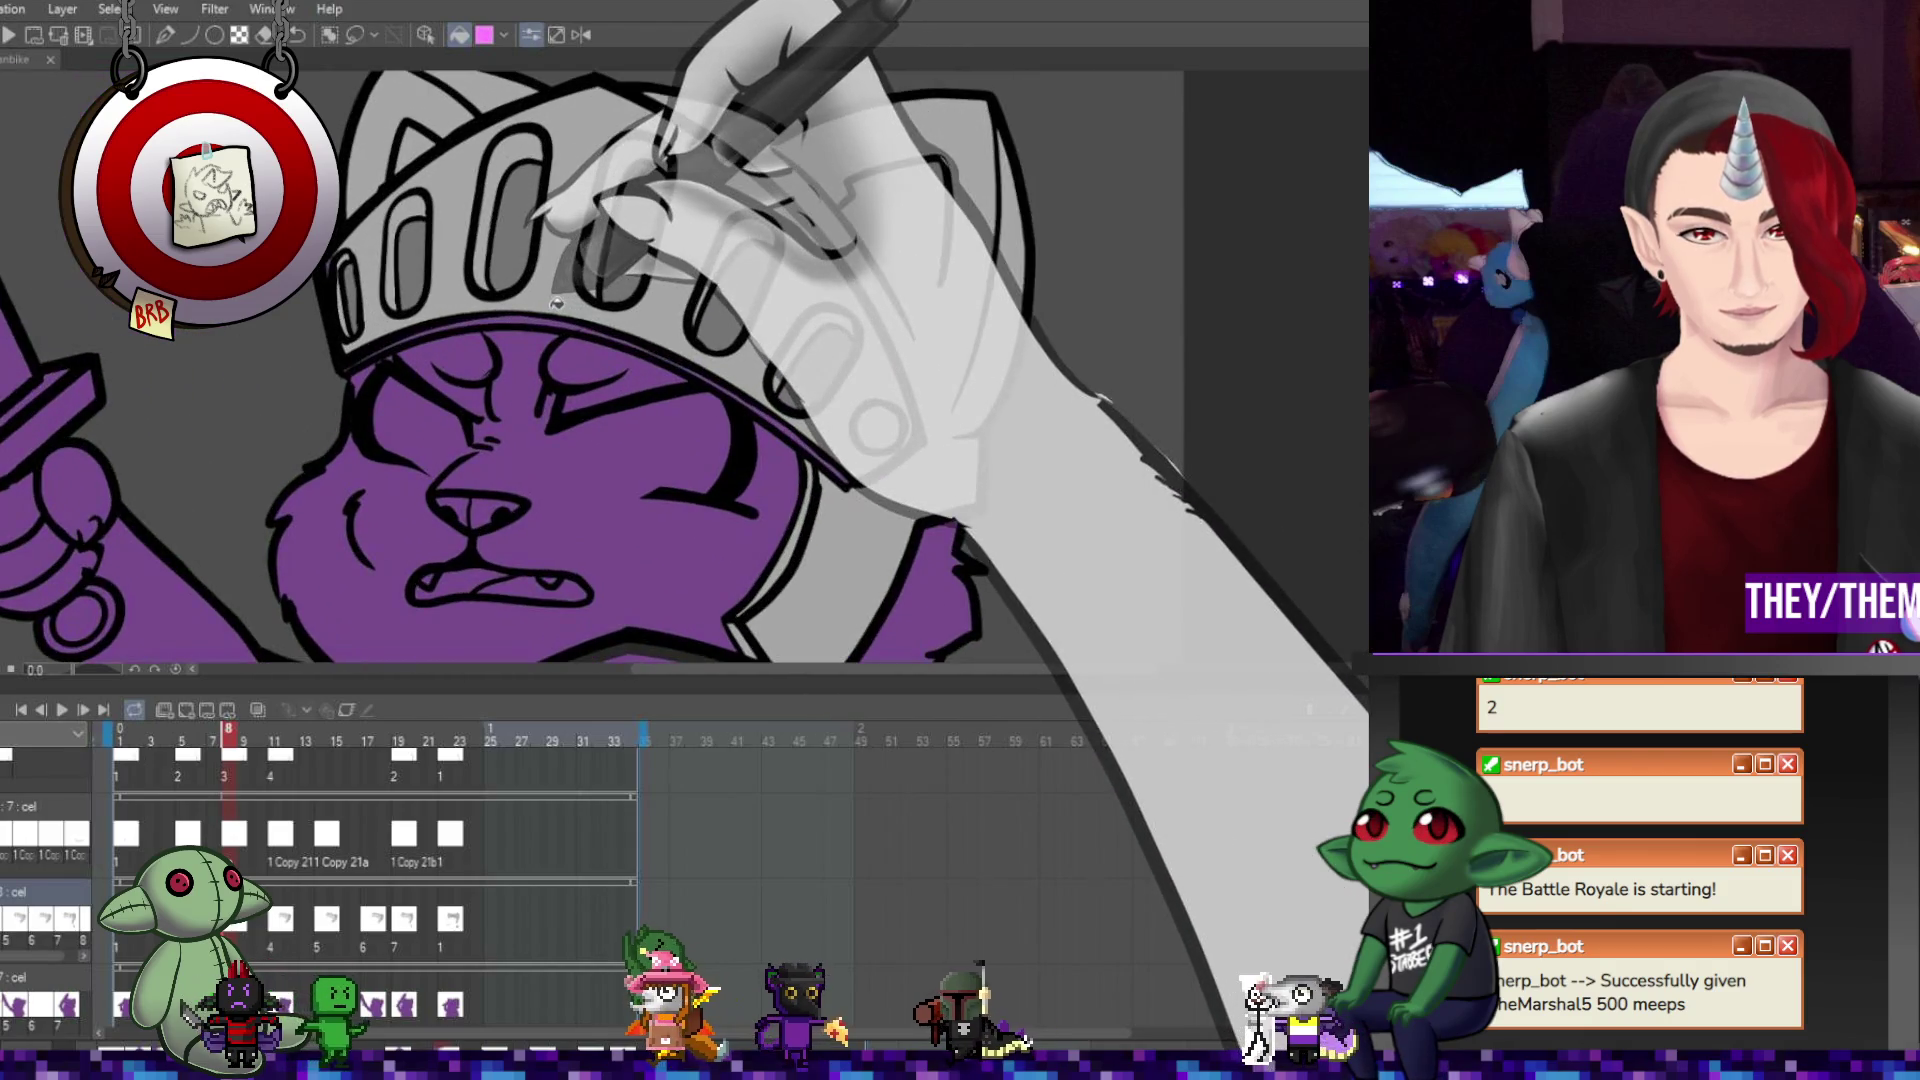
key(p)
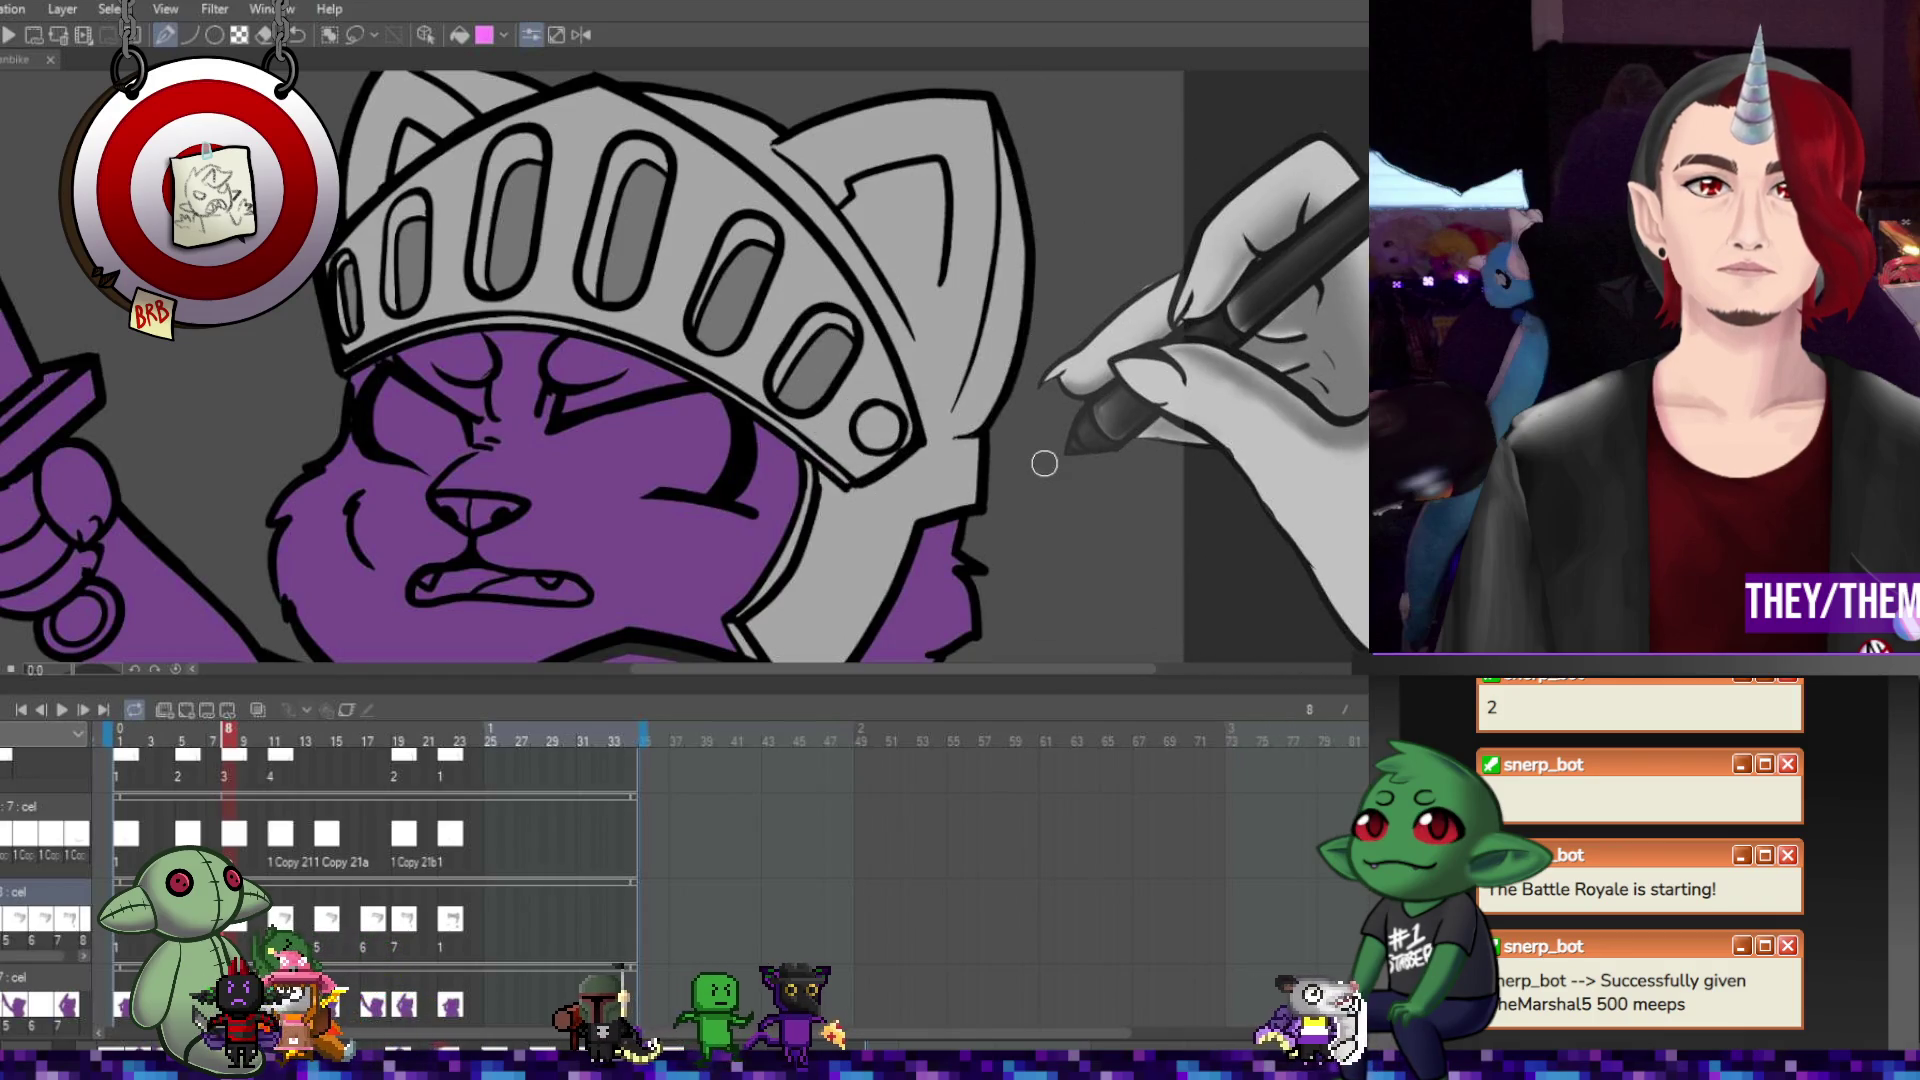
scroll(624, 345, down, 5)
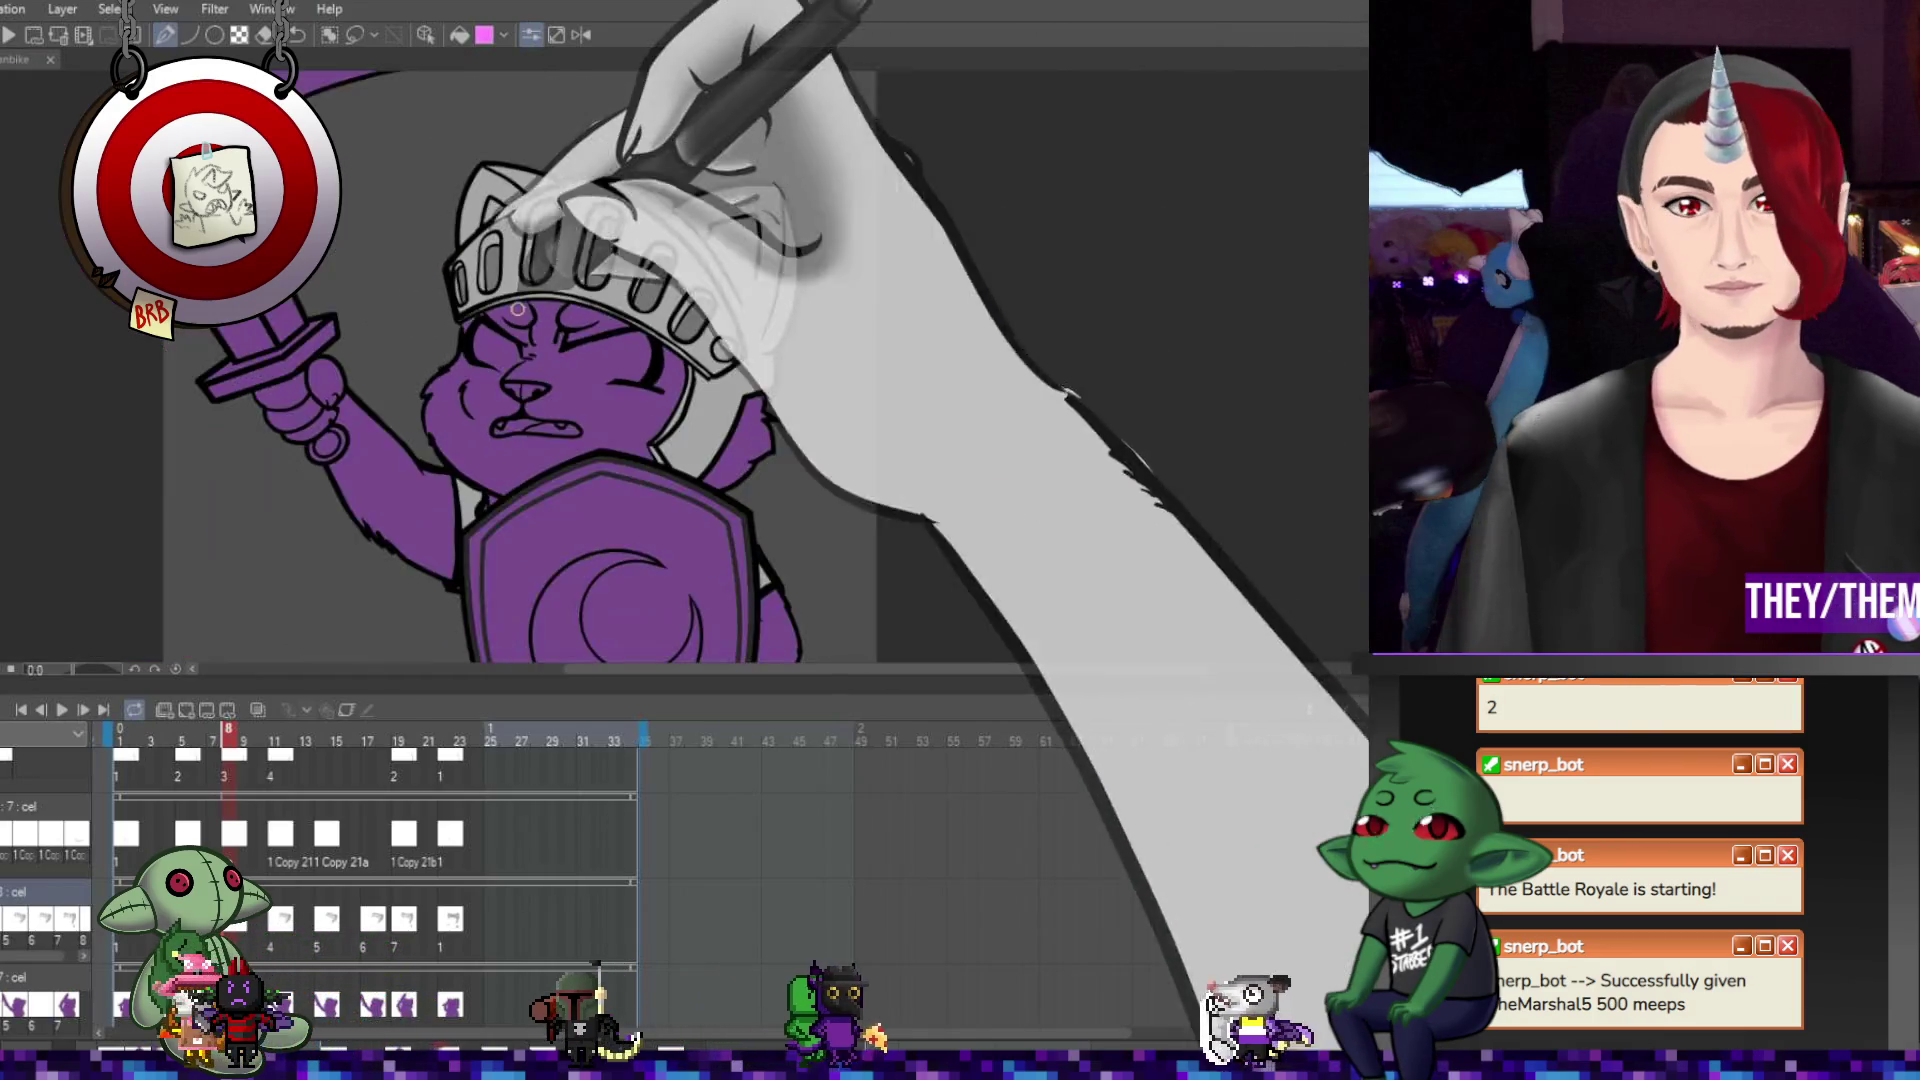
scroll(624, 345, up, 4)
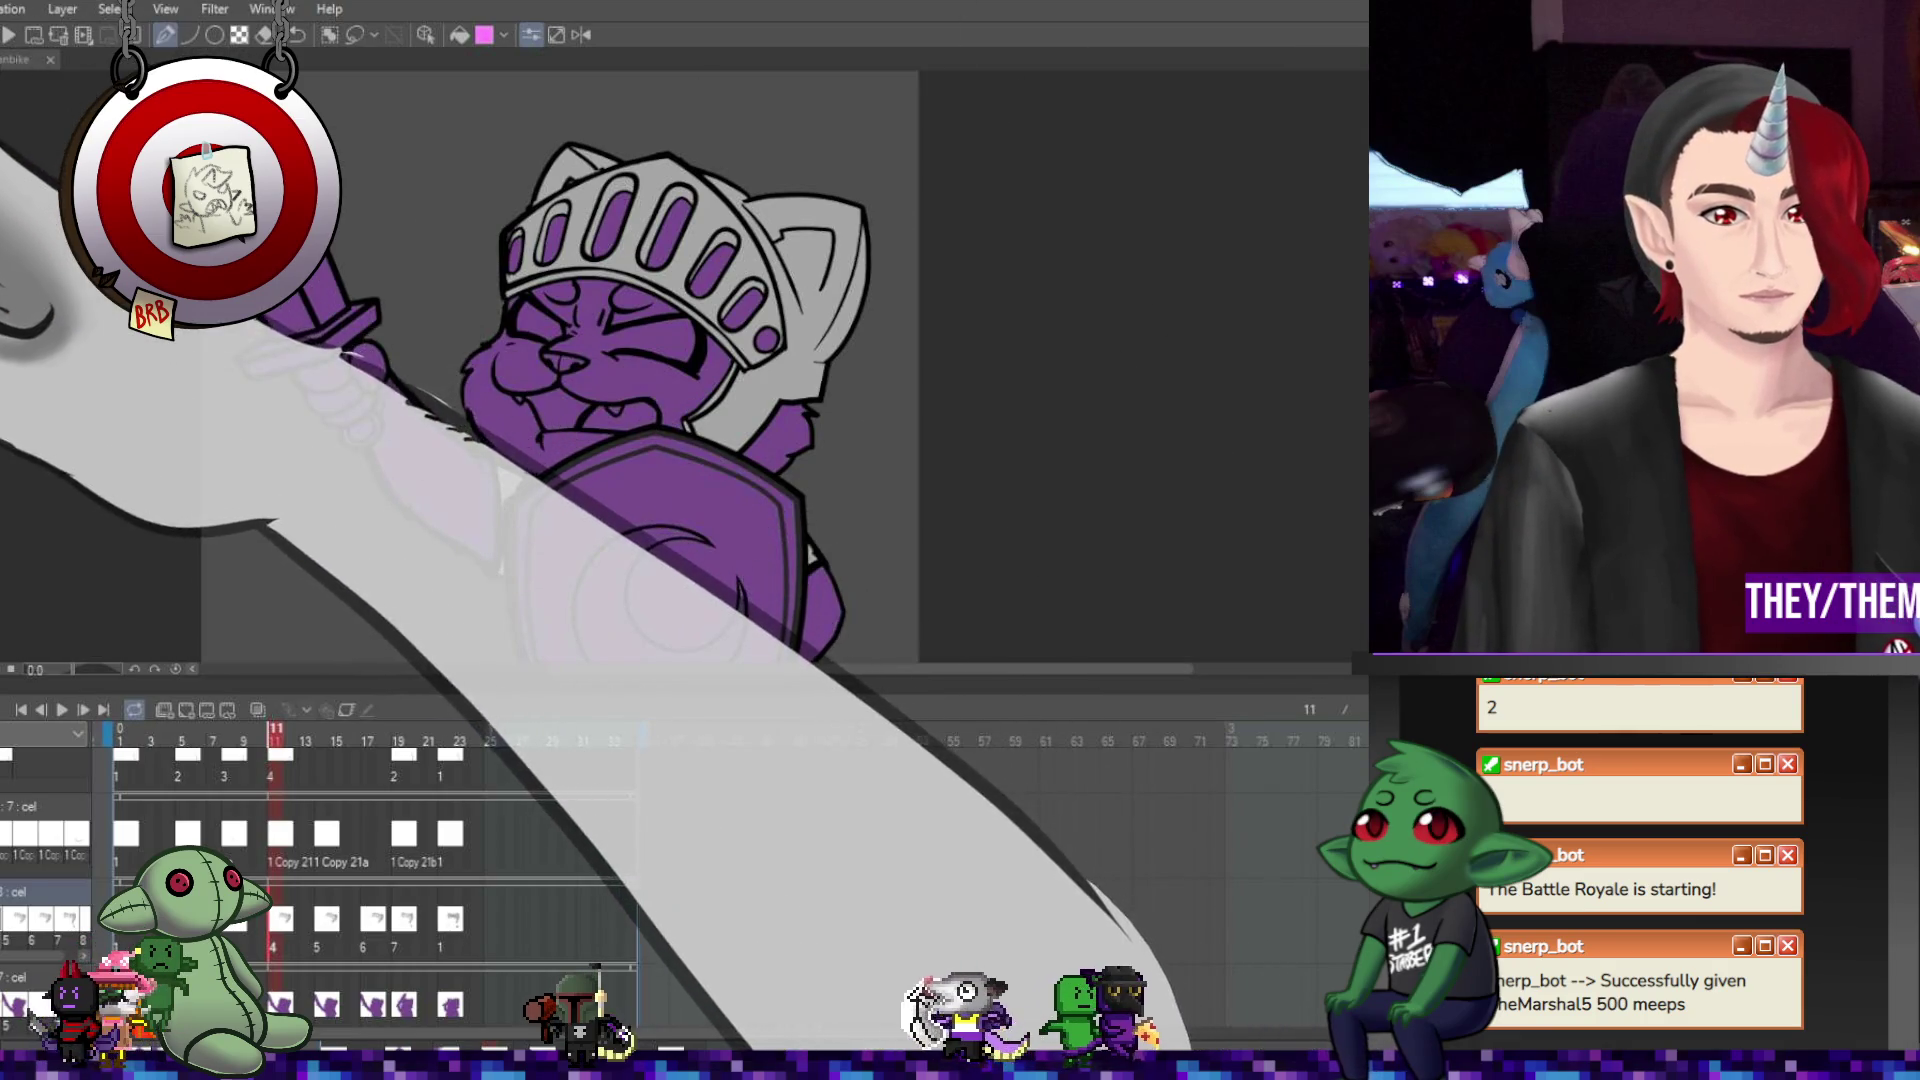
key(g)
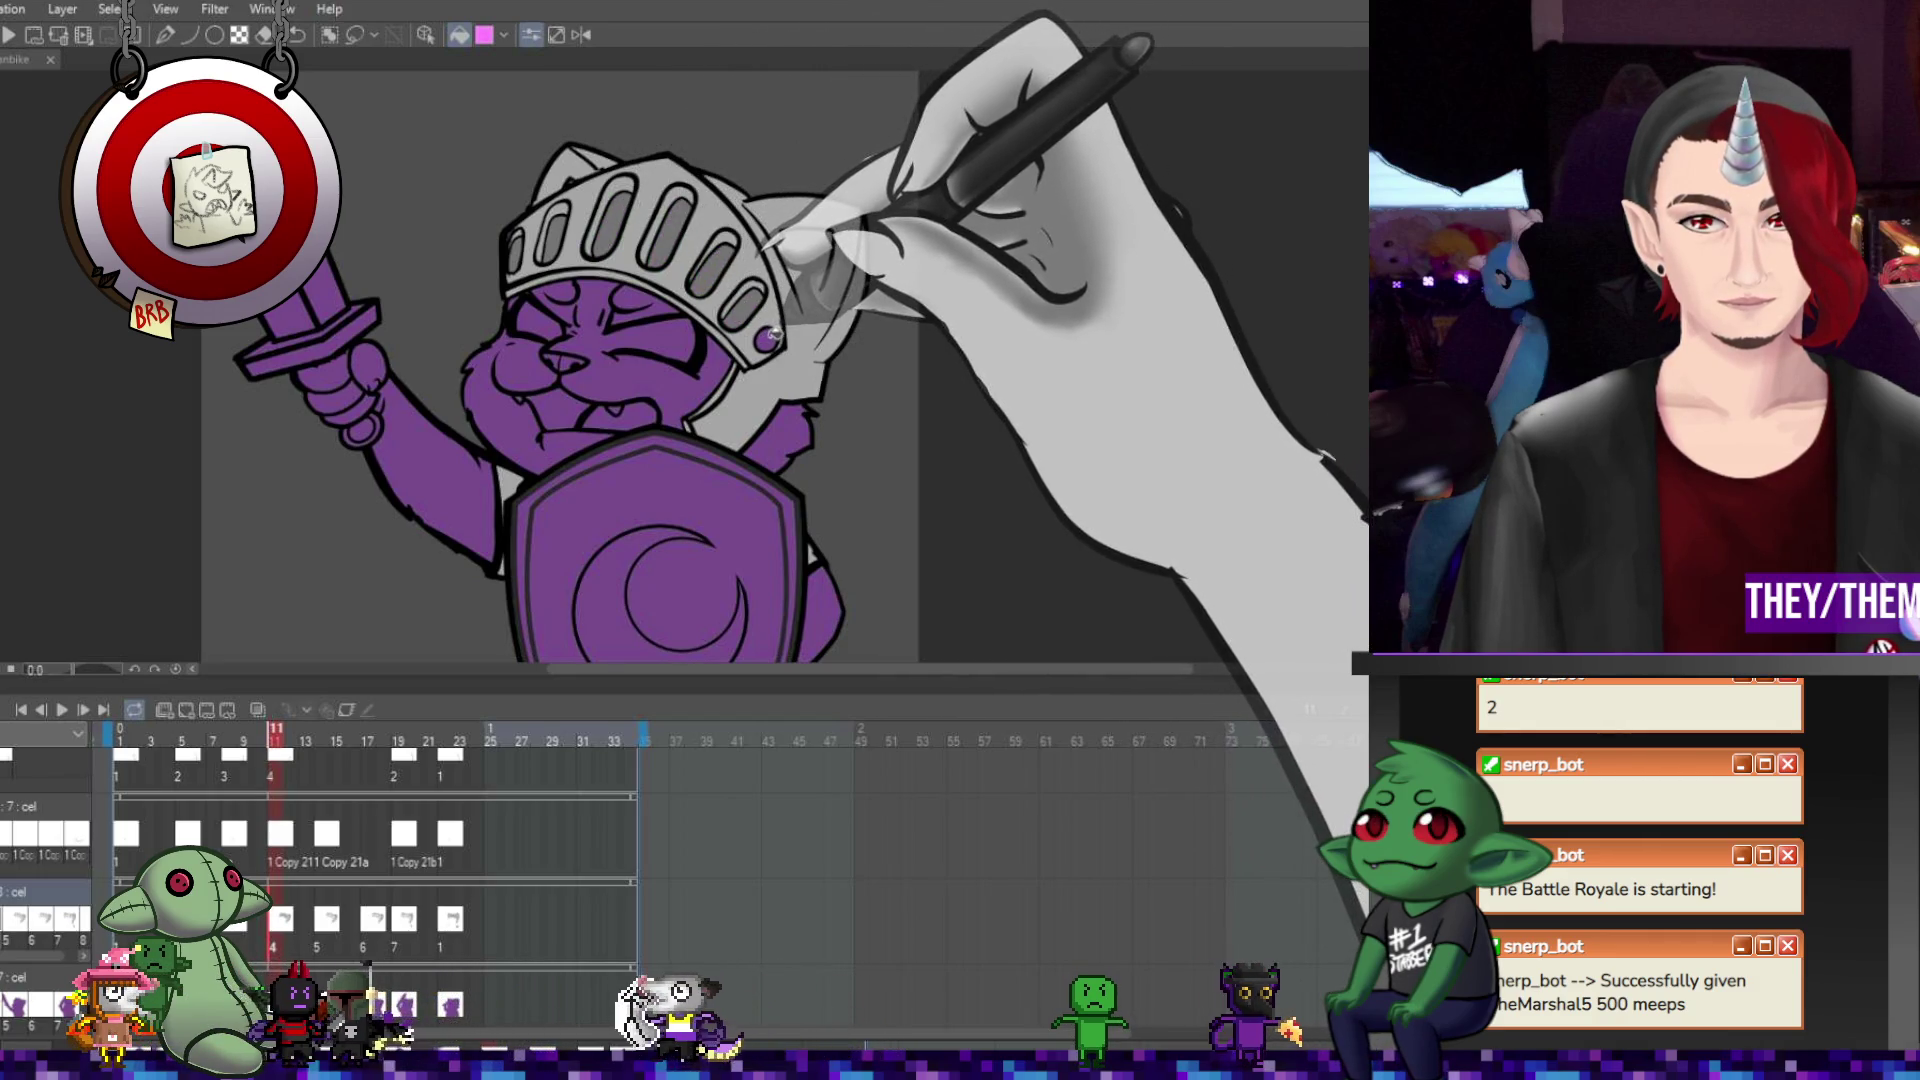
Step through the drawings at frames 14, 17, 20, 21 and 22.
key(Right)
key(Right)
key(Right)
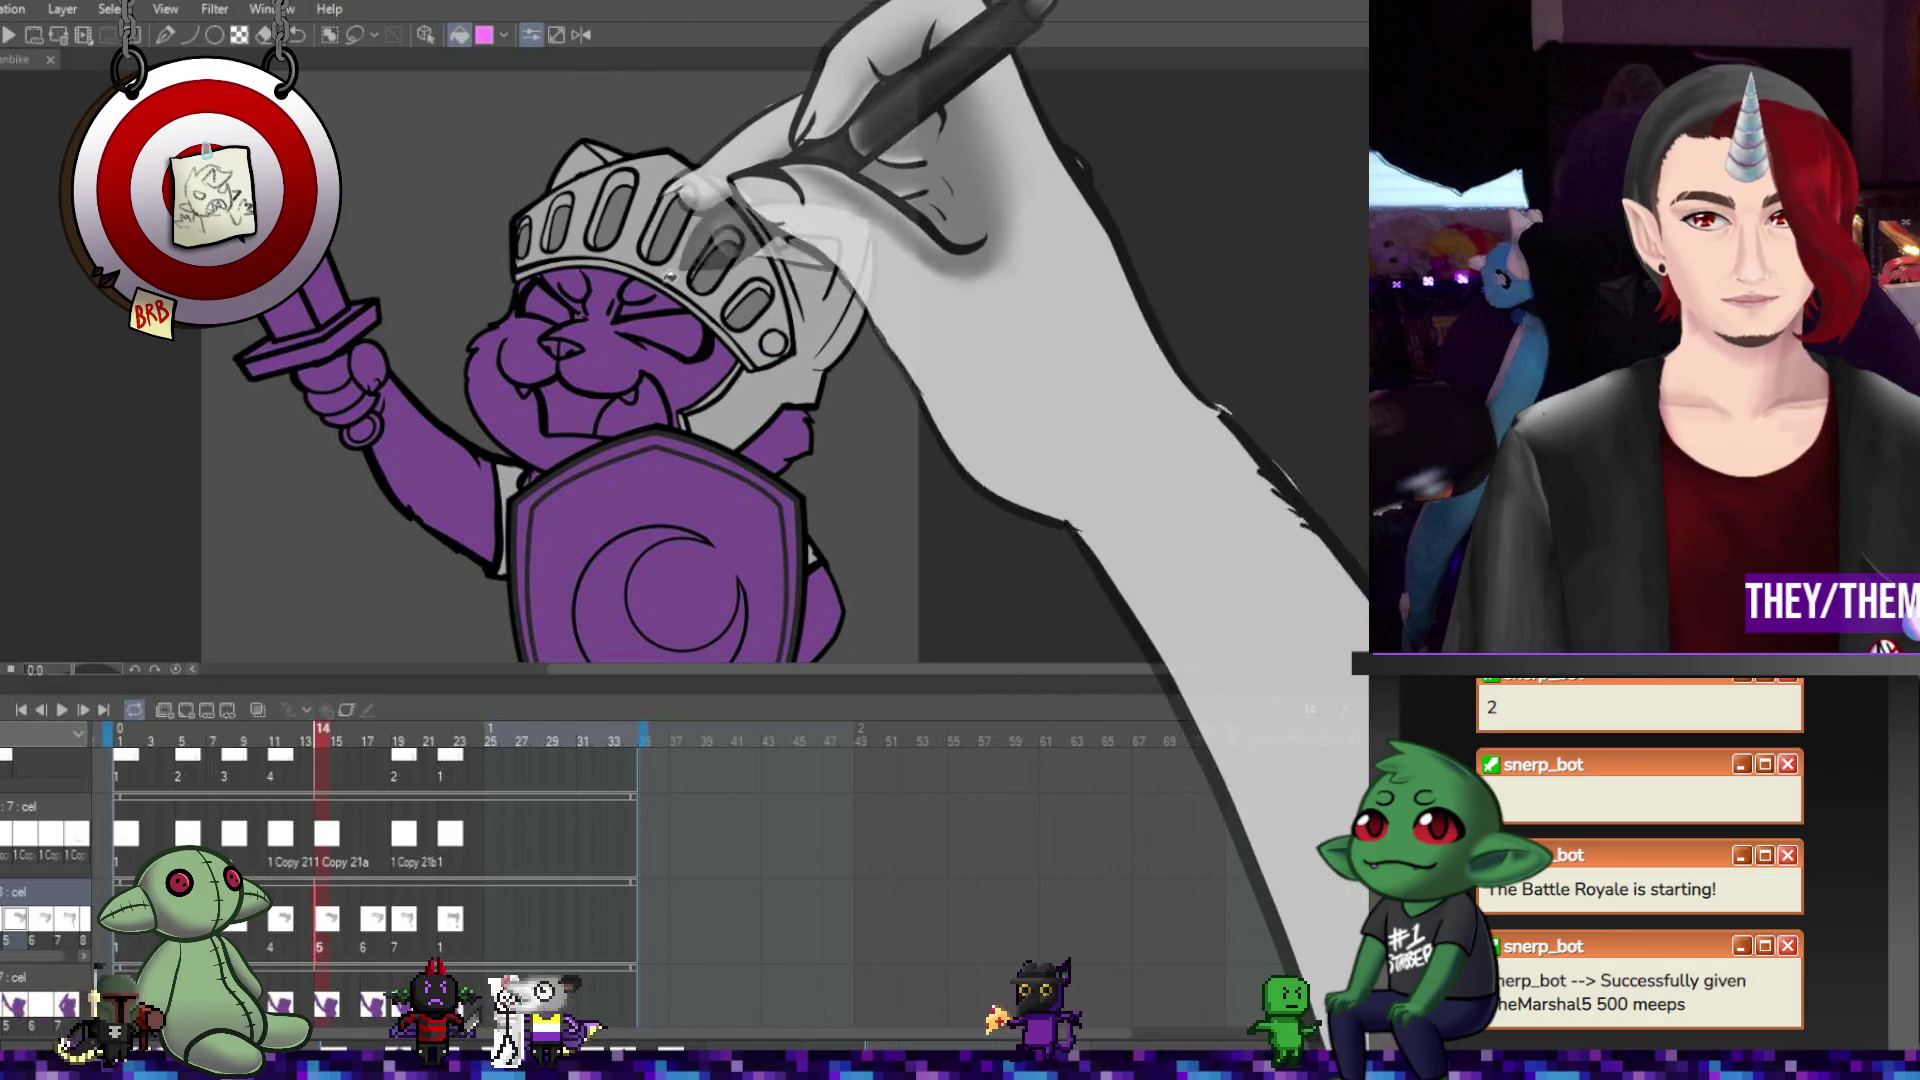
key(Right)
key(Right)
key(Right)
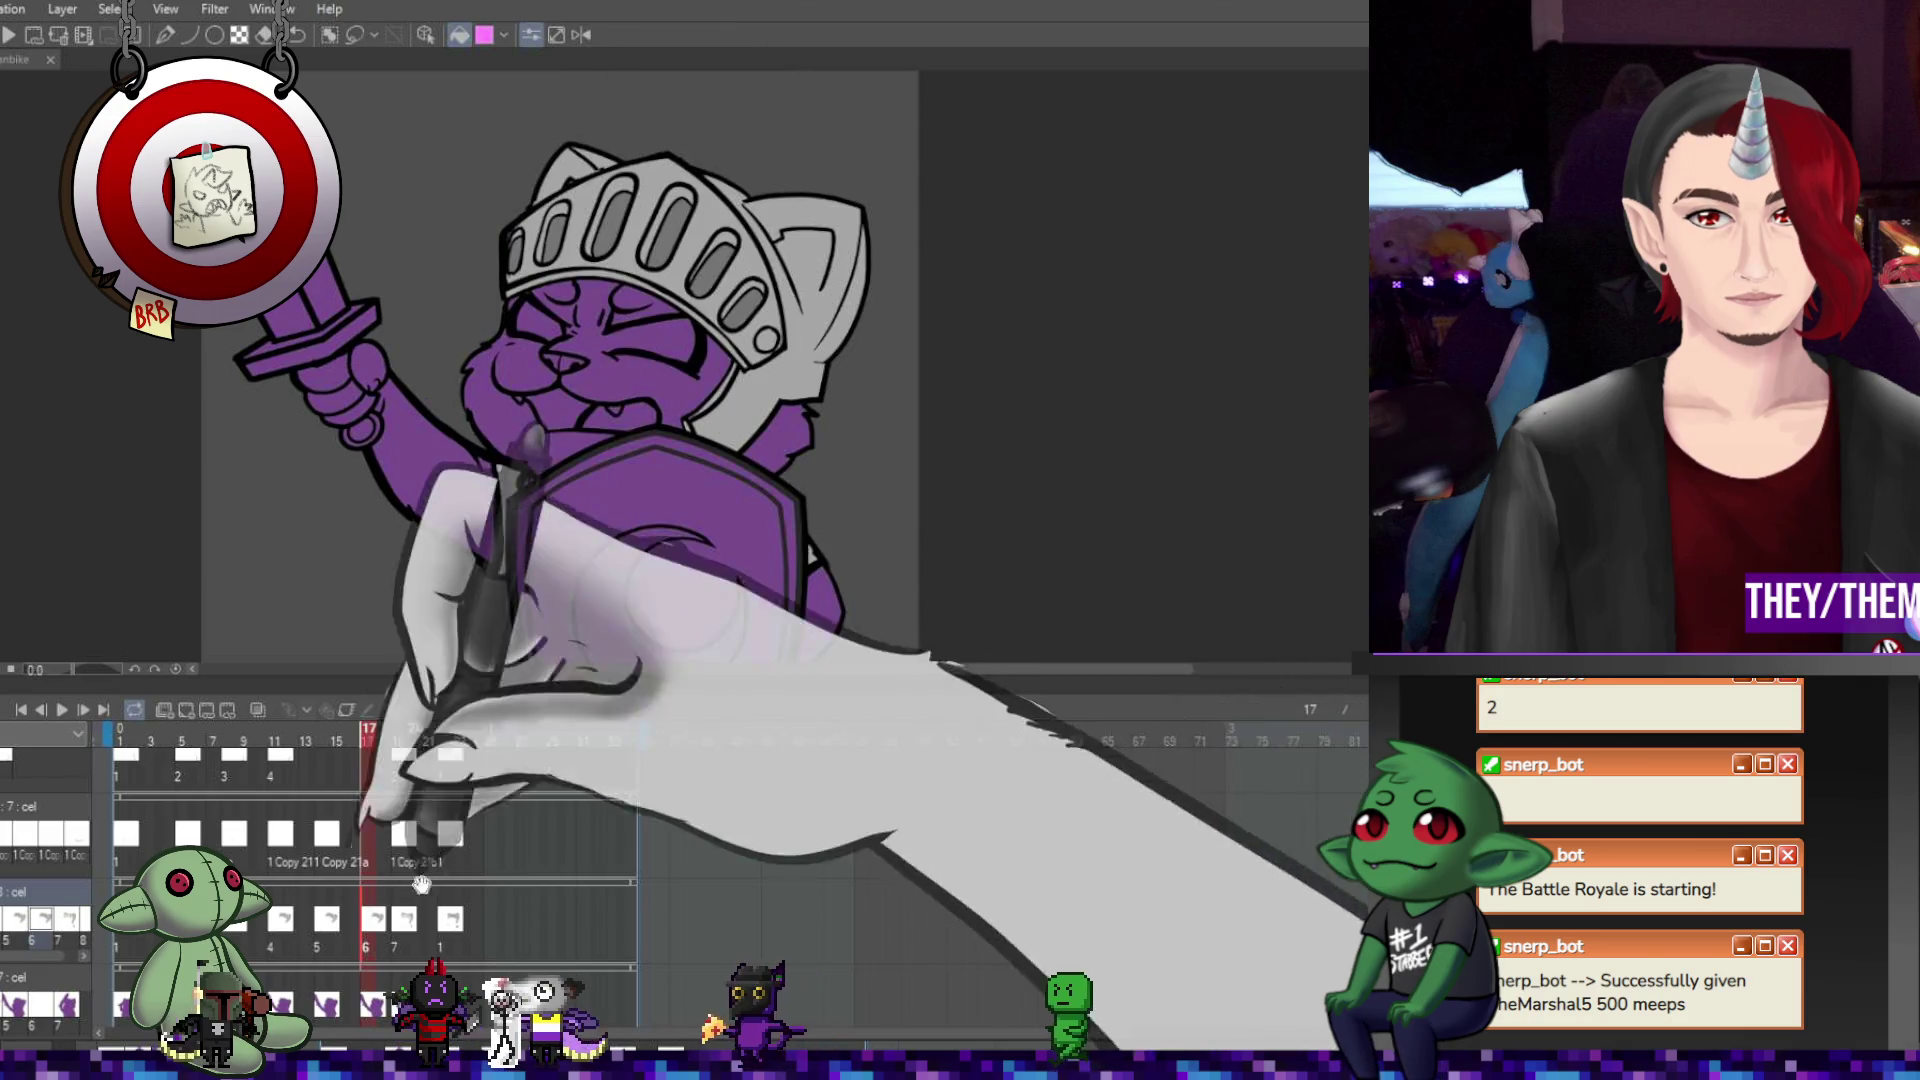
key(Right)
key(Right)
key(Right)
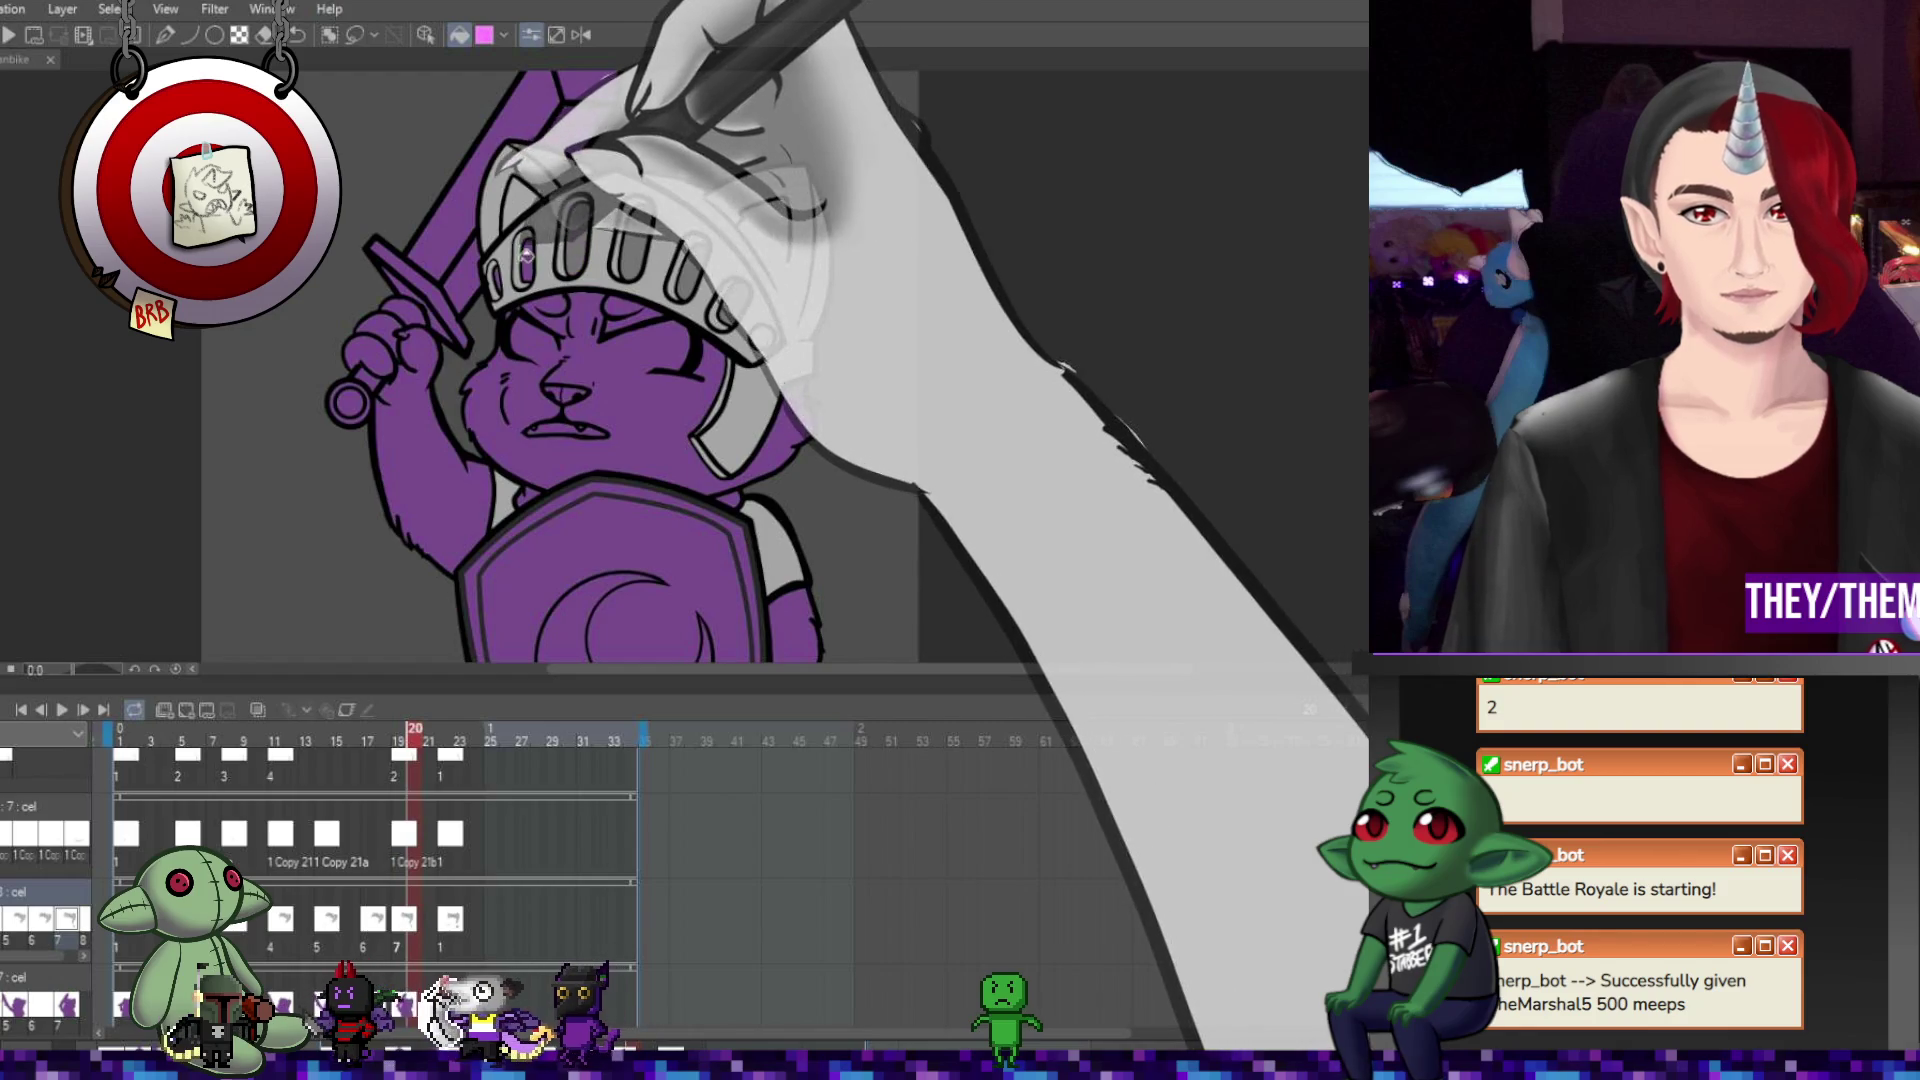
key(Right)
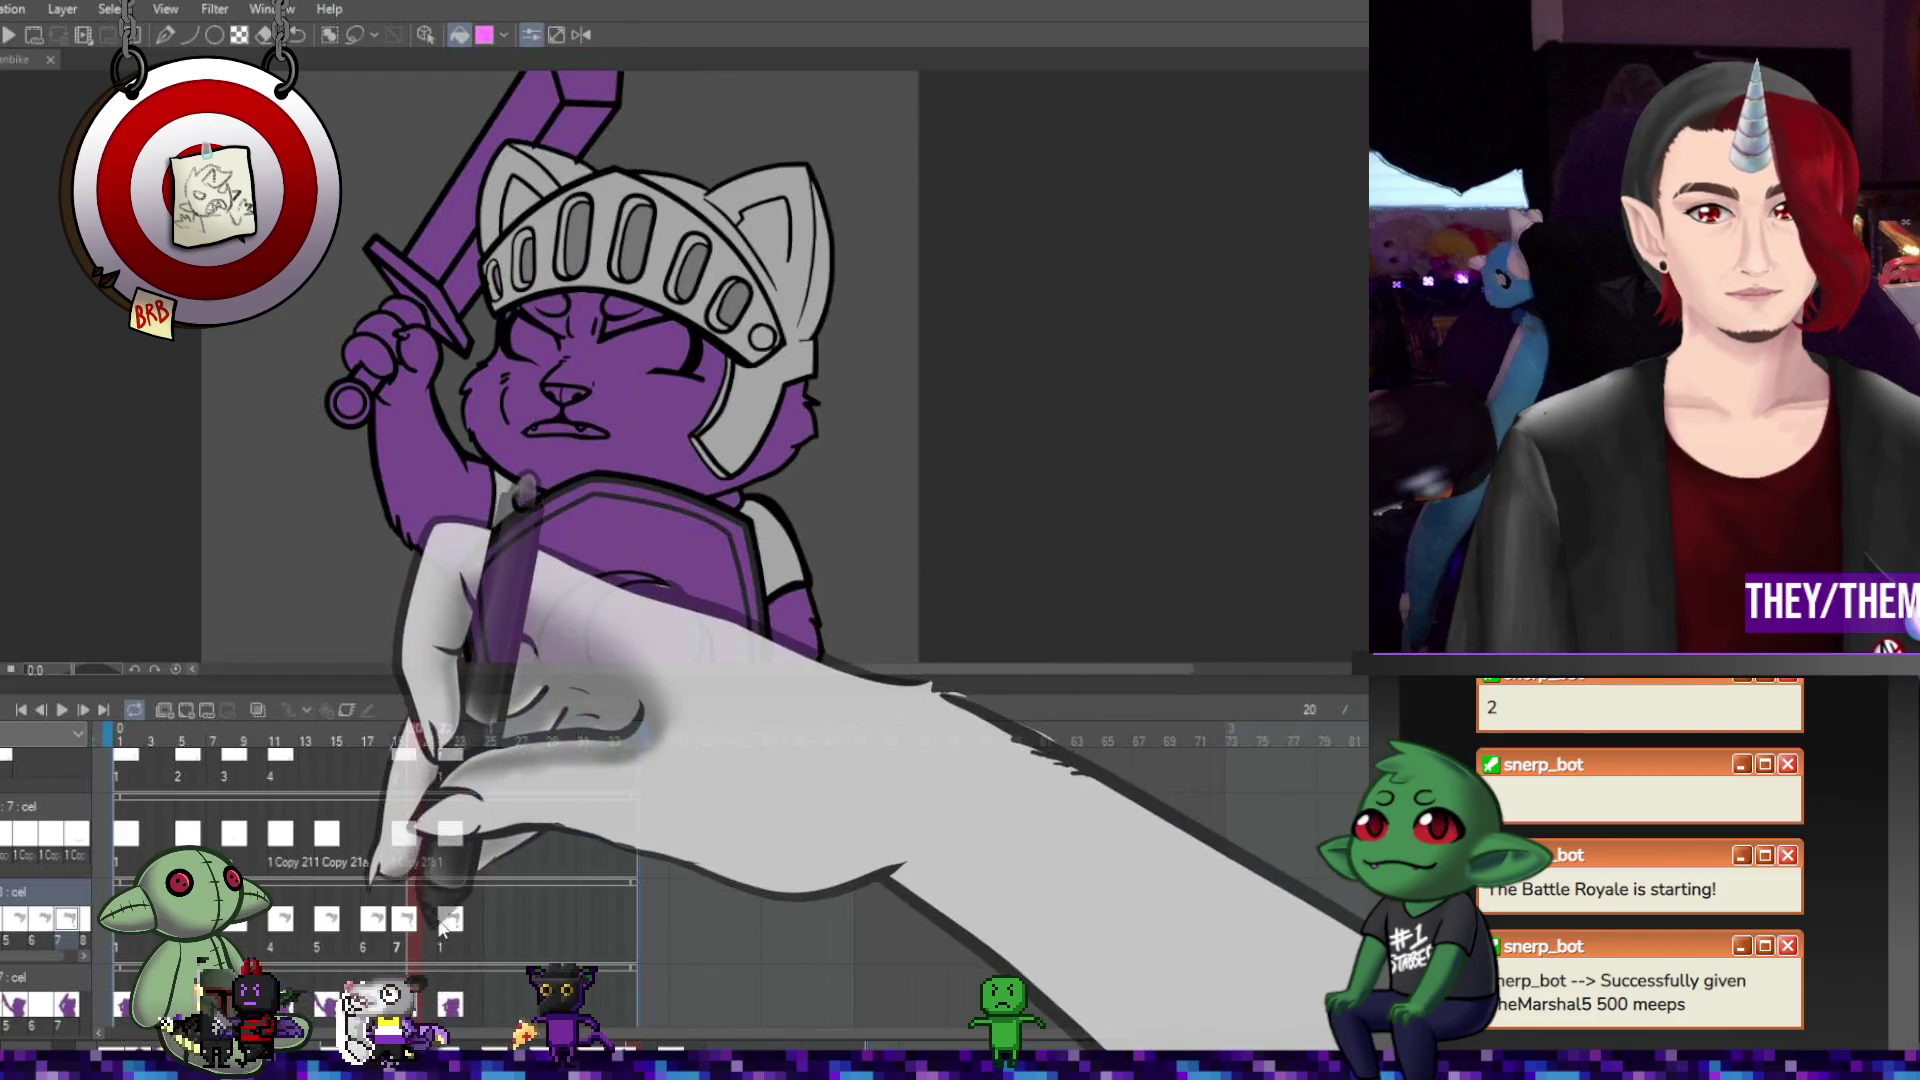
key(Right)
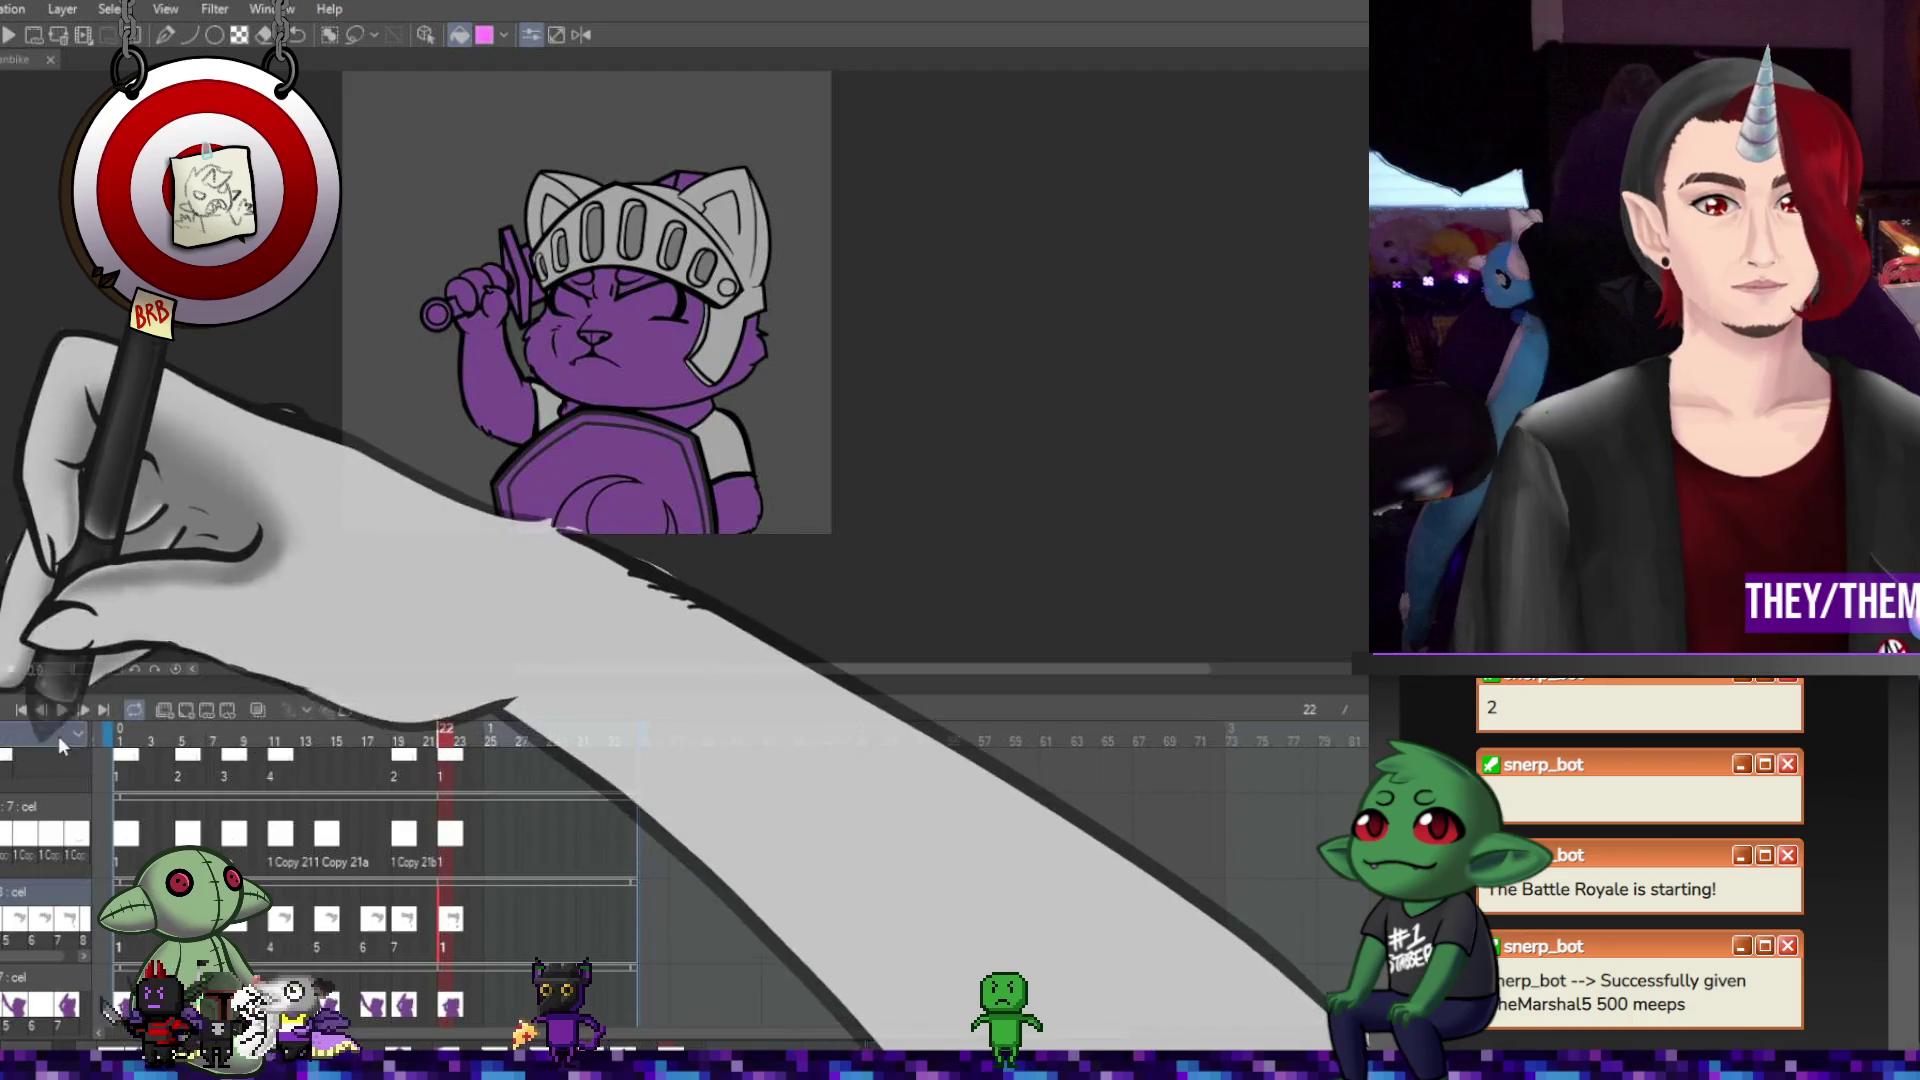
Play the animation to preview the grey helmet, then stop it.
click(62, 709)
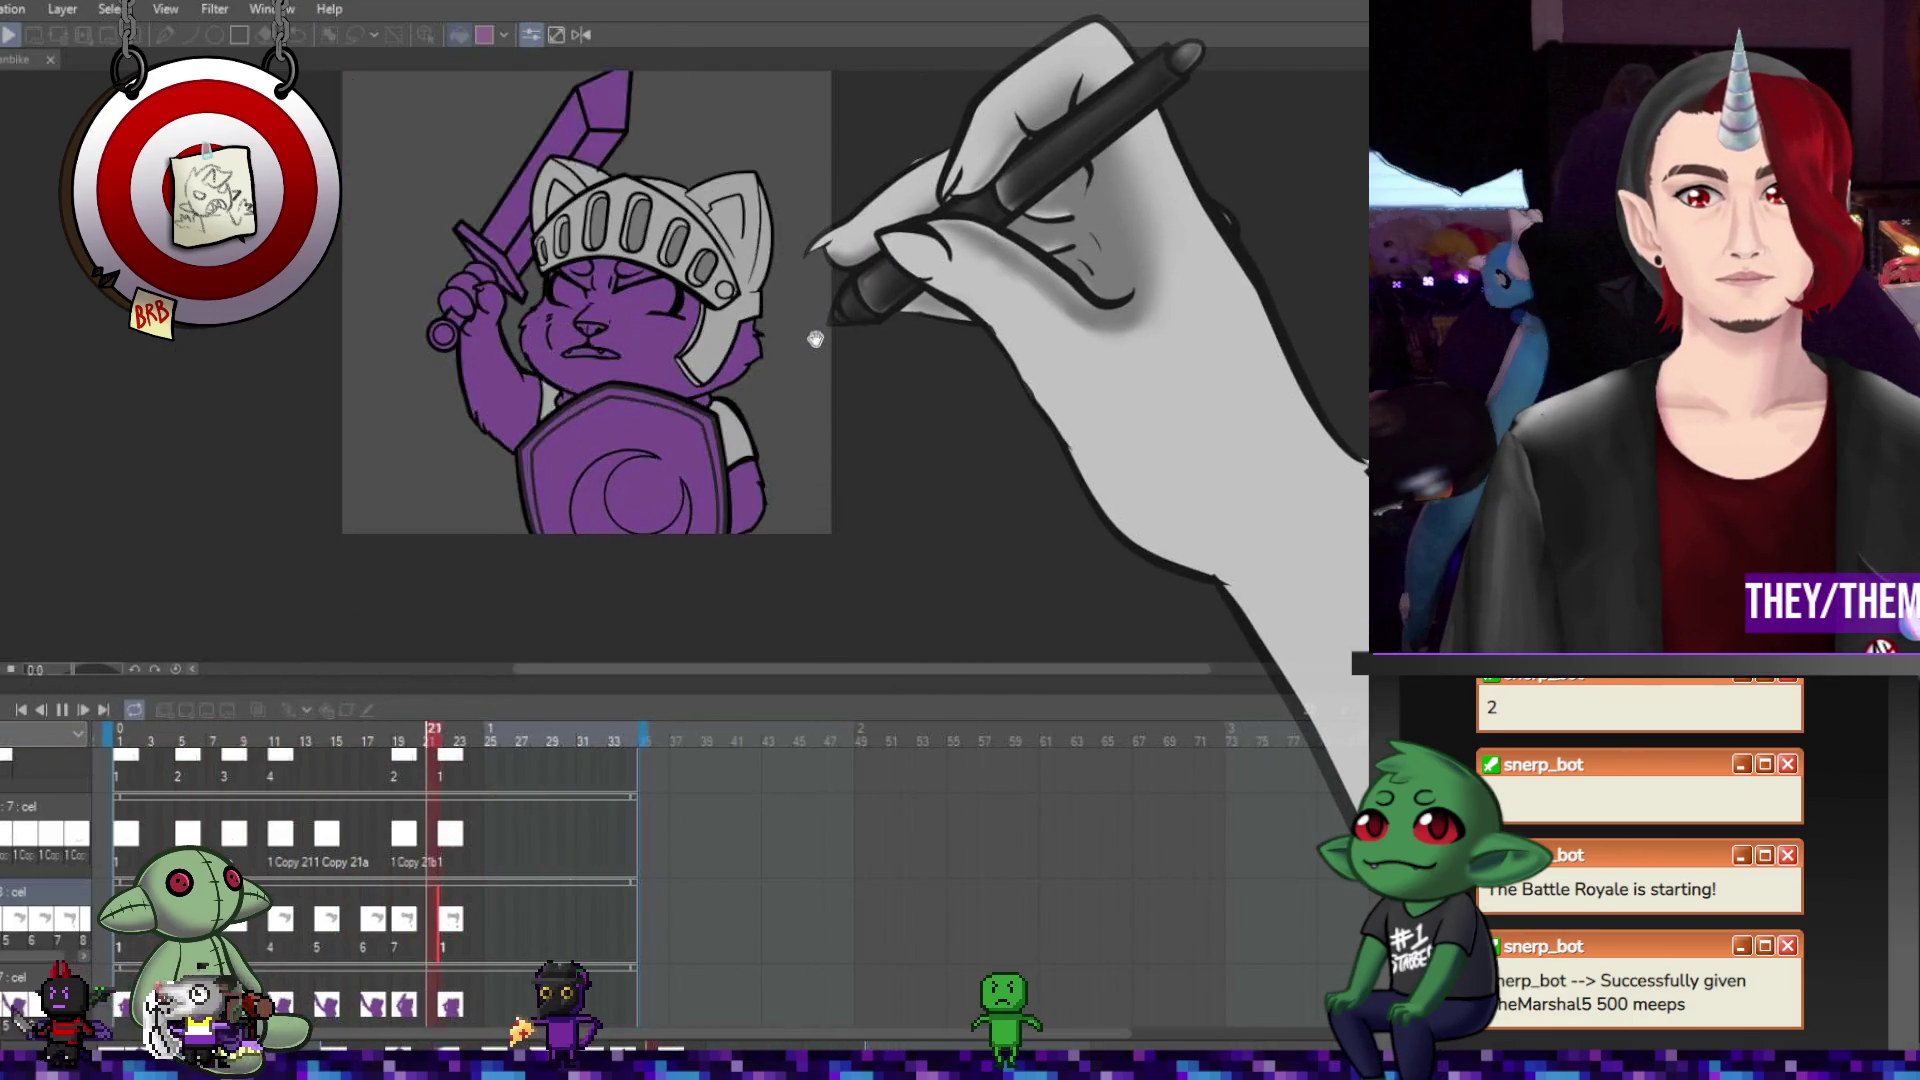
click(62, 709)
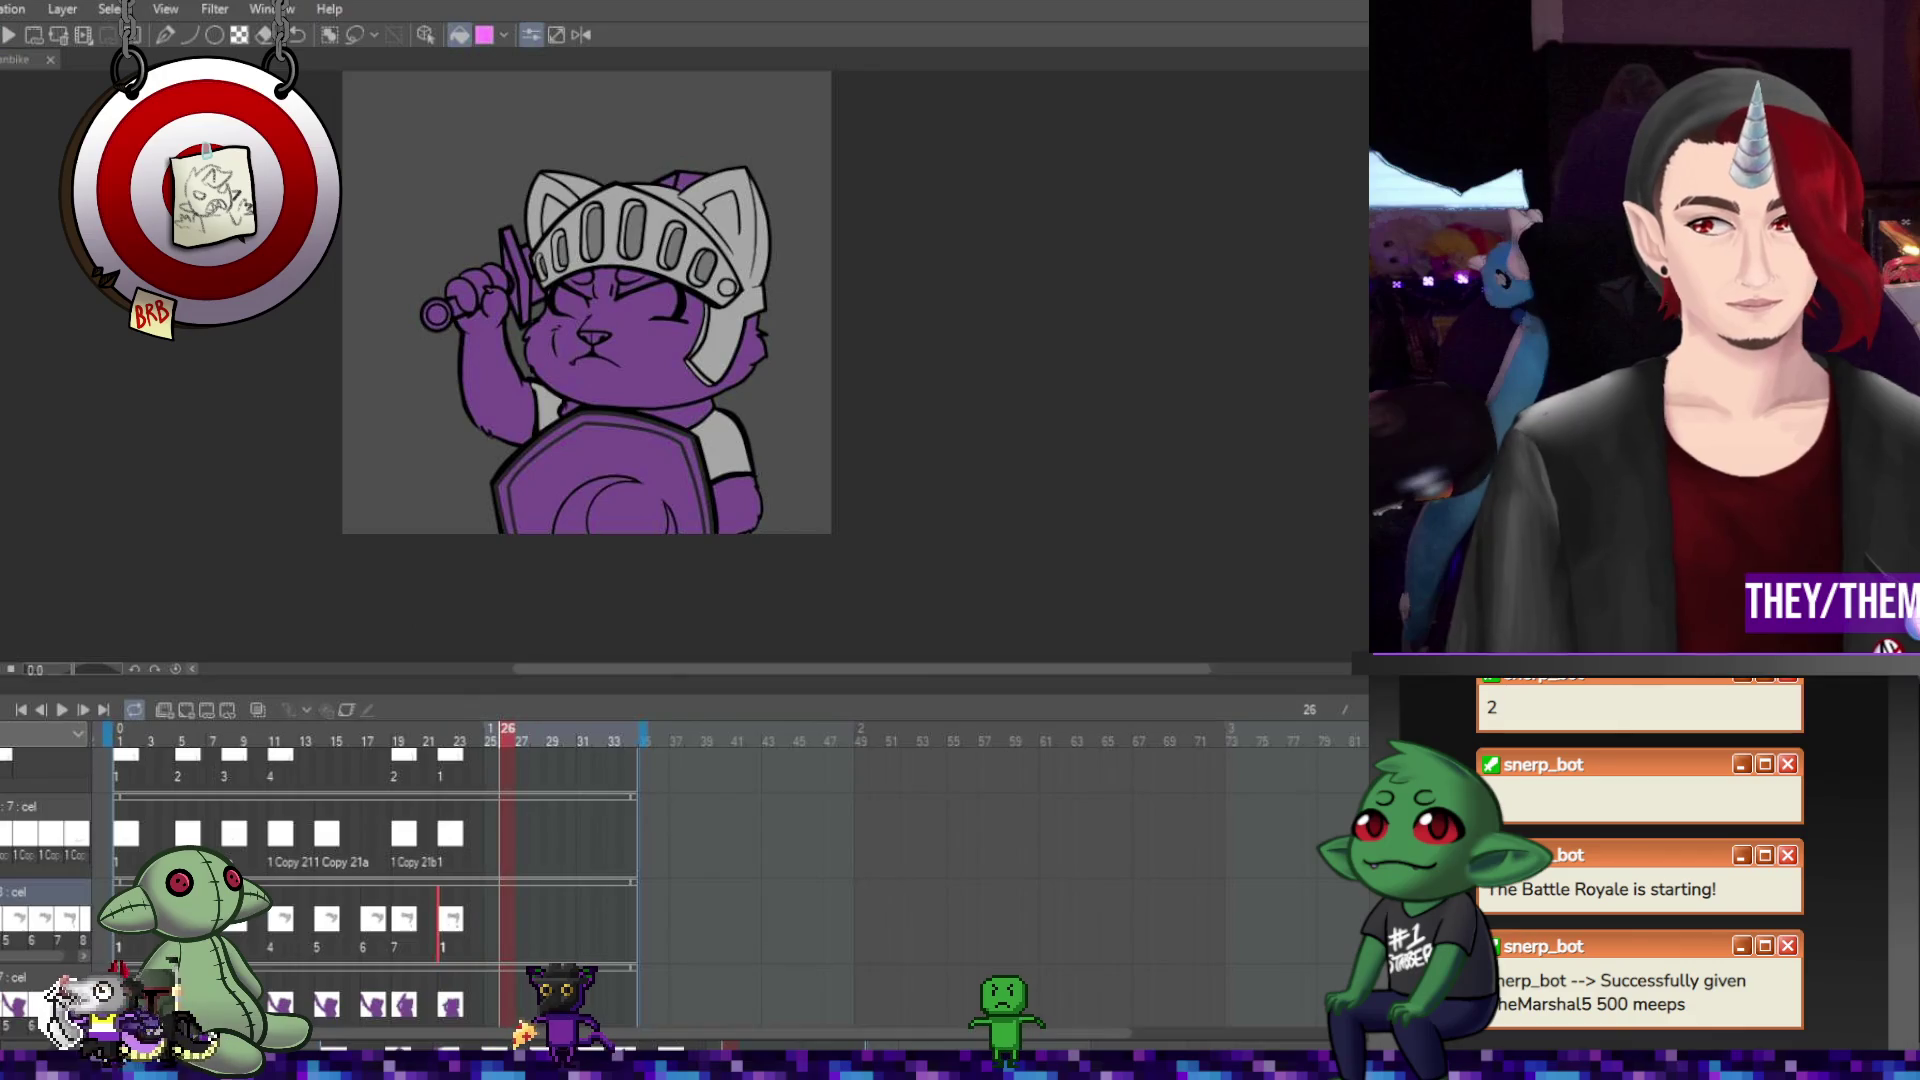
scroll(300, 880, down, 1)
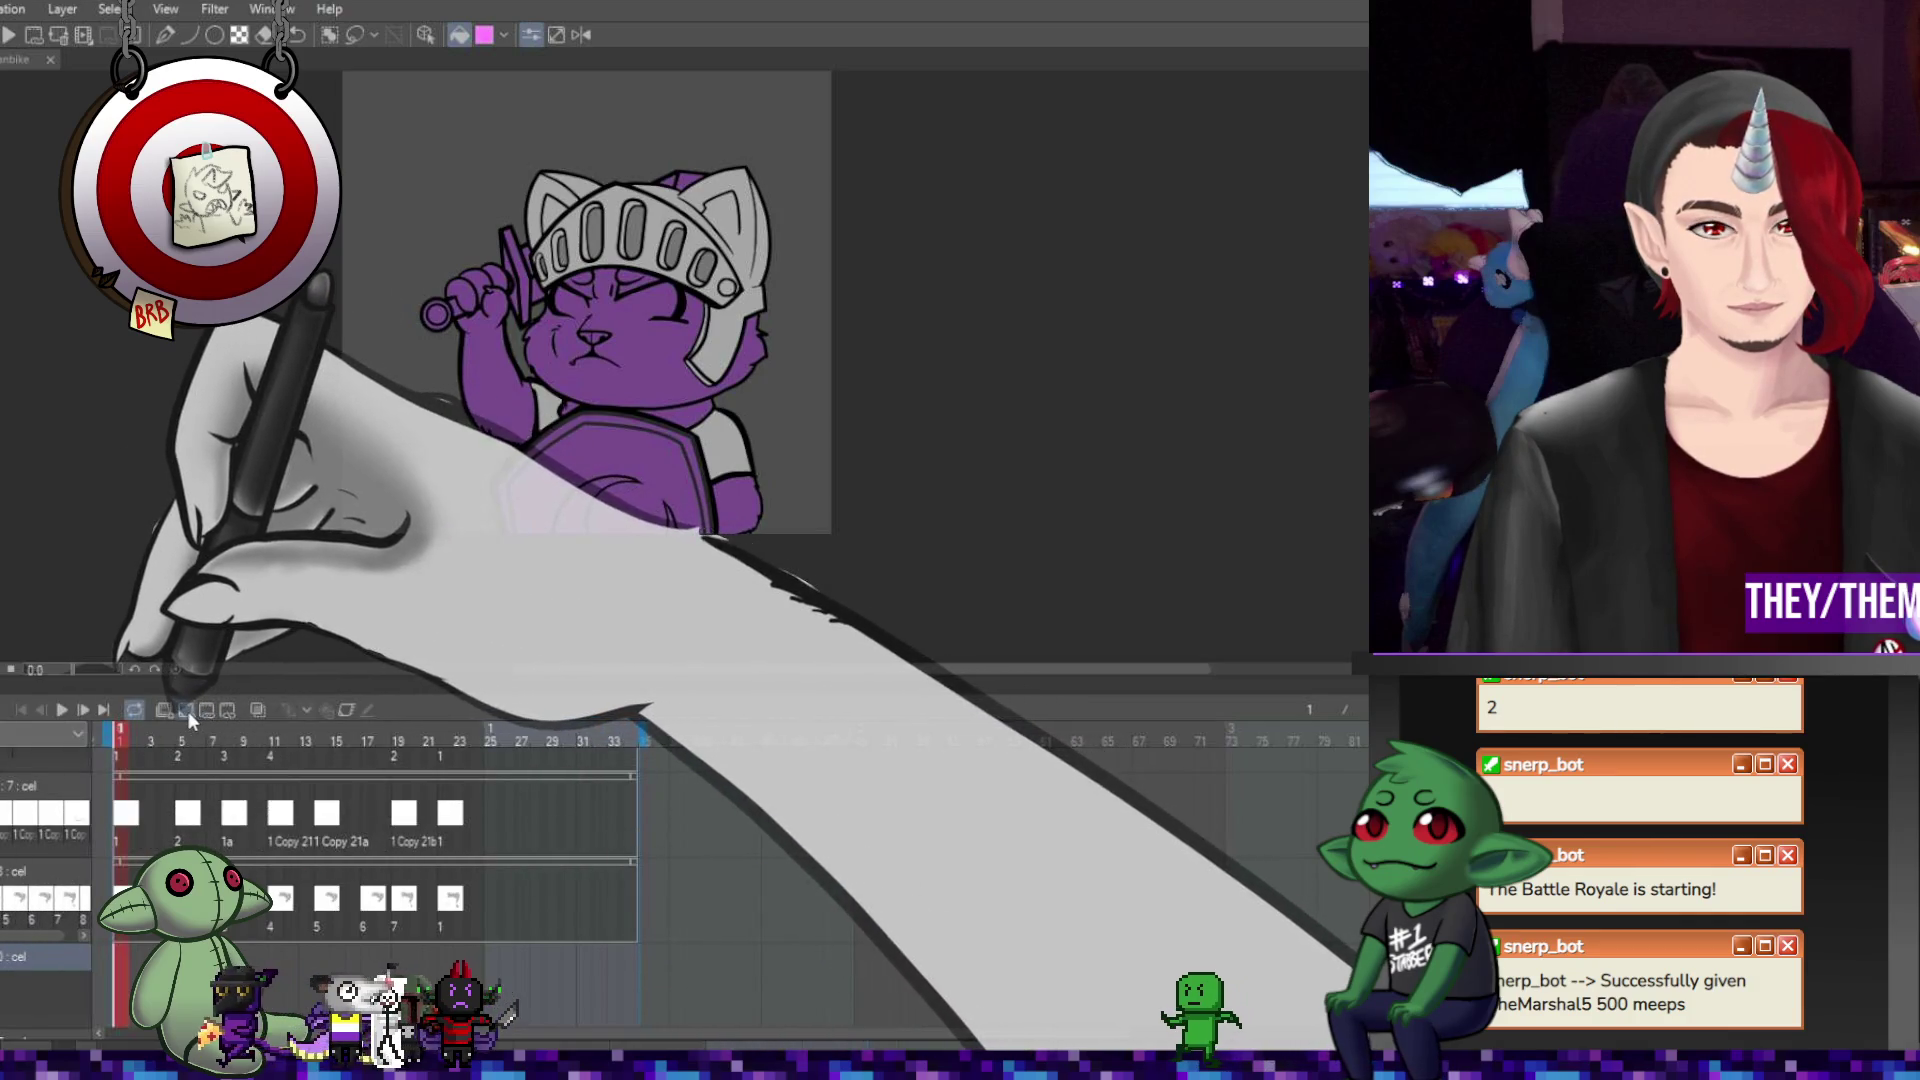
Jump to the raised-sword drawing at frame 5.
scroll(630, 285, up, 3)
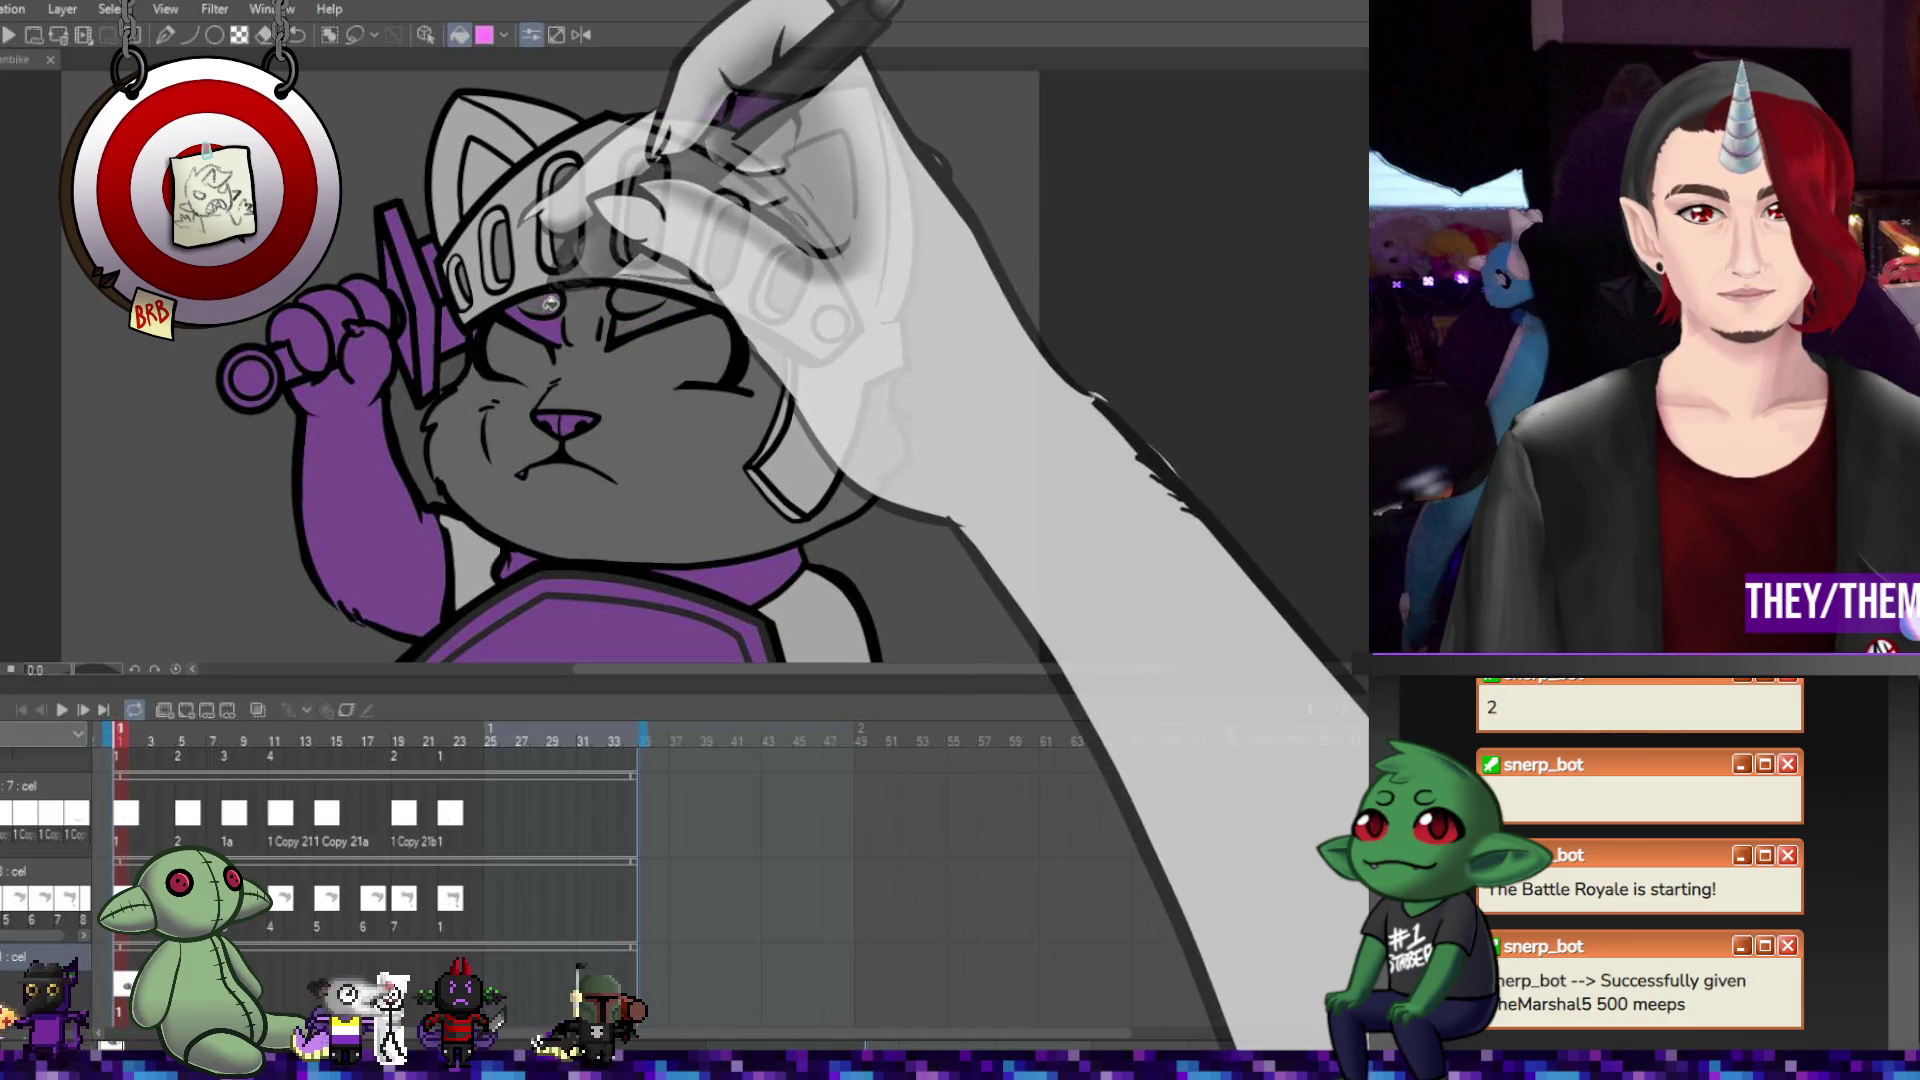
scroll(470, 422, down, 3)
scroll(470, 422, up, 2)
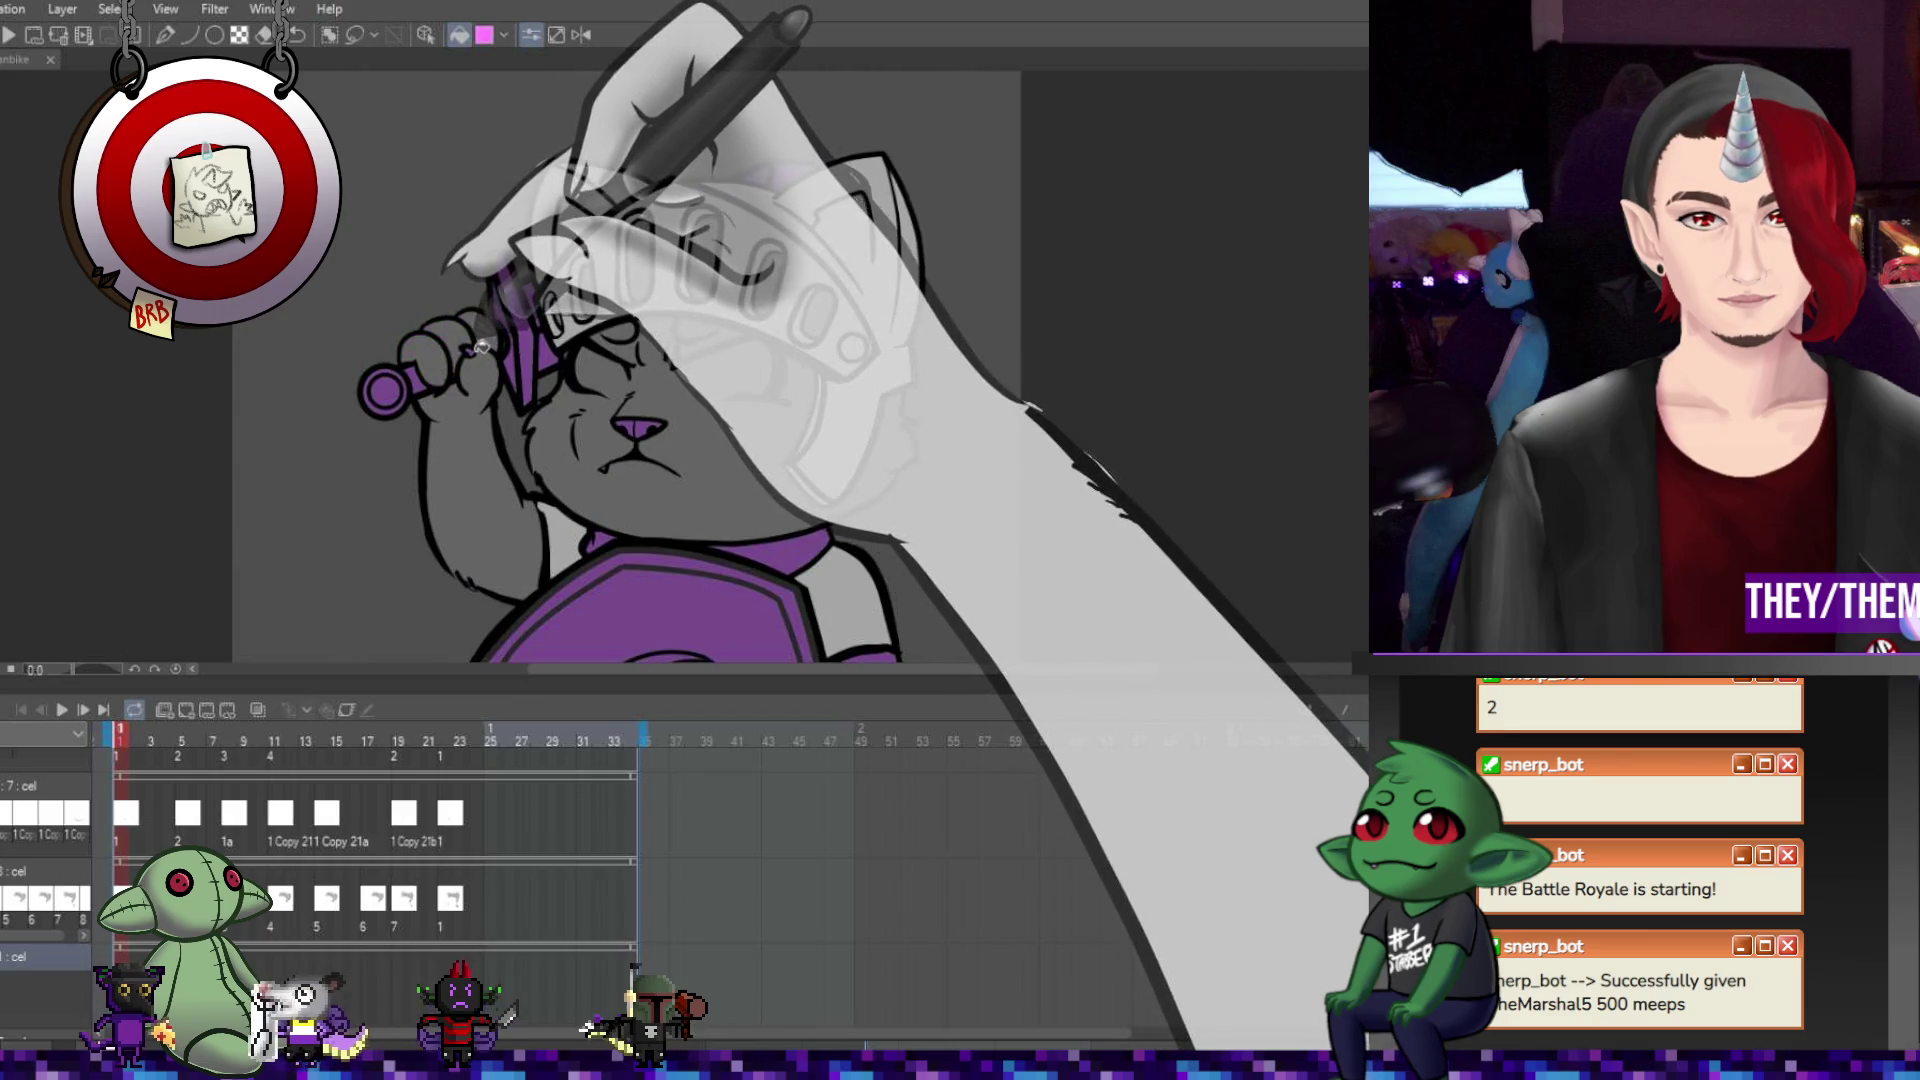
scroll(475, 347, down, 3)
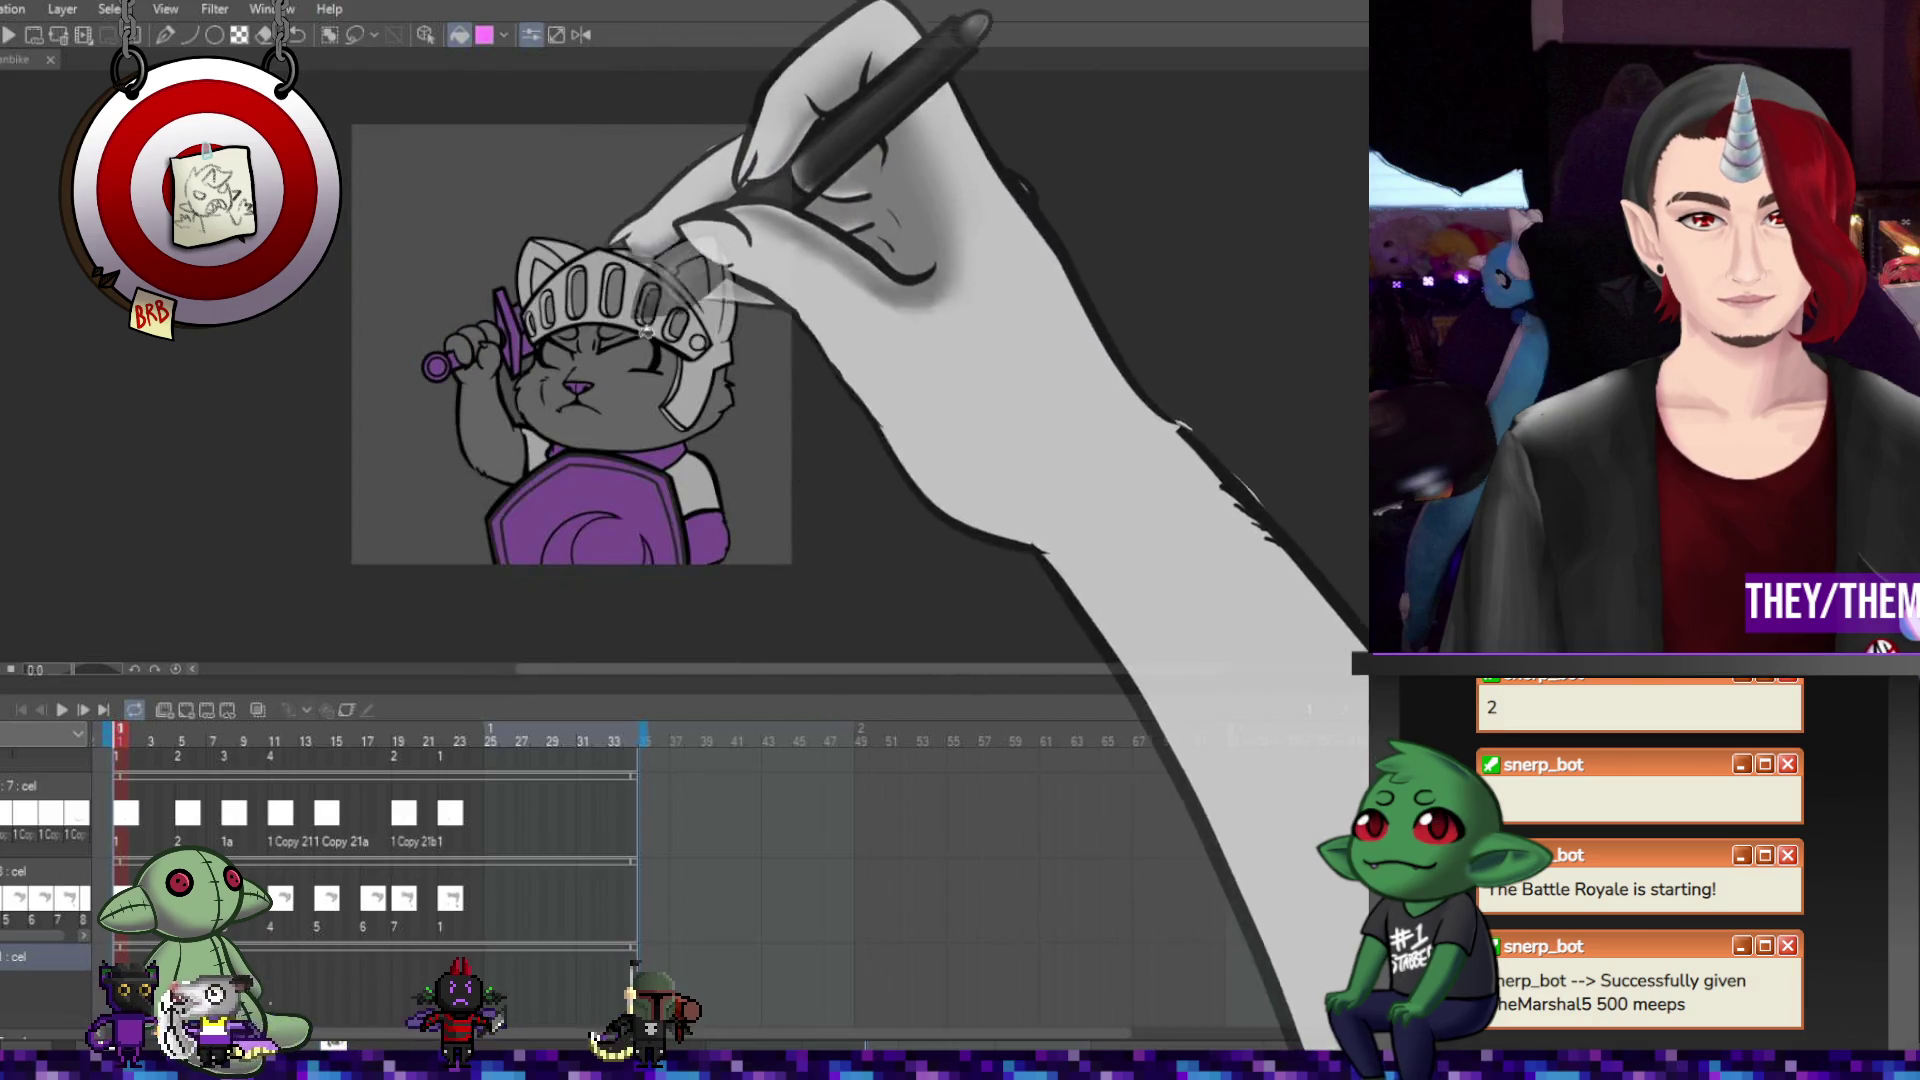
scroll(737, 533, up, 1)
scroll(737, 533, down, 2)
scroll(737, 533, up, 2)
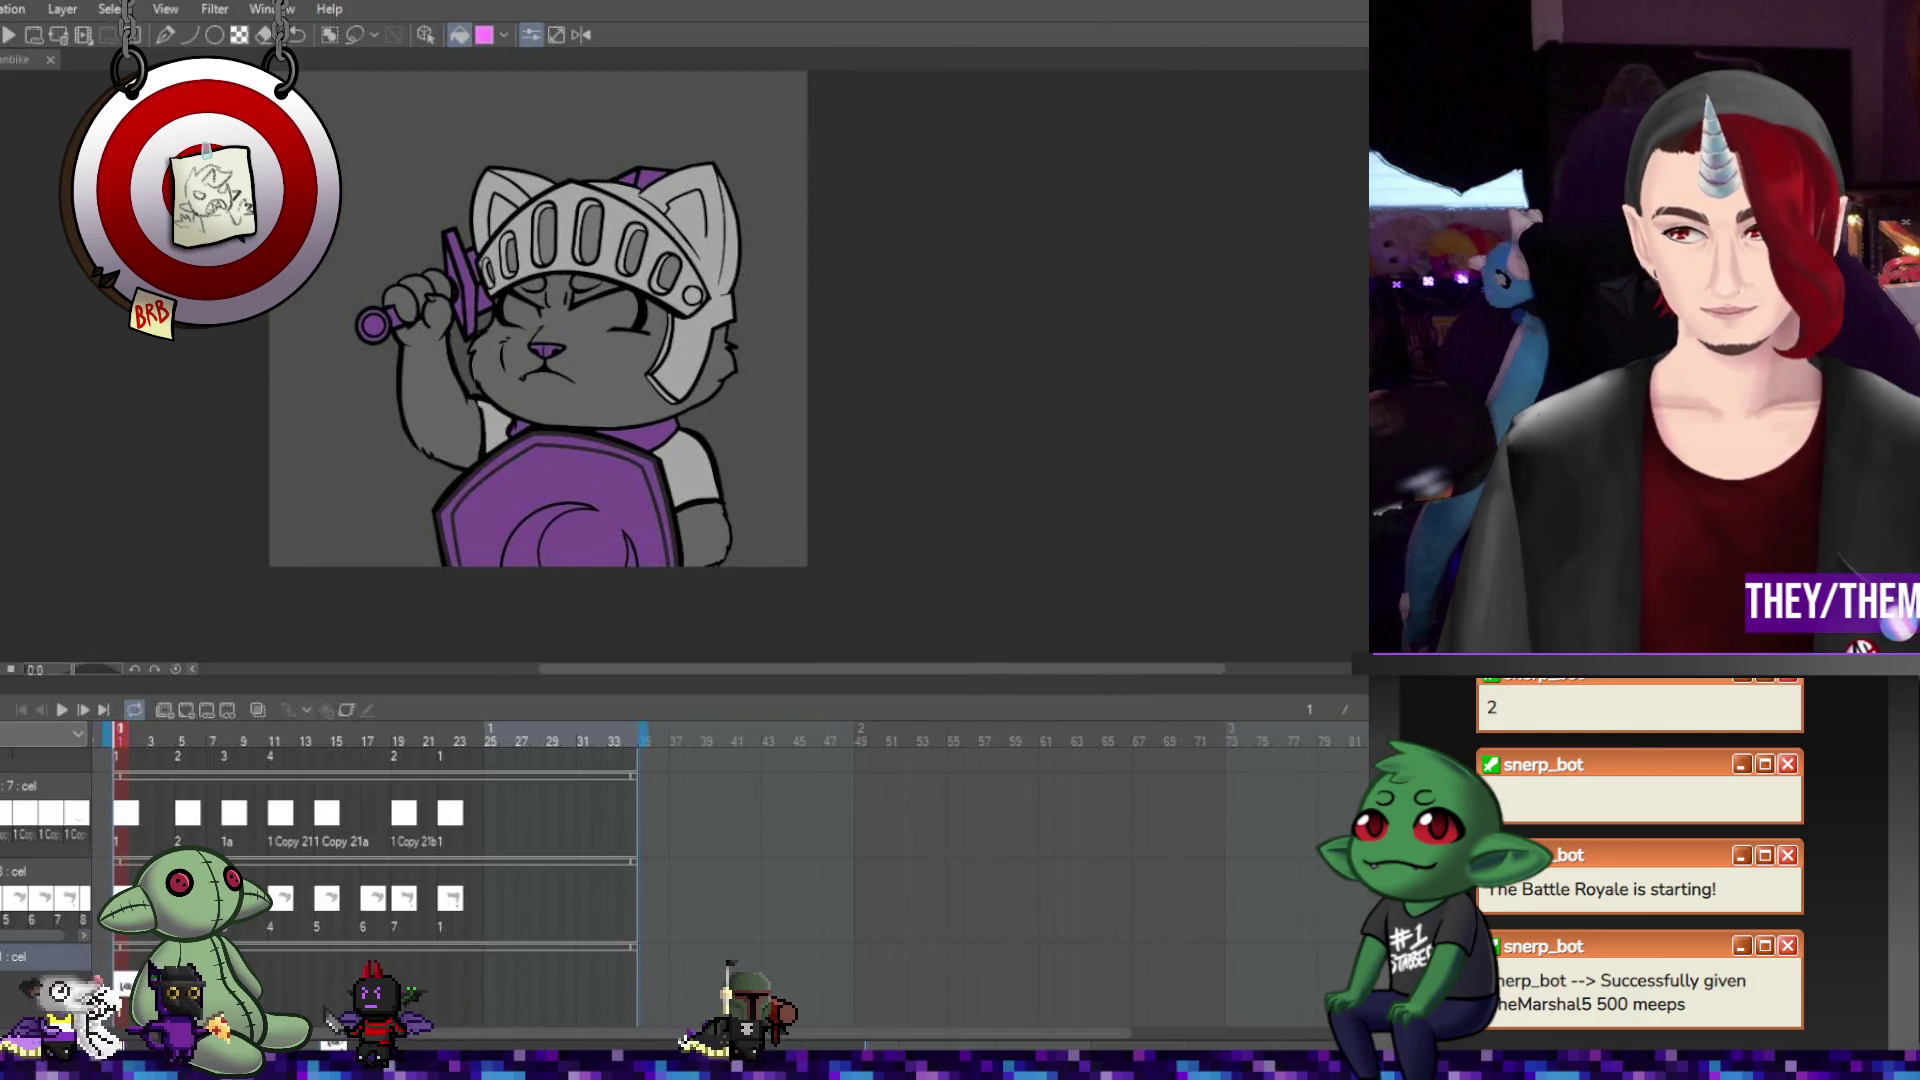
click(172, 738)
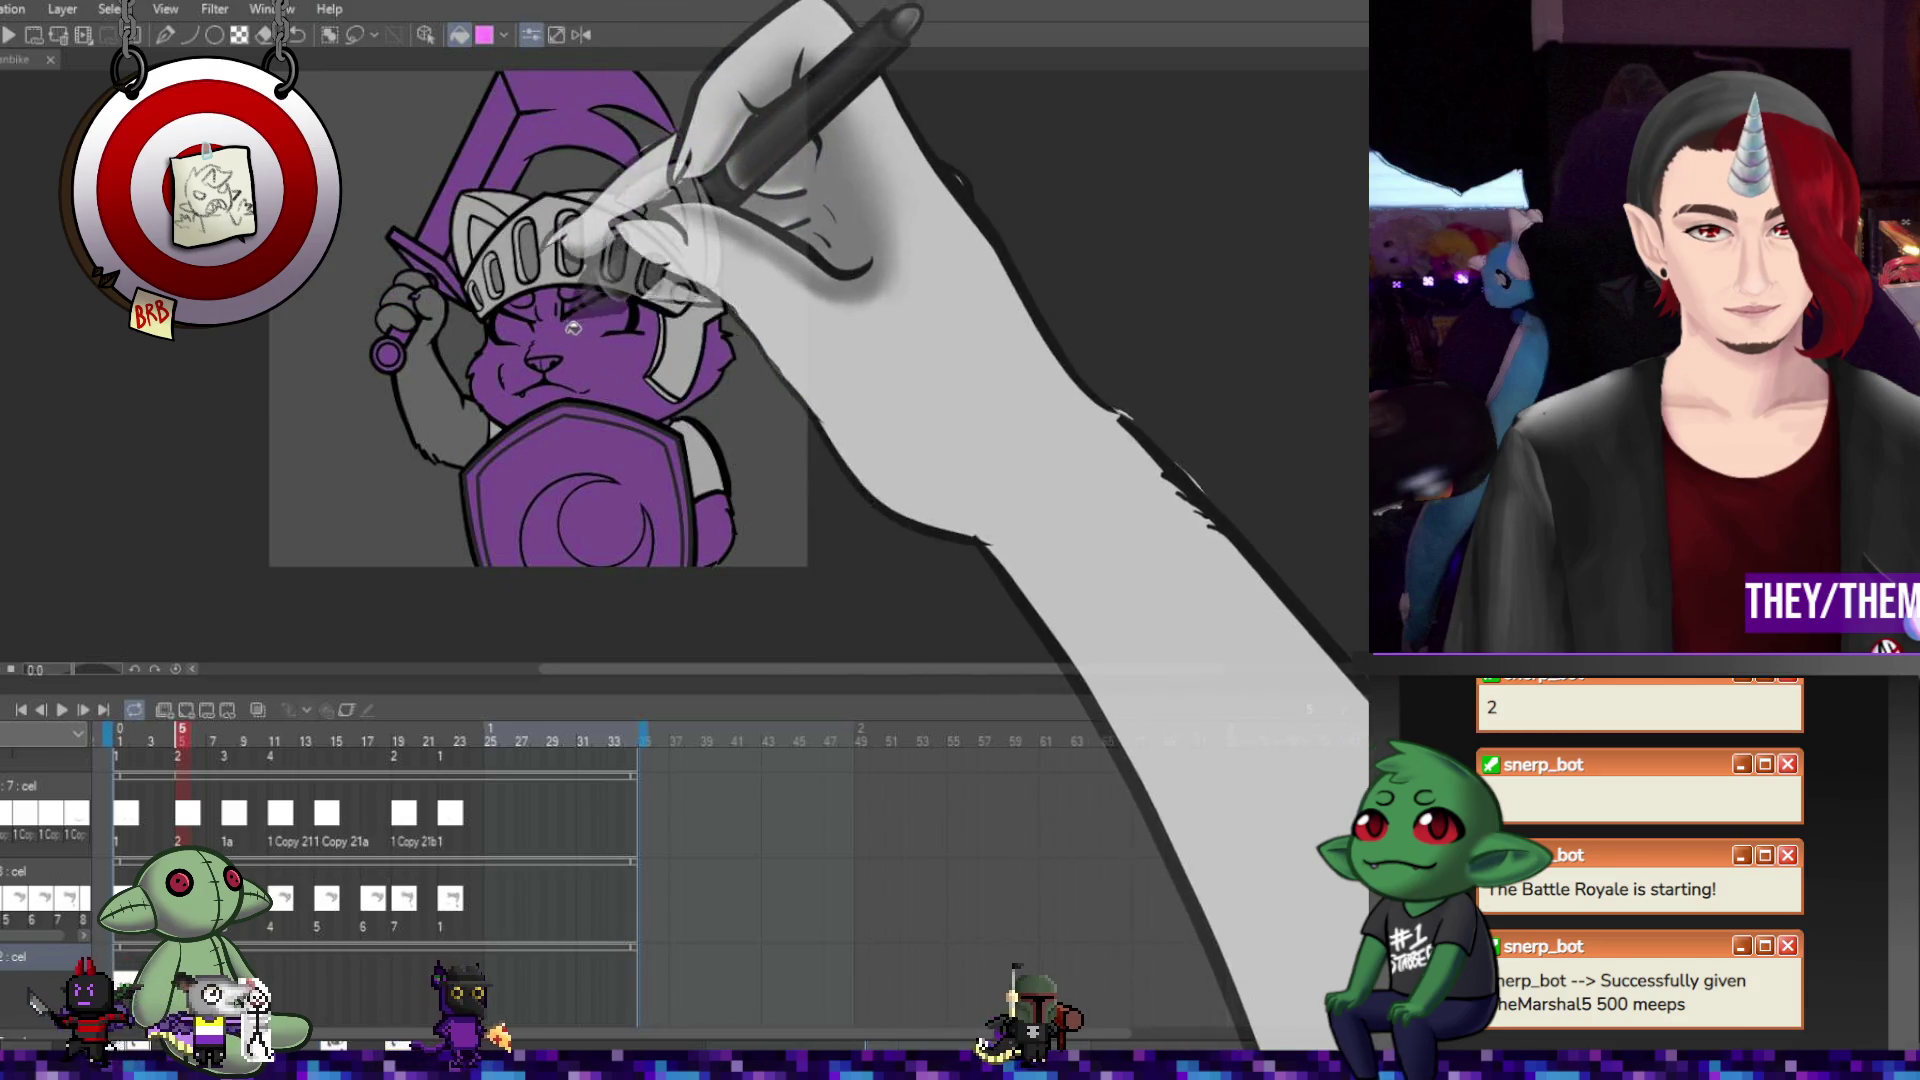
Fill the cat's fur purple on frame 8.
scroll(536, 316, up, 2)
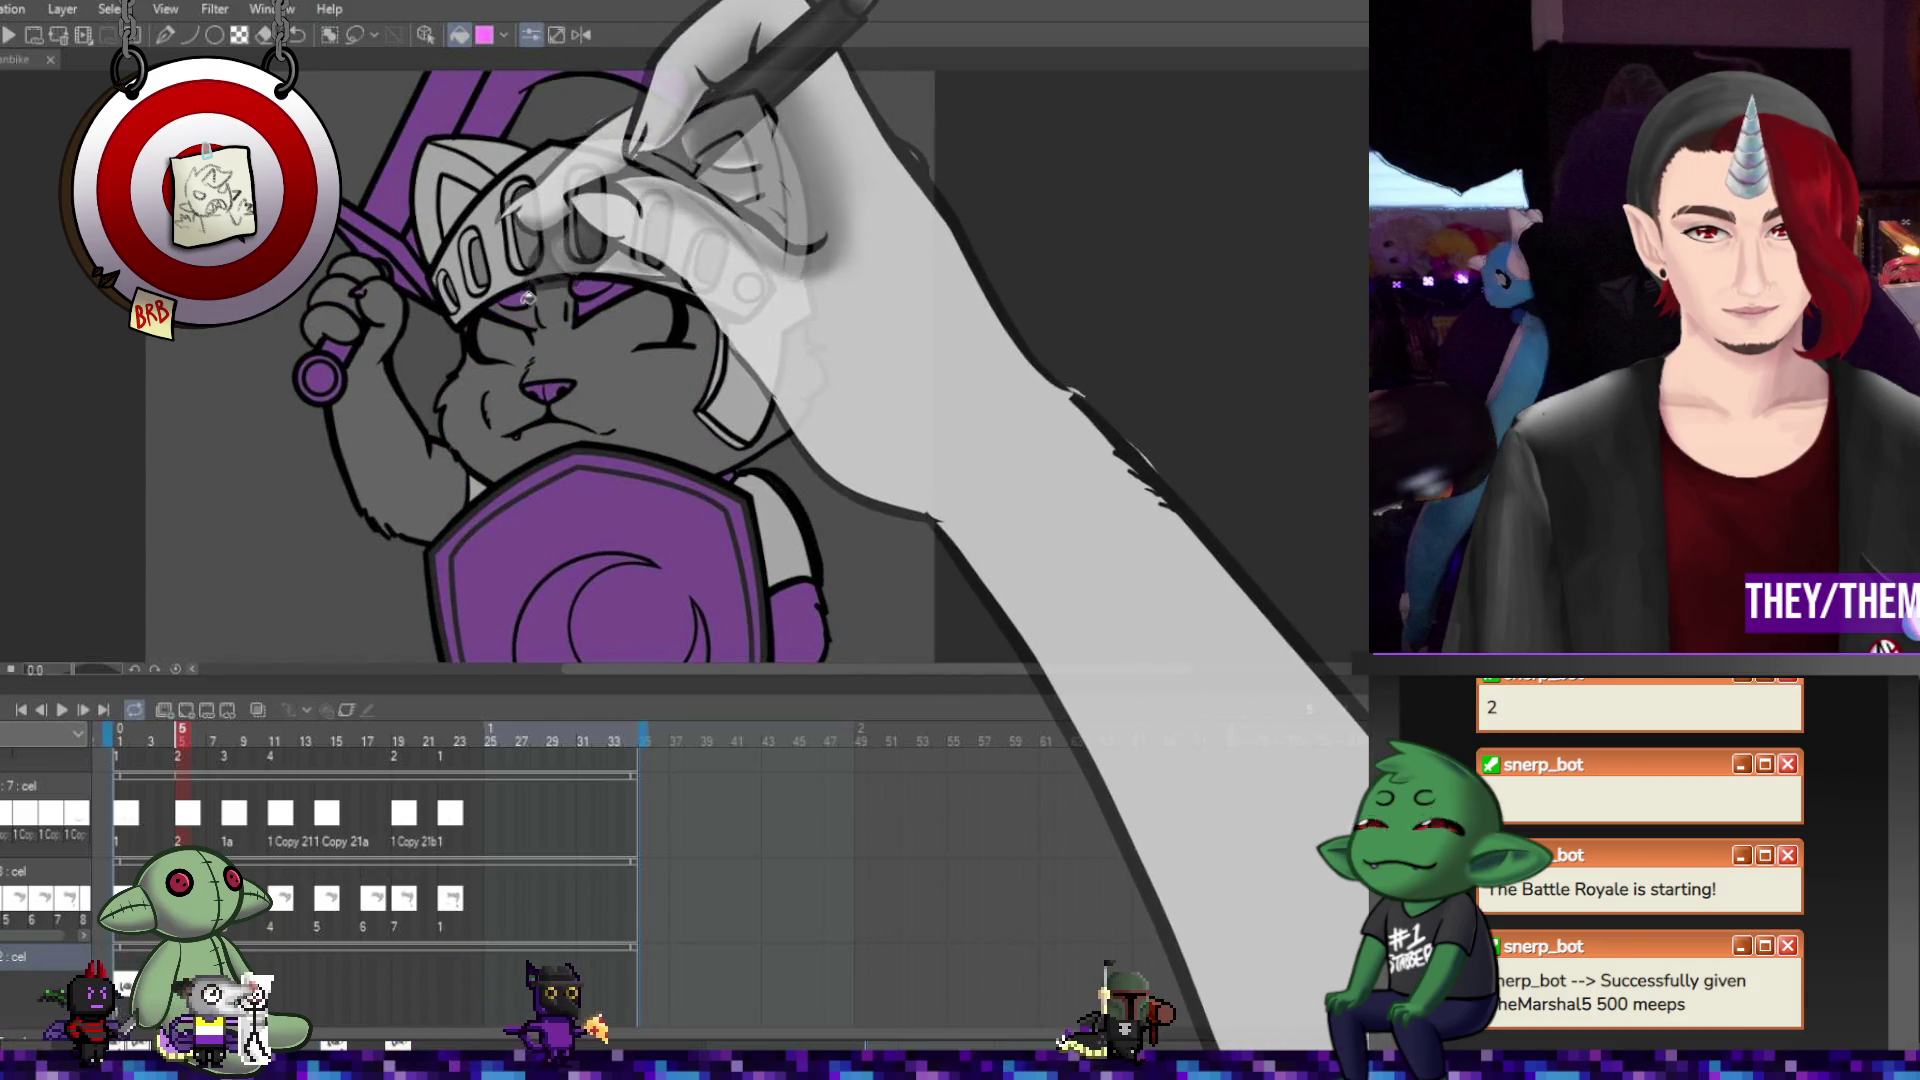
scroll(692, 435, down, 3)
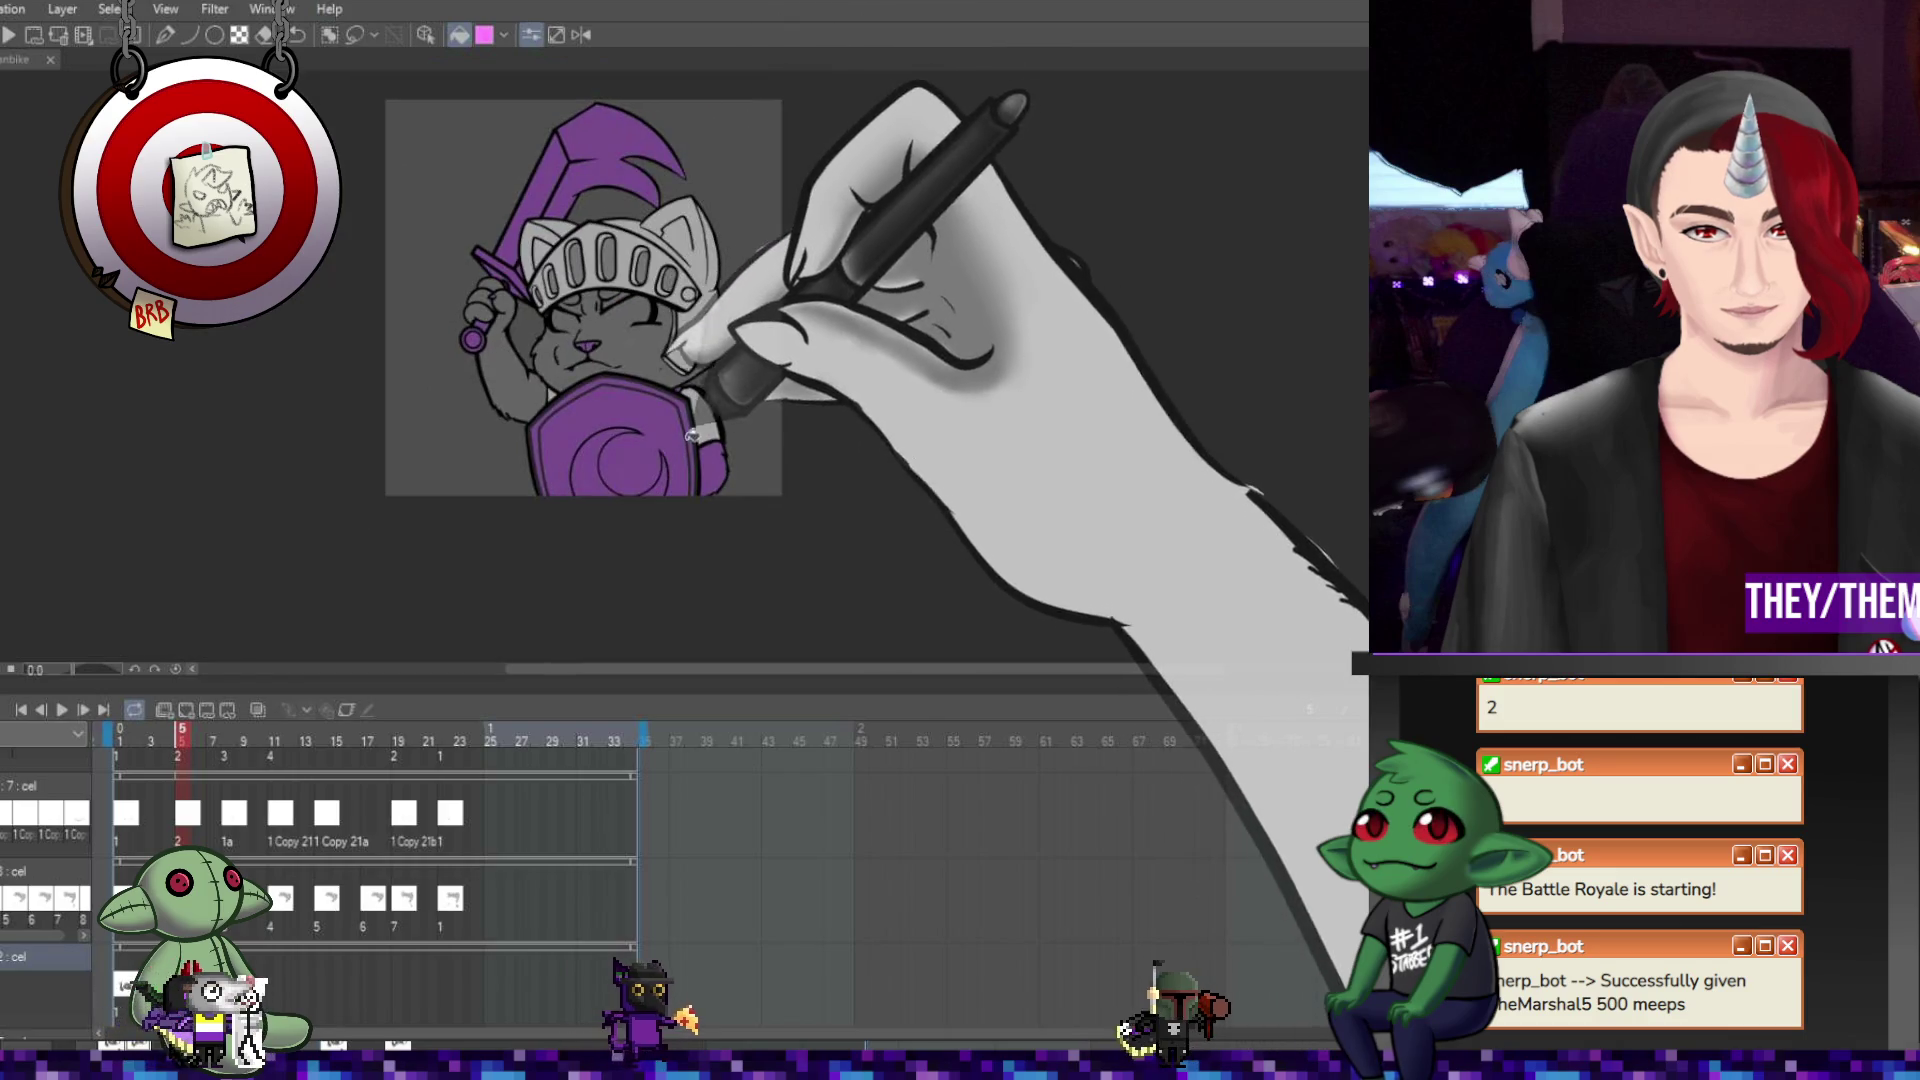
scroll(720, 458, up, 3)
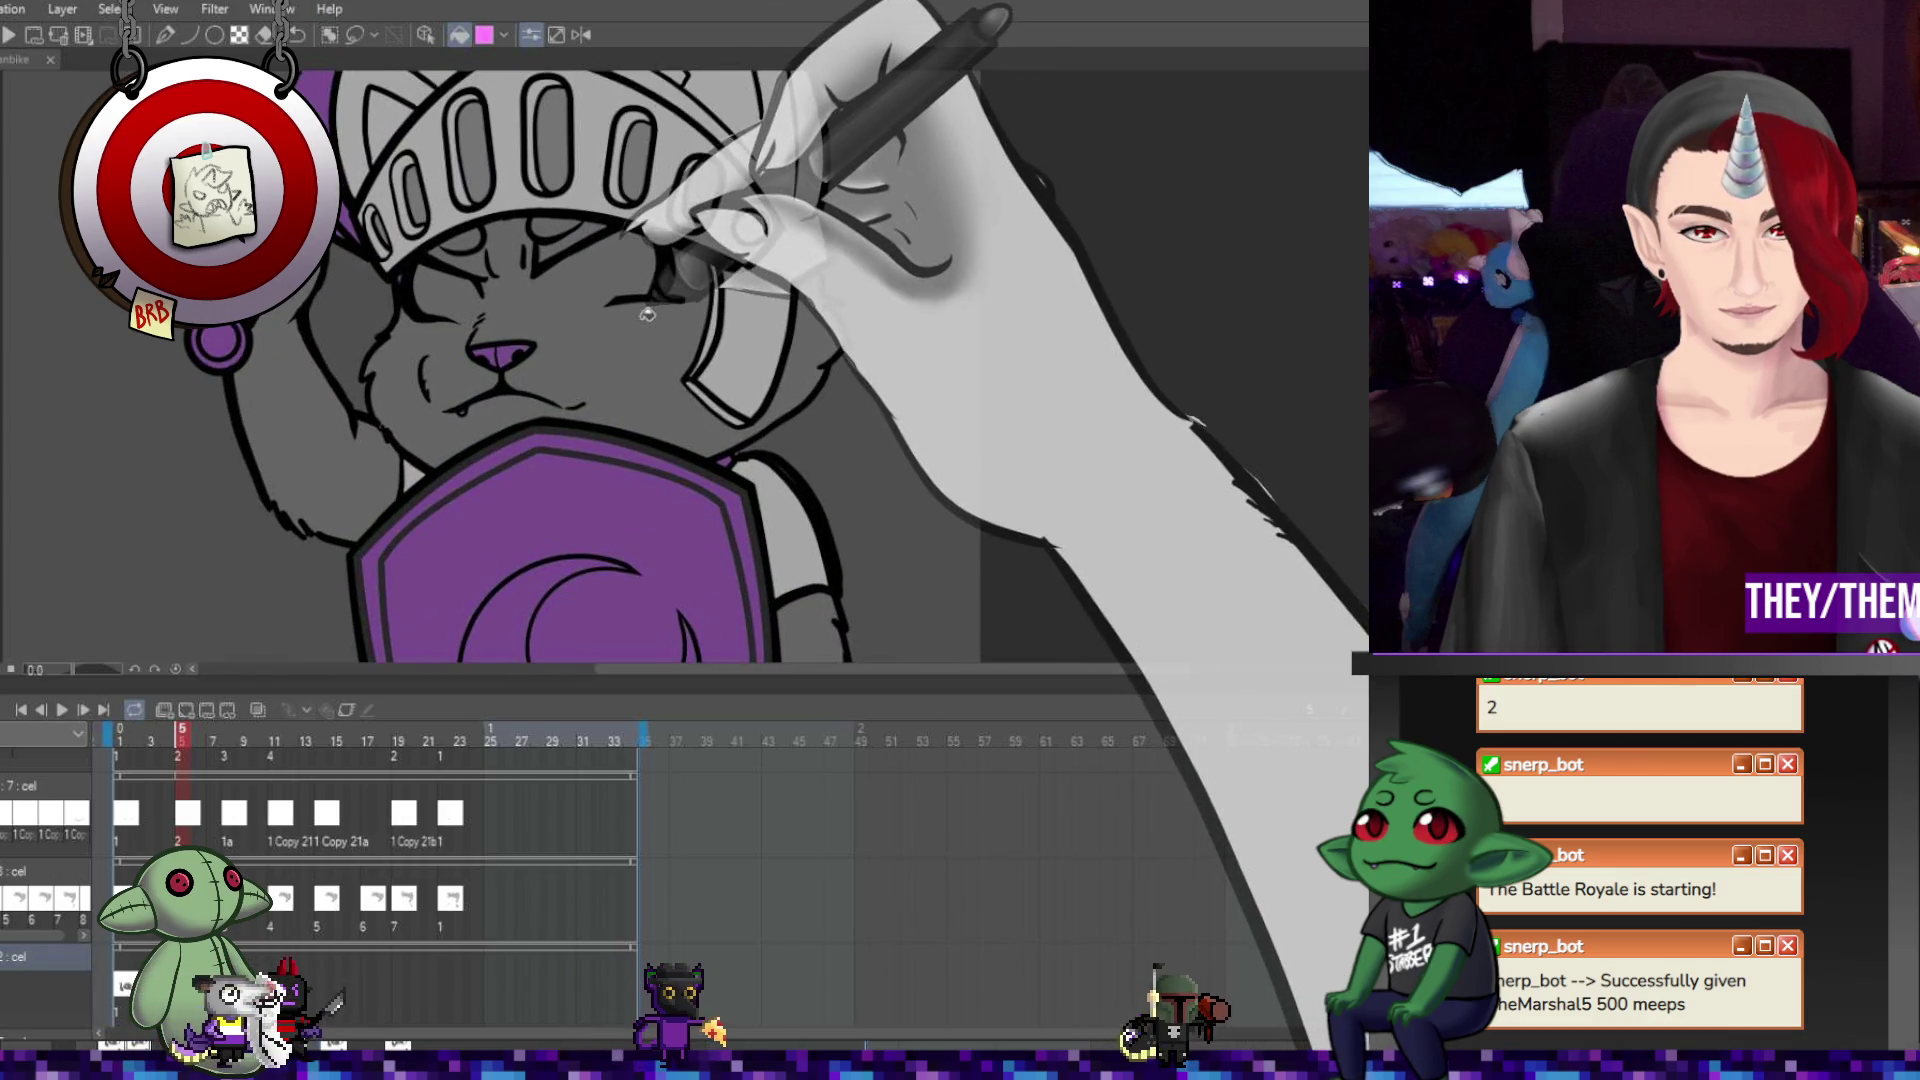
scroll(648, 314, down, 2)
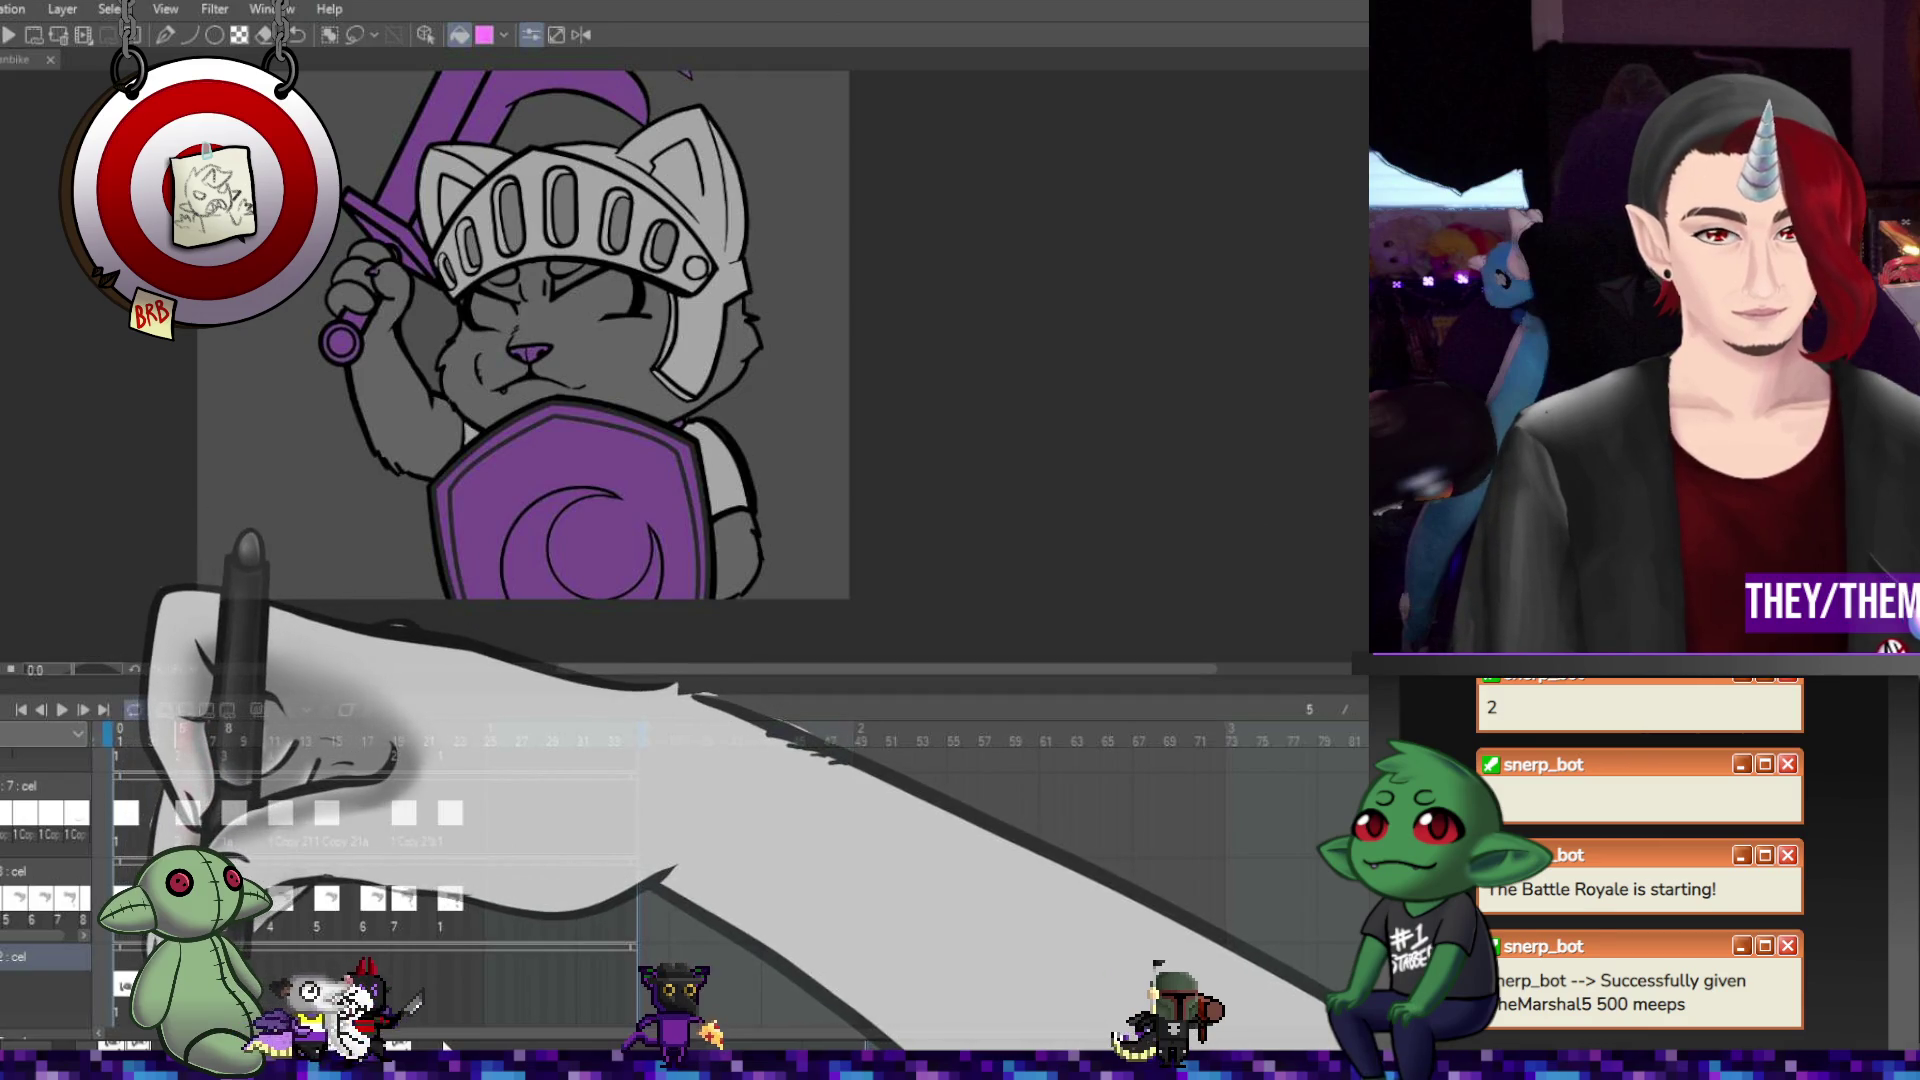
click(228, 740)
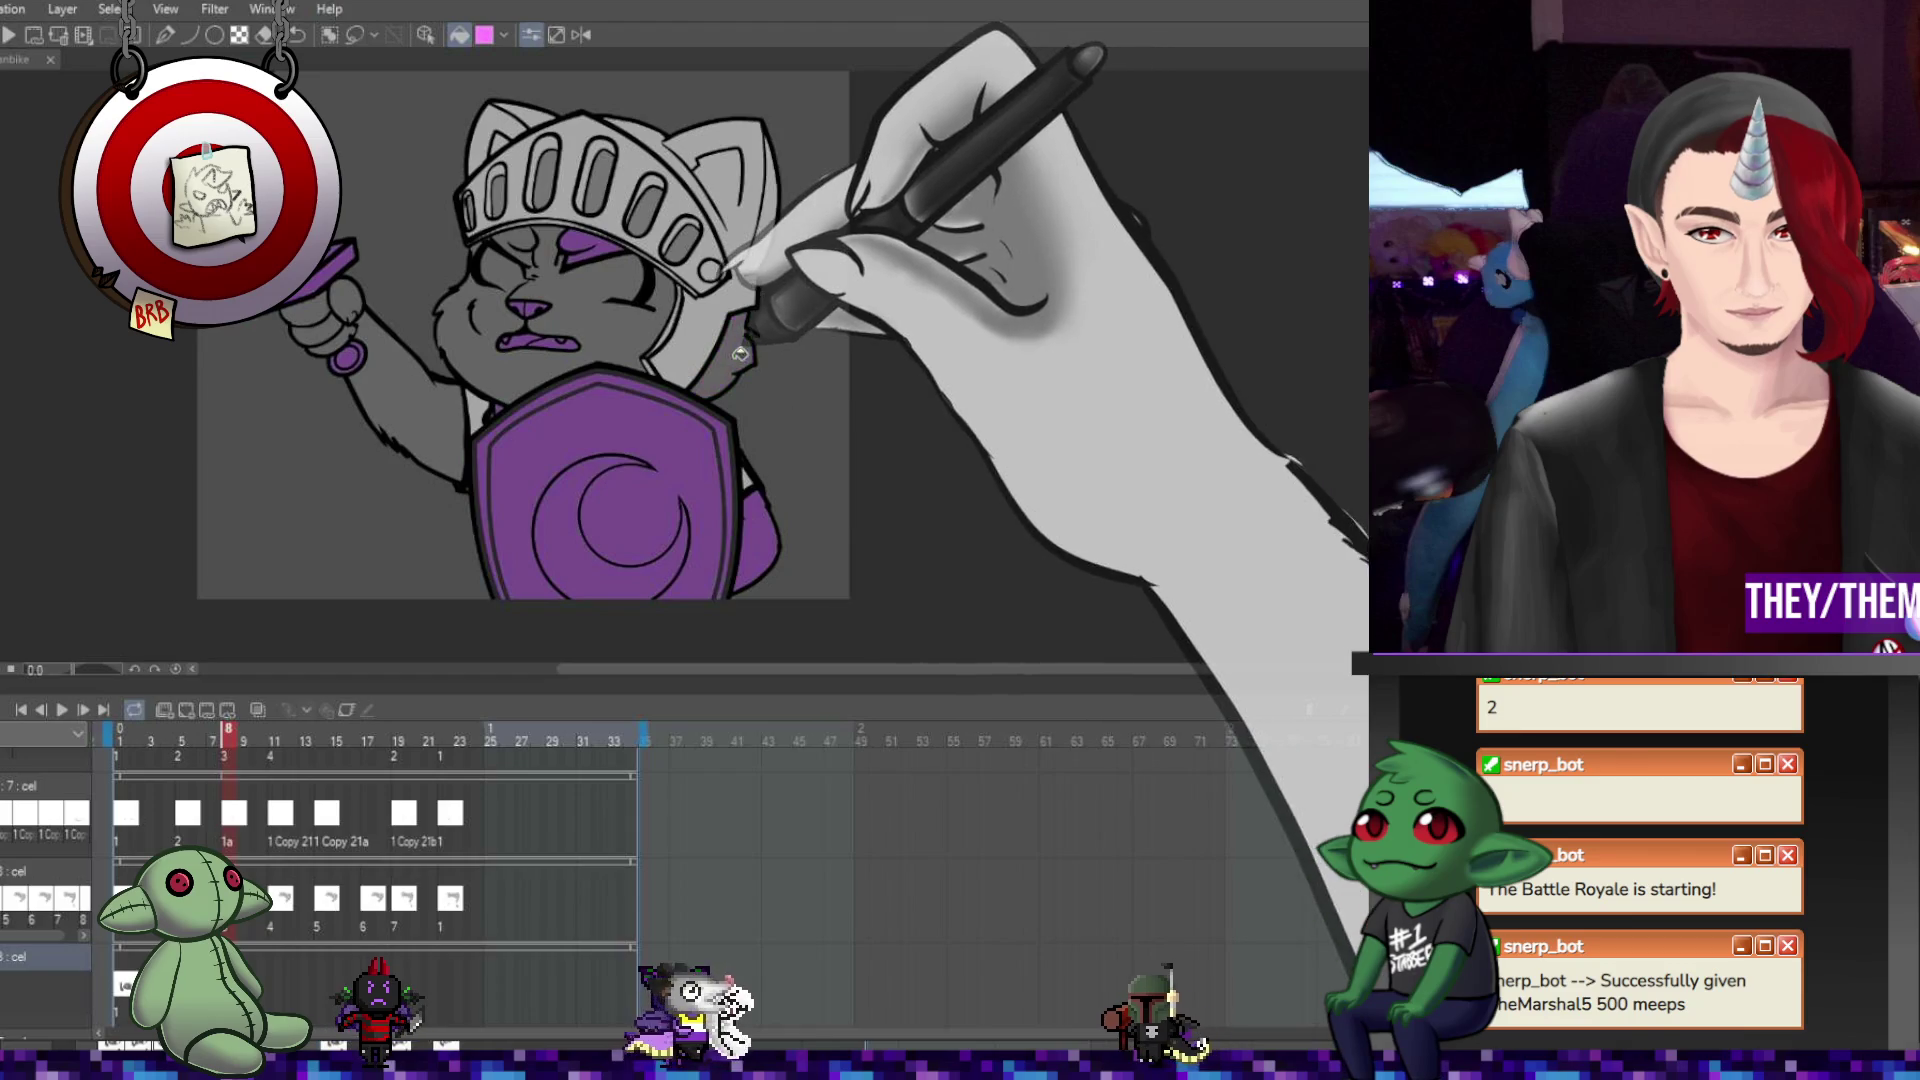
click(482, 372)
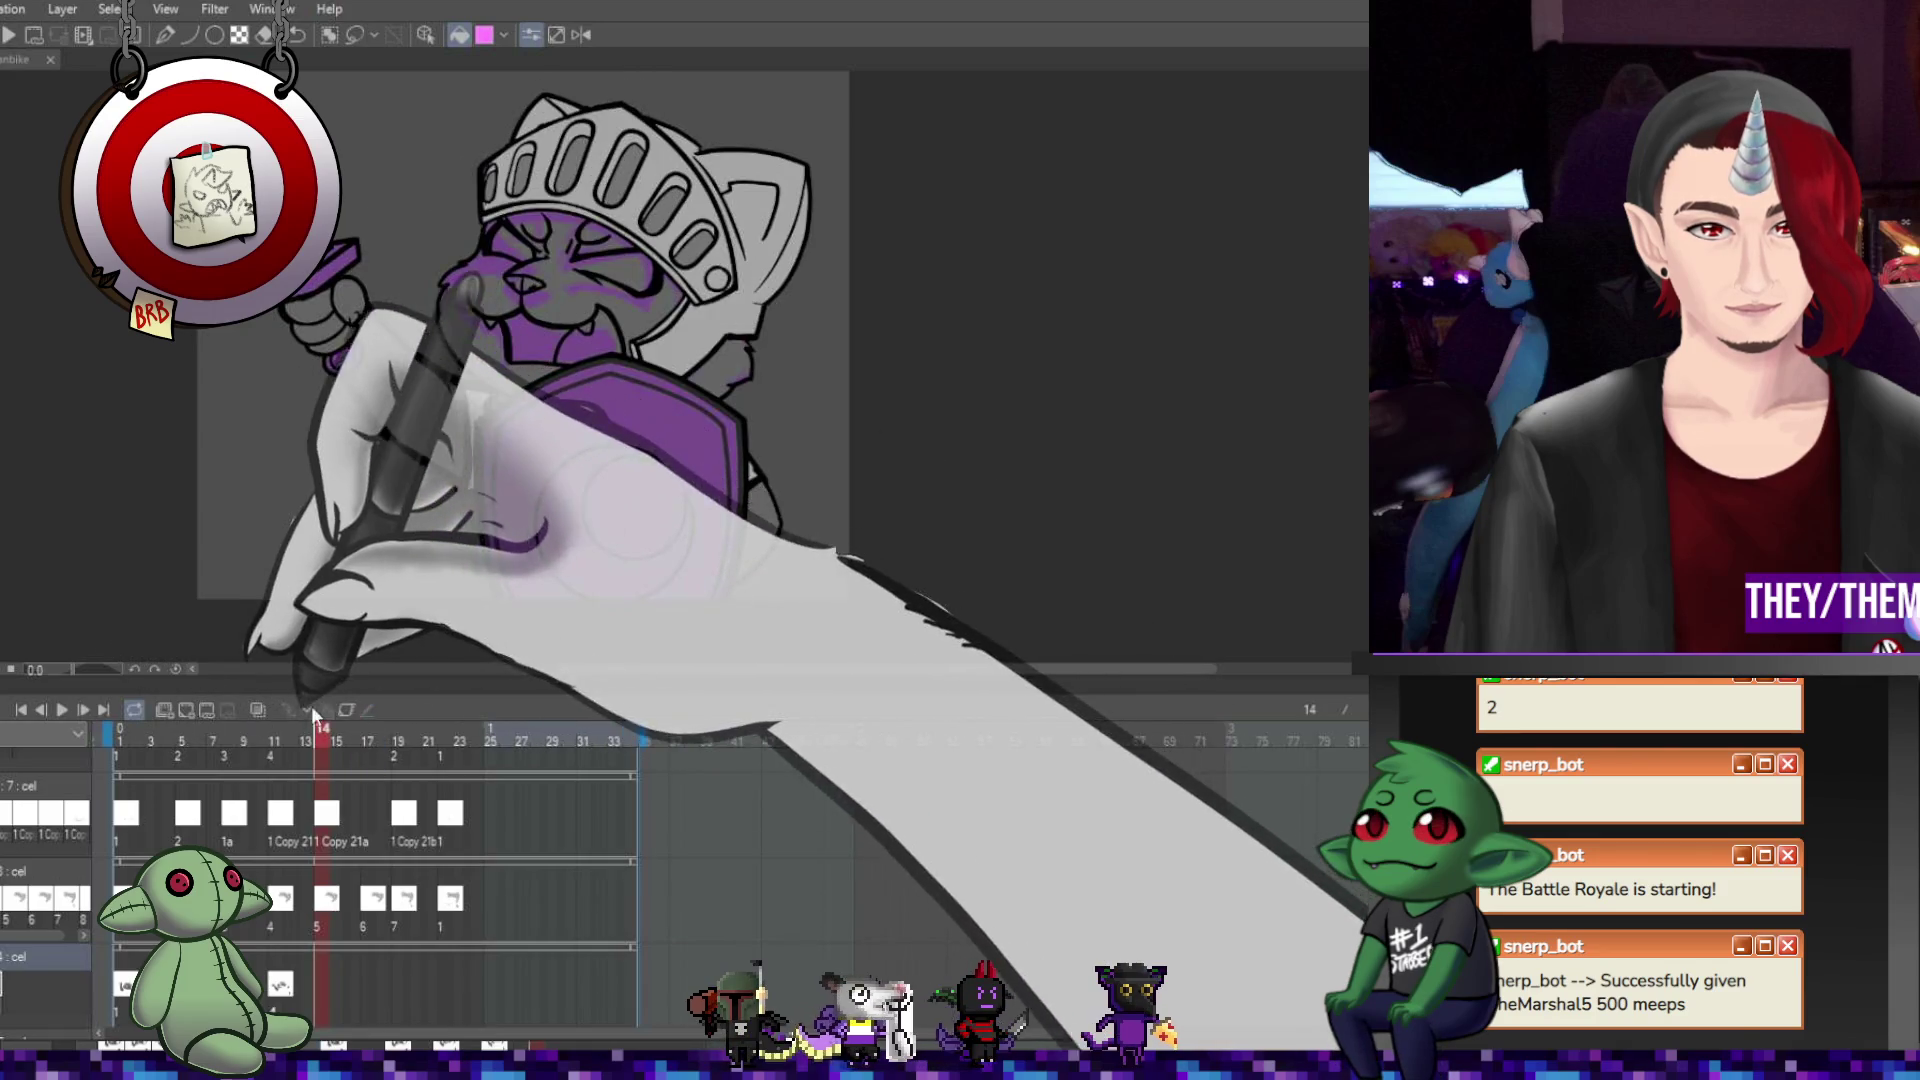
Add a blank cel at frame 14, draw purple eye details, then go to frame 17.
click(188, 715)
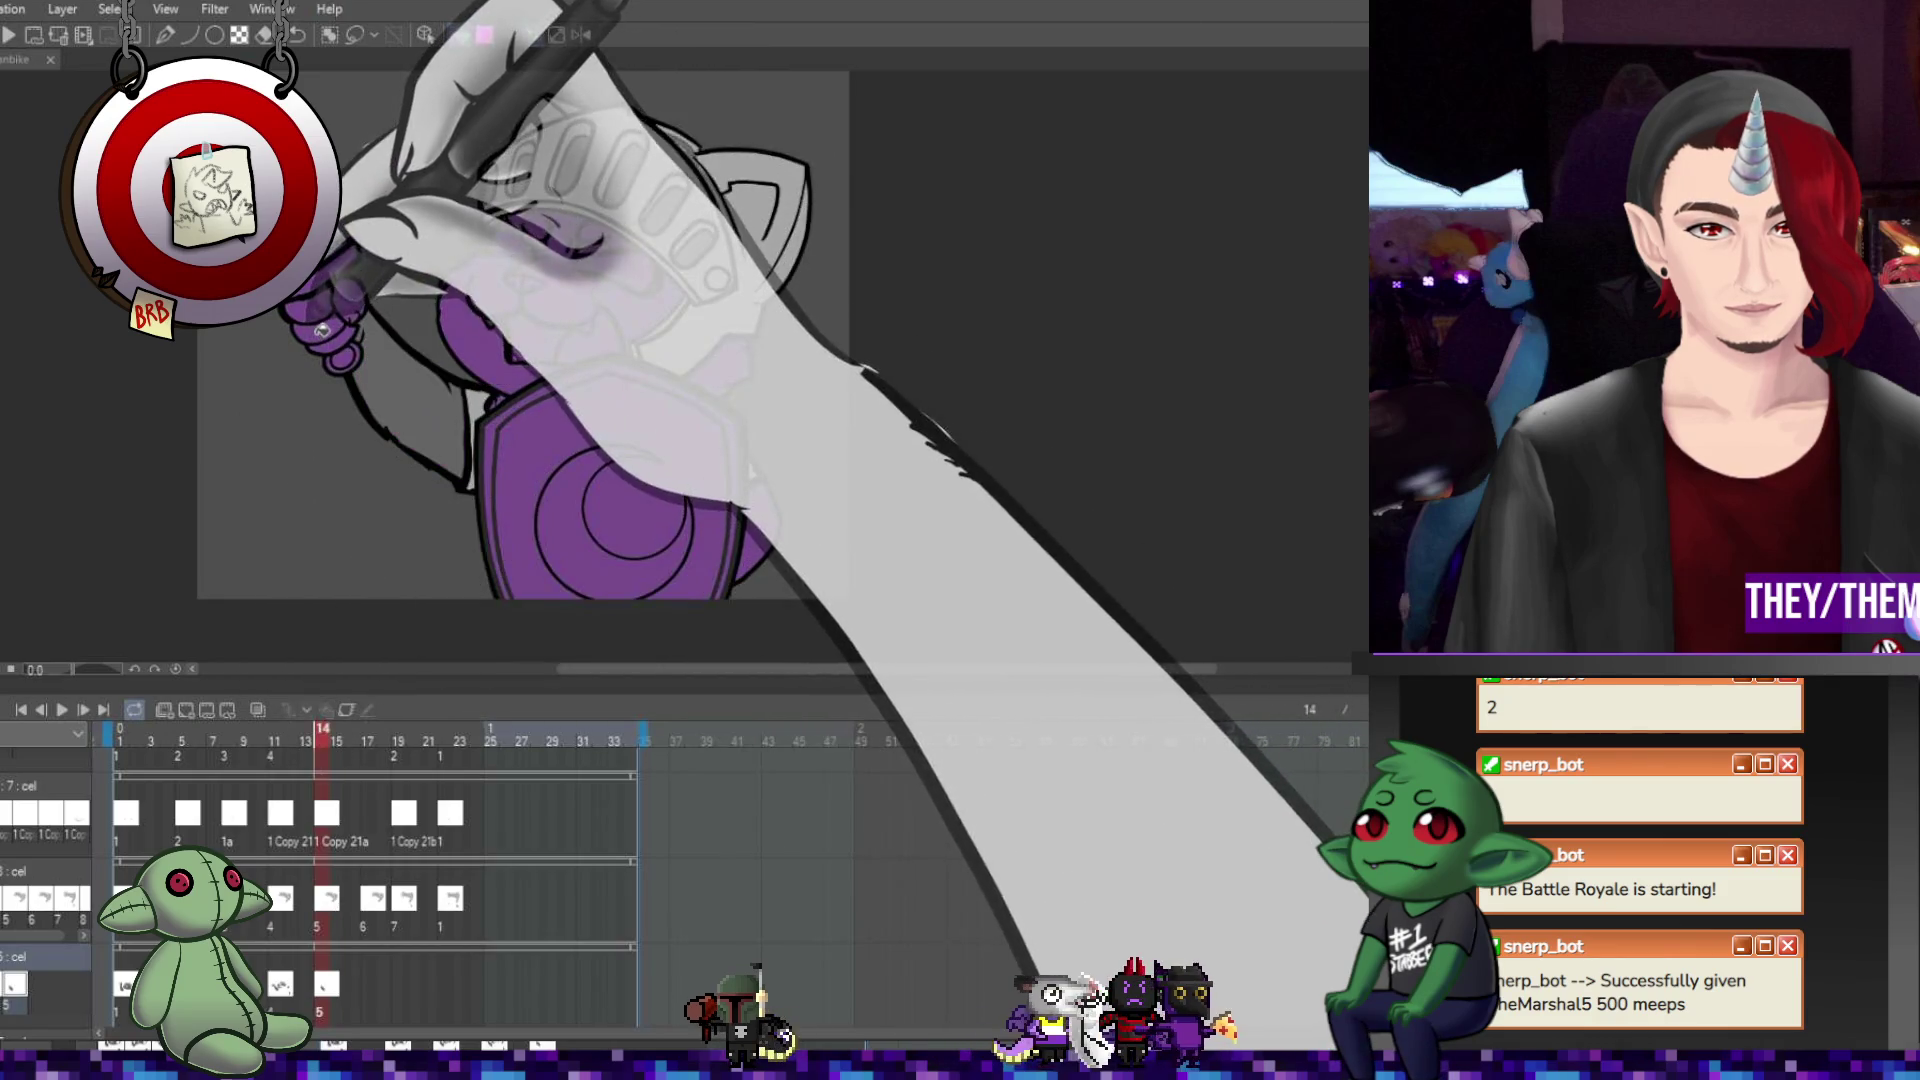
drag(426, 421, 580, 248)
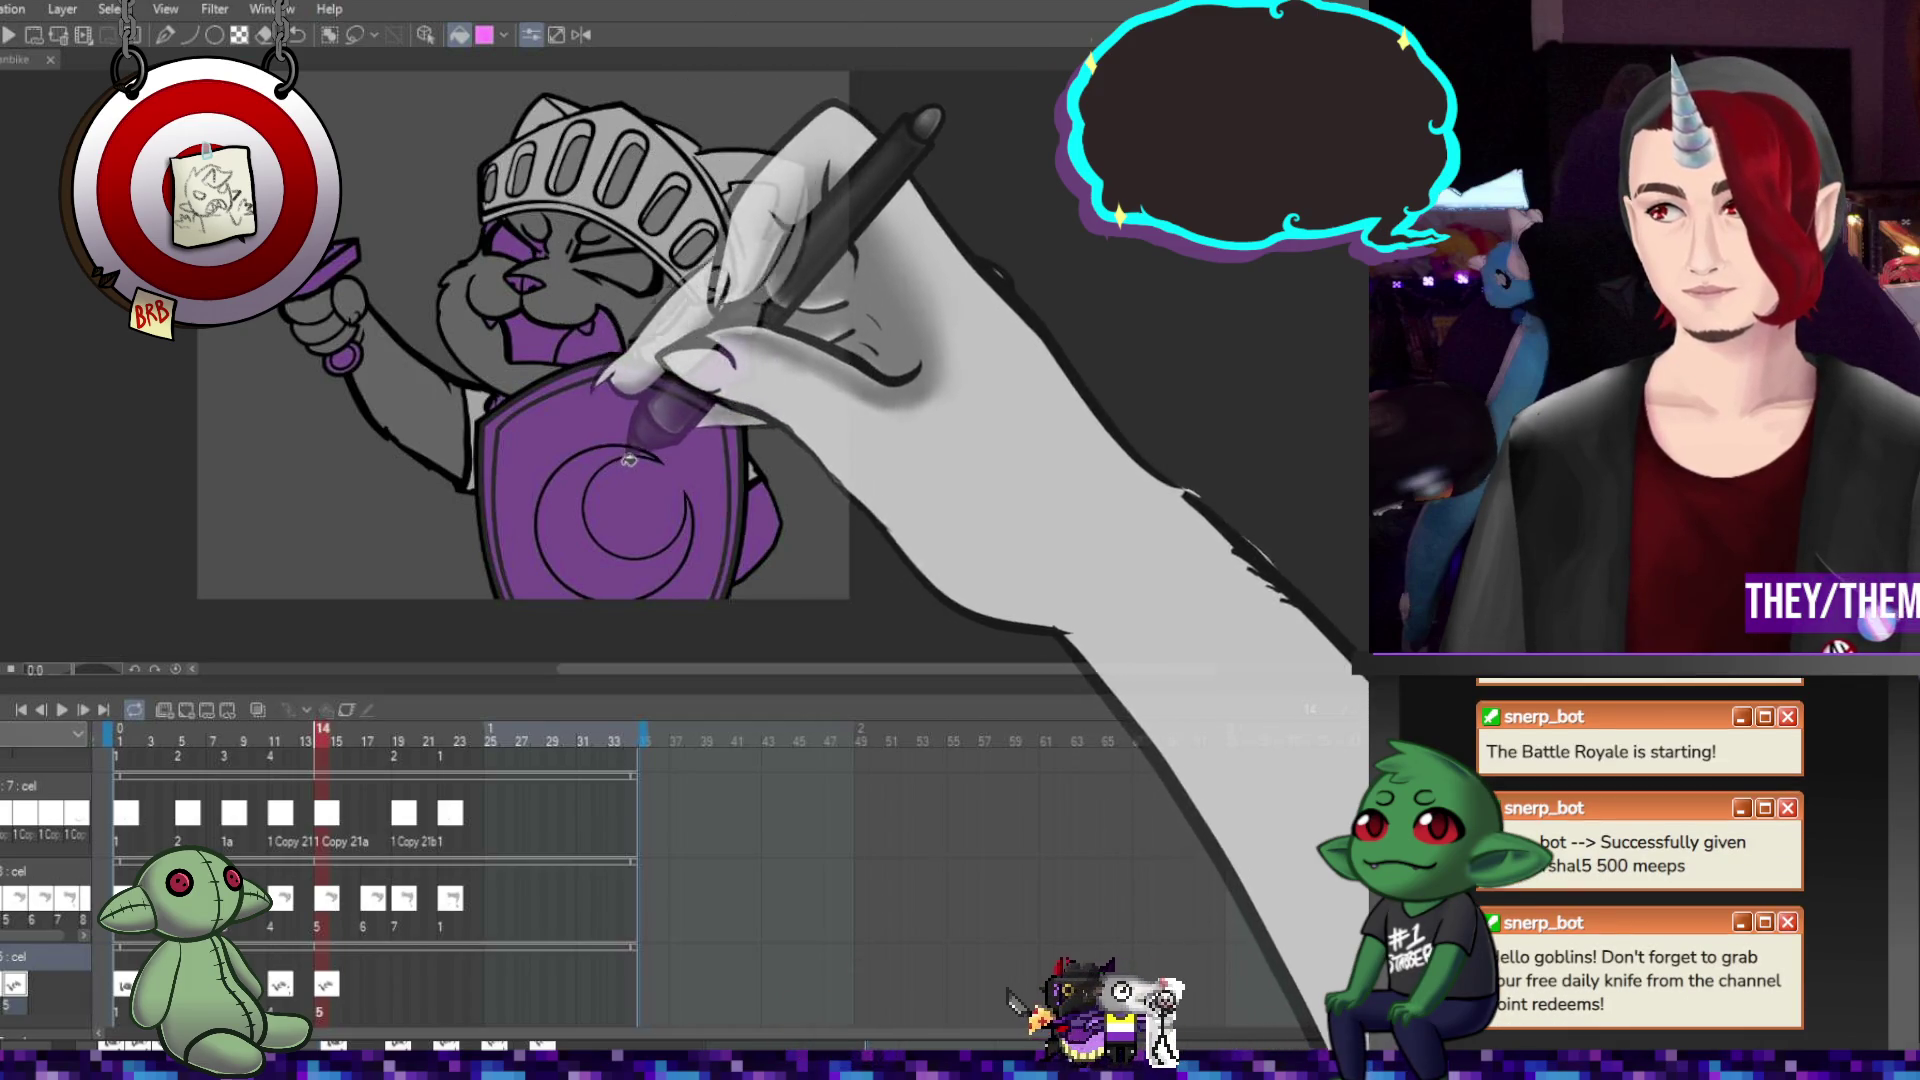
scroll(565, 250, up, 3)
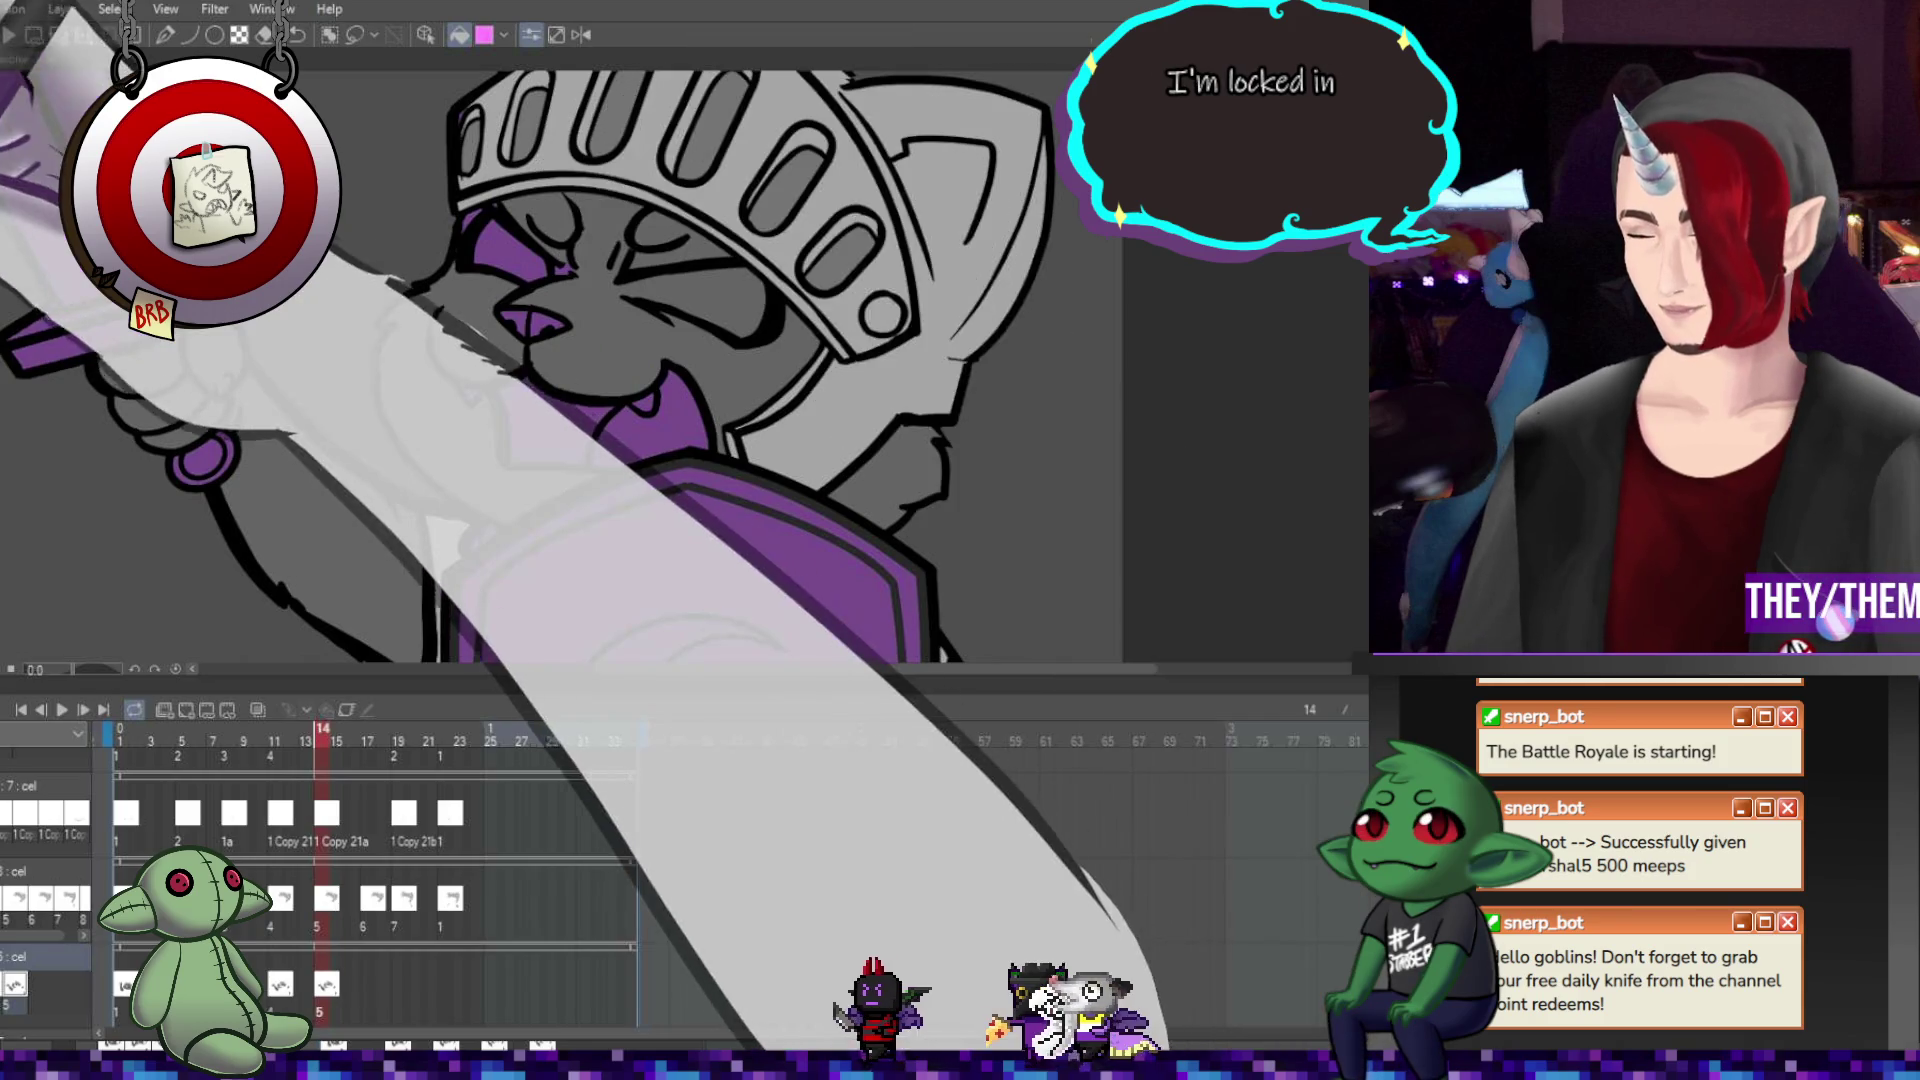
key(p)
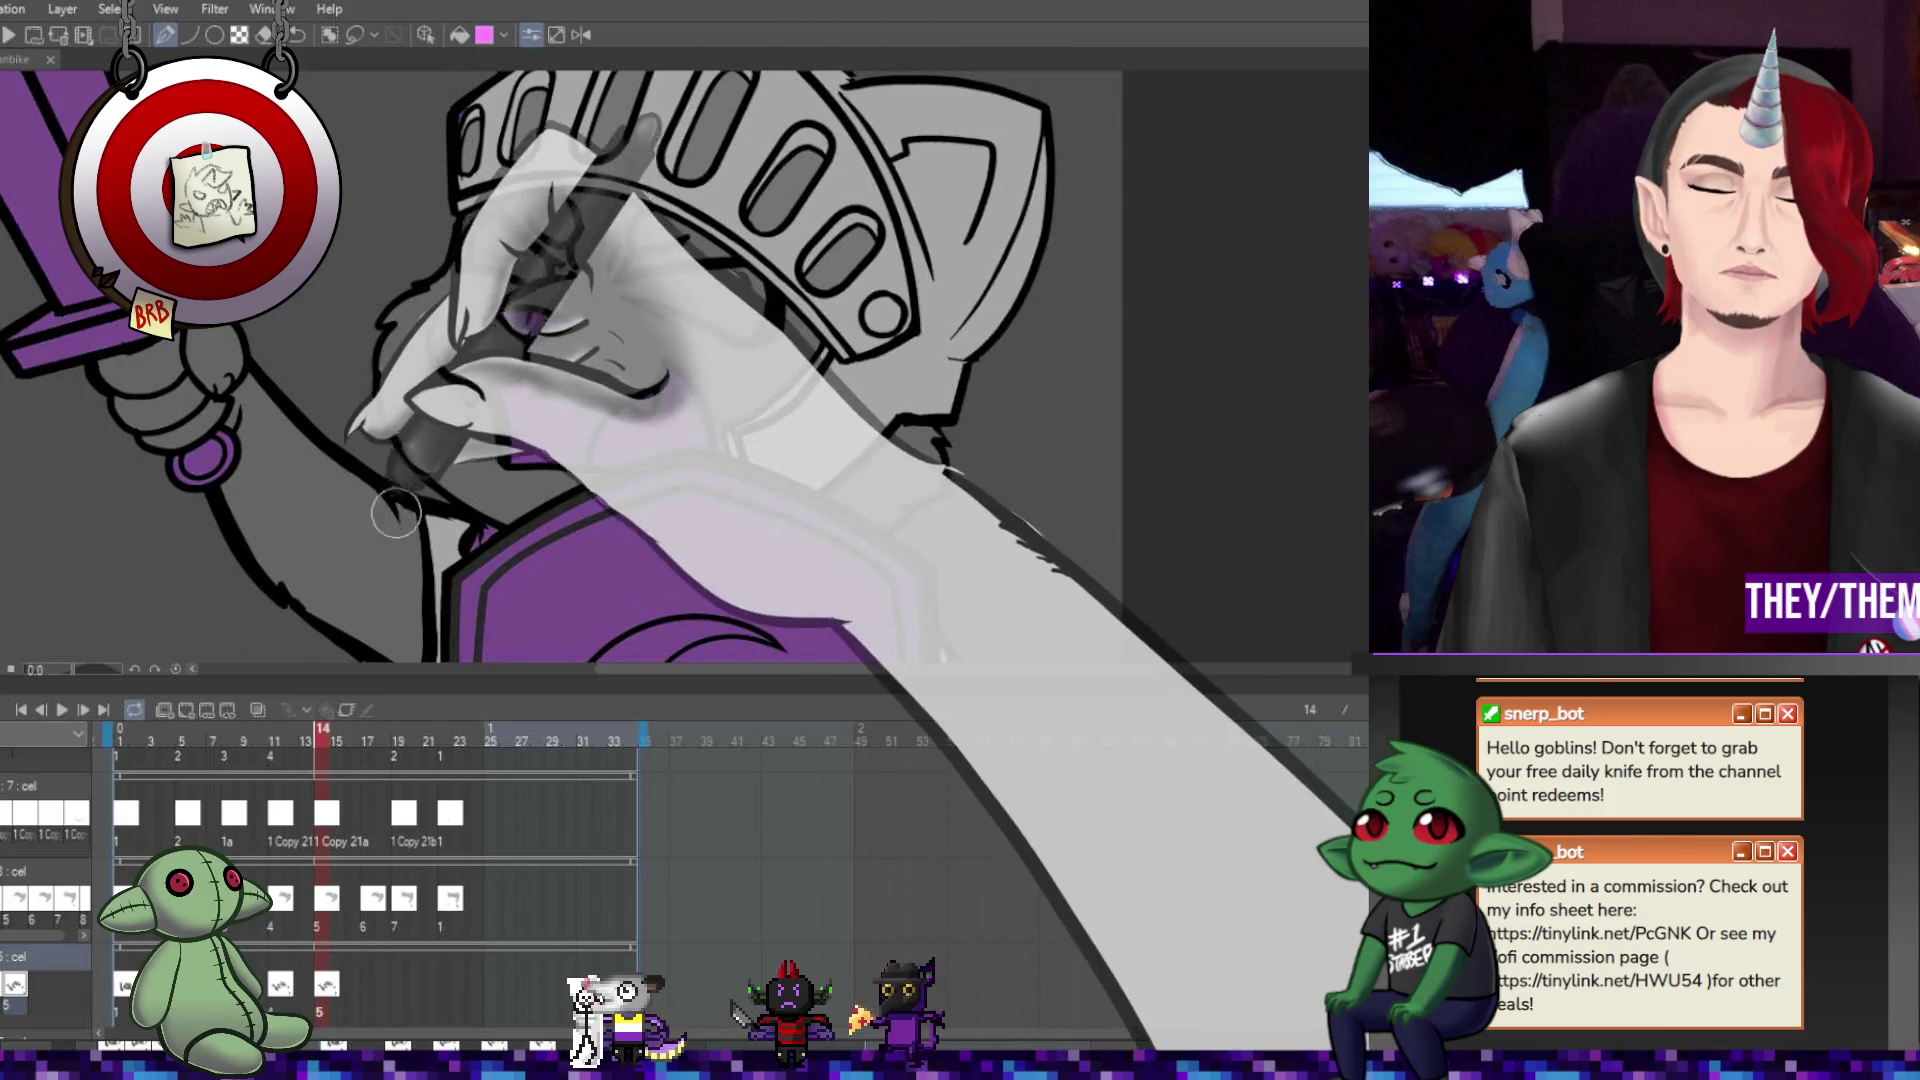
click(368, 738)
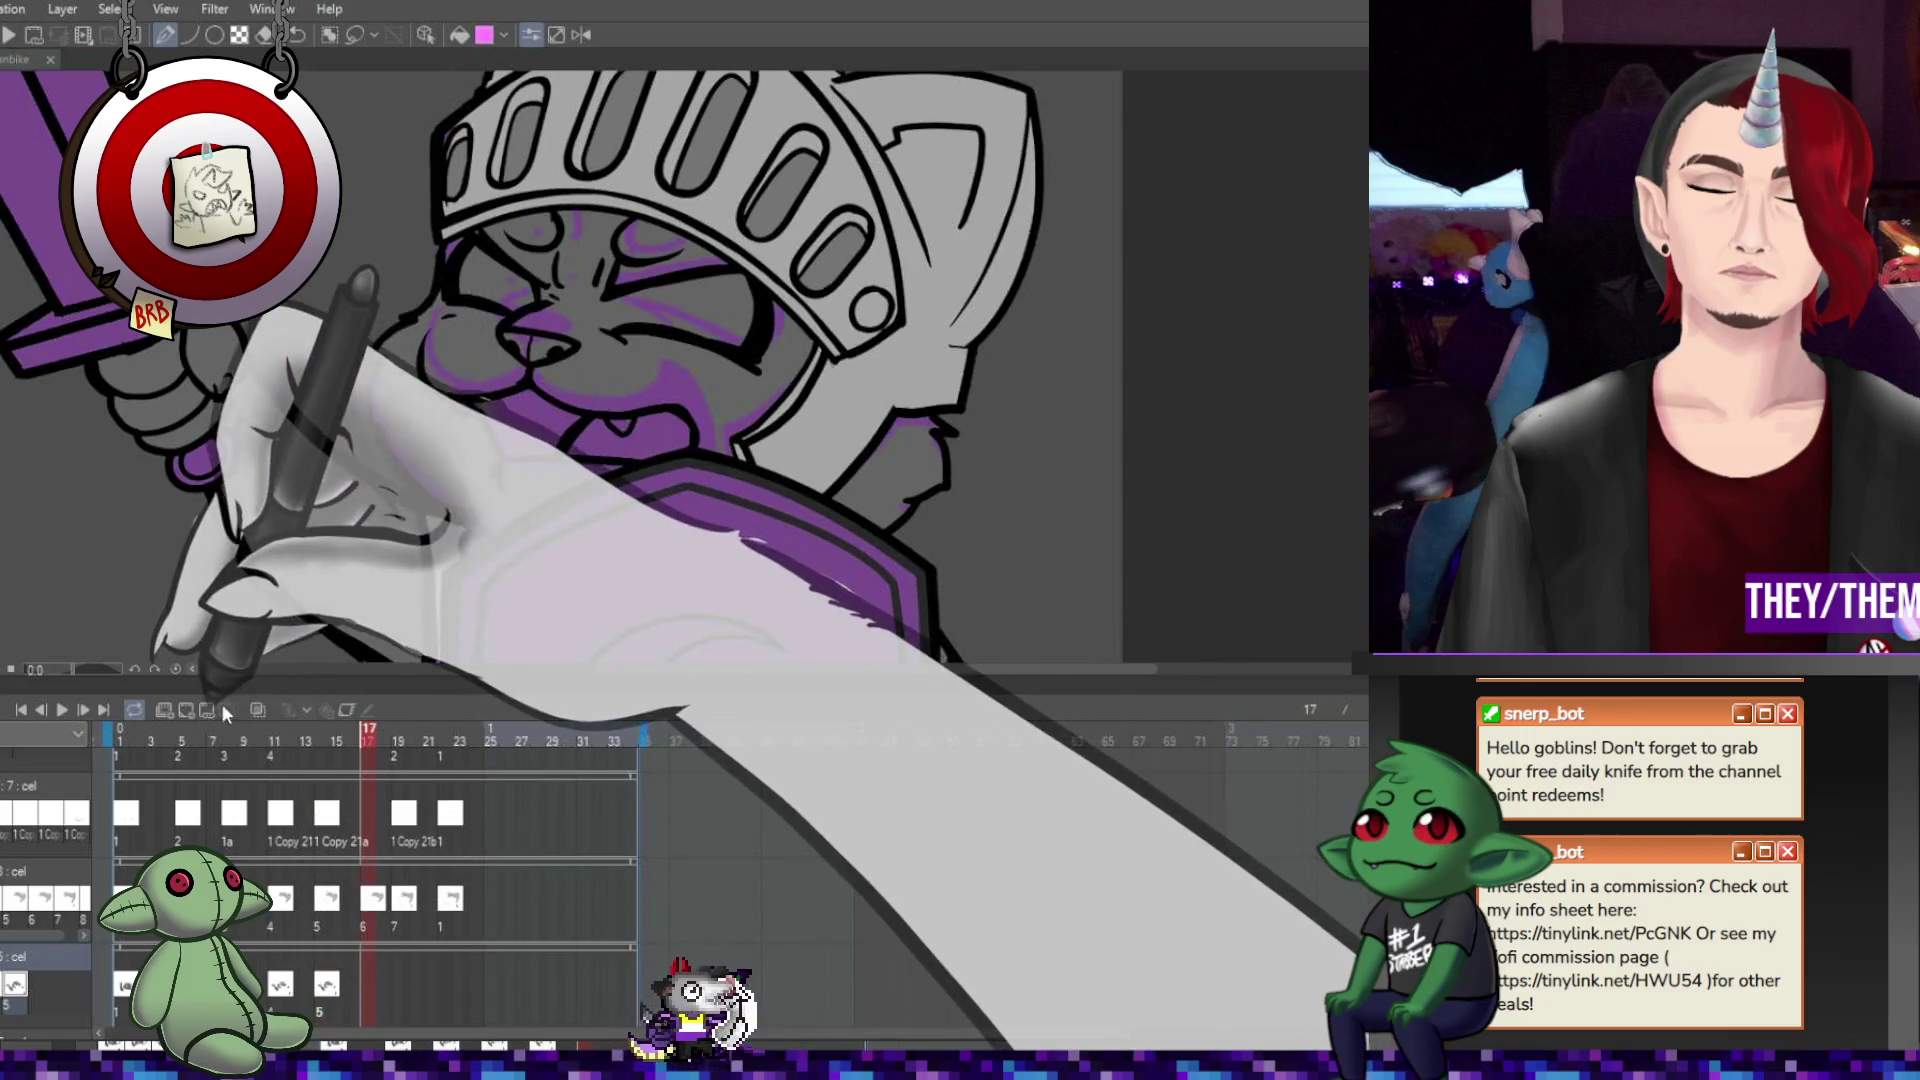
Create a cel at frame 17 and fill the face, left cheek and body grey.
click(600, 420)
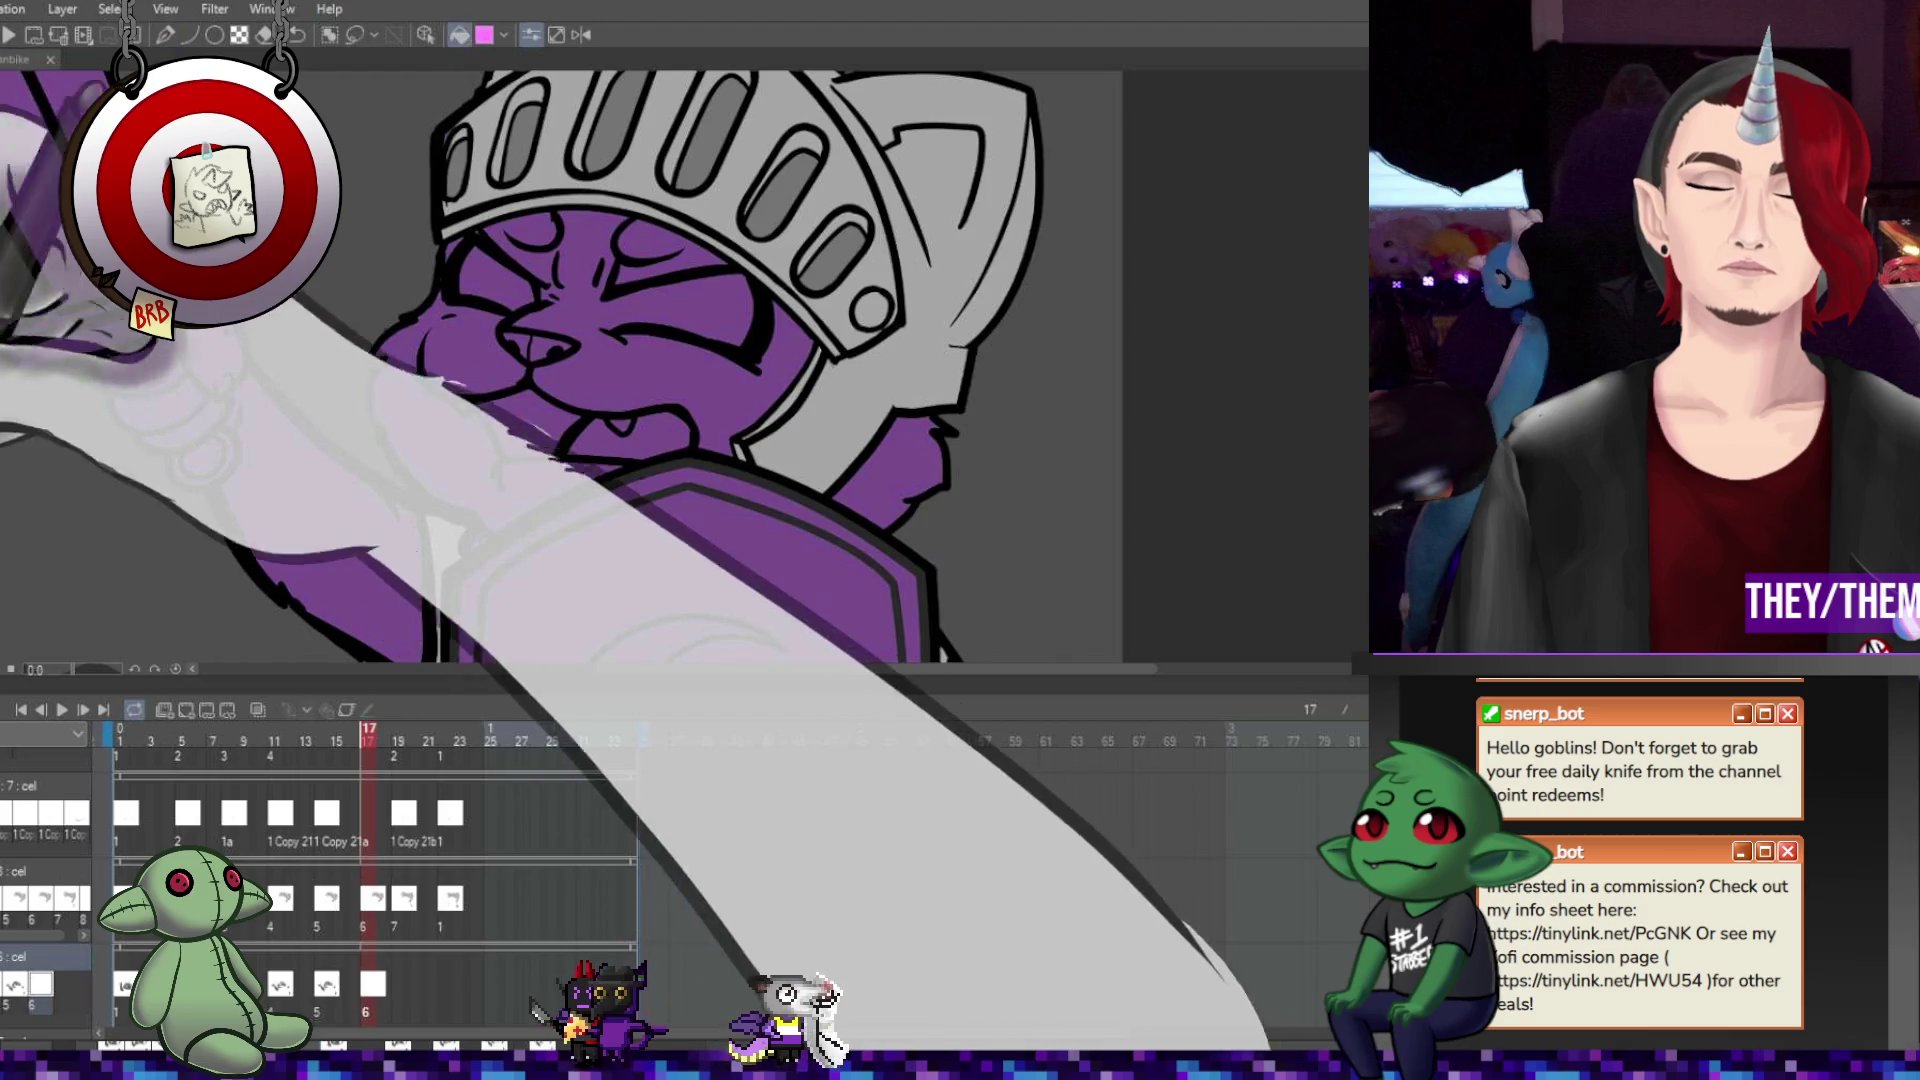
key(g)
click(690, 260)
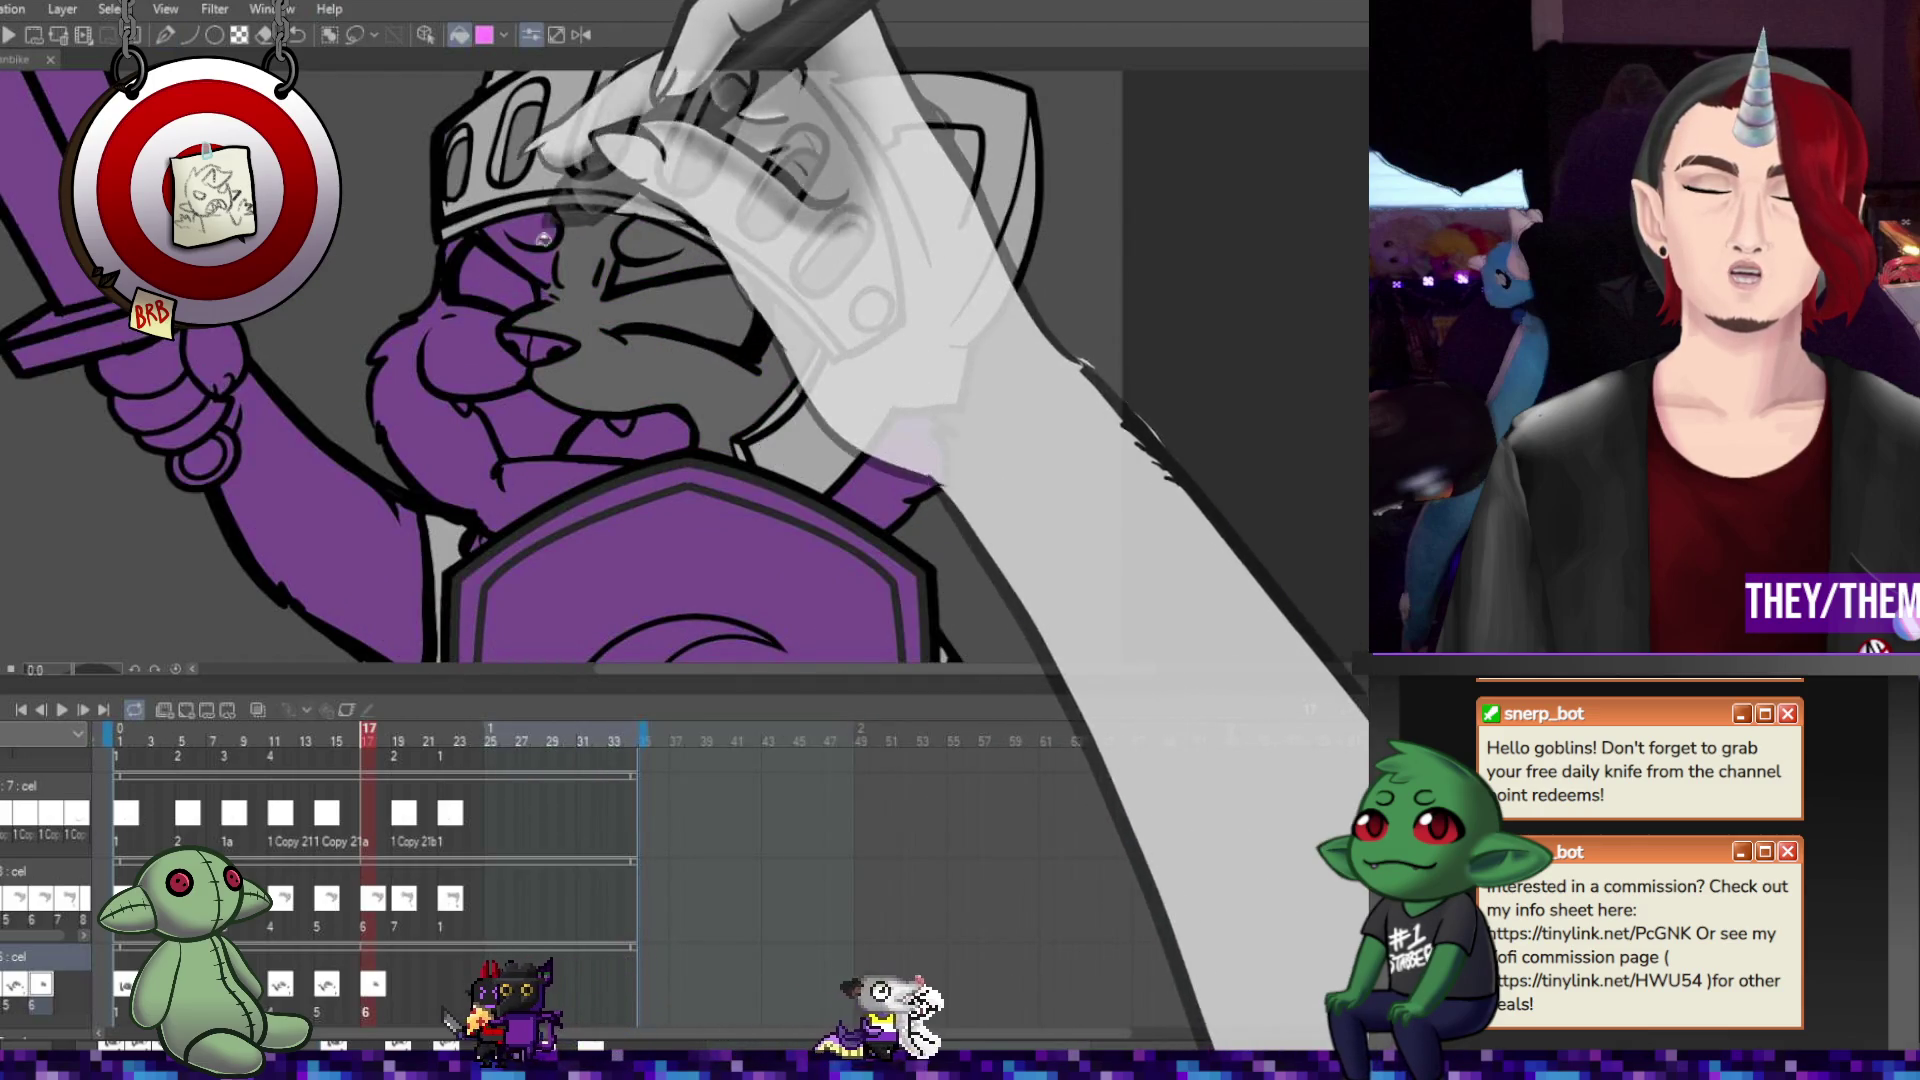
click(444, 326)
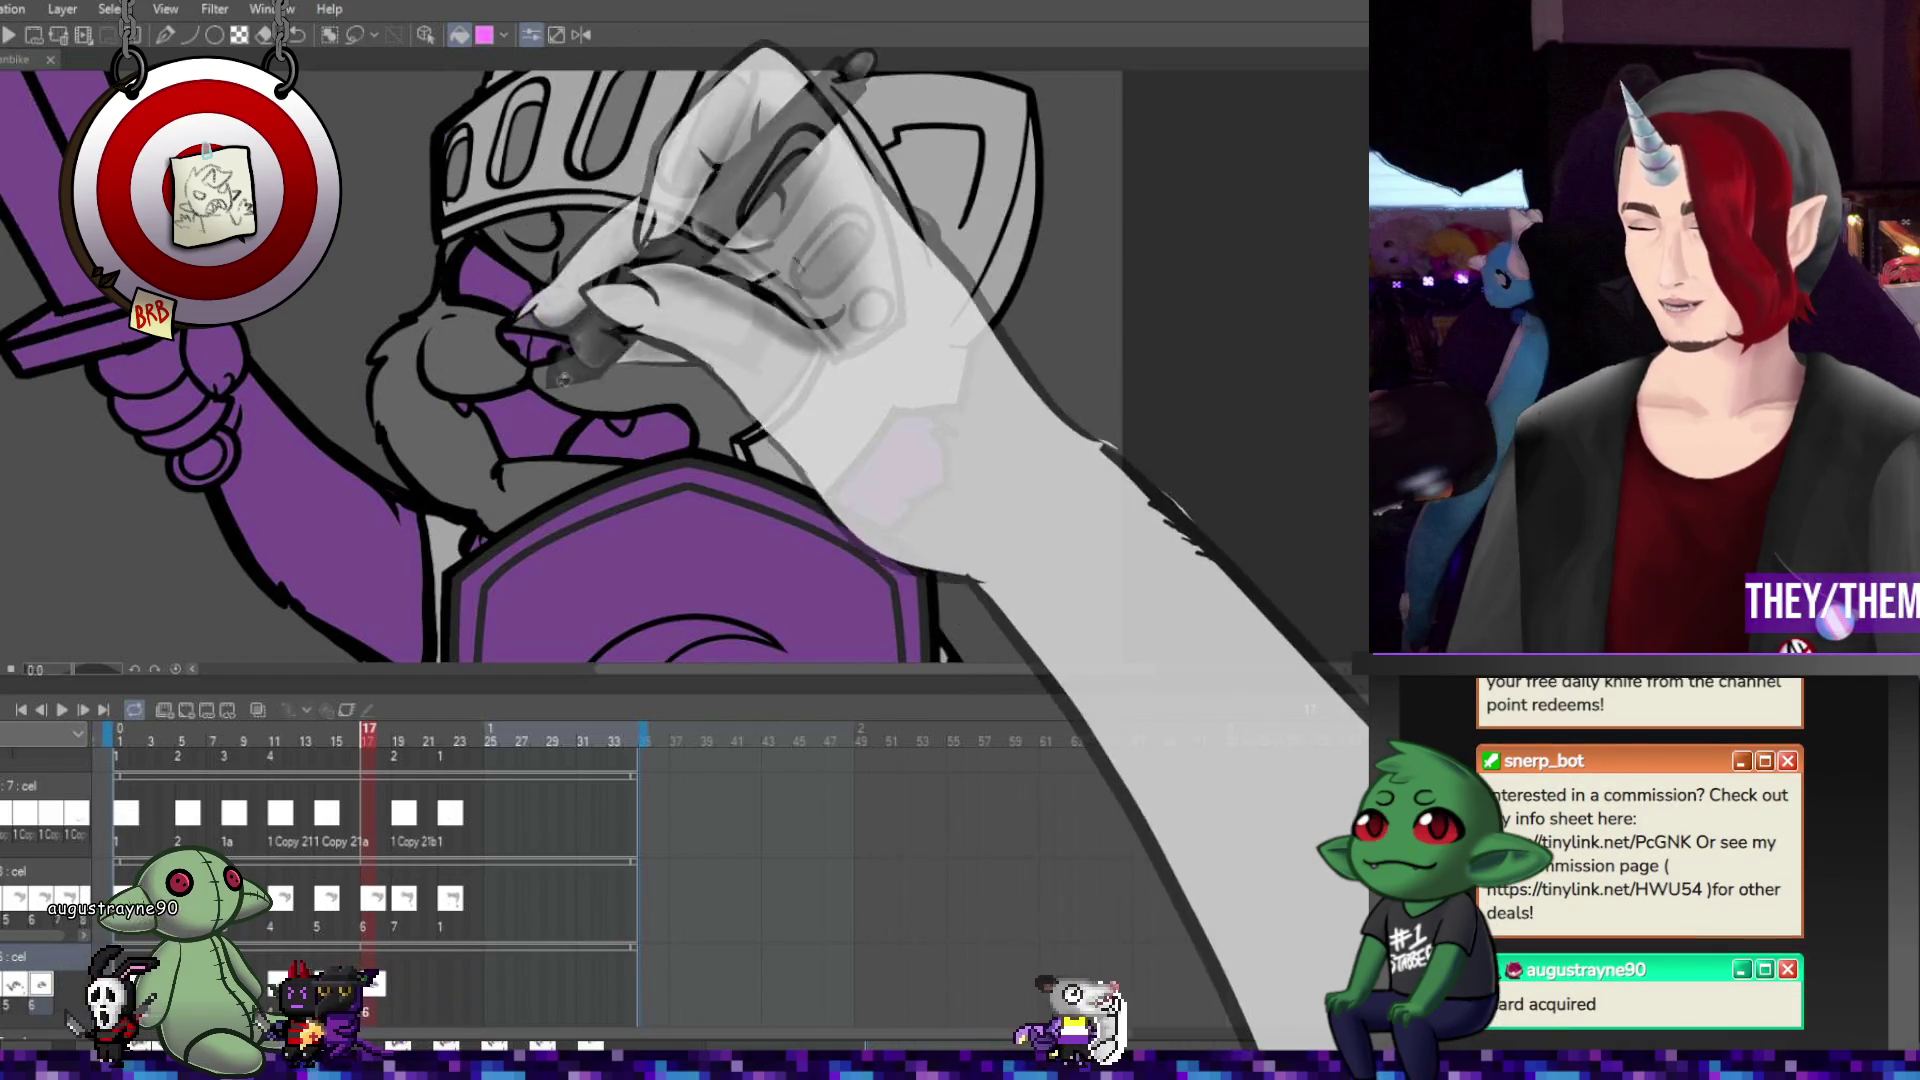
click(357, 543)
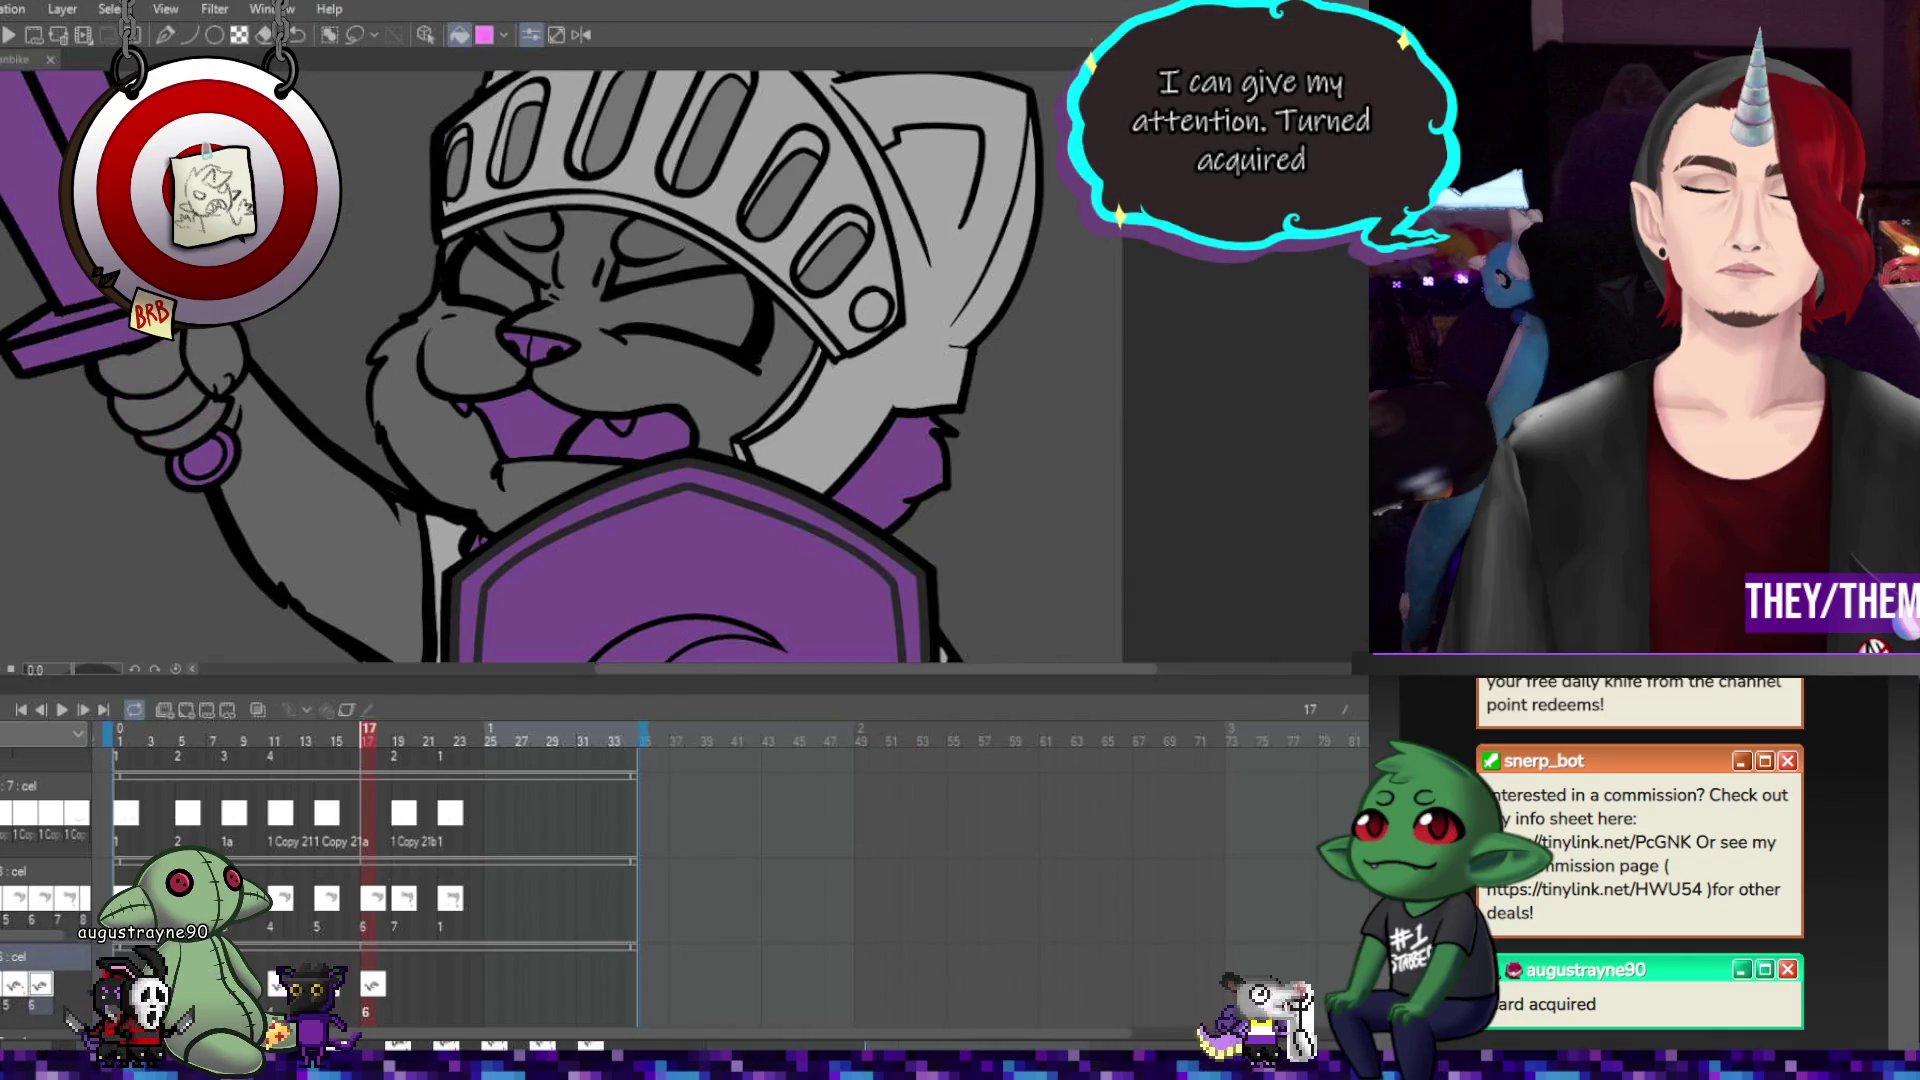
scroll(1183, 457, down, 3)
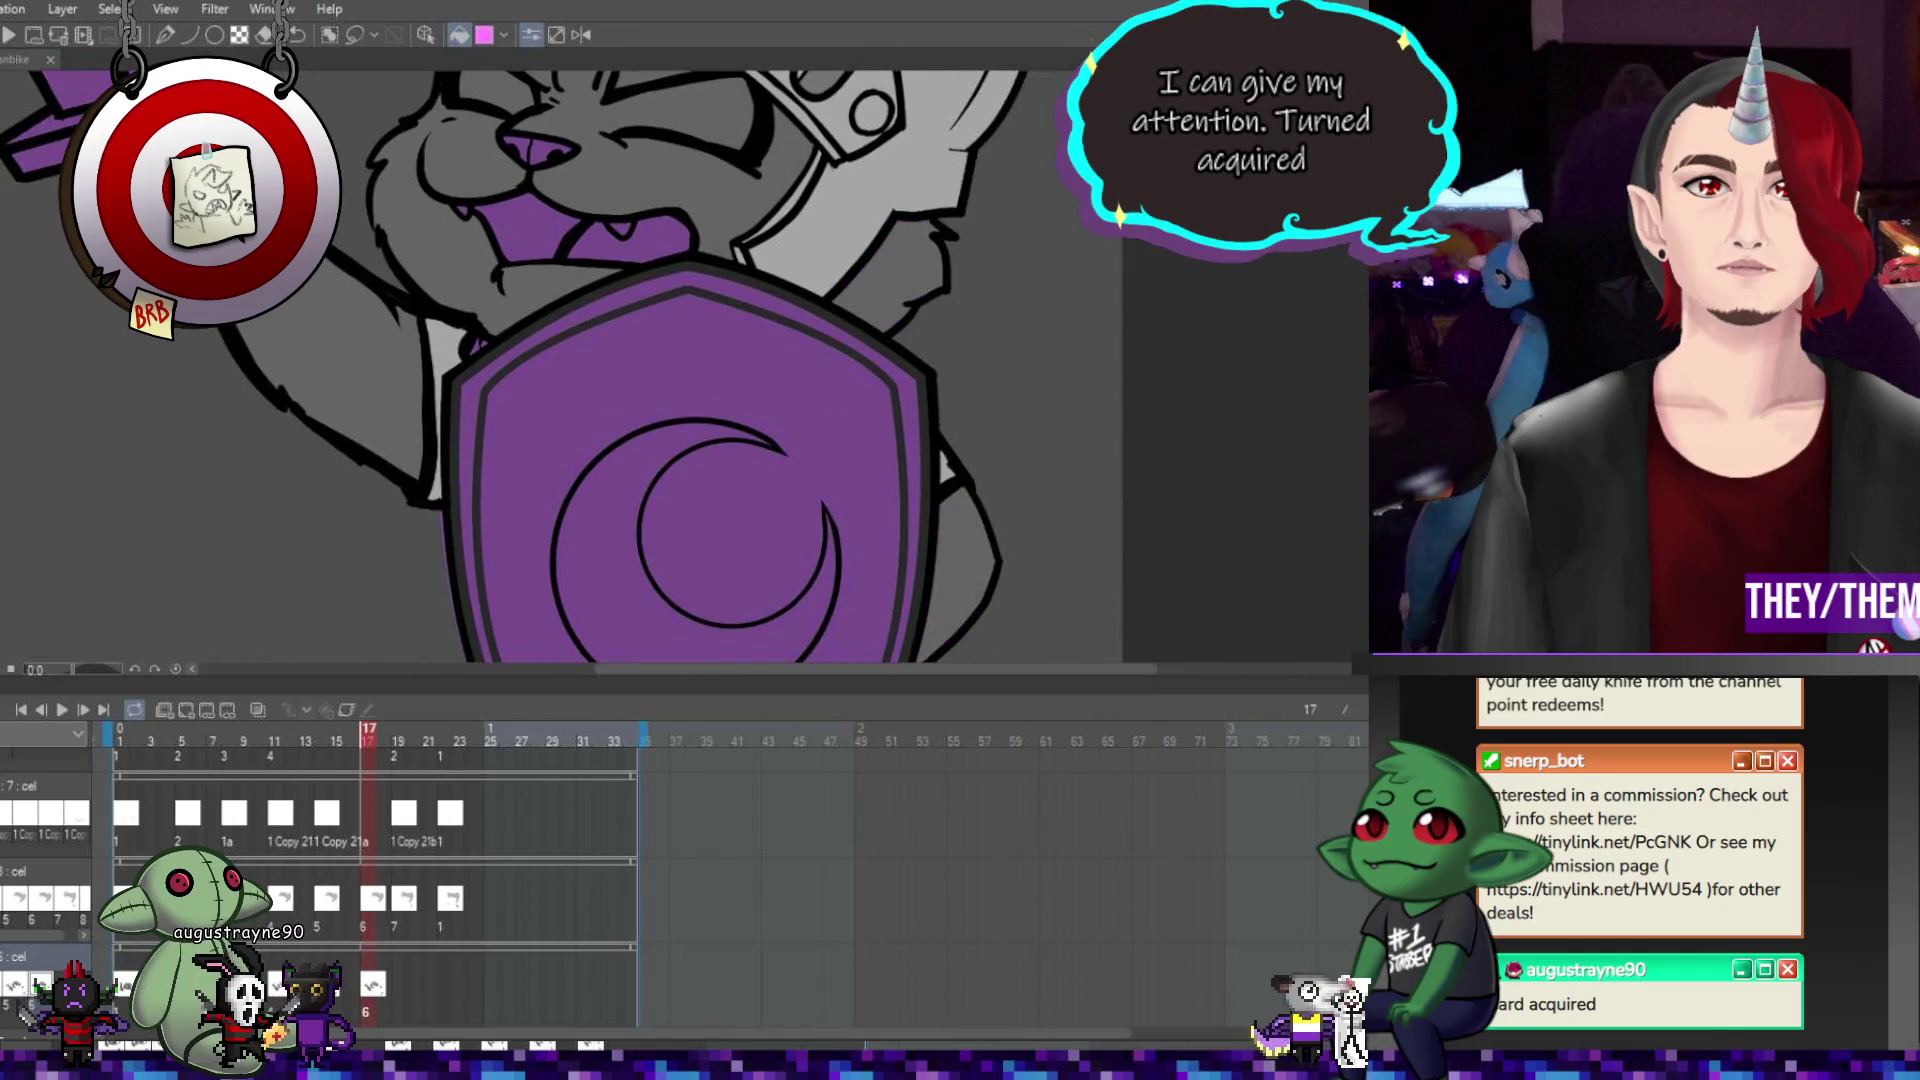
scroll(967, 571, up, 3)
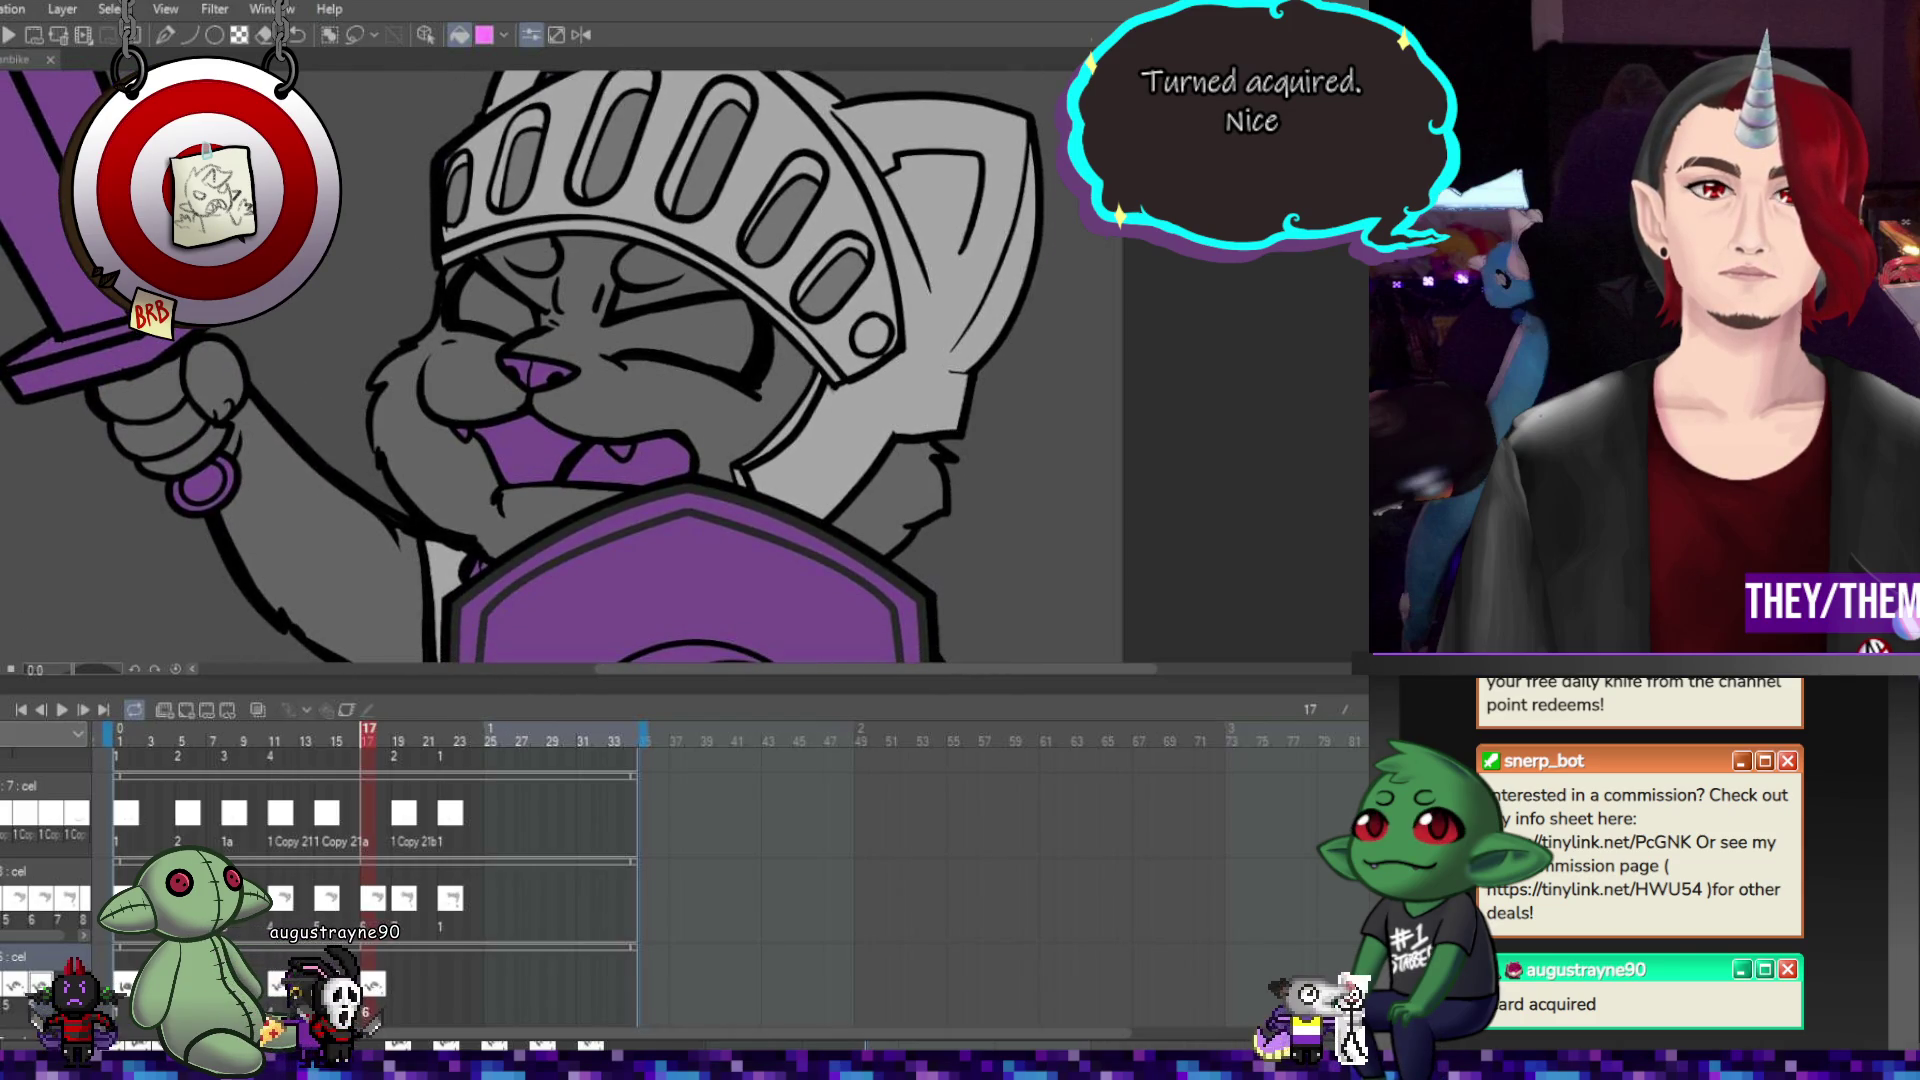
Fill the cat's face grey on frame 19, then move to frame 22.
key(Right)
key(Right)
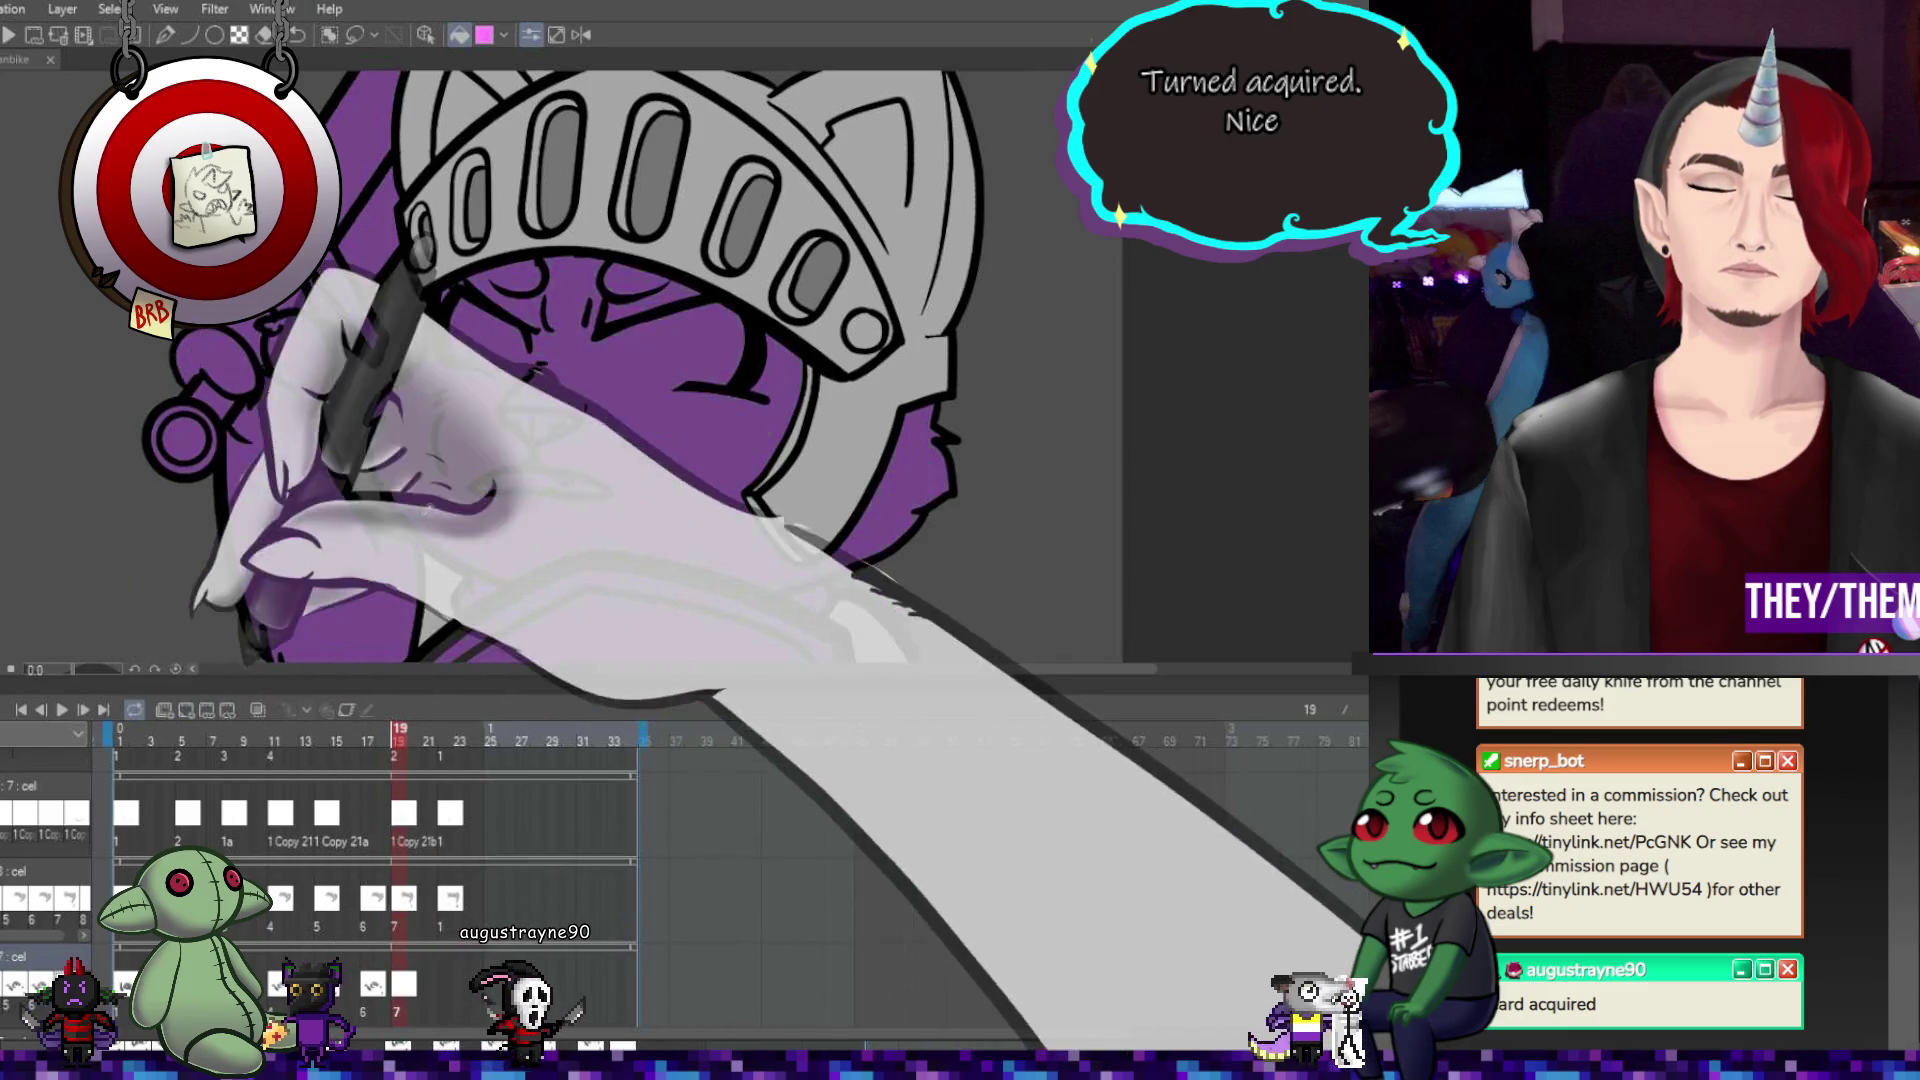
click(531, 320)
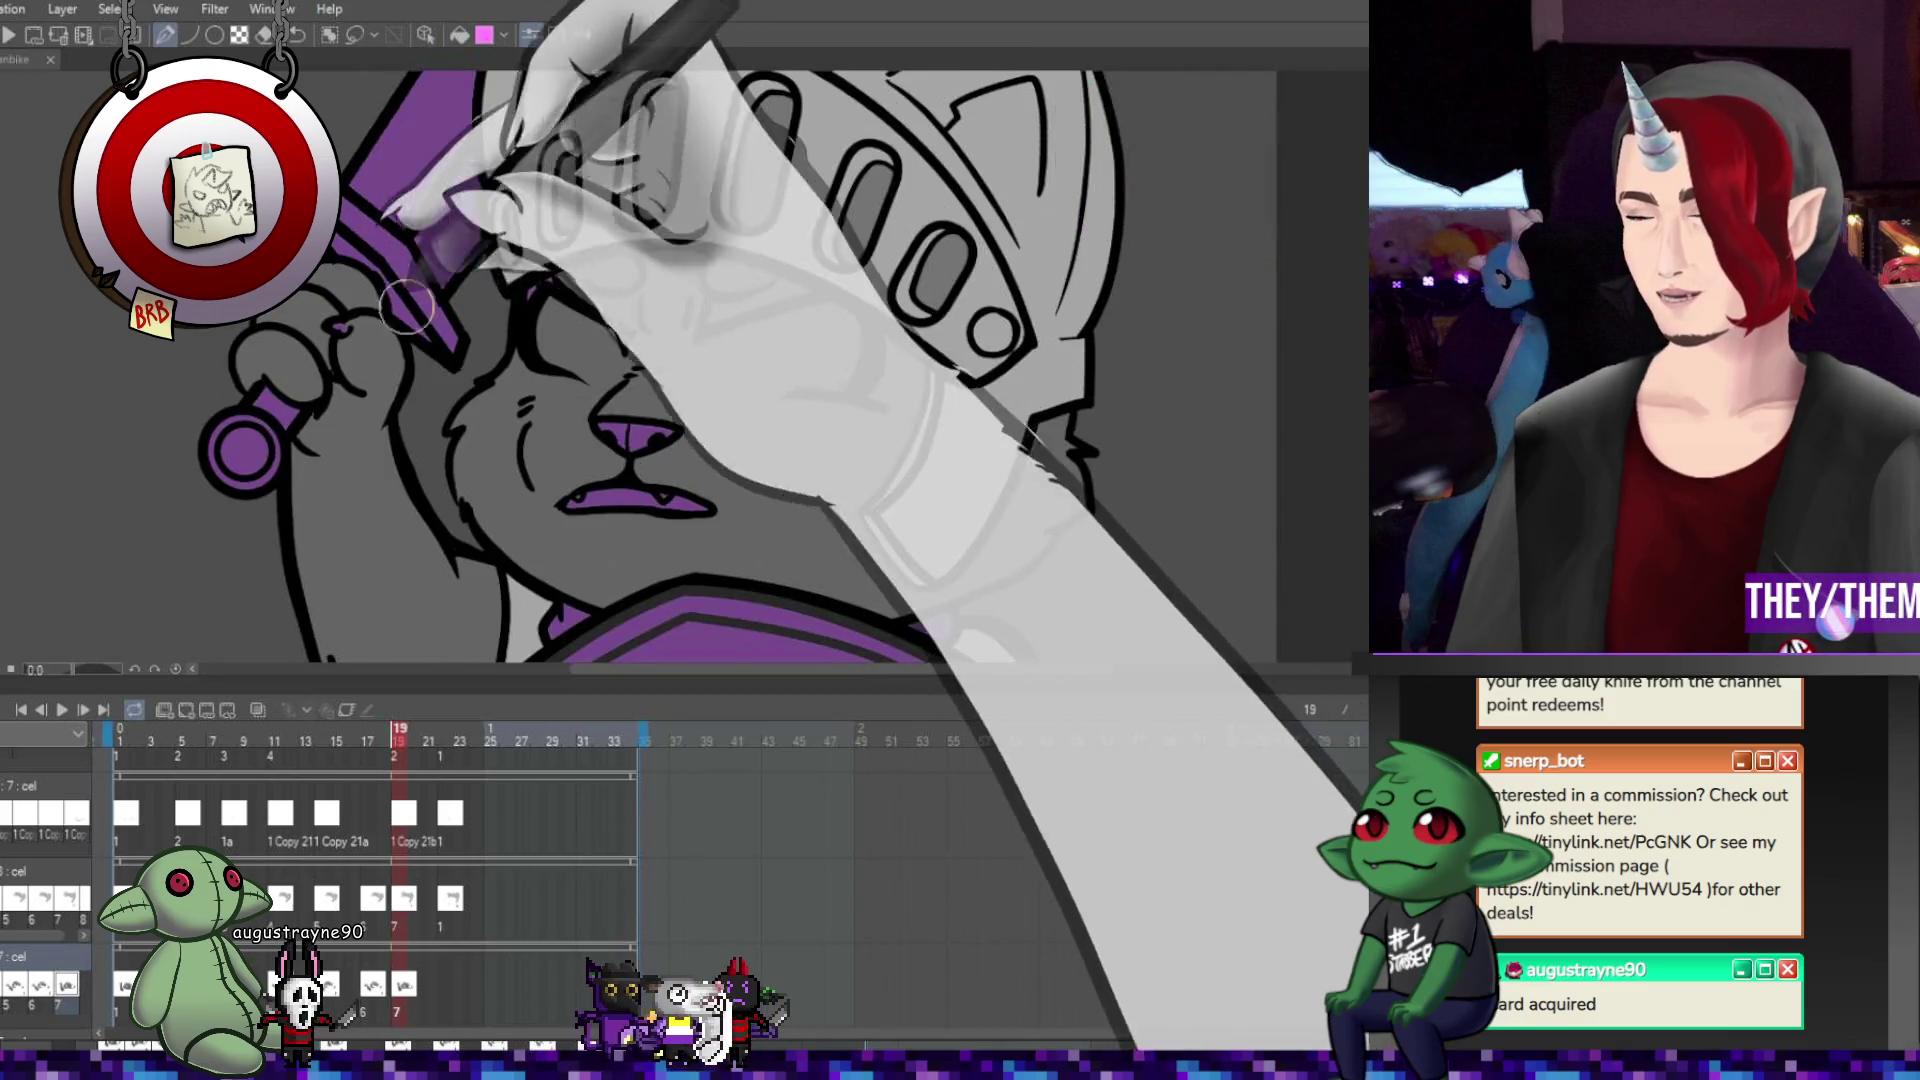
scroll(1318, 285, down, 5)
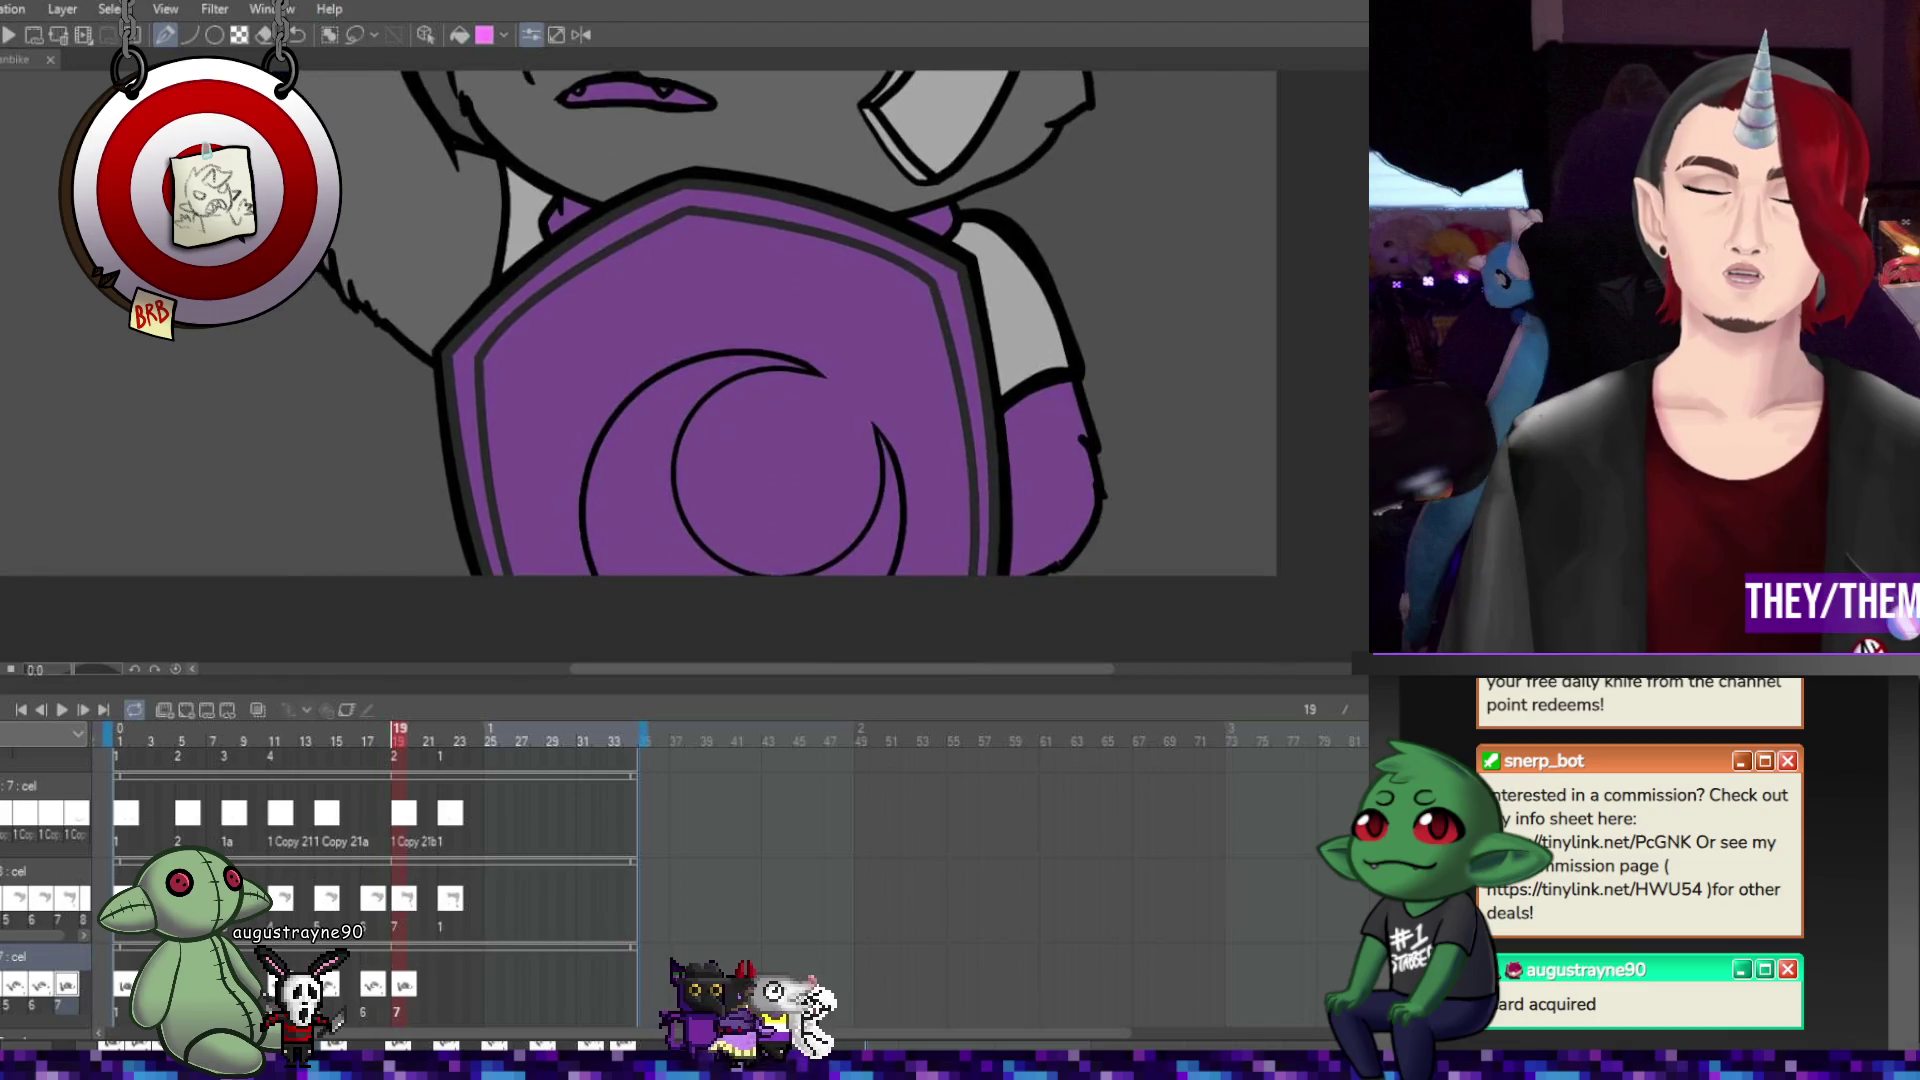
key(g)
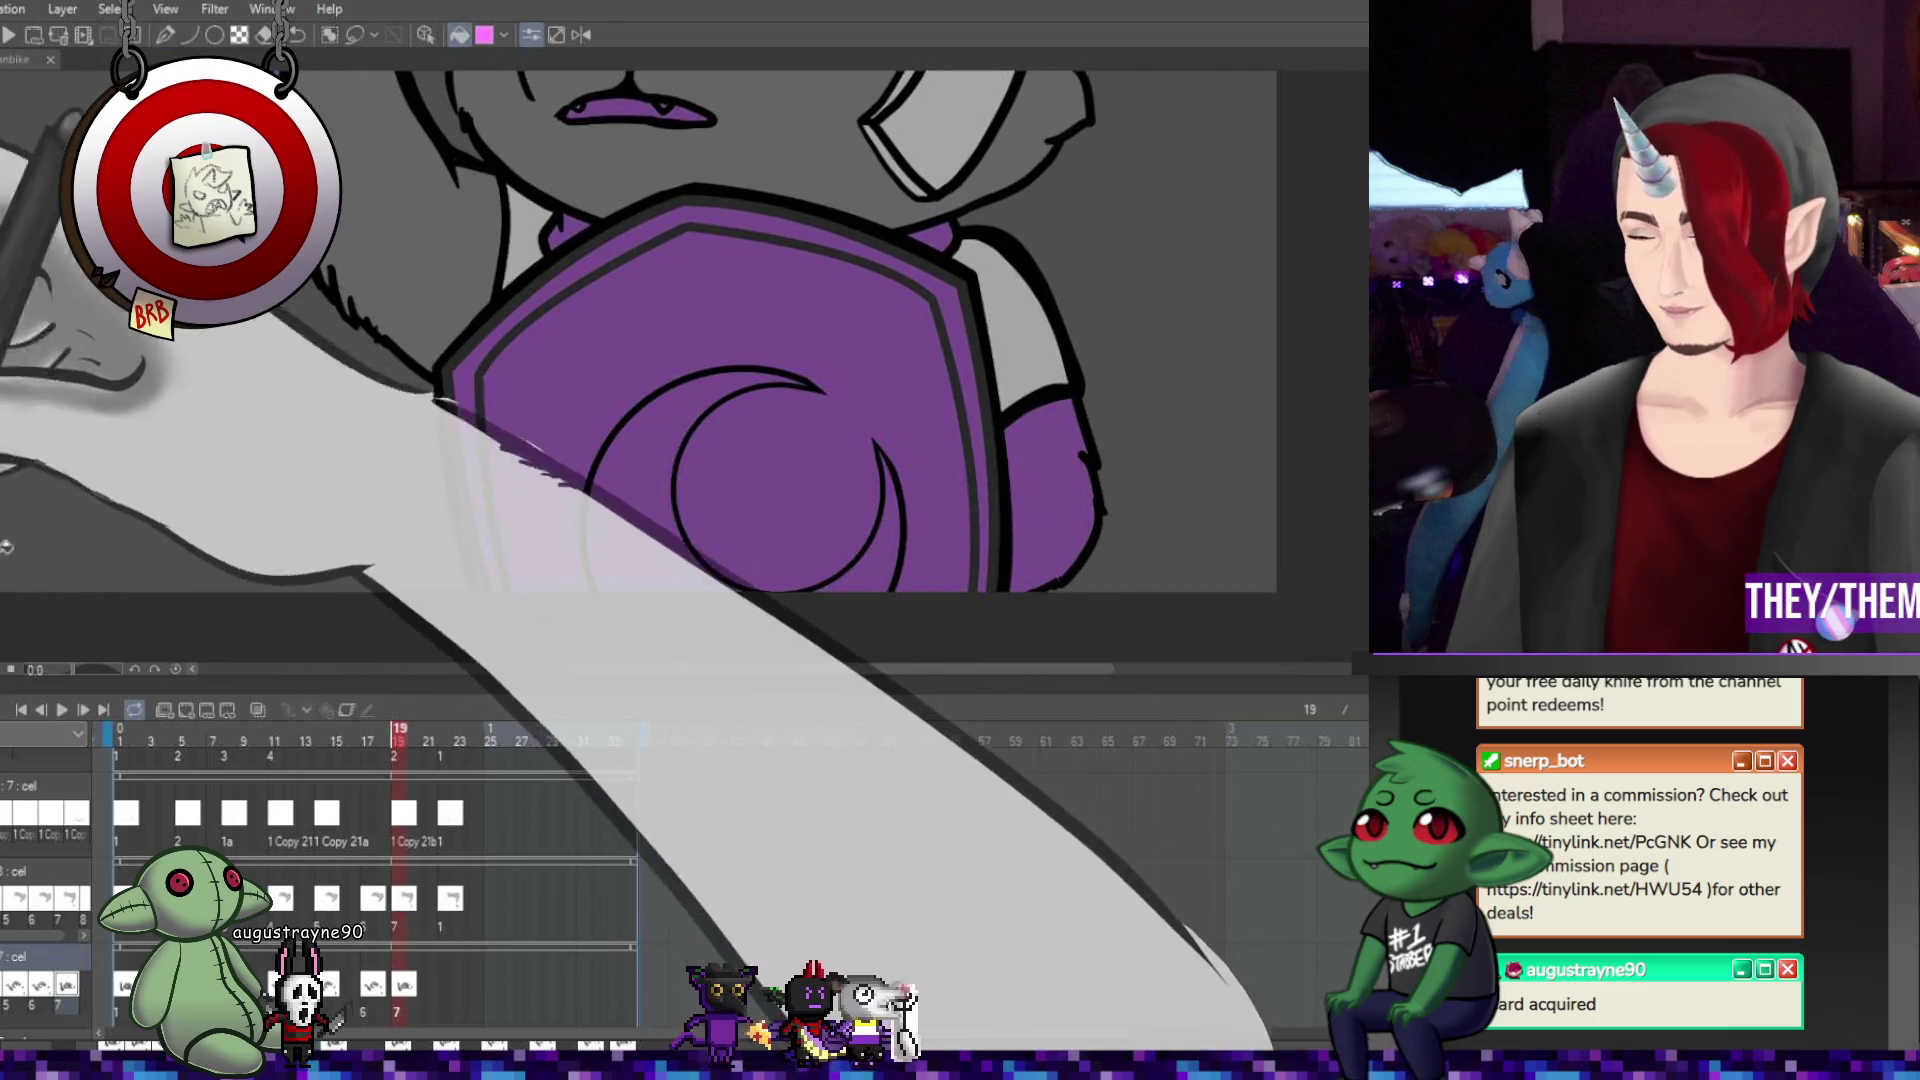
scroll(781, 326, up, 4)
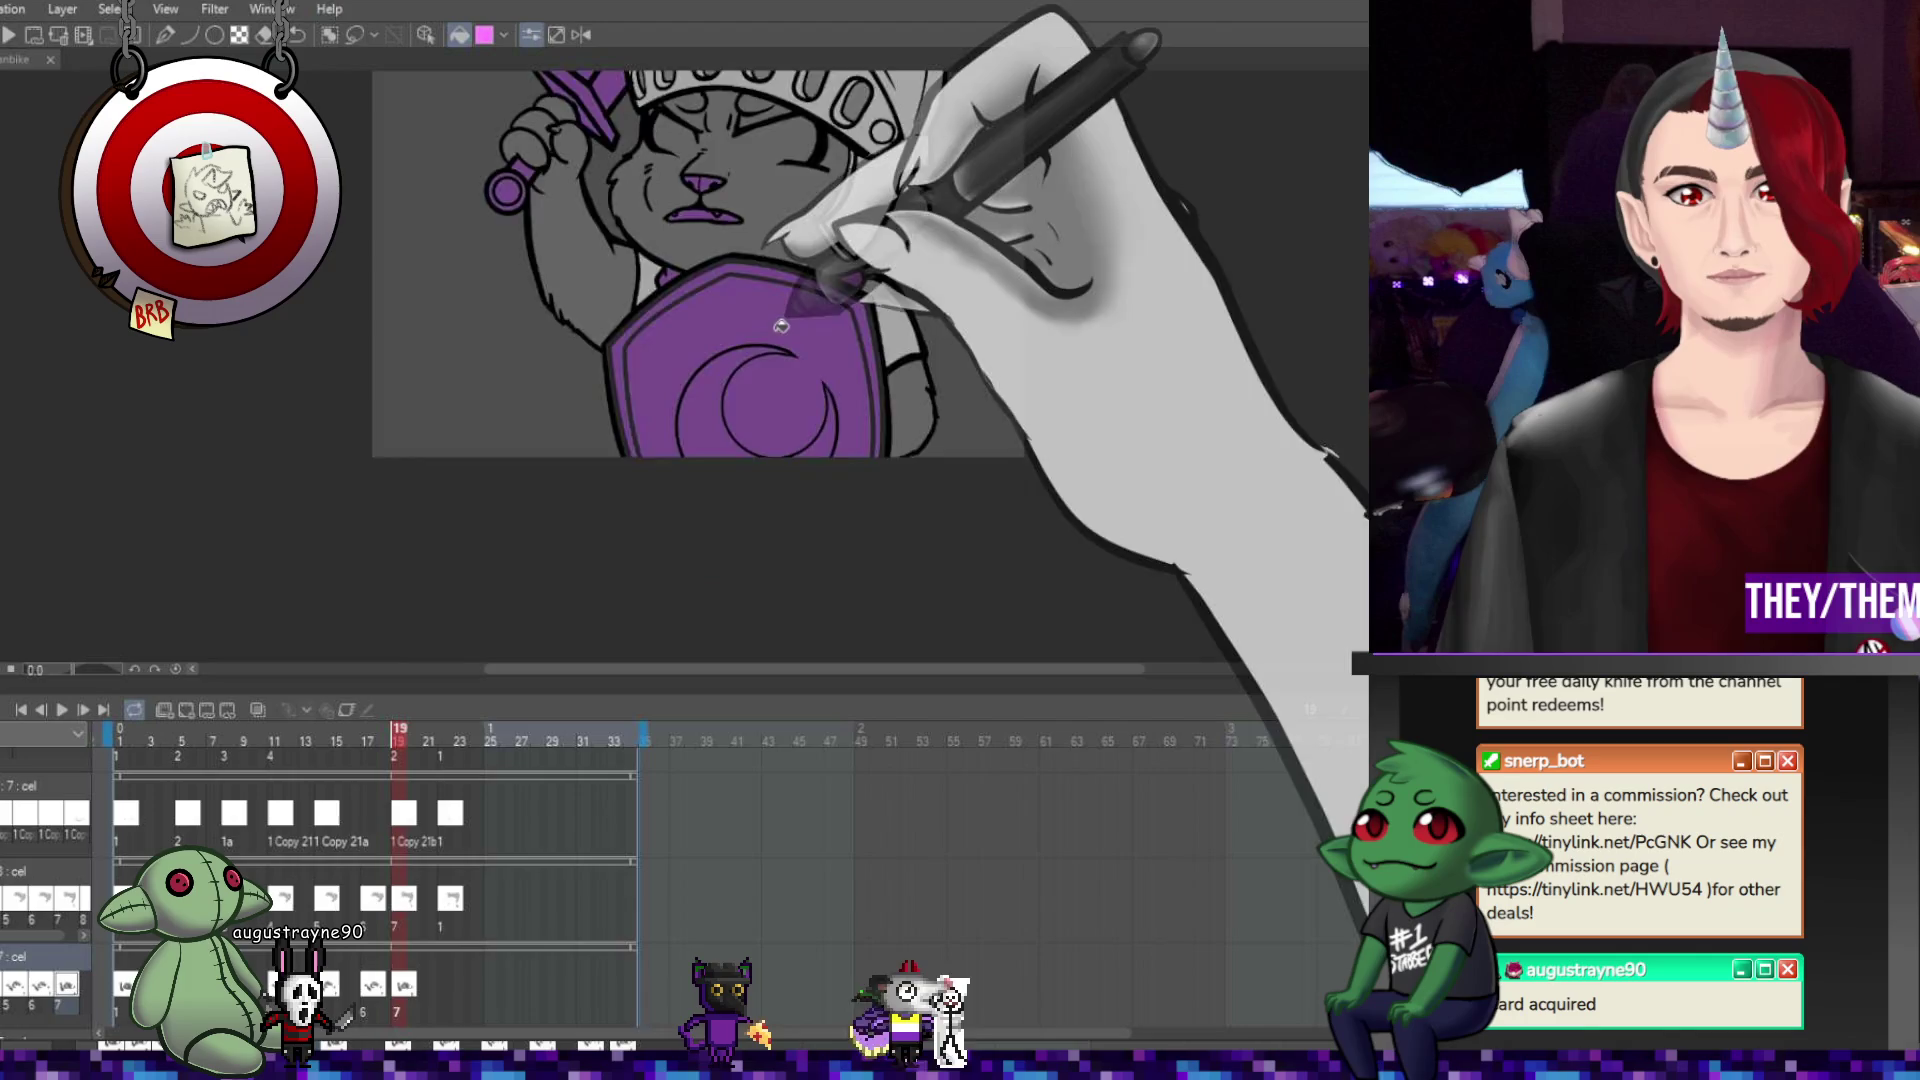
scroll(781, 326, up, 3)
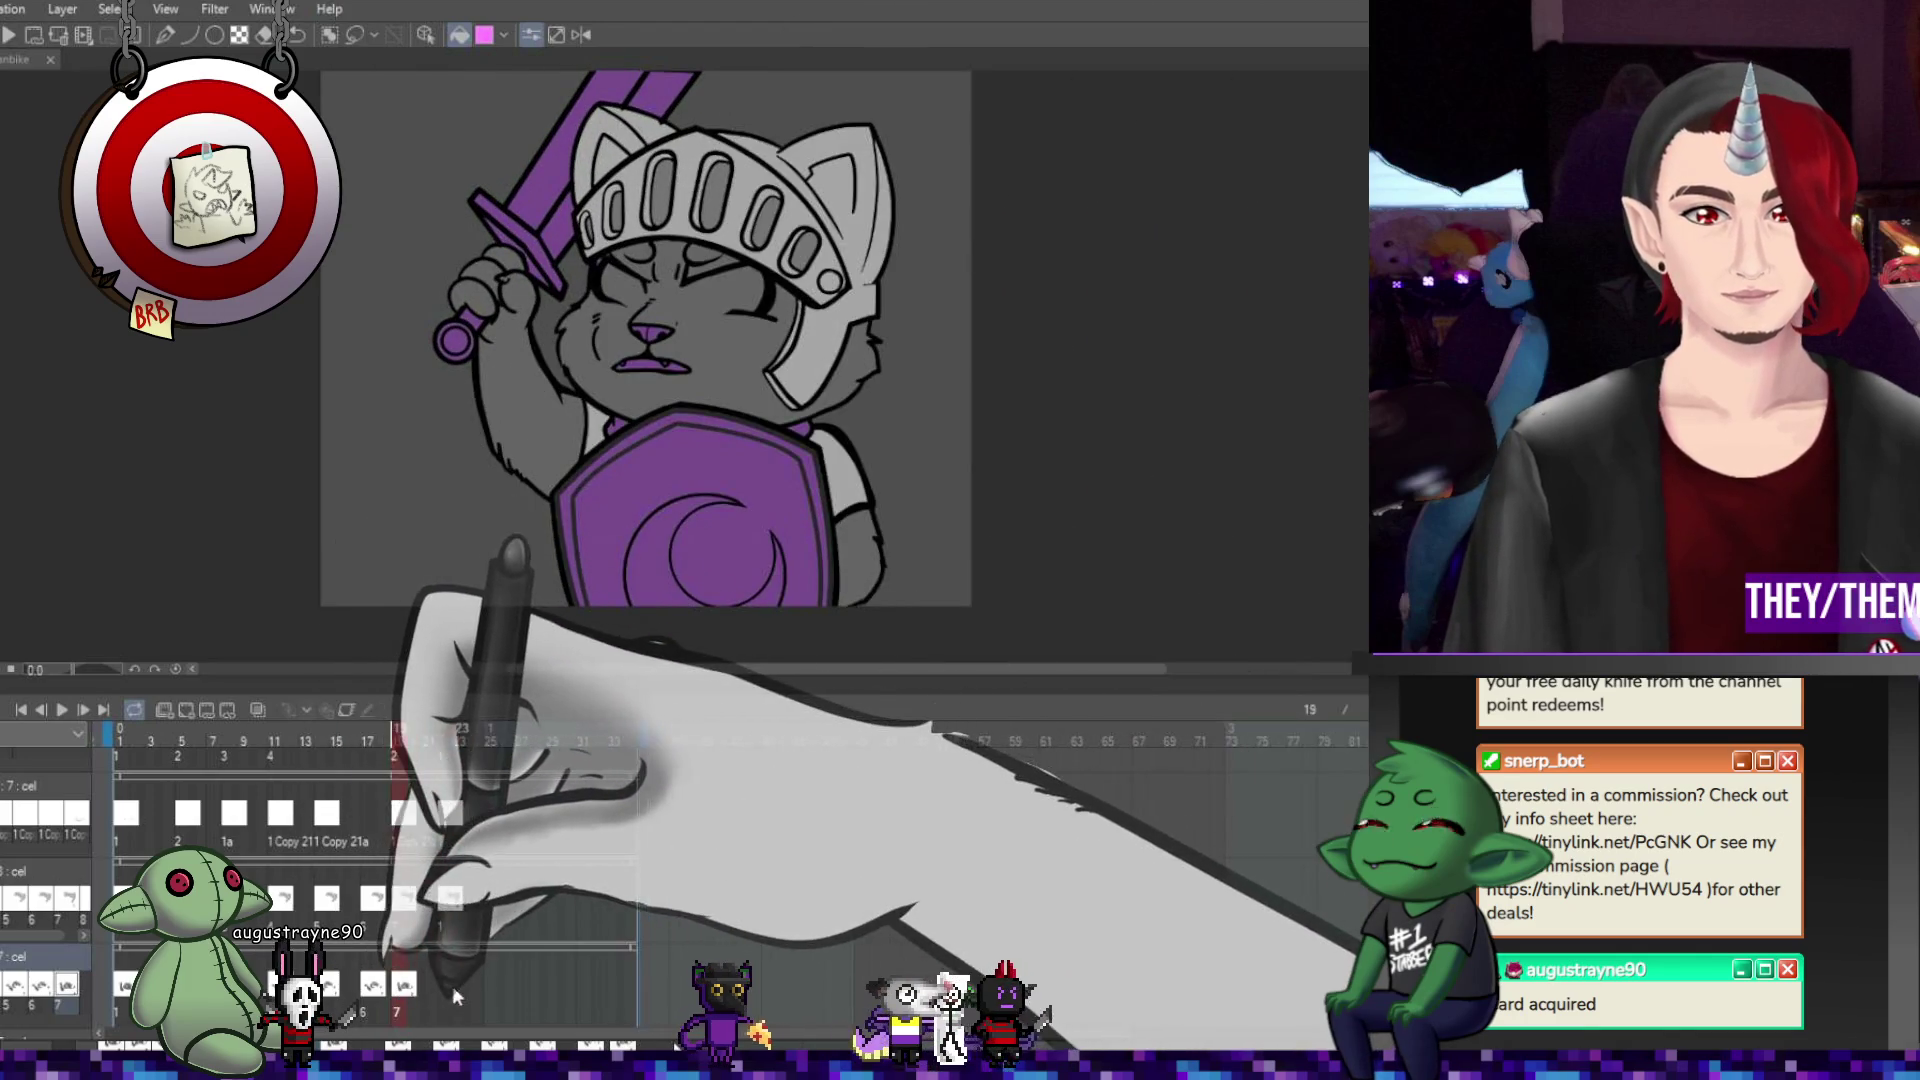
click(444, 990)
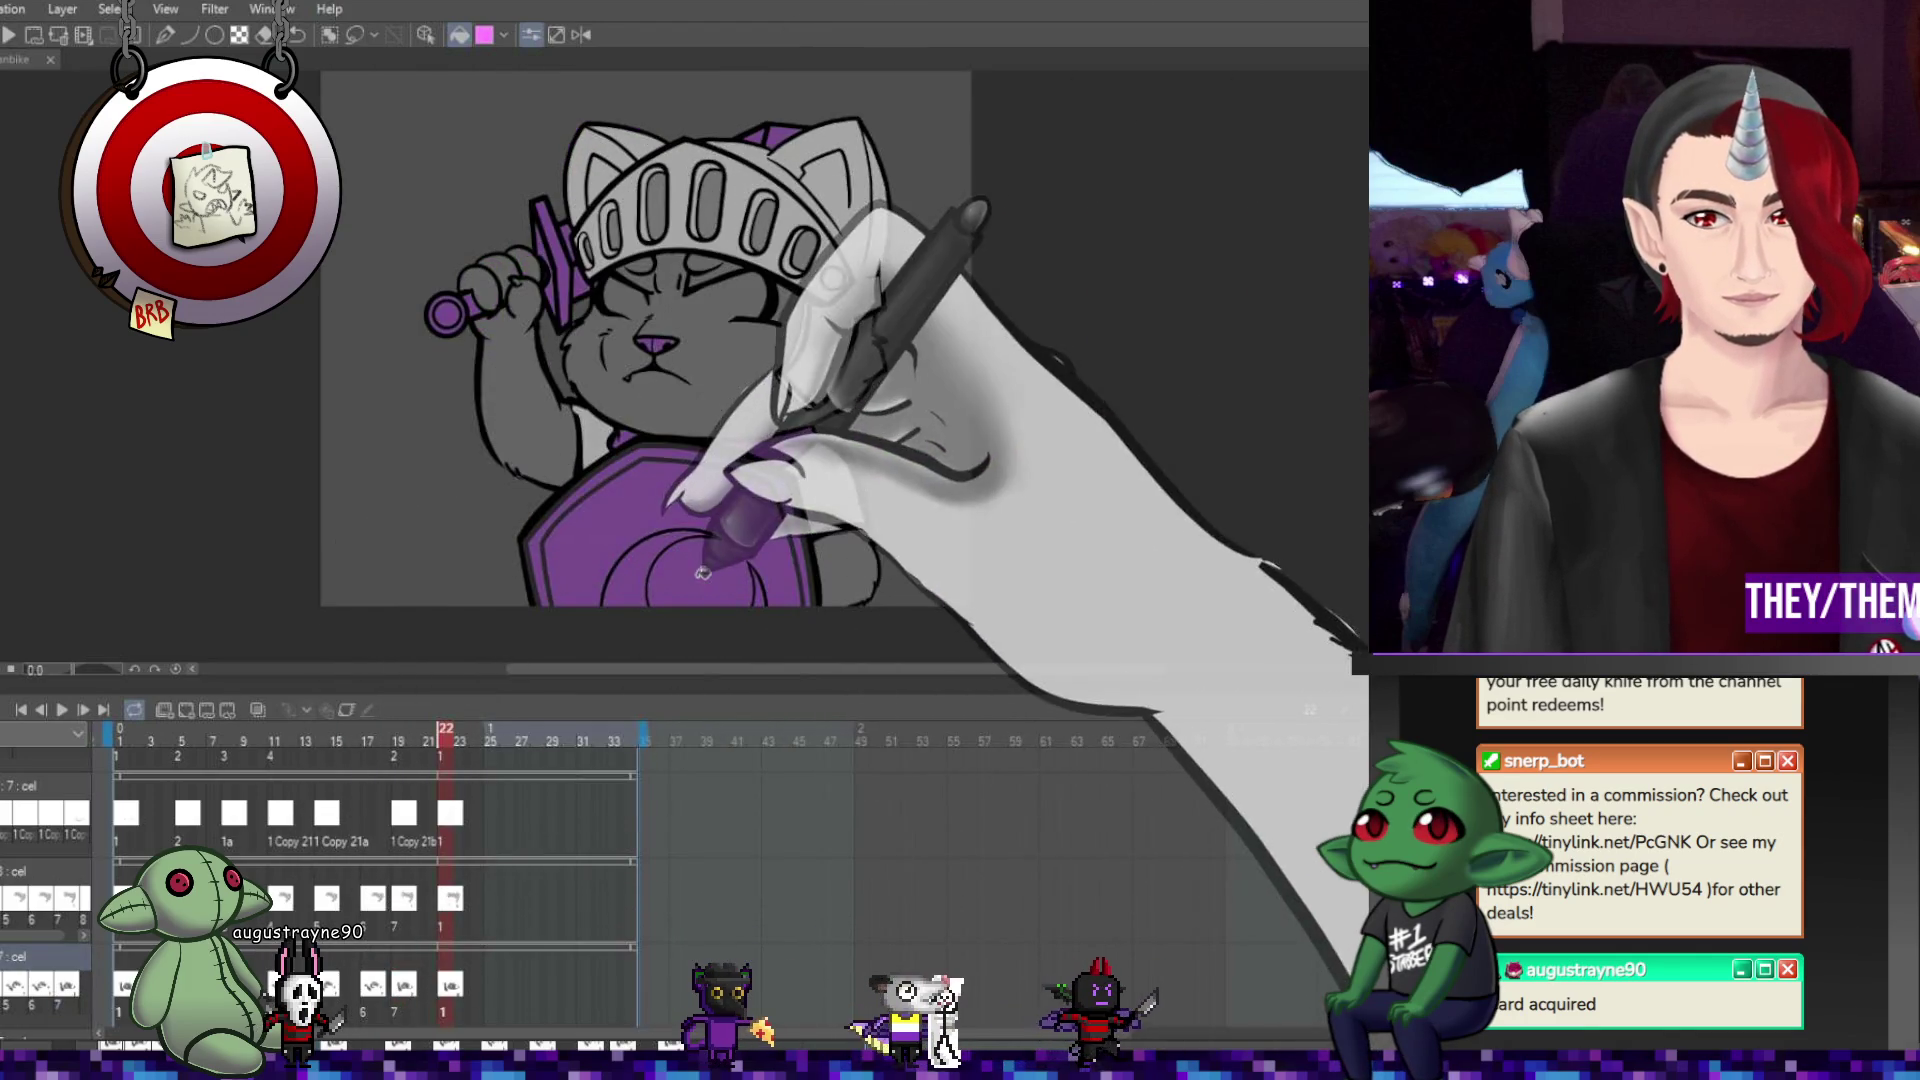
scroll(920, 530, up, 1)
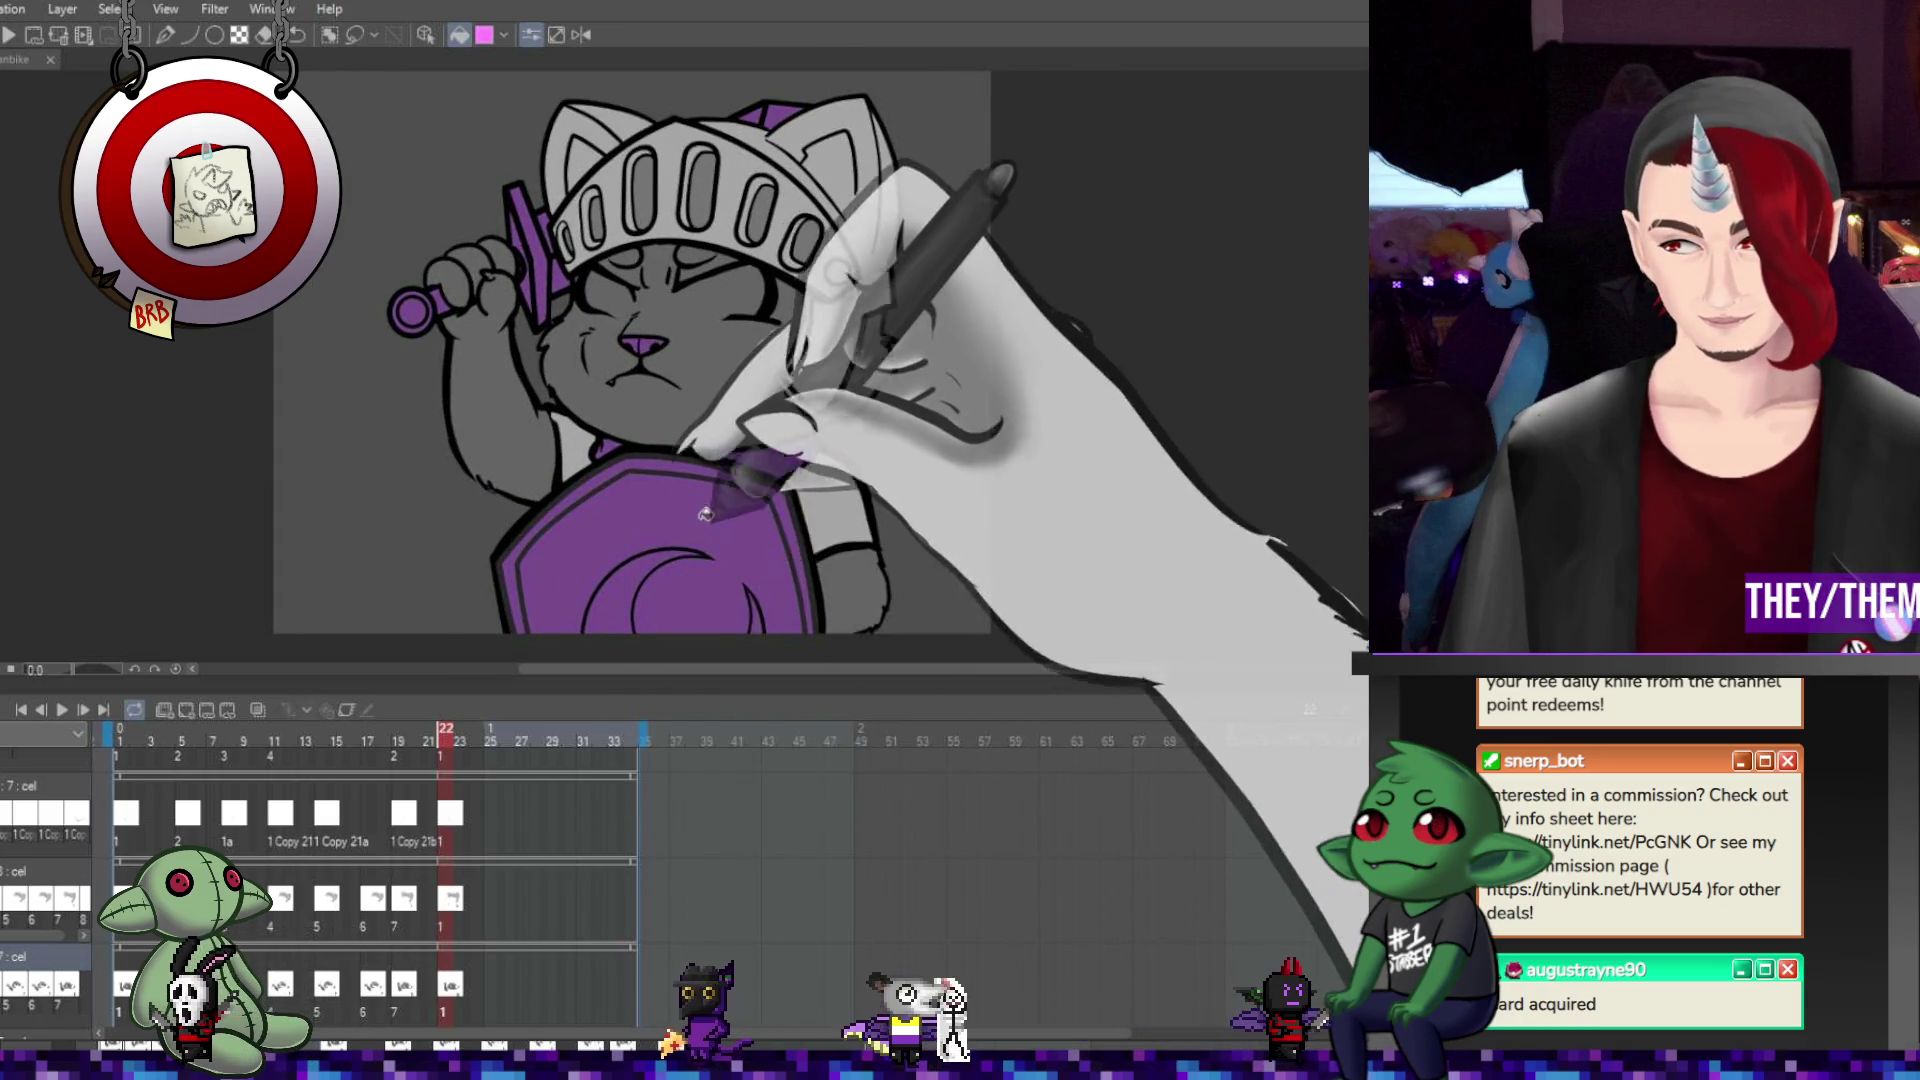
scroll(704, 513, down, 2)
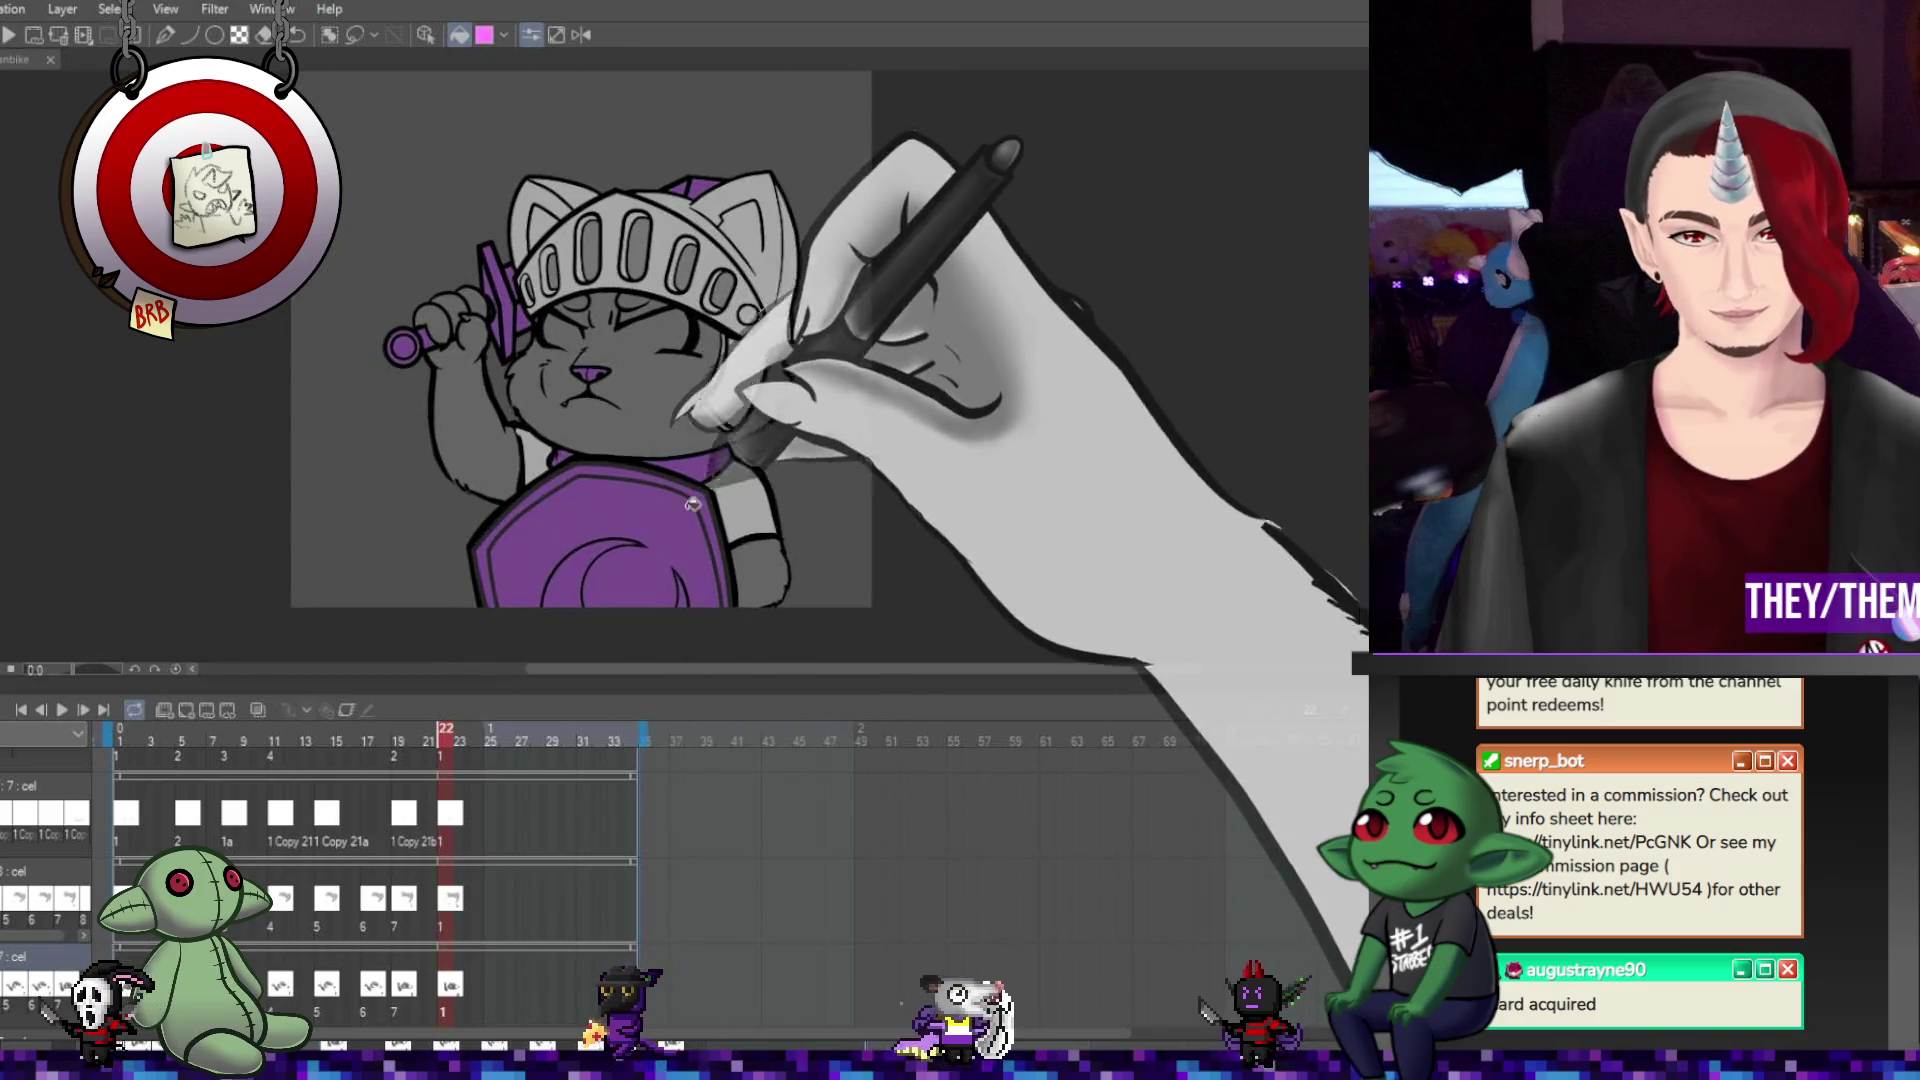
Preview the animation, then check frames 12 and 14 zoomed in on the helmet.
click(62, 709)
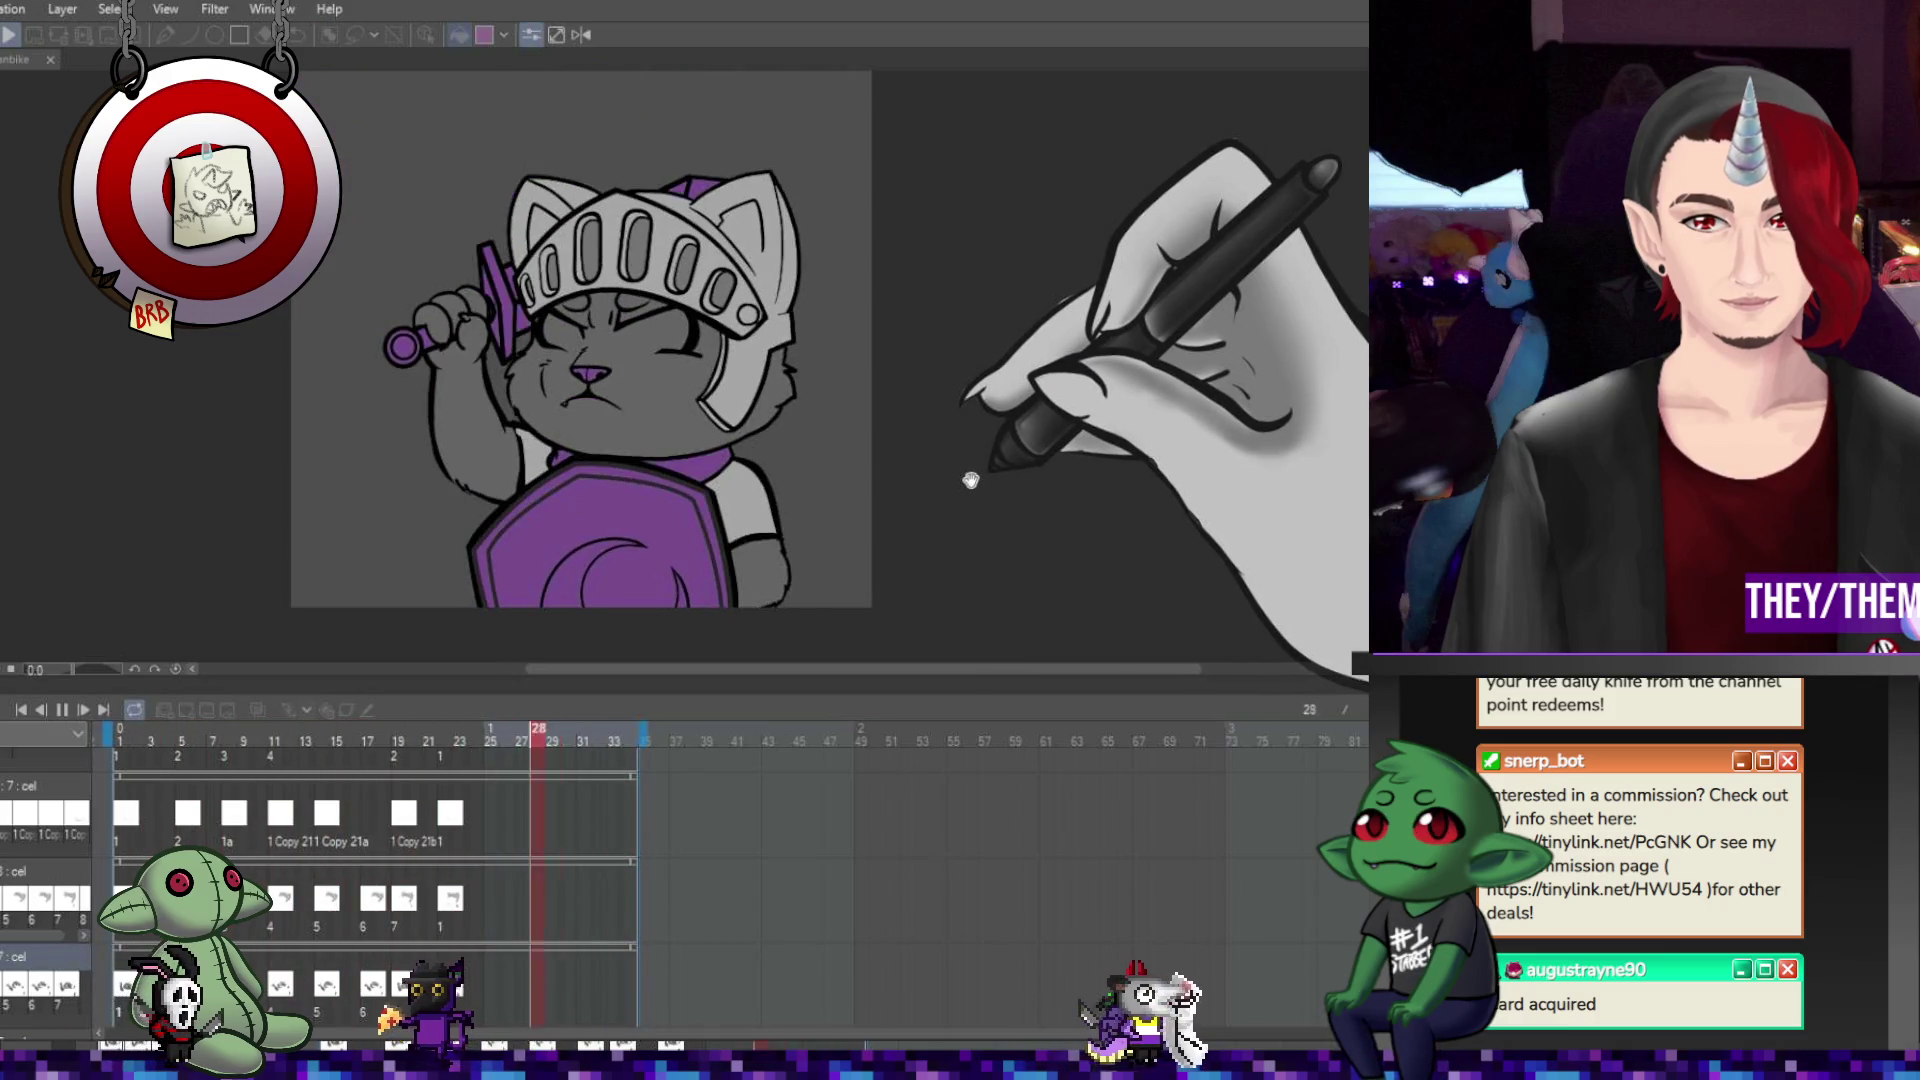
click(62, 709)
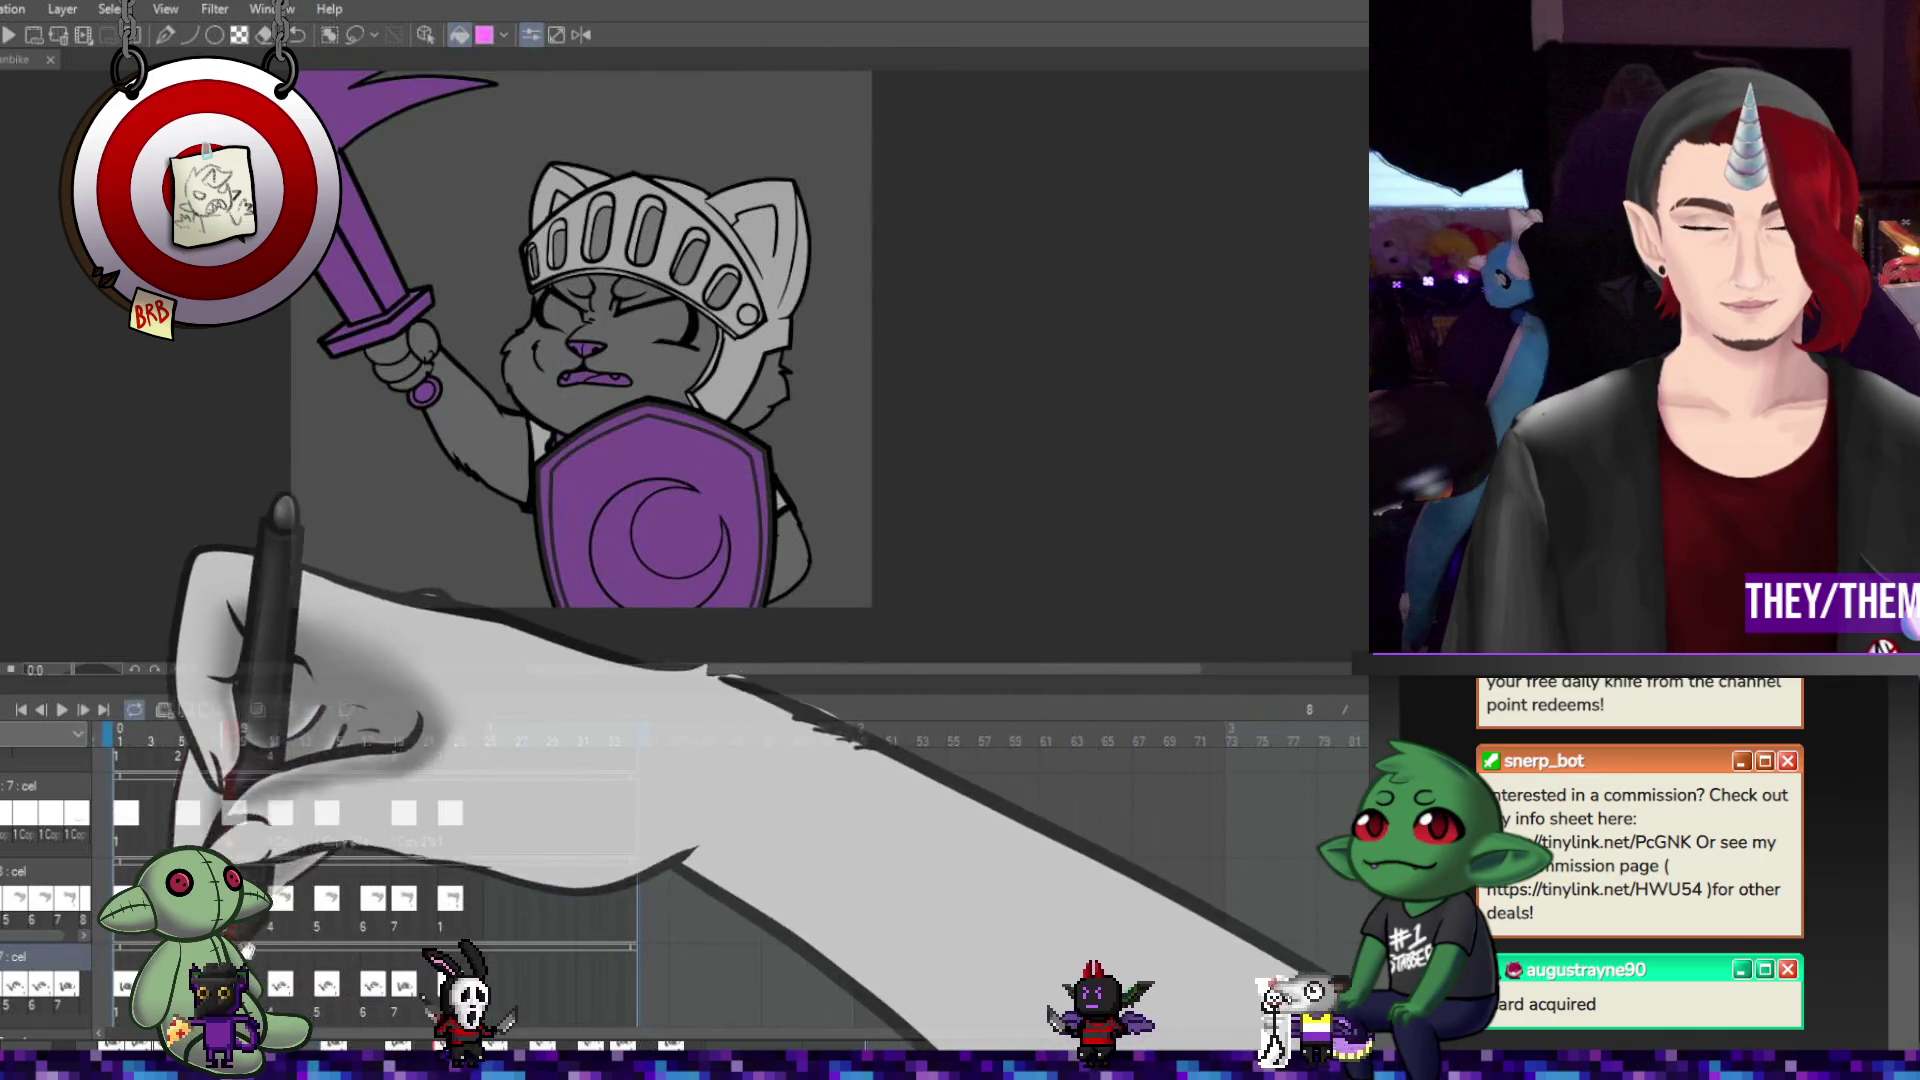
click(291, 741)
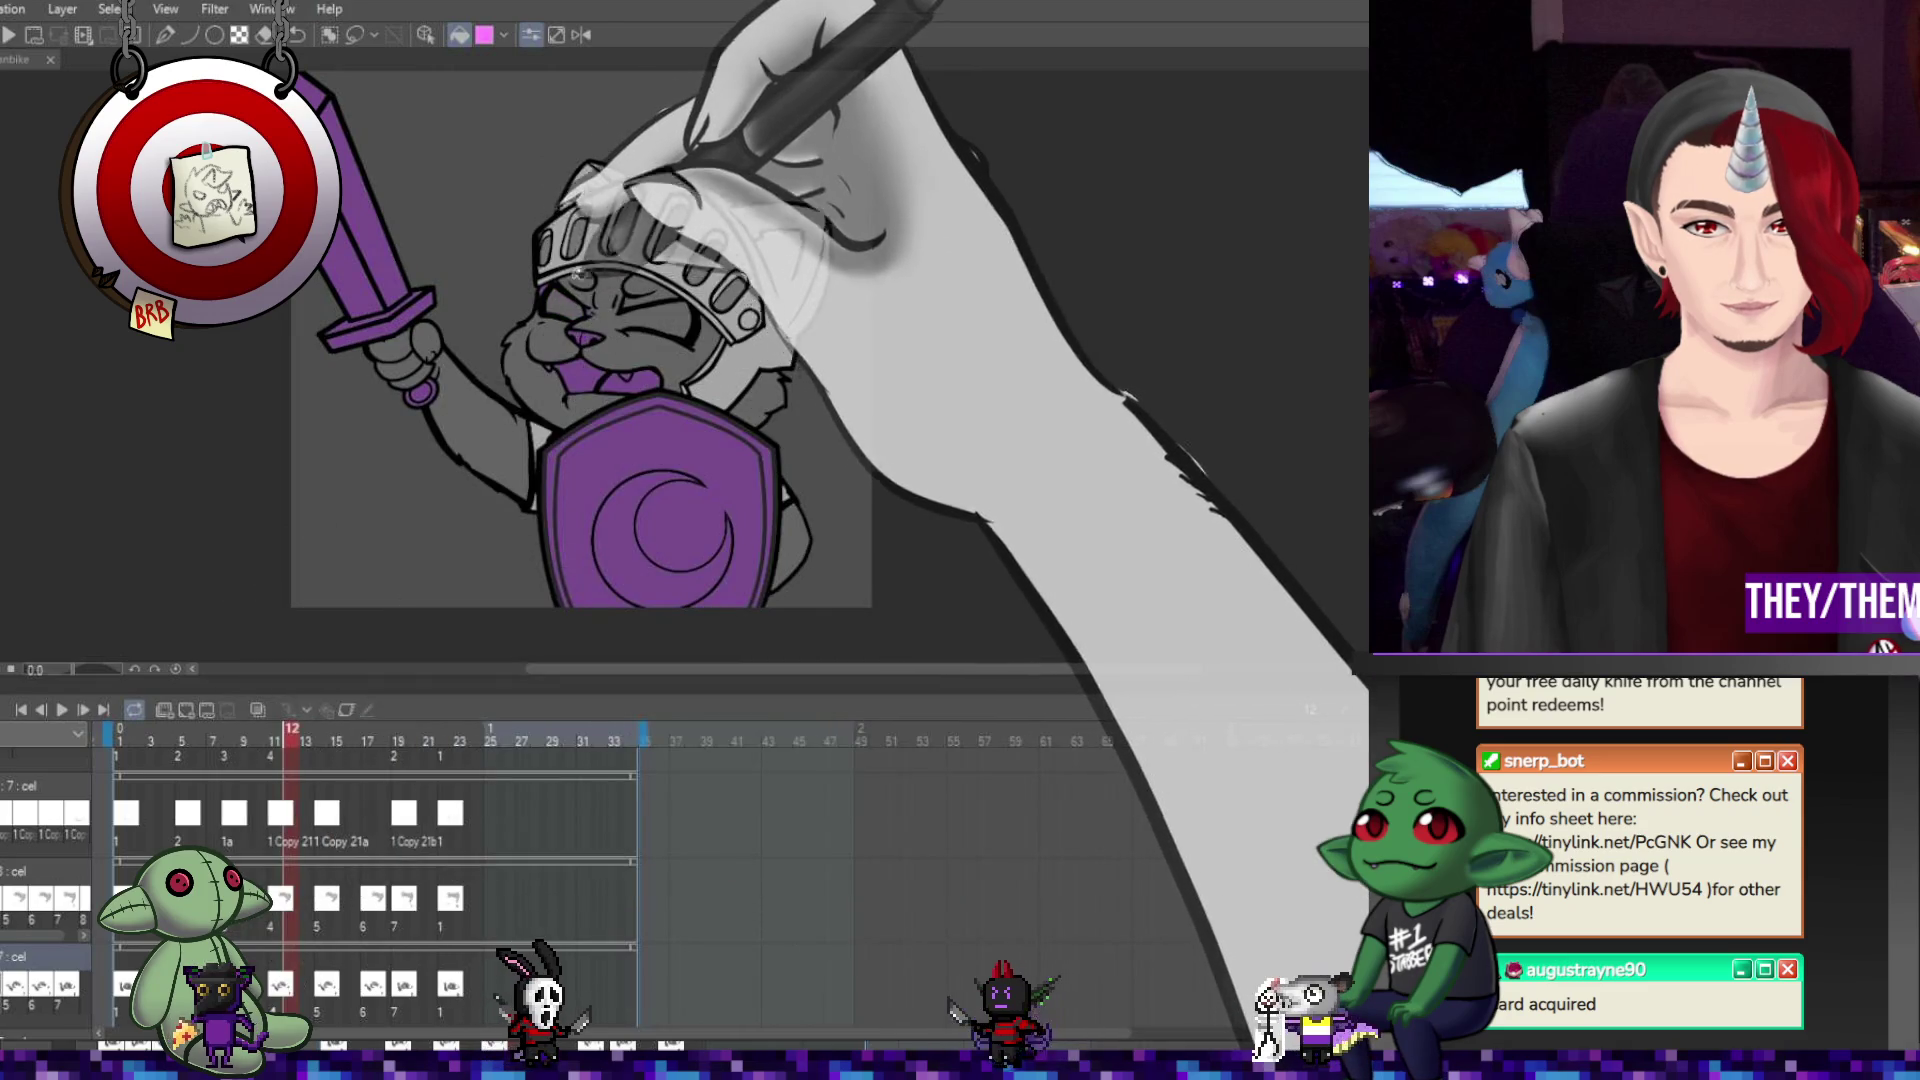
key(ctrl+plus)
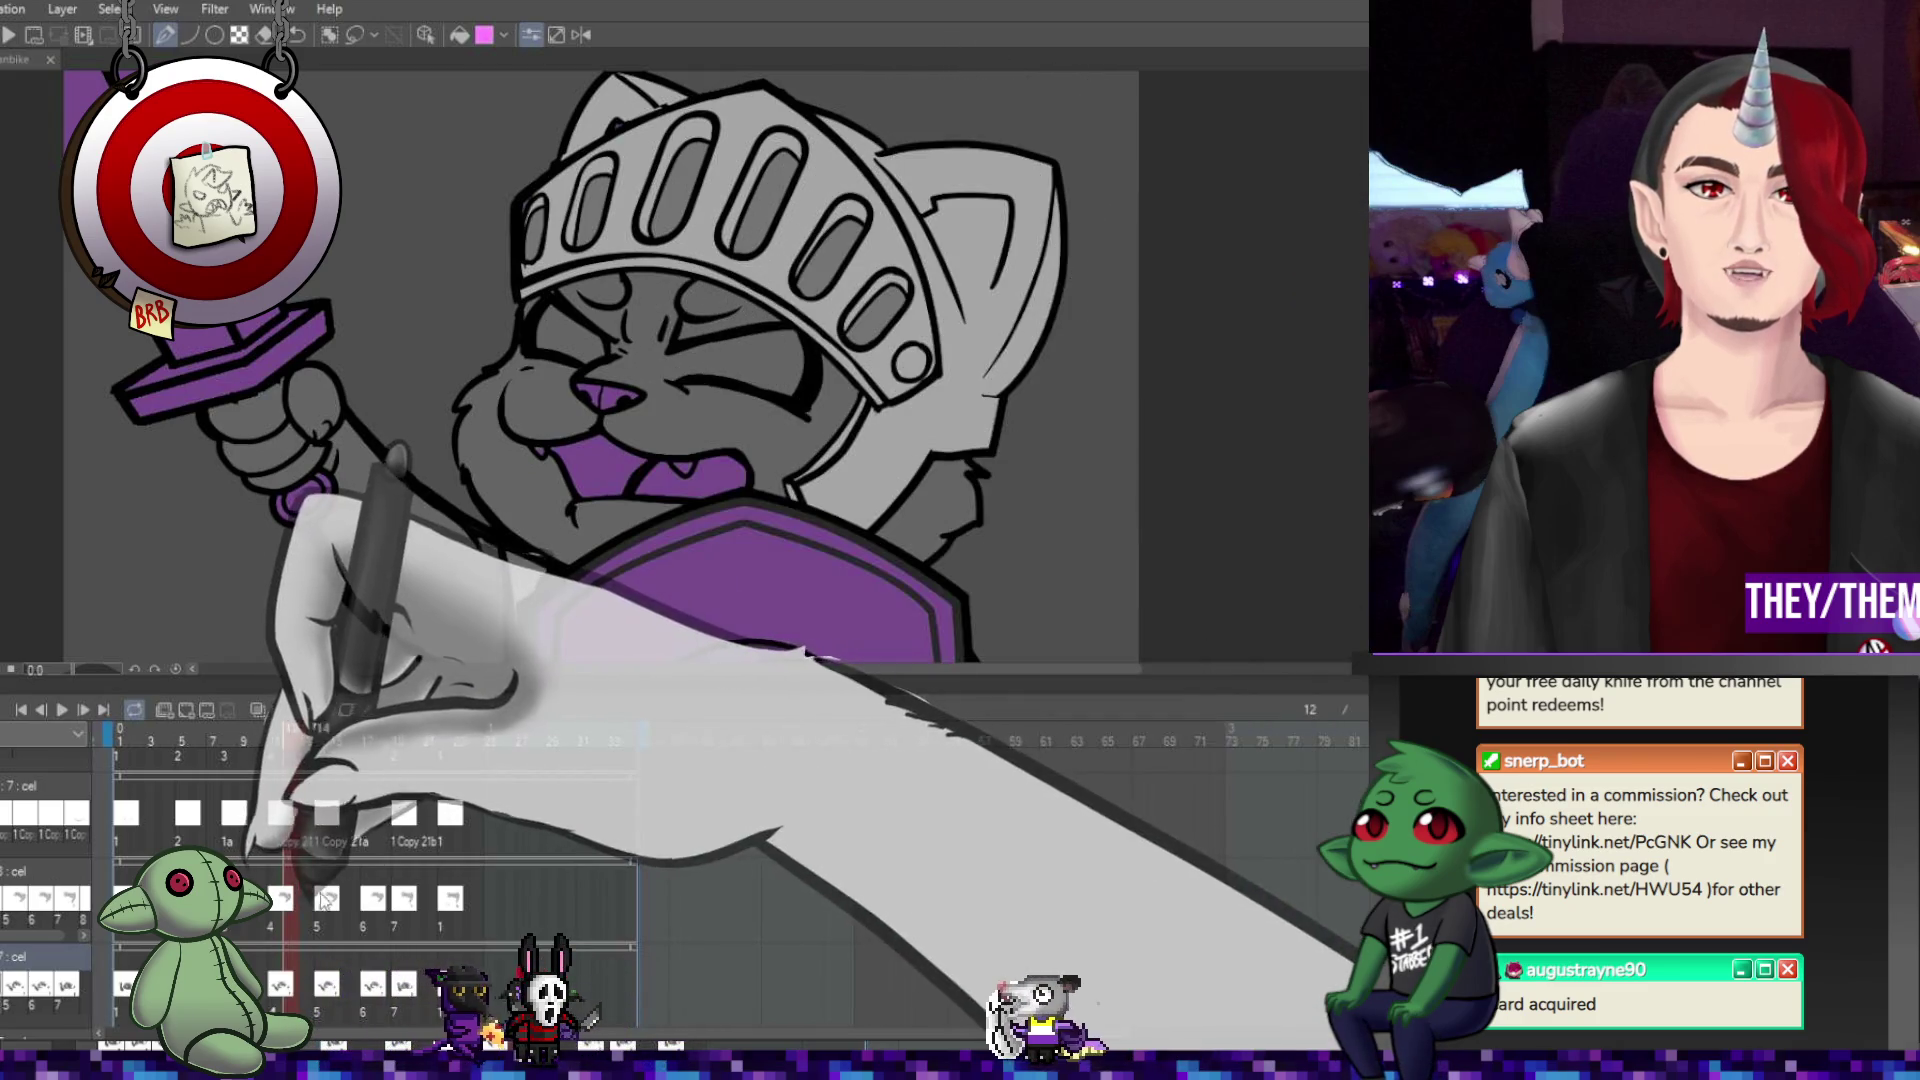
click(320, 1000)
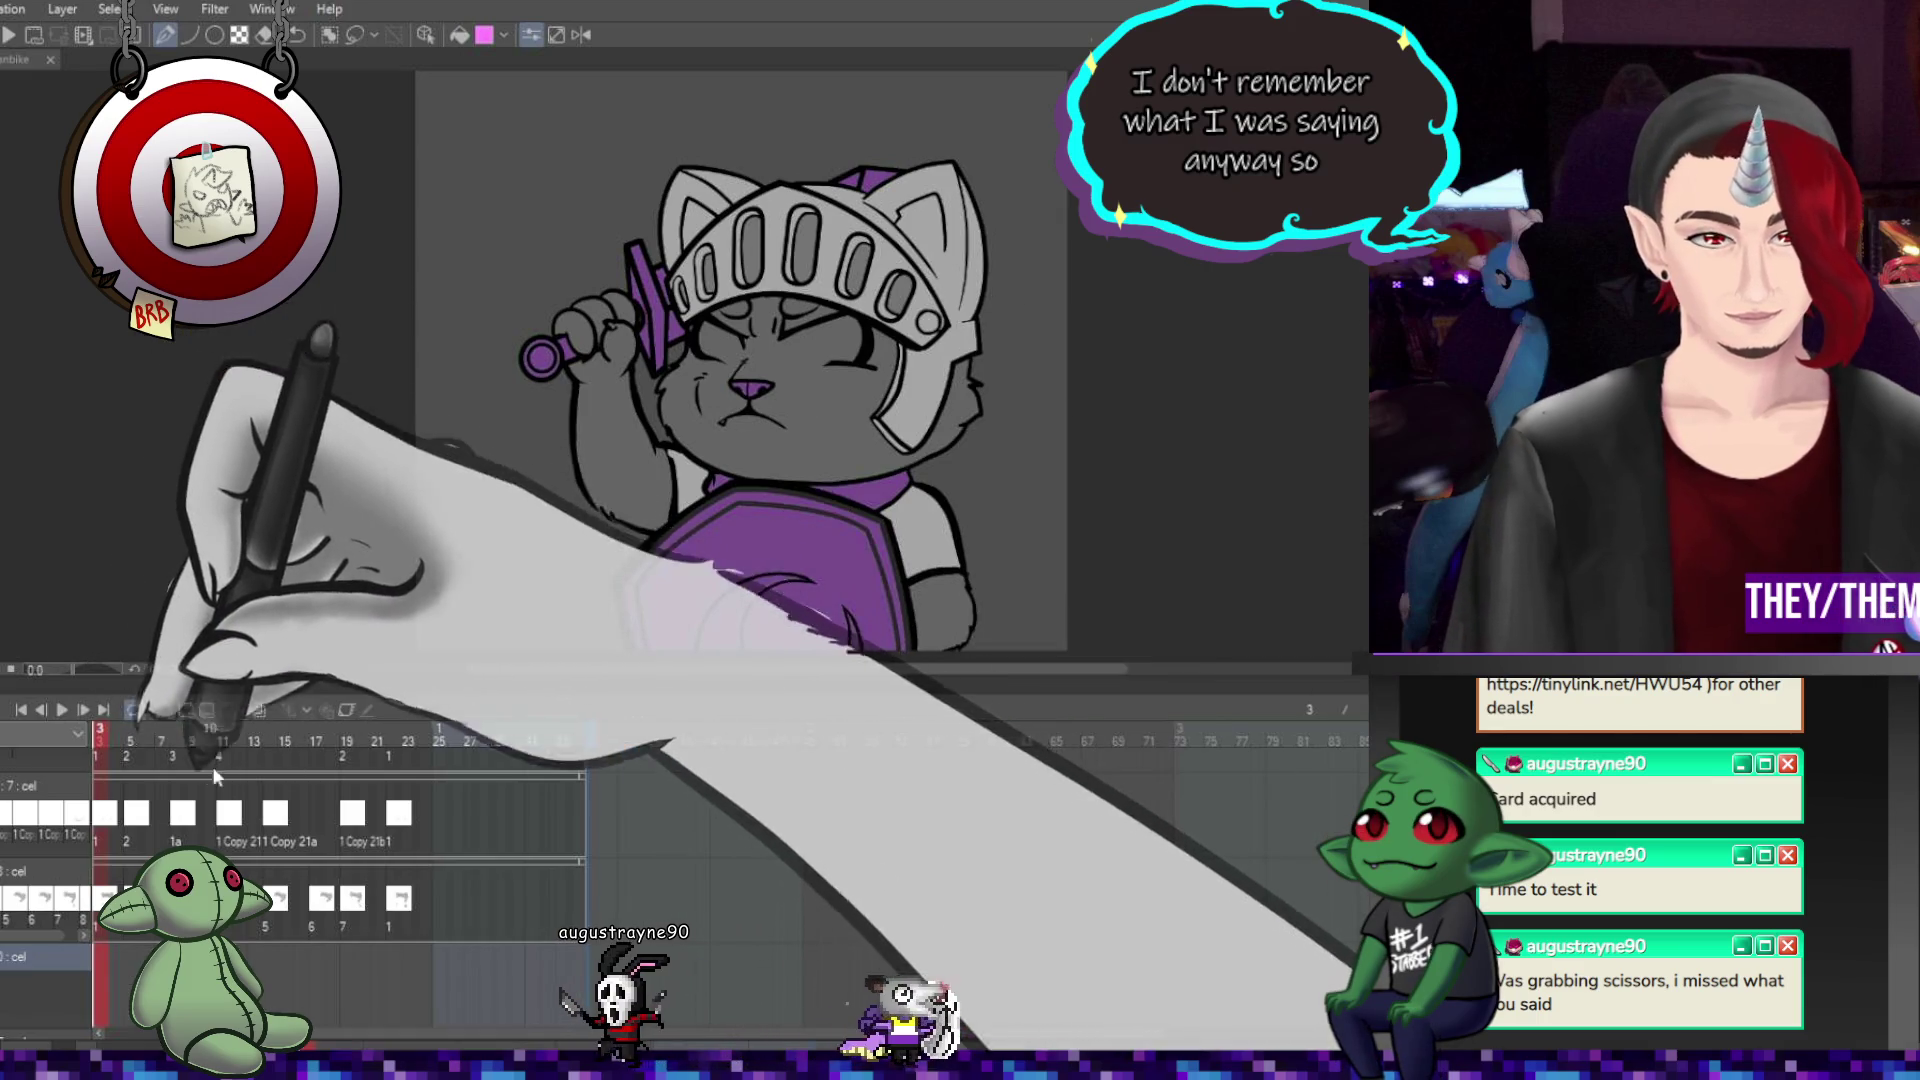
Scroll the timeline back and select frame 1 for the eye-detail cel.
scroll(460, 850, left, 3)
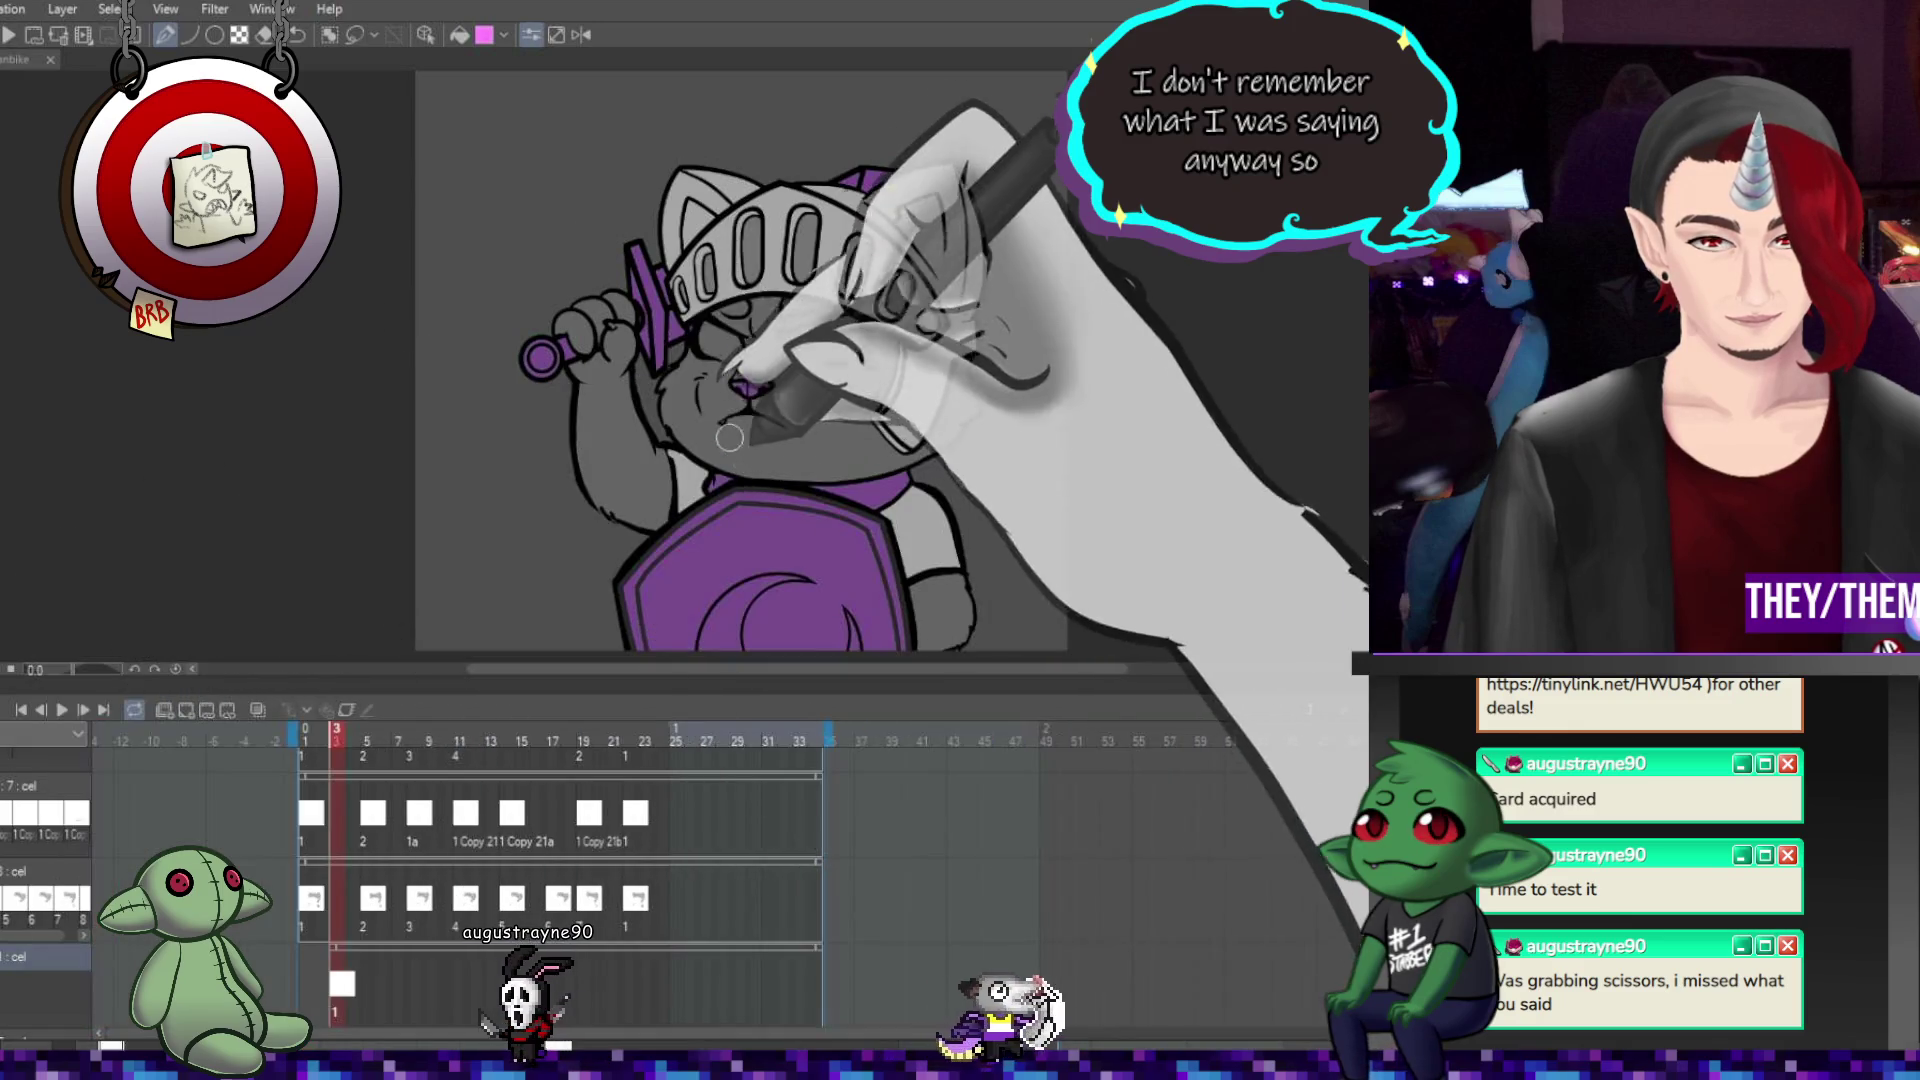
click(309, 980)
scroll(825, 270, up, 2)
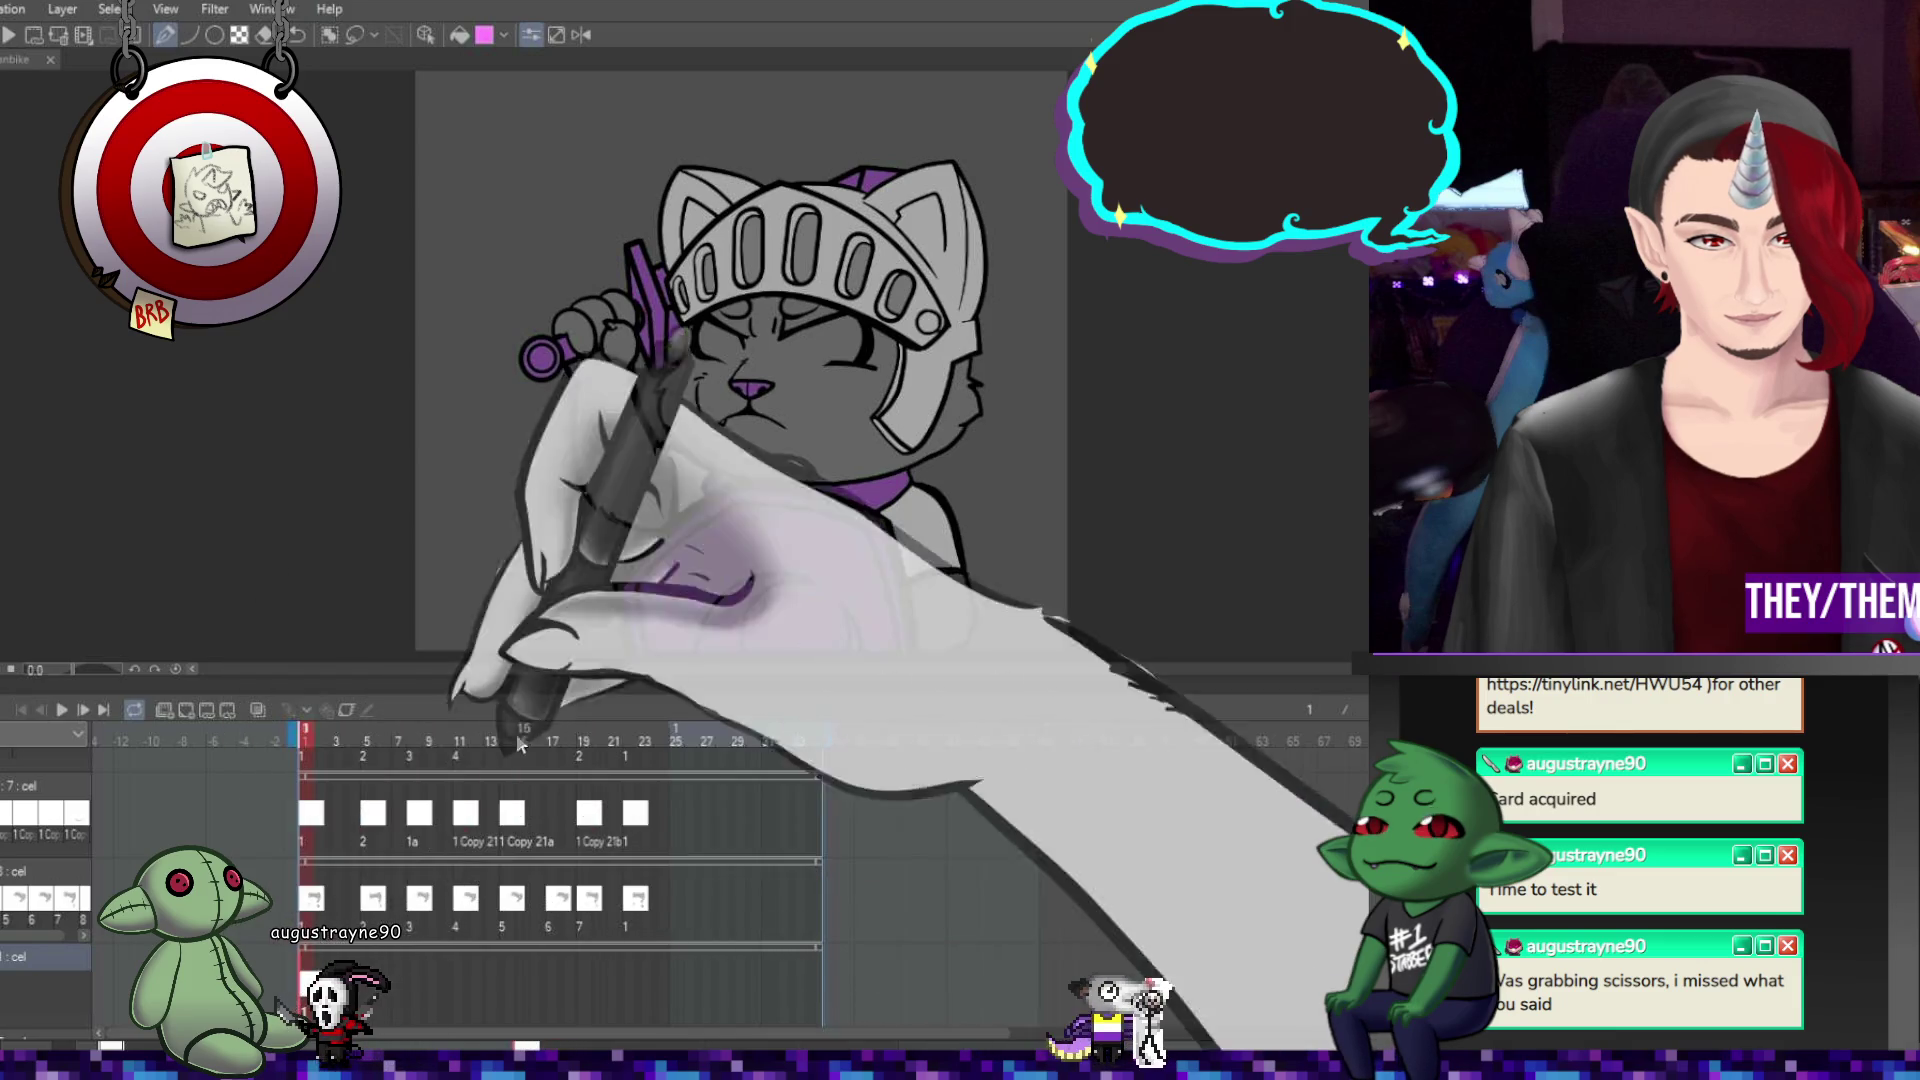
scroll(830, 262, up, 1)
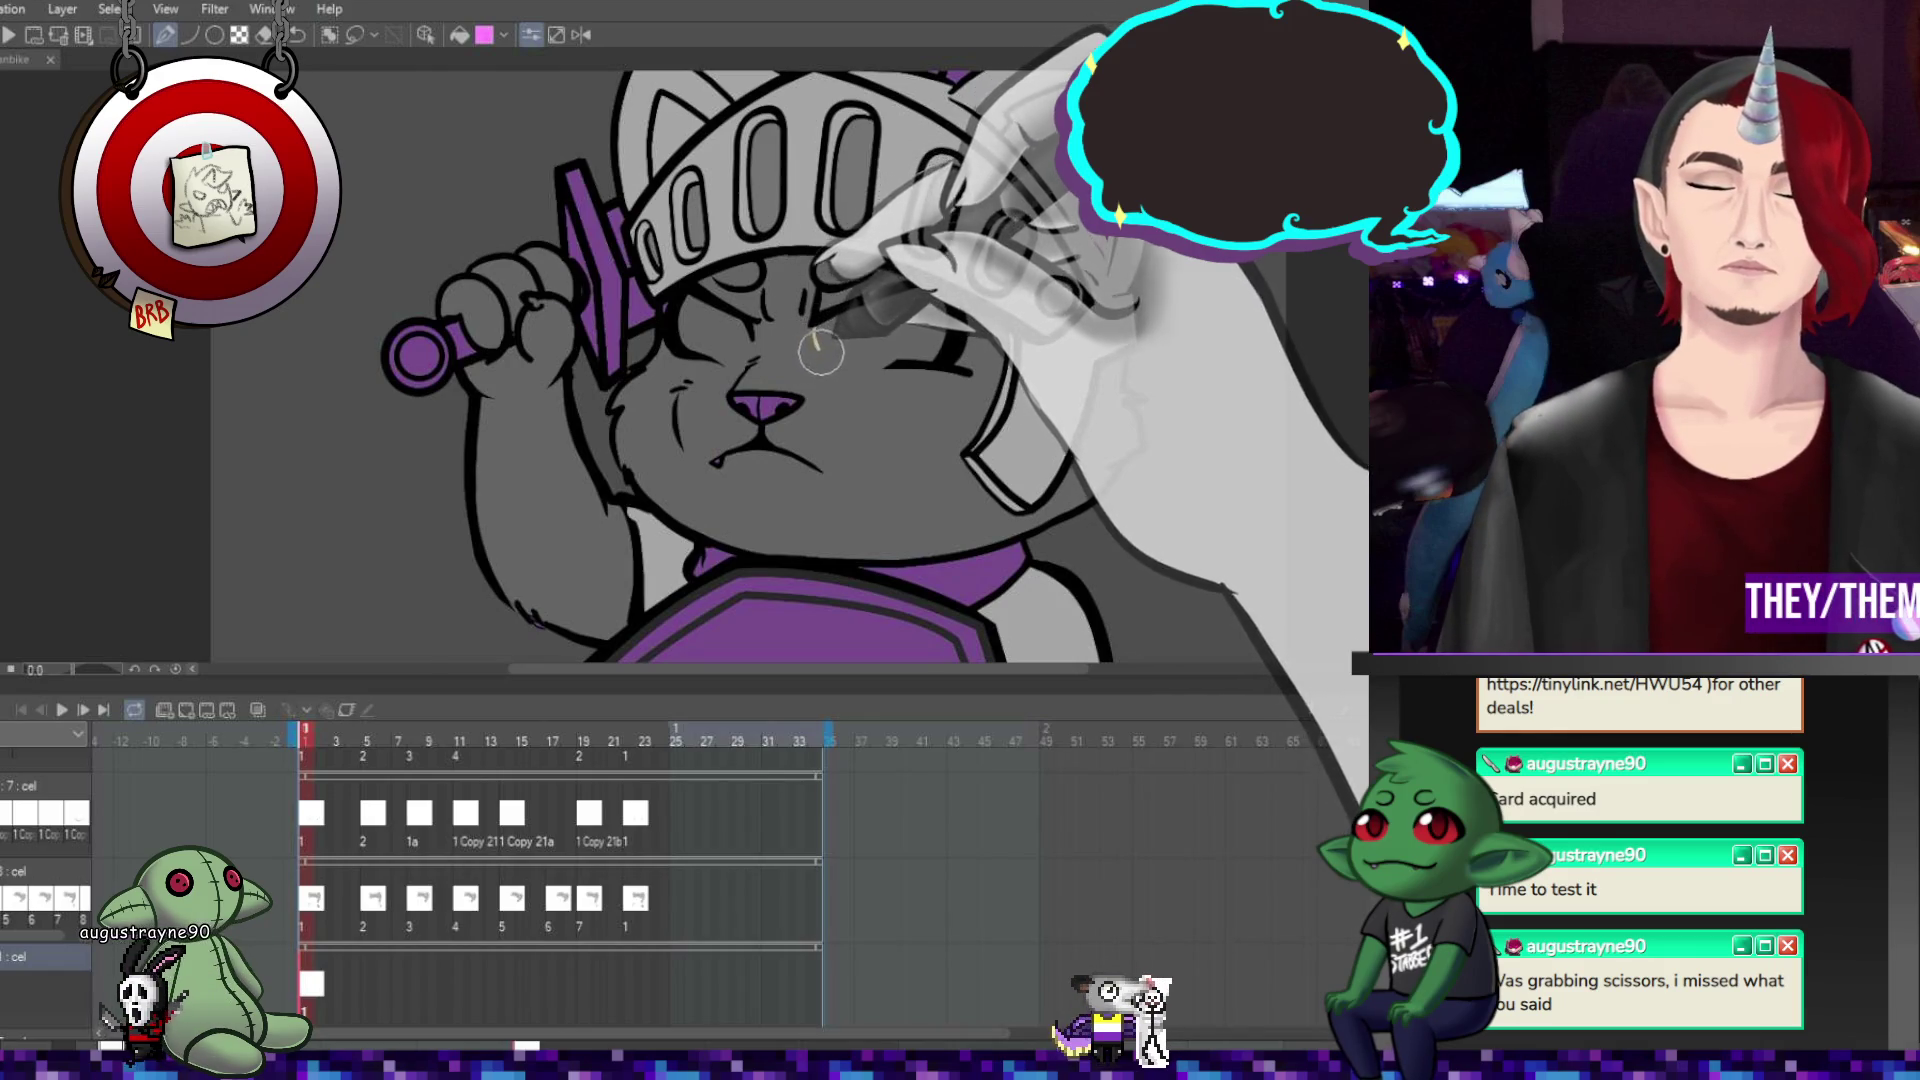
Draw tan lines under both eyes on frame 1, plus a new eye cel with eyelid curve at frame 5.
mouse_move(814, 331)
mouse_down()
mouse_move(850, 364)
mouse_move(895, 356)
mouse_up()
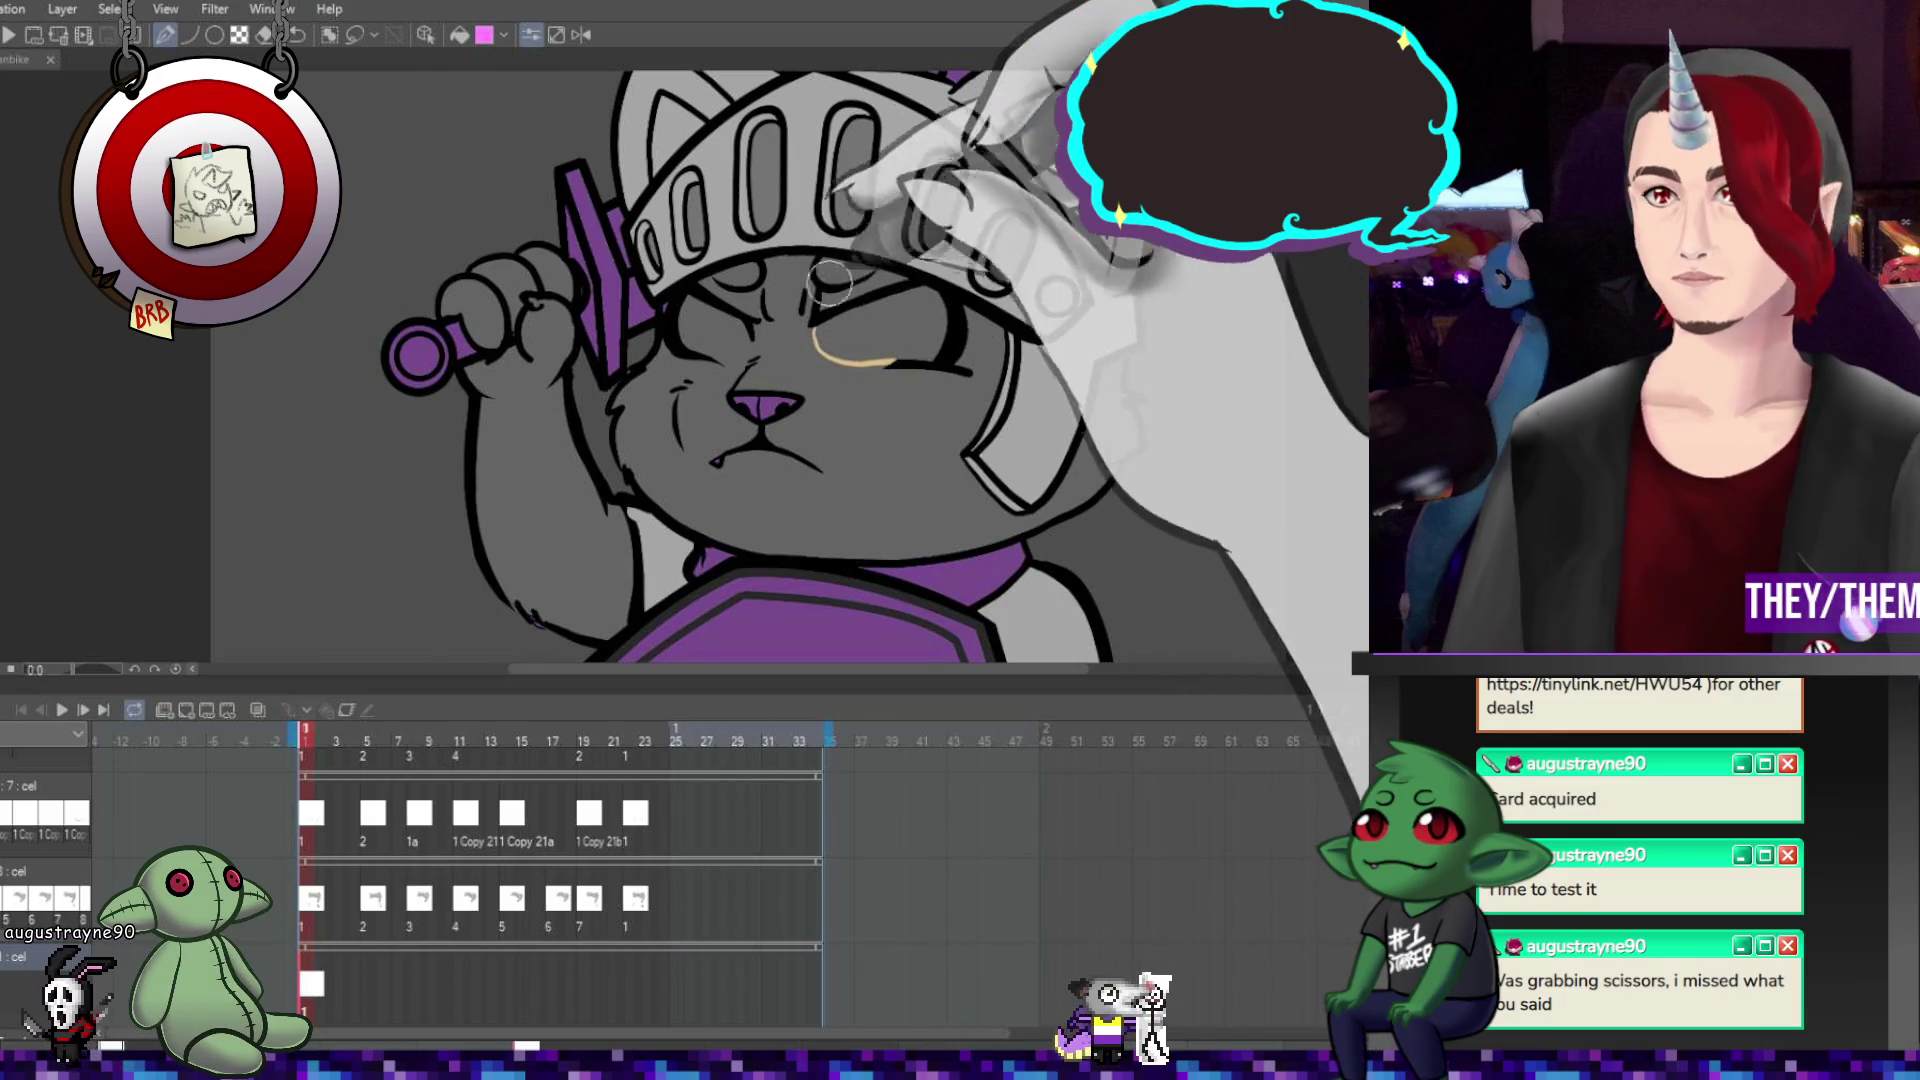
drag(748, 346, 714, 352)
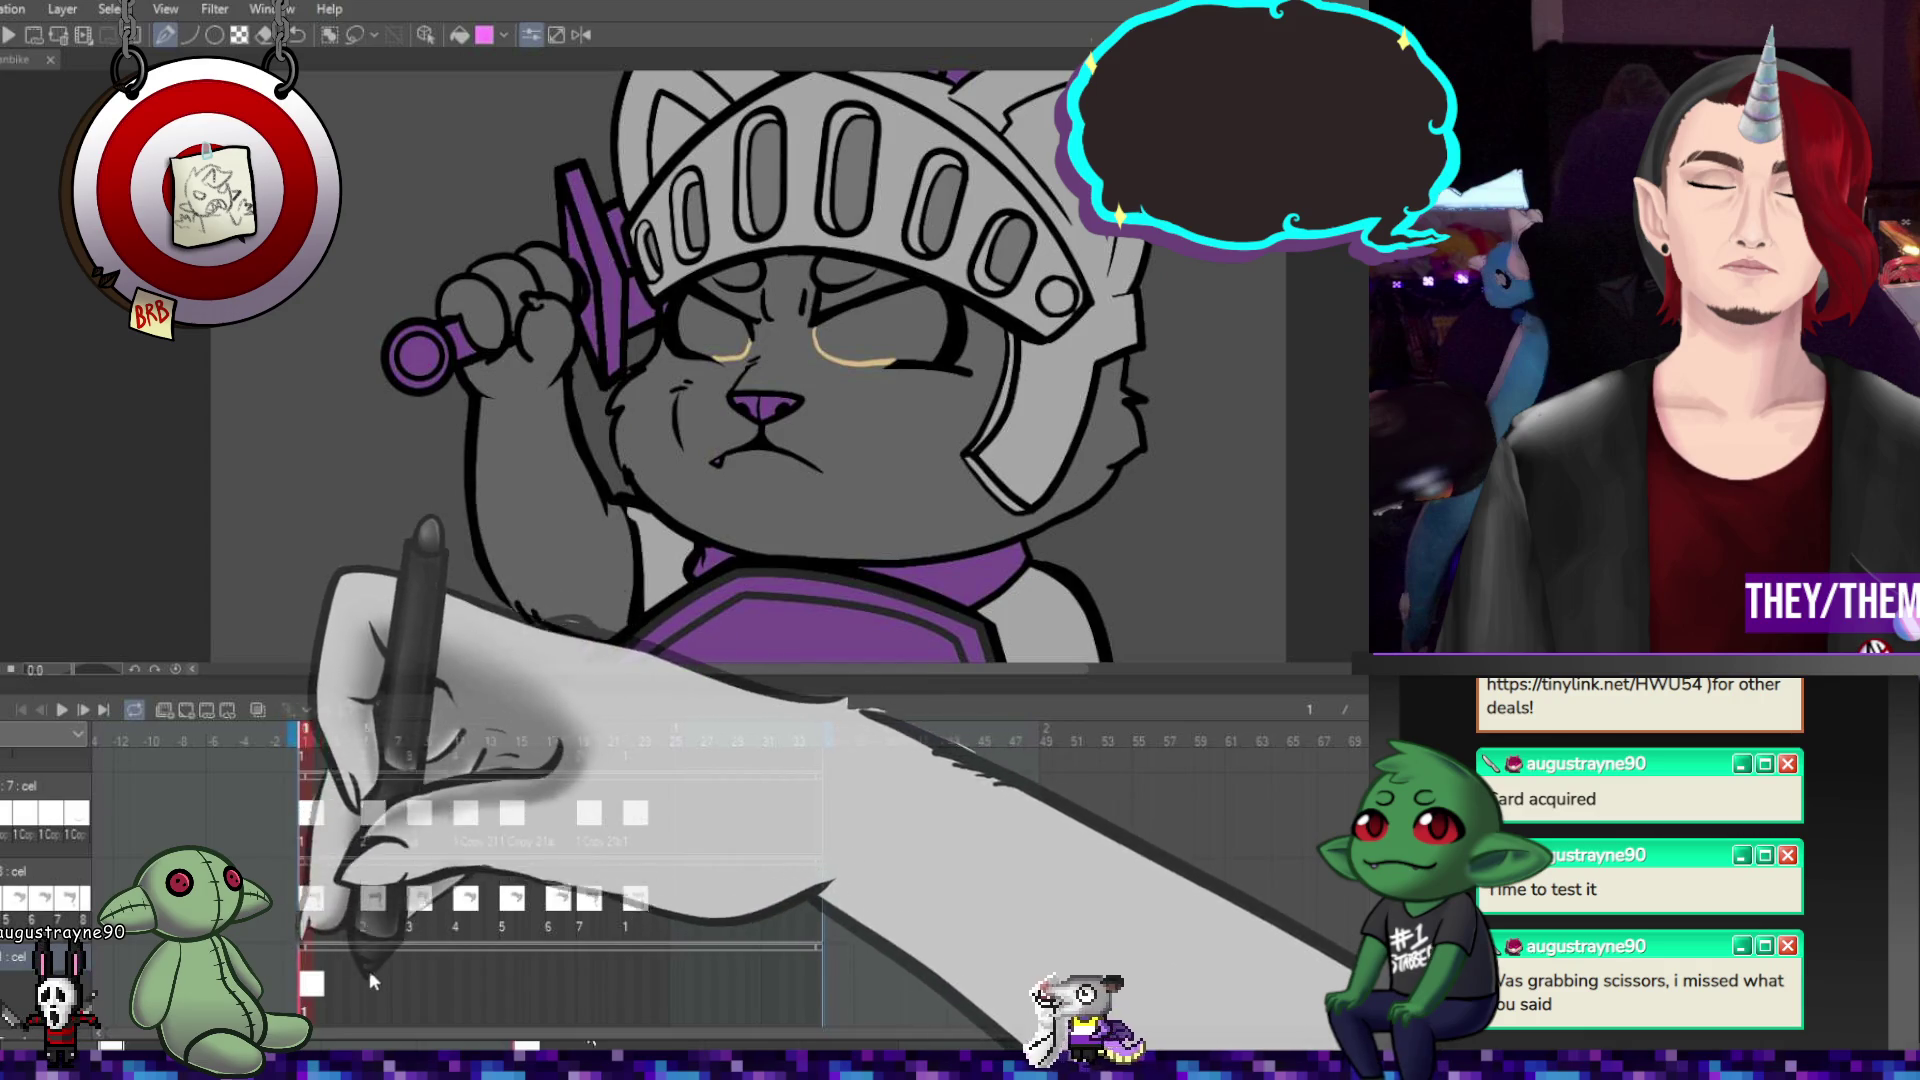
click(369, 977)
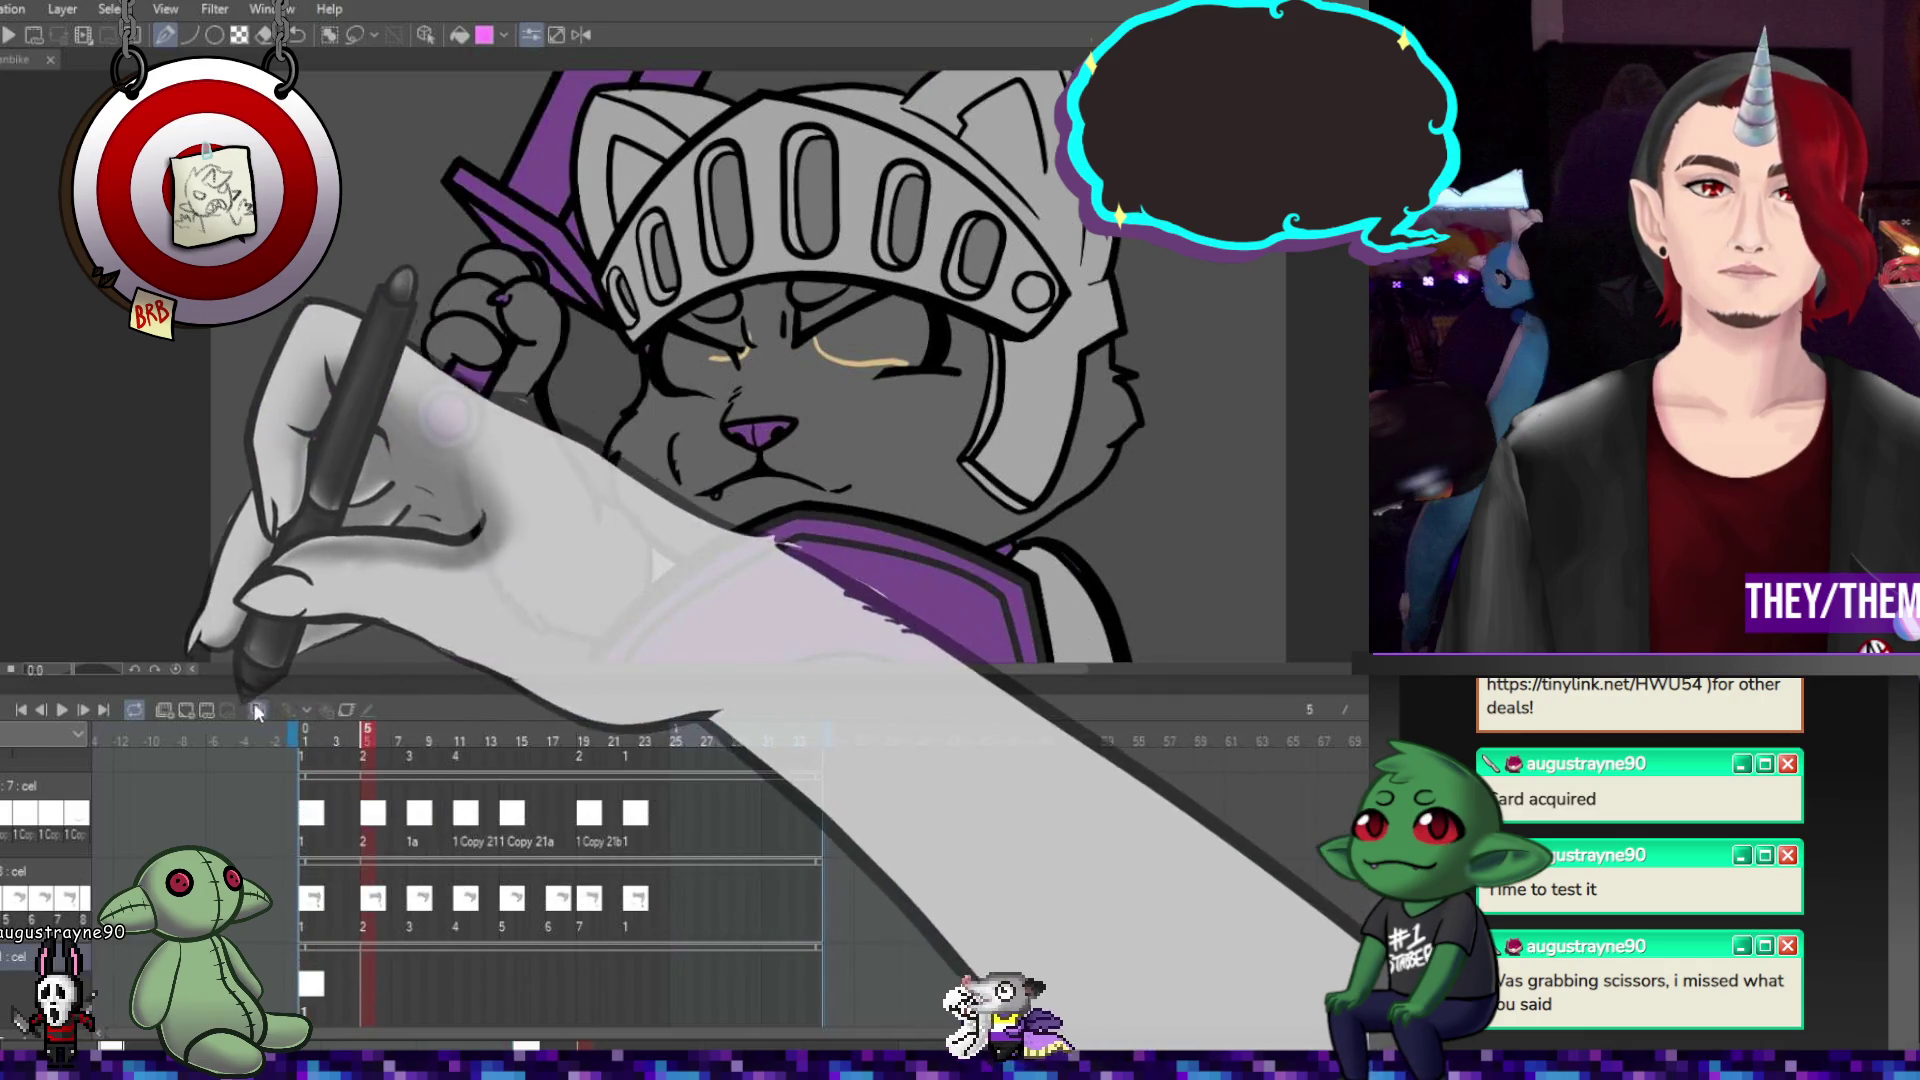
click(187, 709)
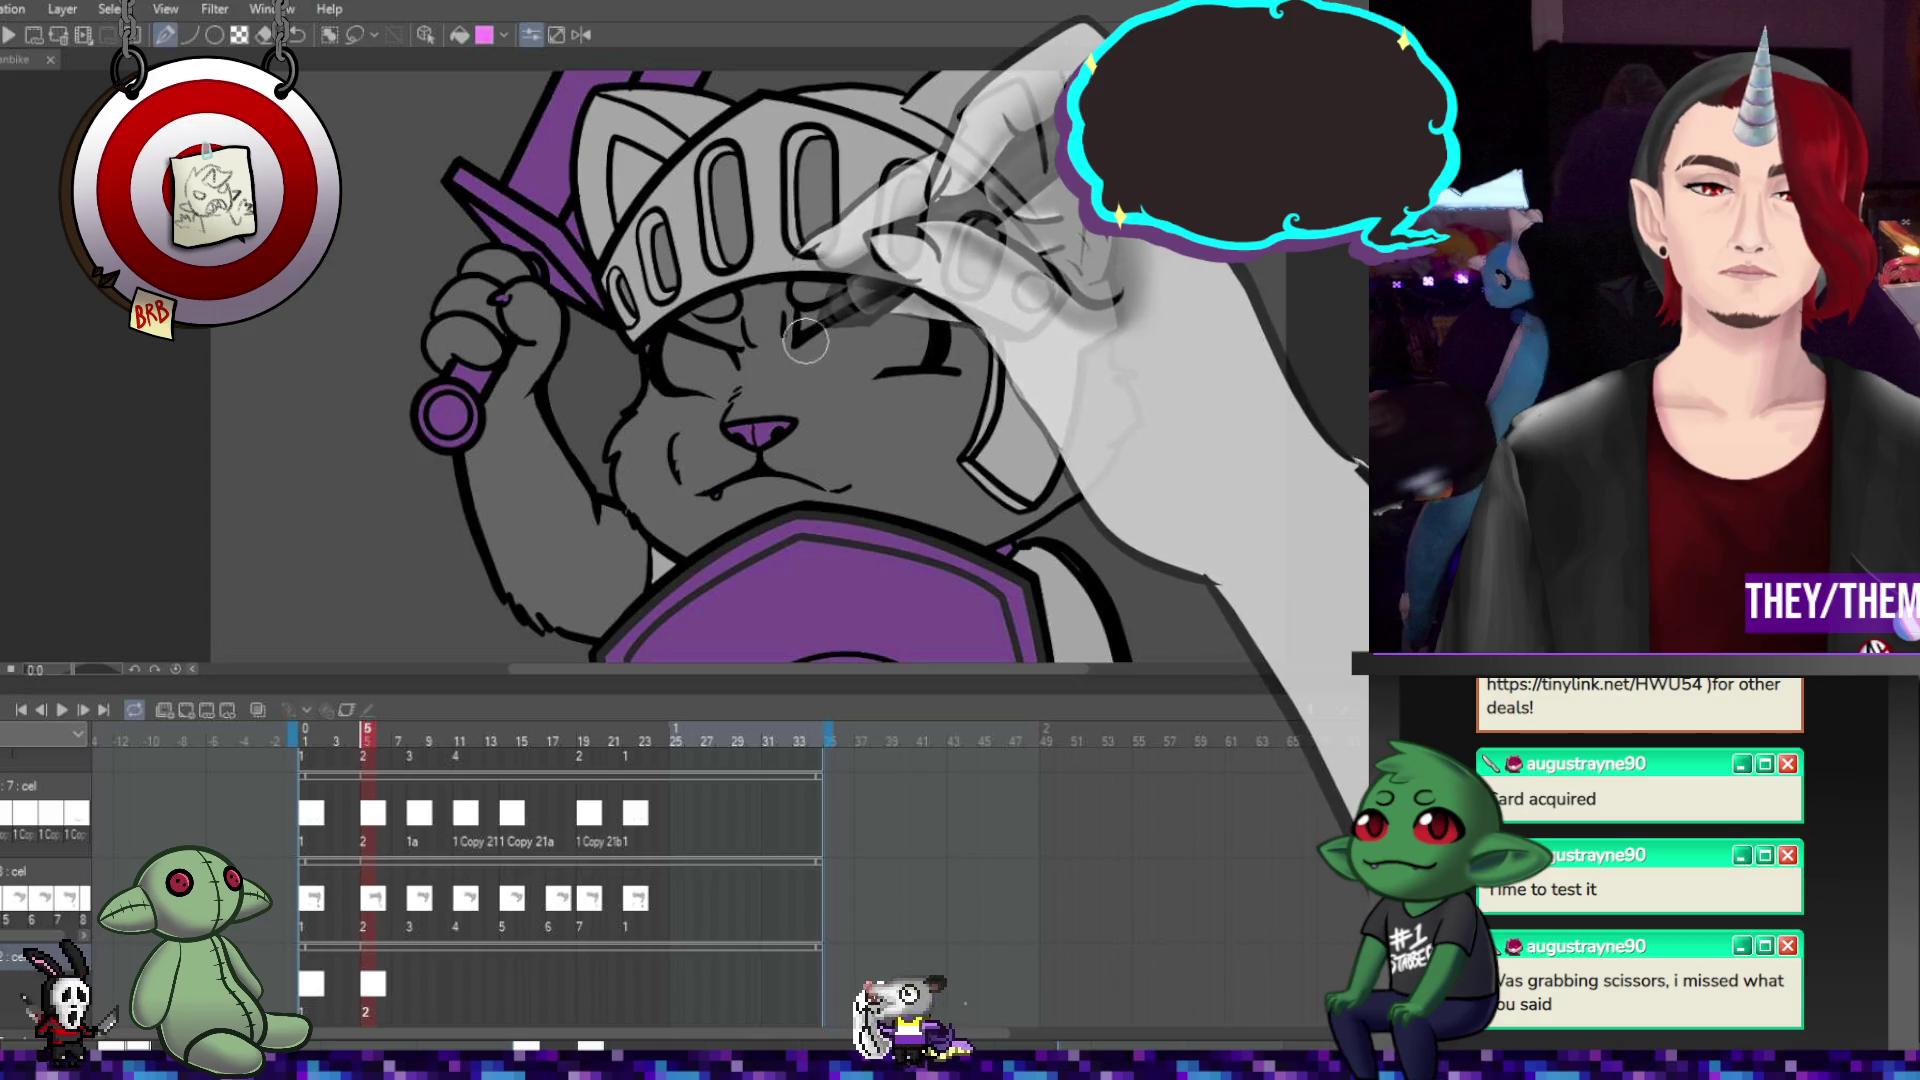
drag(808, 366, 882, 373)
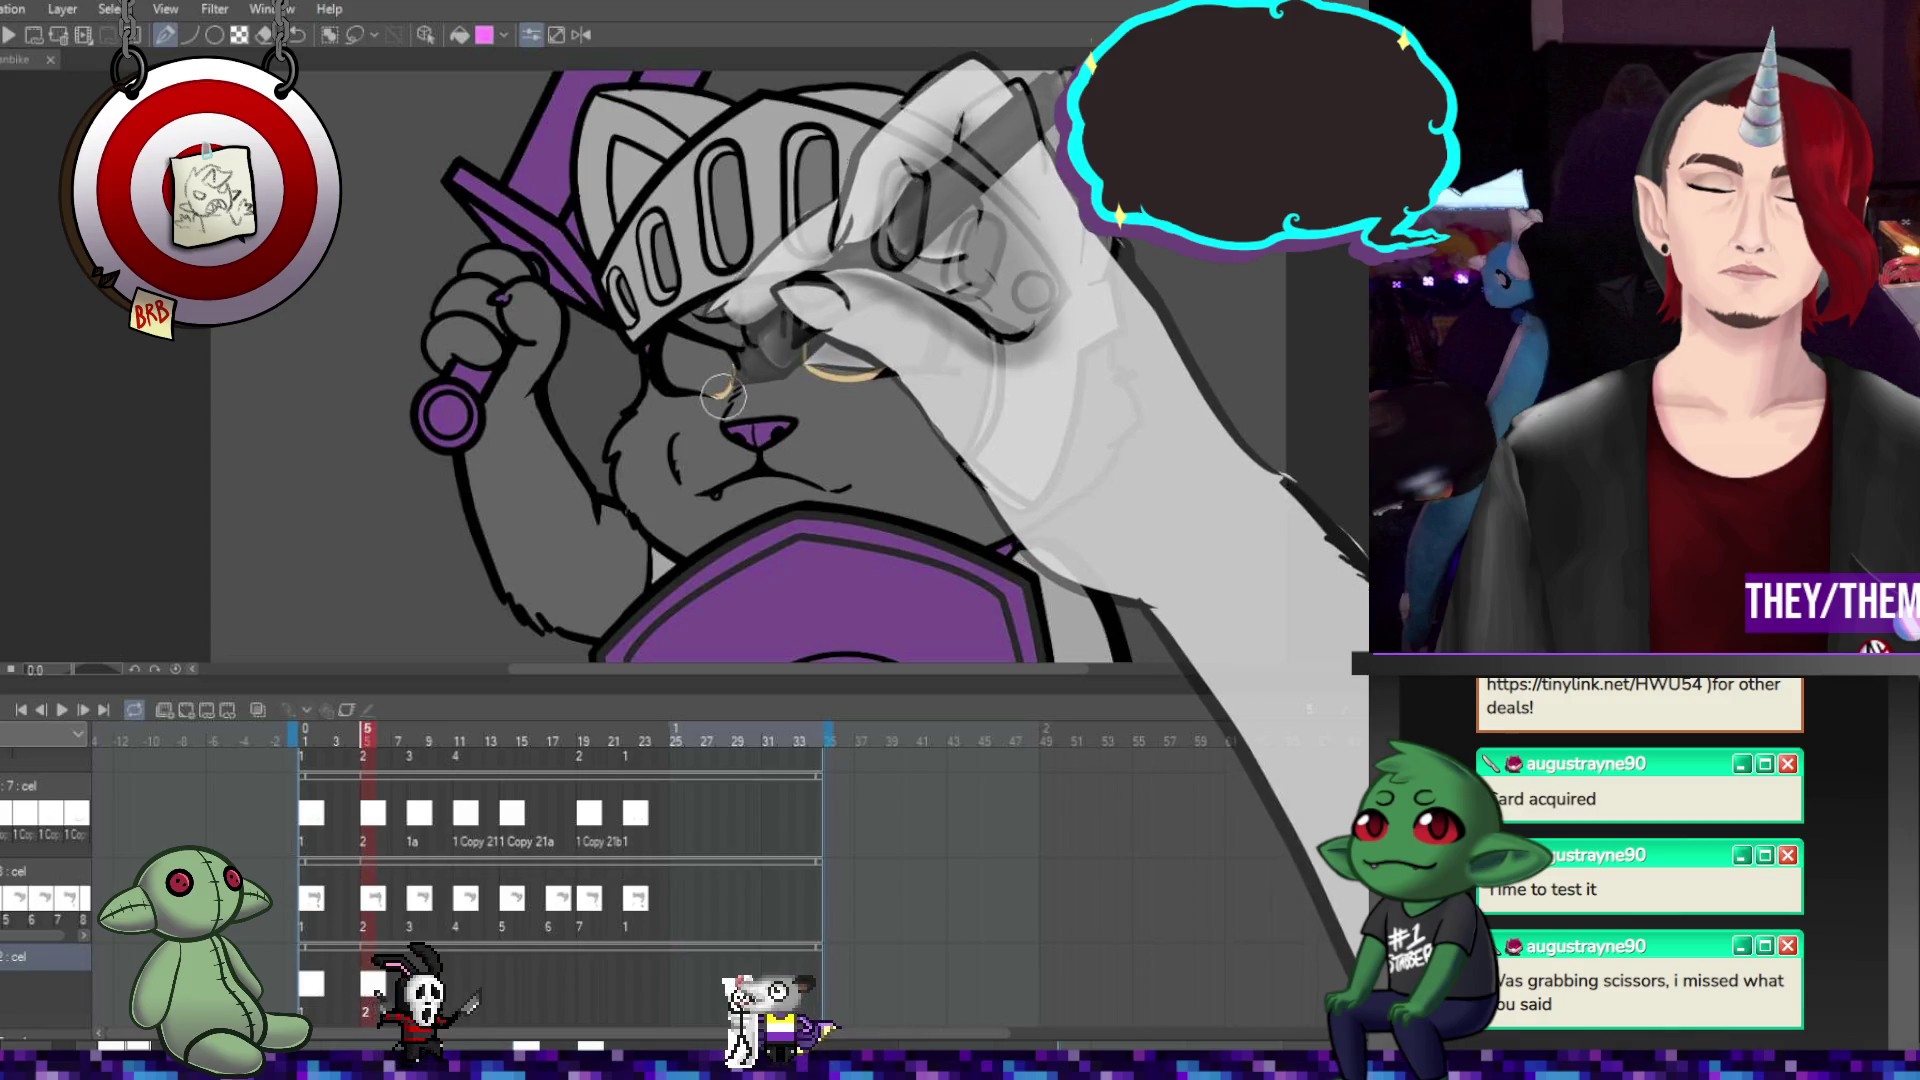
Add new eye cels at frames 8, 11, 17 and 19, drawing the tan eye line.
click(413, 985)
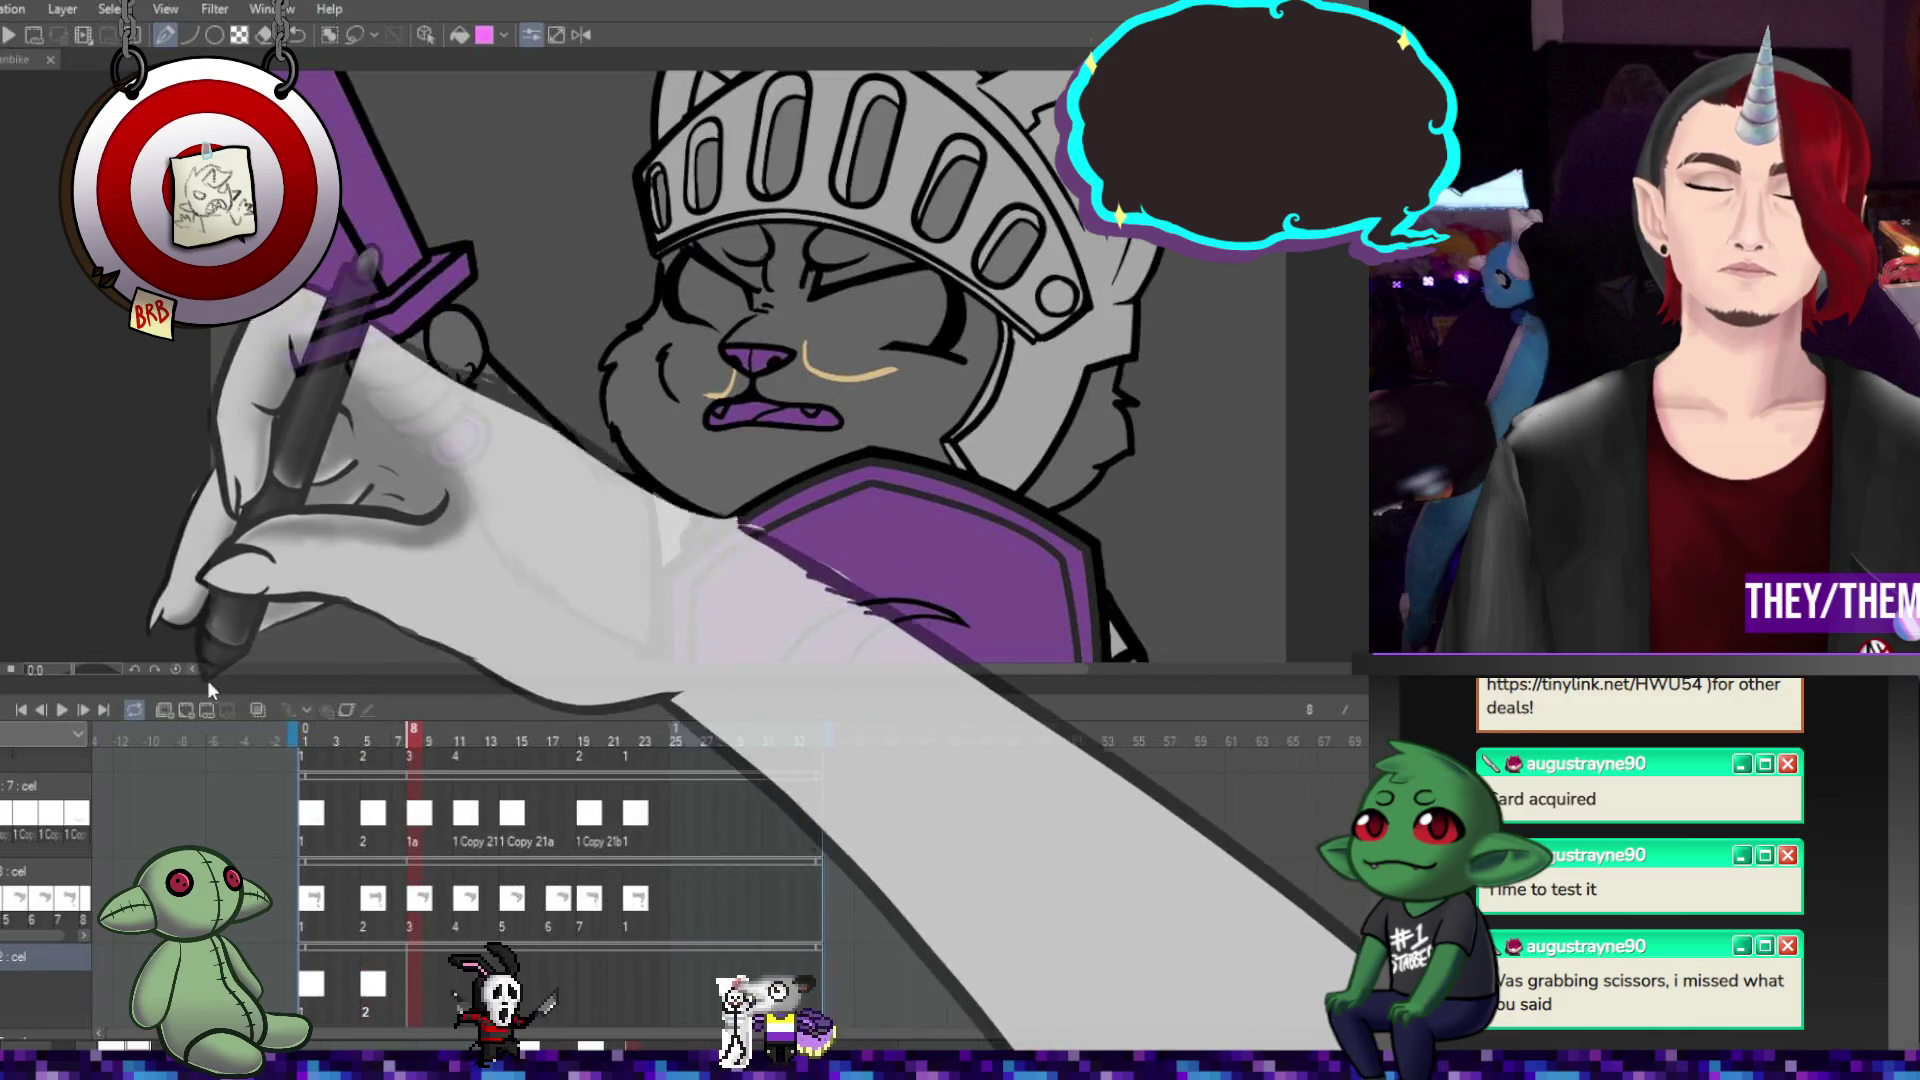
click(207, 709)
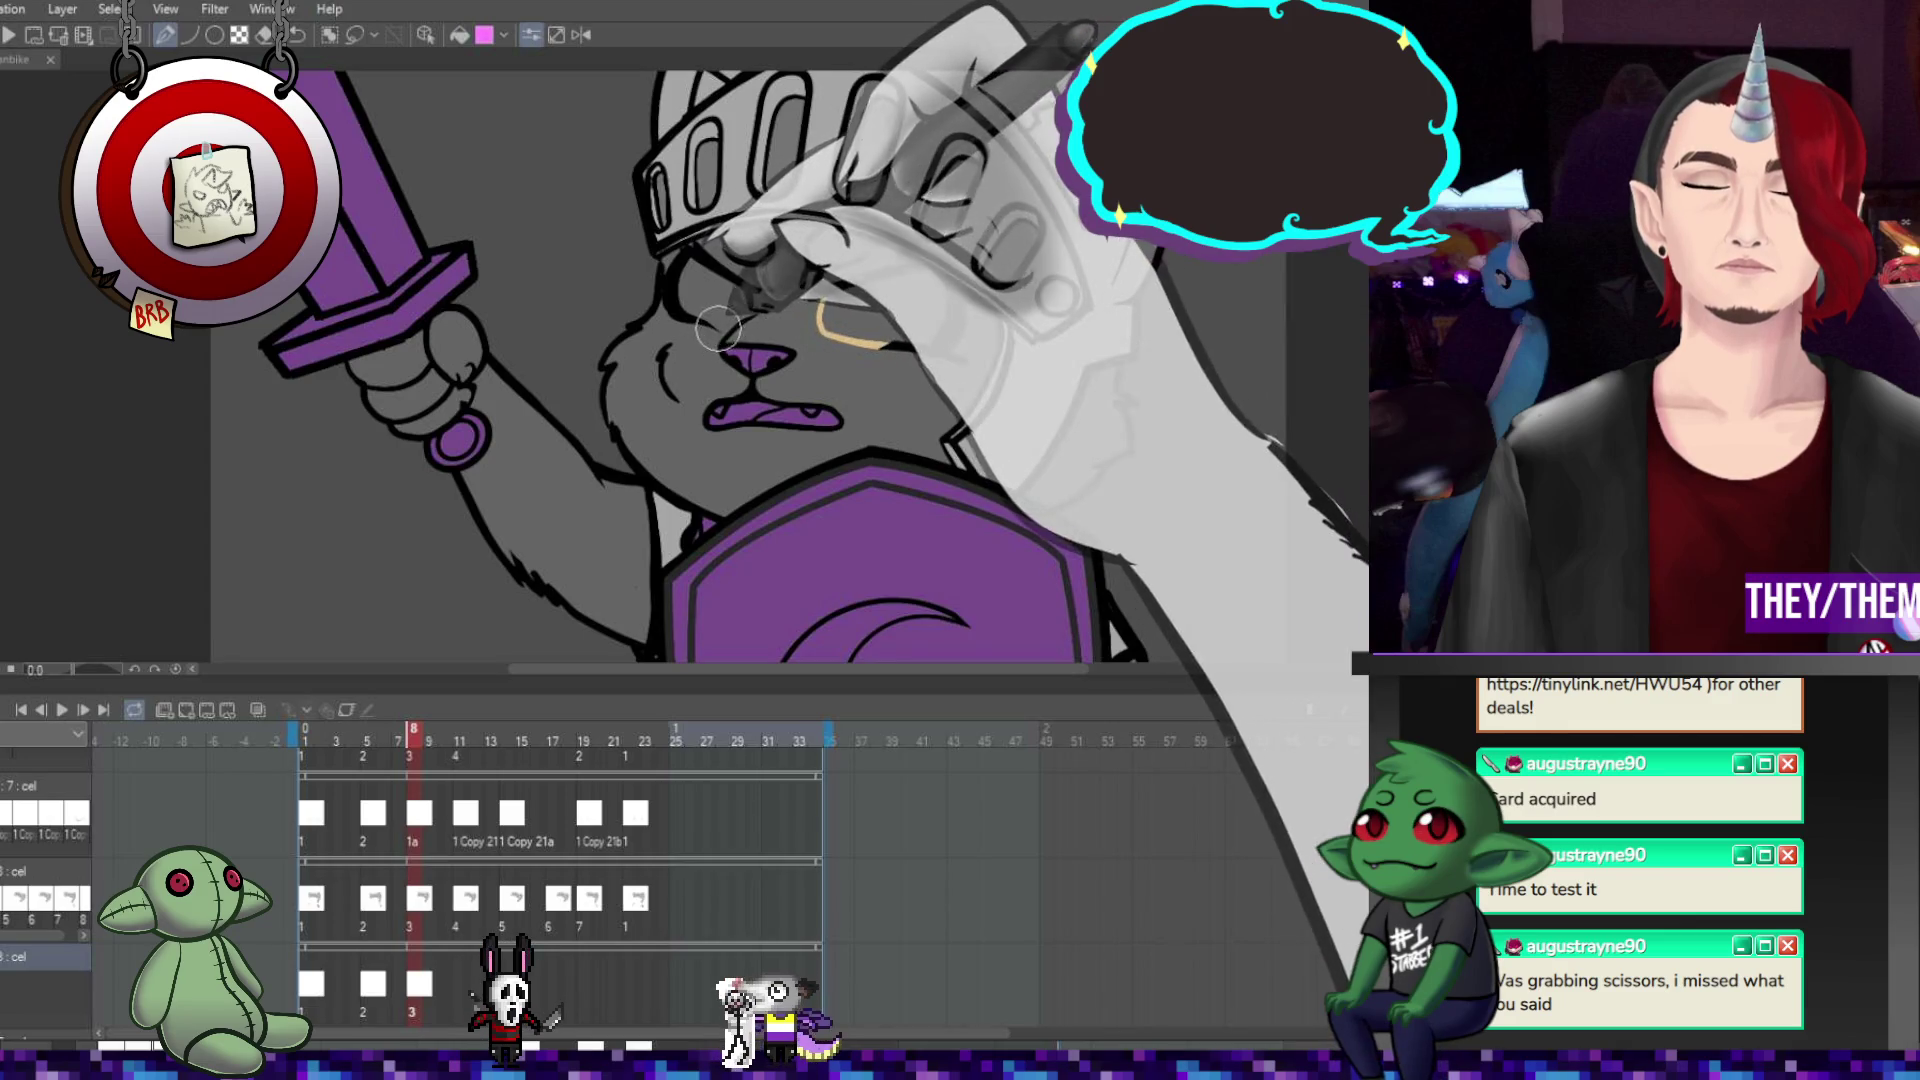
click(461, 985)
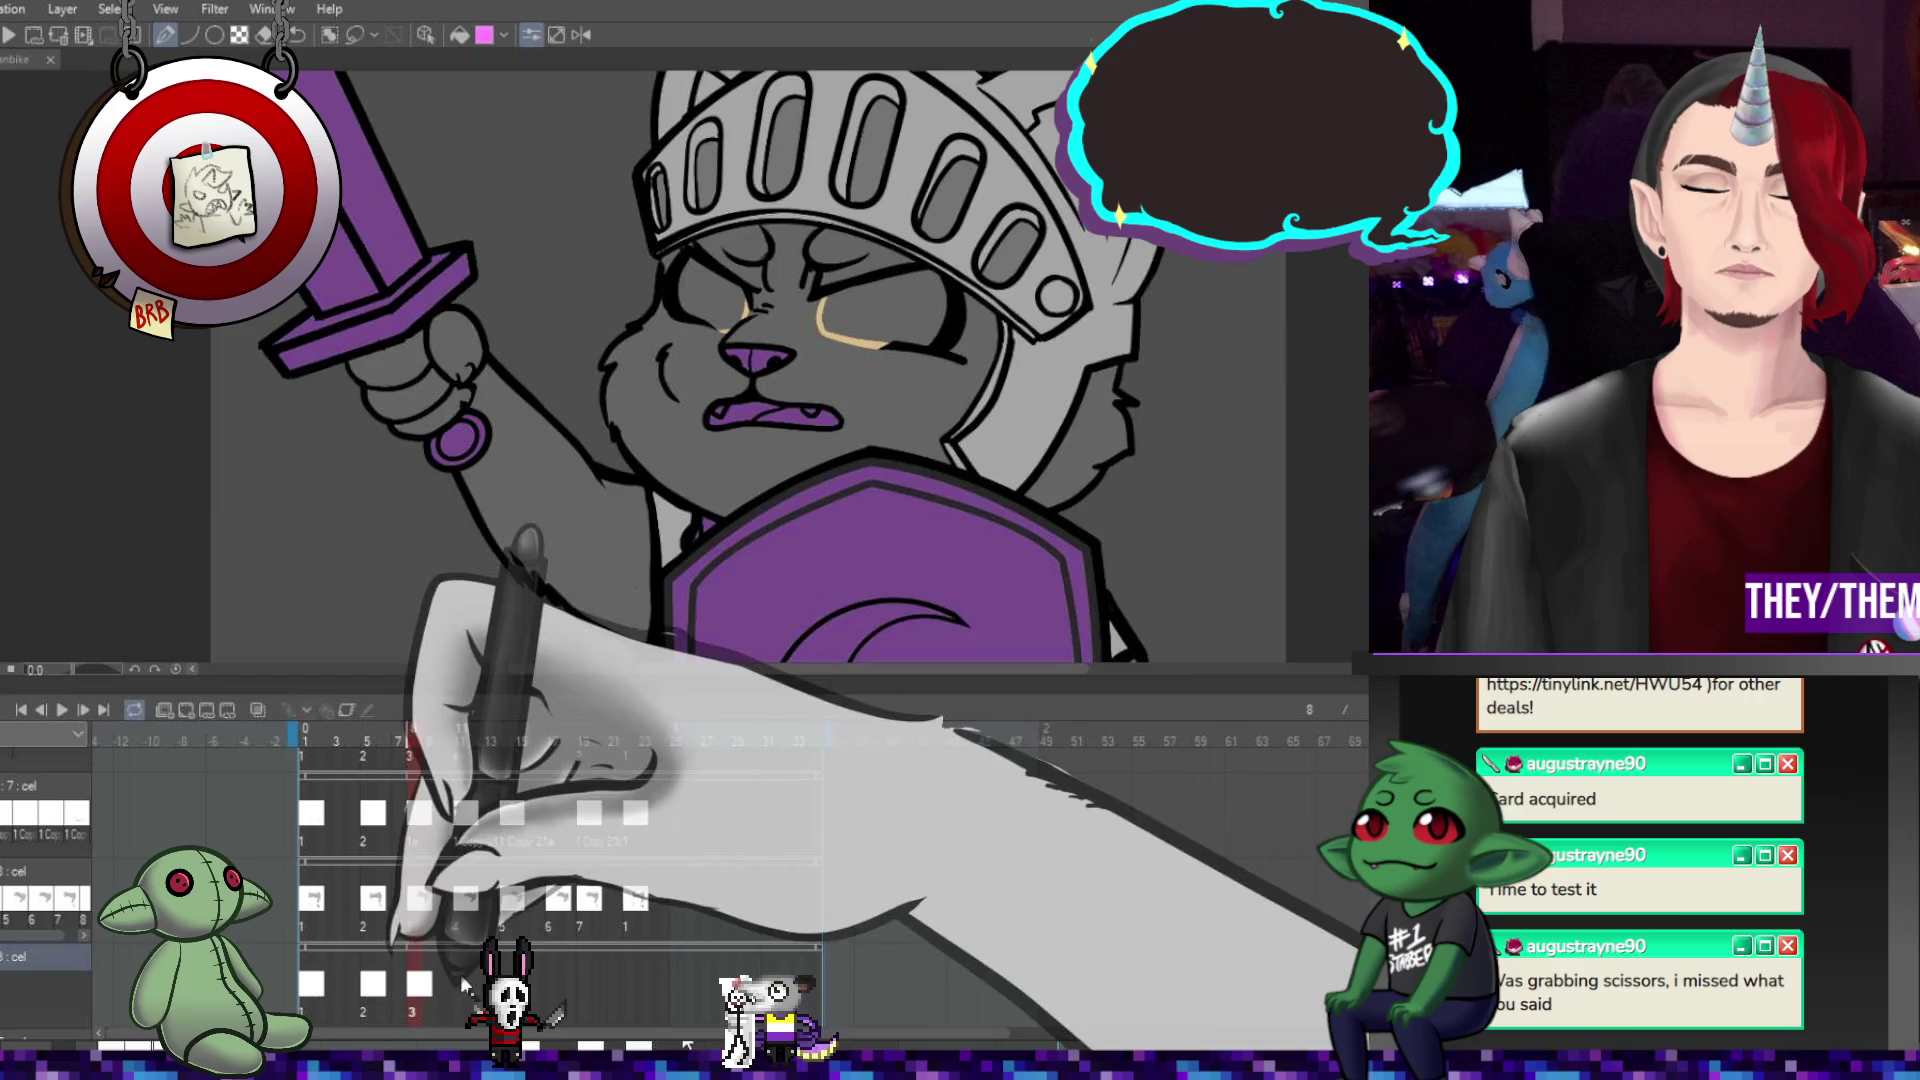
click(207, 709)
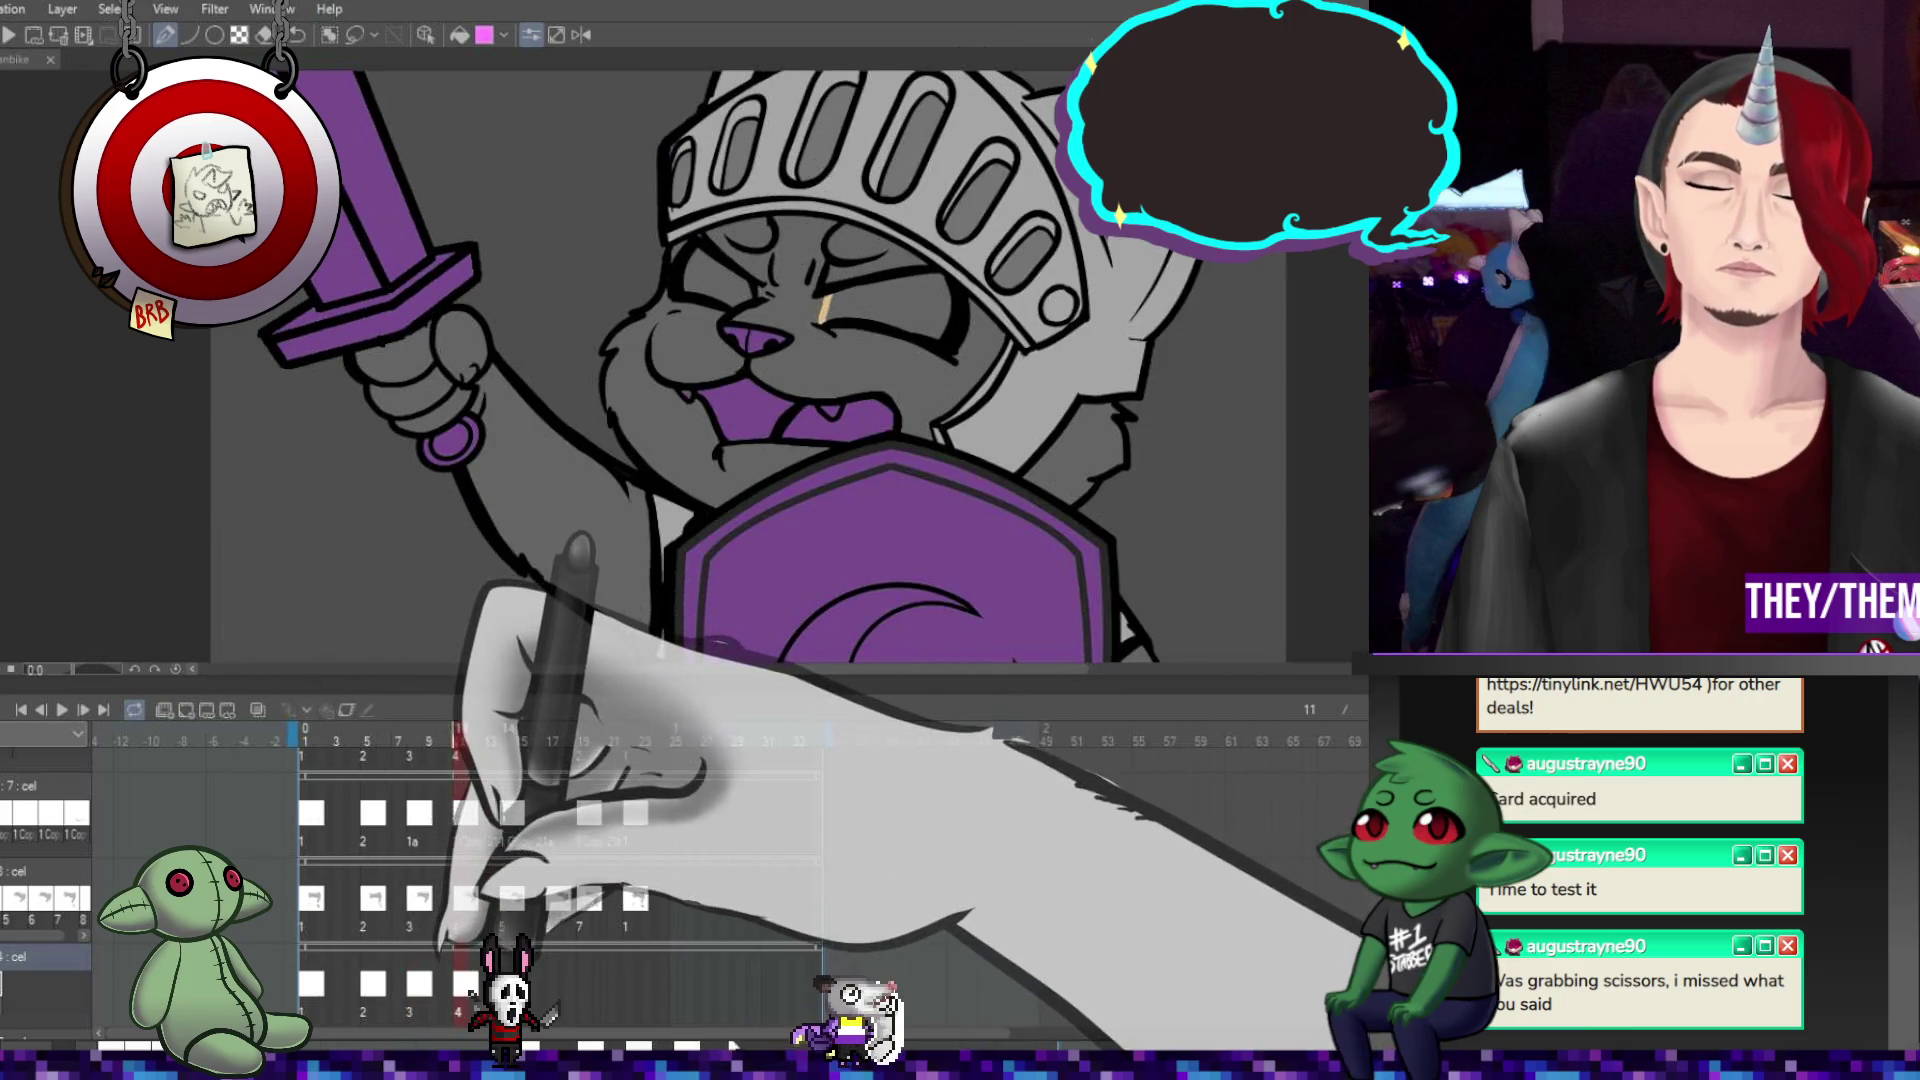
click(507, 741)
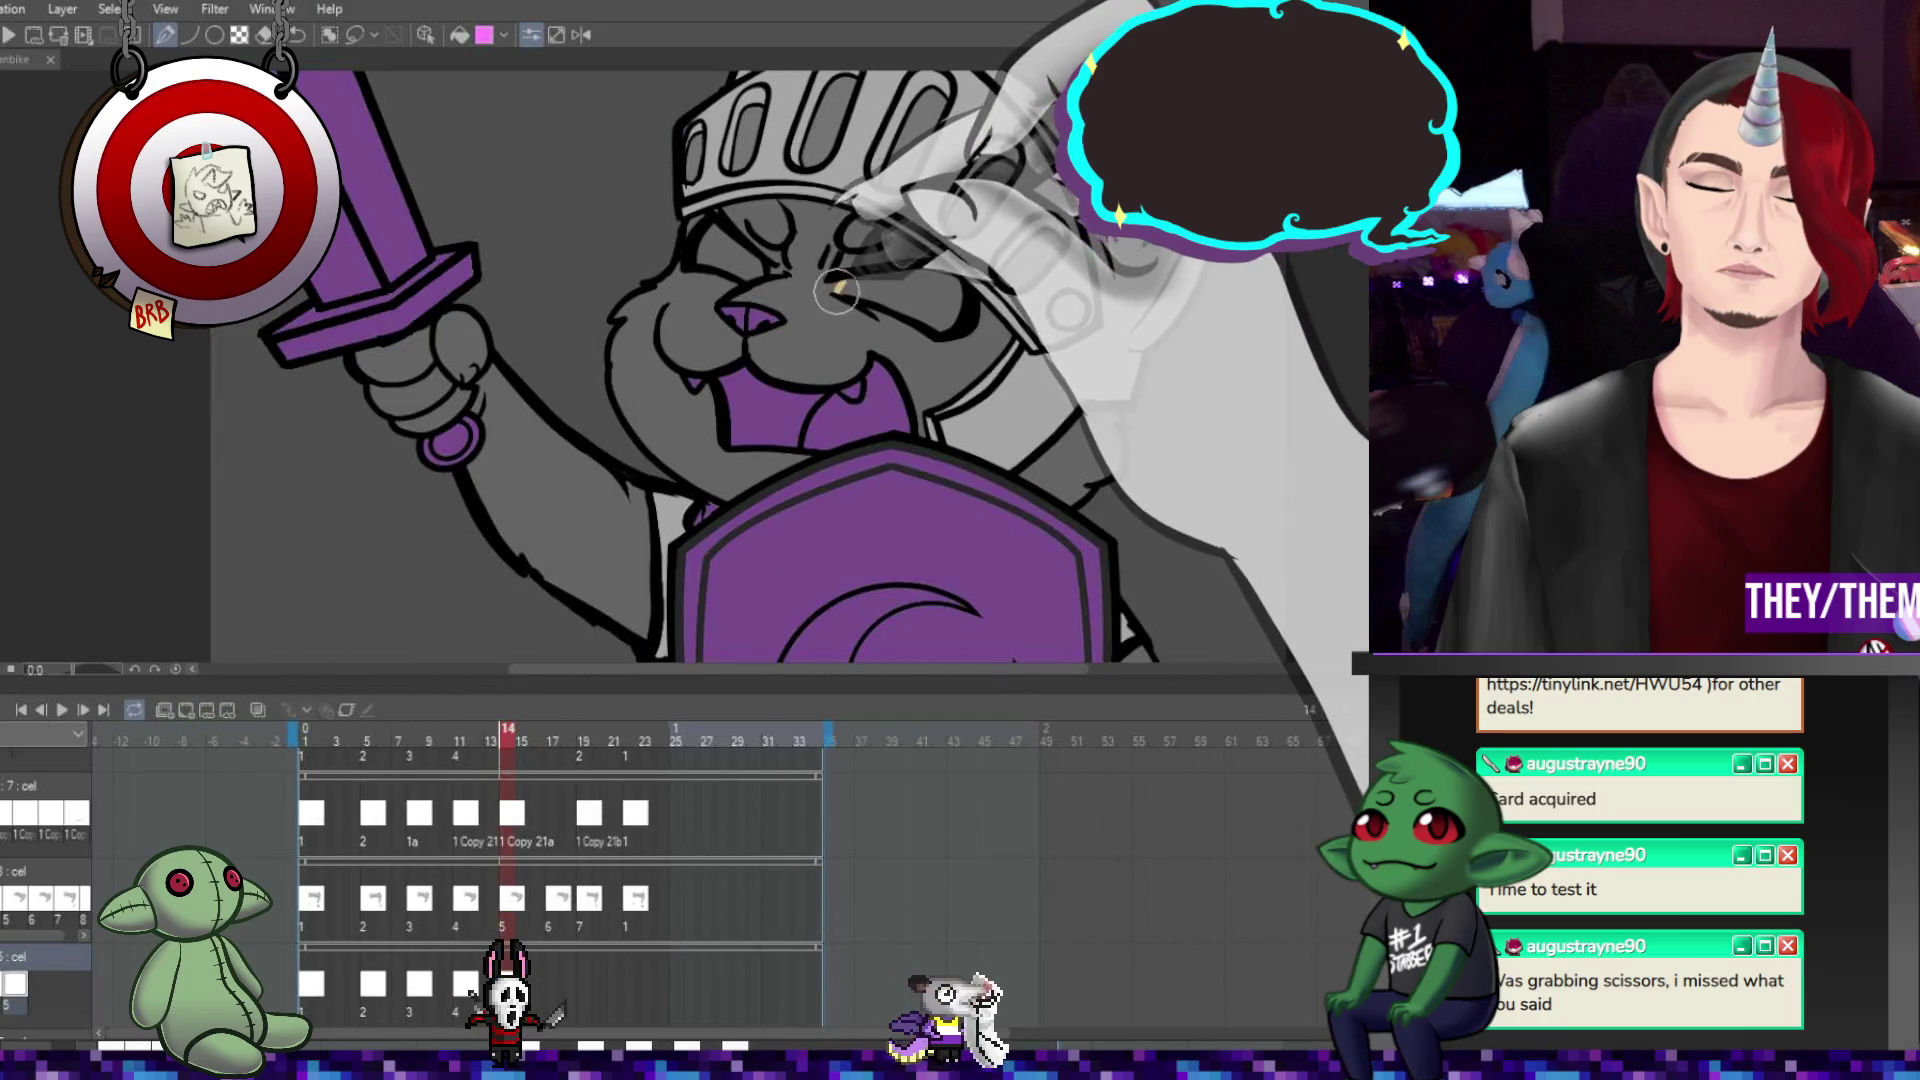
click(556, 985)
click(207, 709)
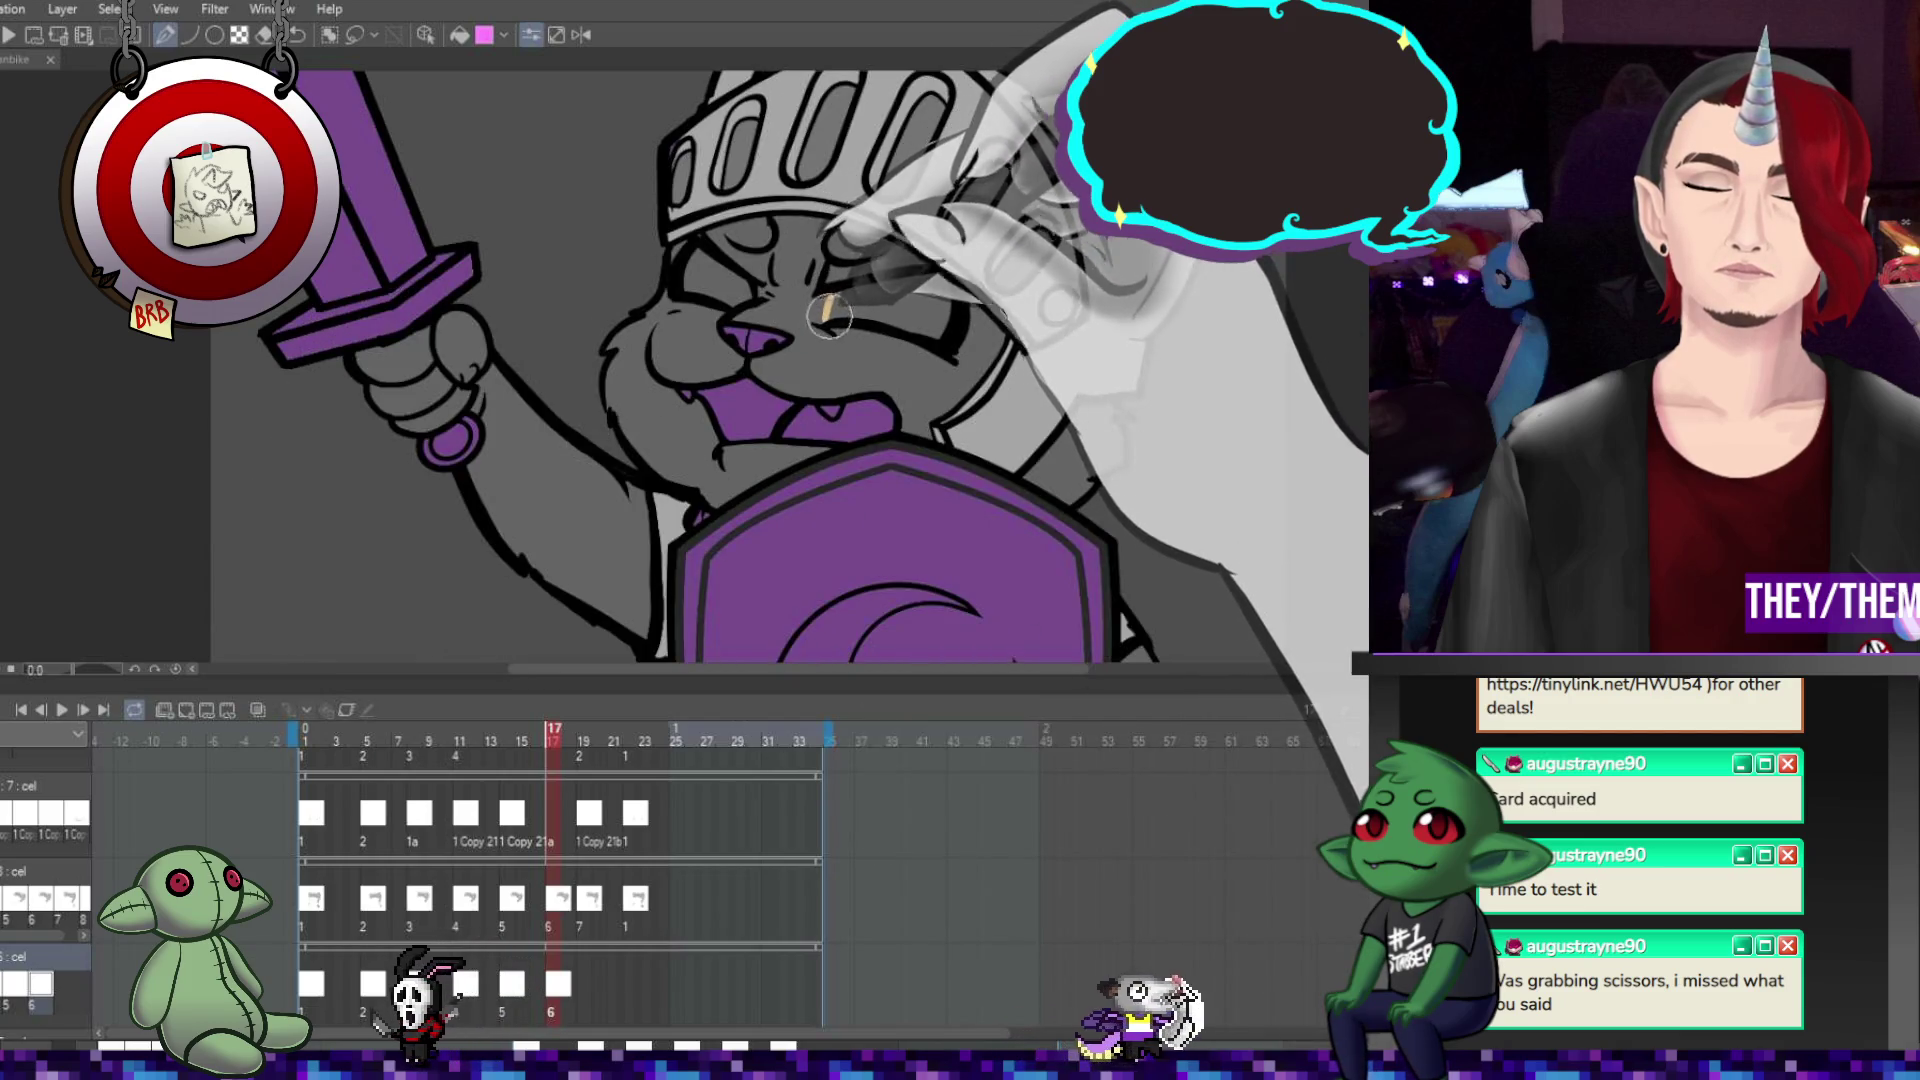
click(583, 742)
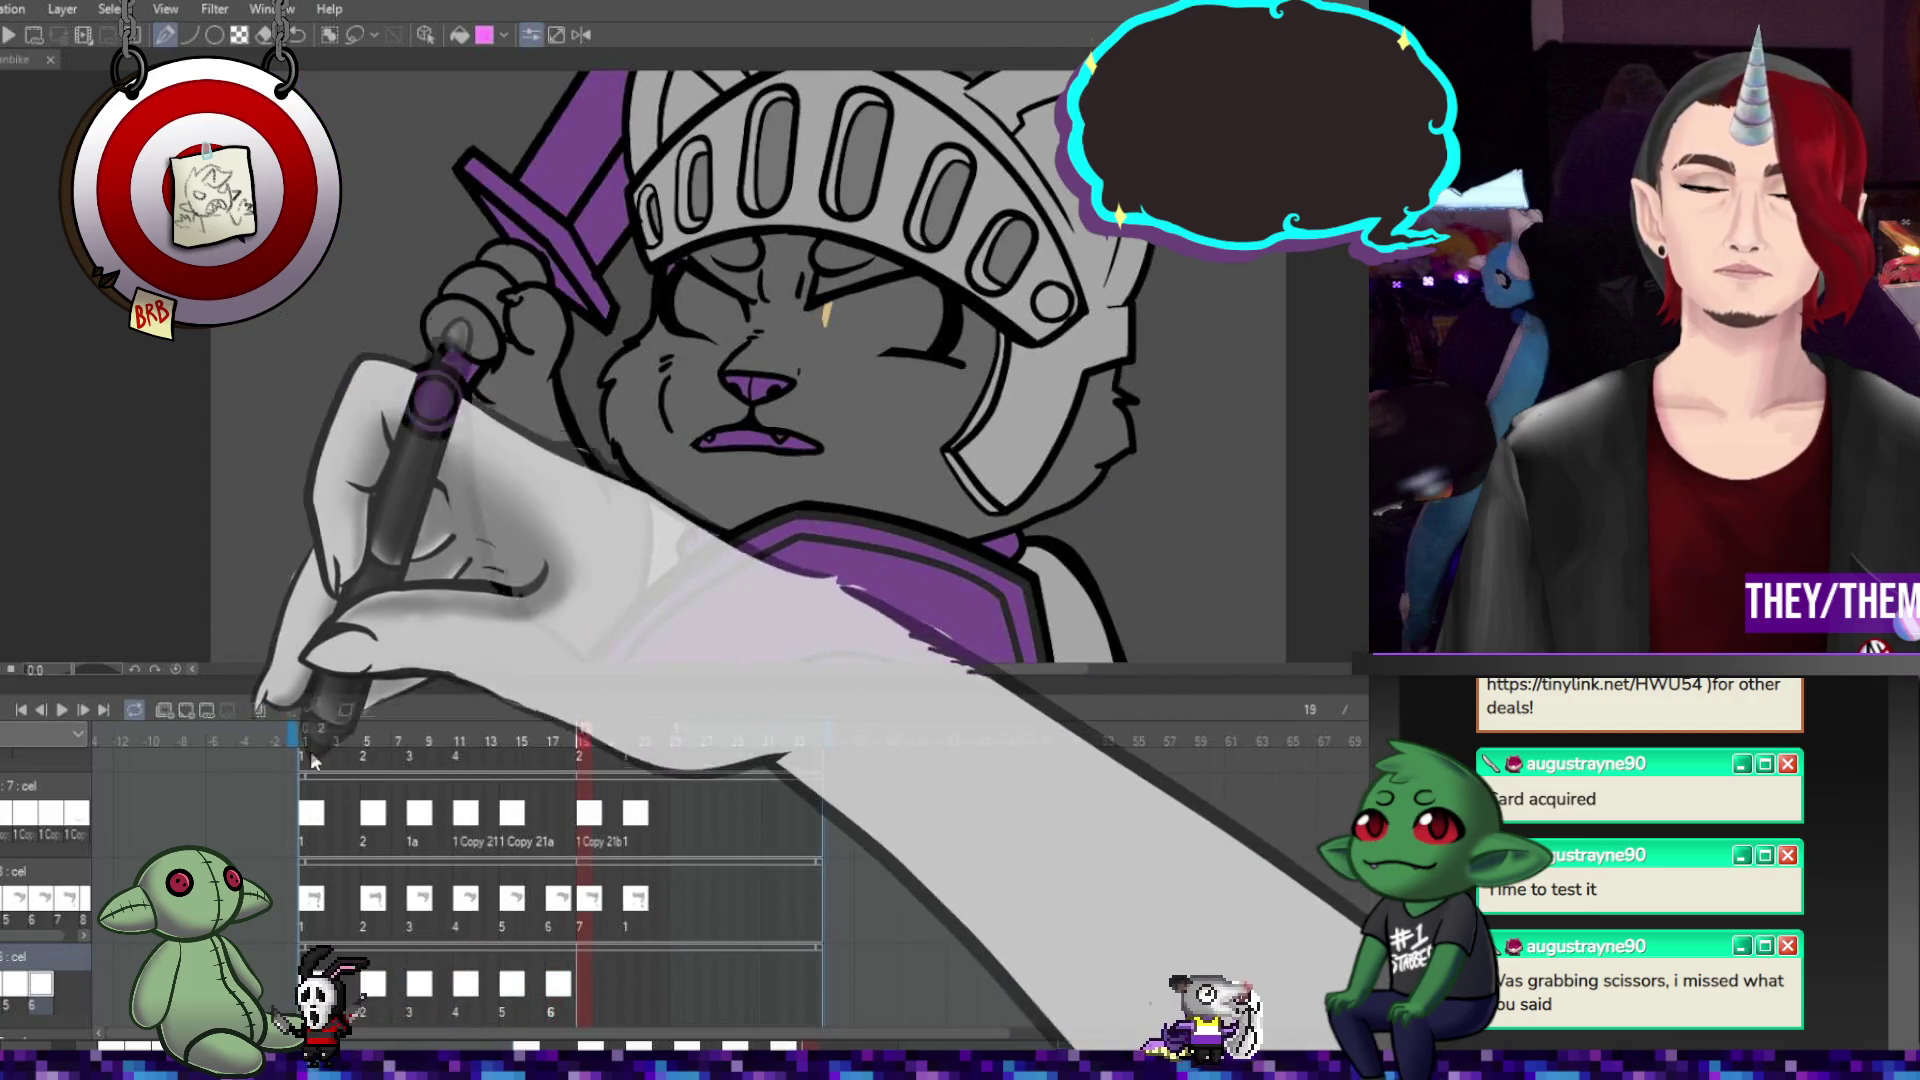
click(207, 709)
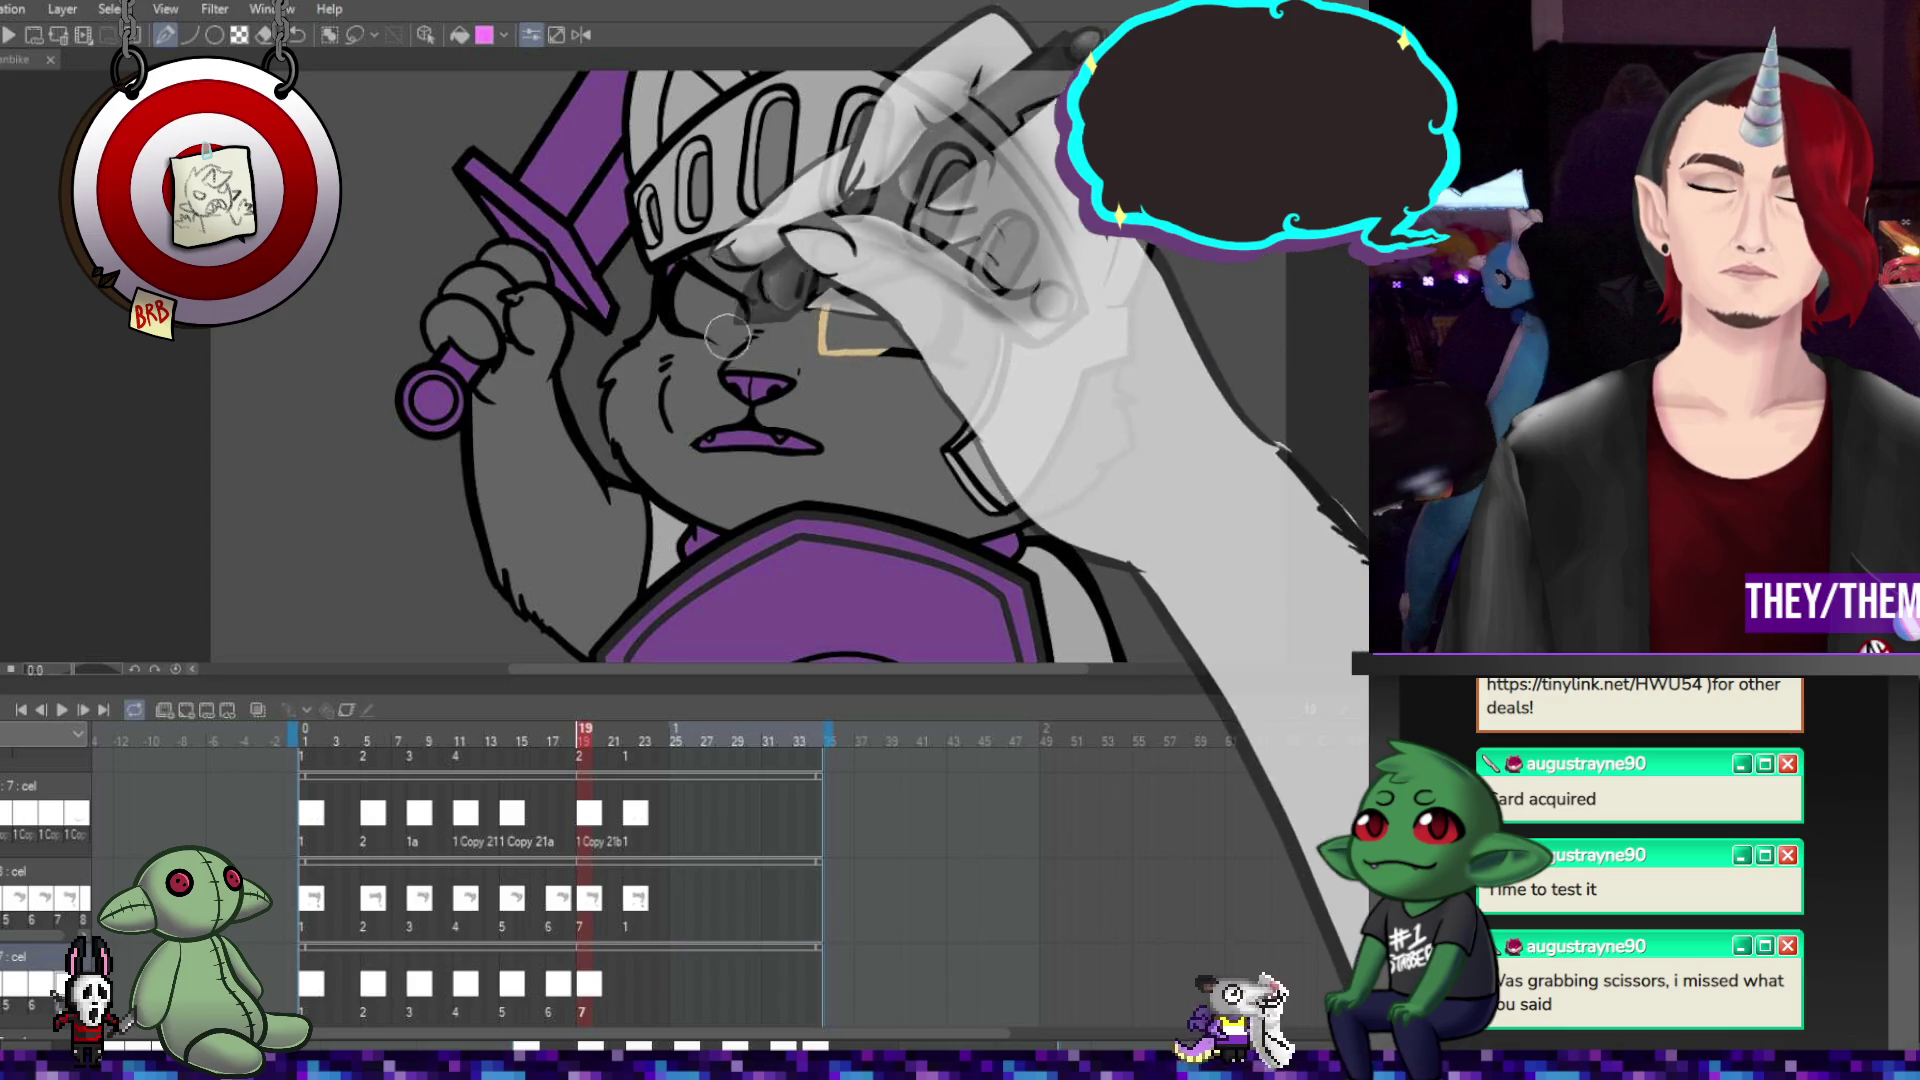
drag(722, 340, 733, 305)
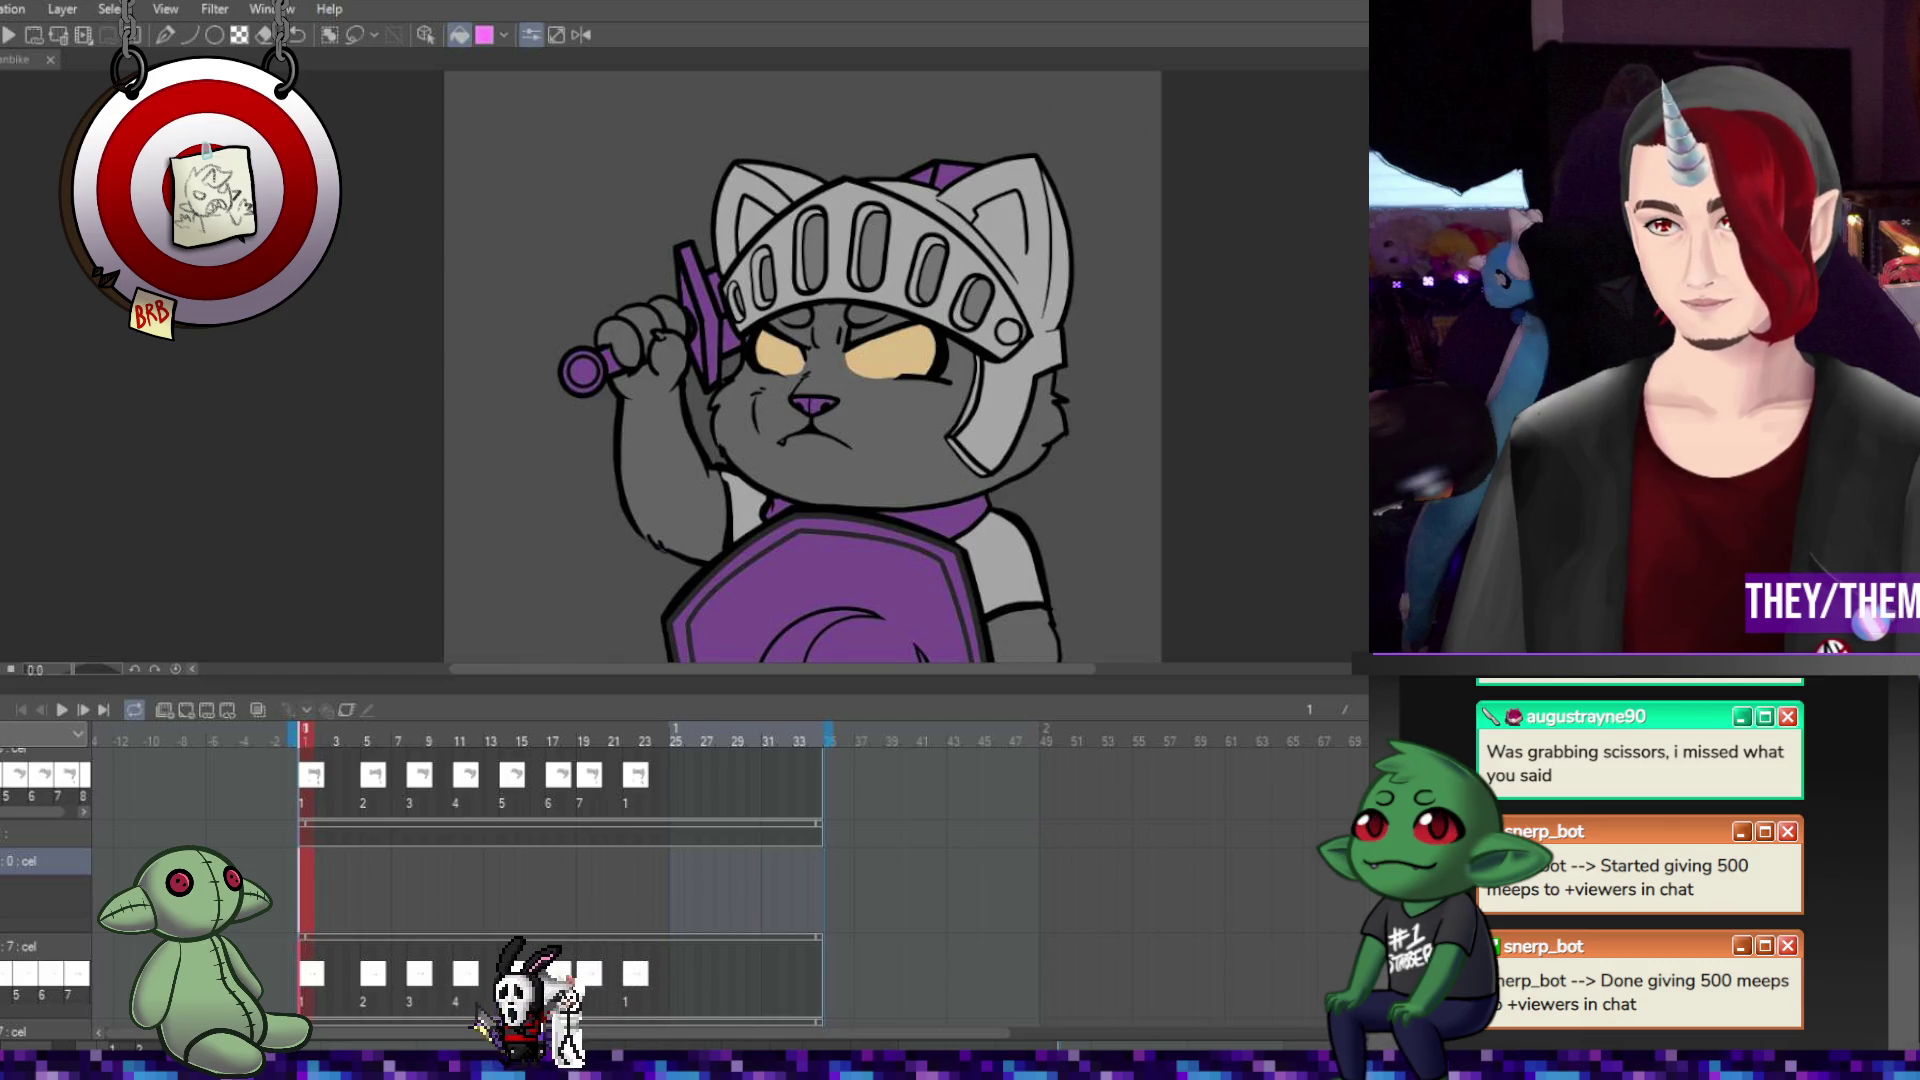
Add a pupil cel at frame 1 with the Ellipse tool, zoomed in on the face.
drag(920, 364, 840, 414)
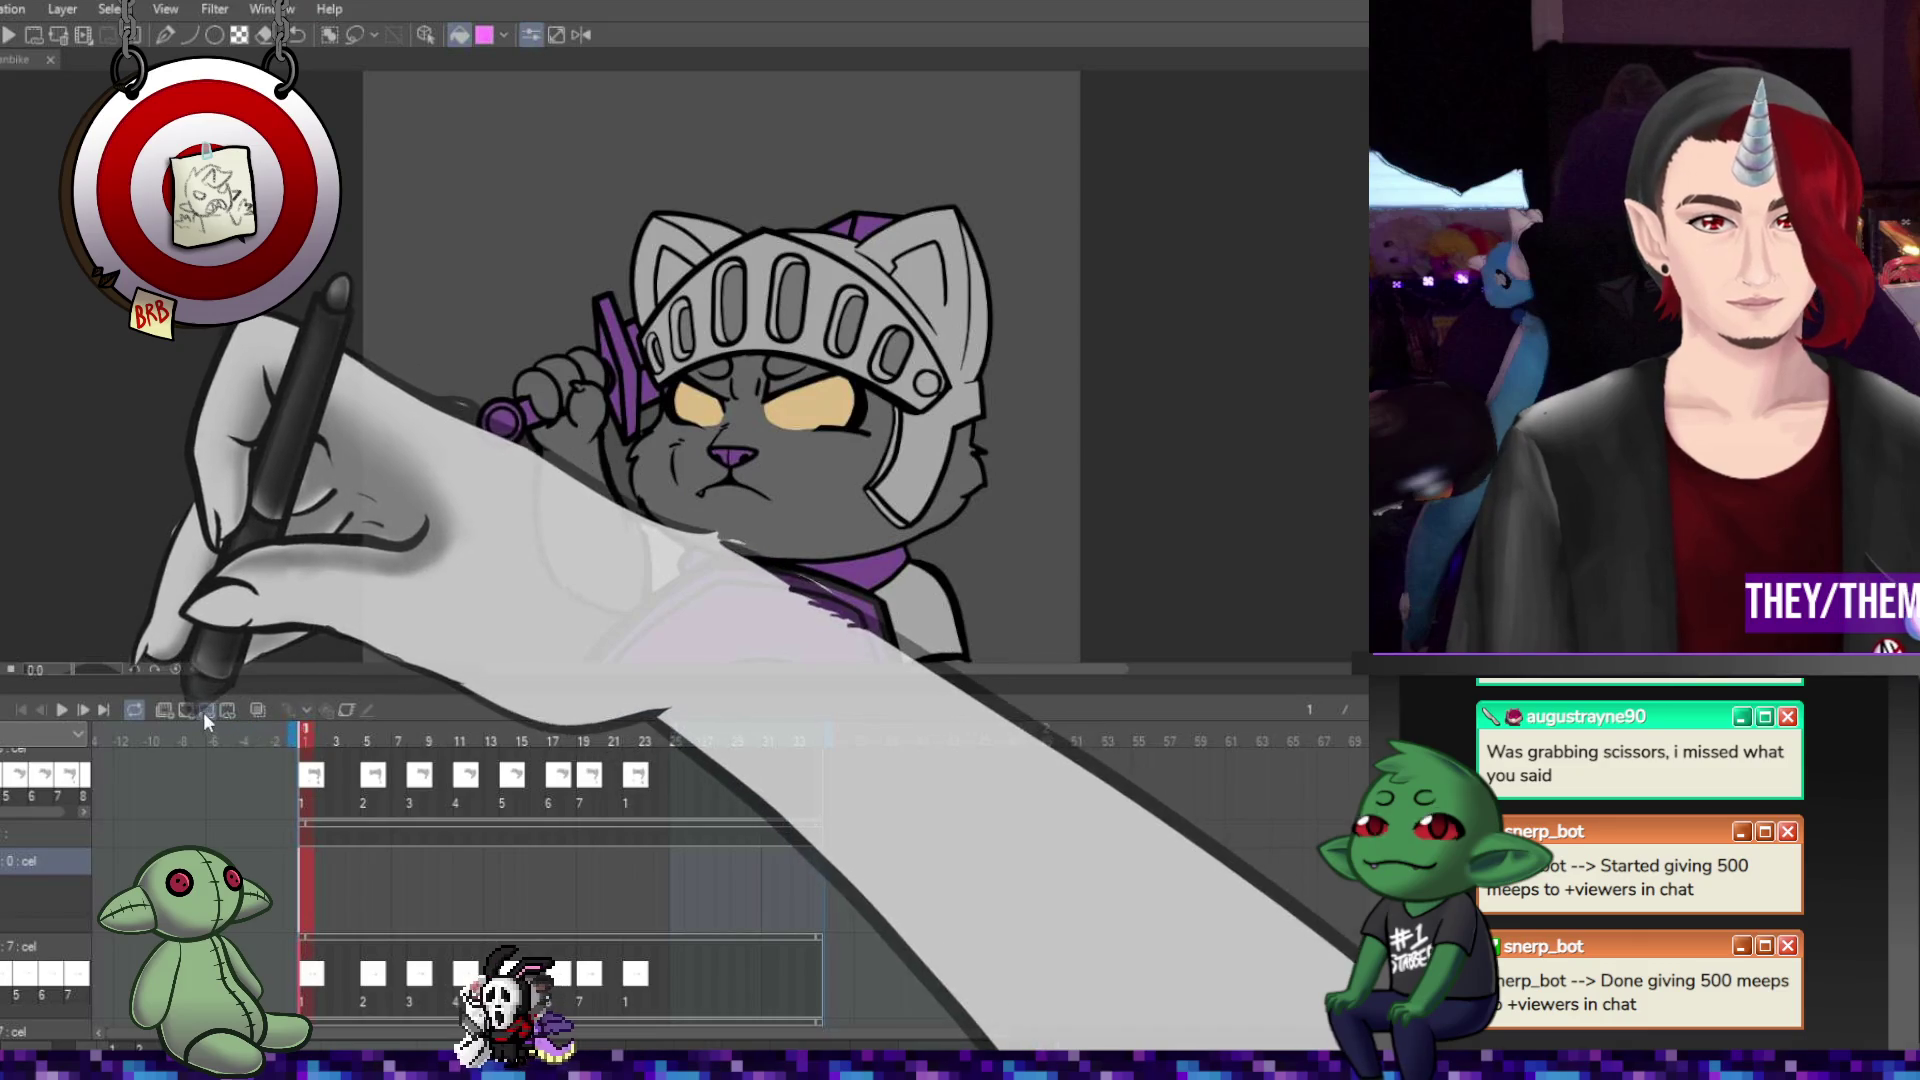
click(202, 711)
key(u)
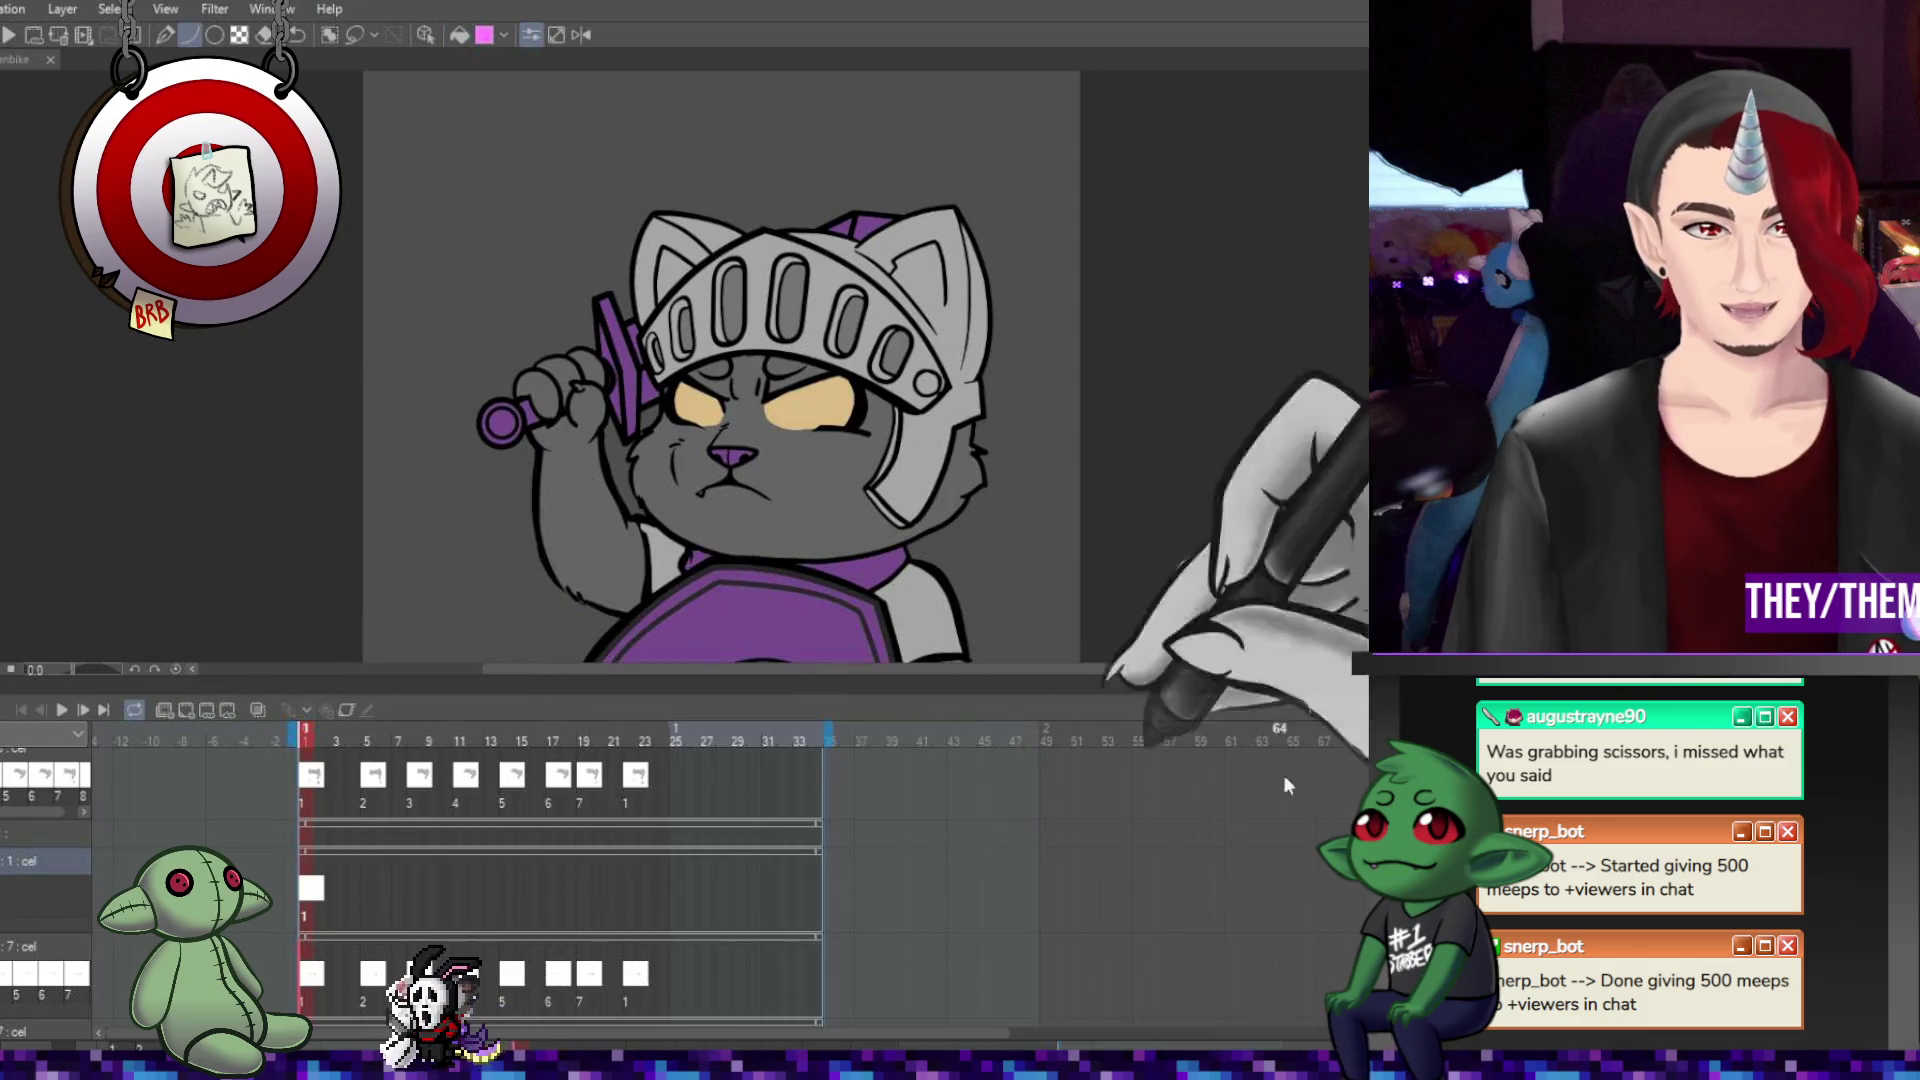
key(ctrl+plus)
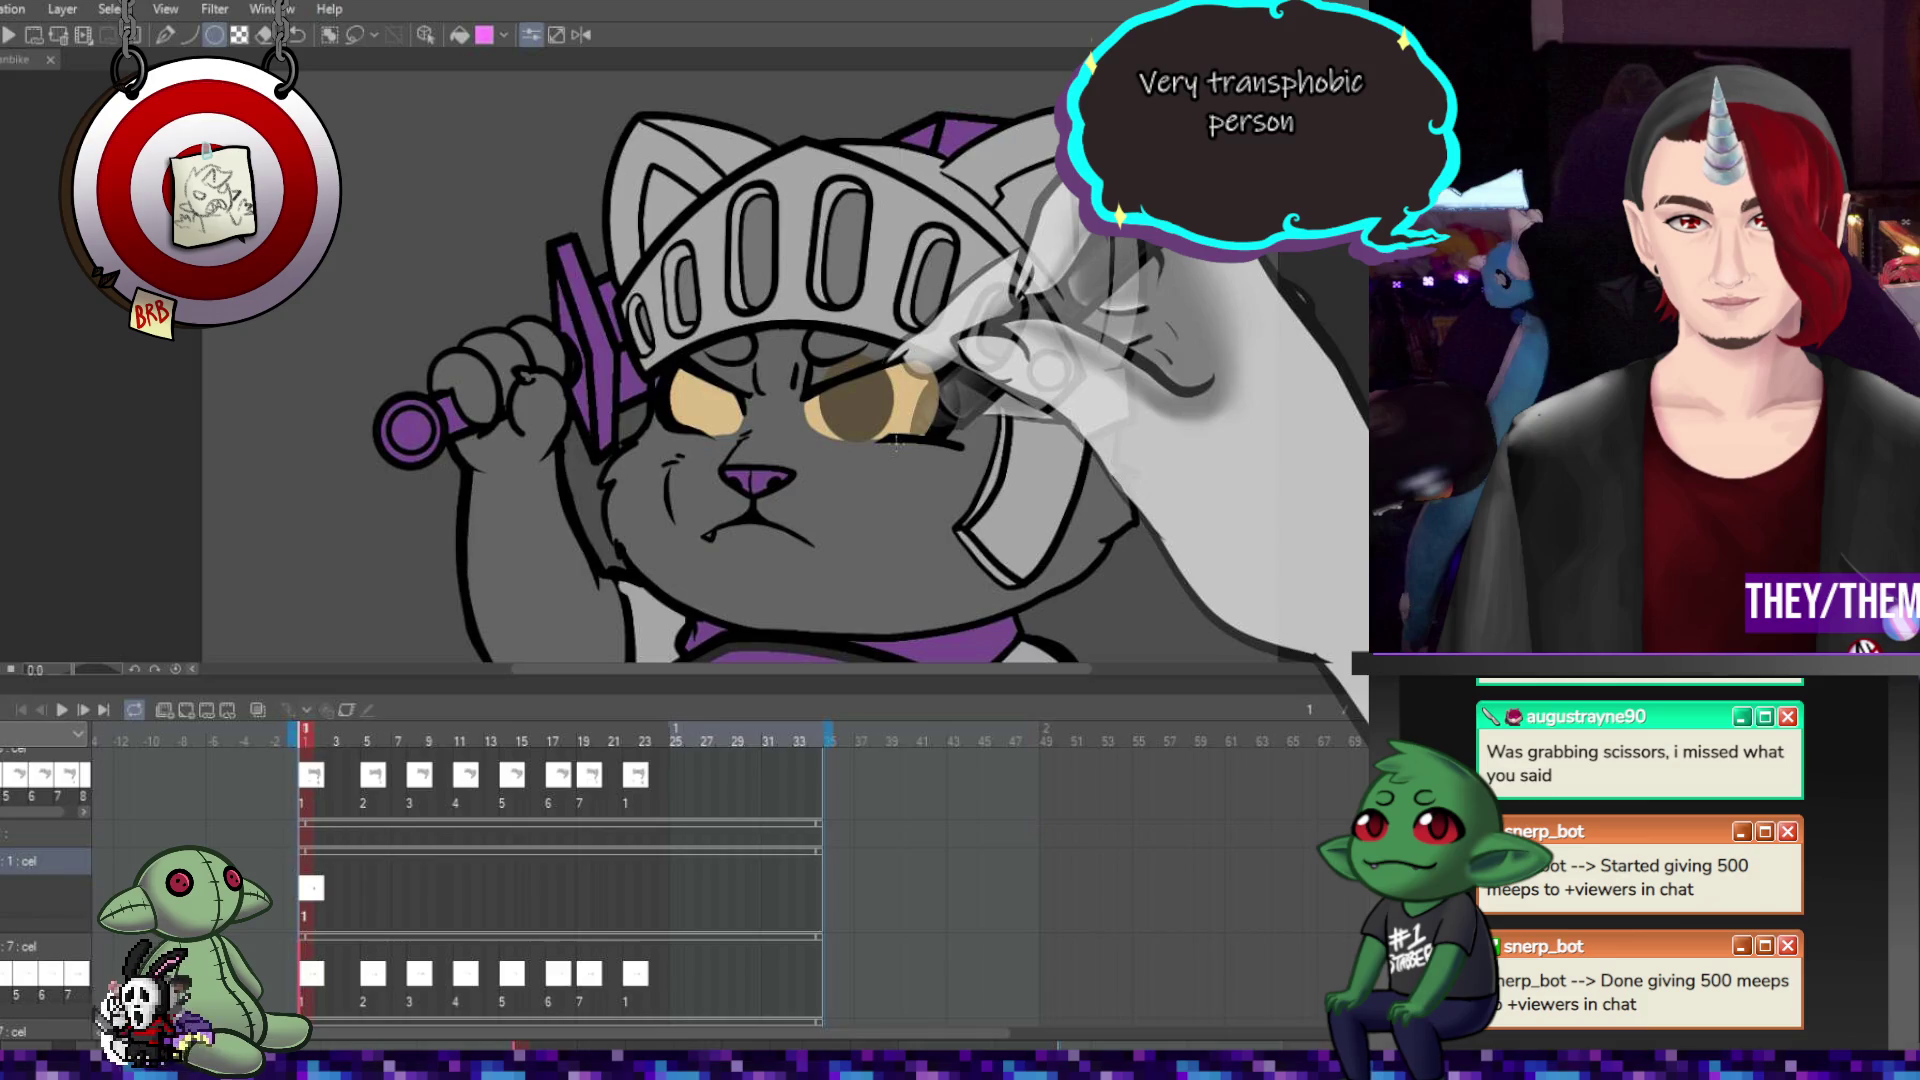
Widen the dark pupil ellipse, nudge it left and rotate it slightly clockwise.
key(ctrl+t)
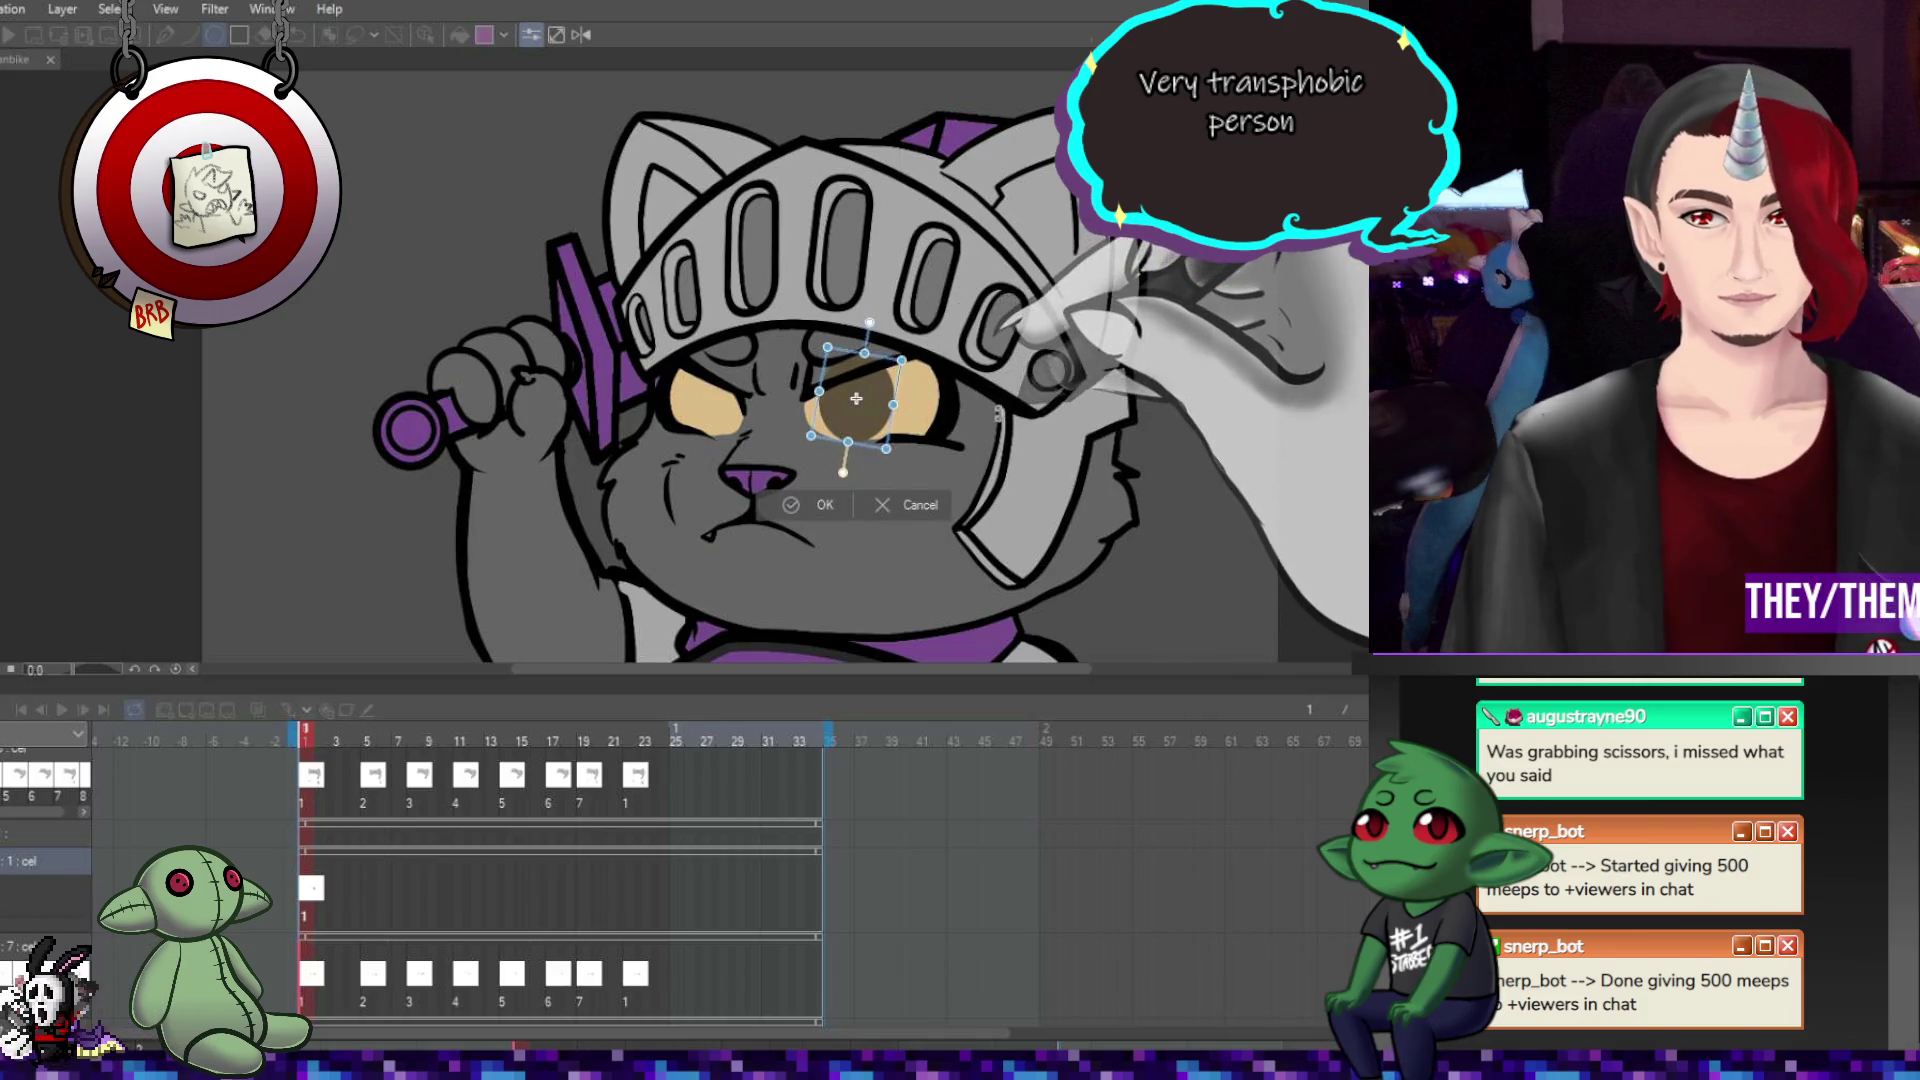
drag(893, 405, 880, 383)
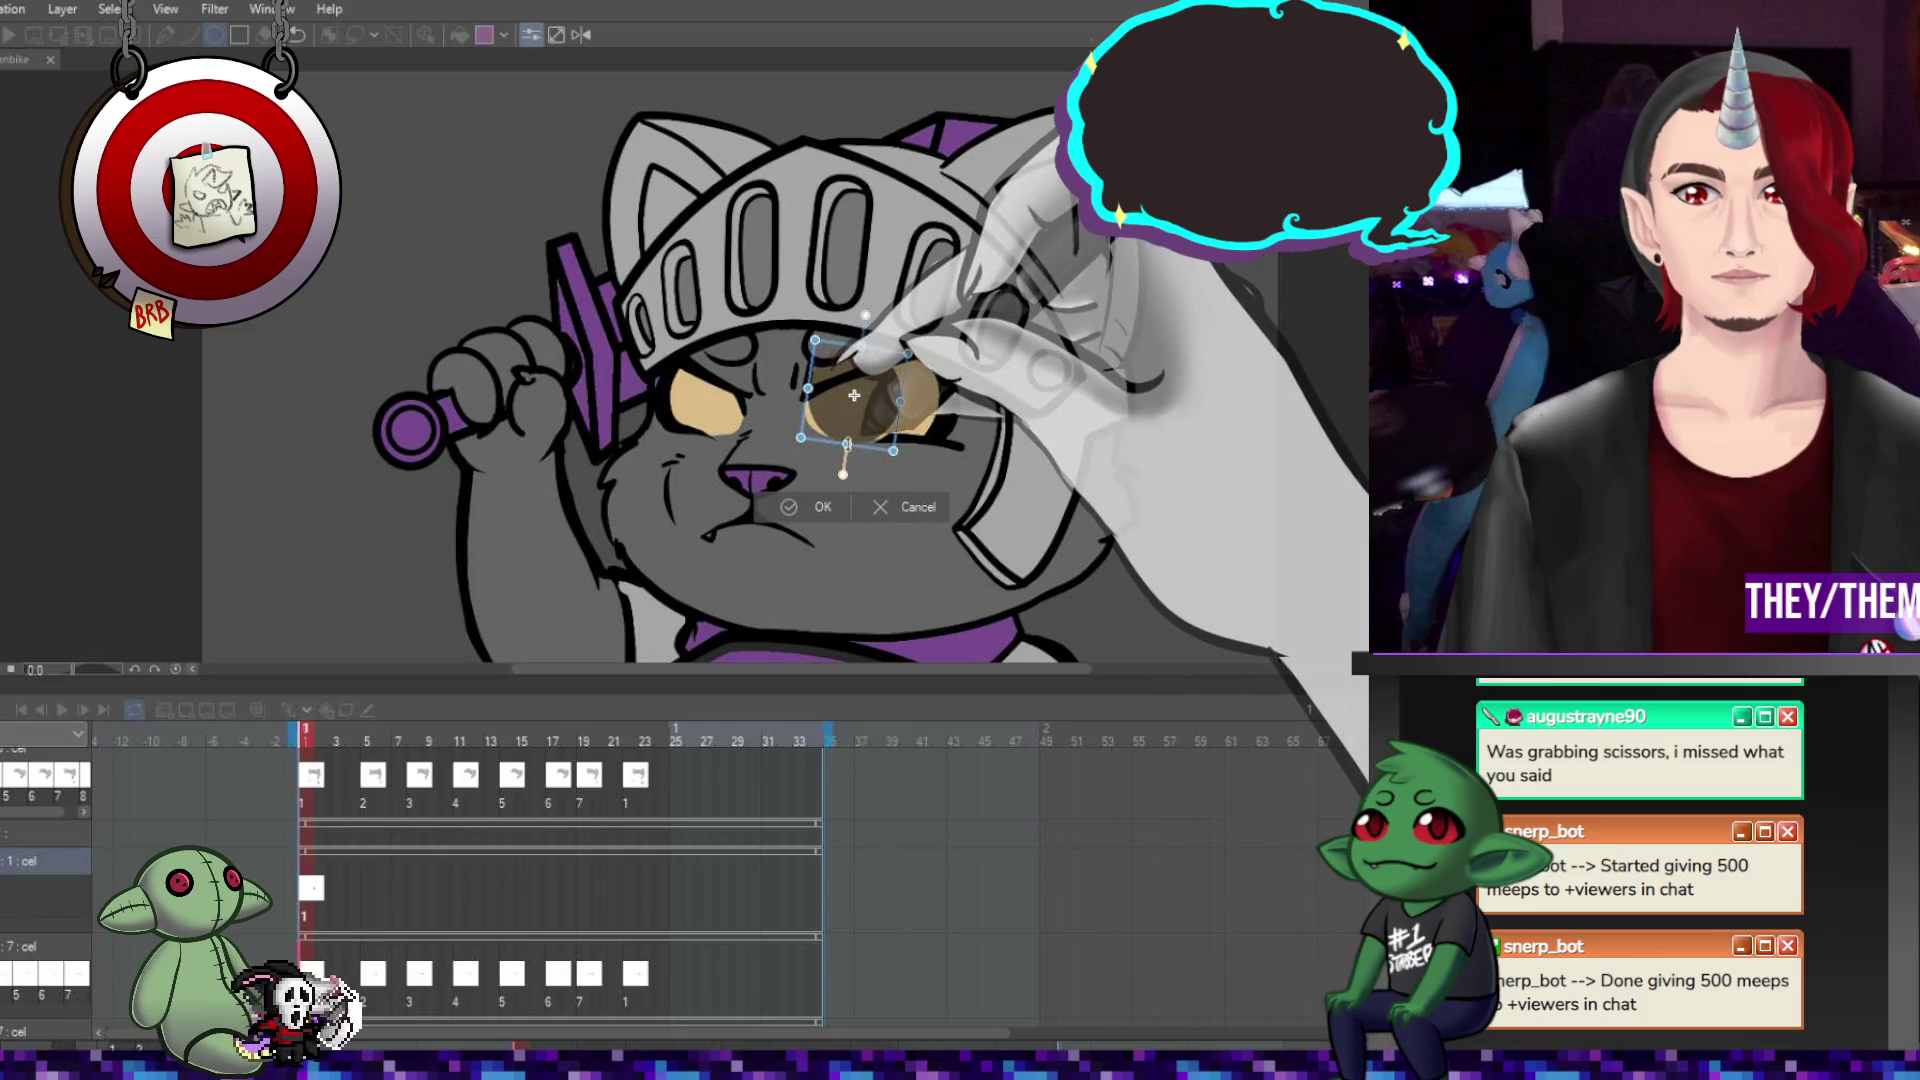
drag(873, 411, 874, 378)
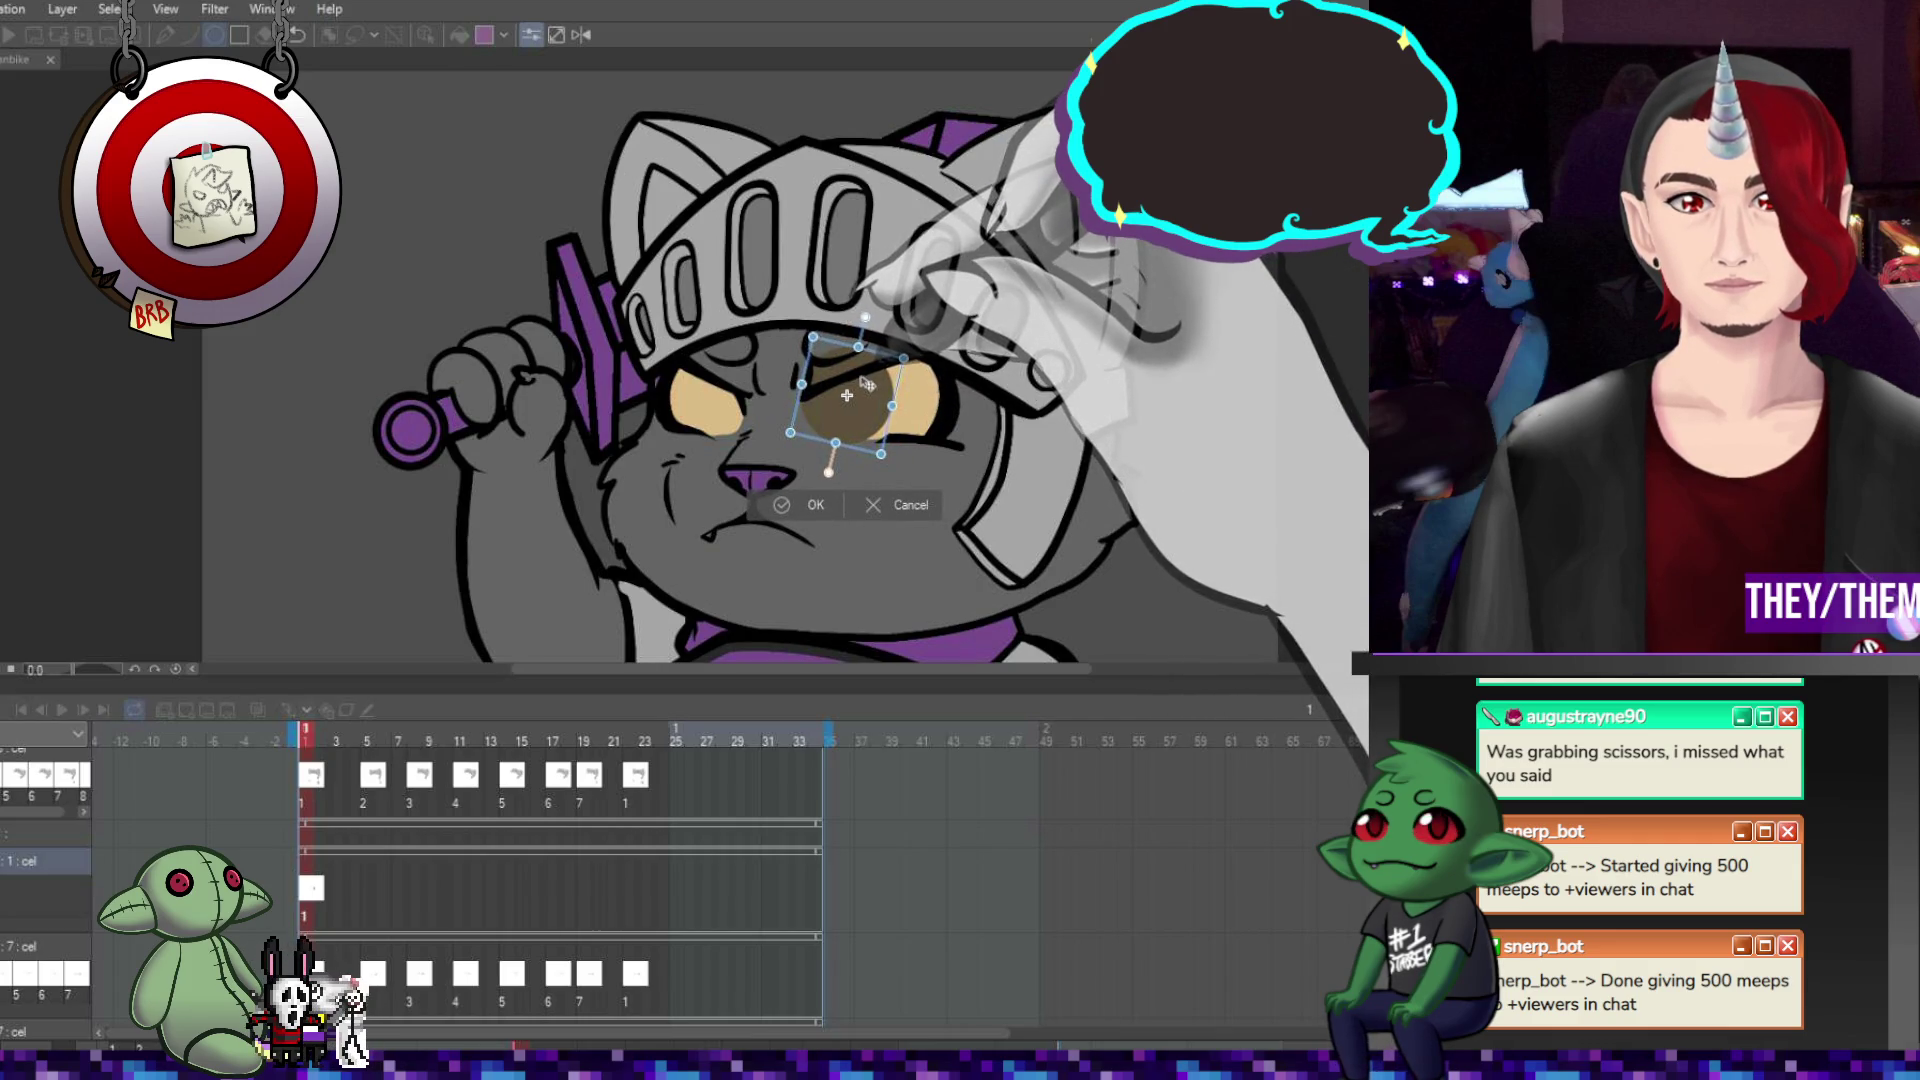
key(Return)
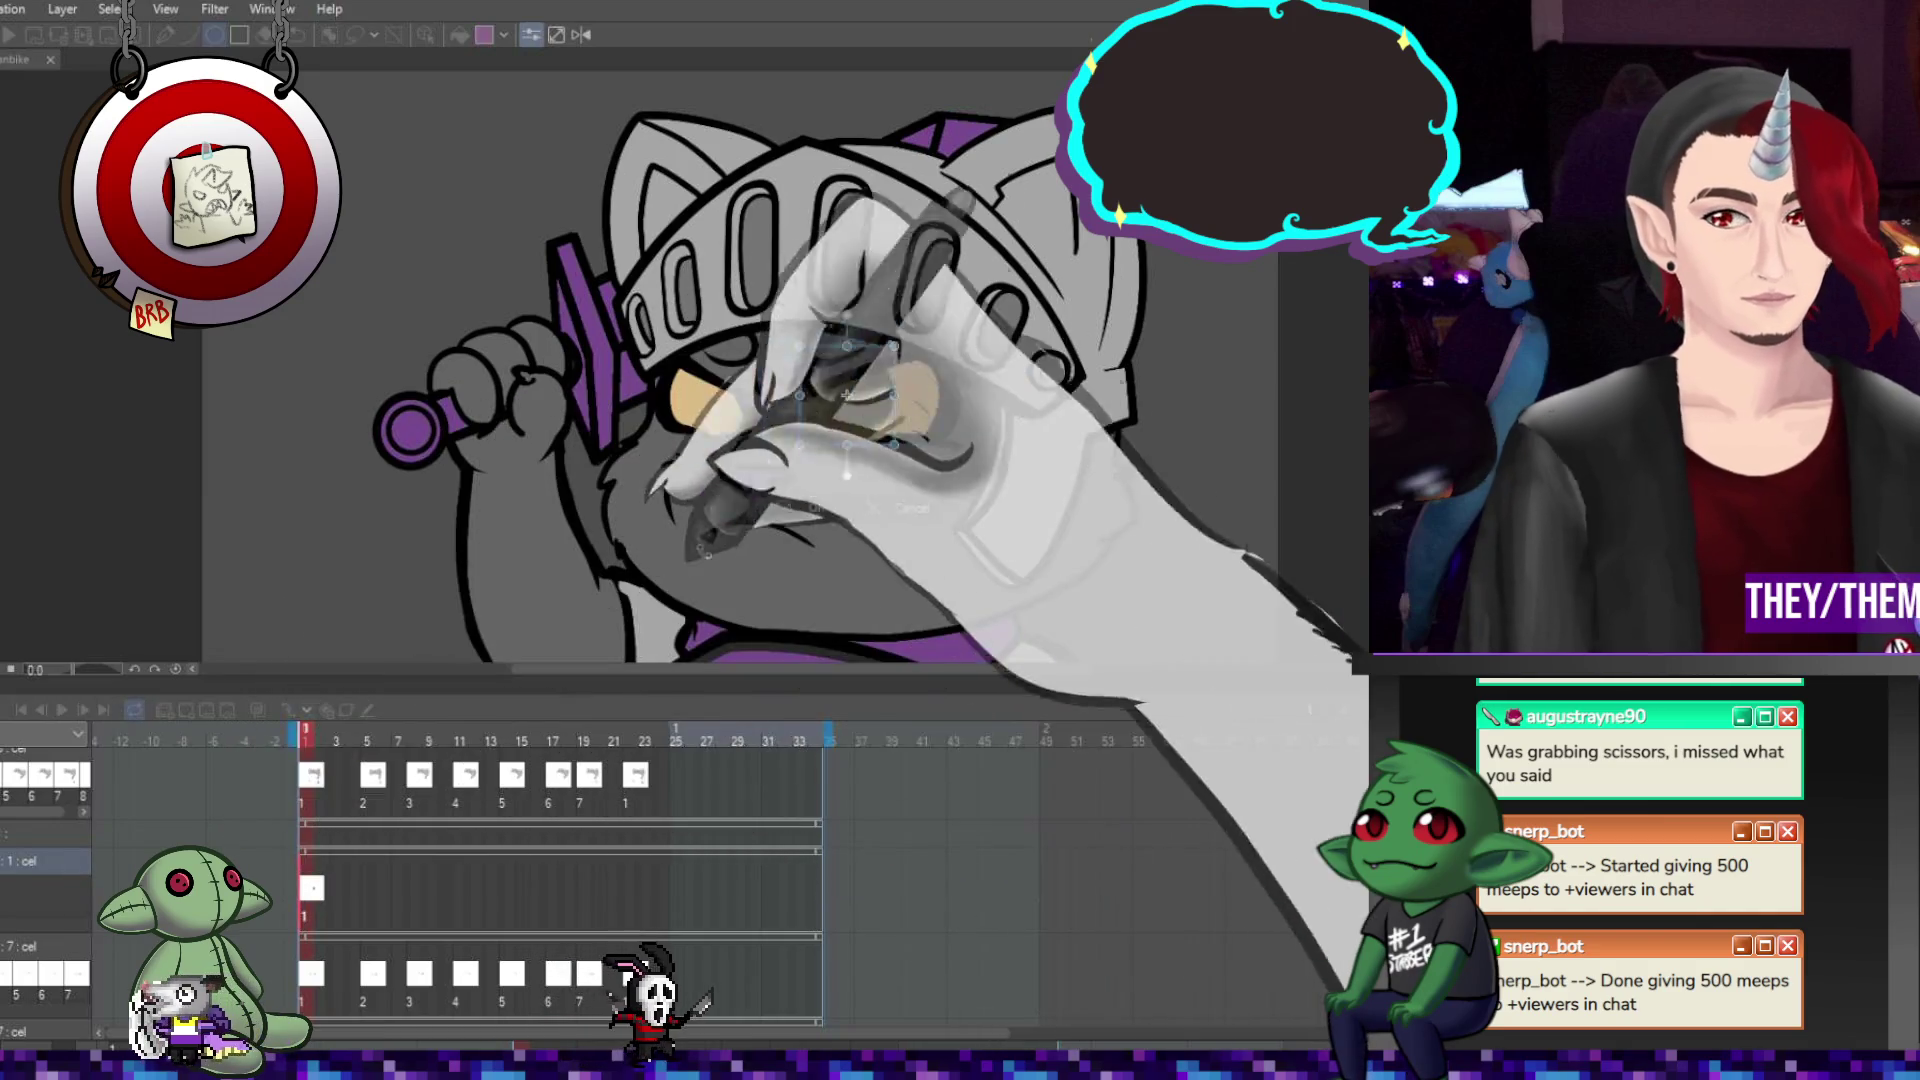
key(ctrl+t)
drag(879, 396, 876, 378)
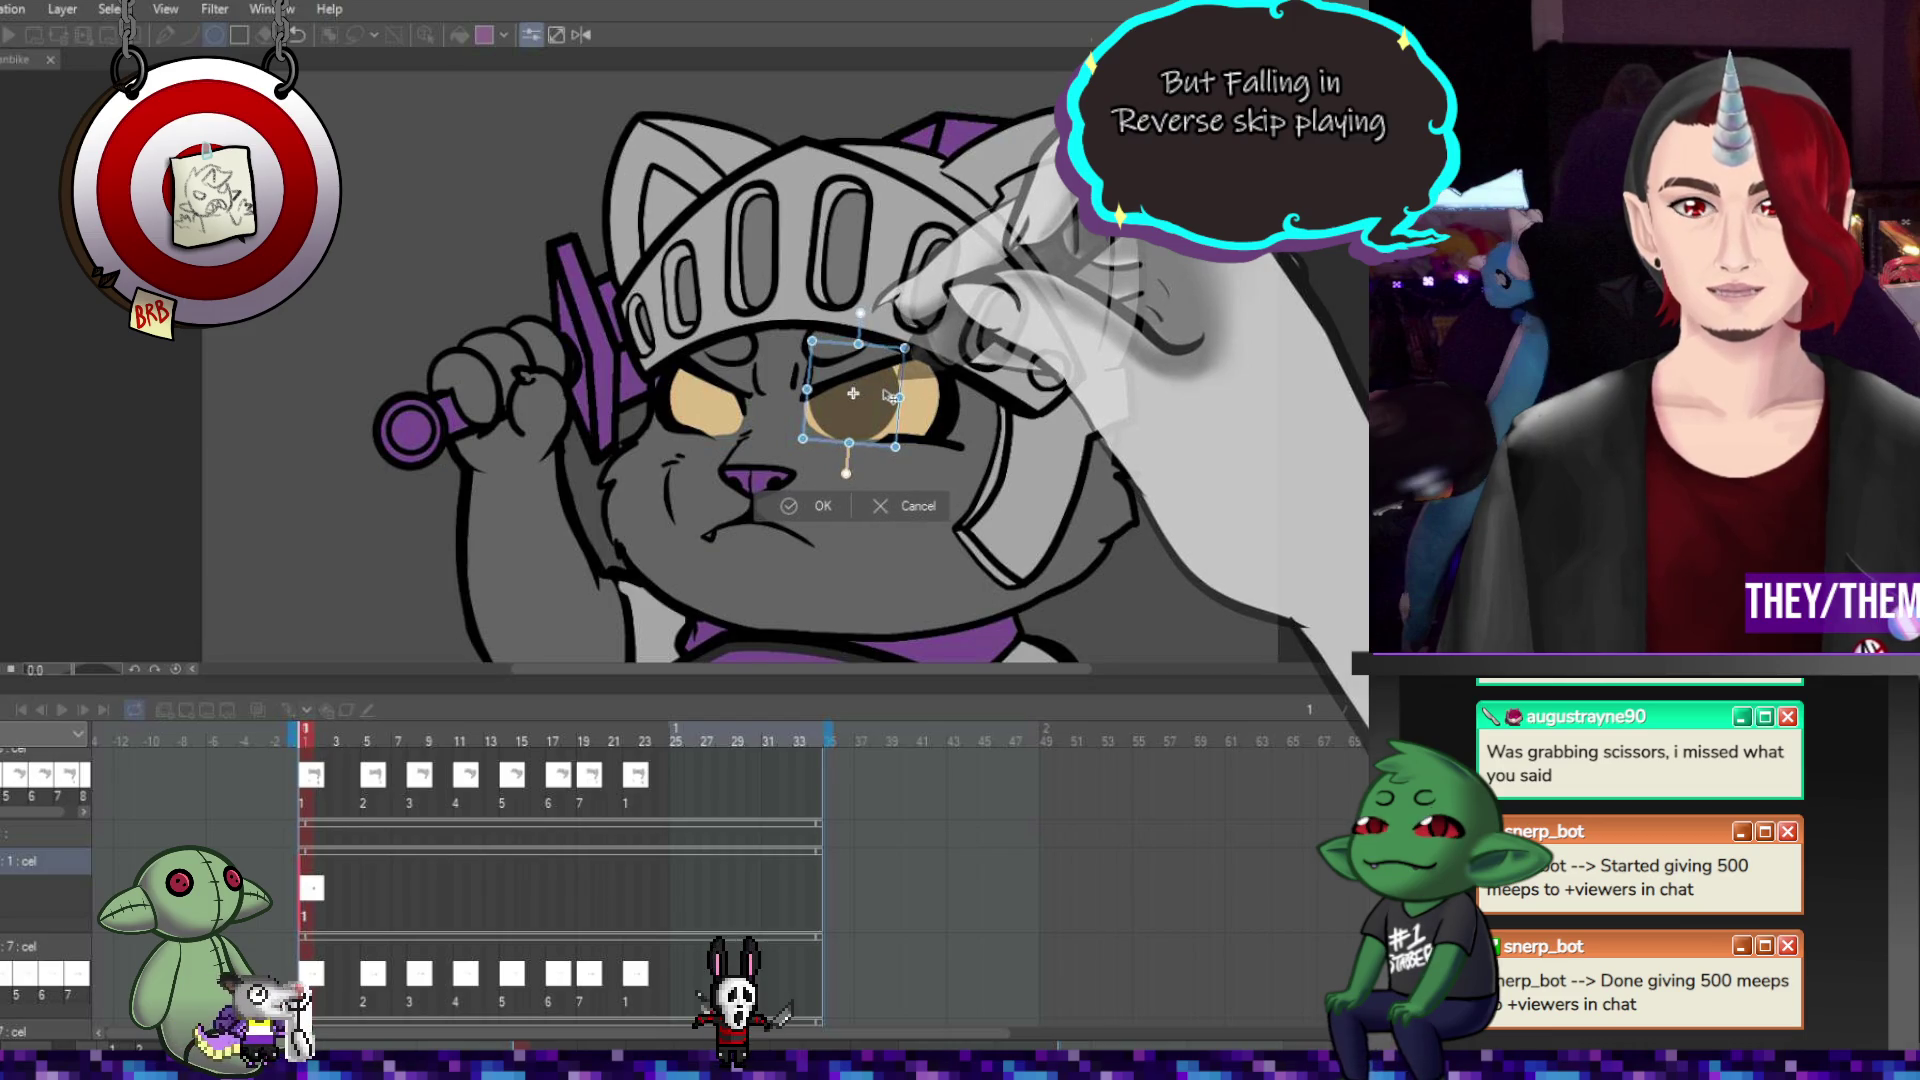
key(Return)
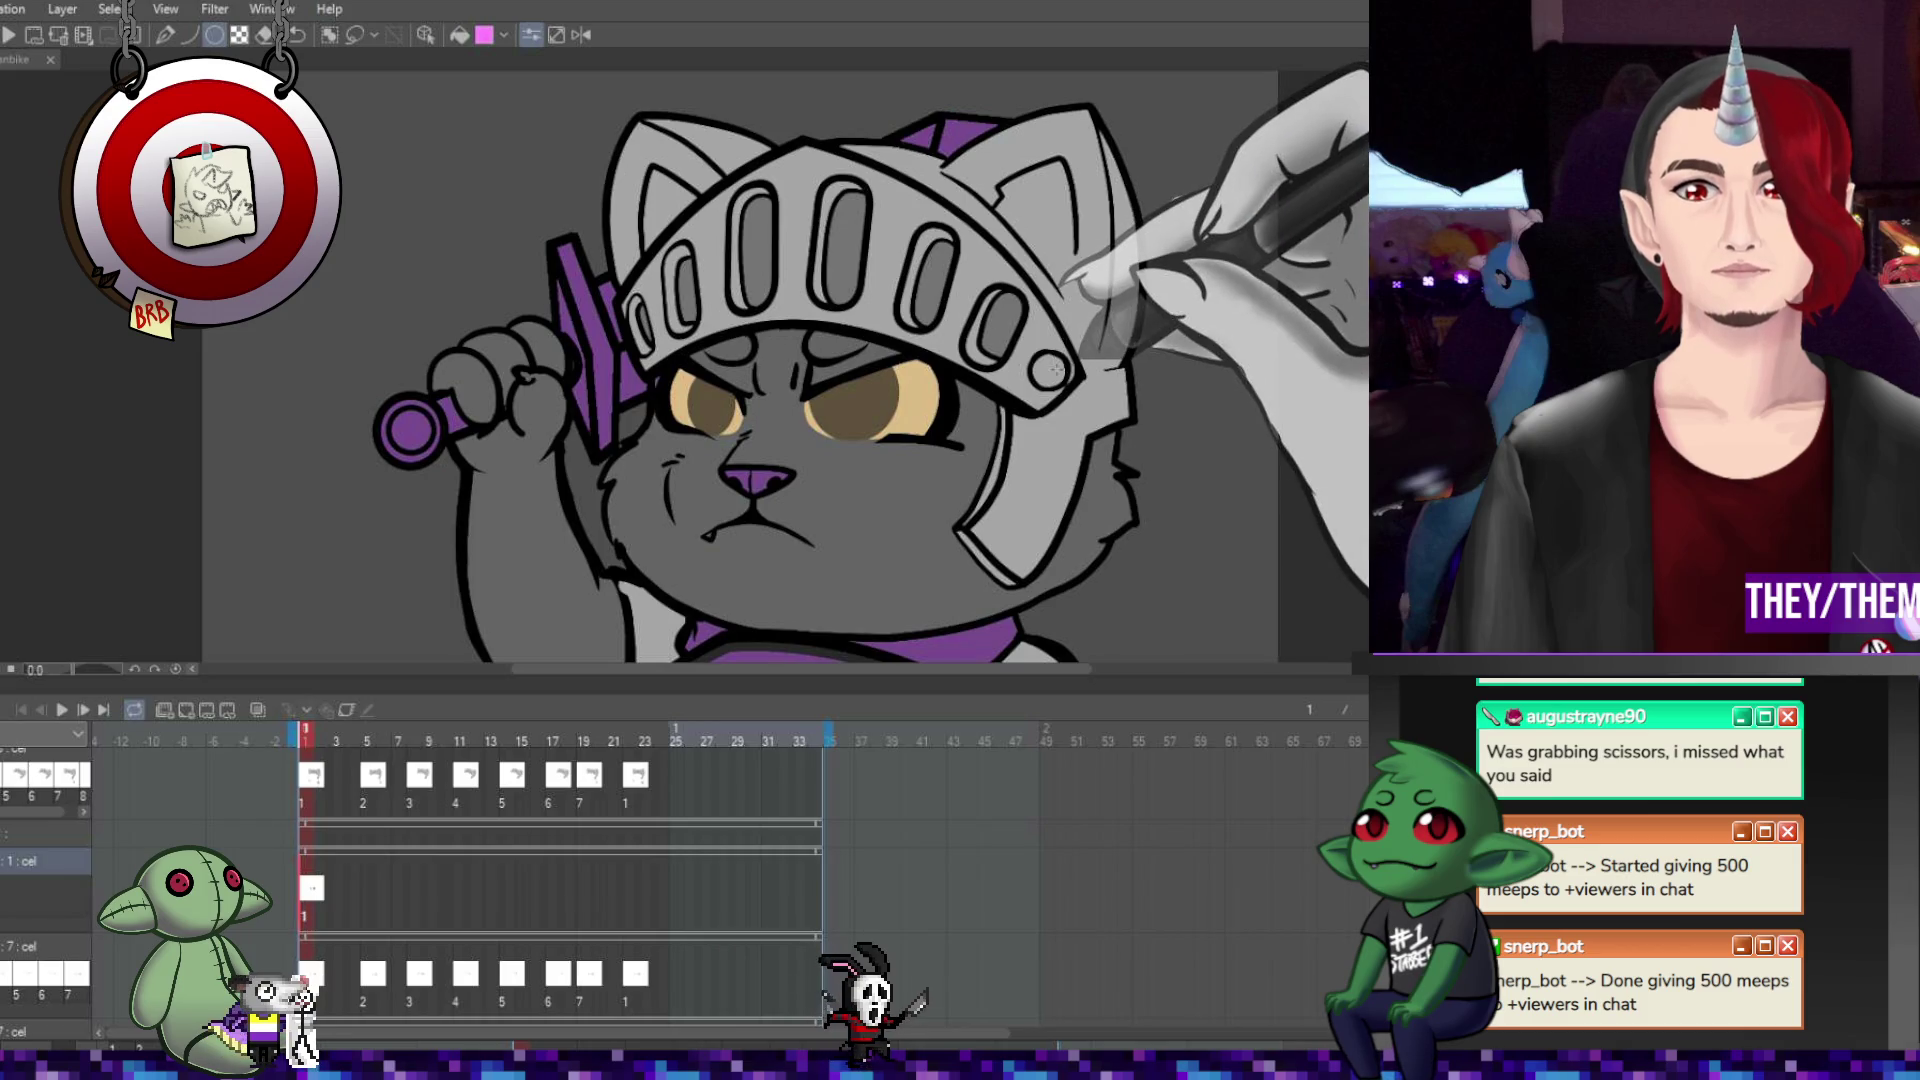
Lasso and transform the left eye area, then zoom out to the whole drawing.
key(m)
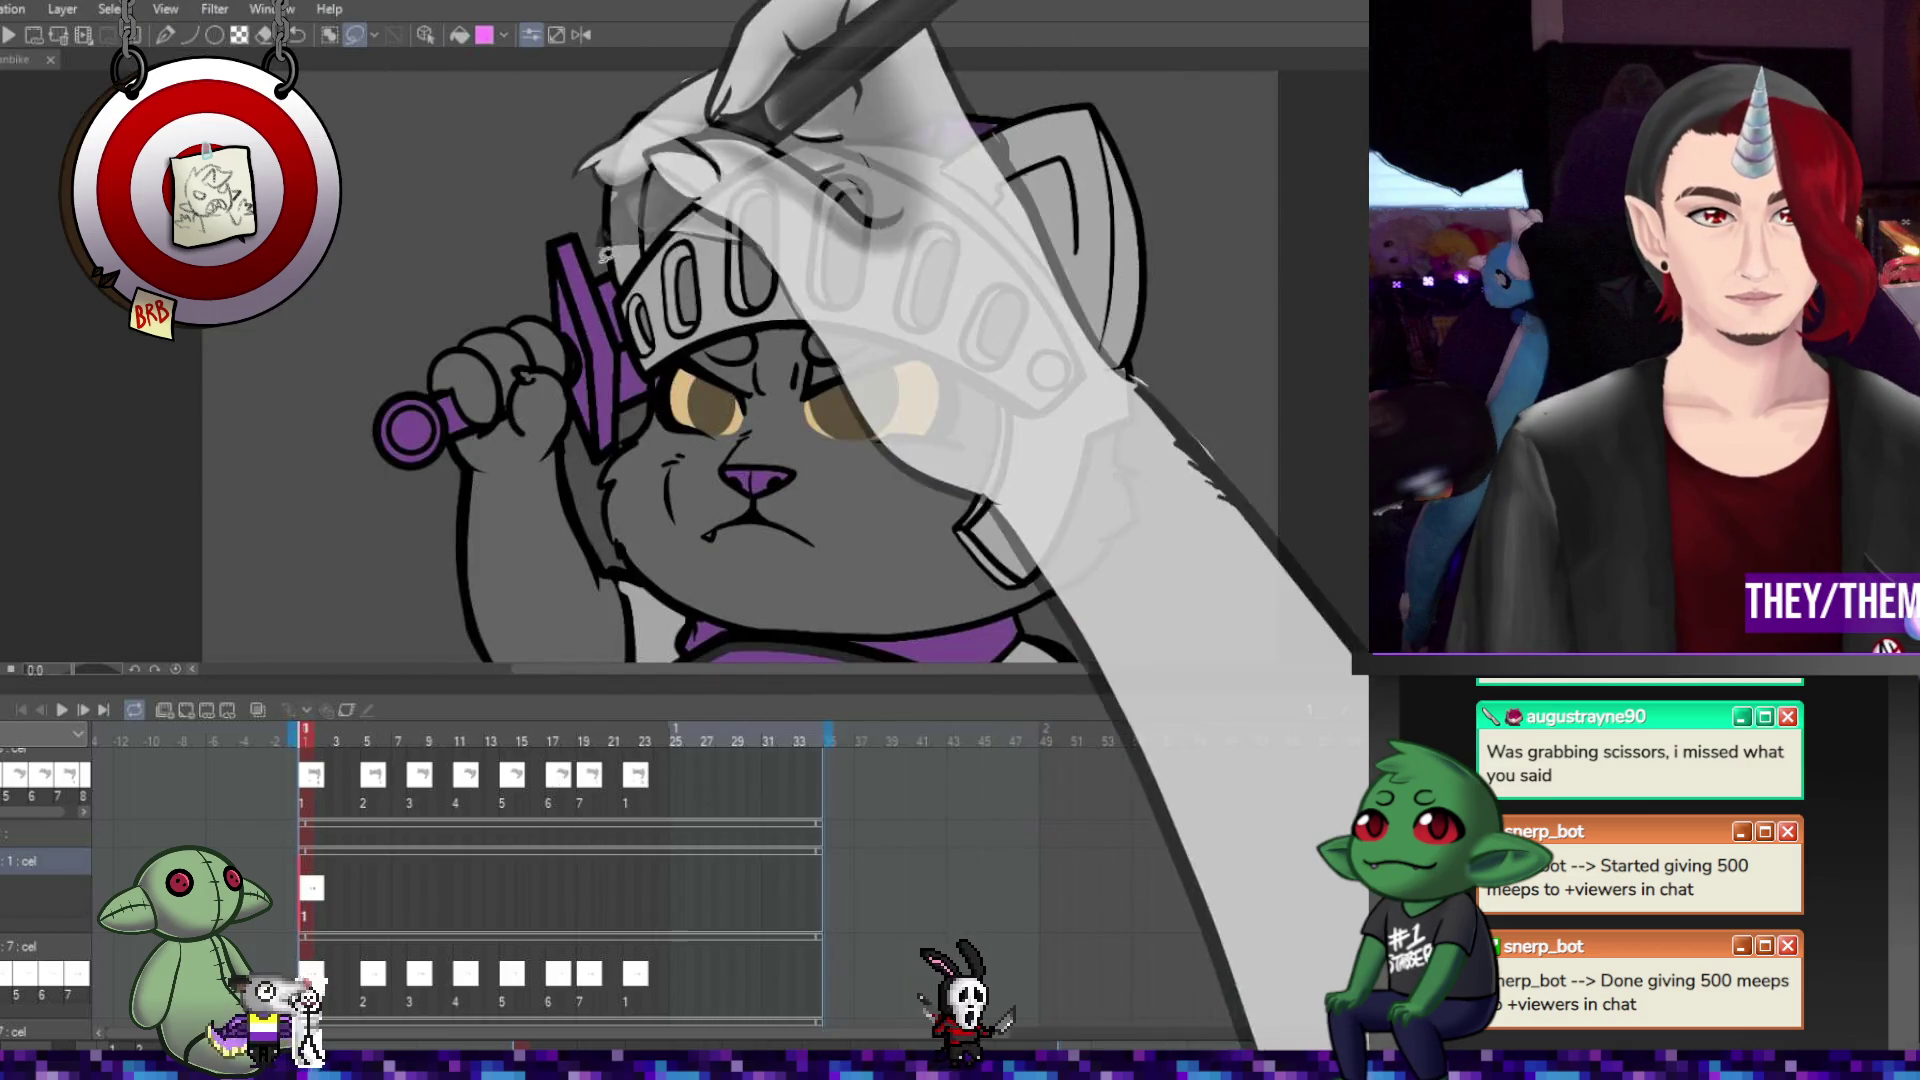
drag(655, 315, 660, 322)
key(ctrl+t)
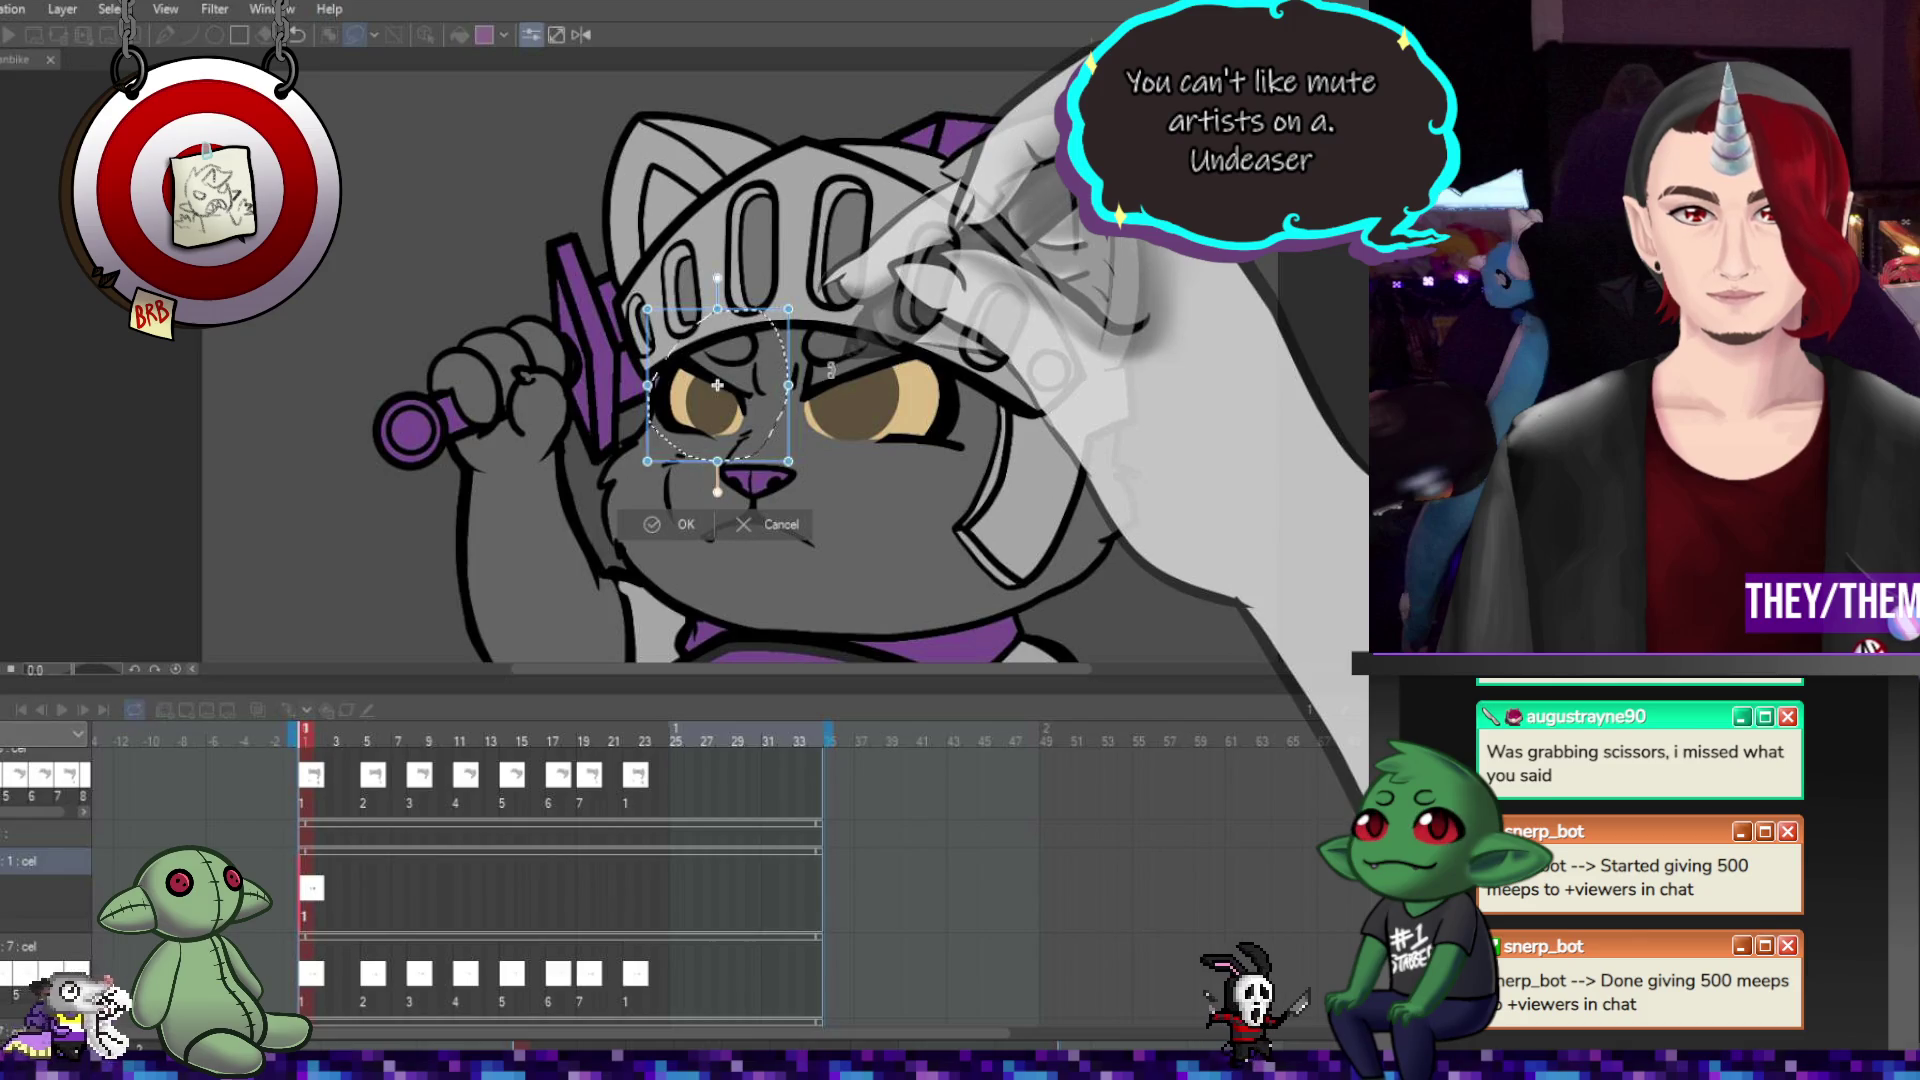
key(Return)
key(ctrl+0)
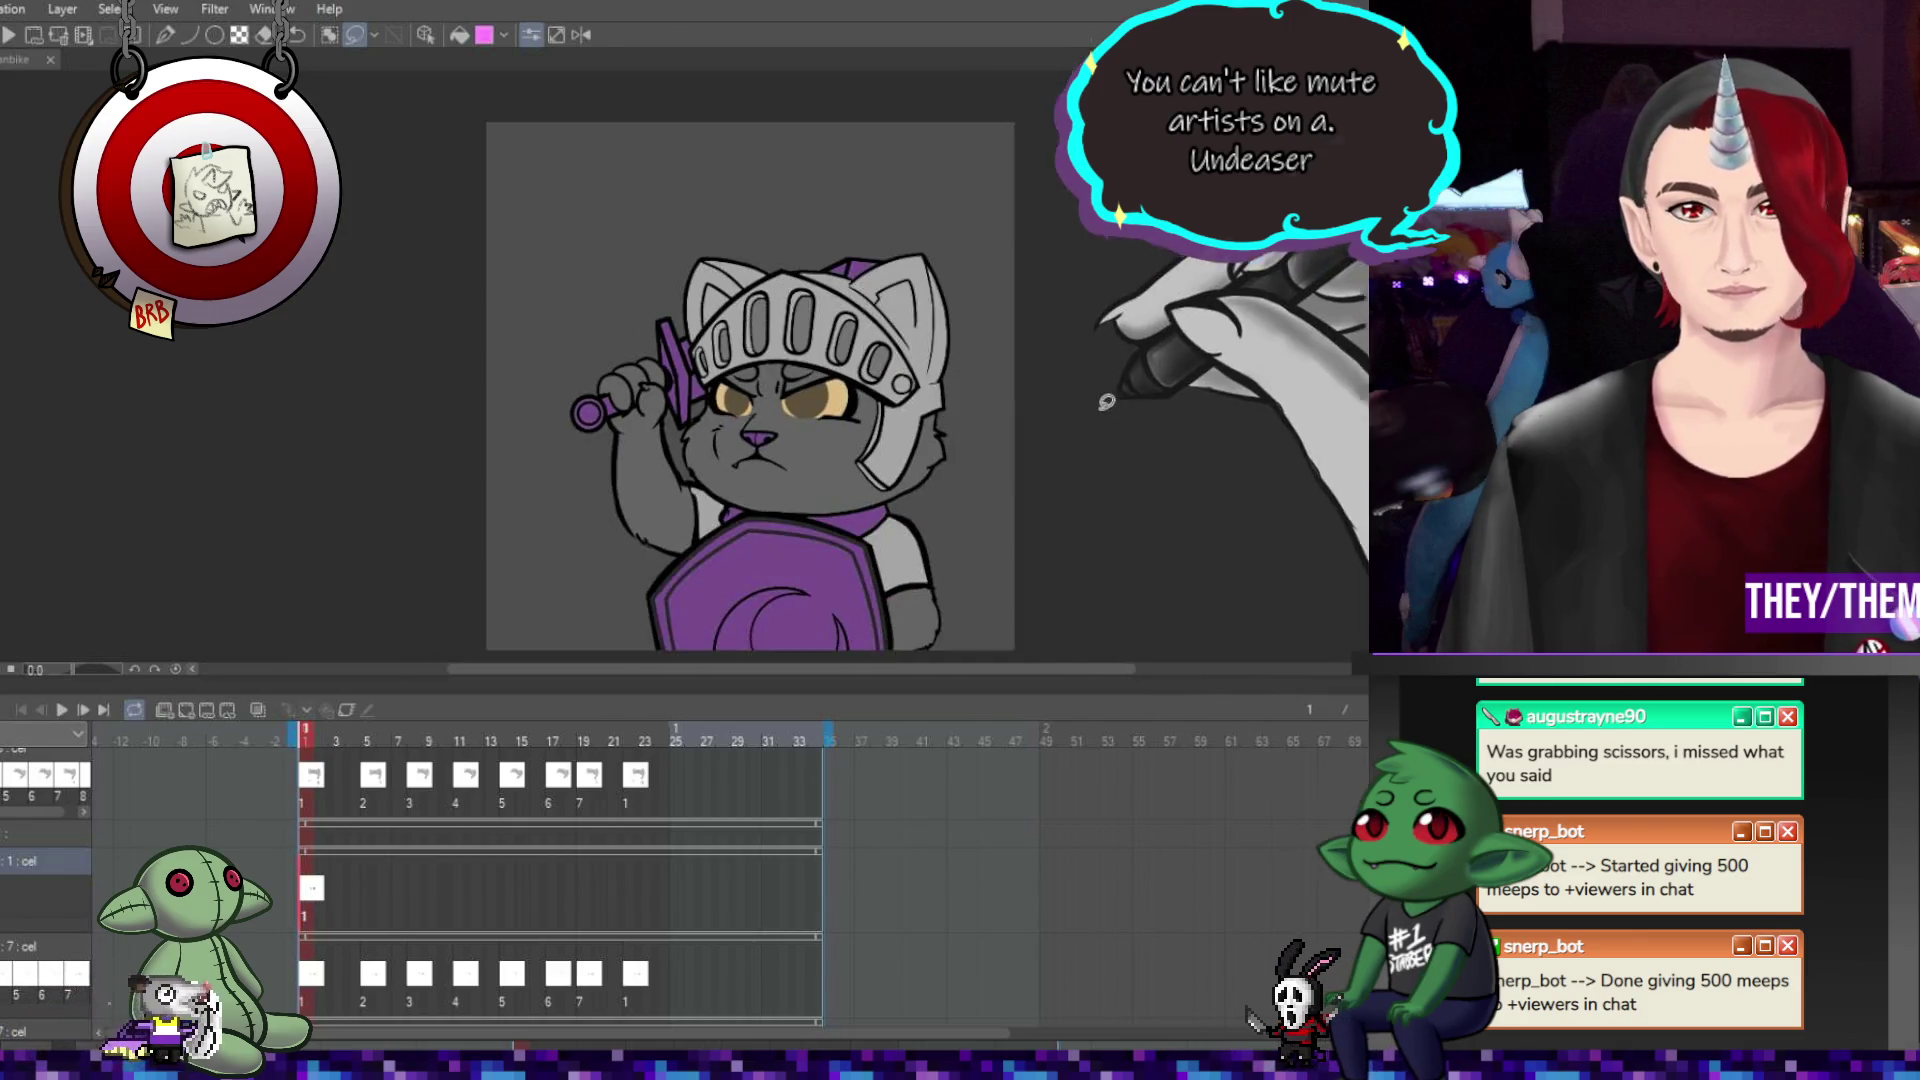
scroll(858, 429, up, 8)
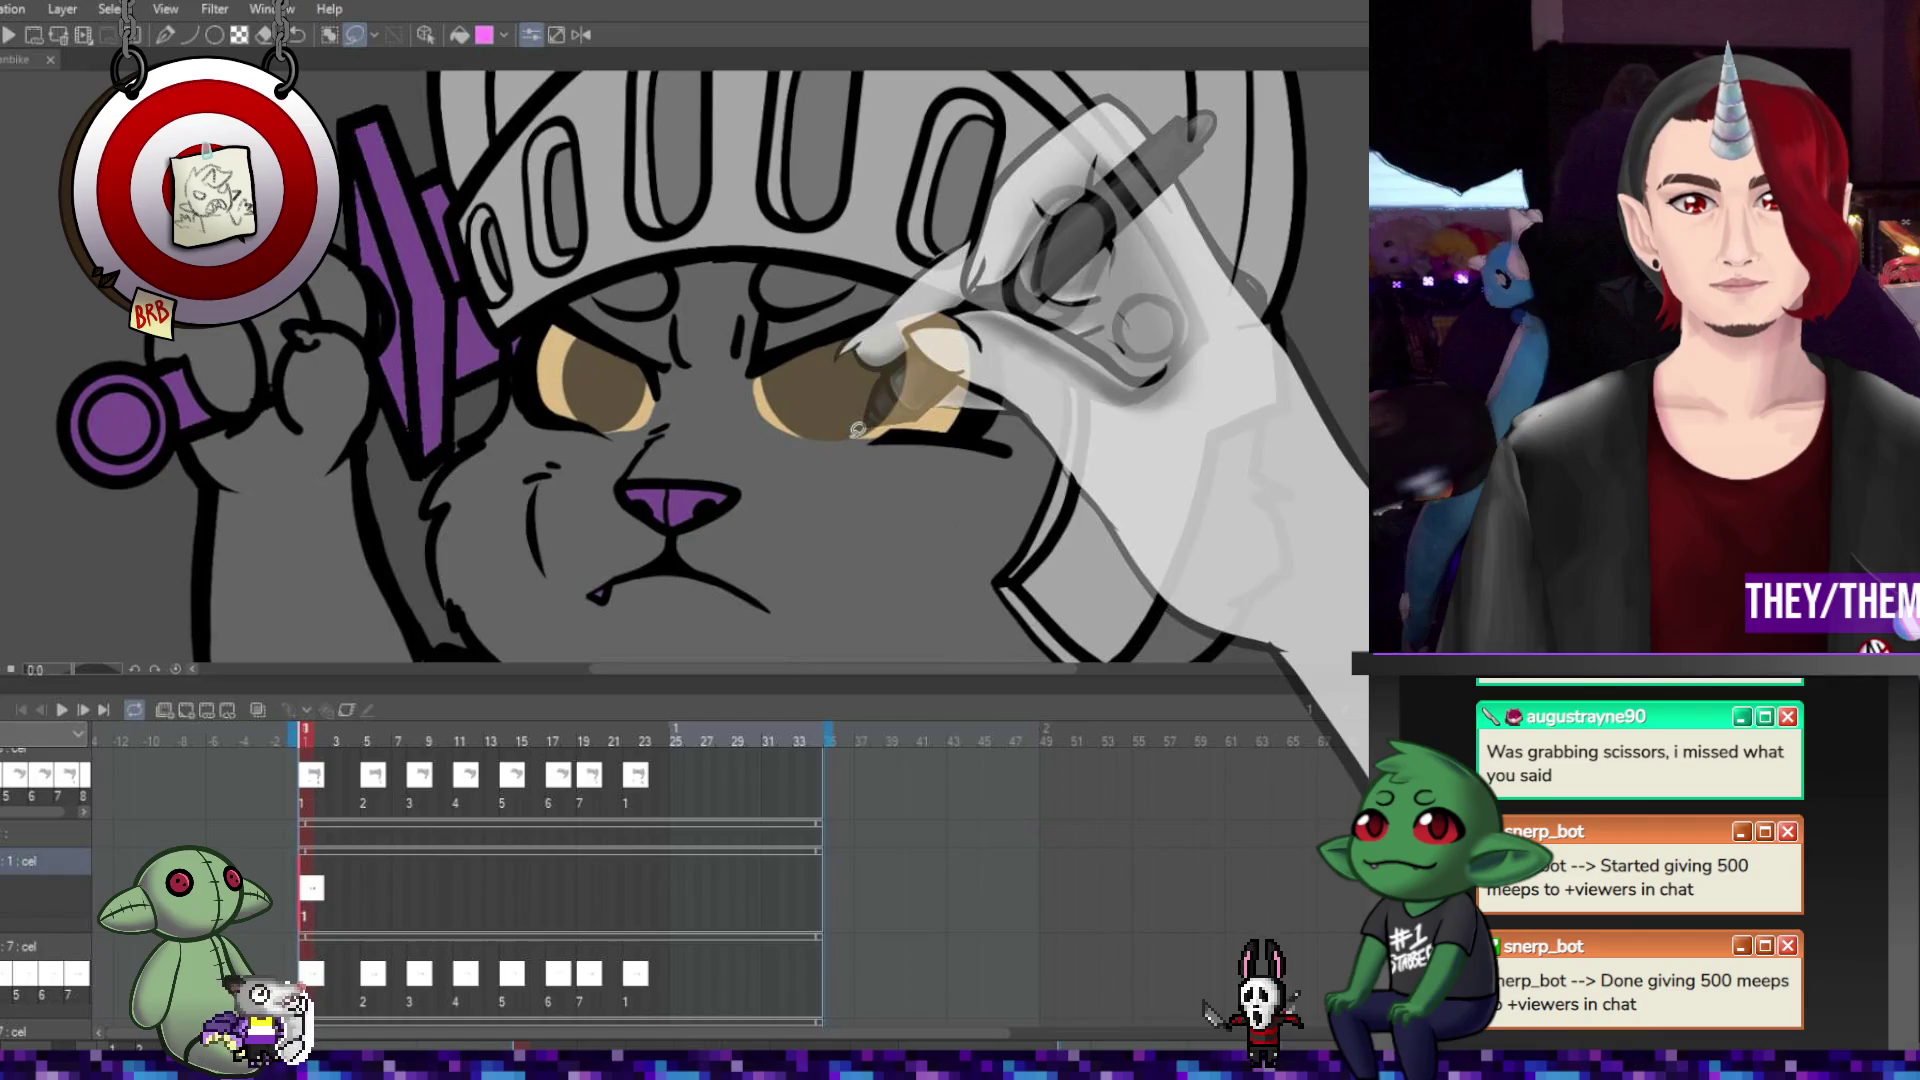
scroll(858, 429, down, 2)
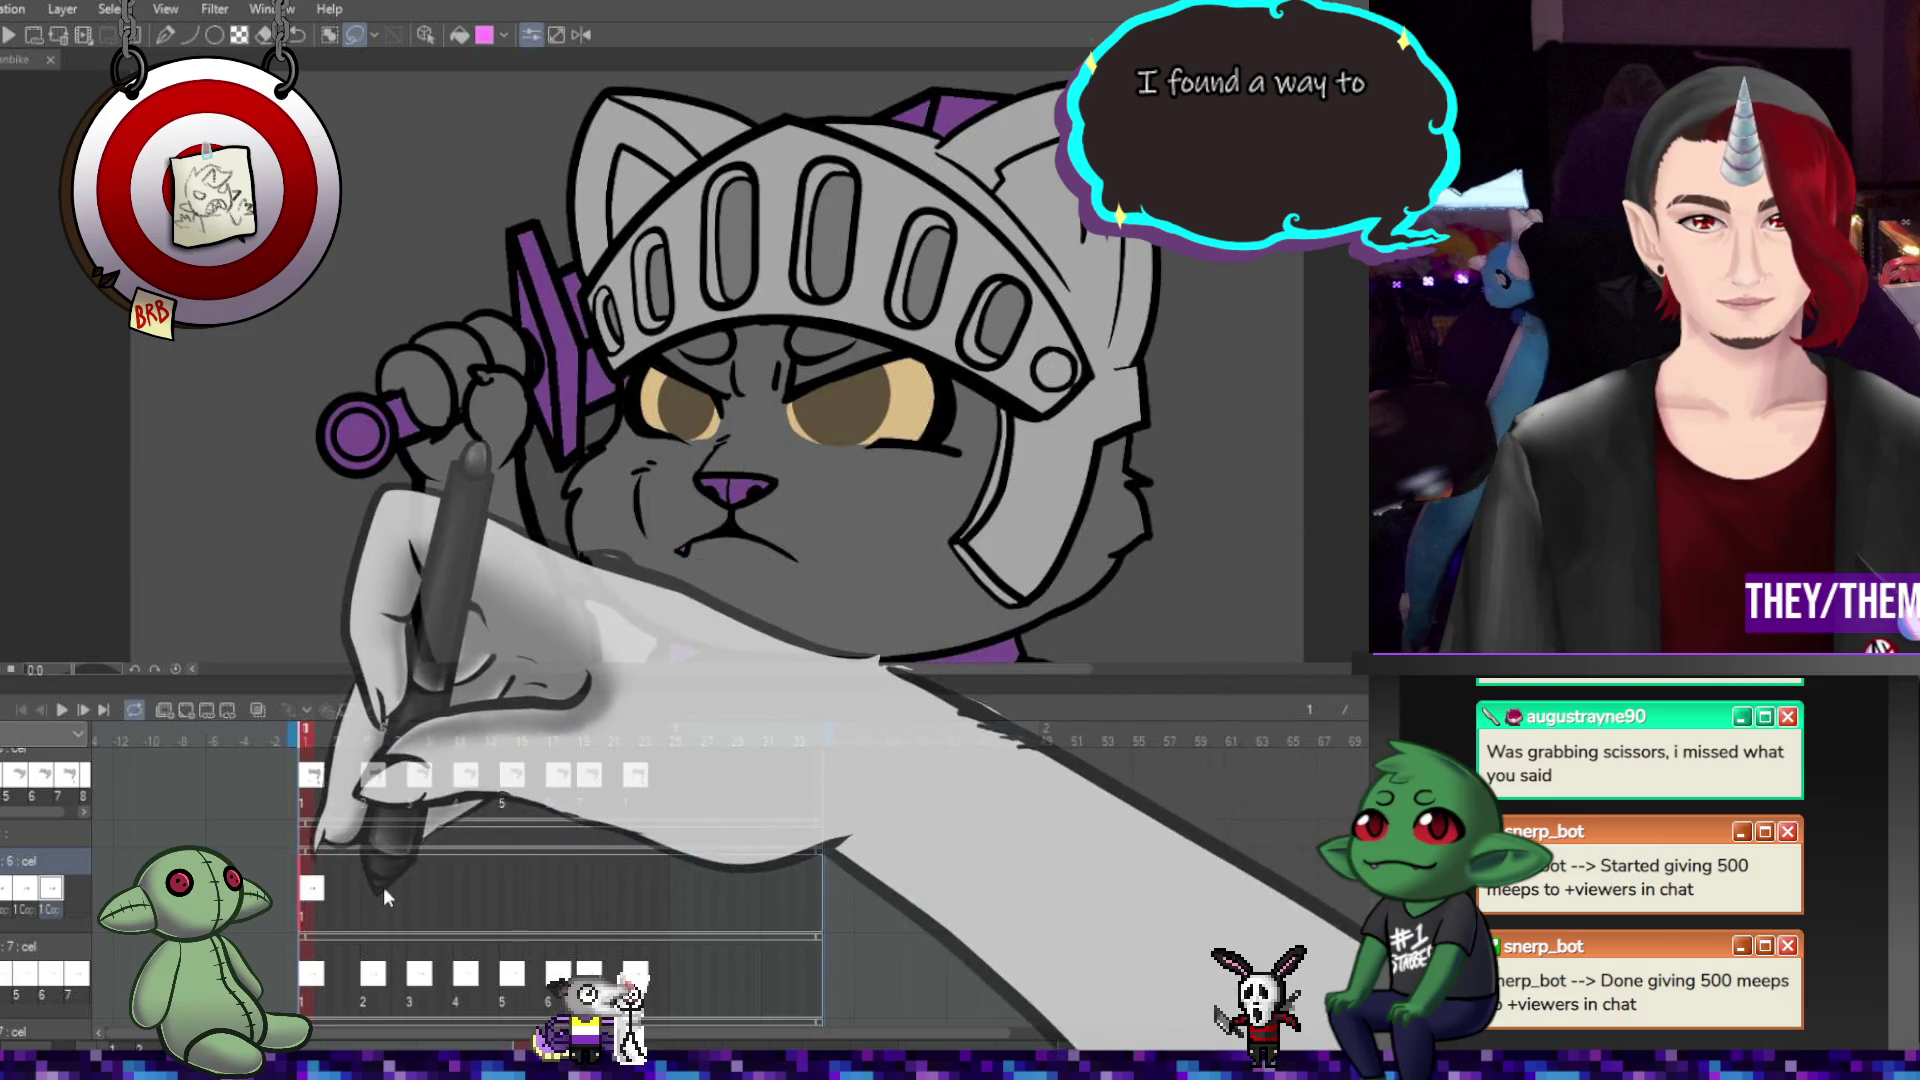
Place eye cel 2 at frame 5 and reposition the eyes to fit.
click(370, 886)
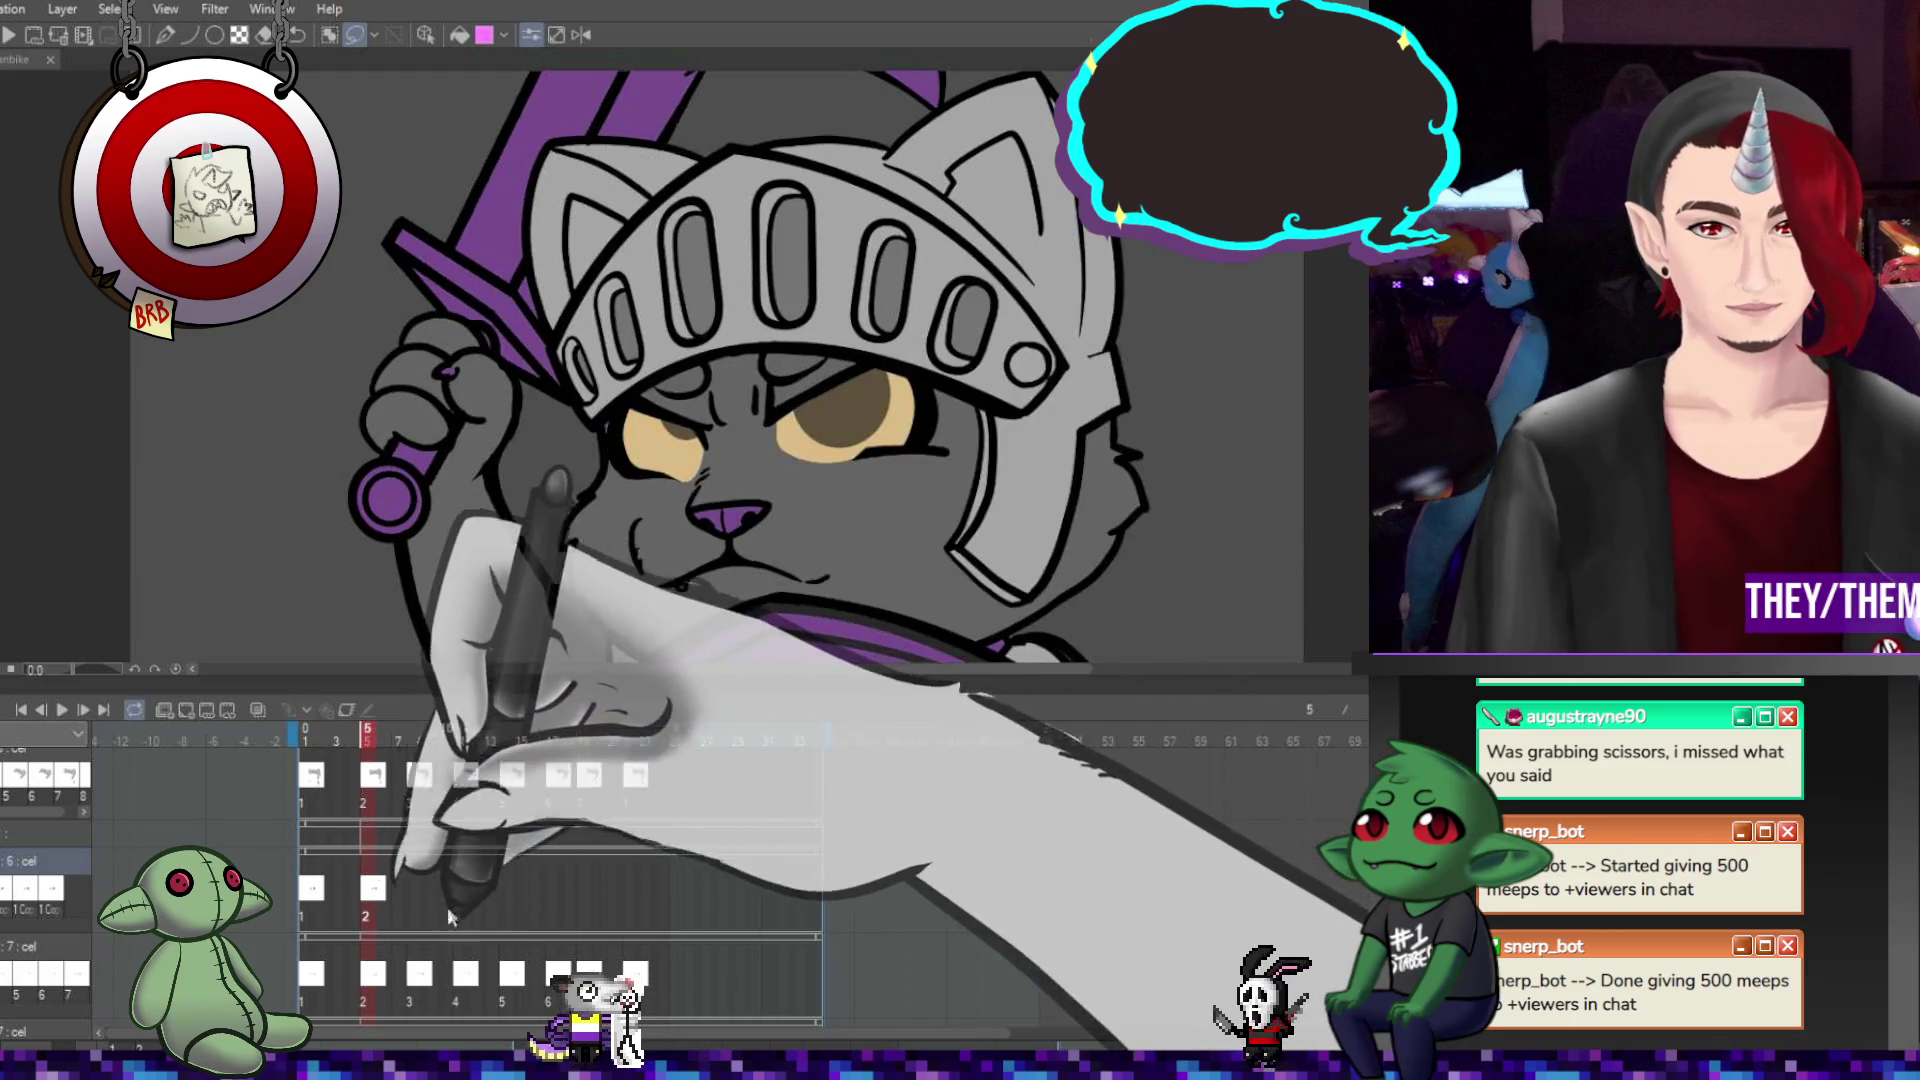
click(412, 891)
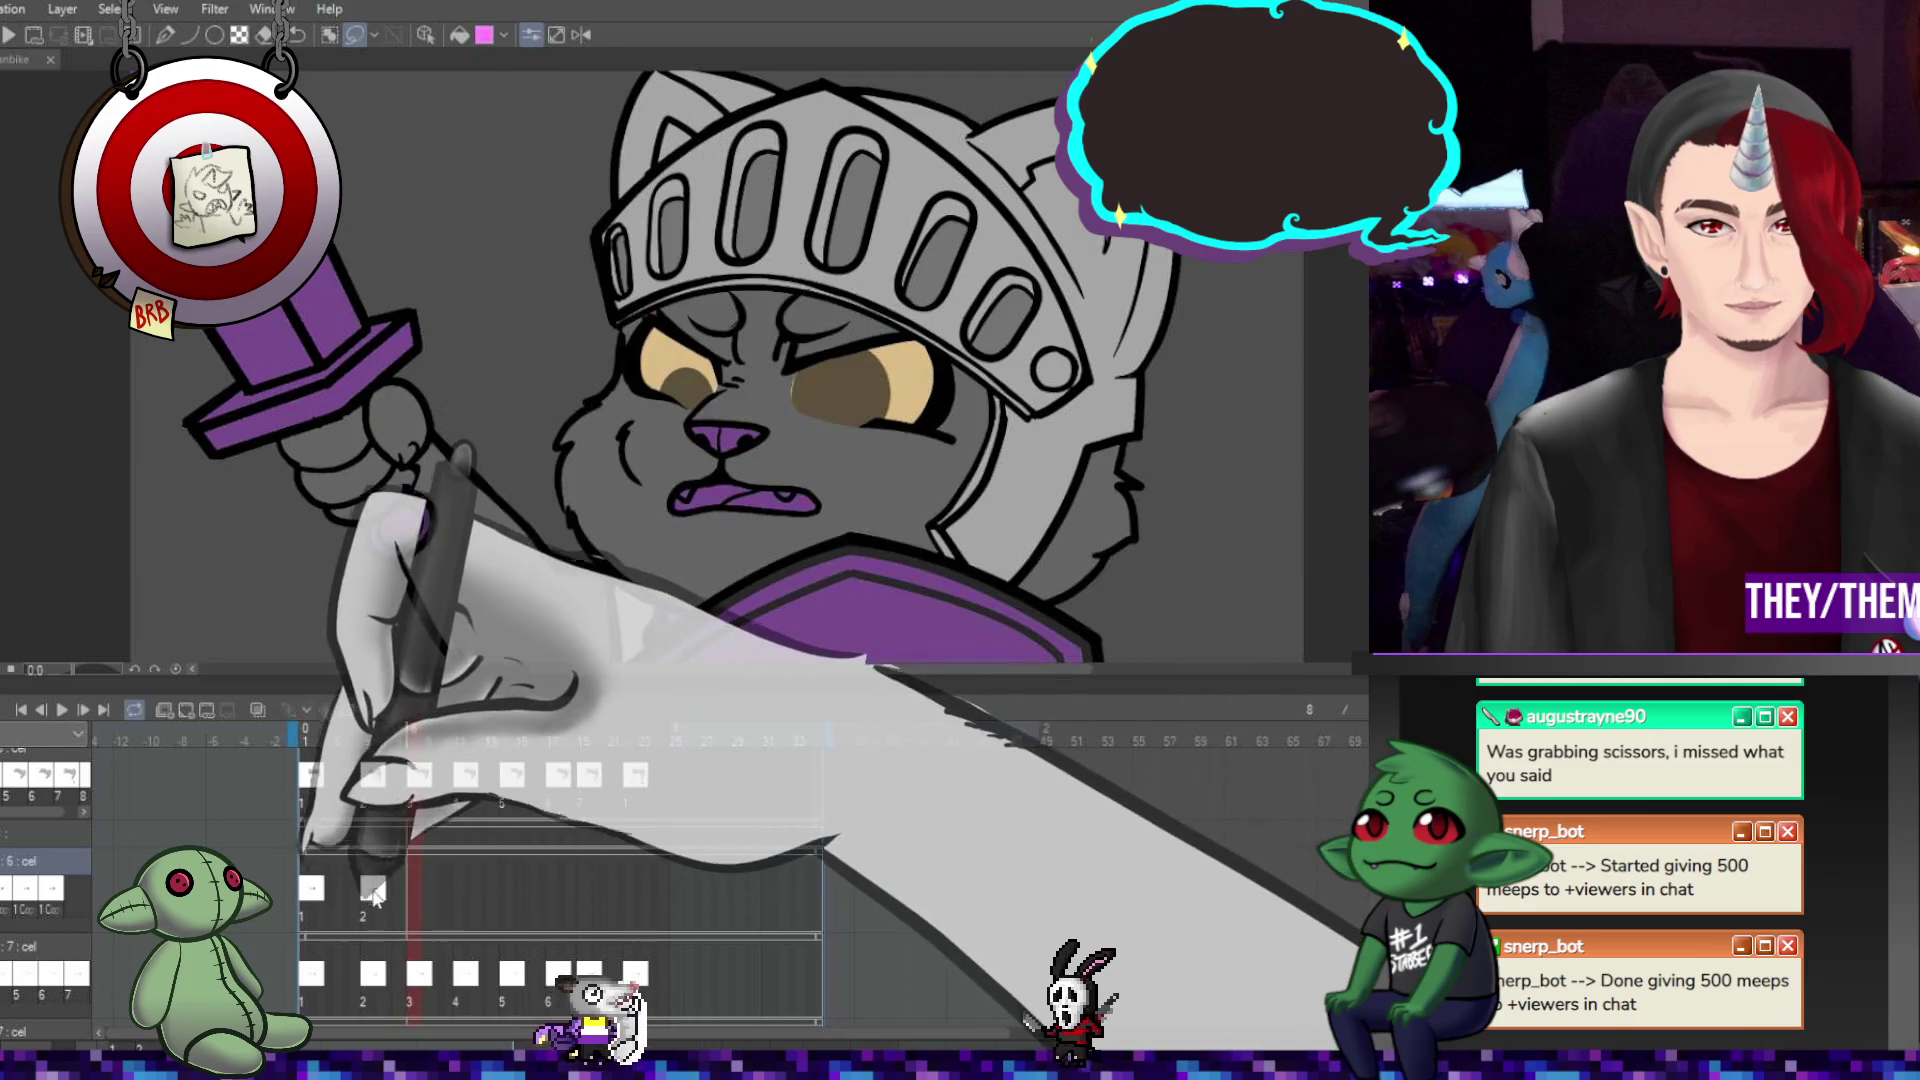
click(368, 892)
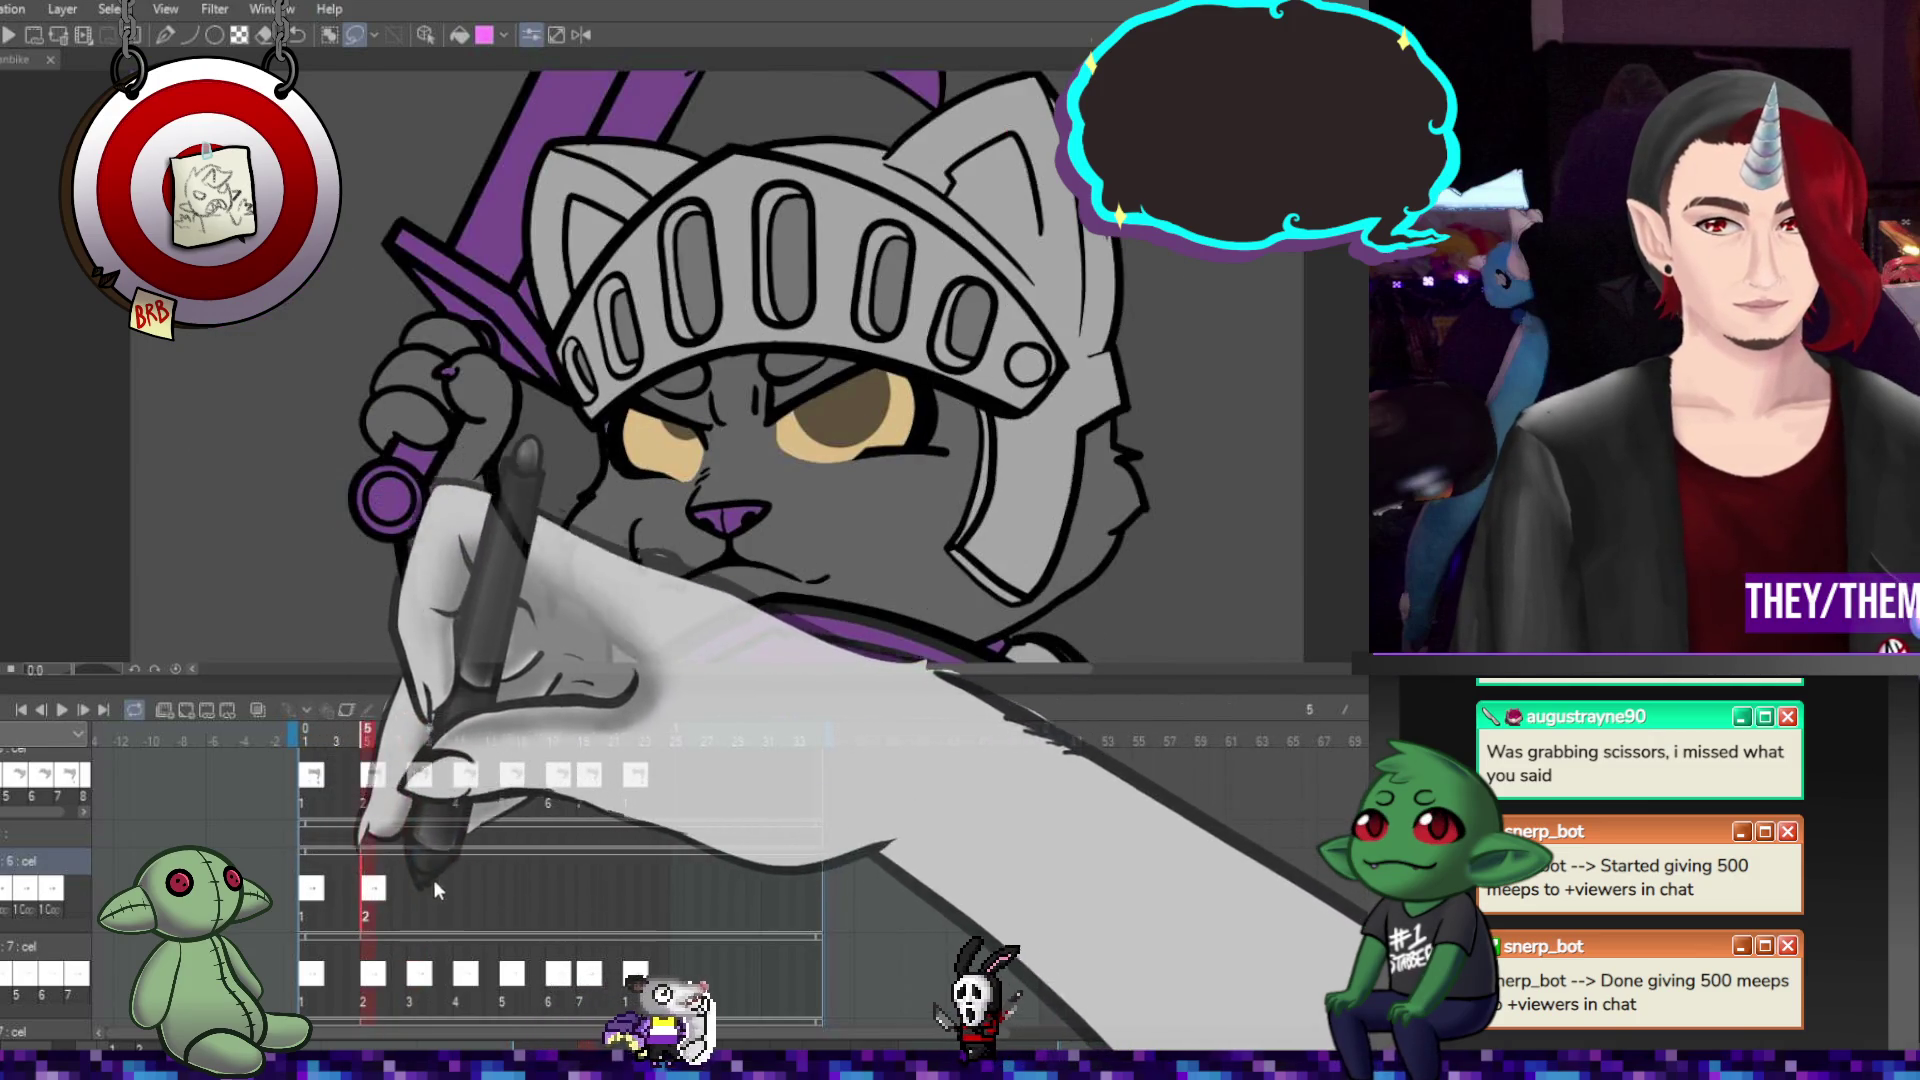
mouse_move(645, 357)
mouse_down()
mouse_move(878, 465)
mouse_move(914, 449)
mouse_move(802, 426)
mouse_up()
key(ctrl+t)
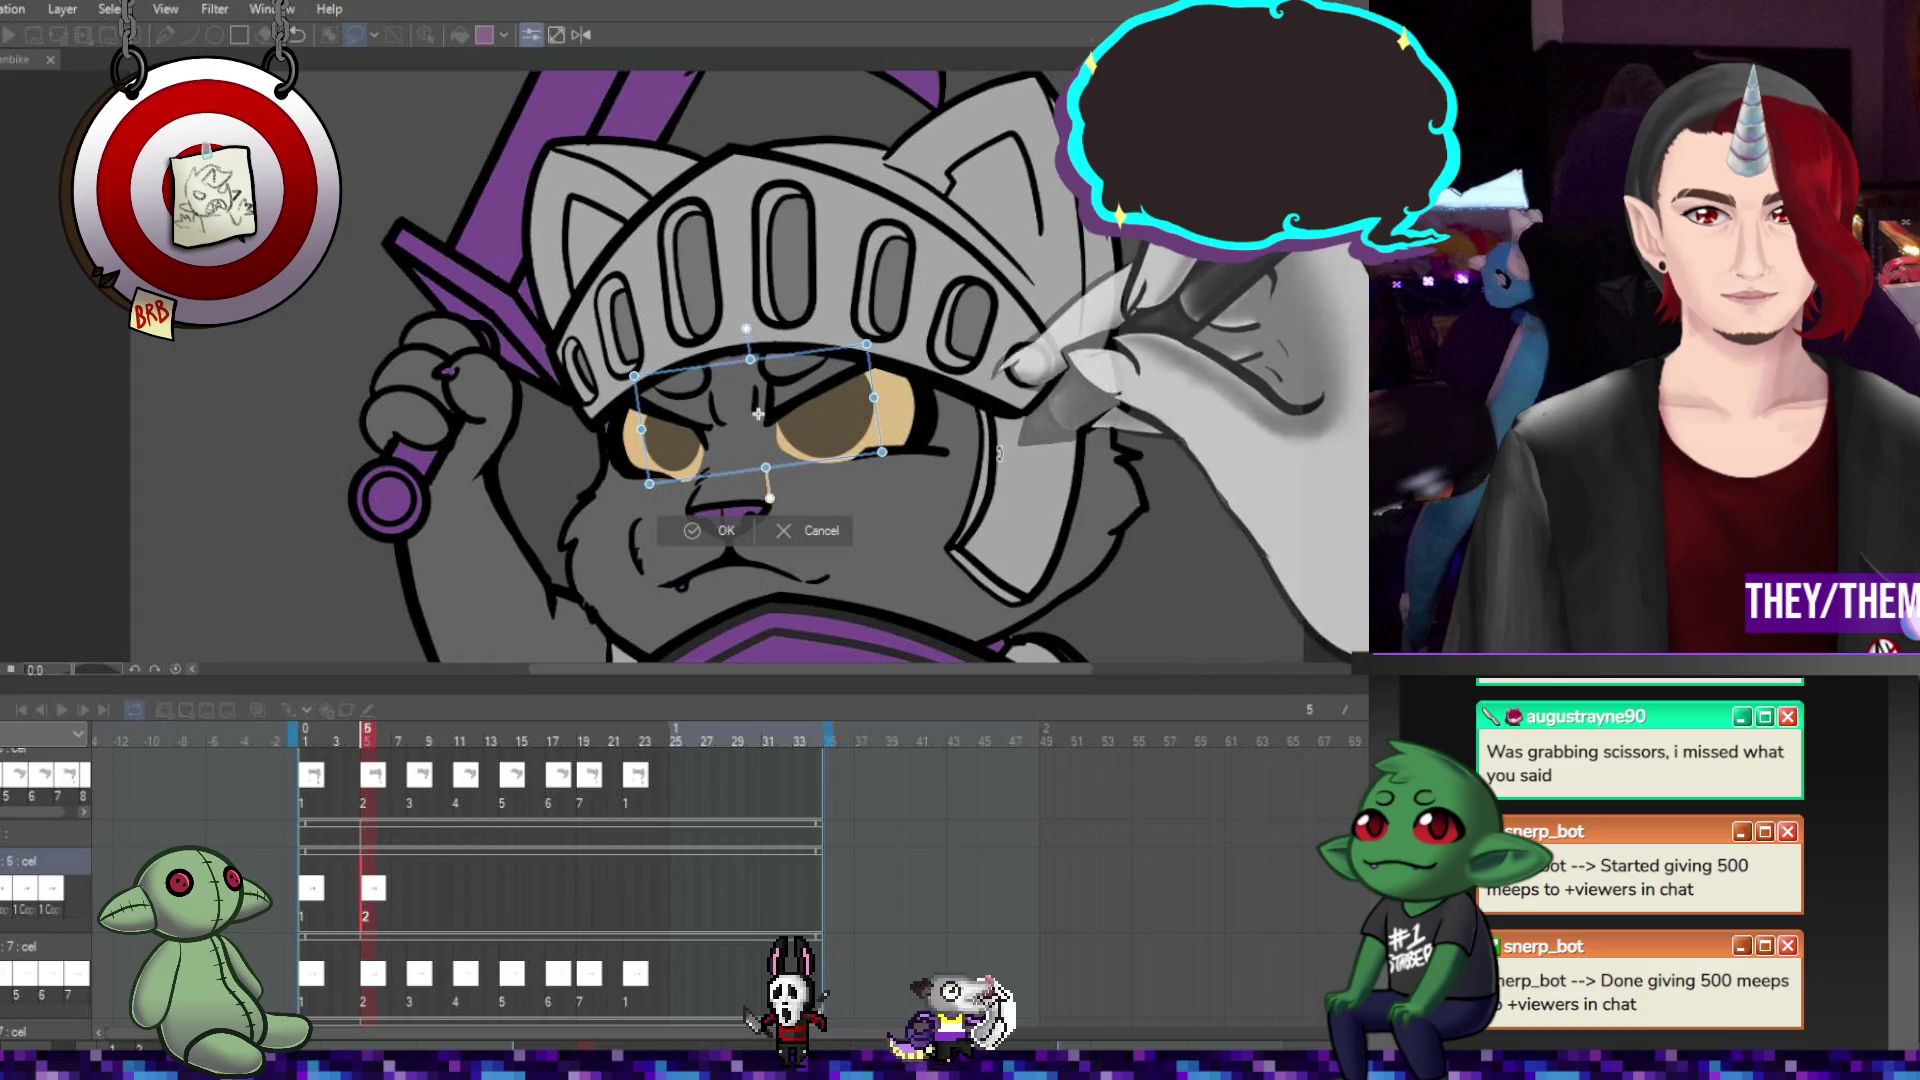
key(Return)
Paste an eye cel at frame 8 and tilt the eyes clockwise and upward.
click(410, 888)
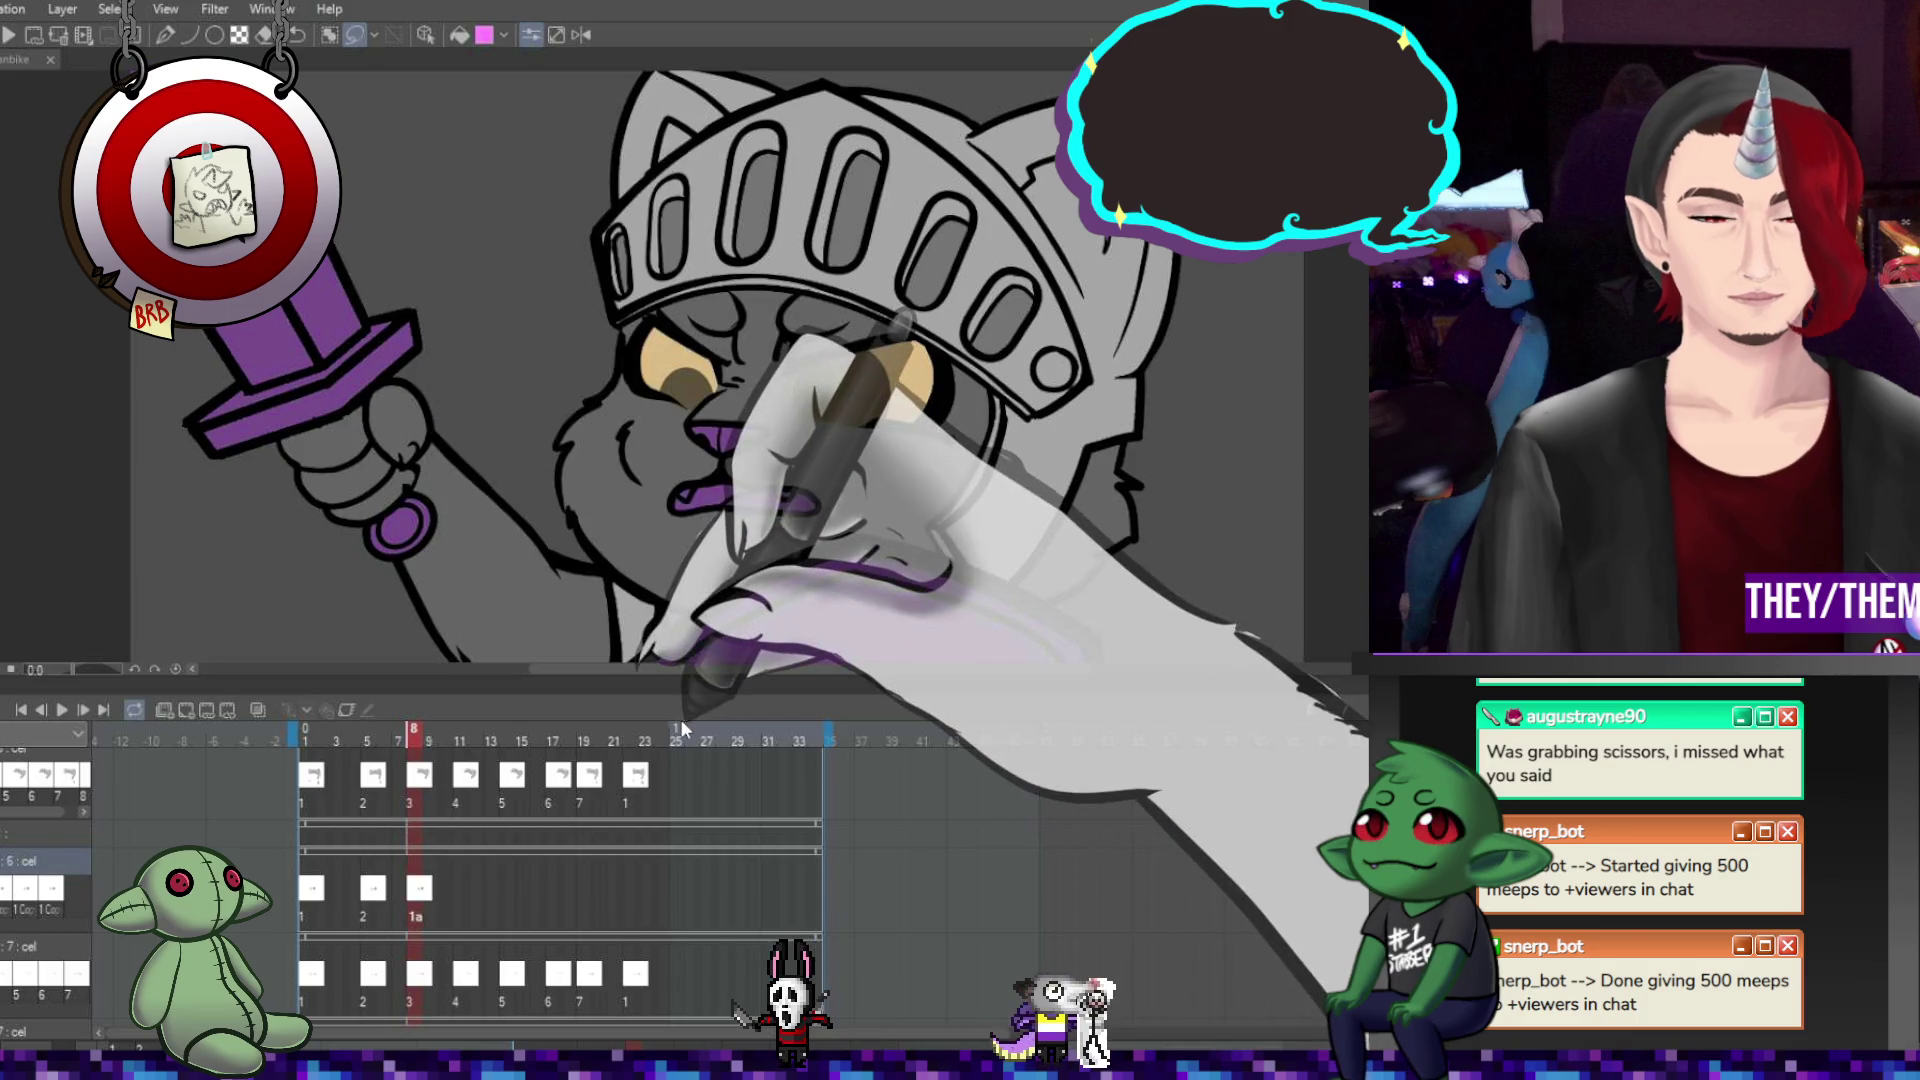
key(ctrl+v)
key(ctrl+t)
drag(960, 350, 1030, 378)
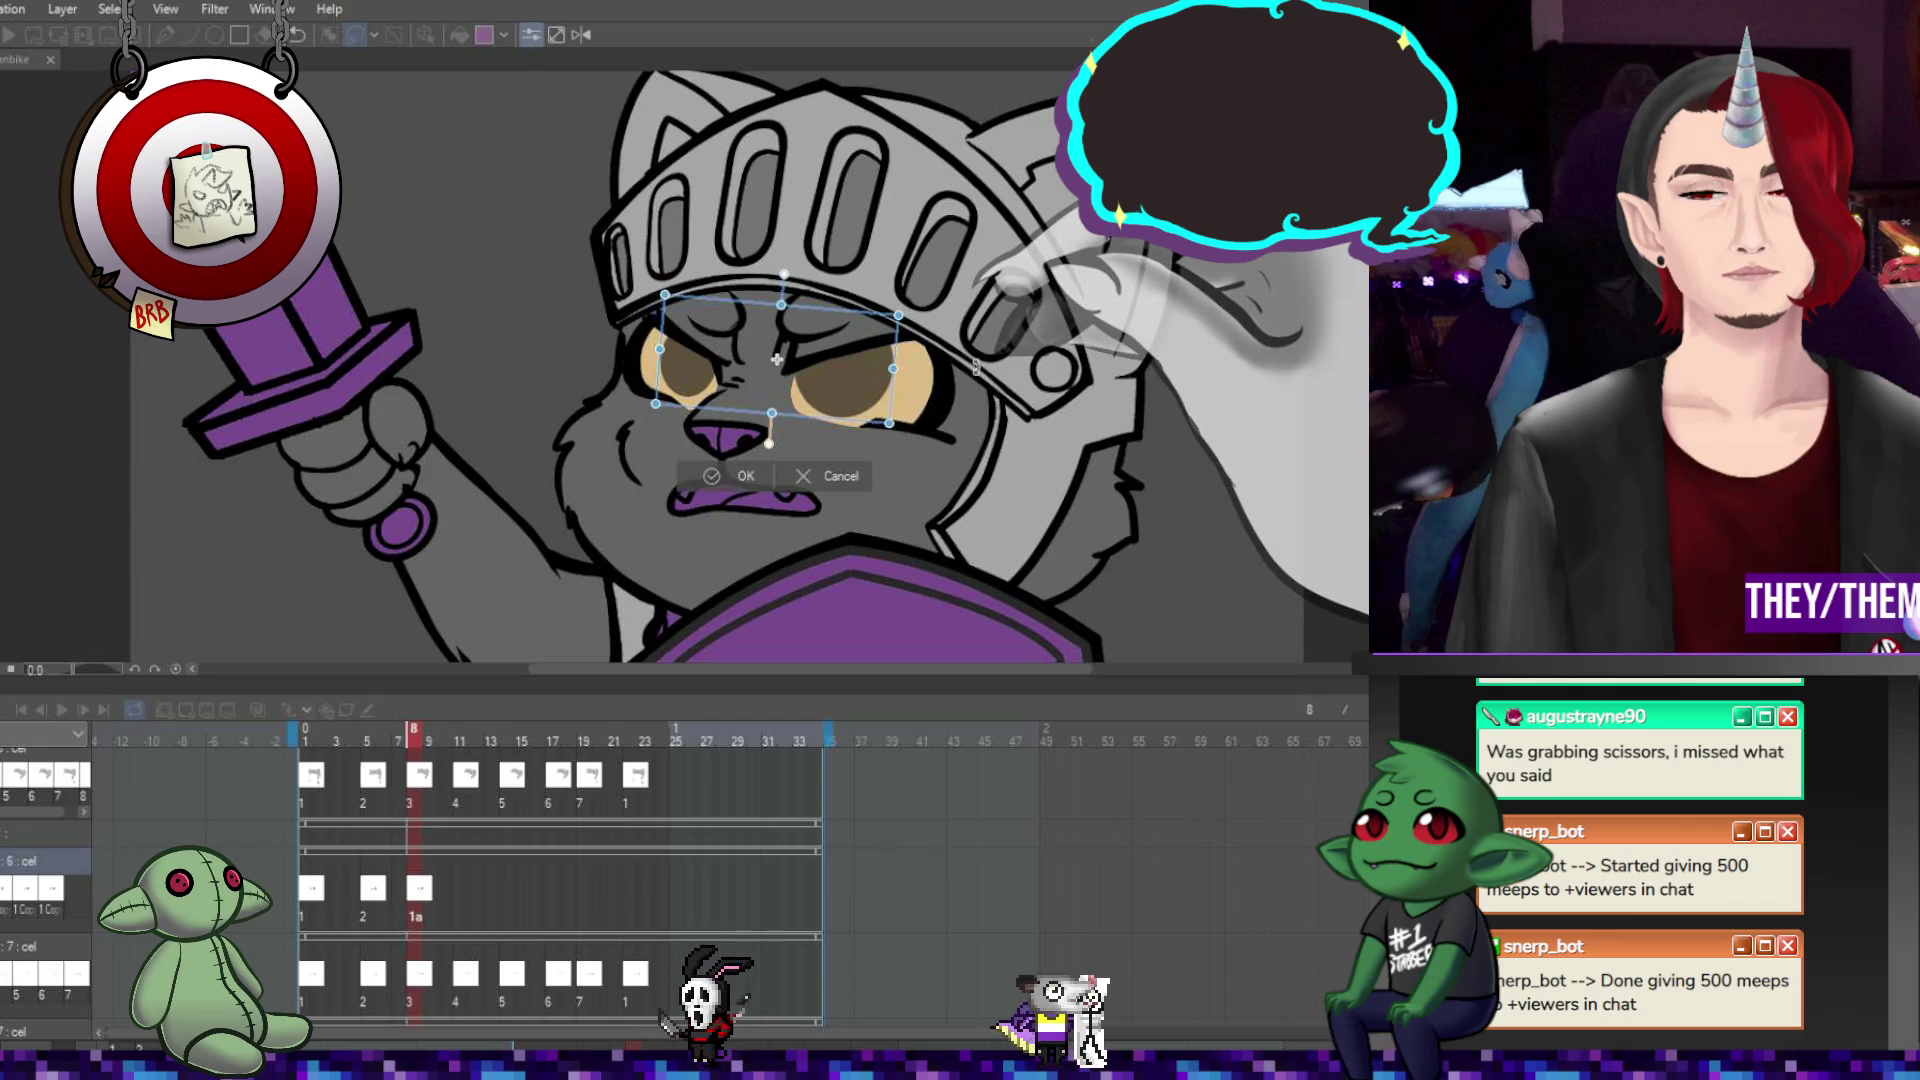
click(738, 476)
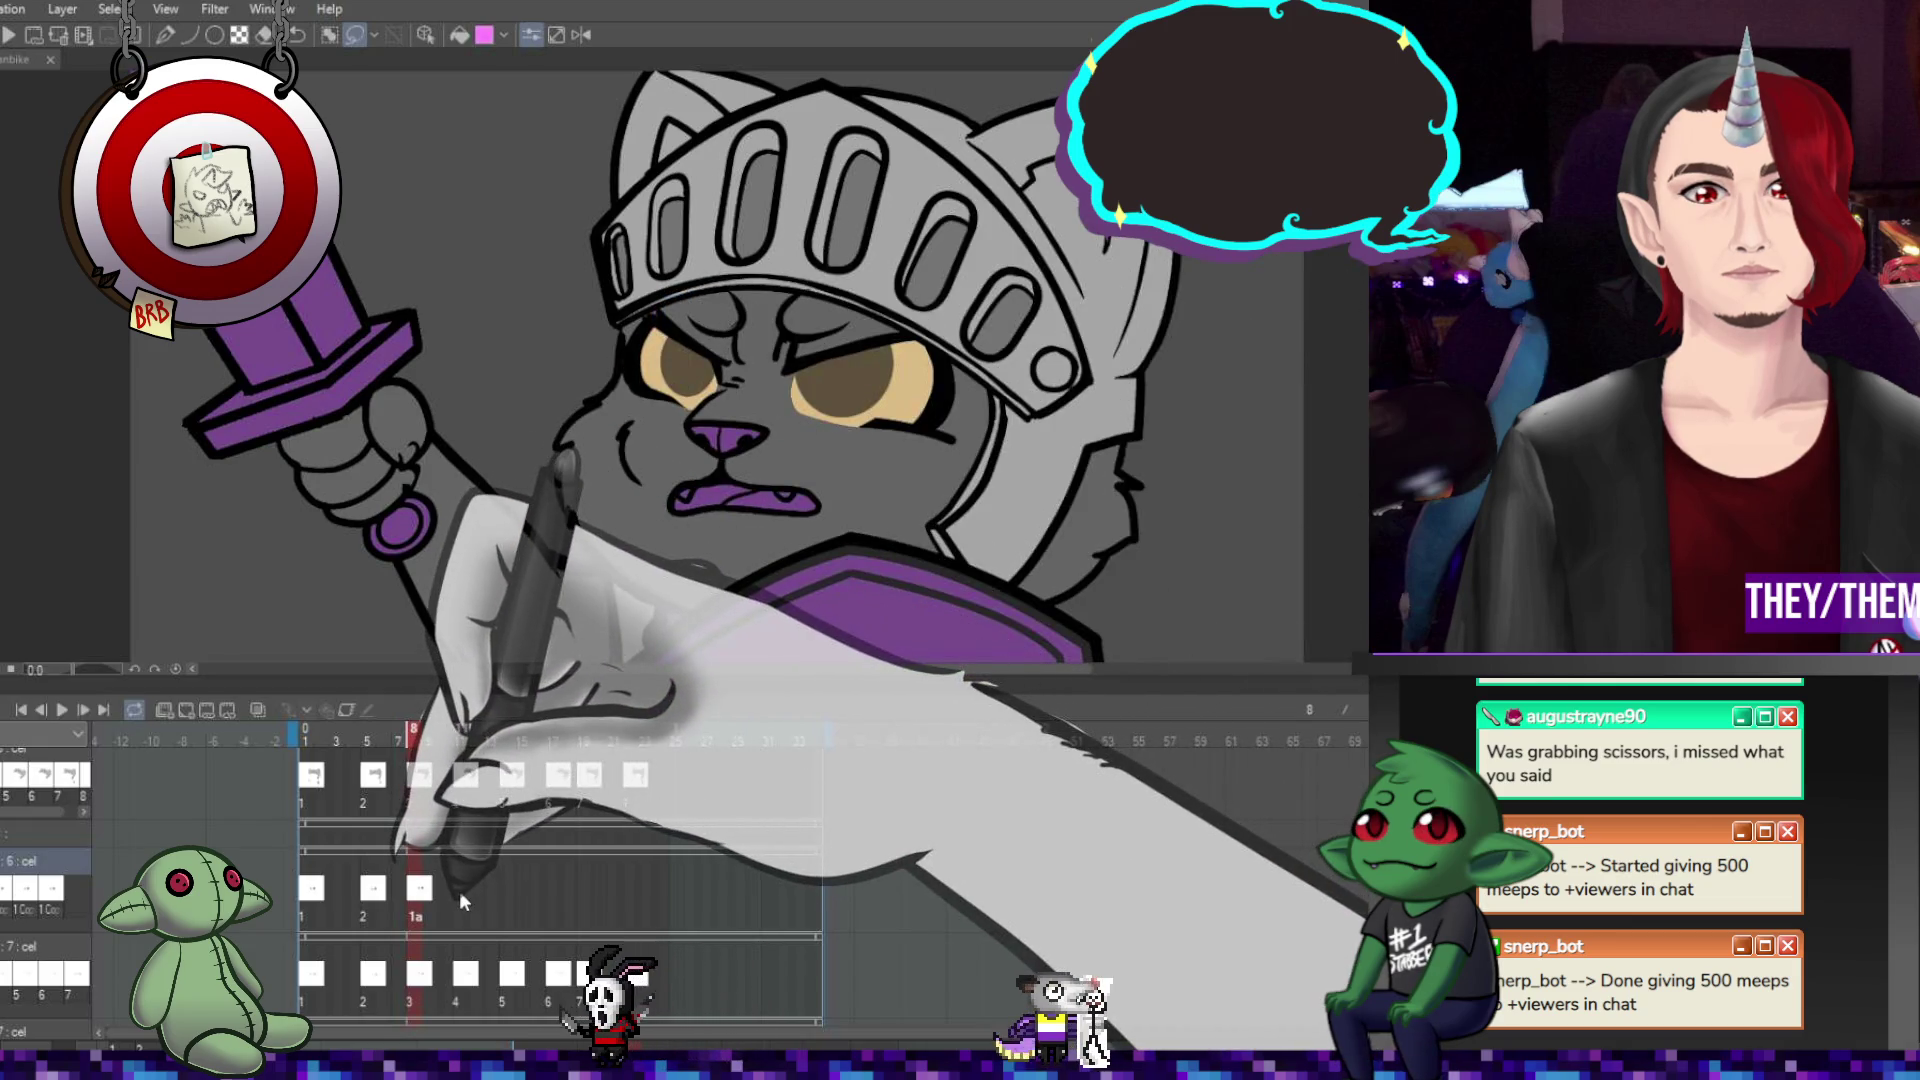
click(459, 891)
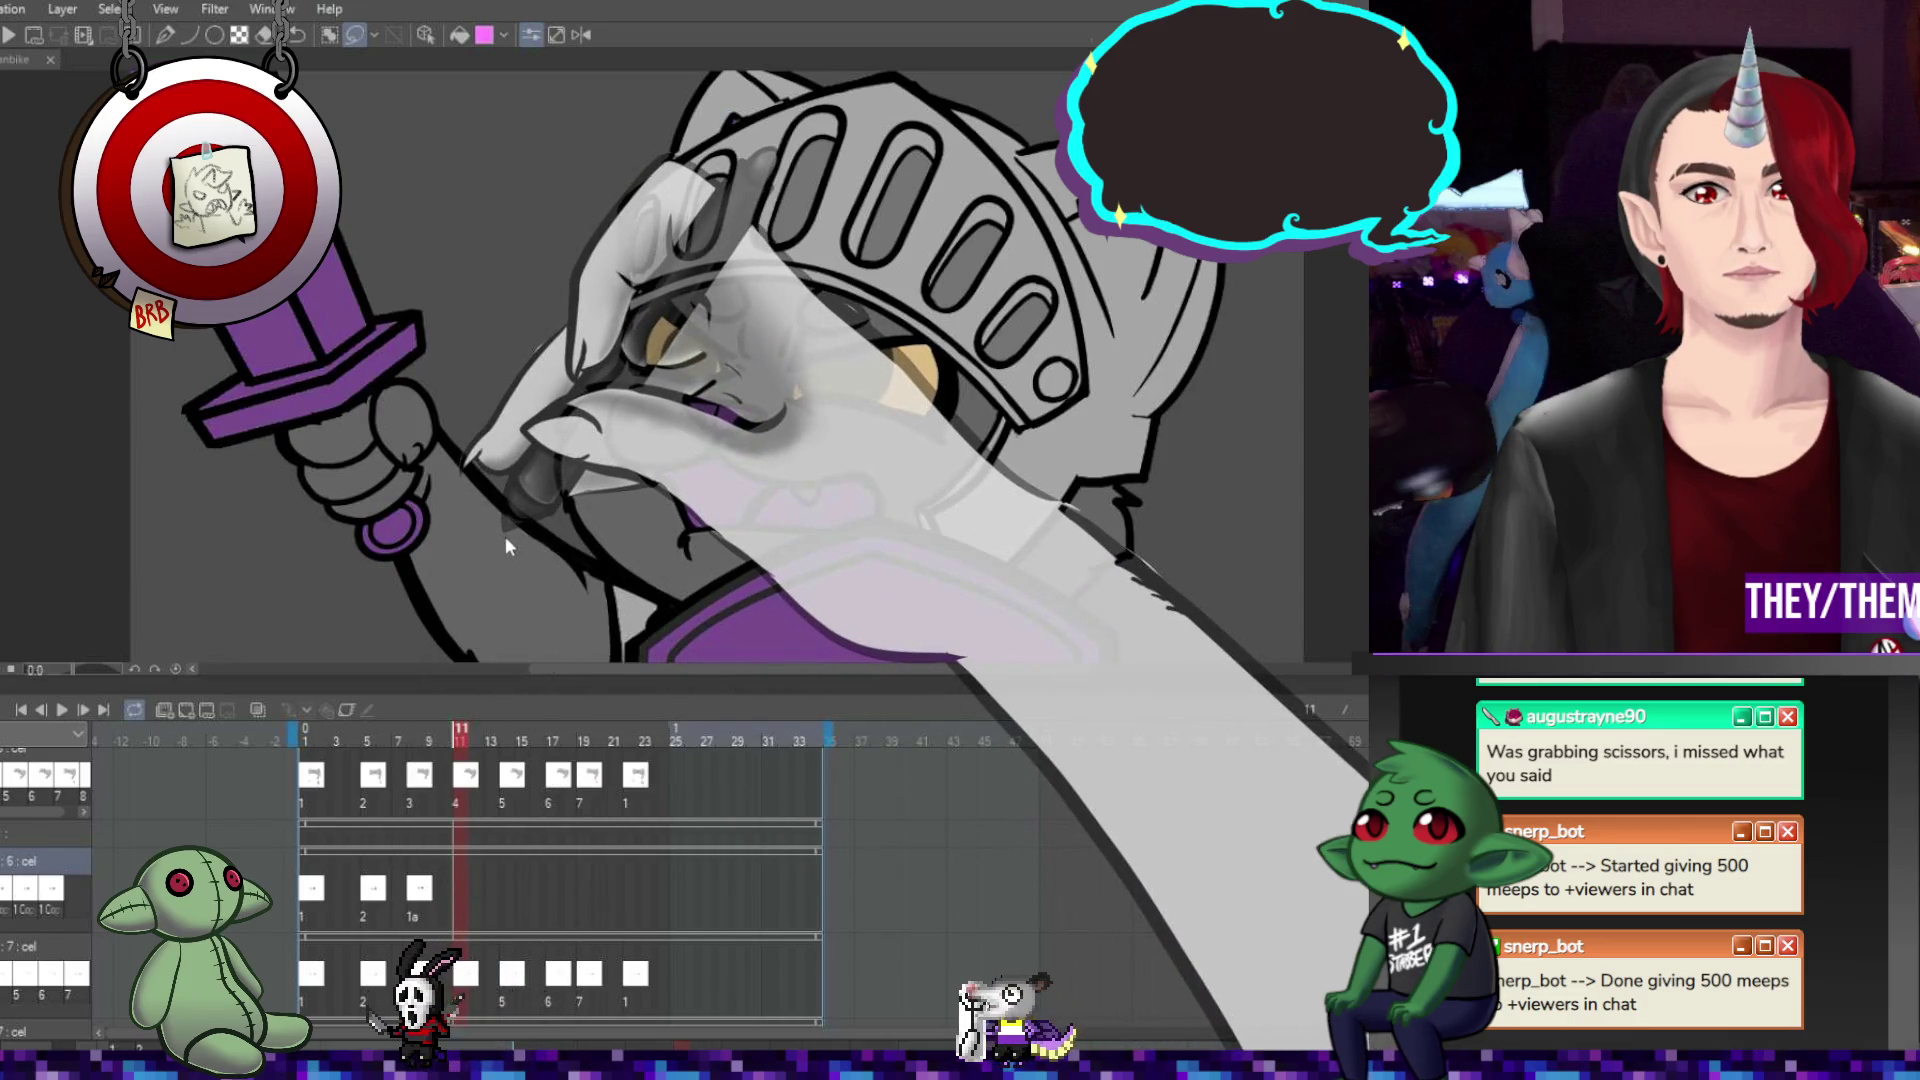
Paste an eye cel at frame 11 and narrow the eyes from the left side.
key(ctrl+v)
key(ctrl+t)
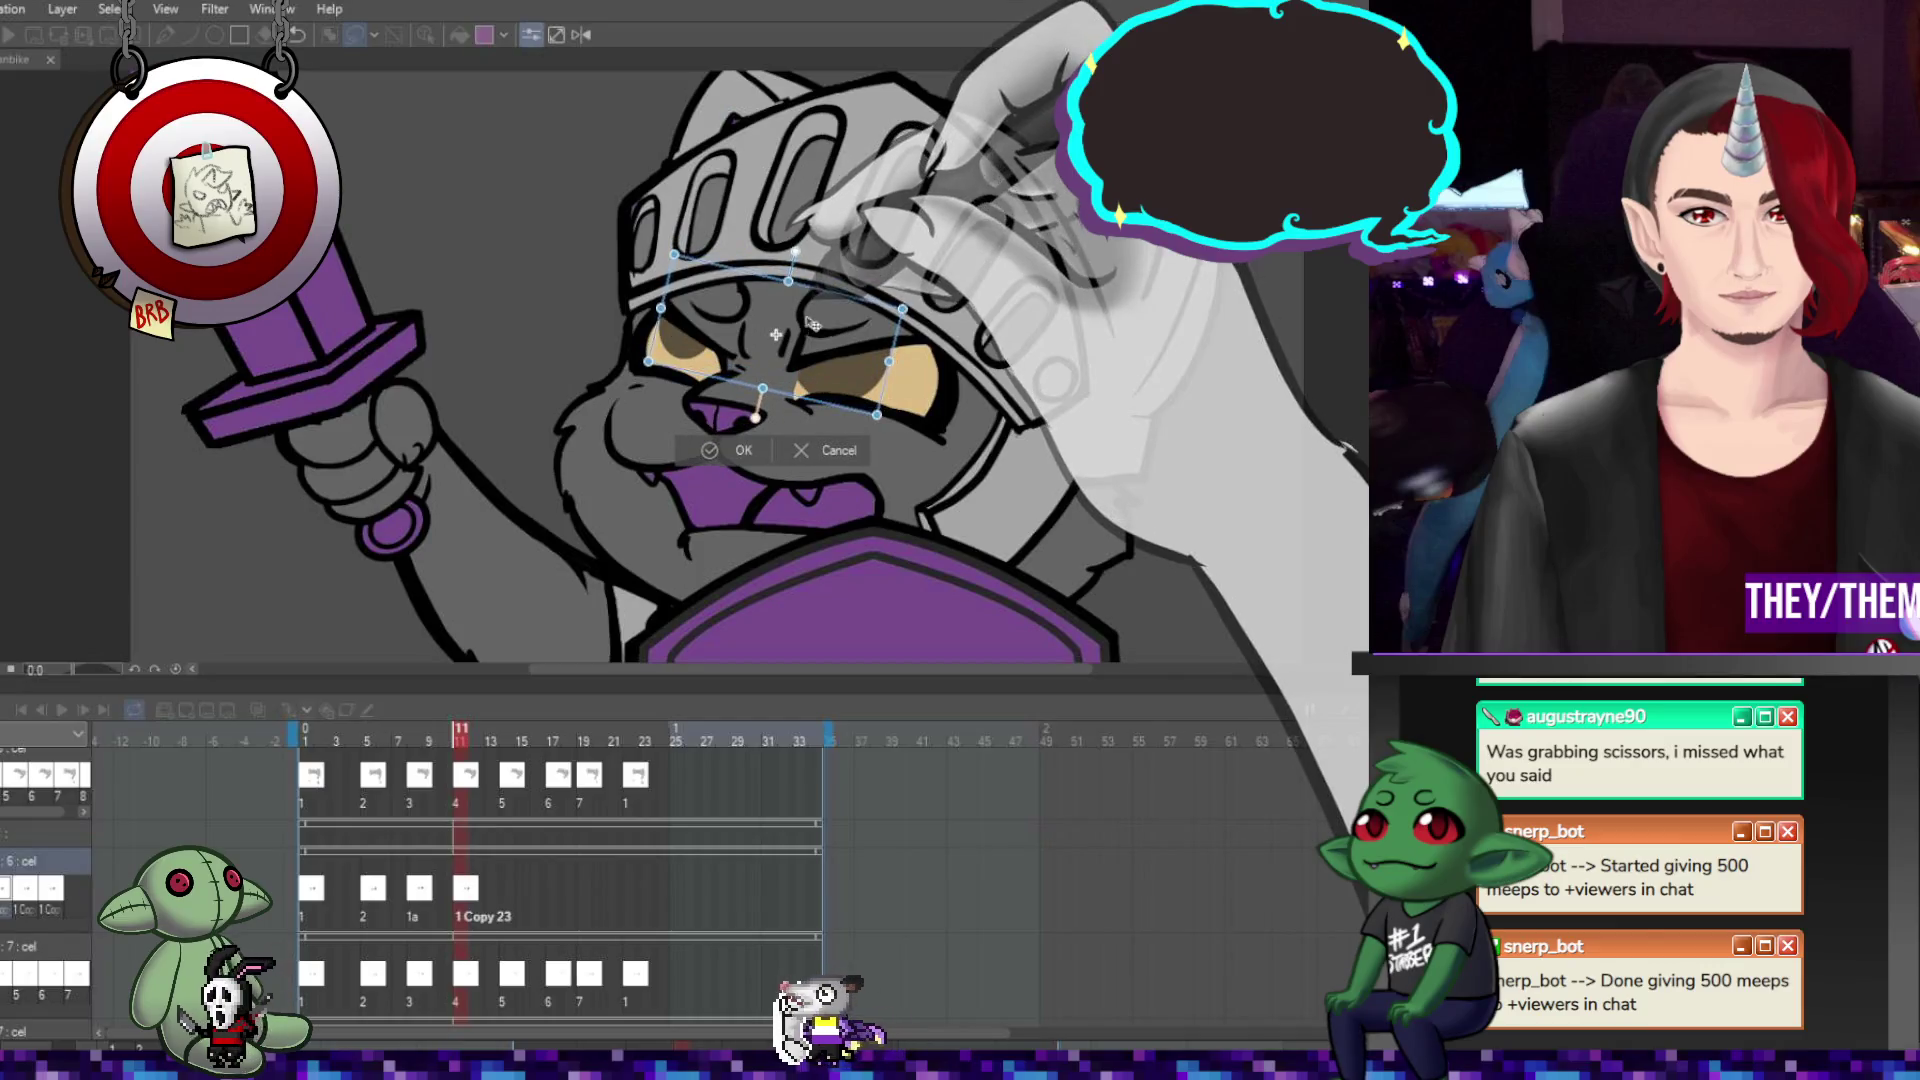
drag(657, 325, 669, 327)
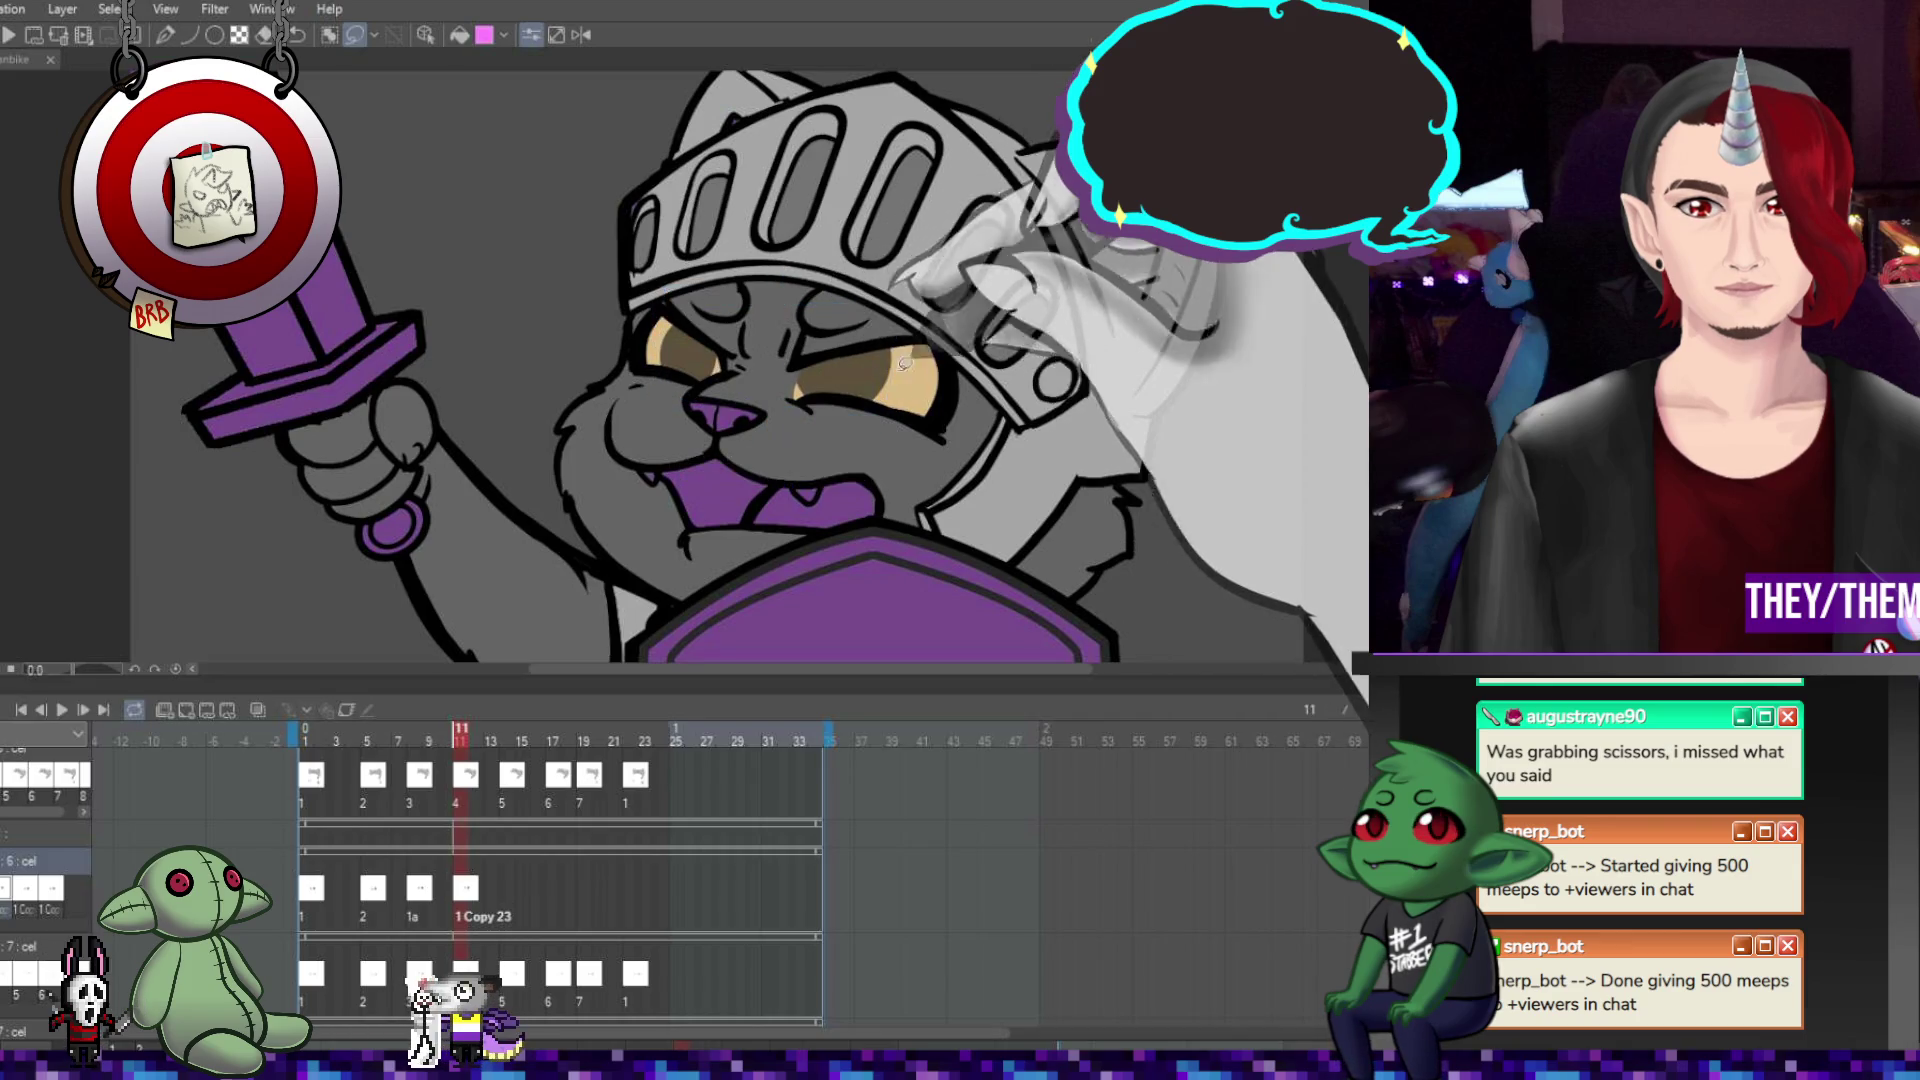
key(Return)
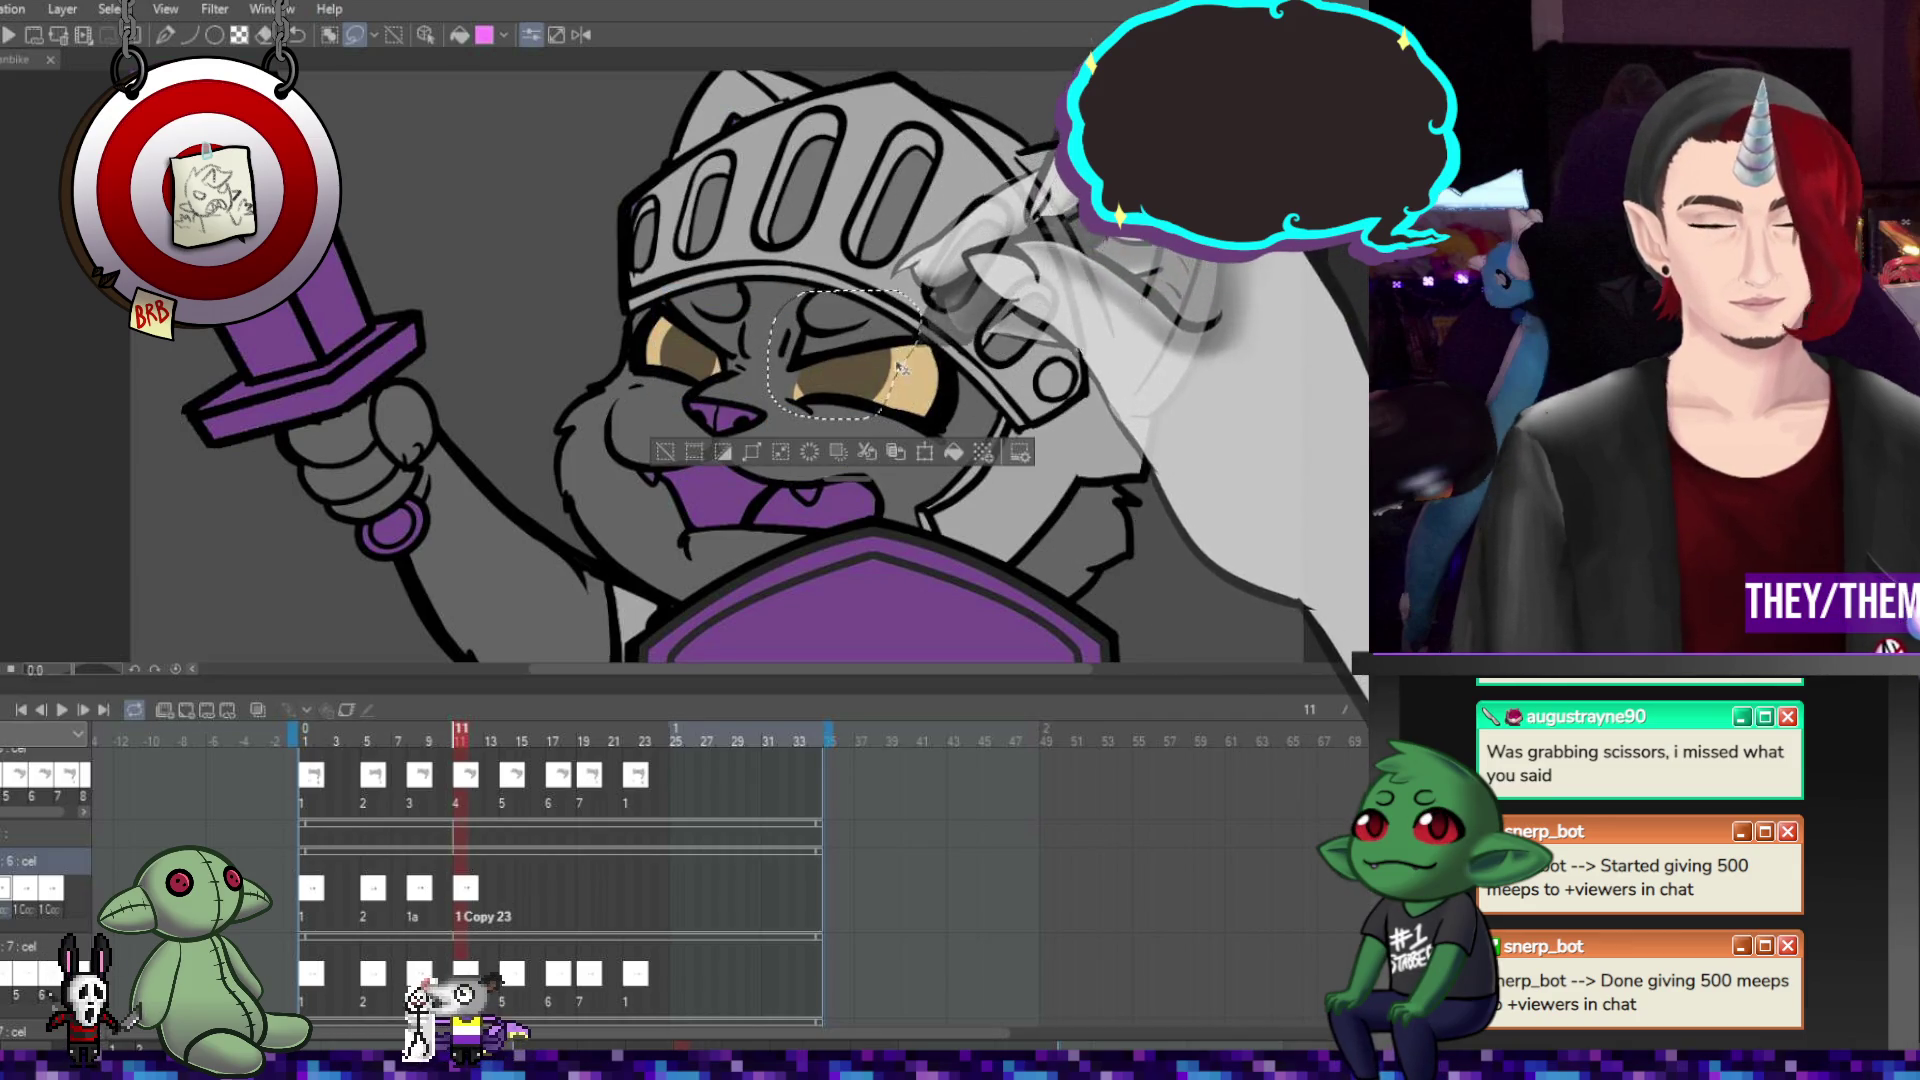
key(ctrl+t)
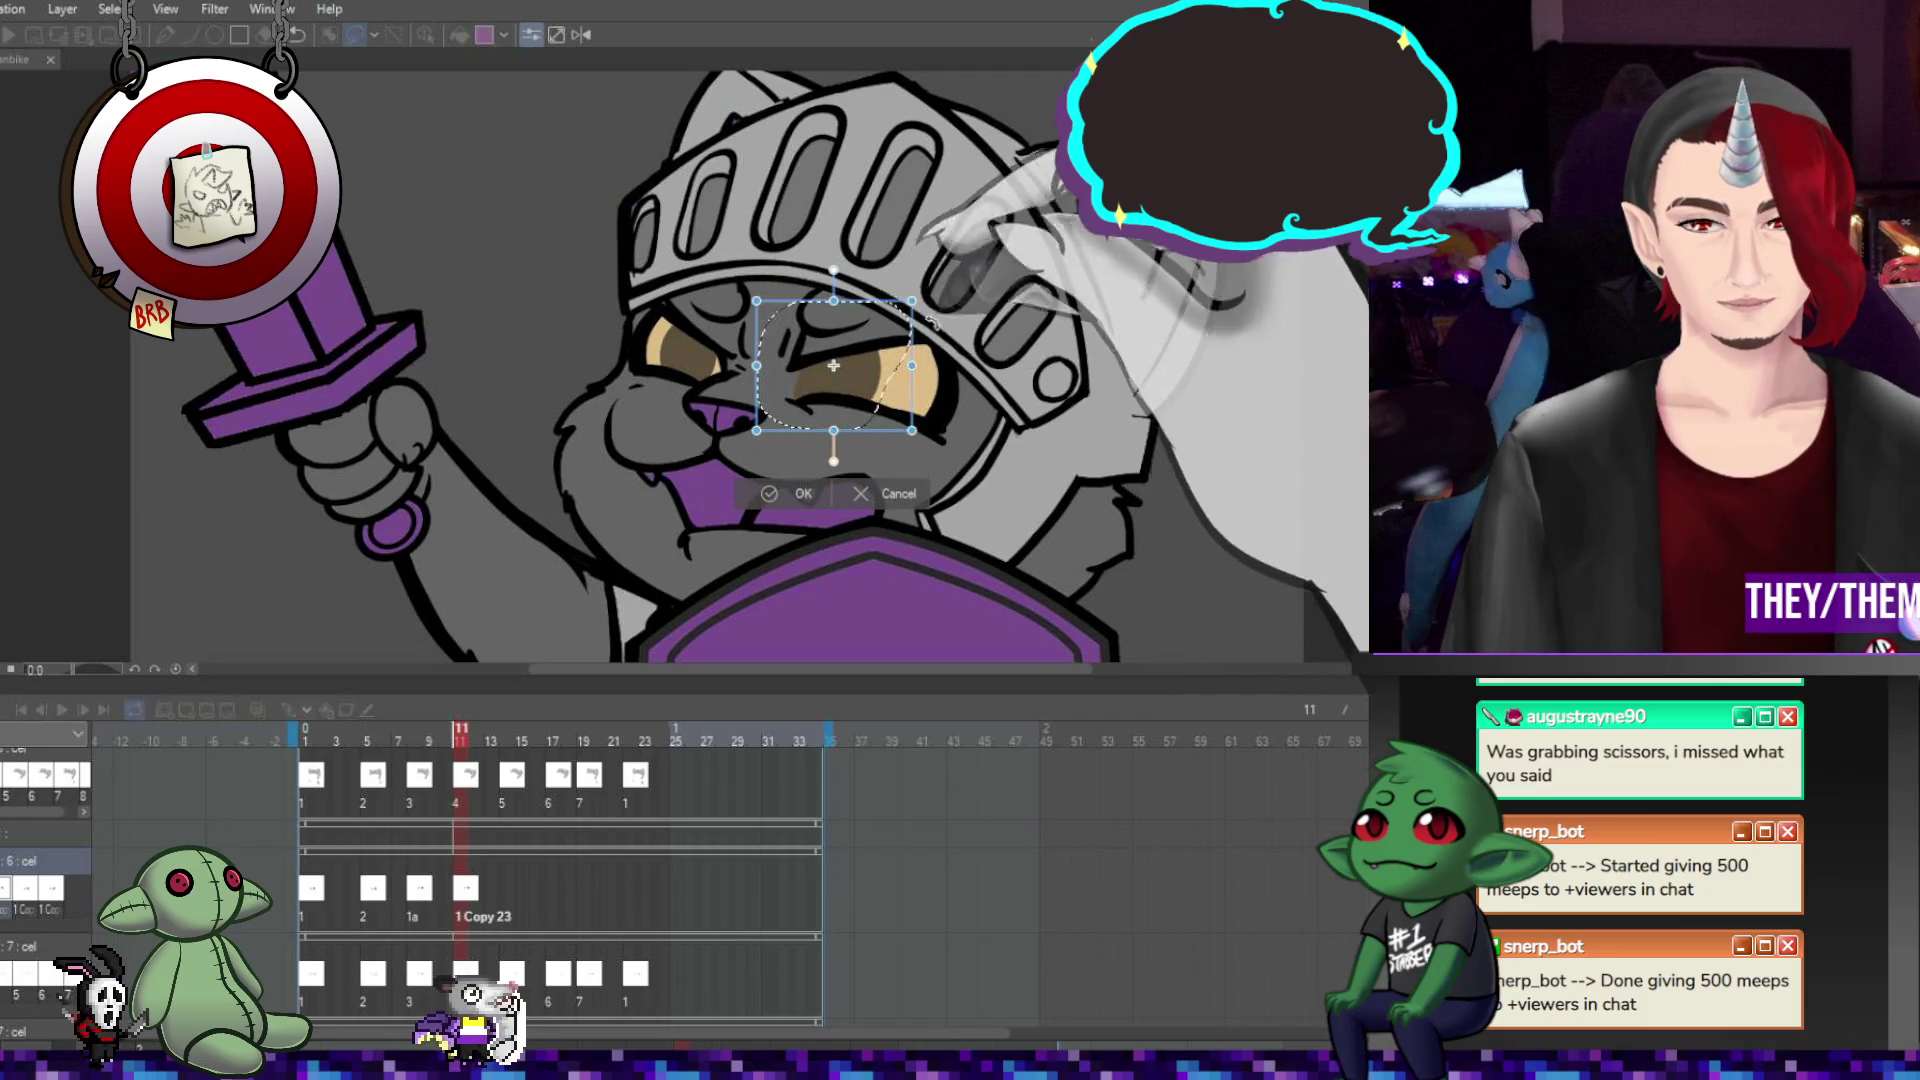
key(Return)
Lasso the left eye alone and transform it to fit the snarl.
mouse_move(660, 362)
mouse_down()
mouse_move(735, 320)
mouse_move(665, 365)
mouse_up()
key(ctrl+t)
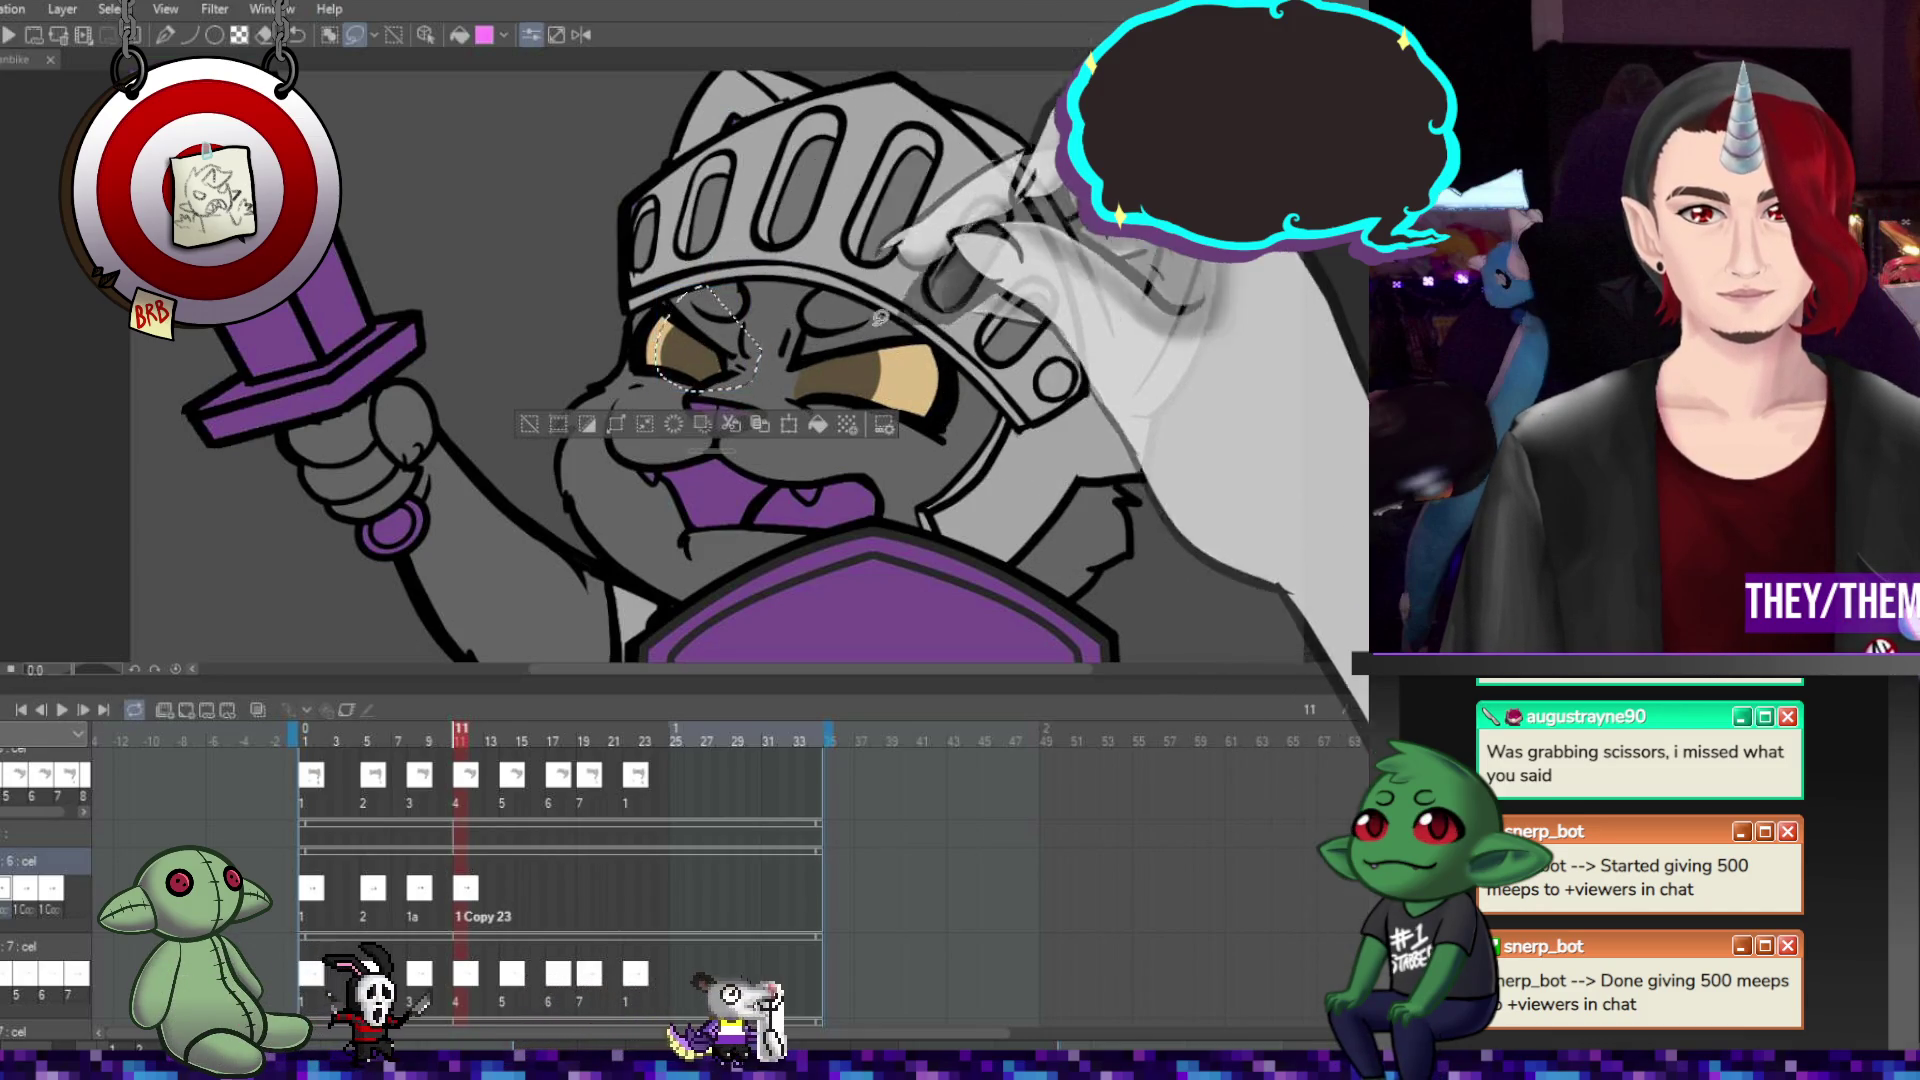
key(Return)
click(505, 886)
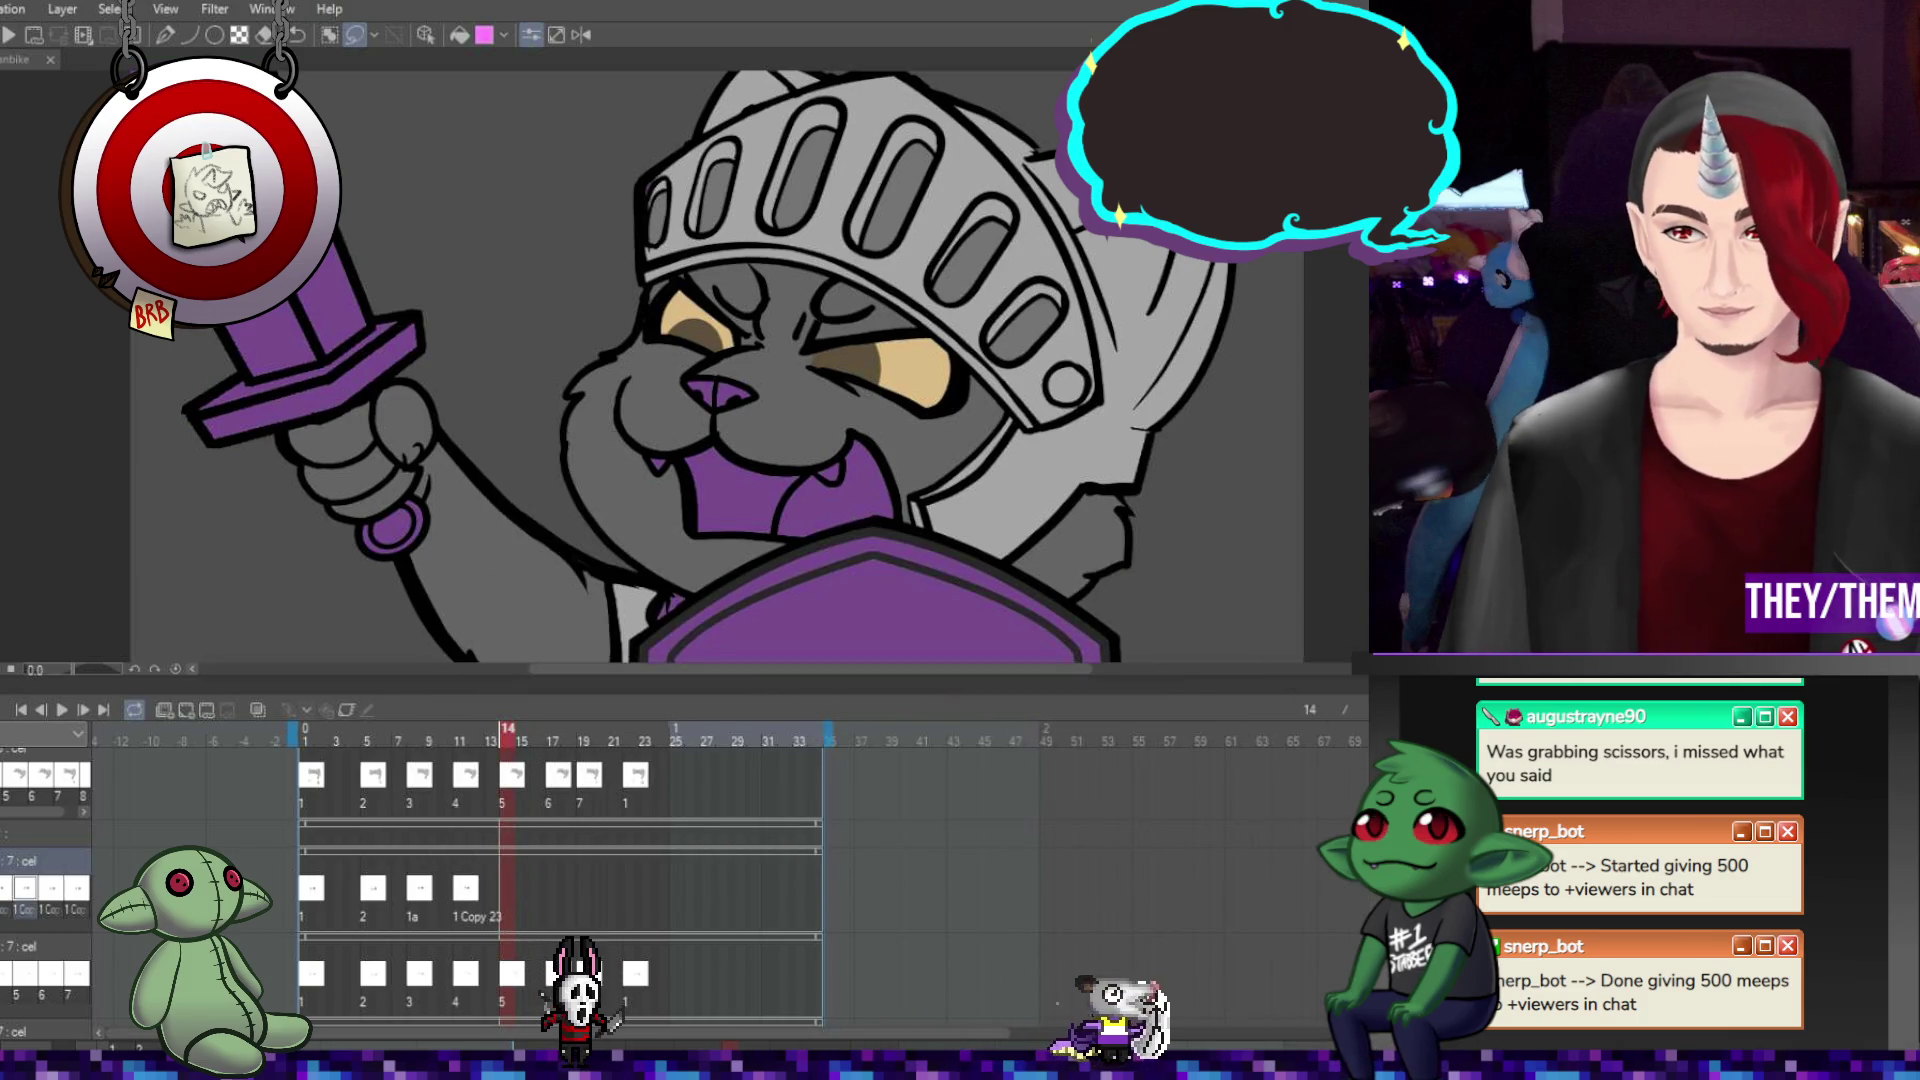
Paste an eye cel at frame 13 and shift the eyes slightly left on frame 14.
click(496, 879)
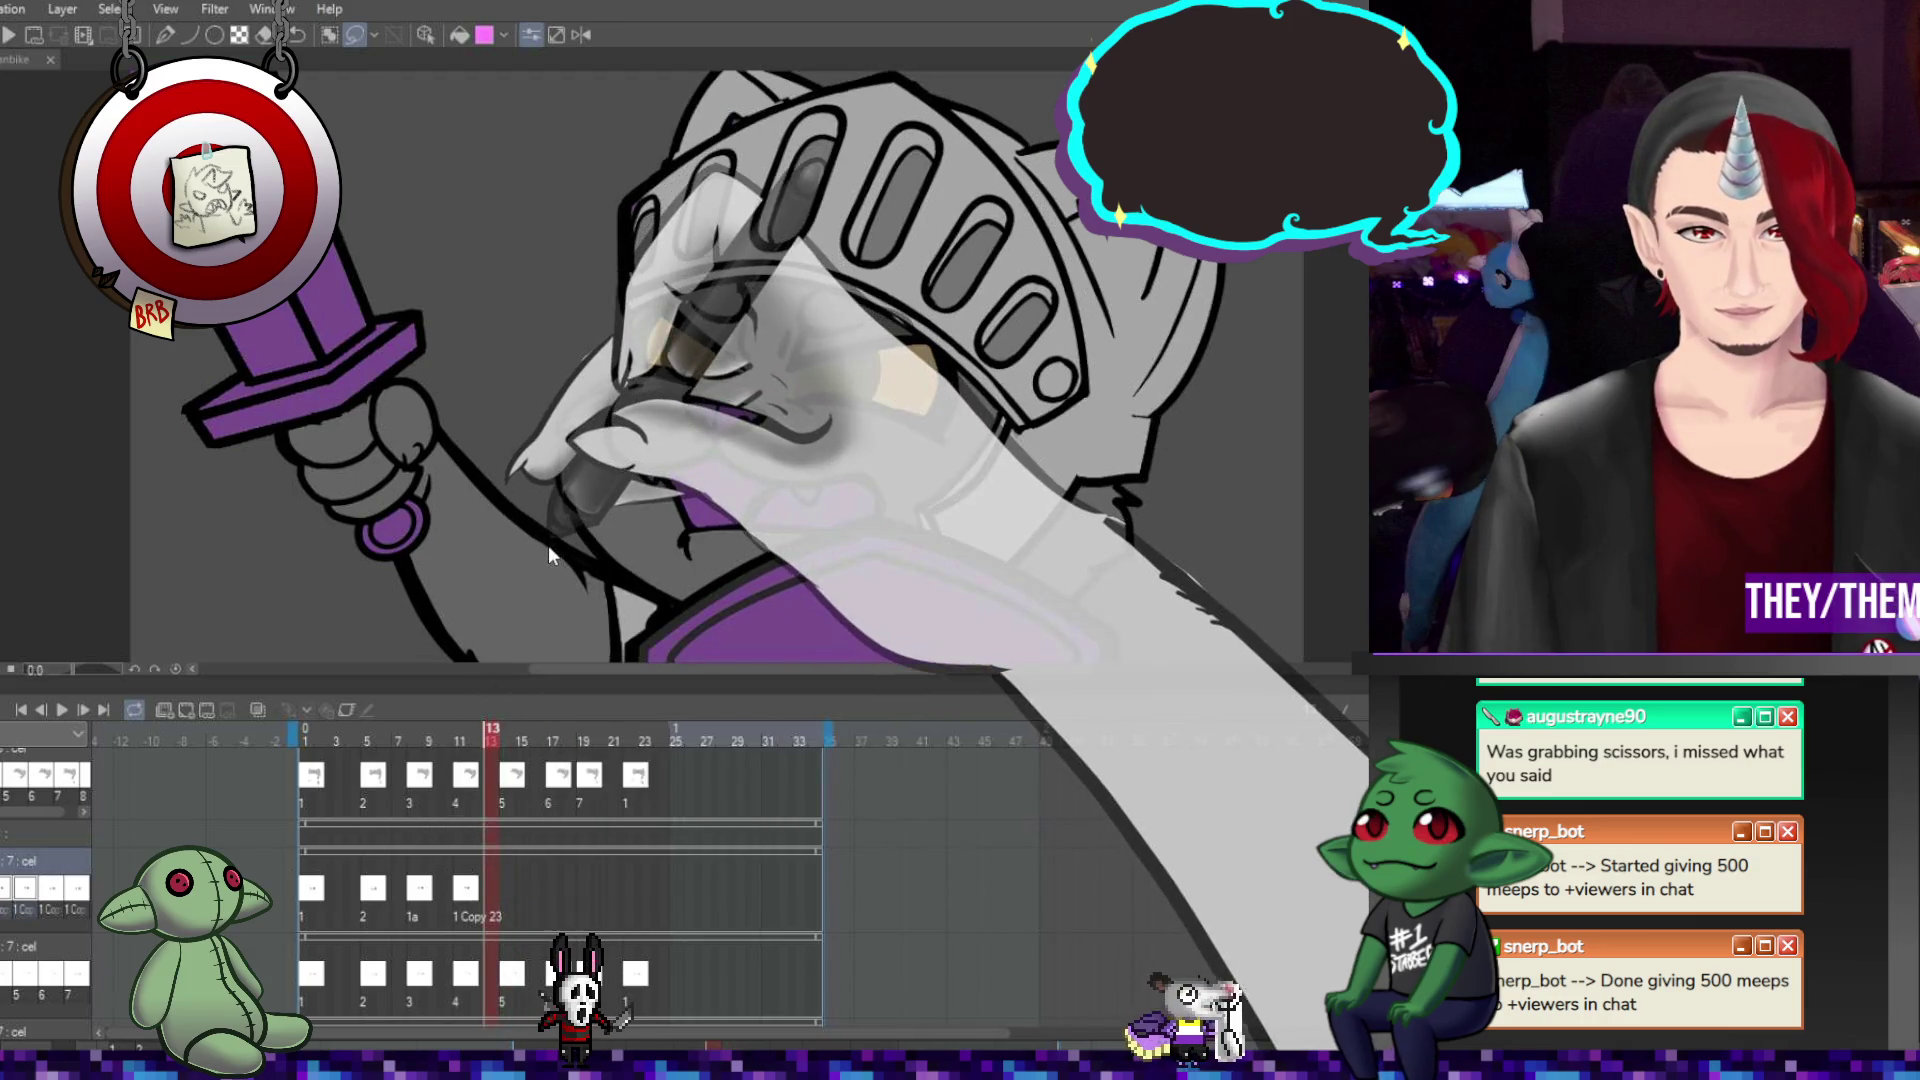
key(ctrl+v)
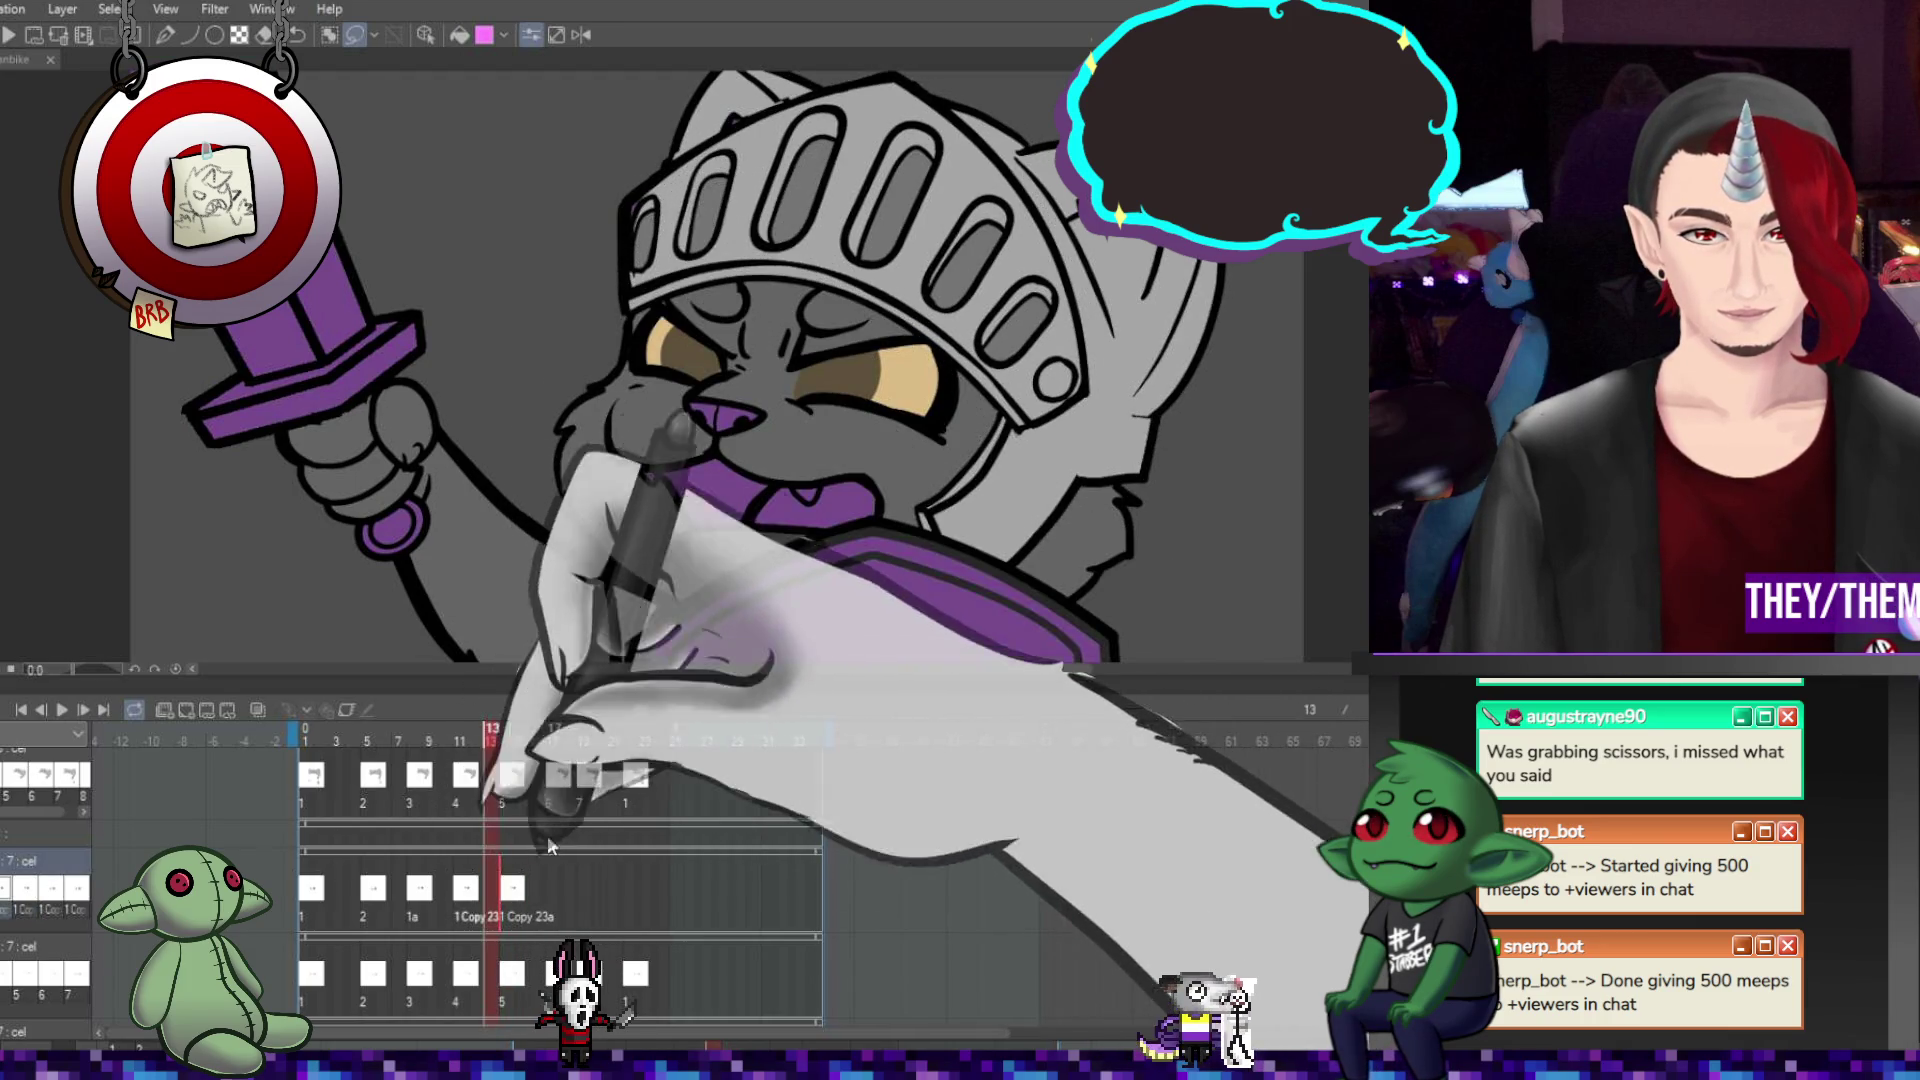
click(516, 886)
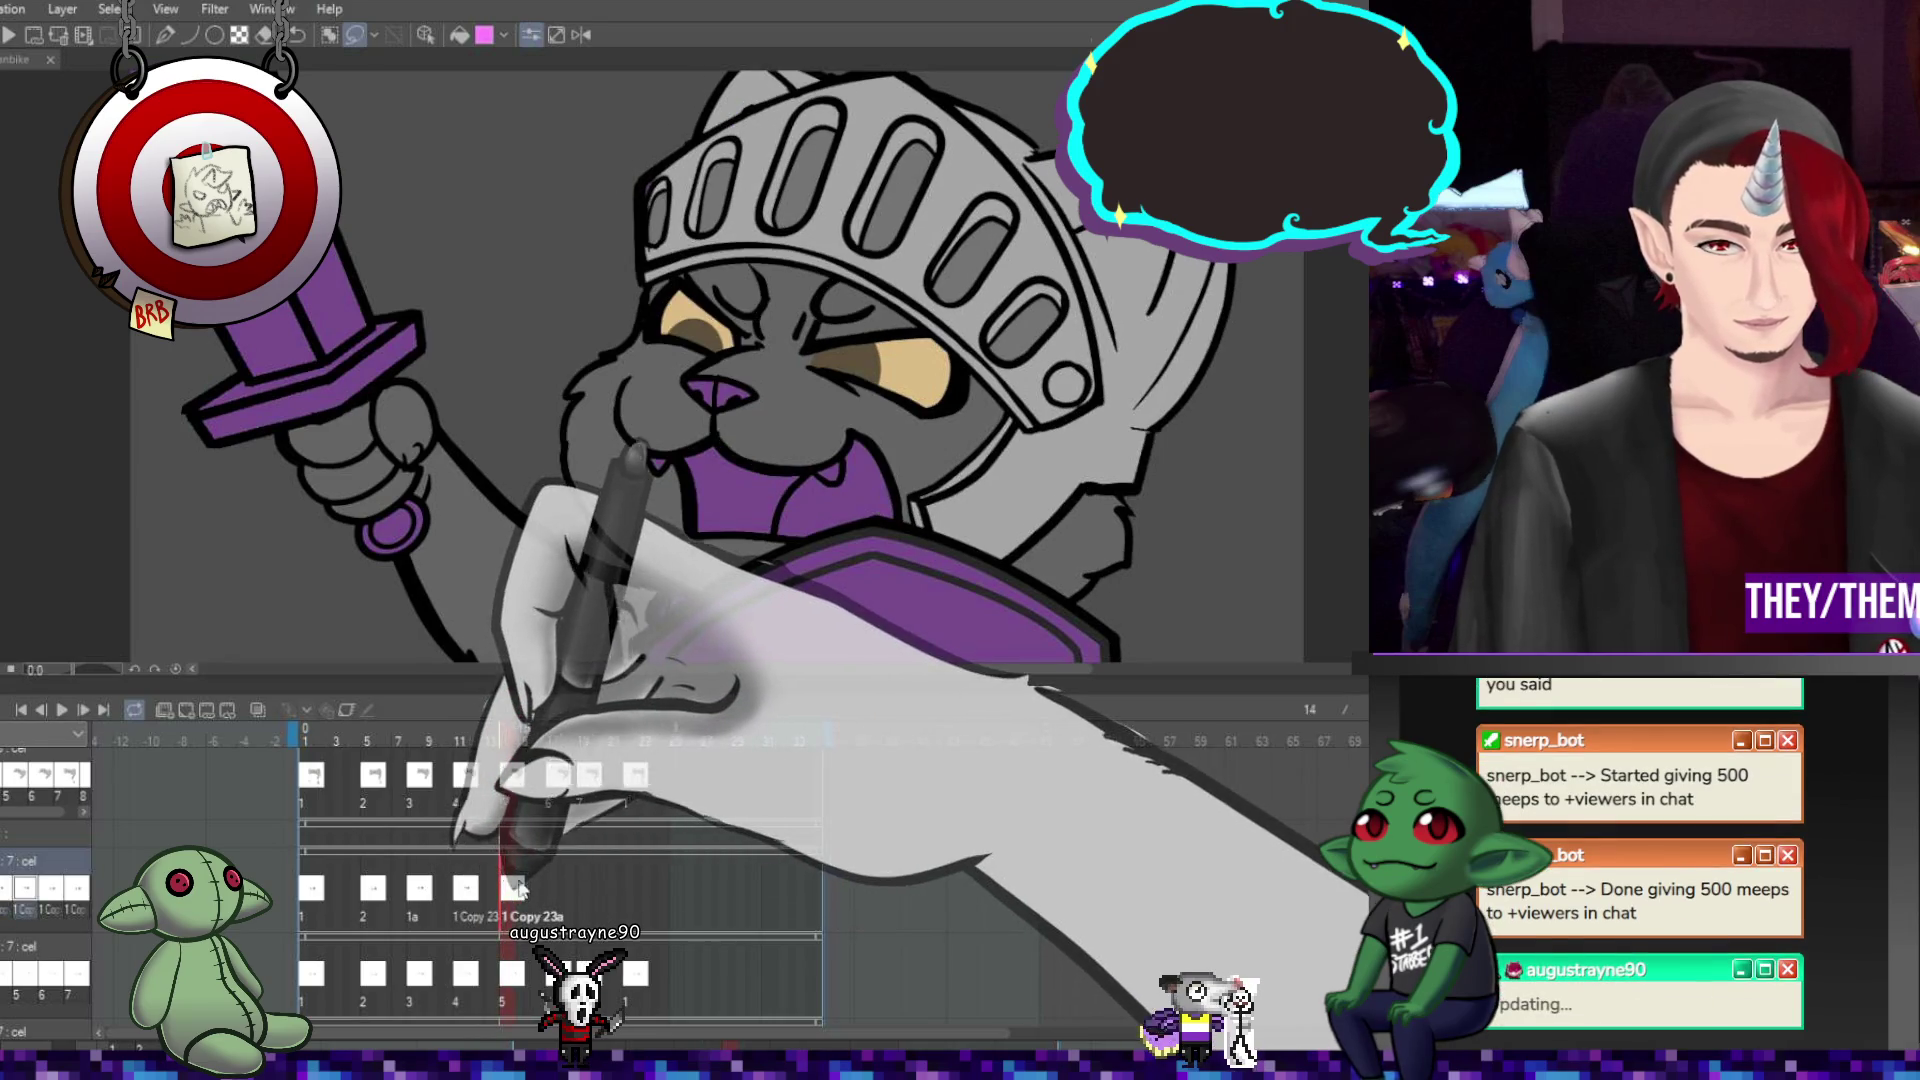
key(ctrl+t)
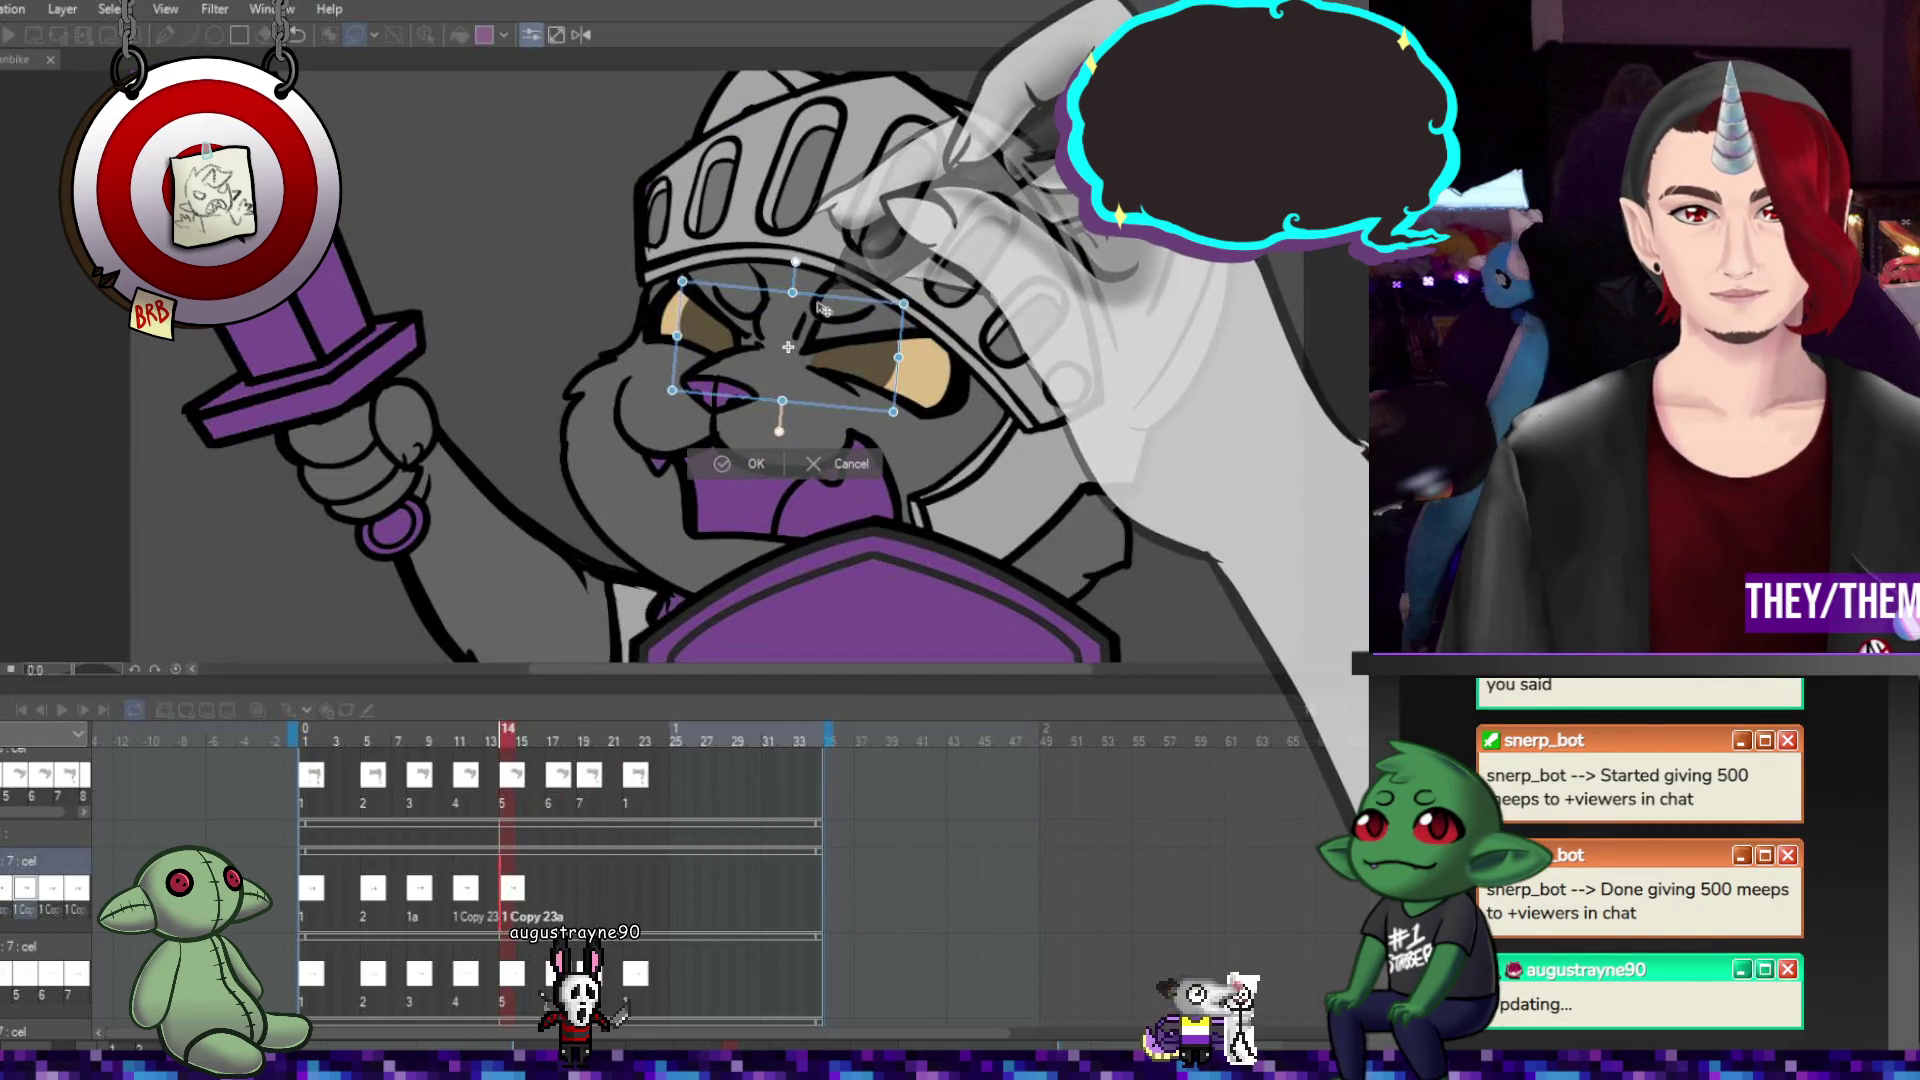
drag(834, 351, 830, 351)
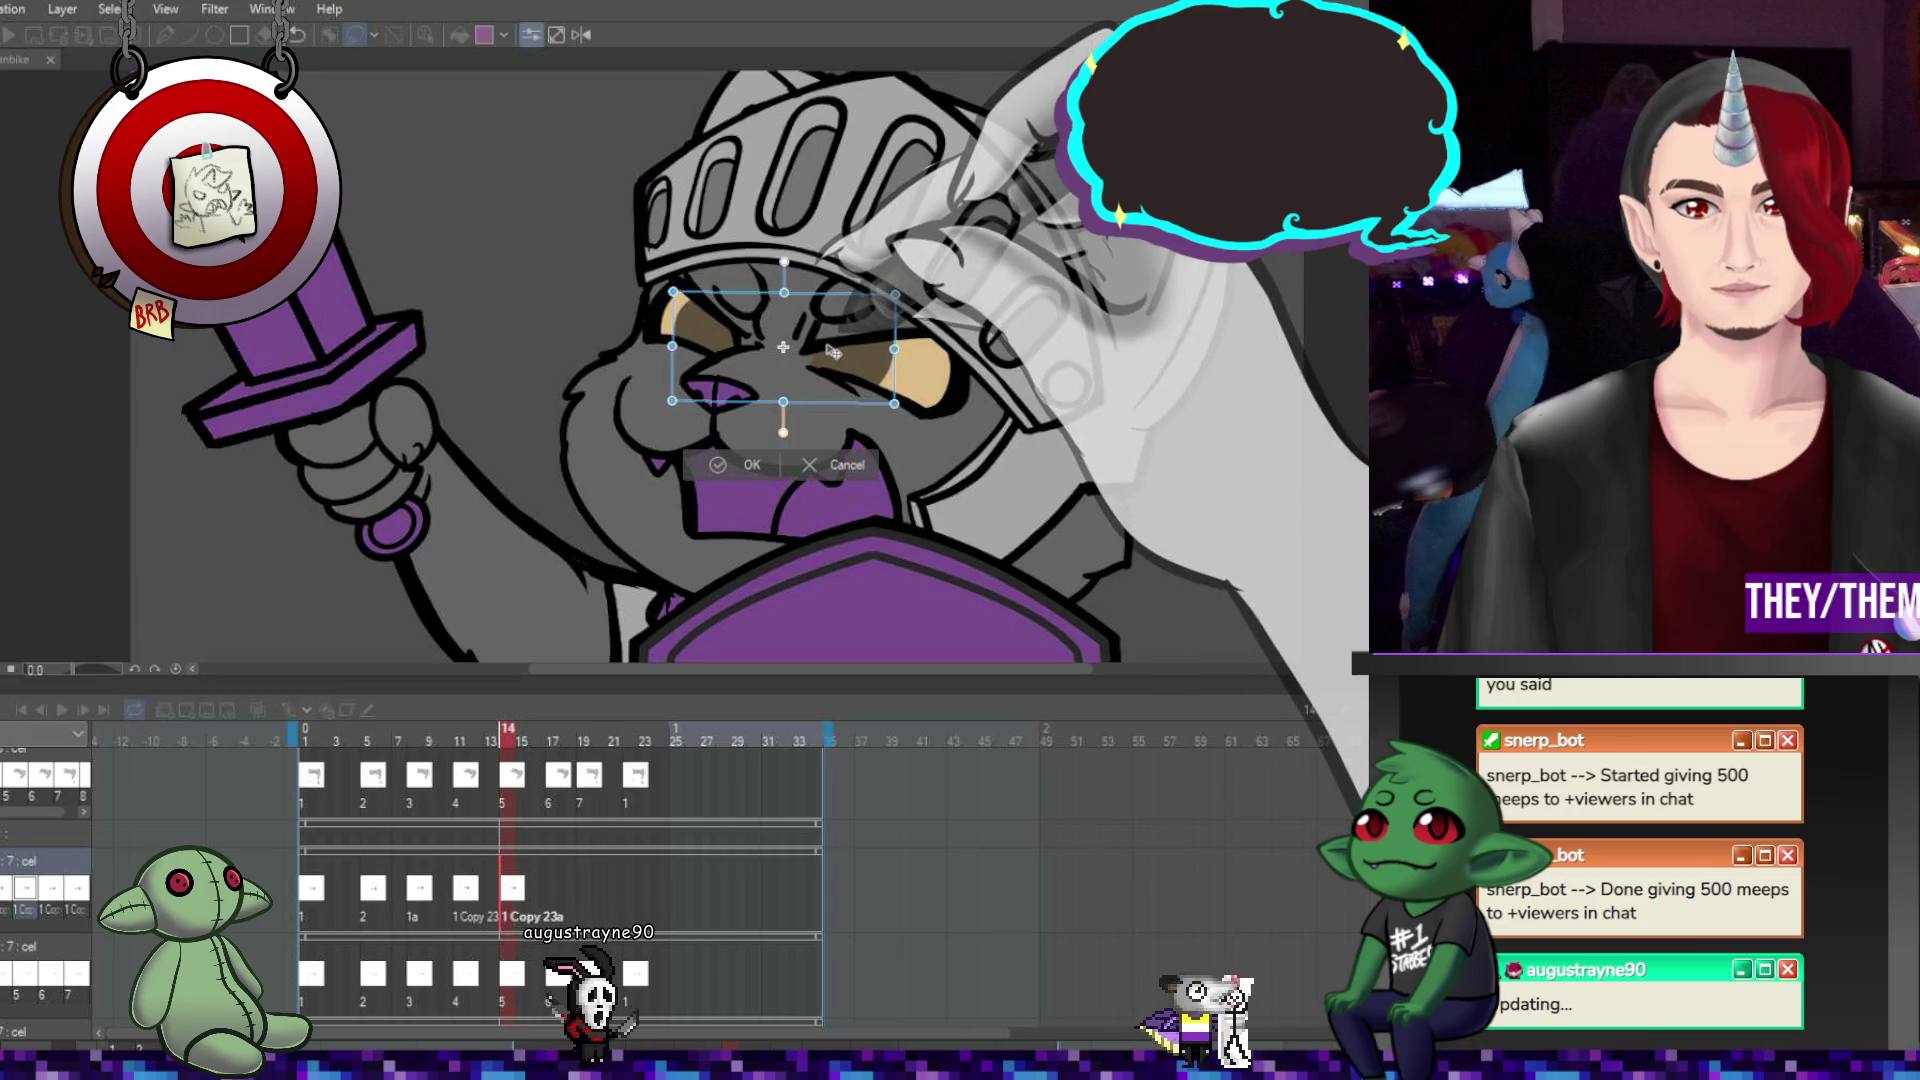
key(Return)
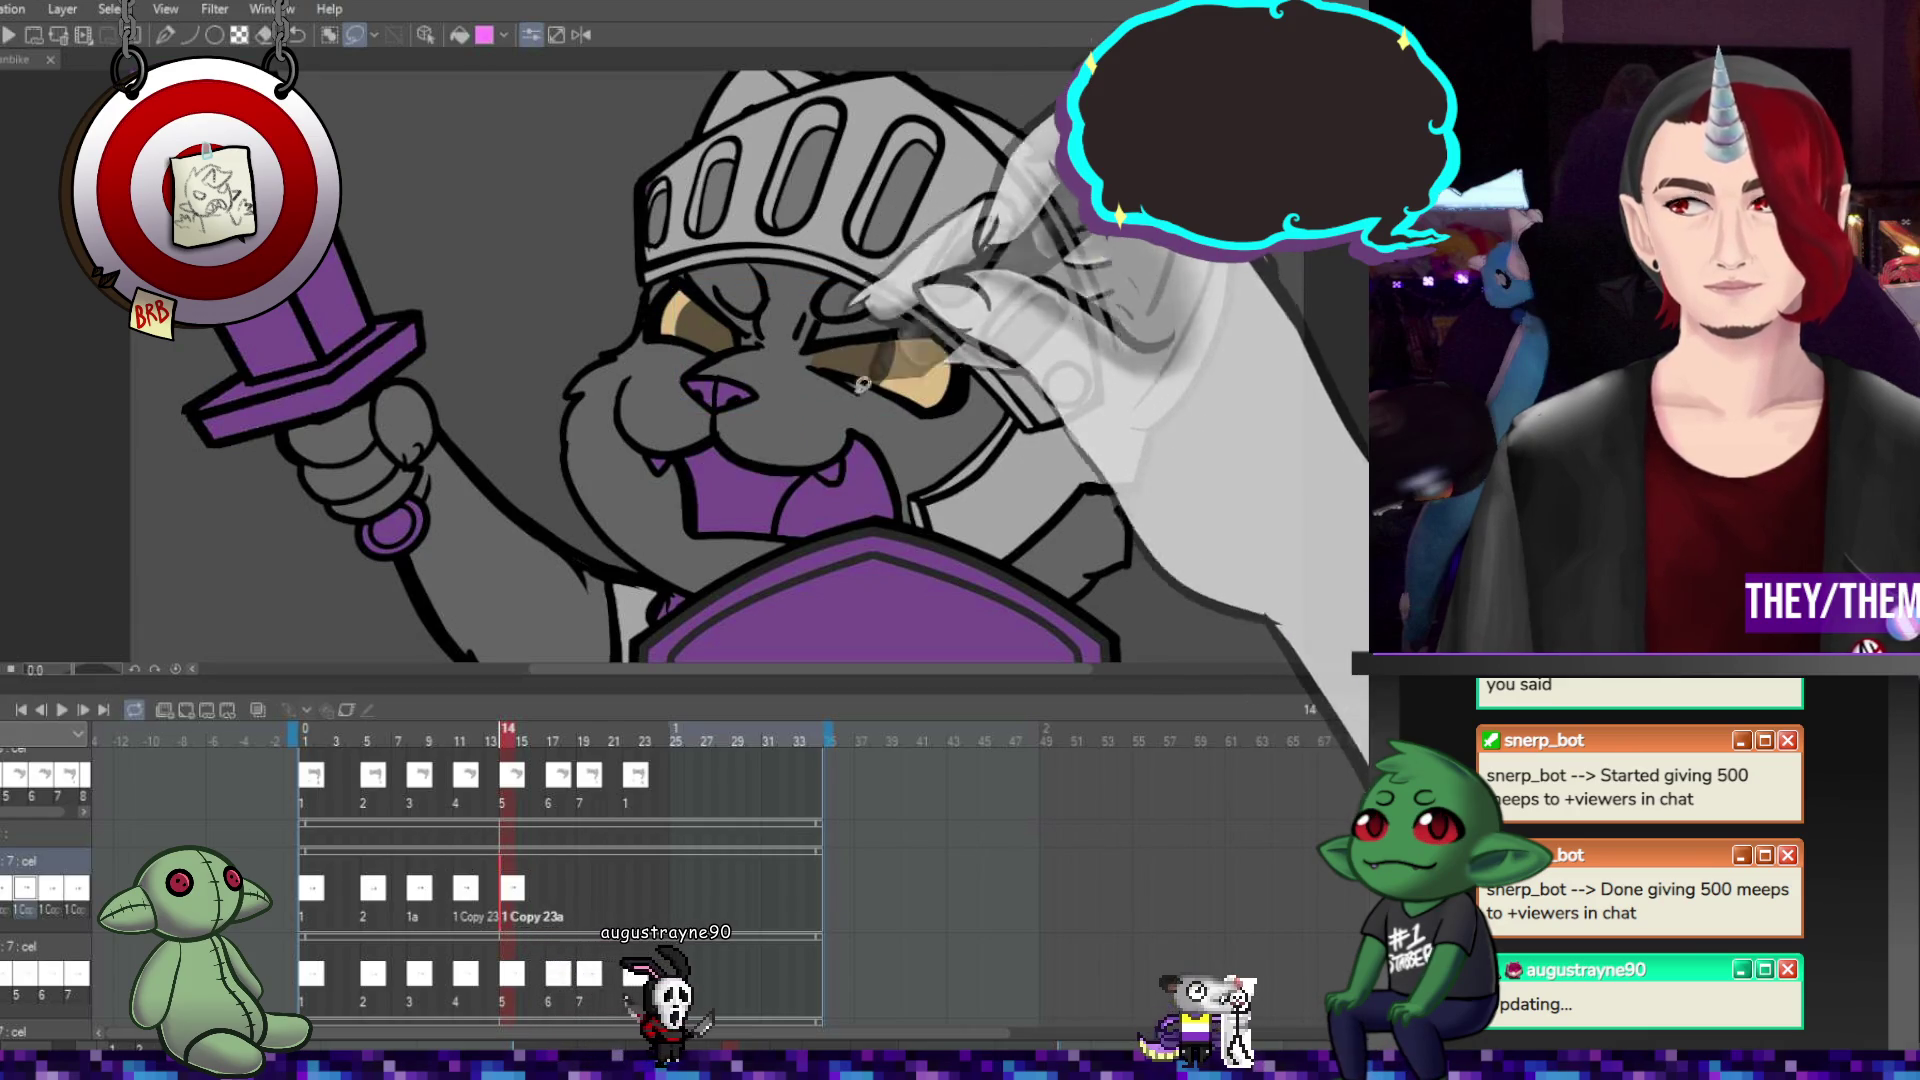
Narrow the eyes from the left side on frame 17.
click(550, 890)
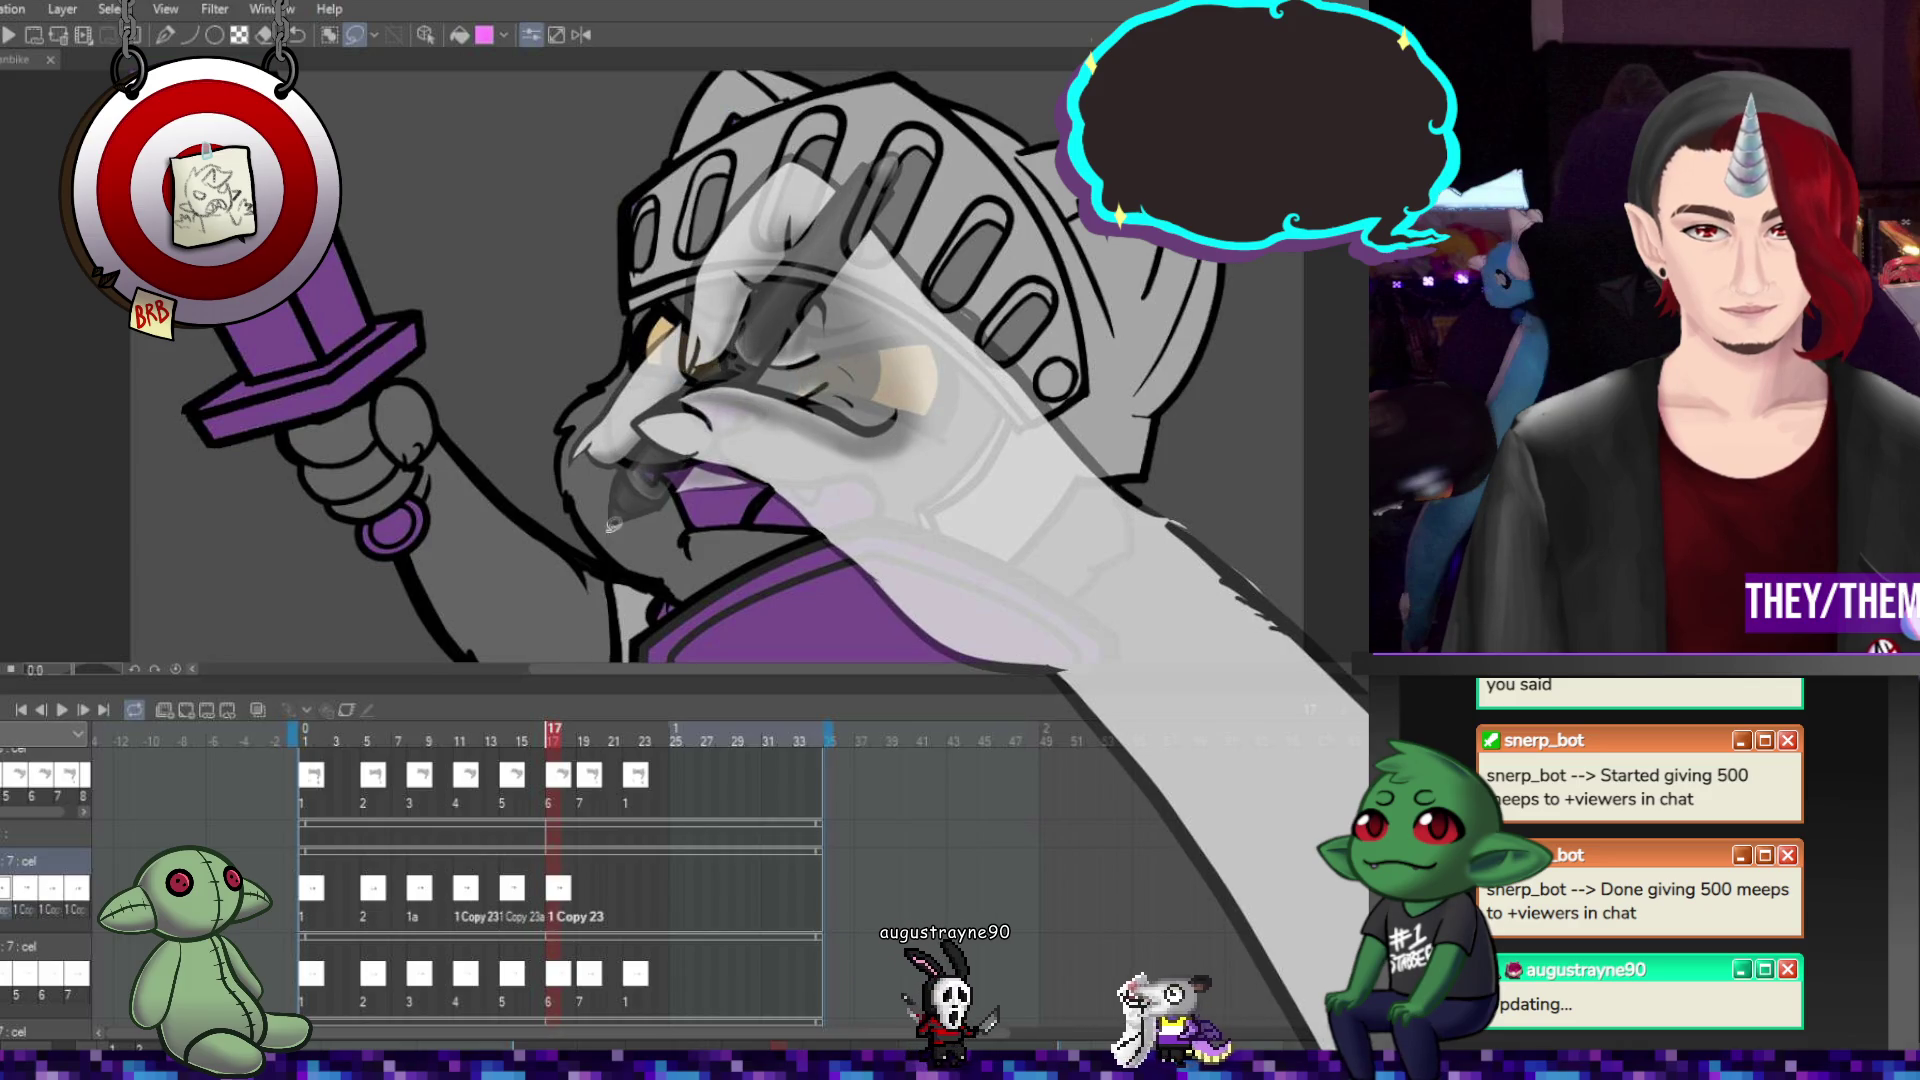
key(ctrl+t)
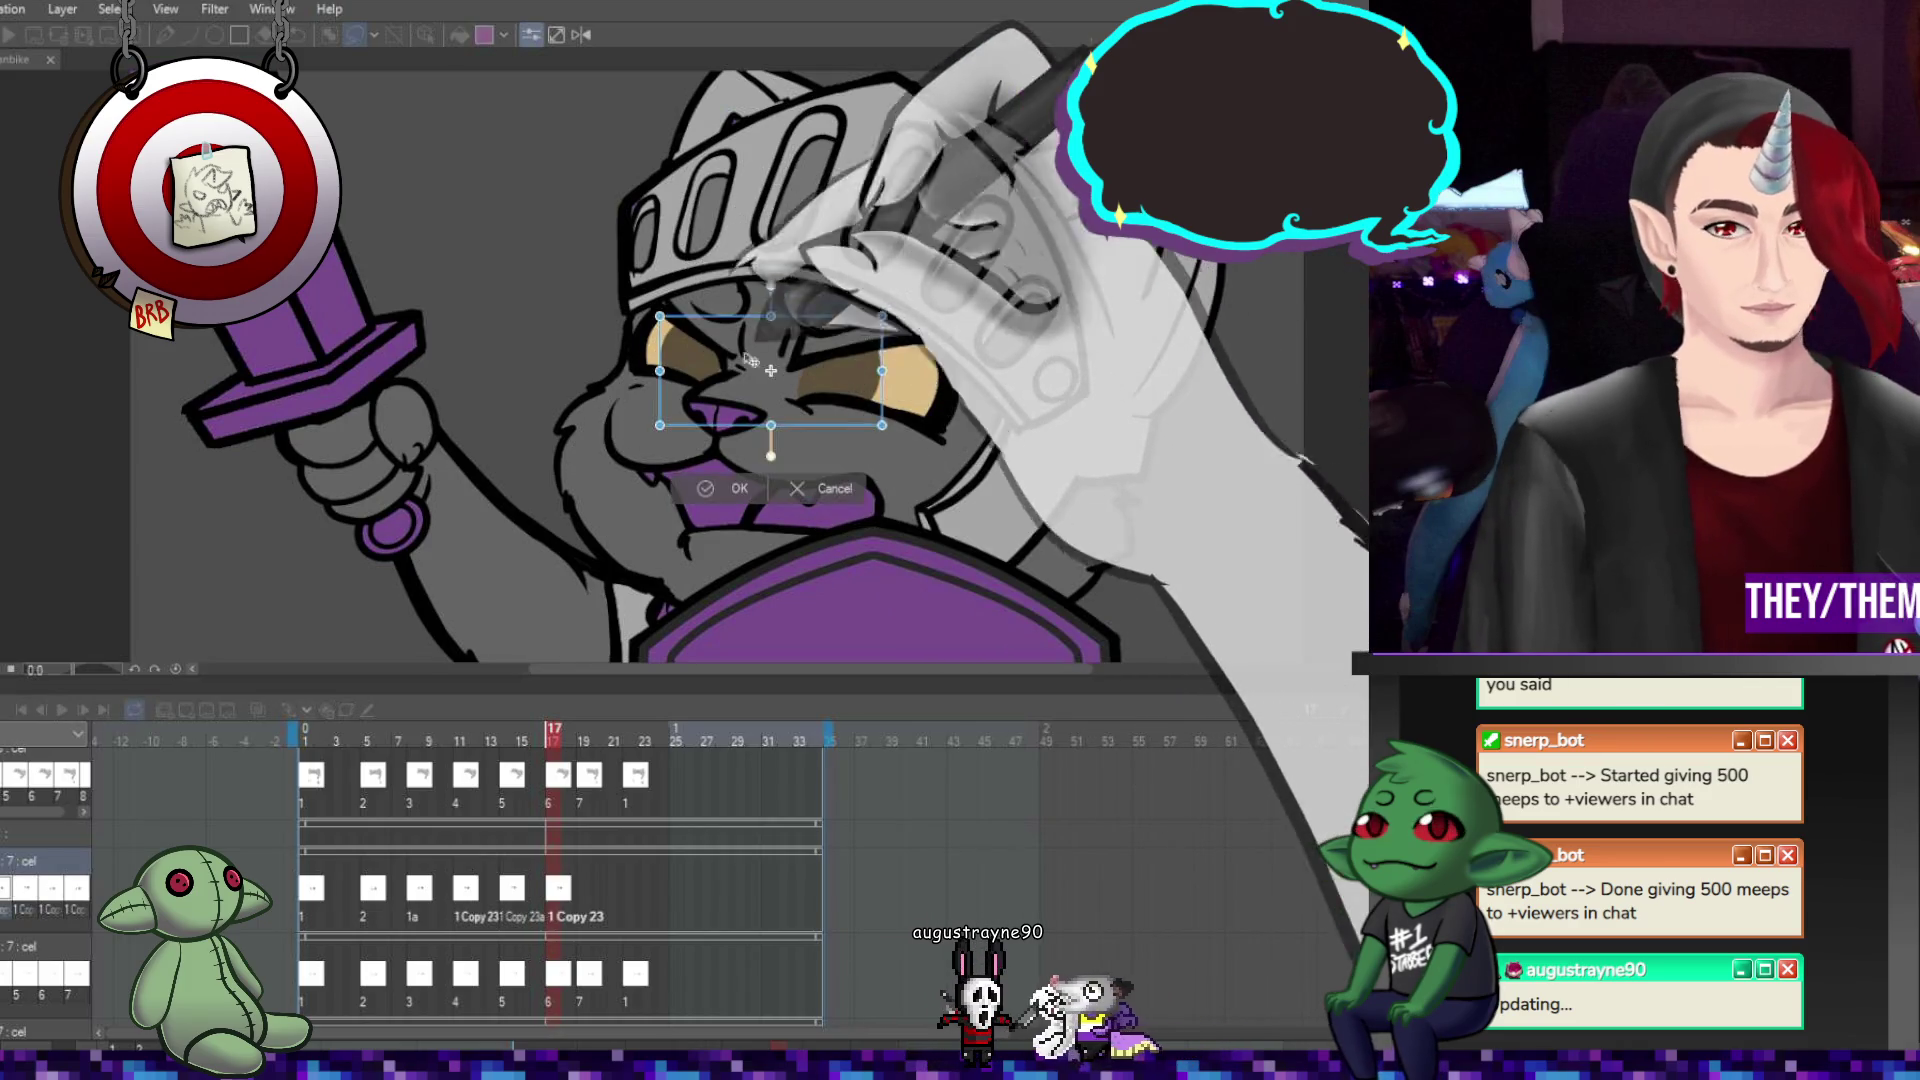
drag(659, 370, 666, 370)
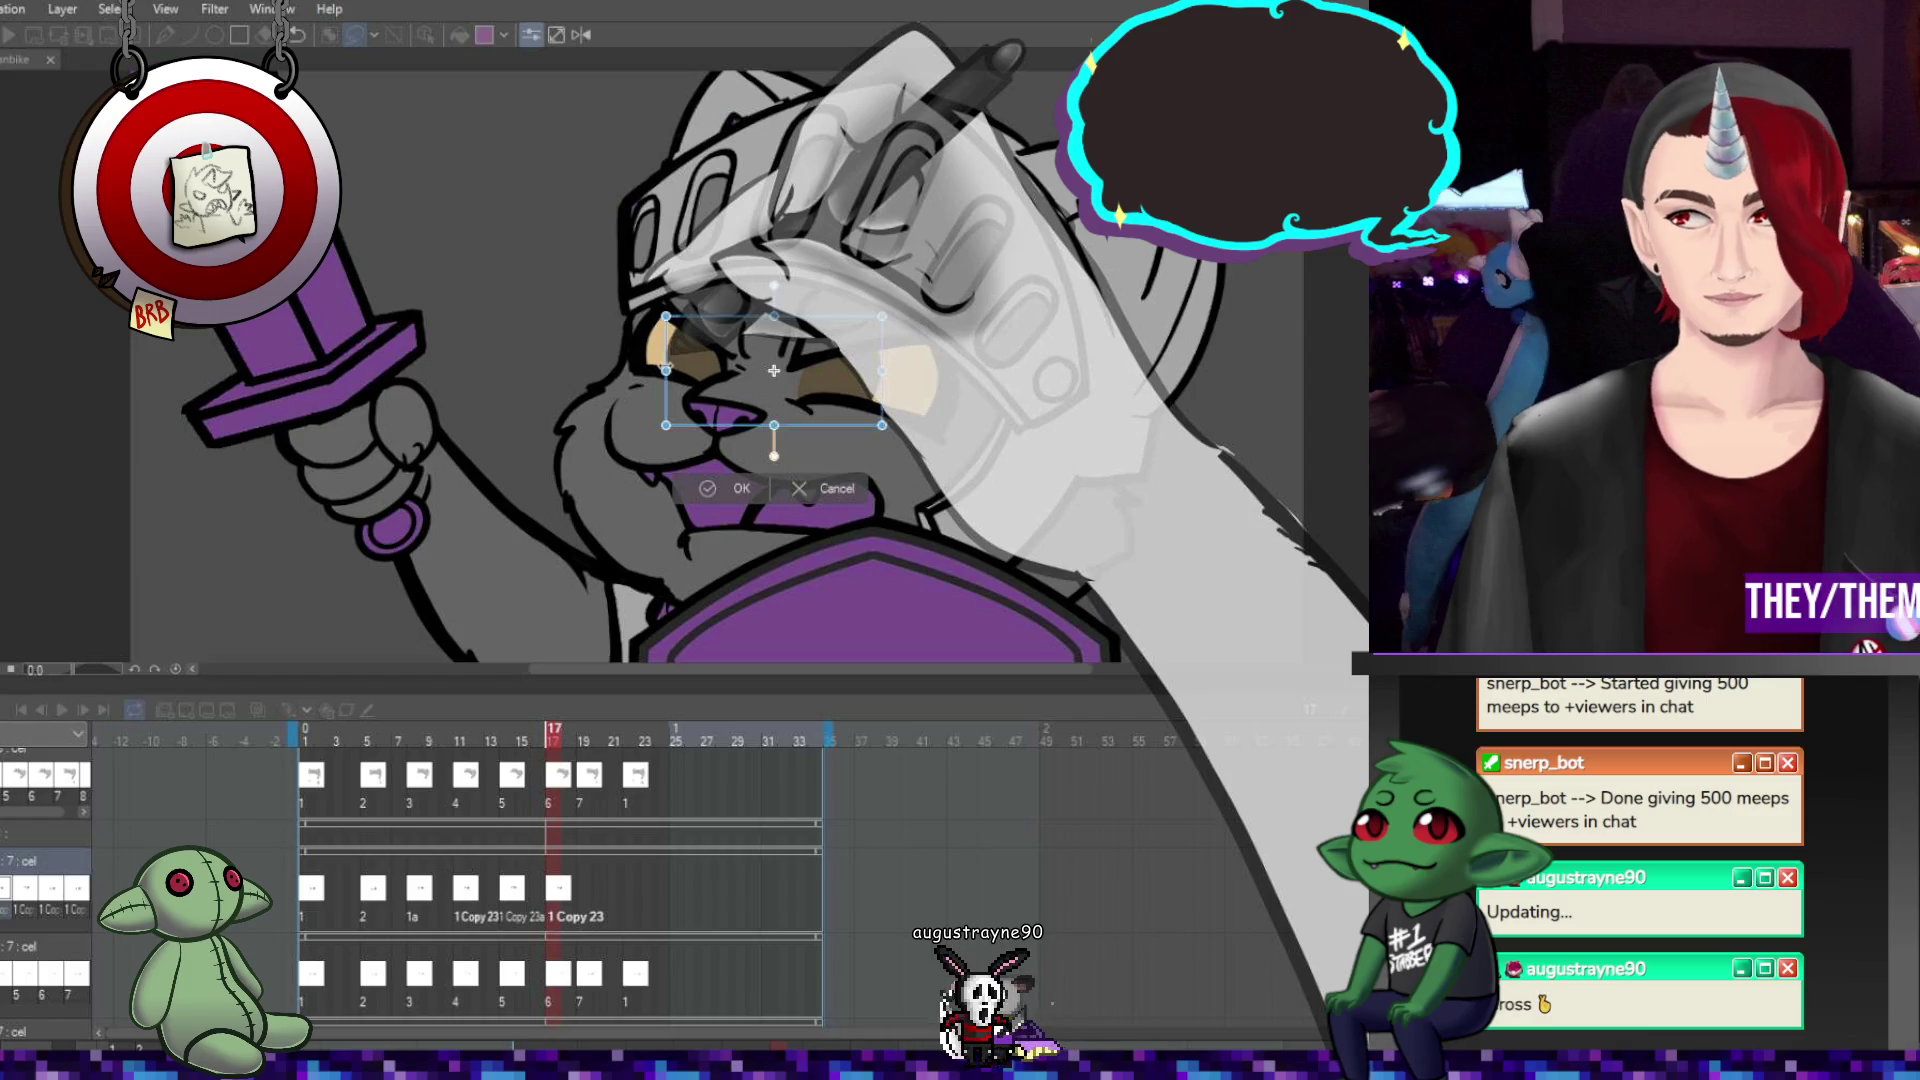
click(741, 488)
Place closed-eye cel 2 at frame 19 and tilt the eyes slightly clockwise.
click(589, 903)
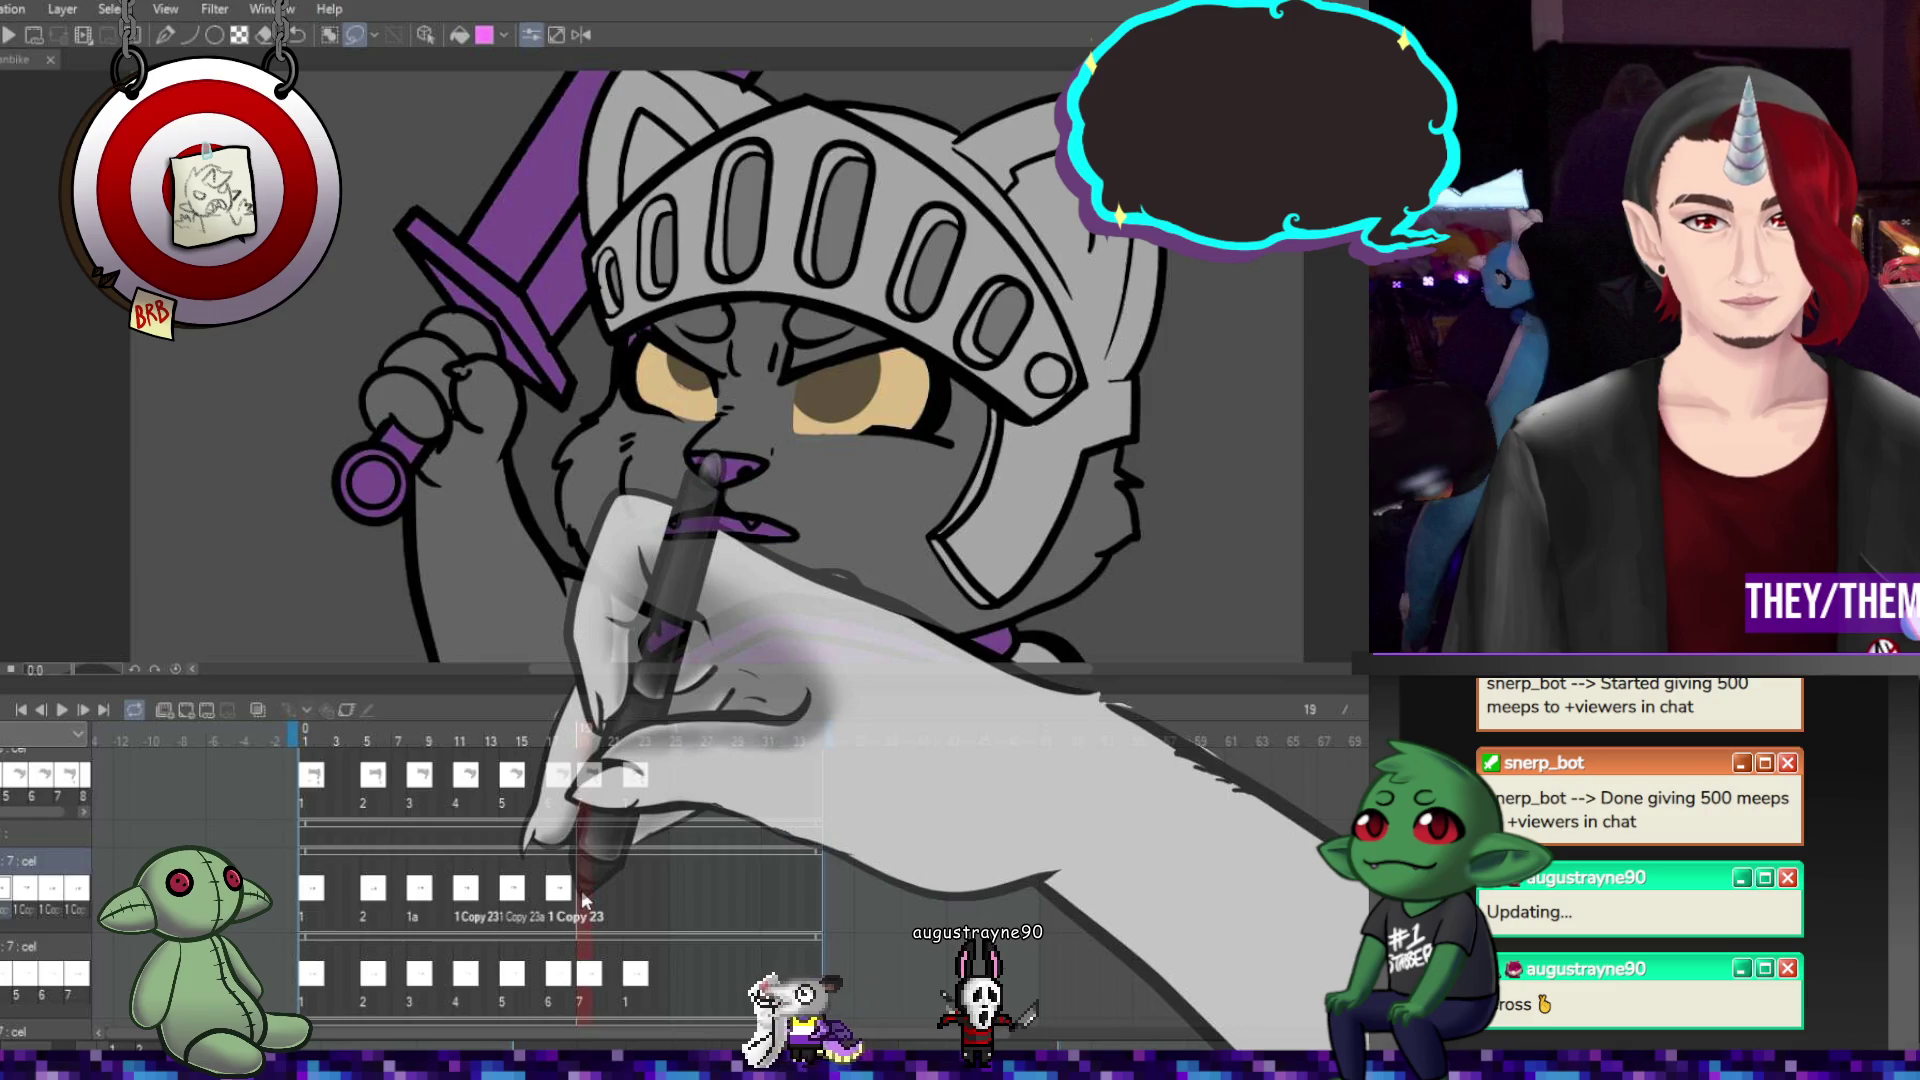
right_click(585, 903)
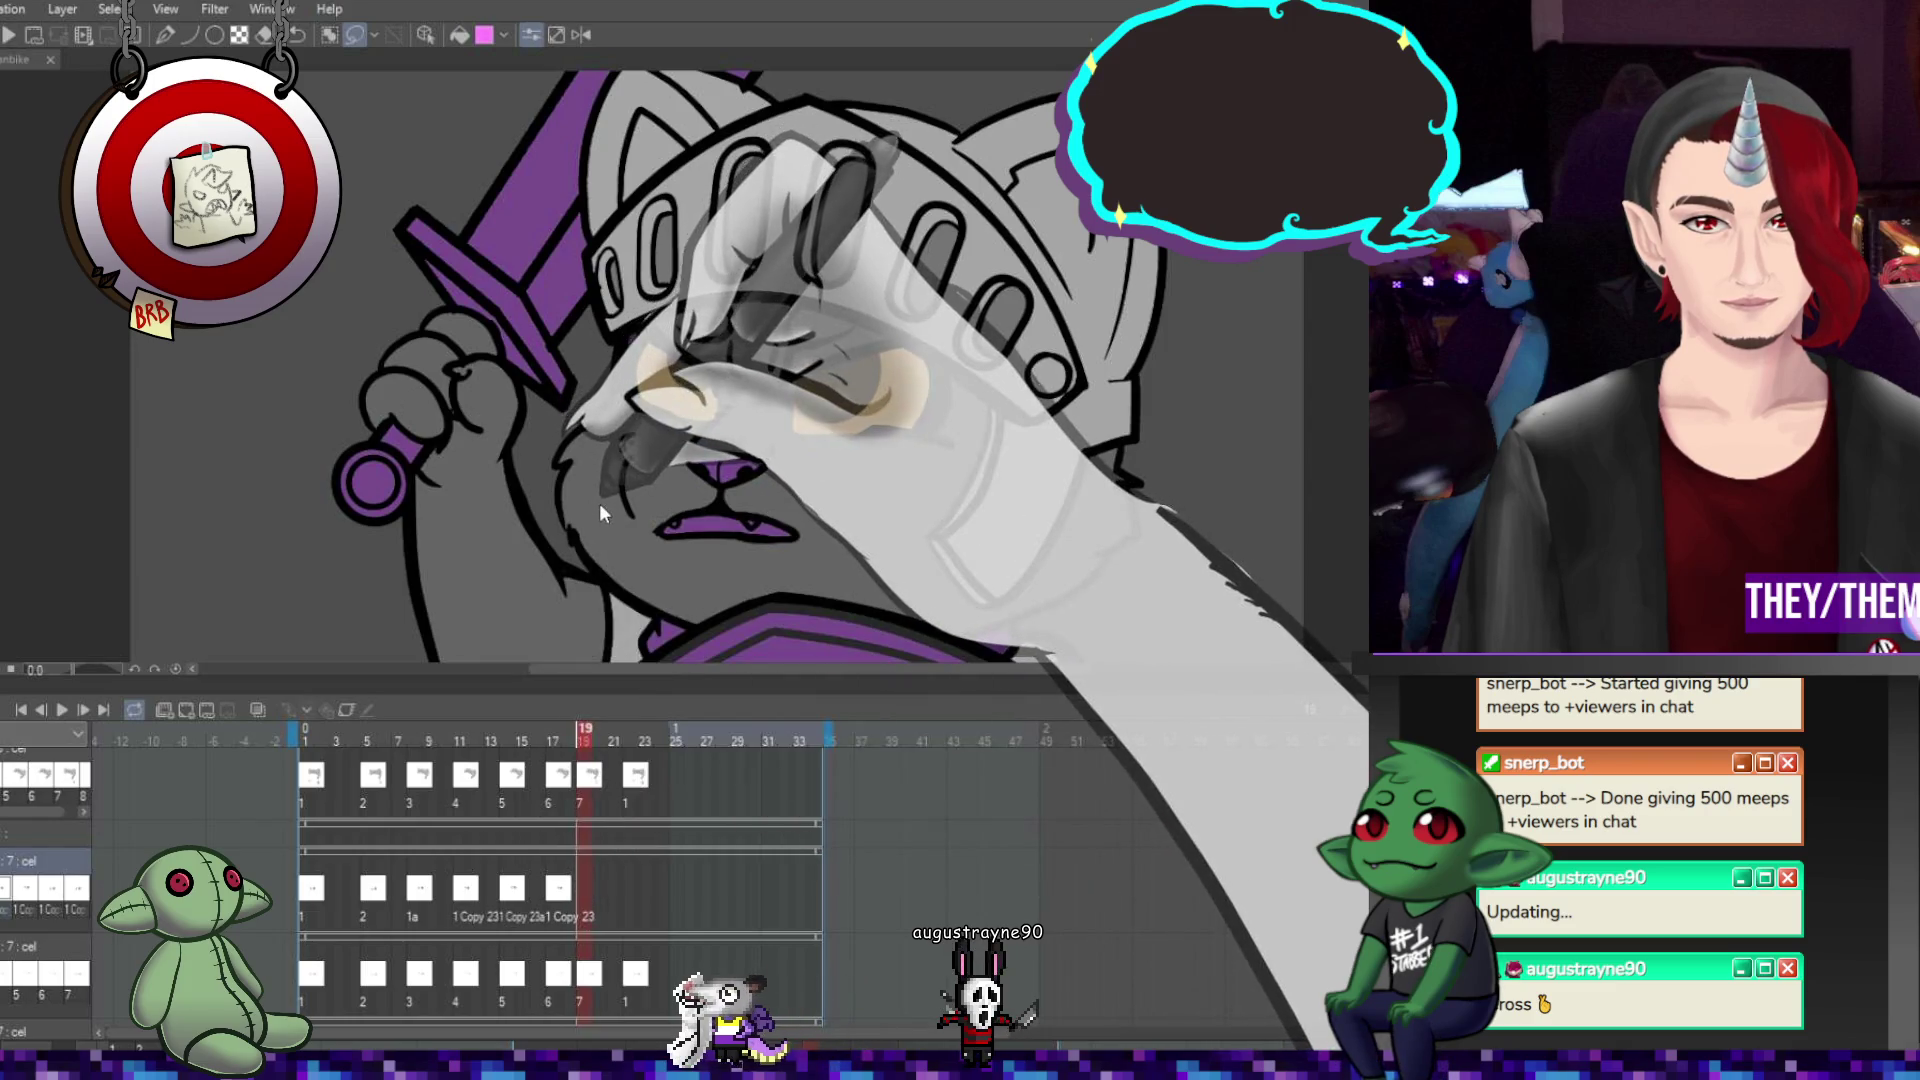
click(603, 496)
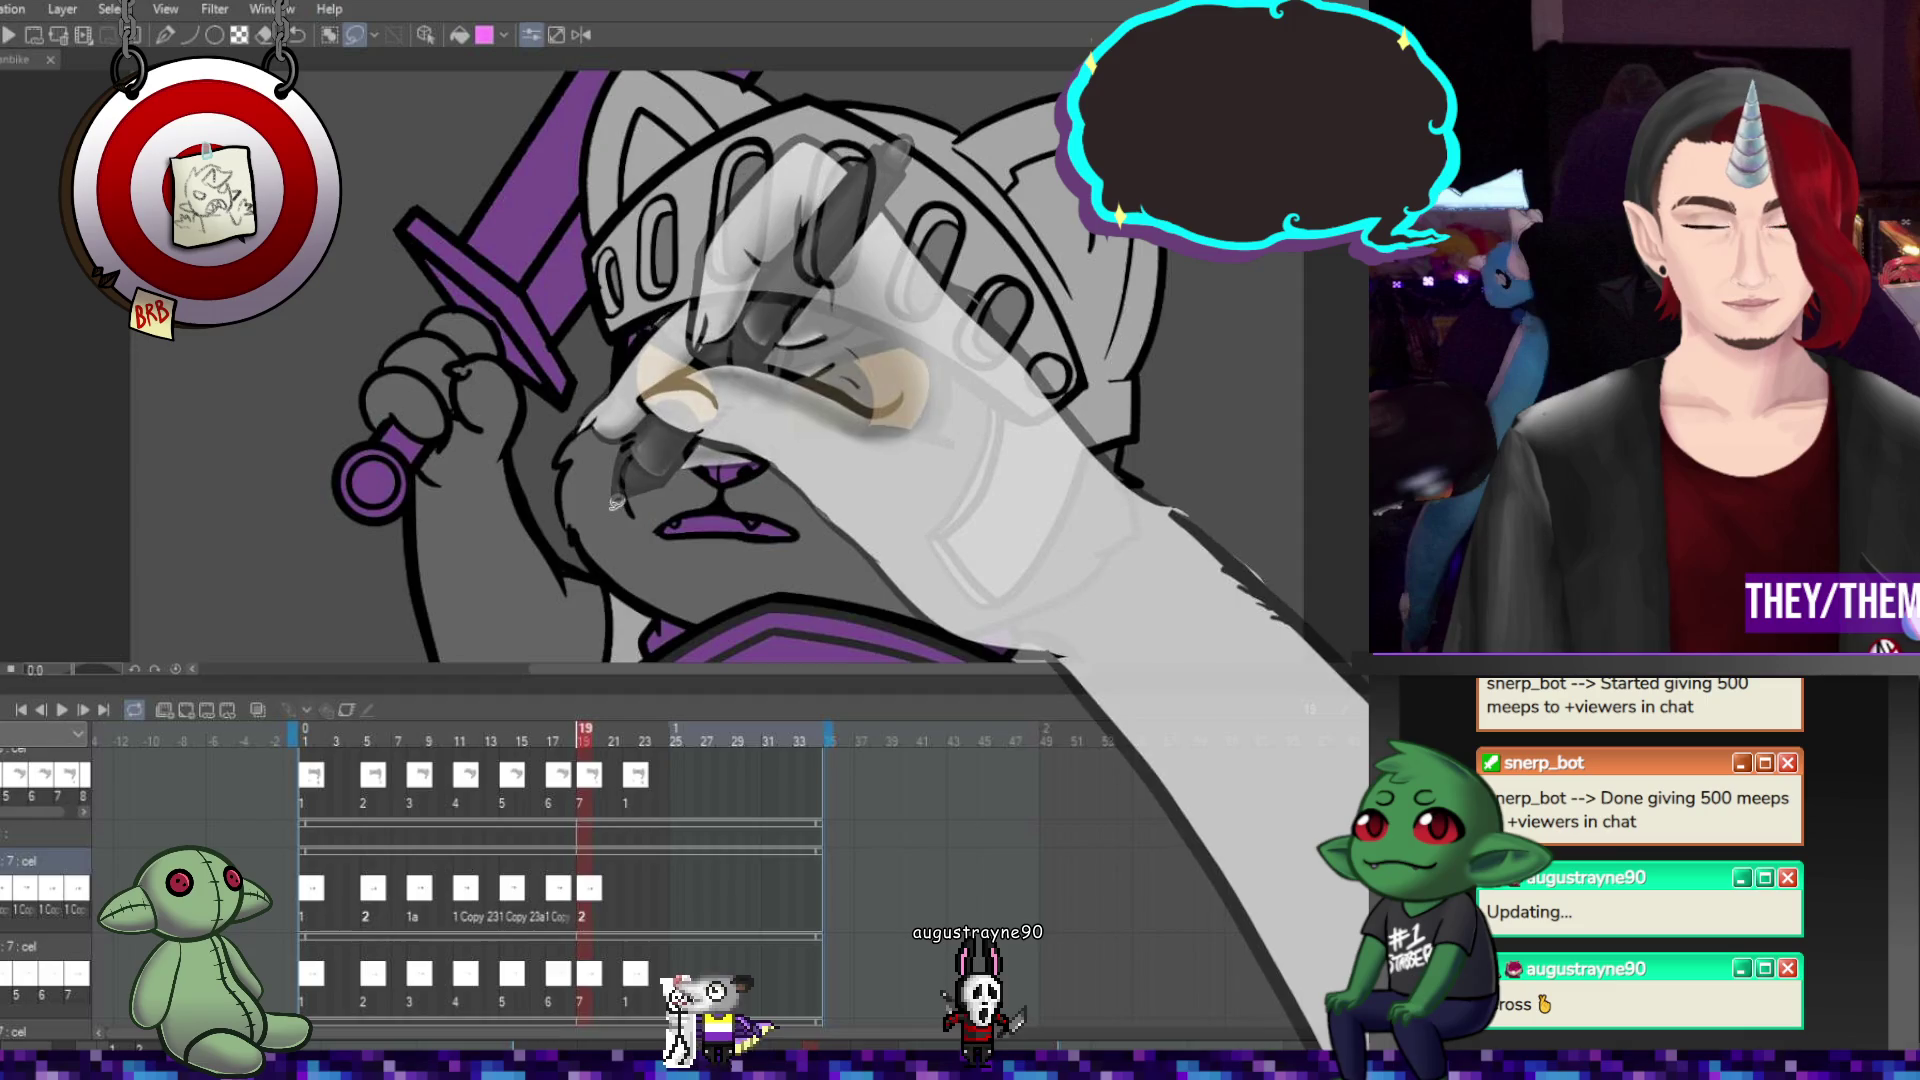
click(637, 888)
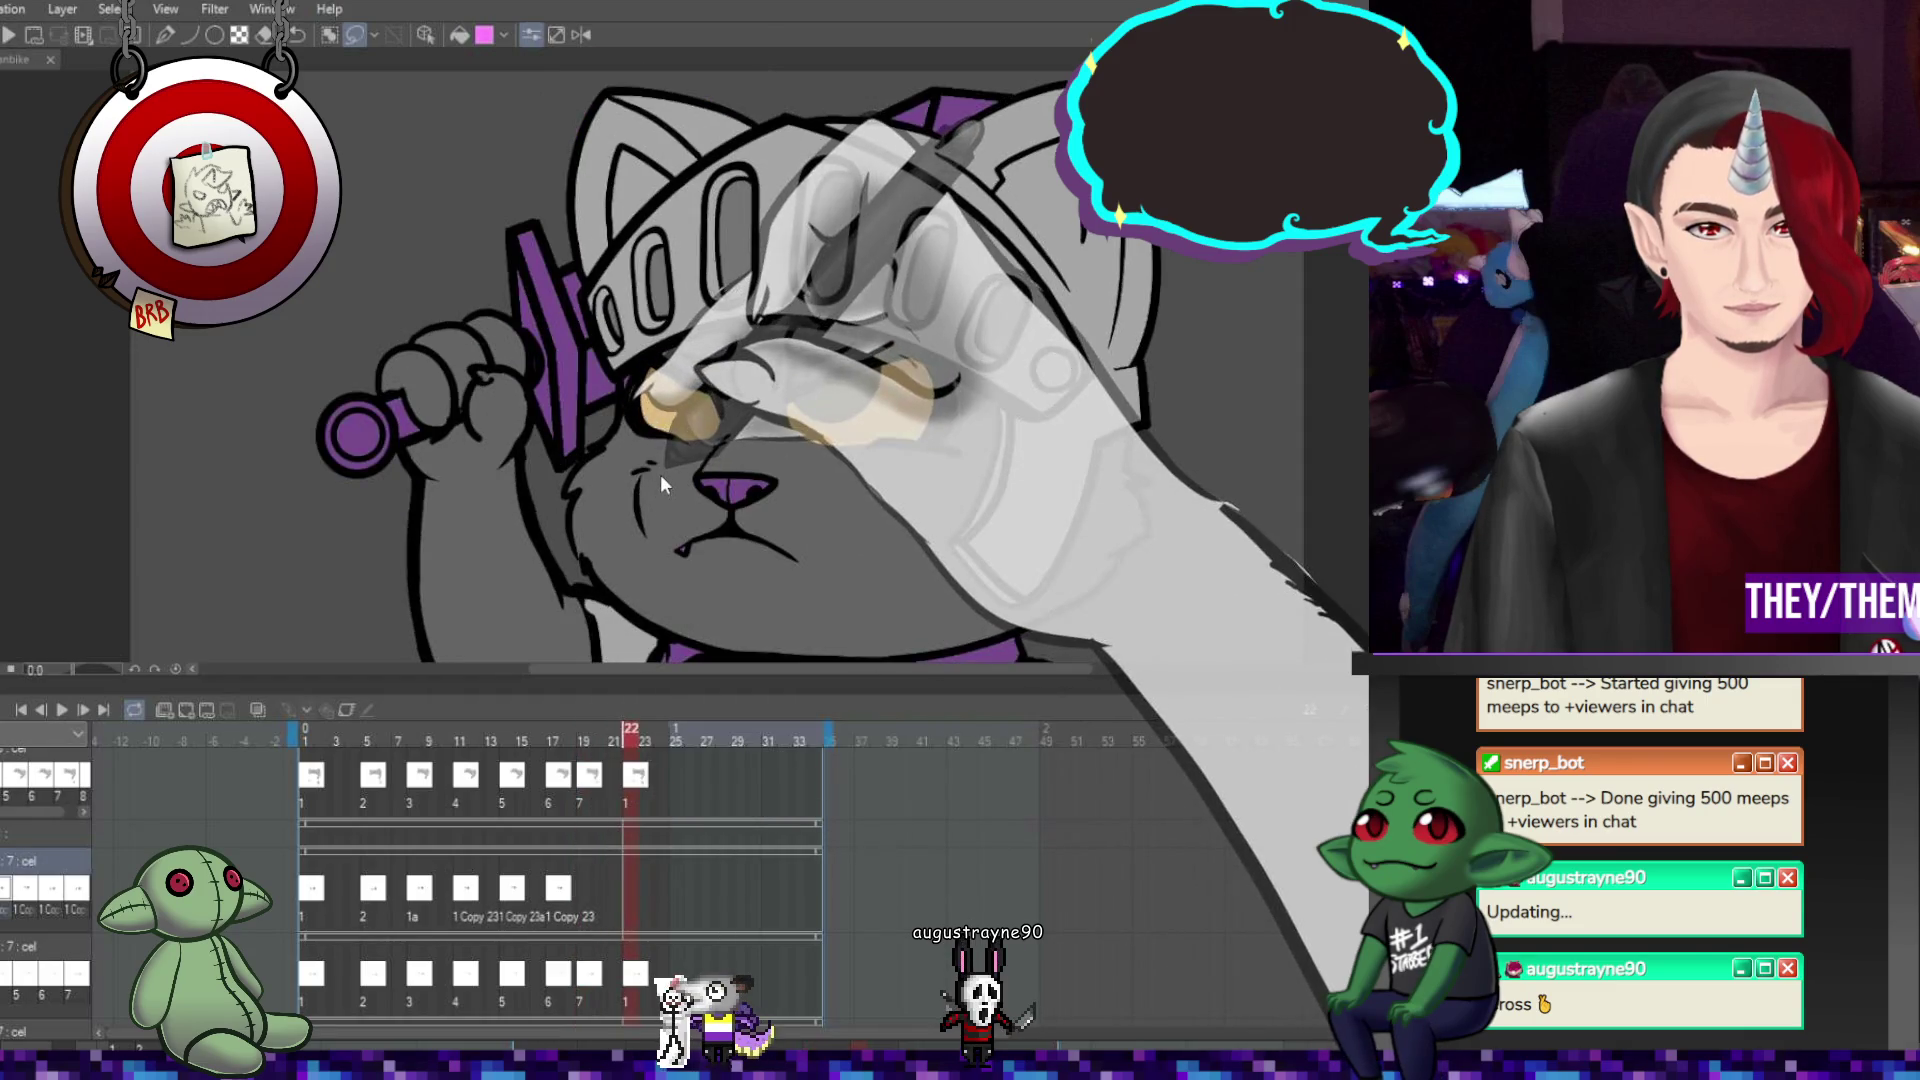
click(603, 757)
mouse_move(660, 340)
mouse_down()
mouse_move(655, 450)
mouse_move(890, 448)
mouse_move(660, 340)
mouse_up()
key(ctrl+t)
drag(943, 461, 937, 488)
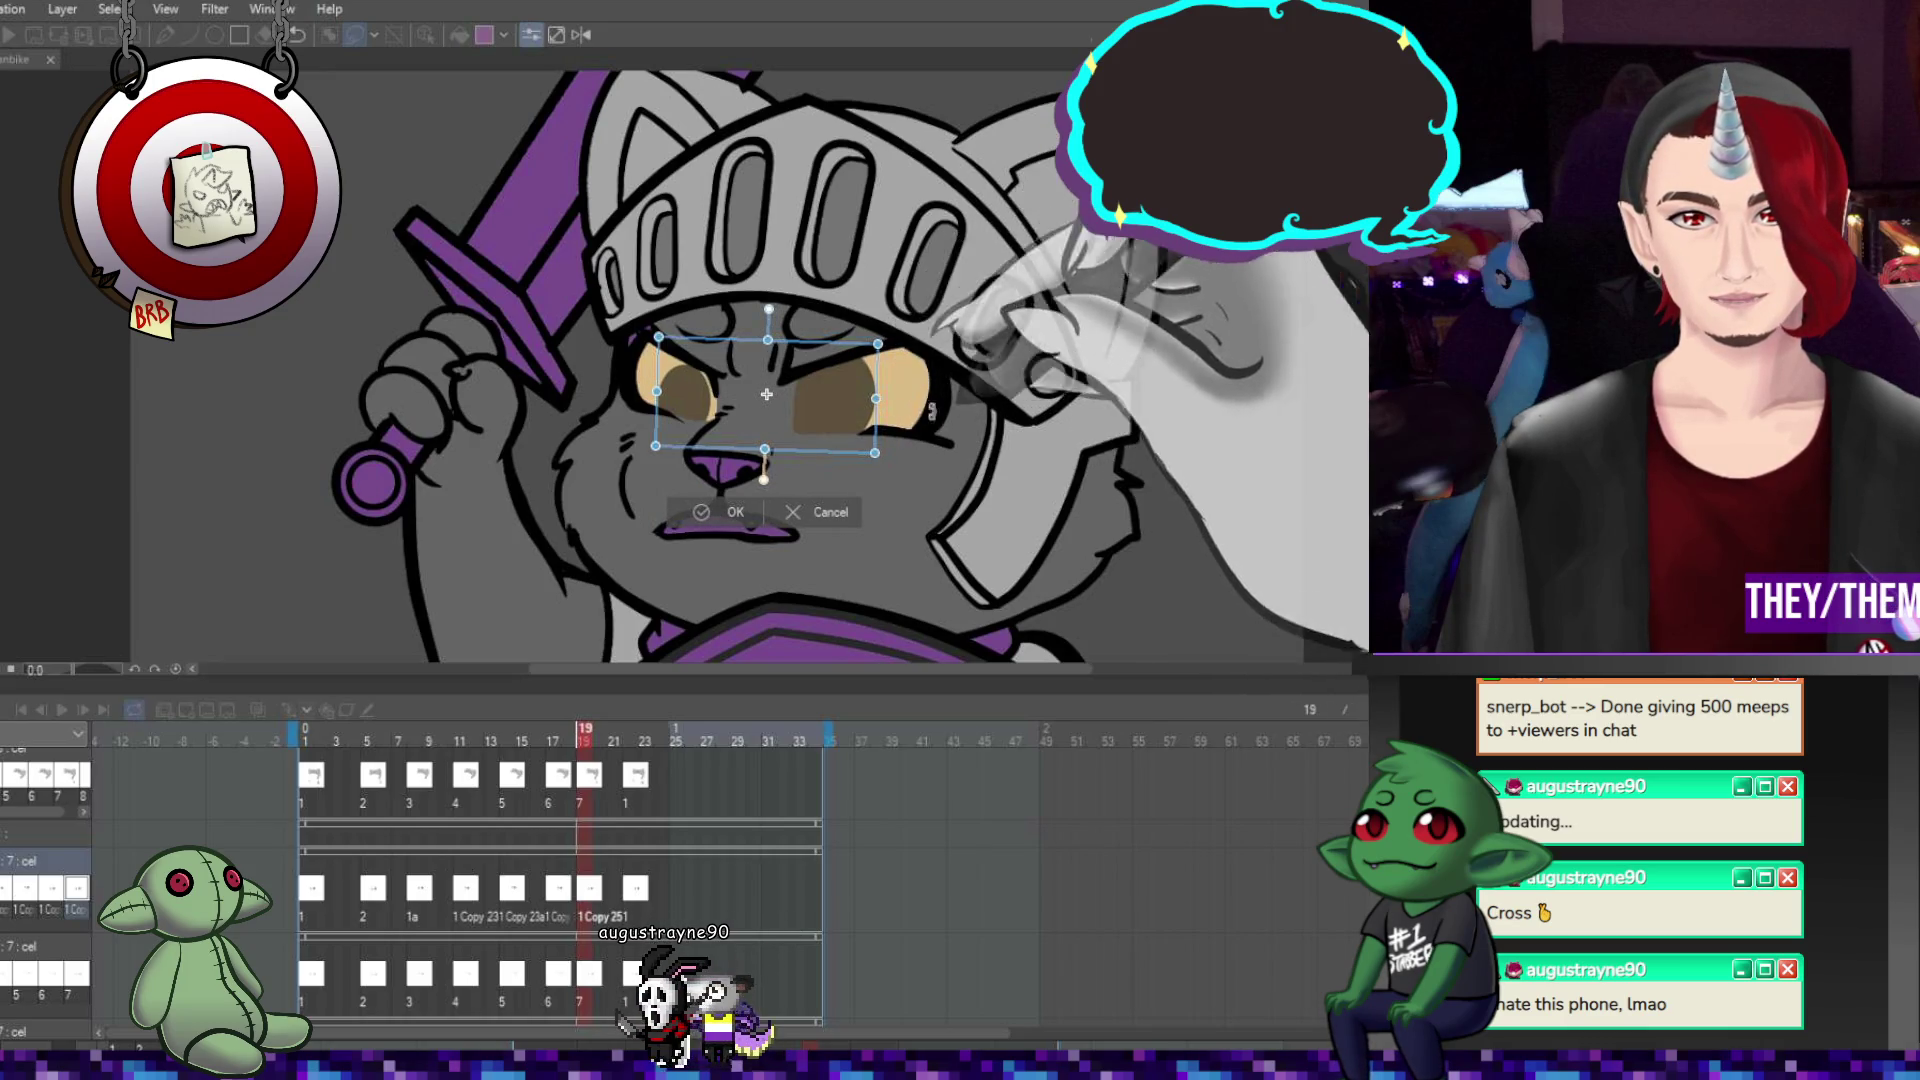
key(Return)
Shift the left eye up with a slight rotation, then transform the right eye and fit the view.
mouse_move(735, 330)
mouse_down()
mouse_move(640, 440)
mouse_move(740, 355)
mouse_up()
key(ctrl+t)
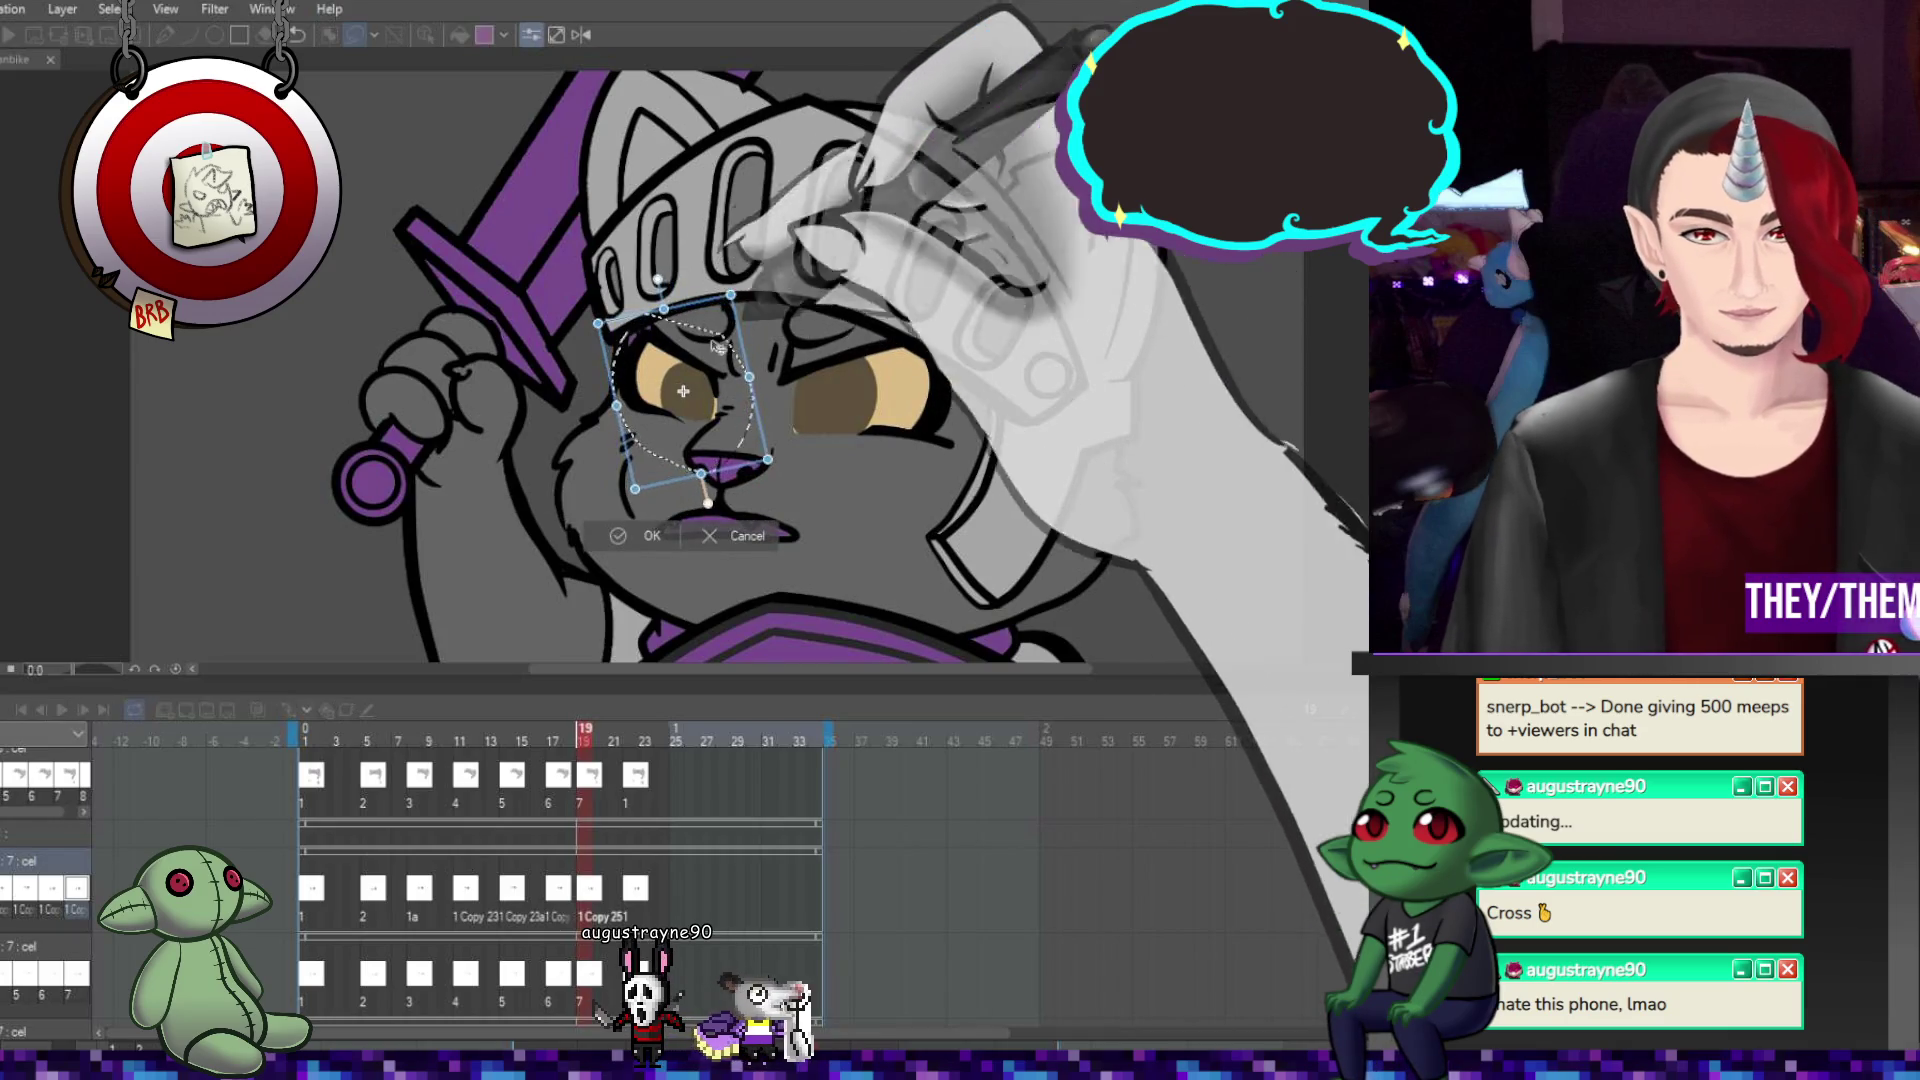
drag(790, 355, 828, 360)
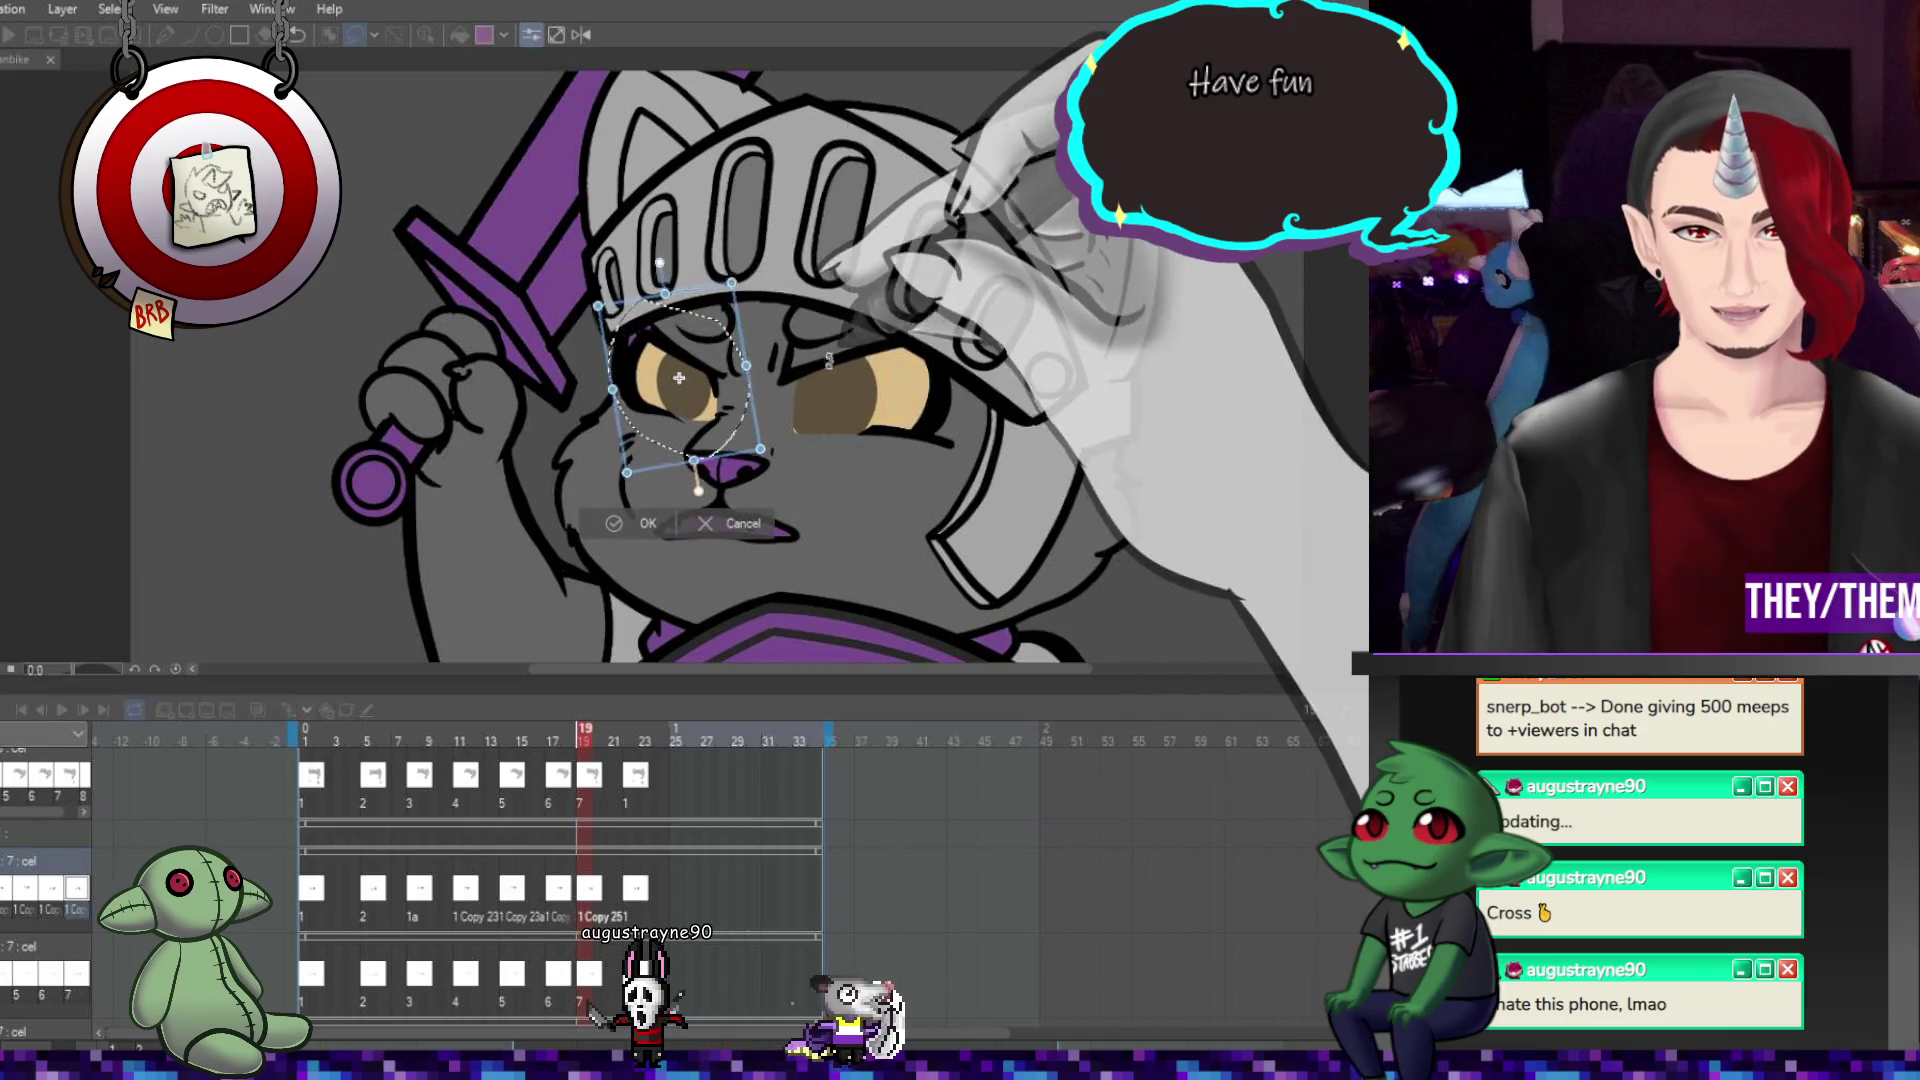
drag(697, 350, 695, 343)
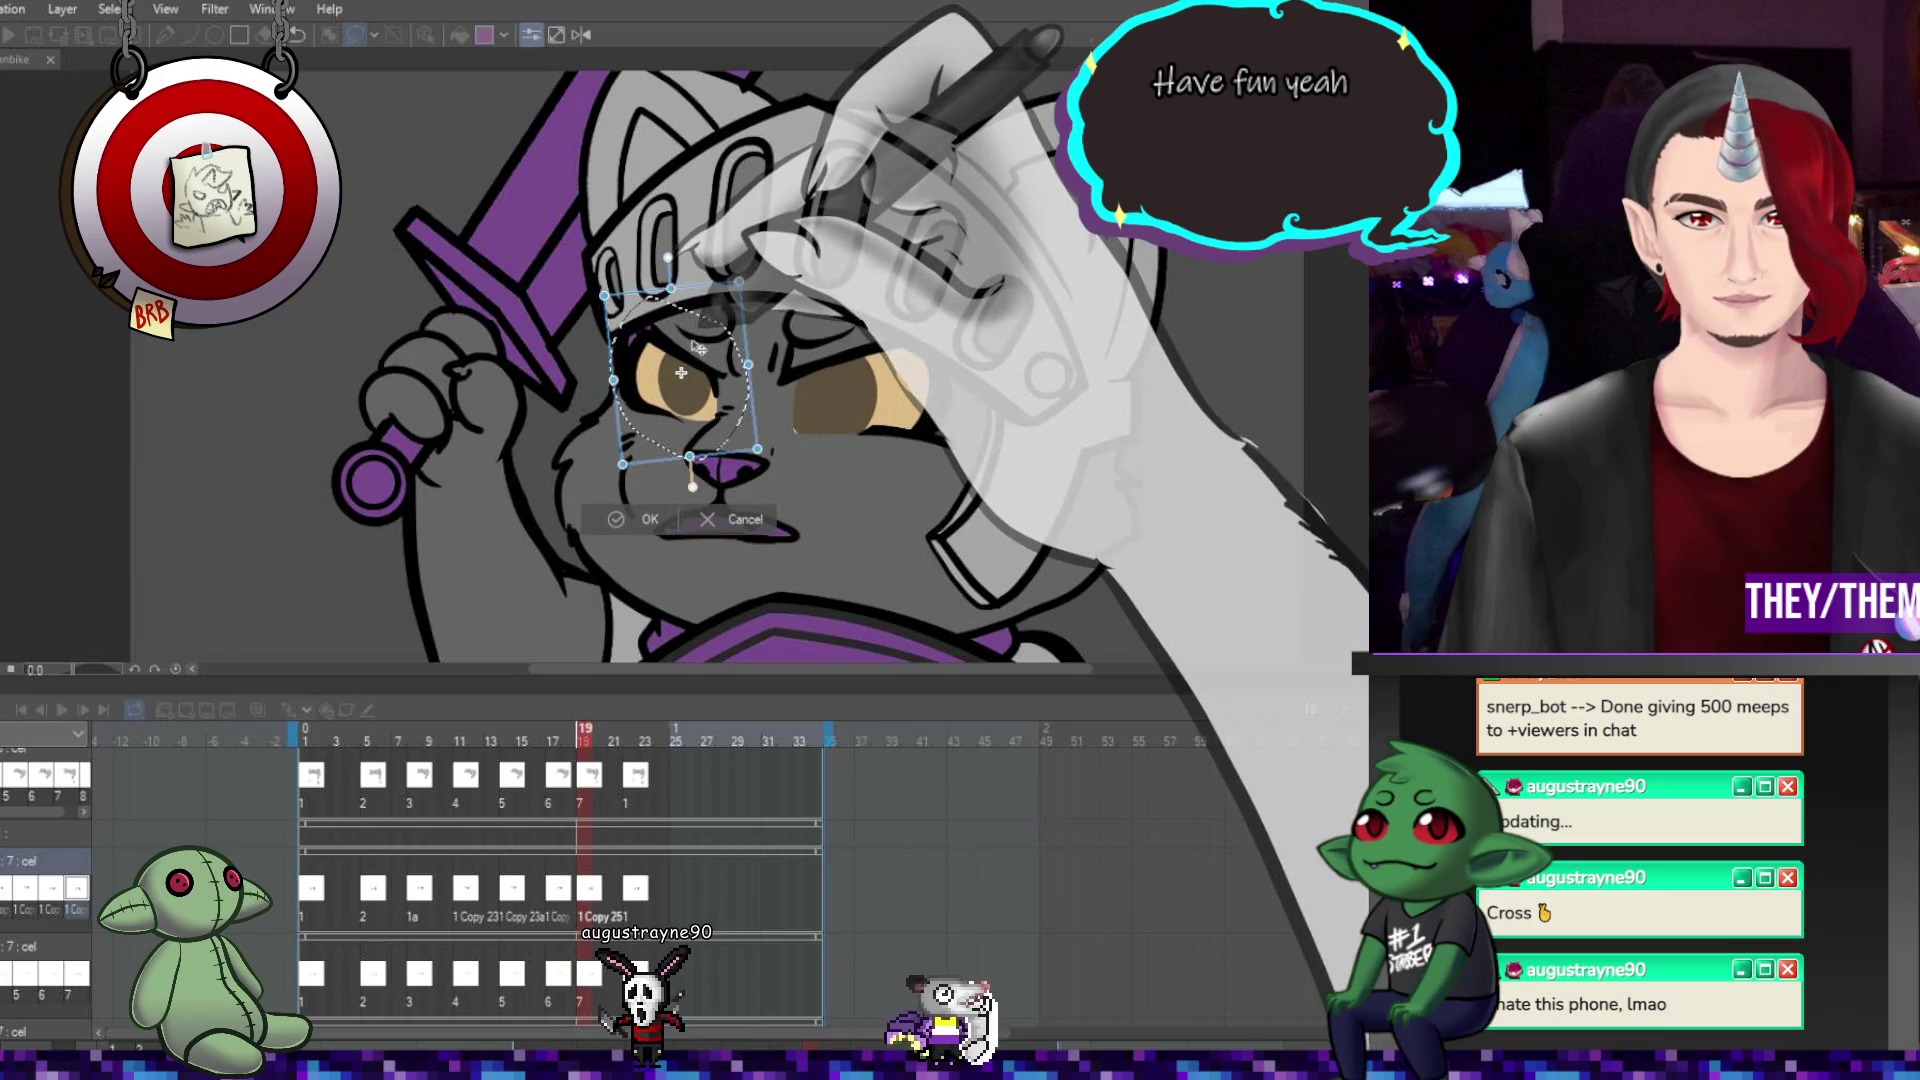
key(Return)
drag(872, 362, 878, 368)
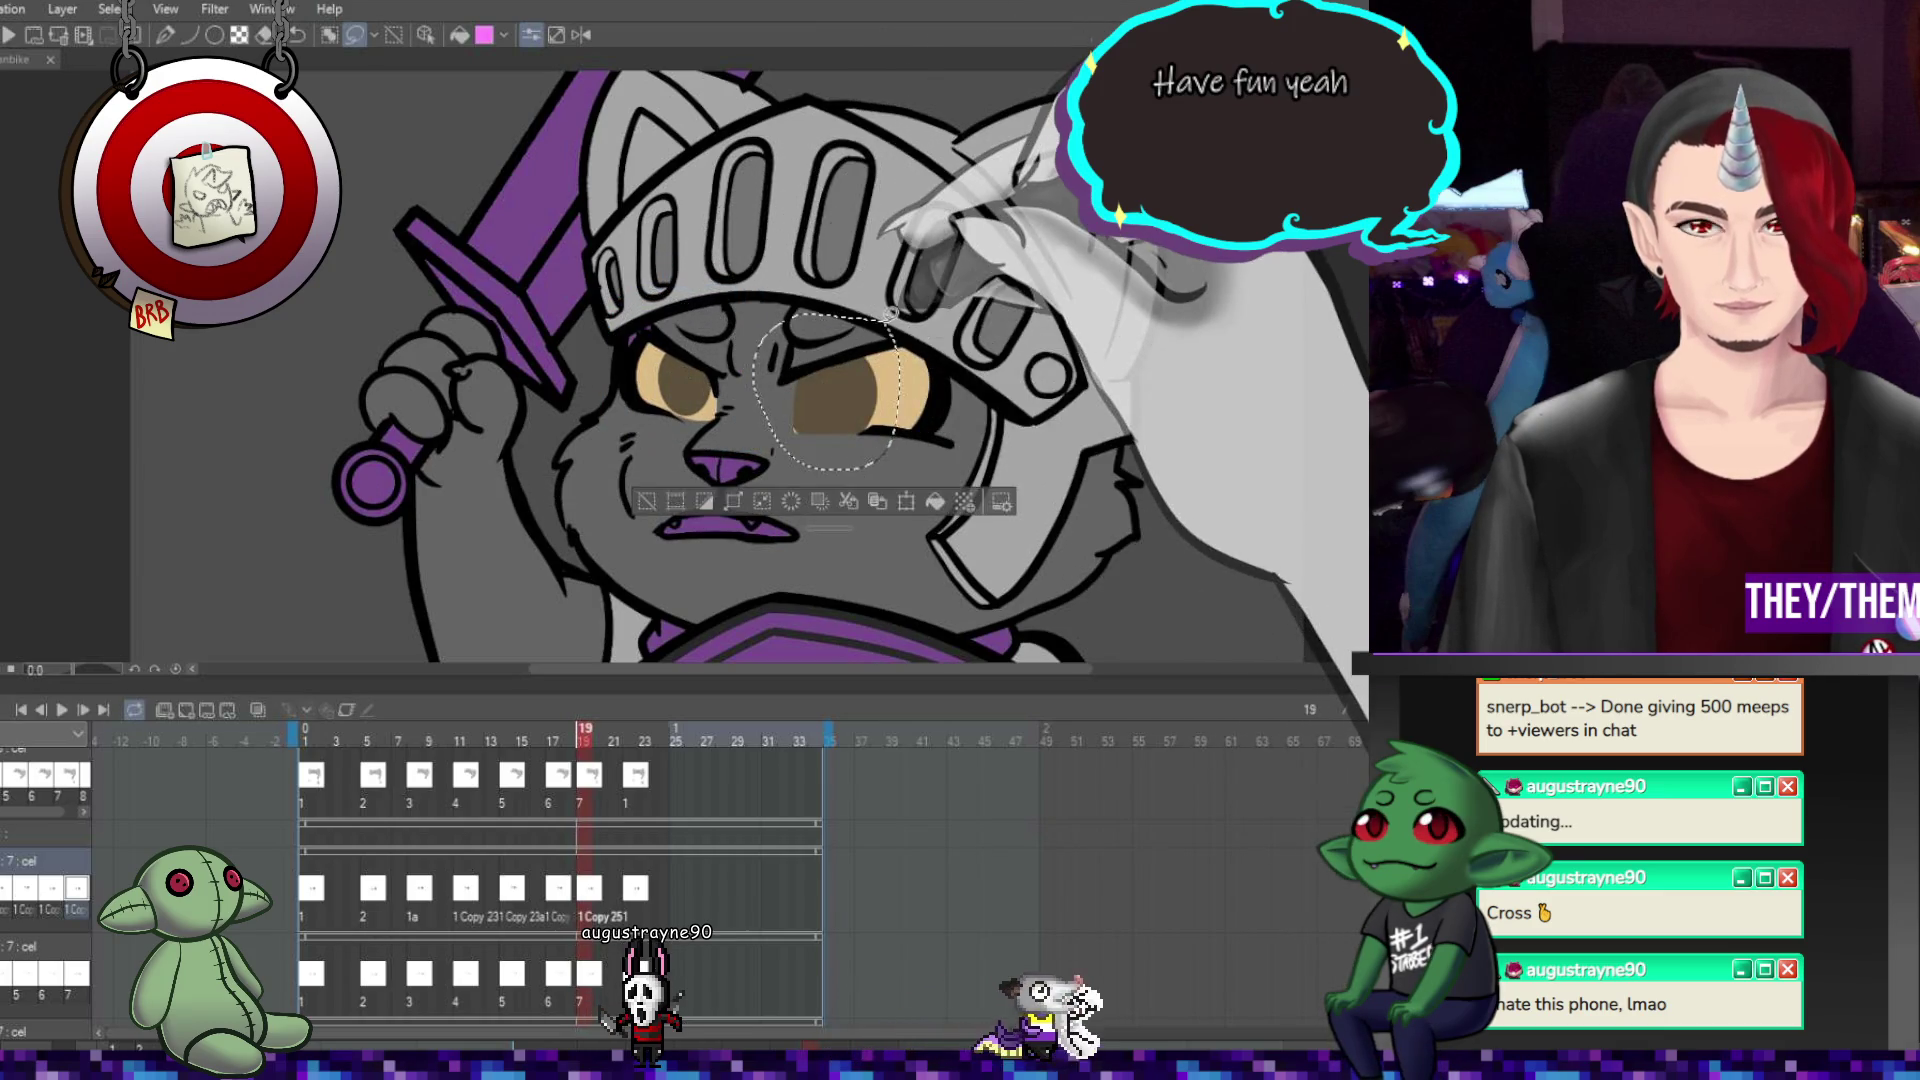
key(ctrl+t)
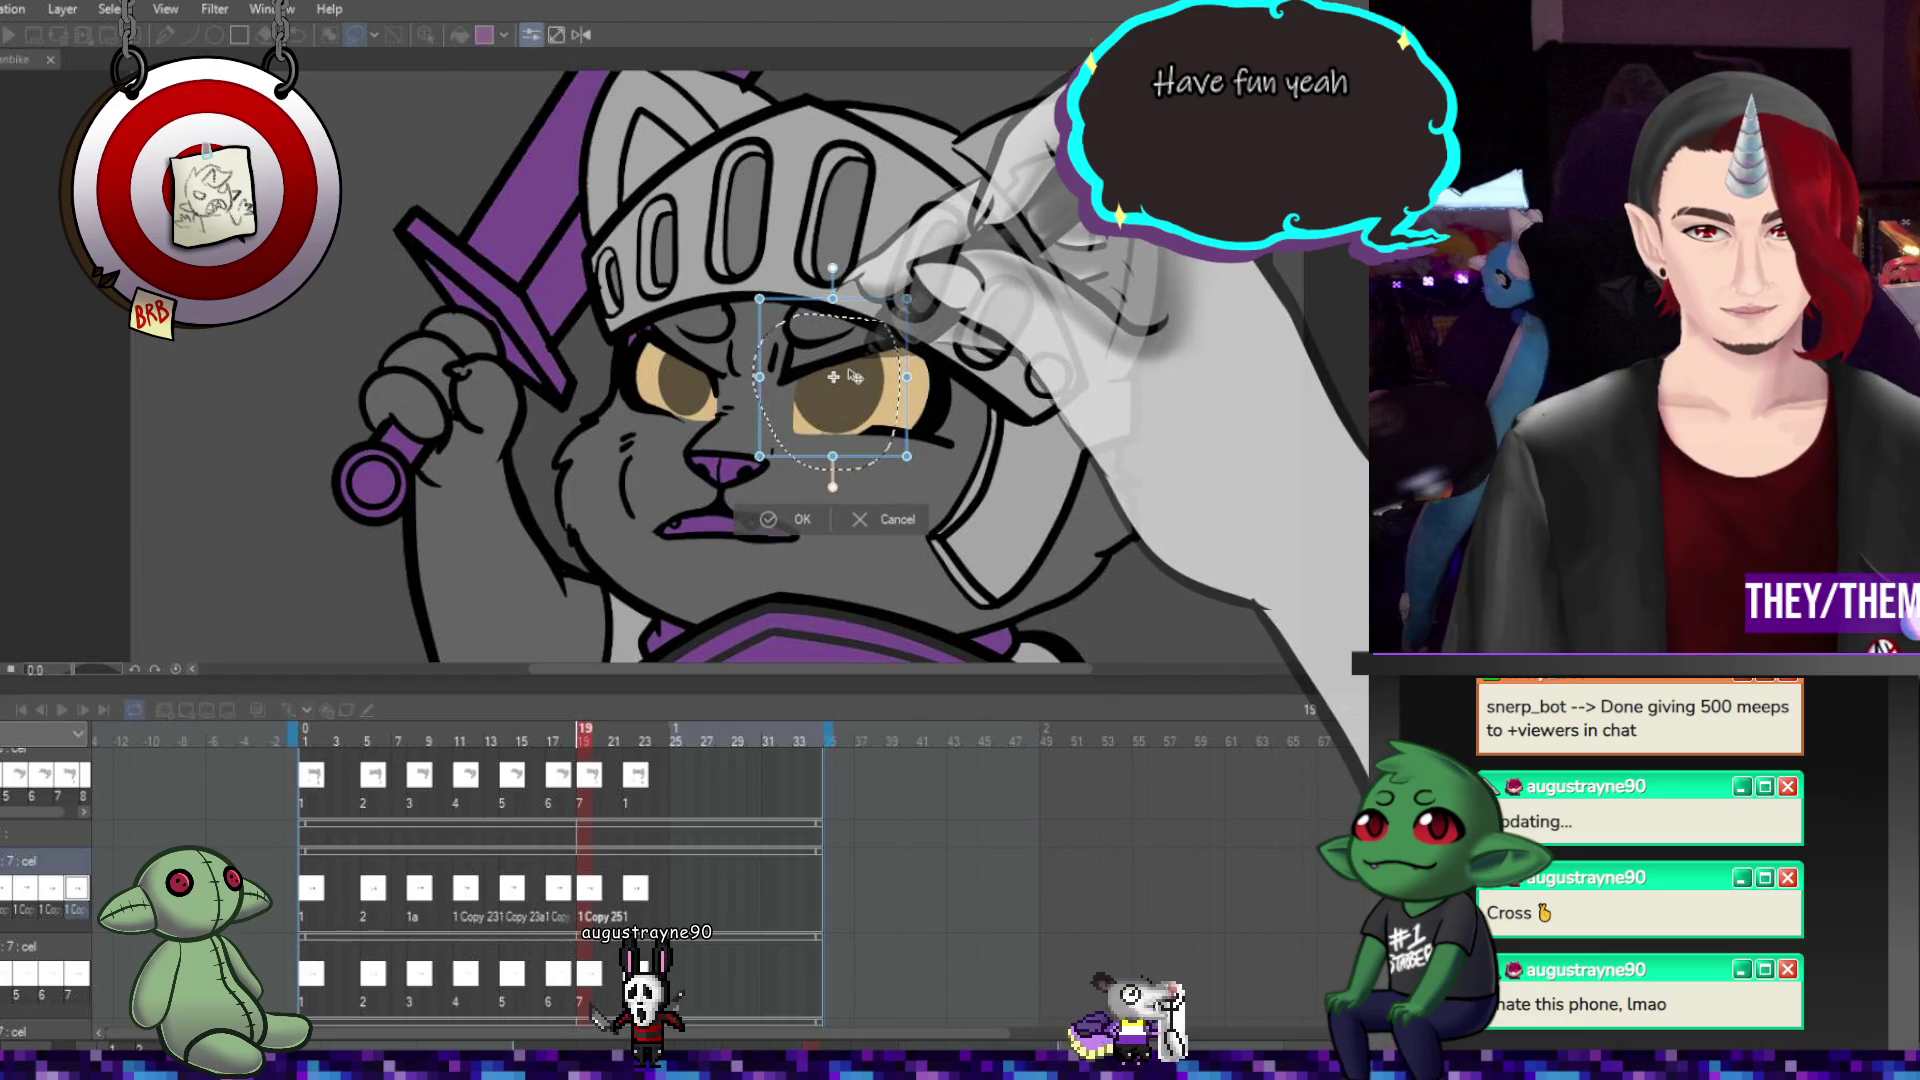
key(ctrl+0)
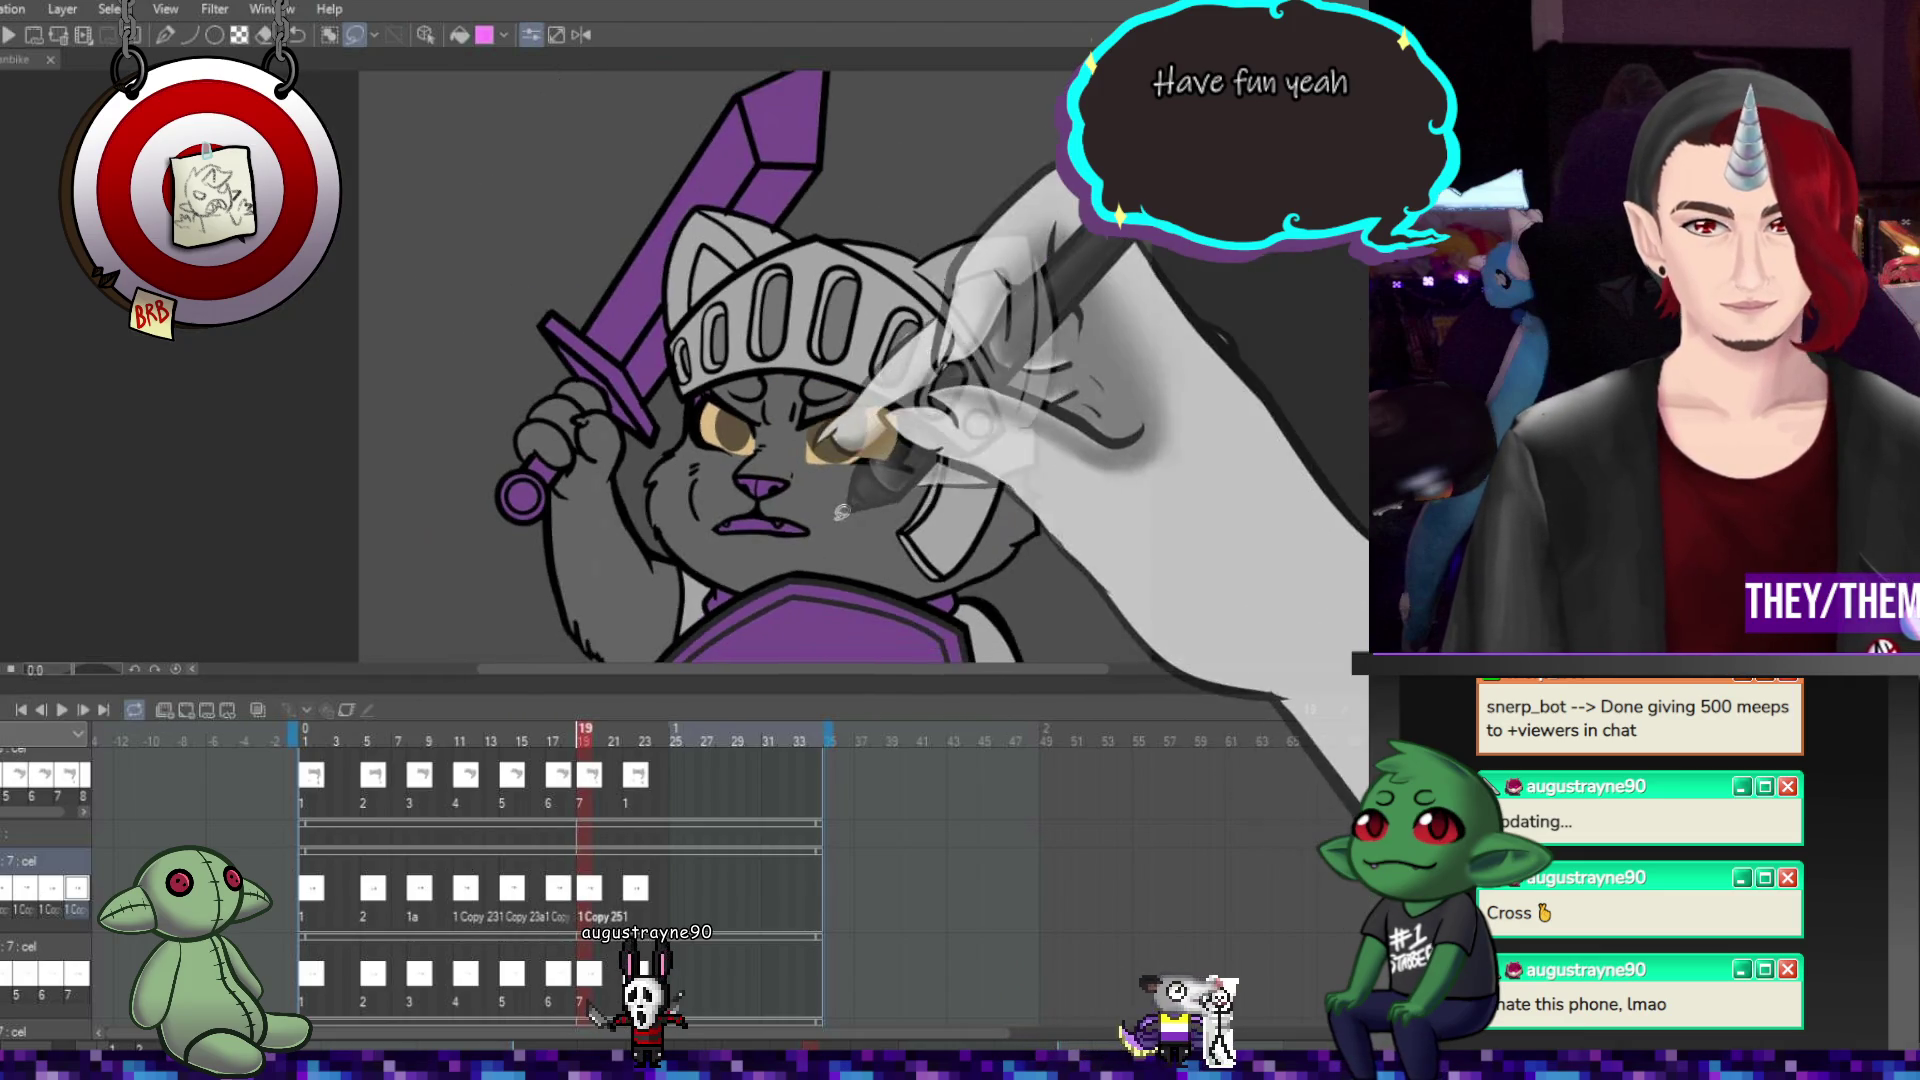
Briefly play the animation, then adjust the right eye with a larger lasso on frame 11.
click(66, 710)
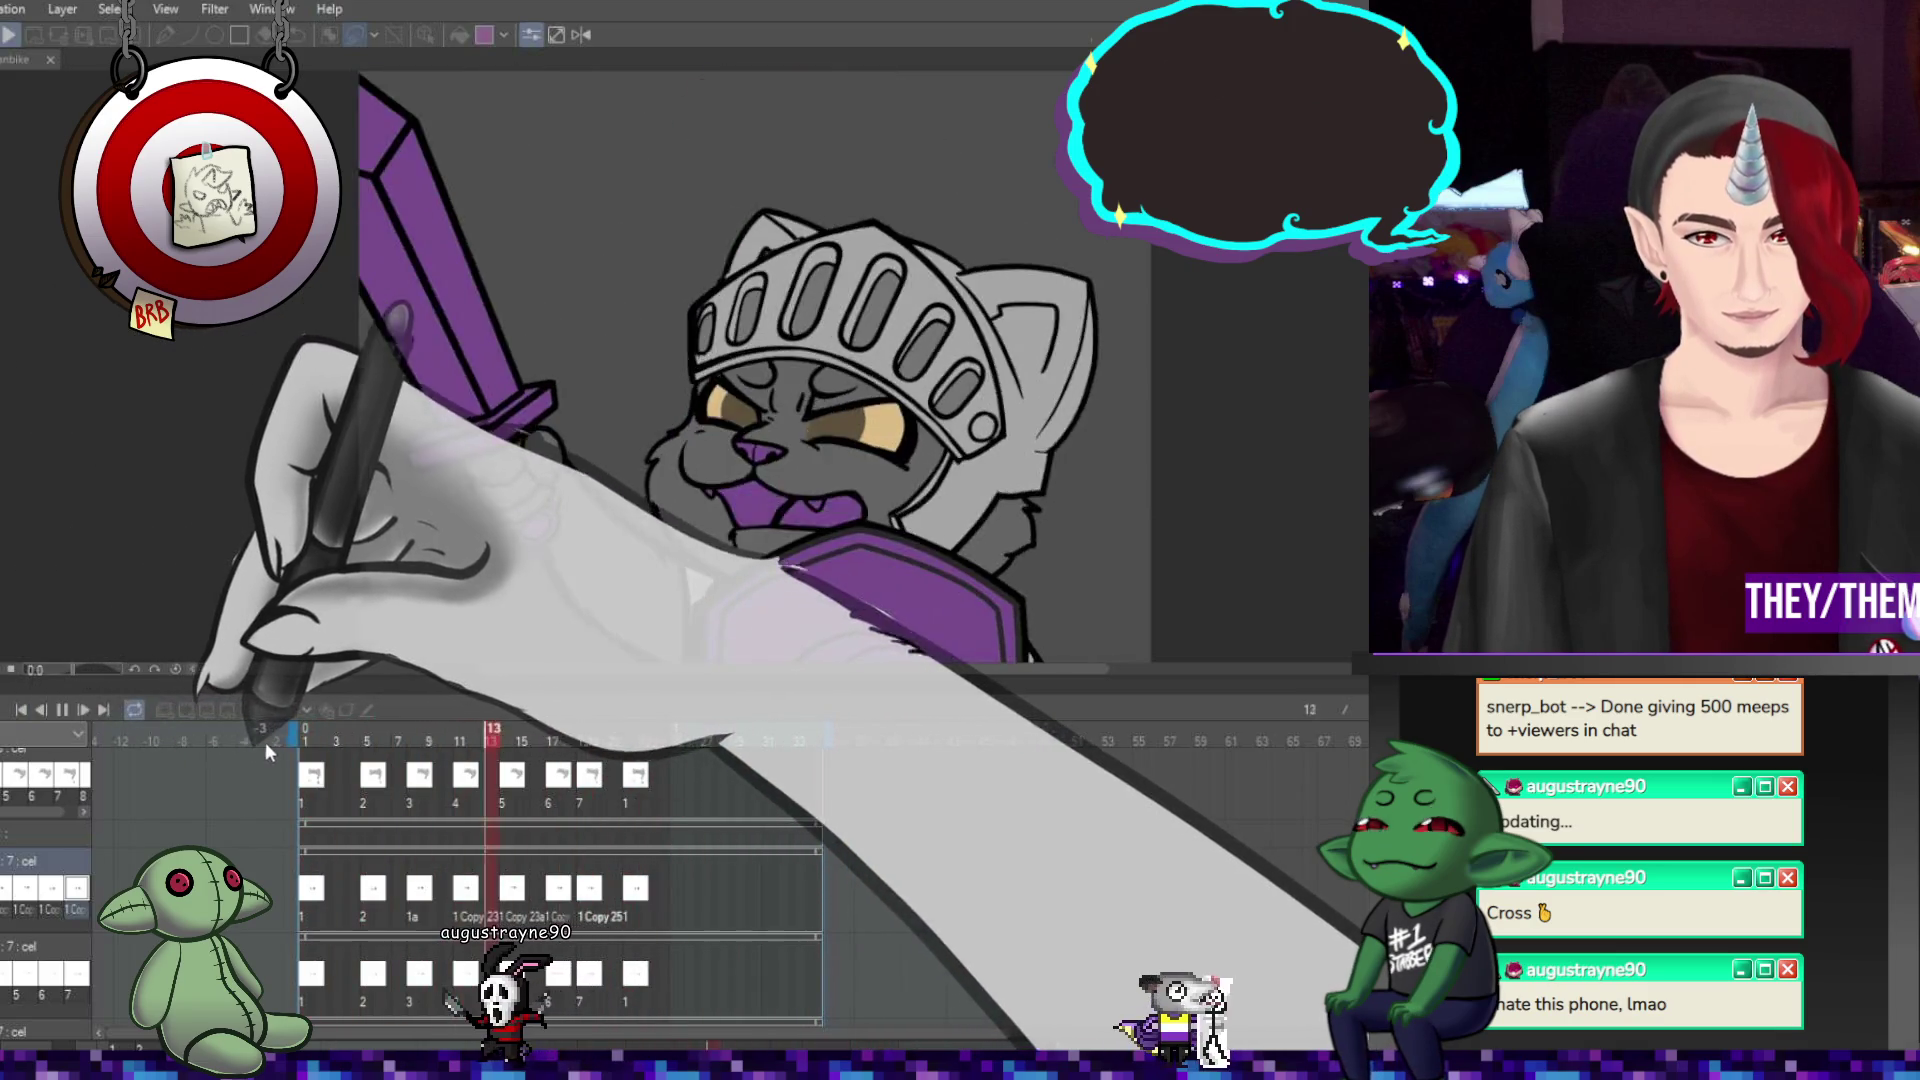
key(Return)
click(466, 890)
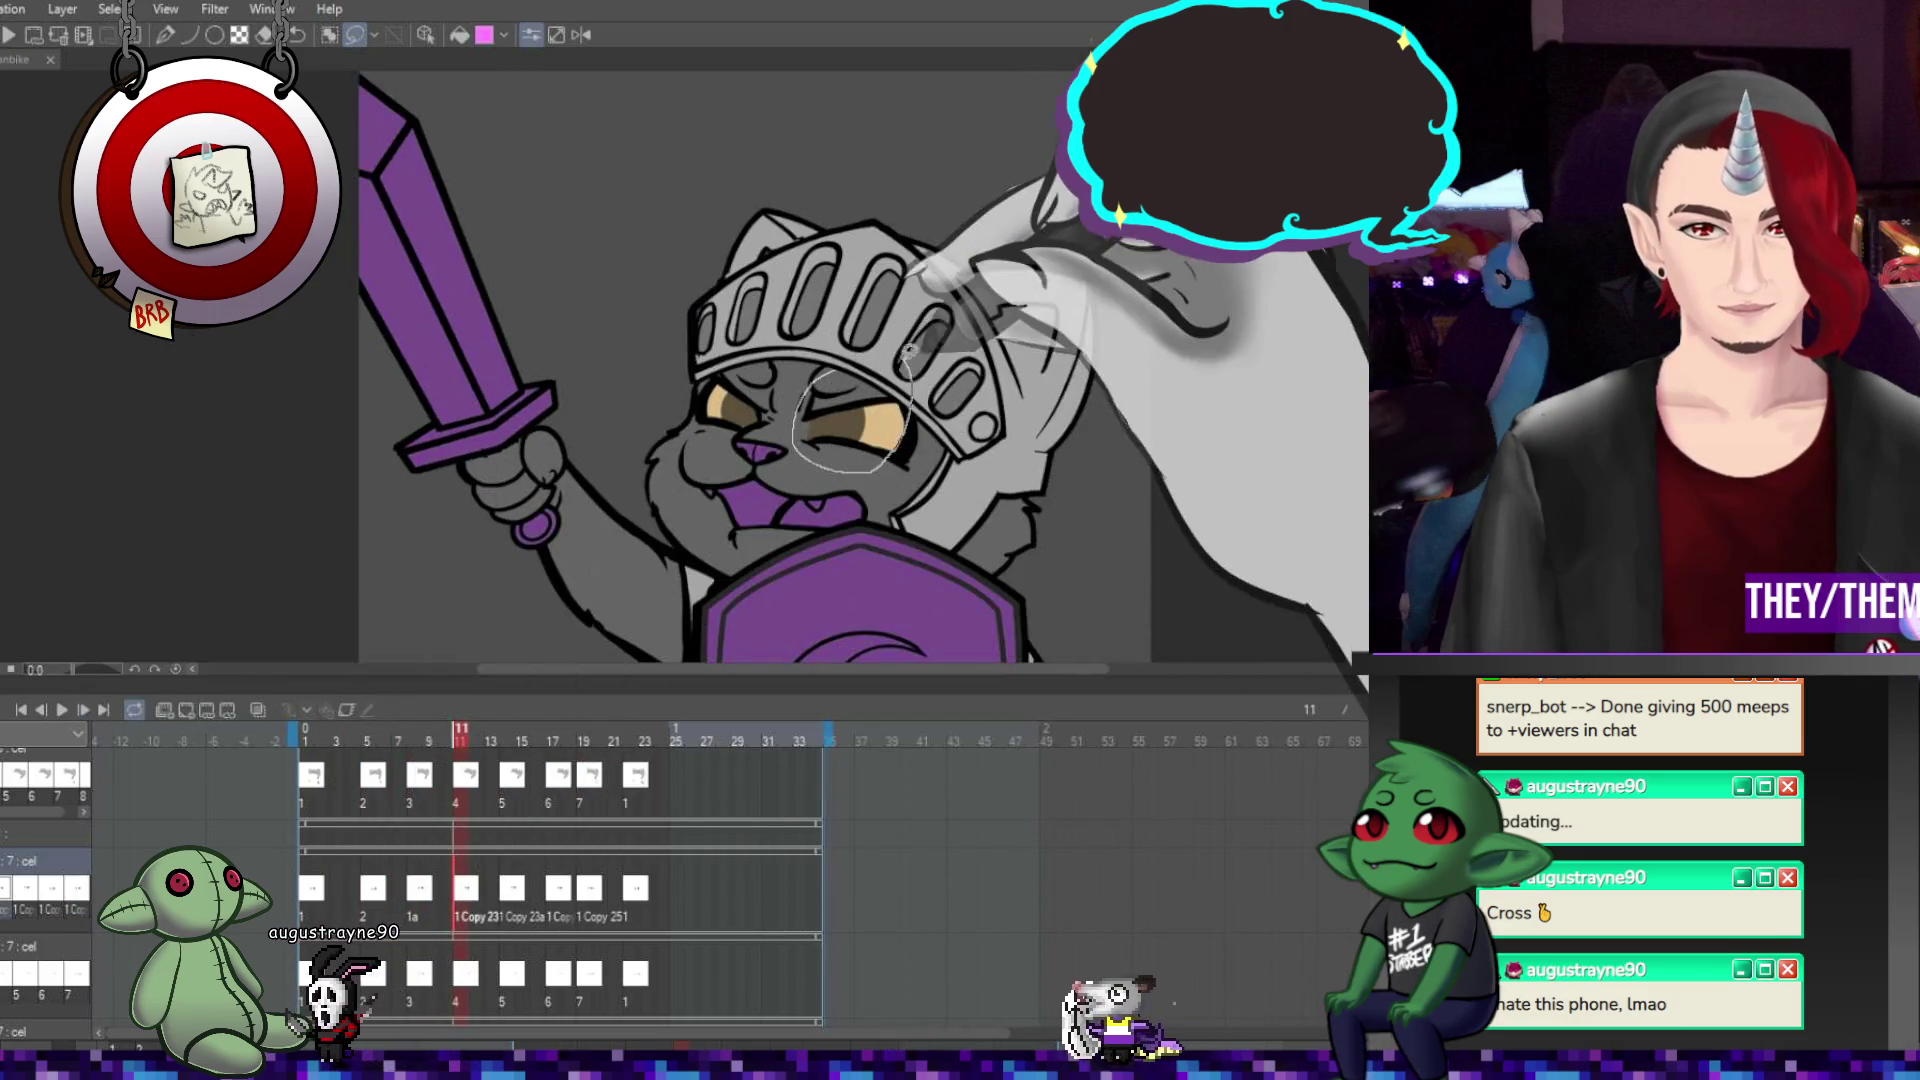
drag(800, 420, 785, 432)
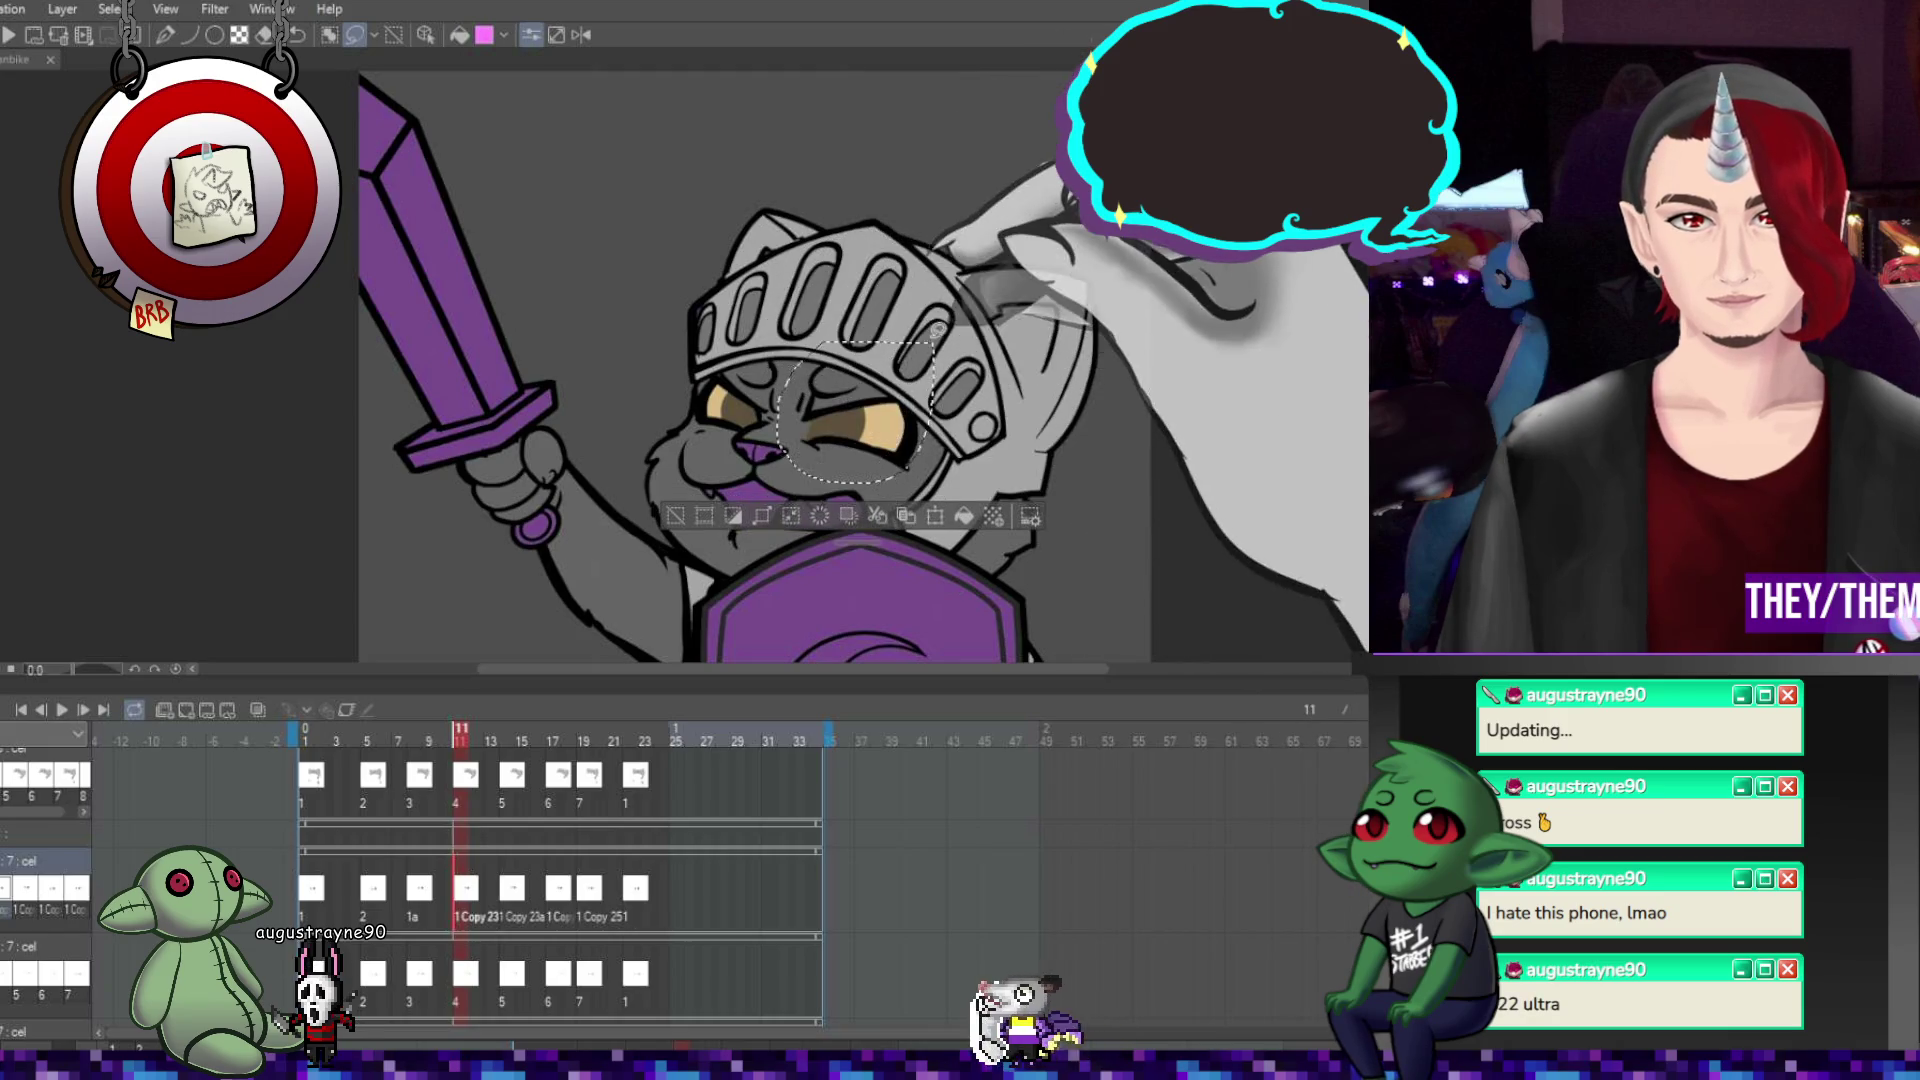
drag(830, 345, 924, 450)
key(ctrl+t)
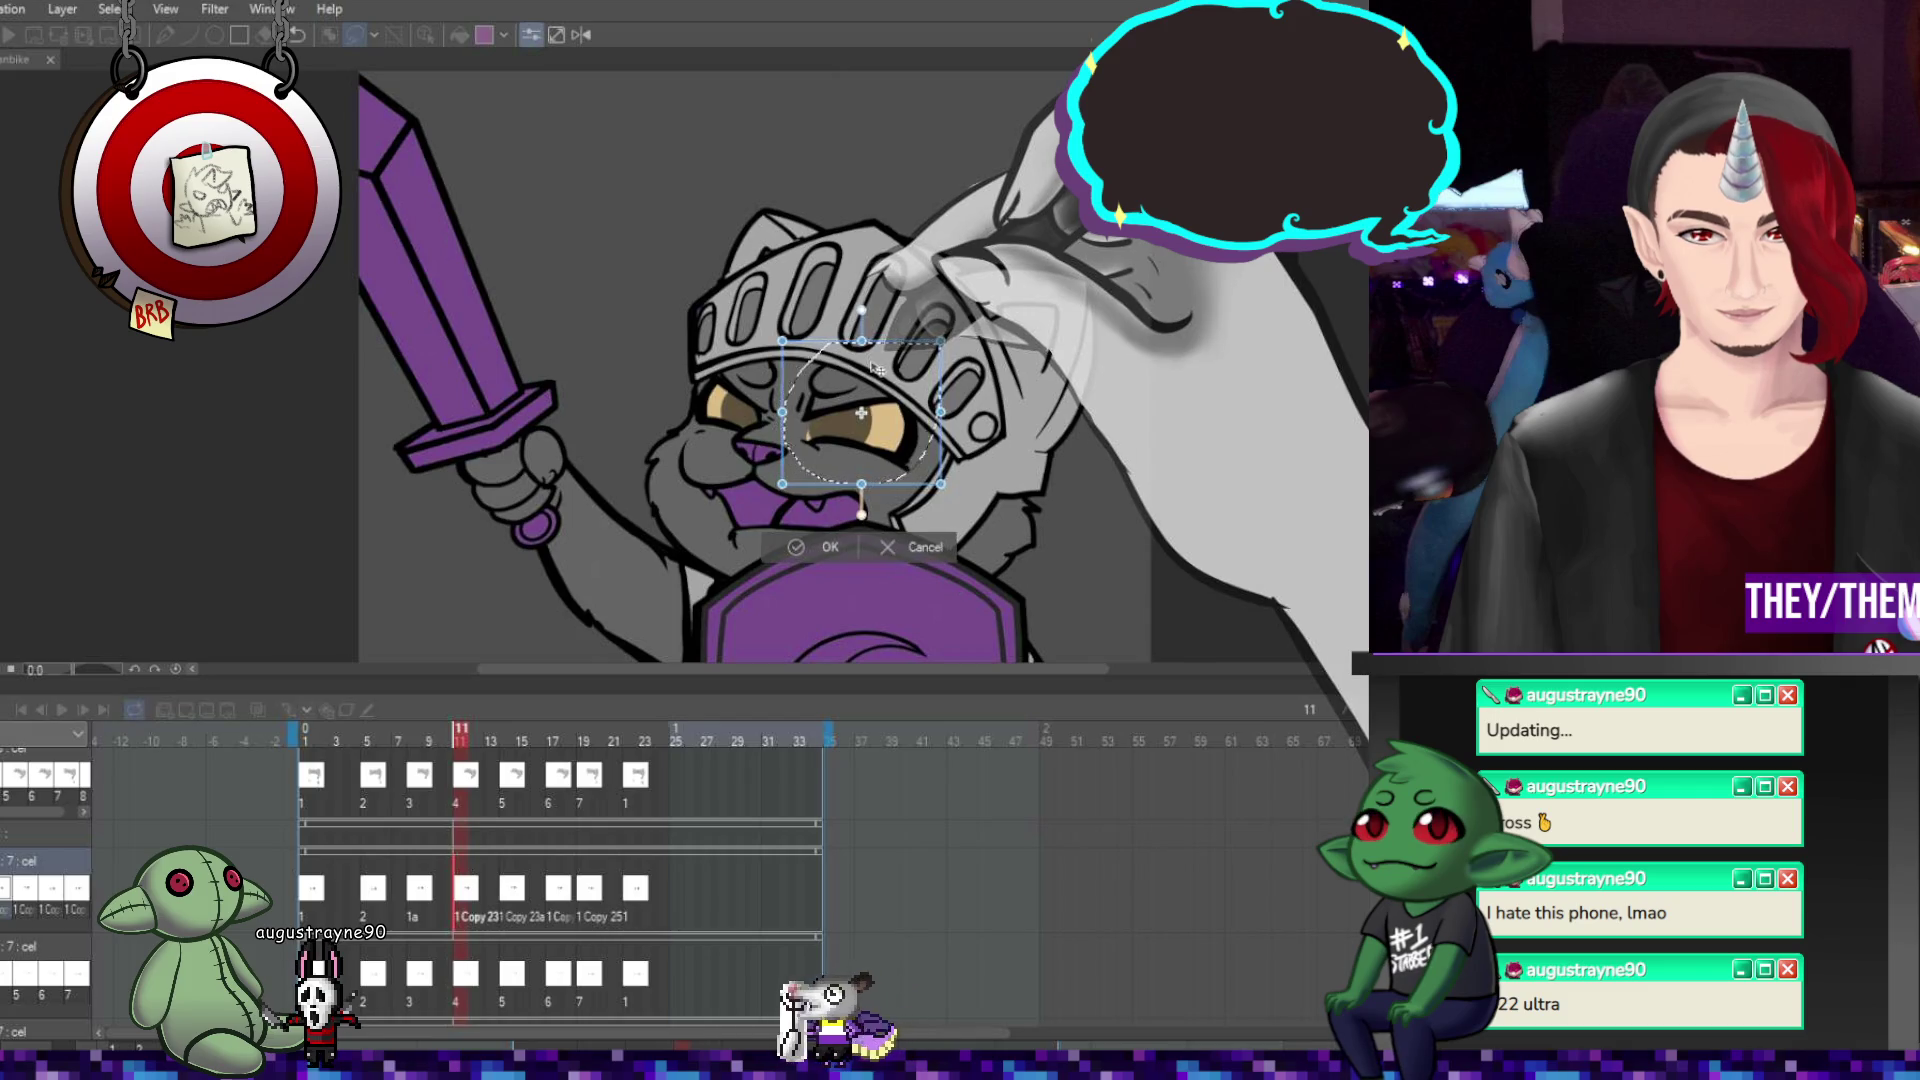
key(Return)
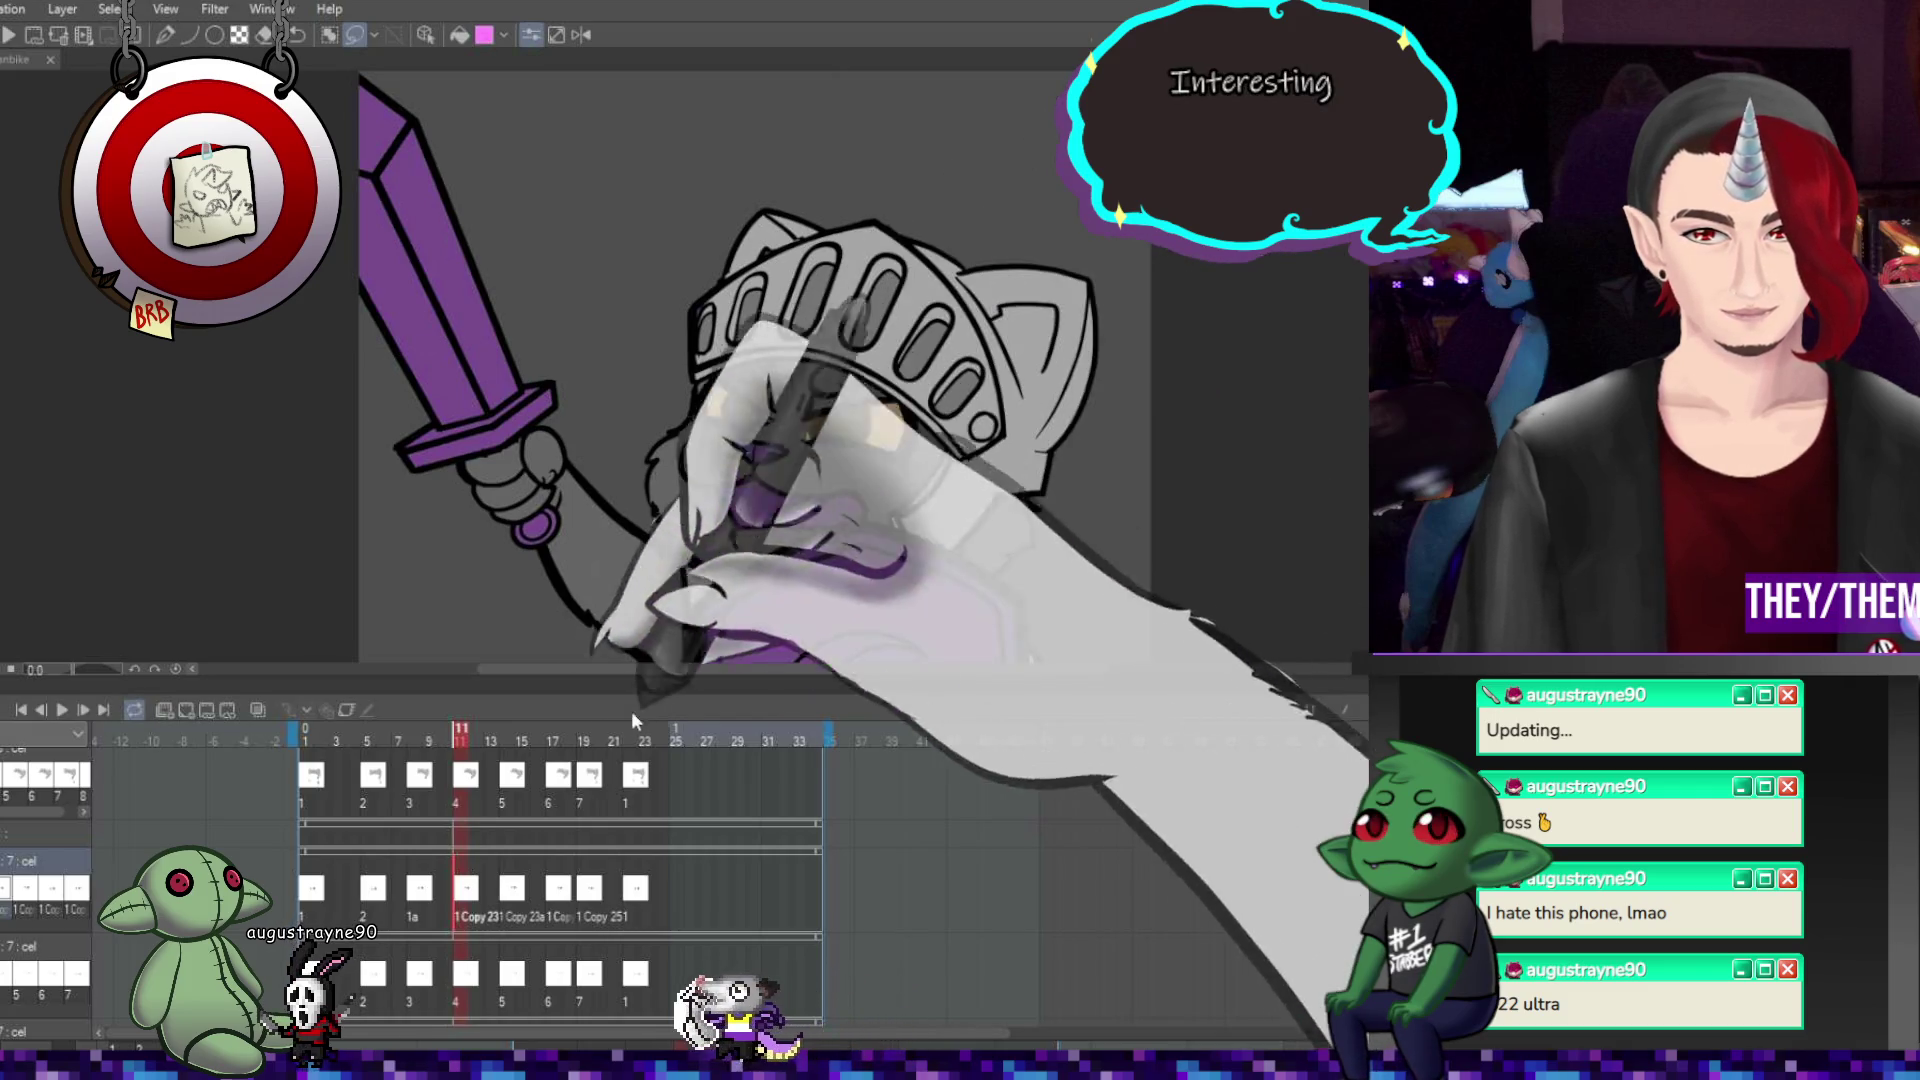
Lasso and transform the eye on frame 15, then play the animation through.
click(517, 890)
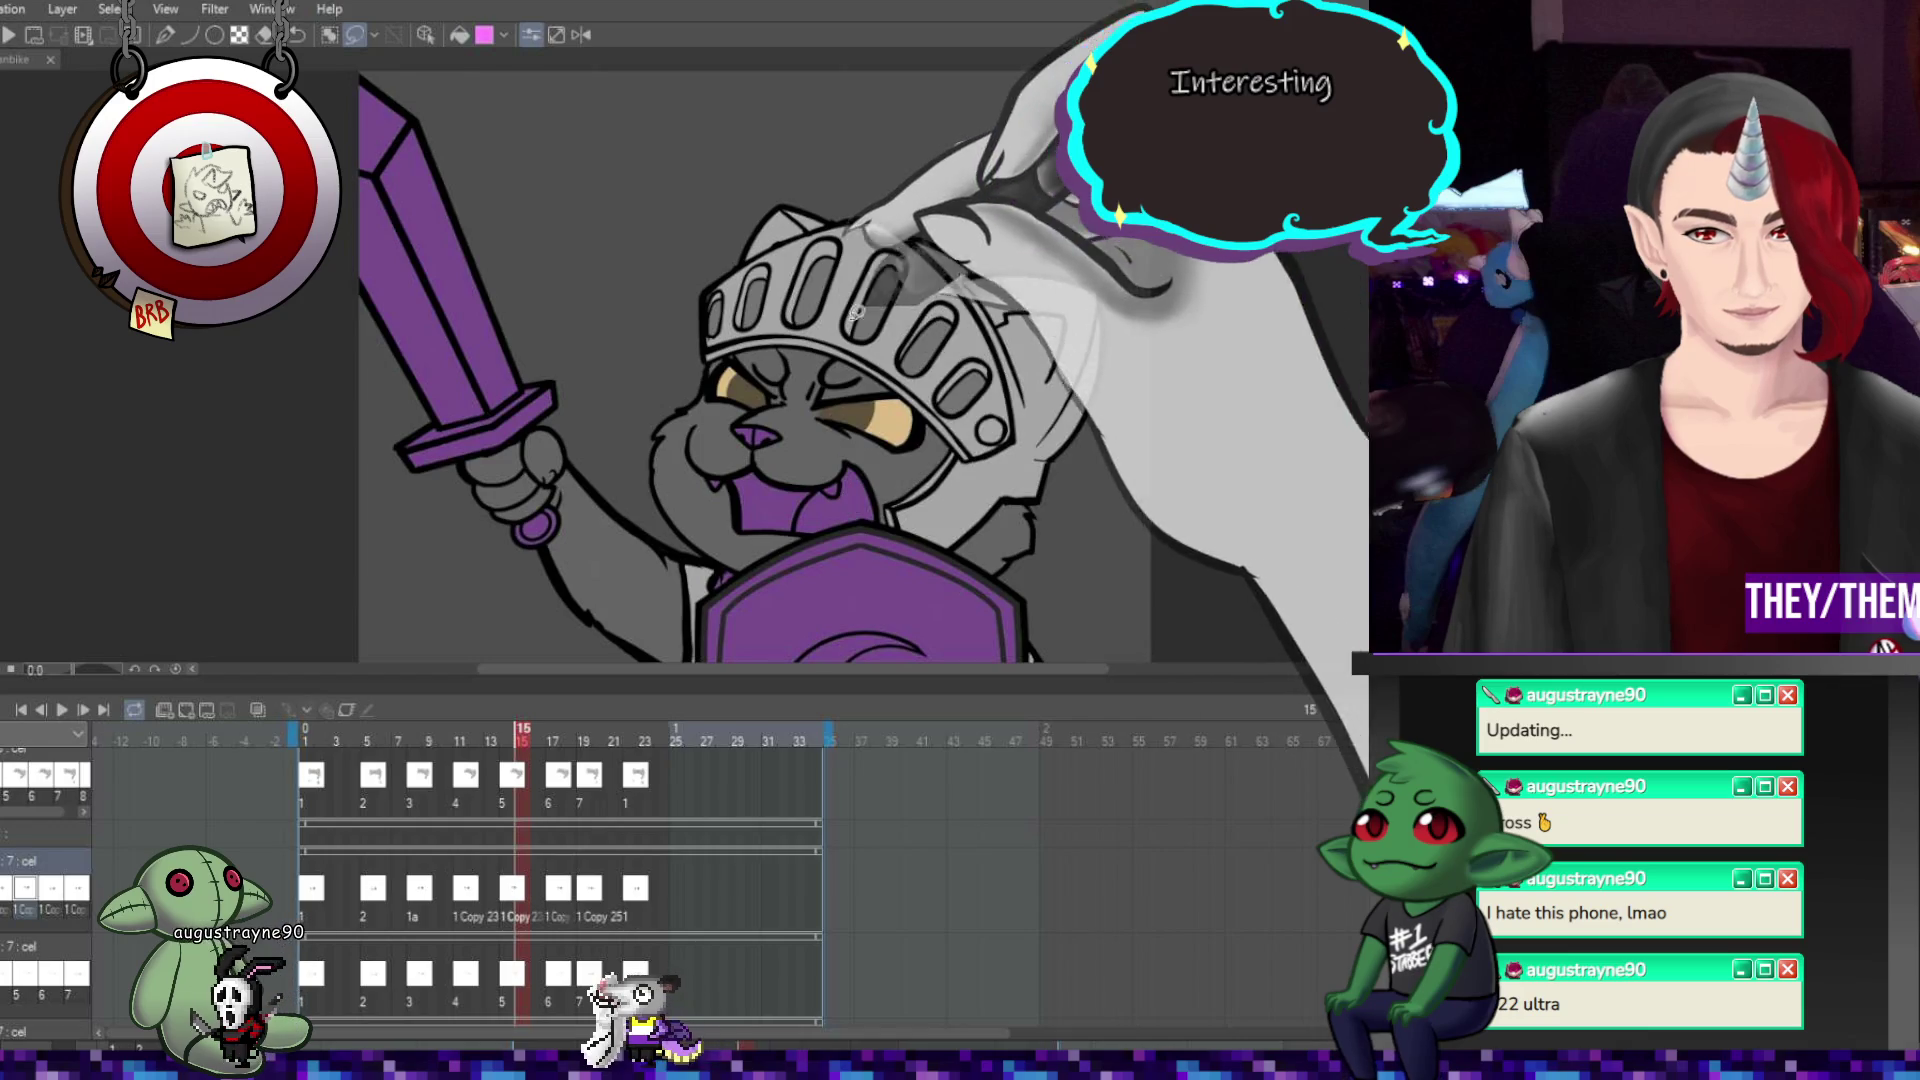
mouse_move(790, 400)
mouse_down()
mouse_move(820, 460)
mouse_move(938, 330)
mouse_up()
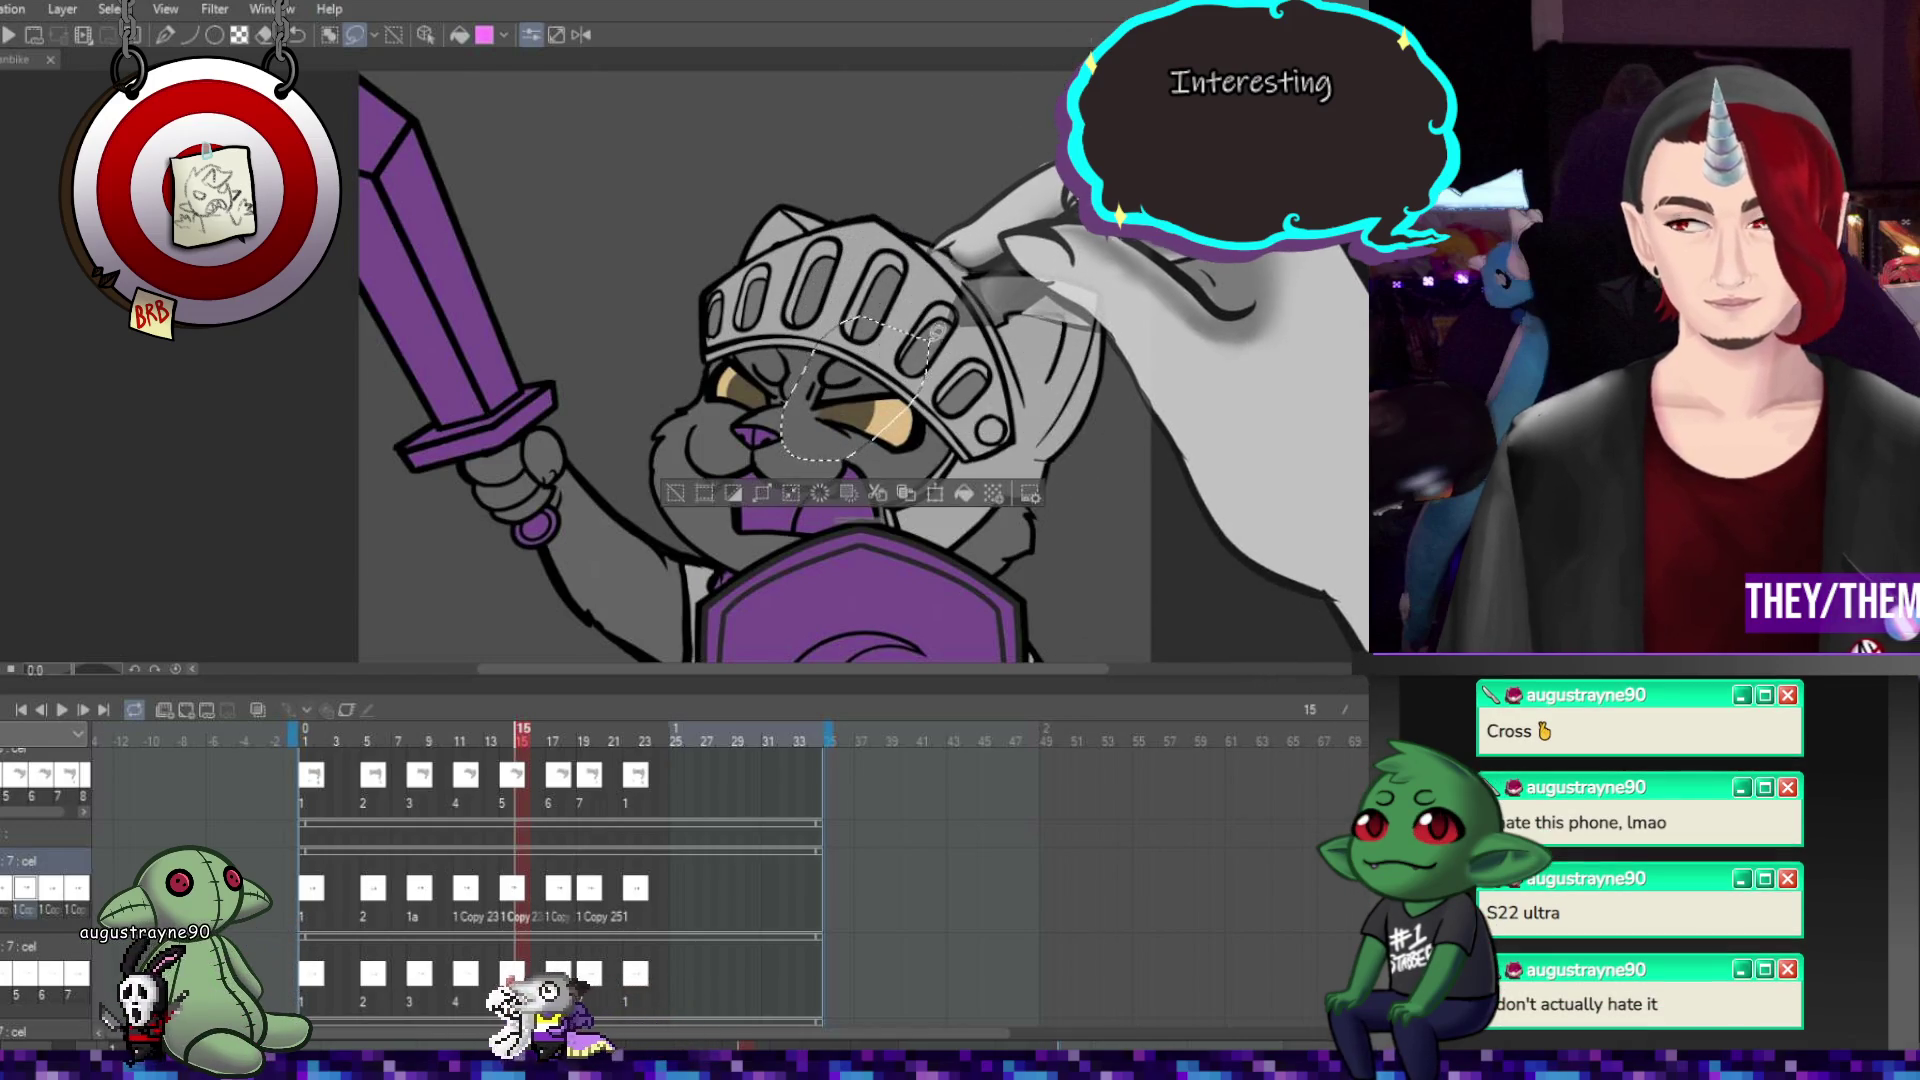
key(ctrl+t)
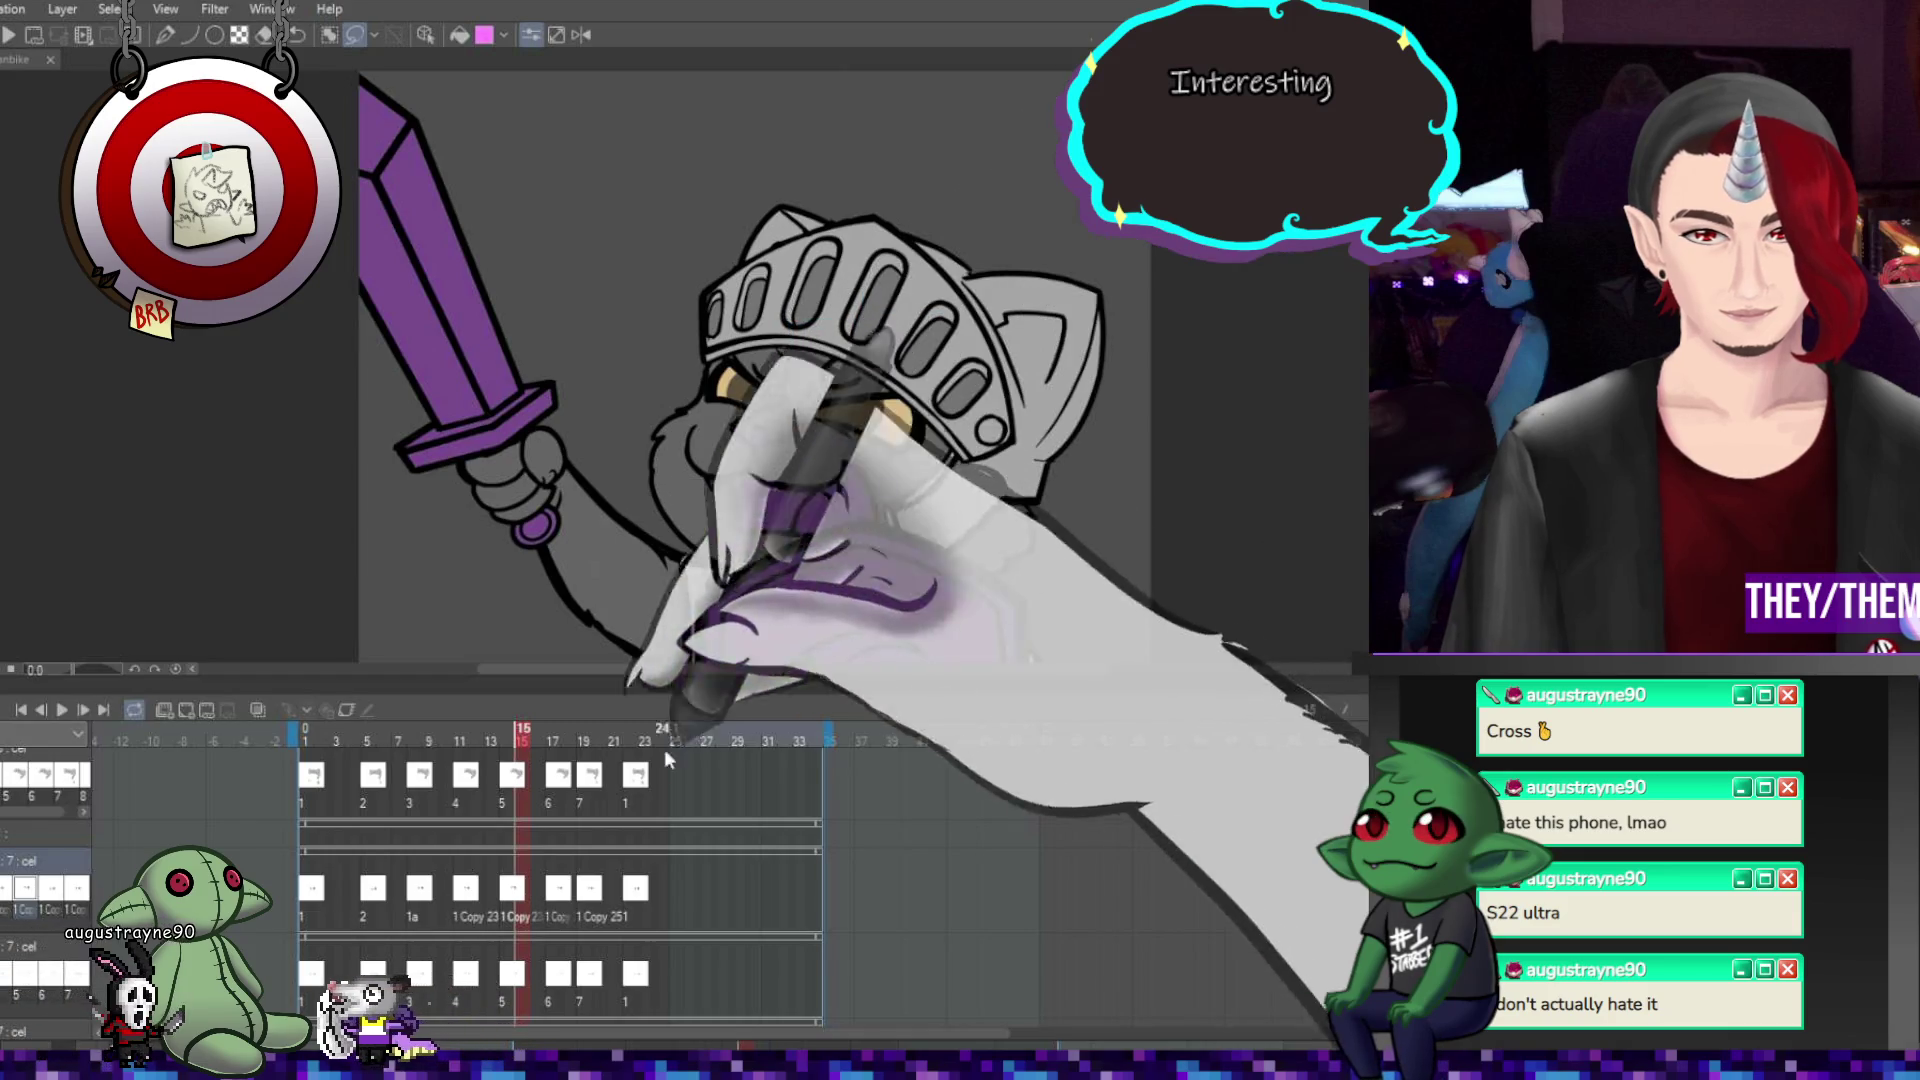
click(551, 815)
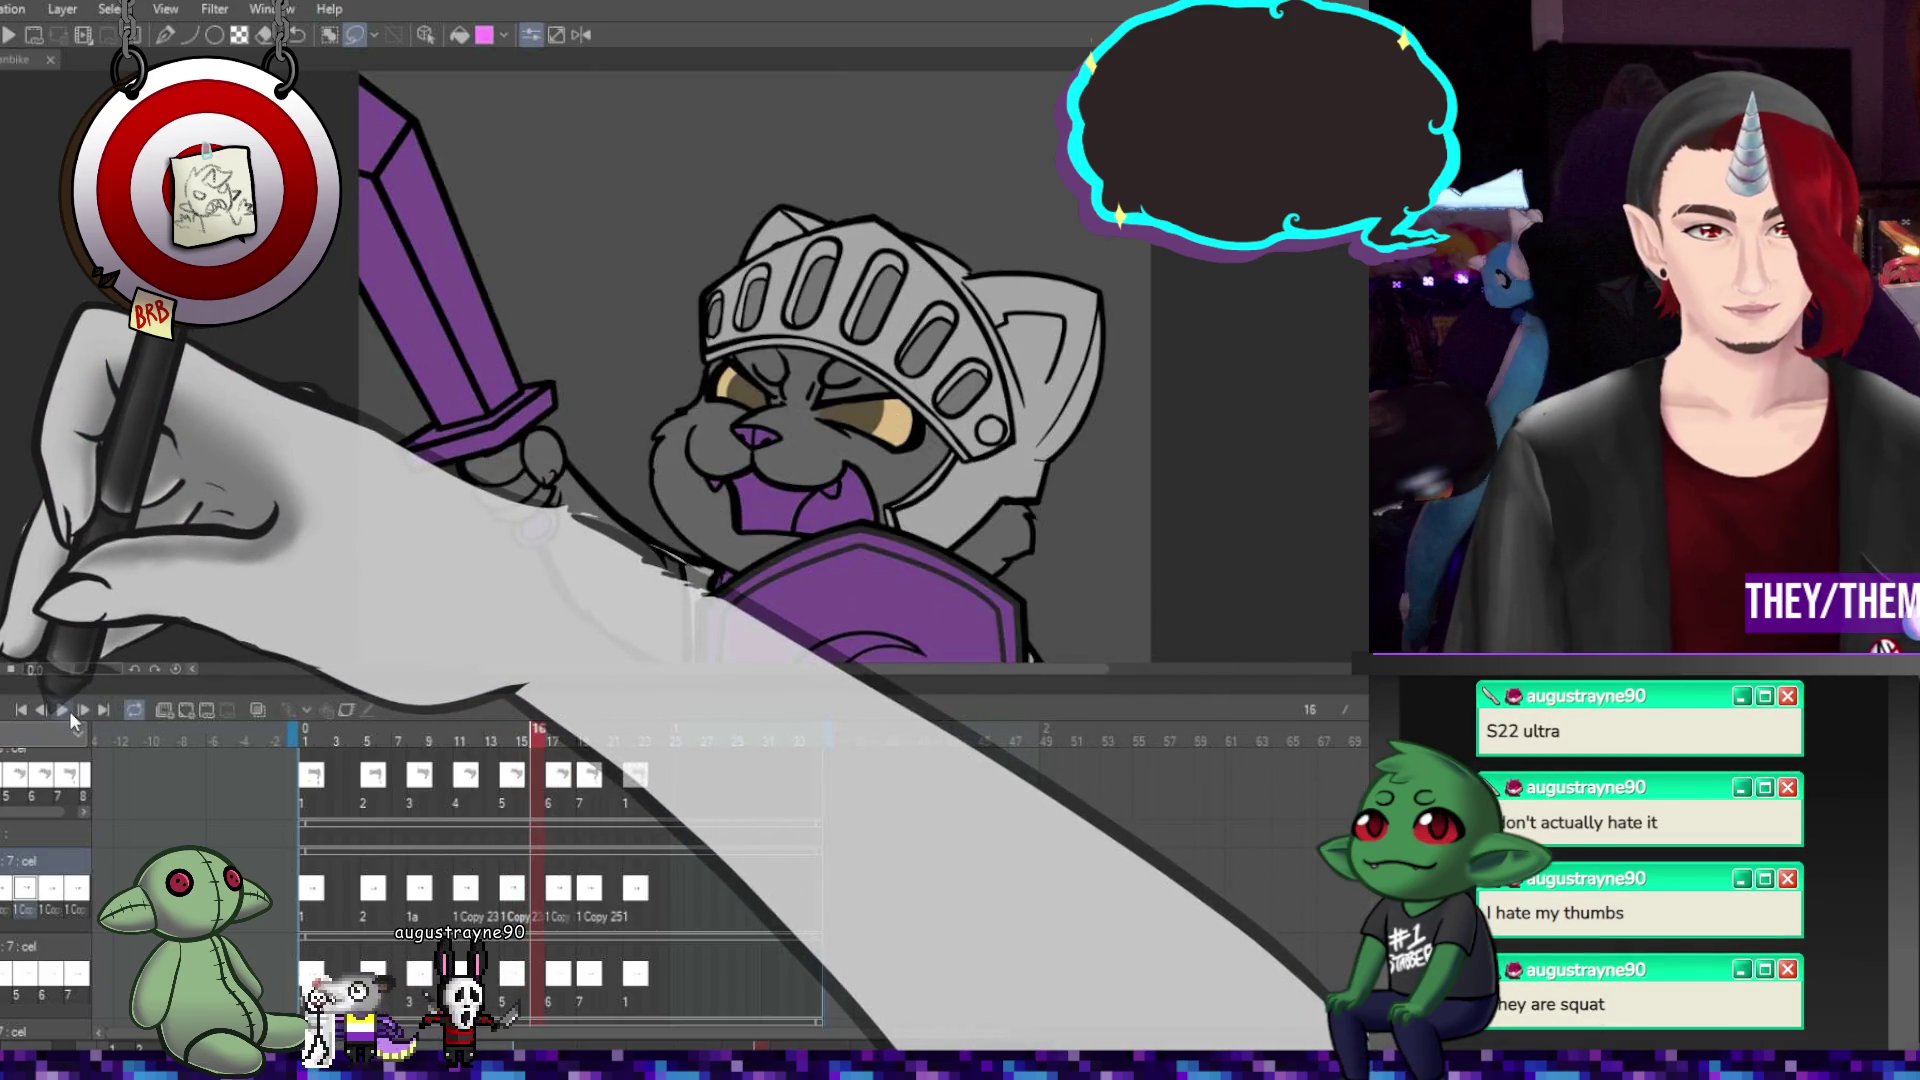
click(69, 711)
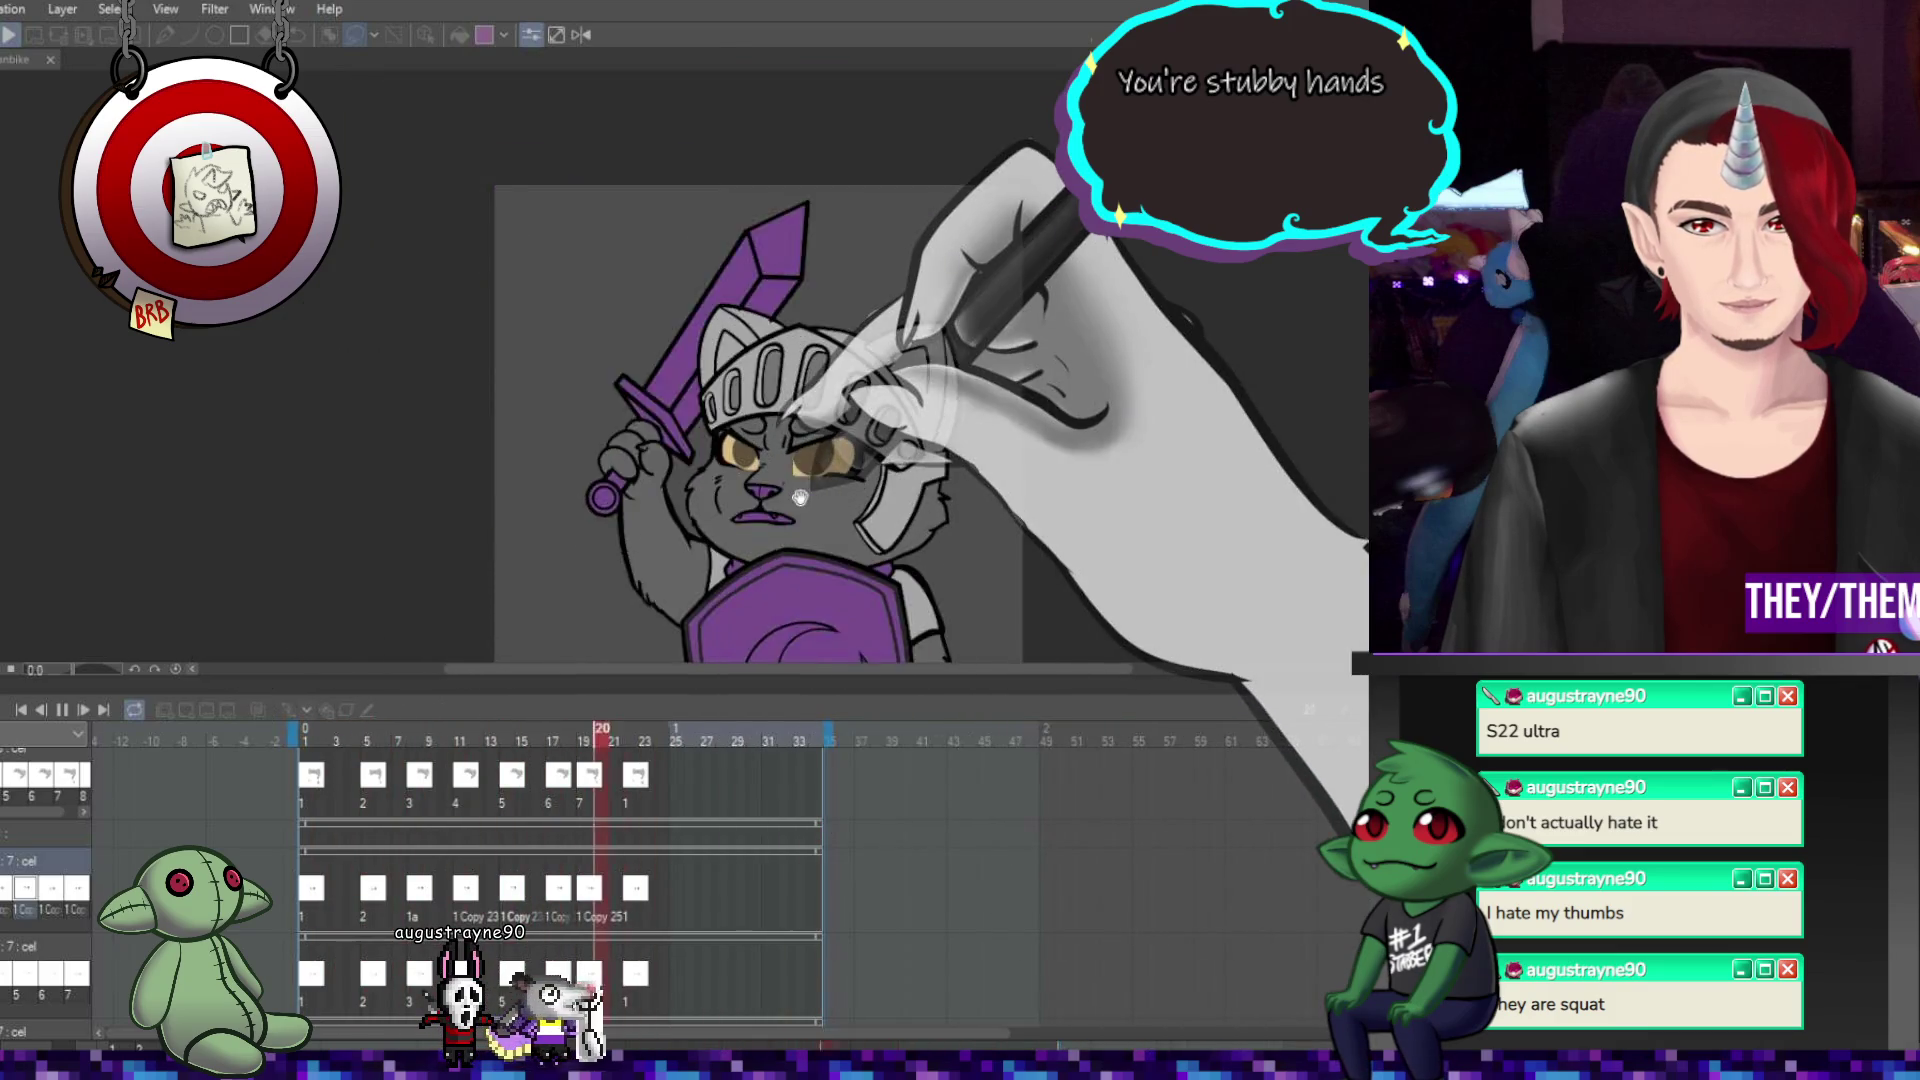
click(66, 709)
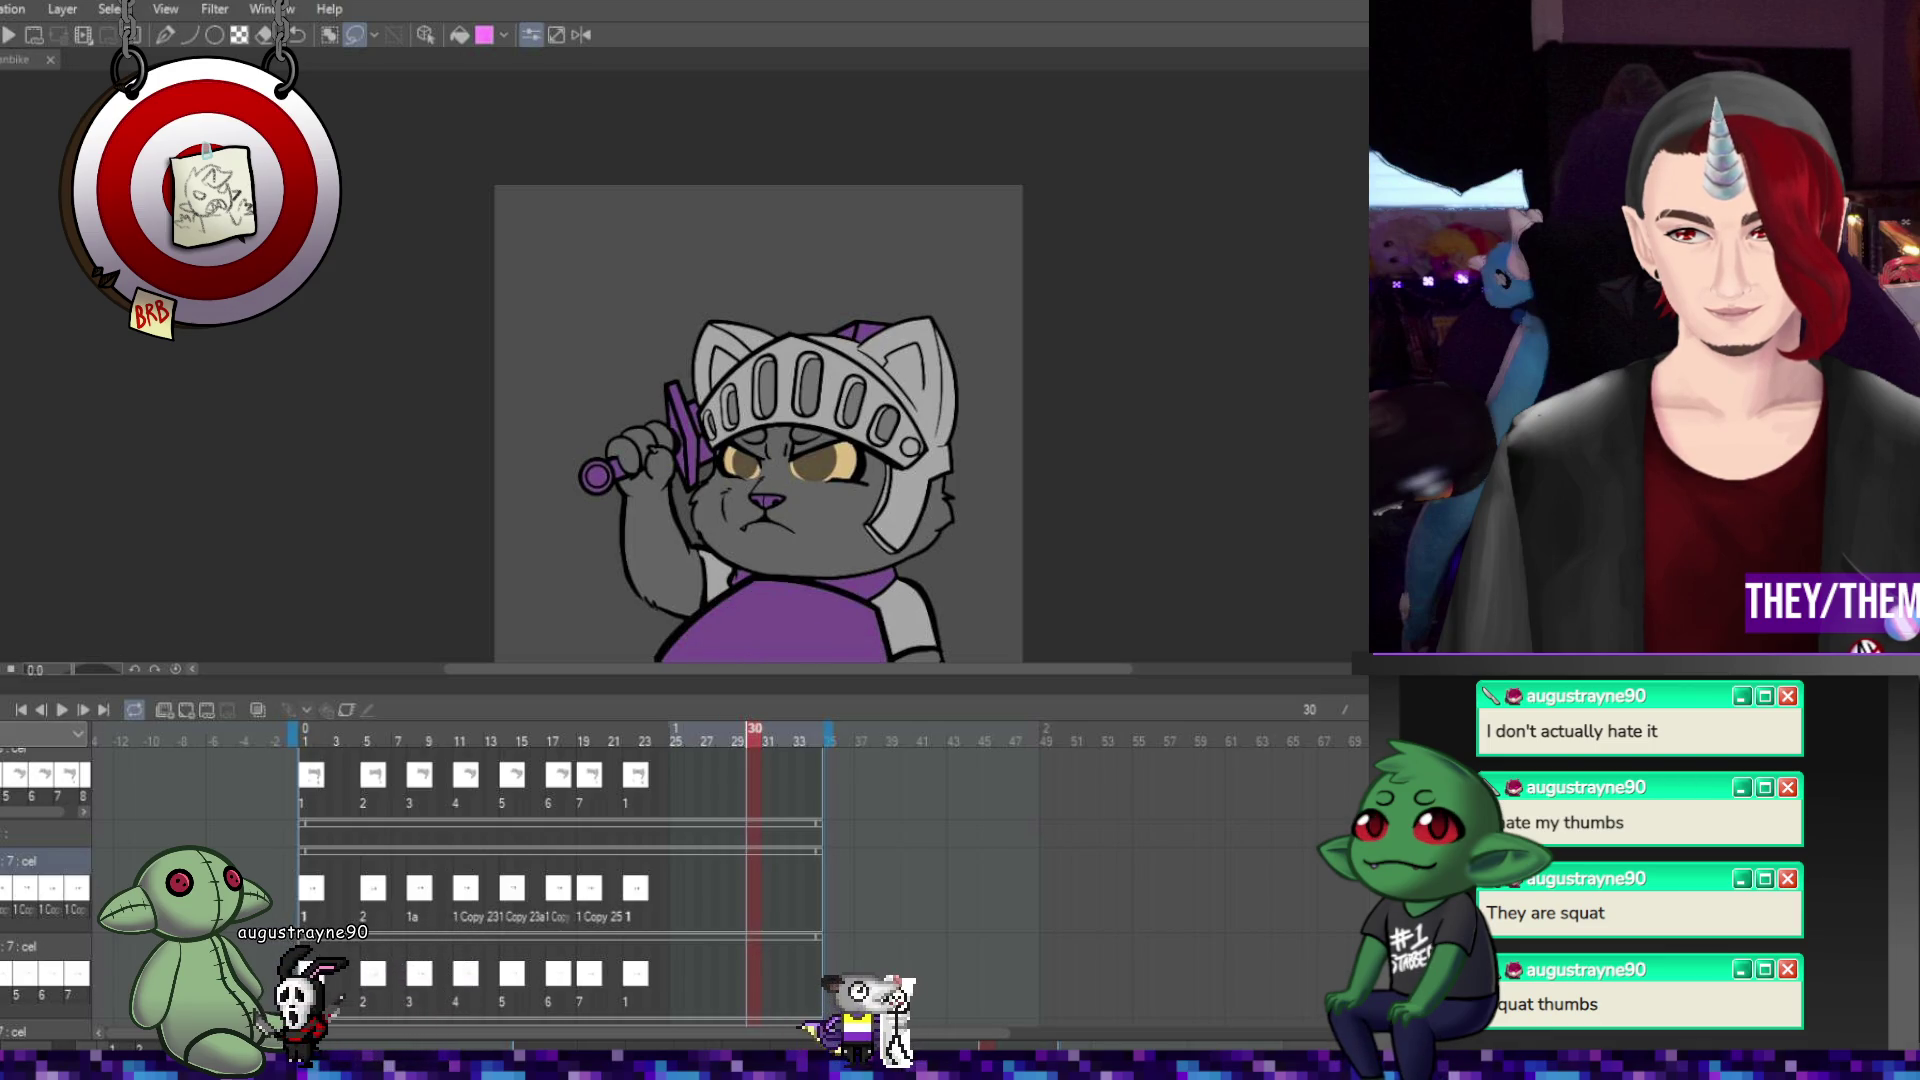
scroll(925, 527, up, 2)
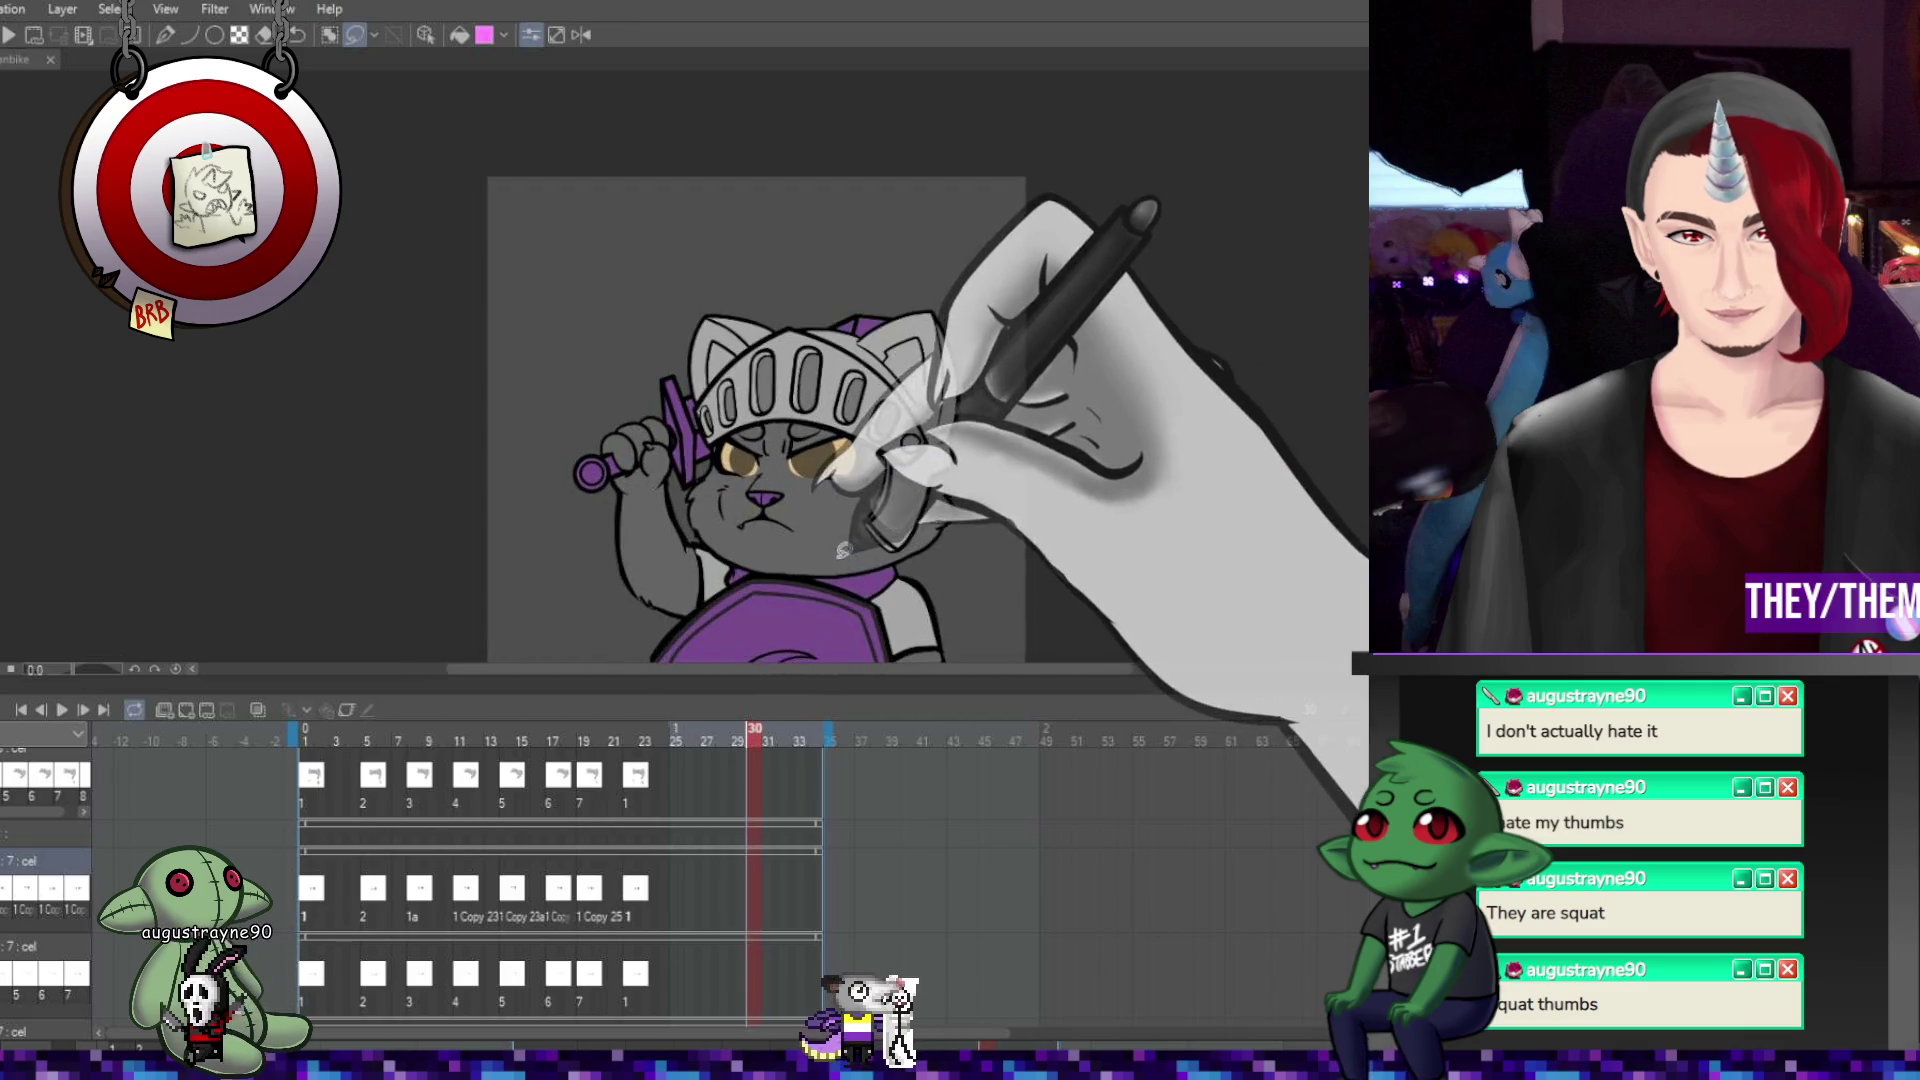
scroll(924, 528, down, 3)
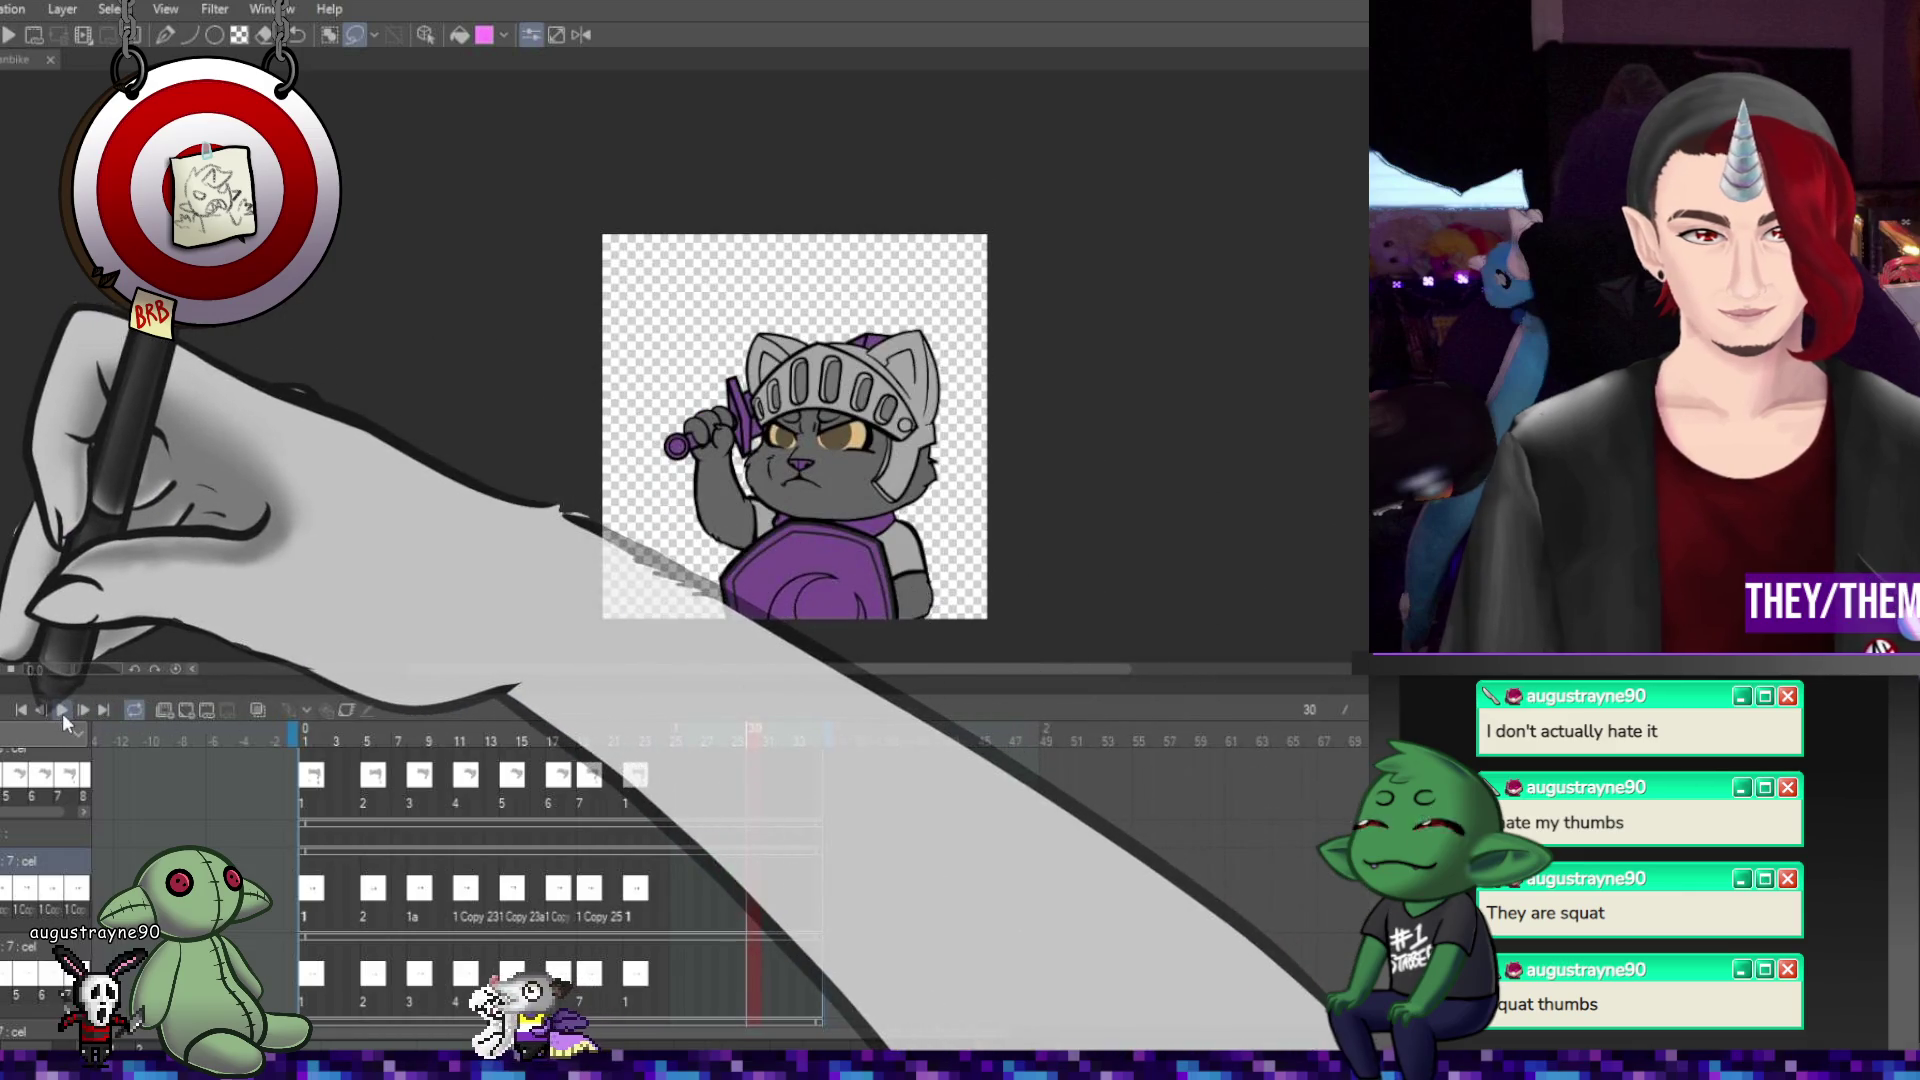
click(62, 711)
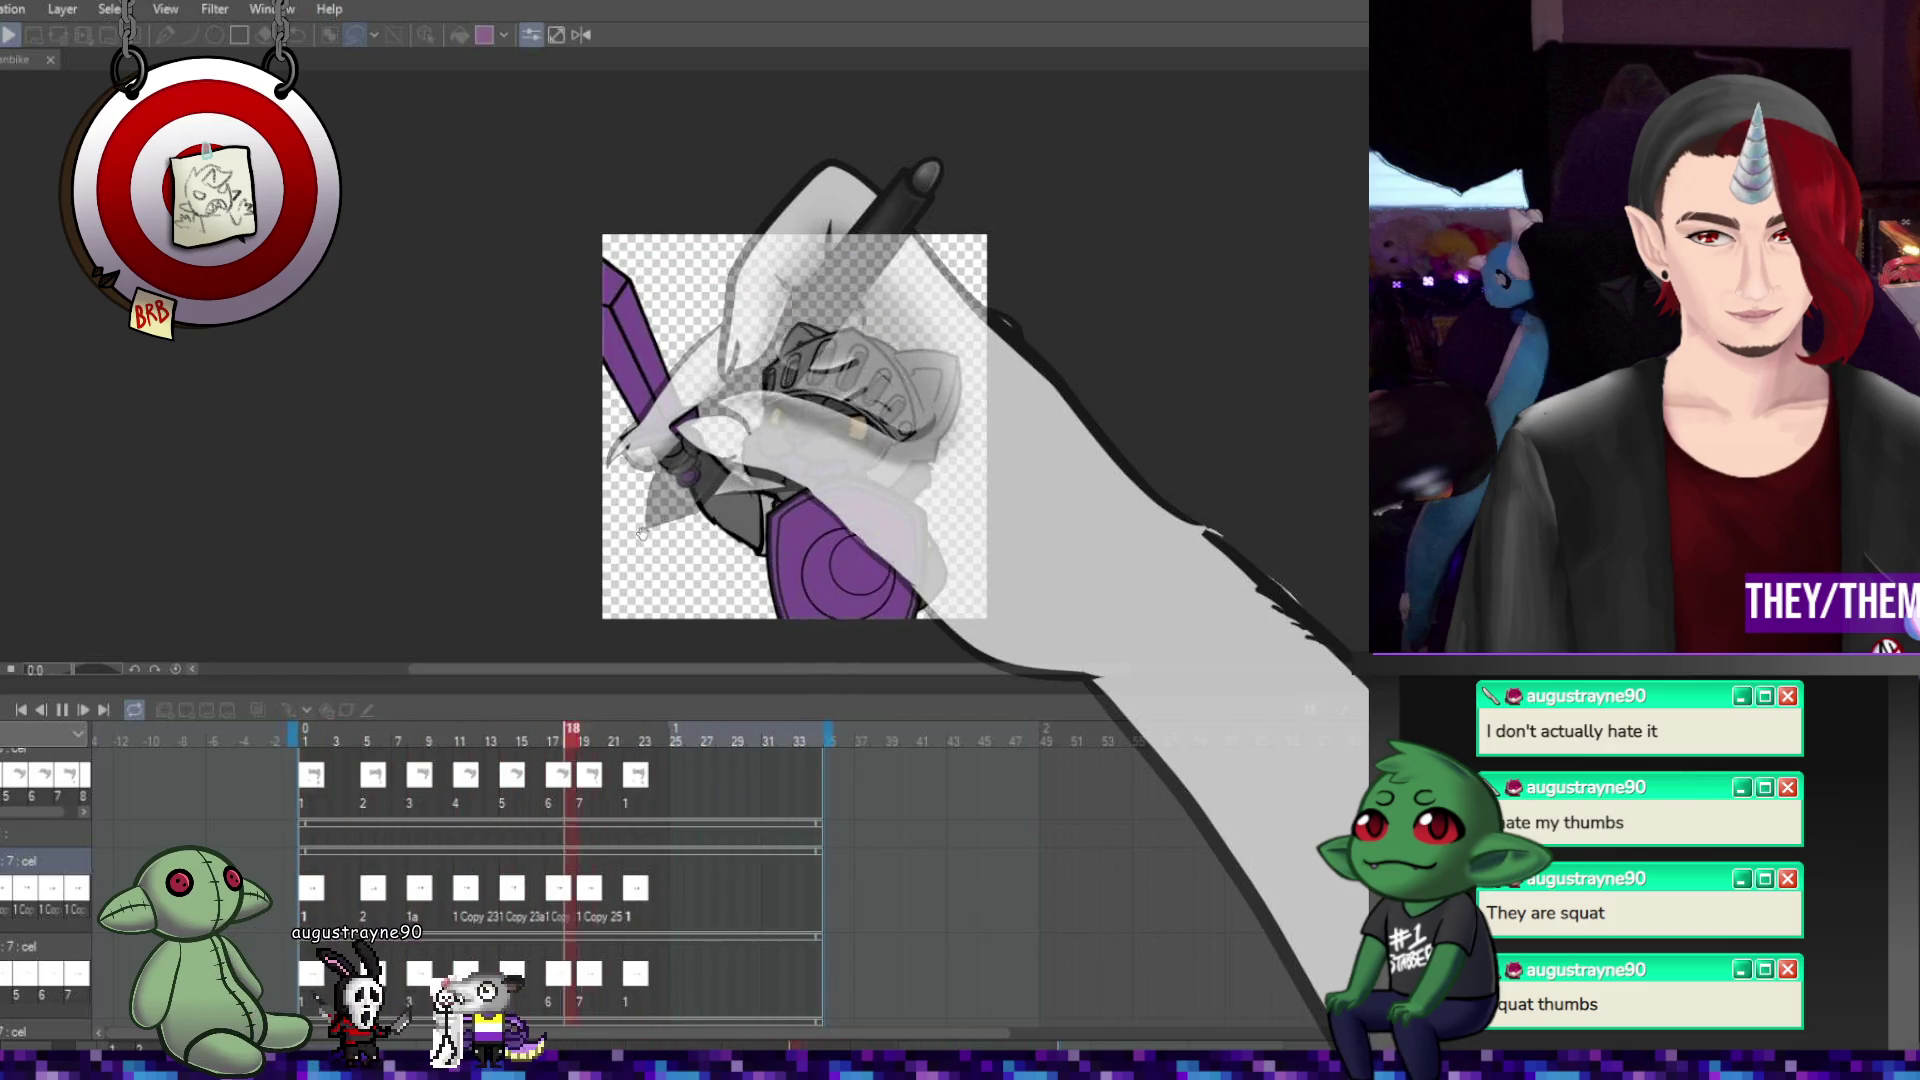
click(60, 710)
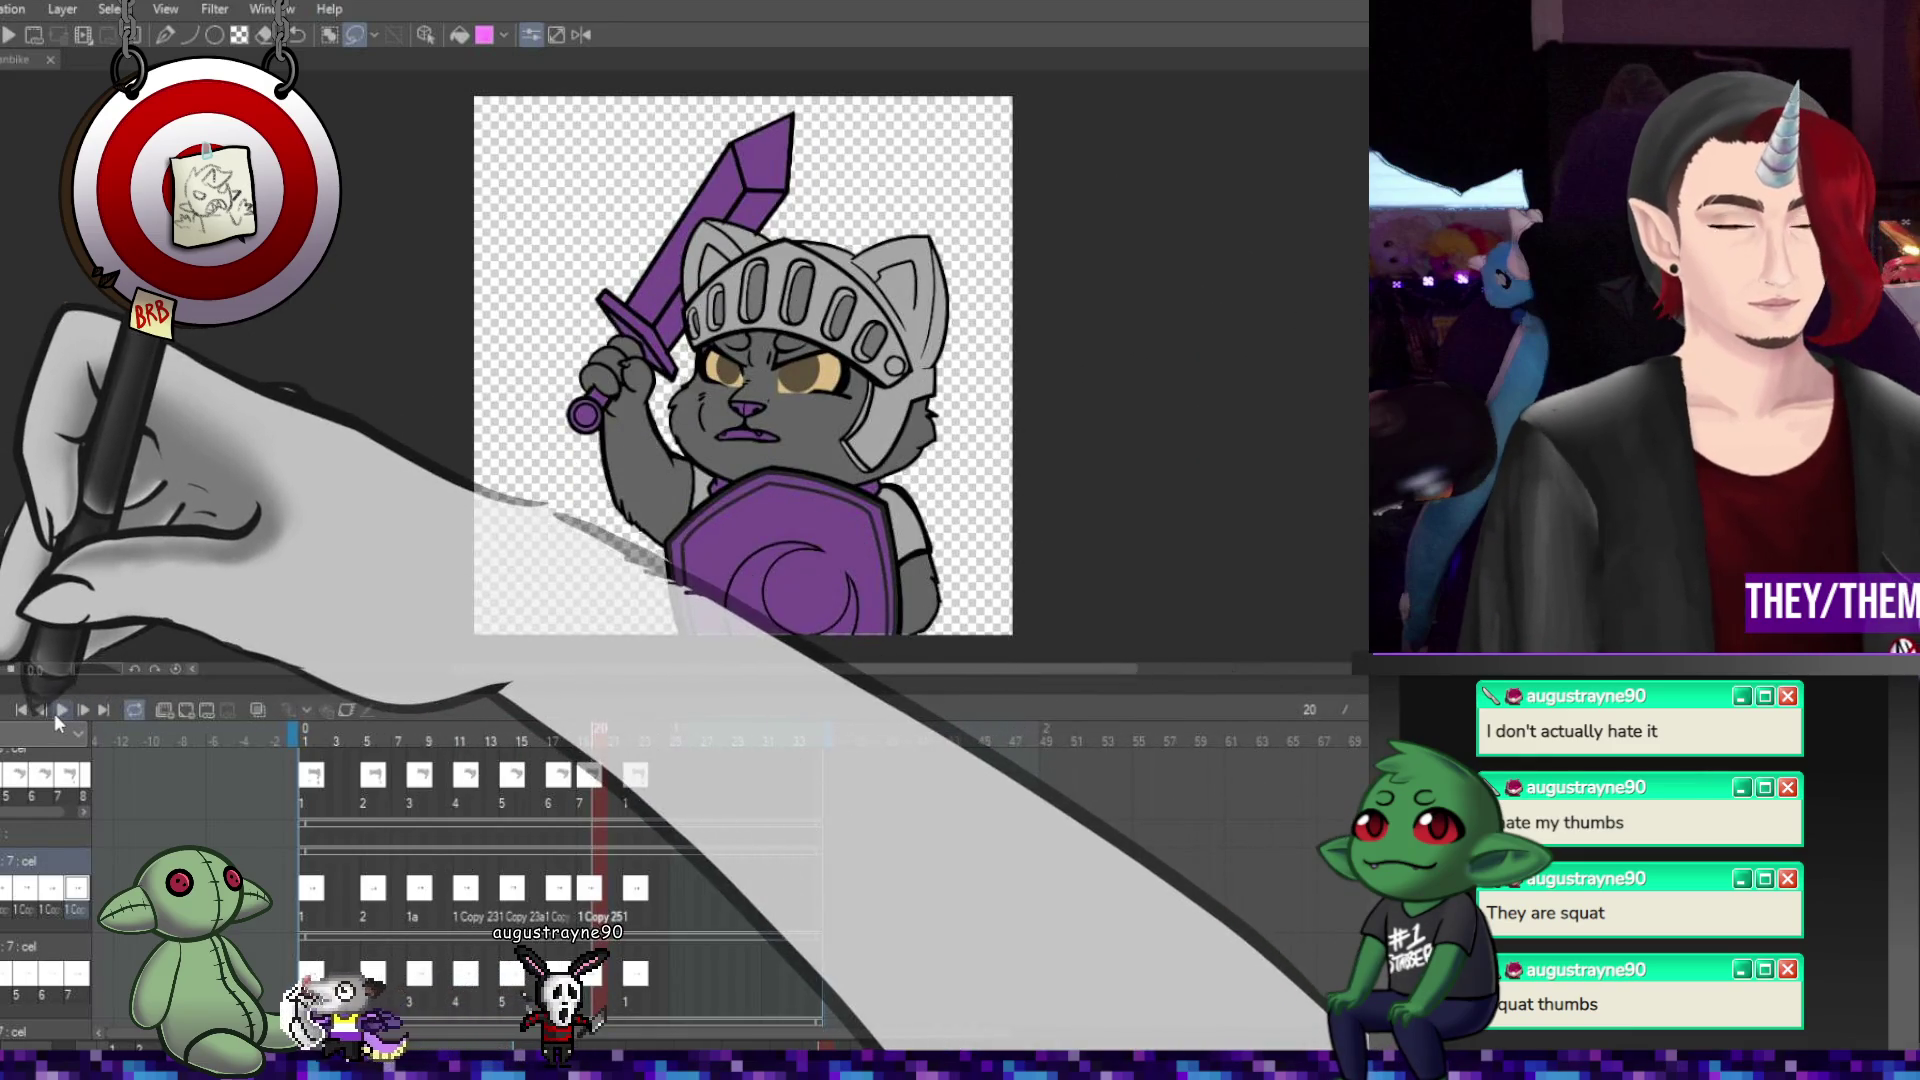
click(57, 711)
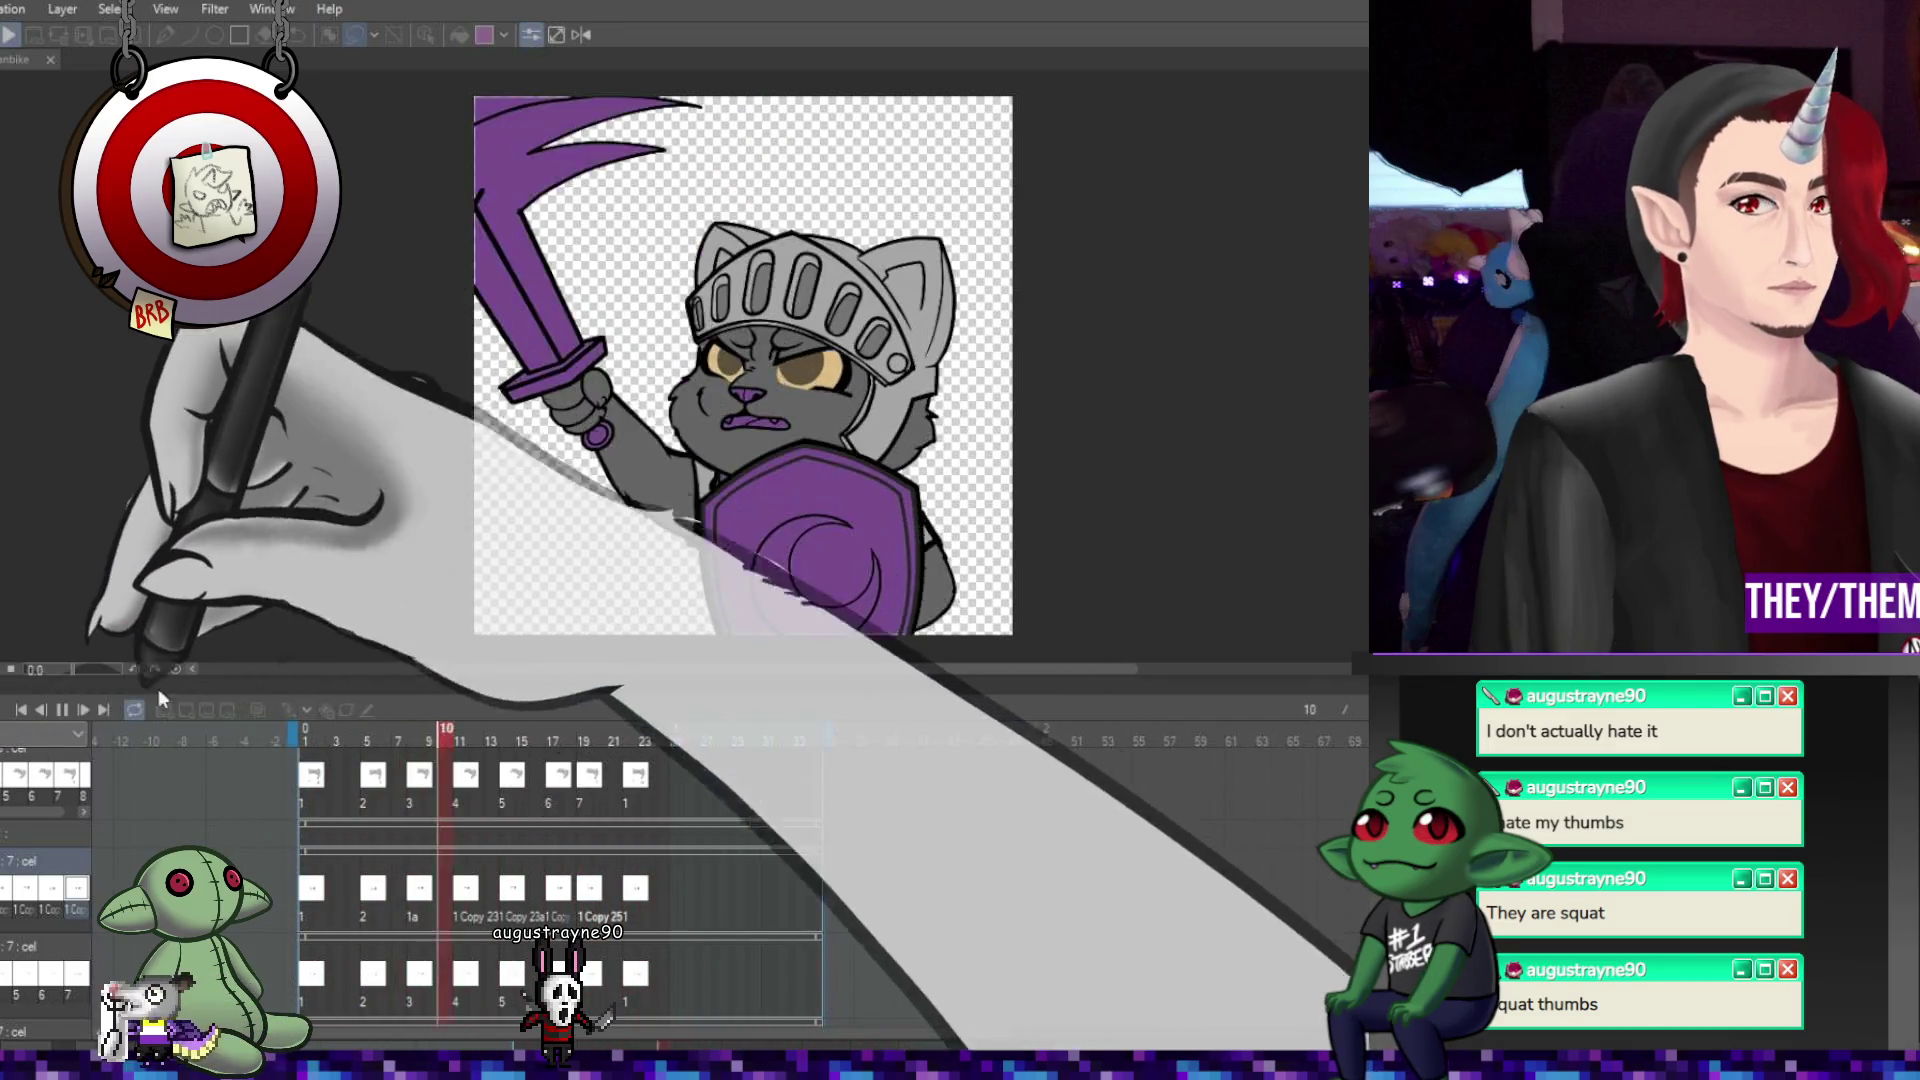
click(64, 709)
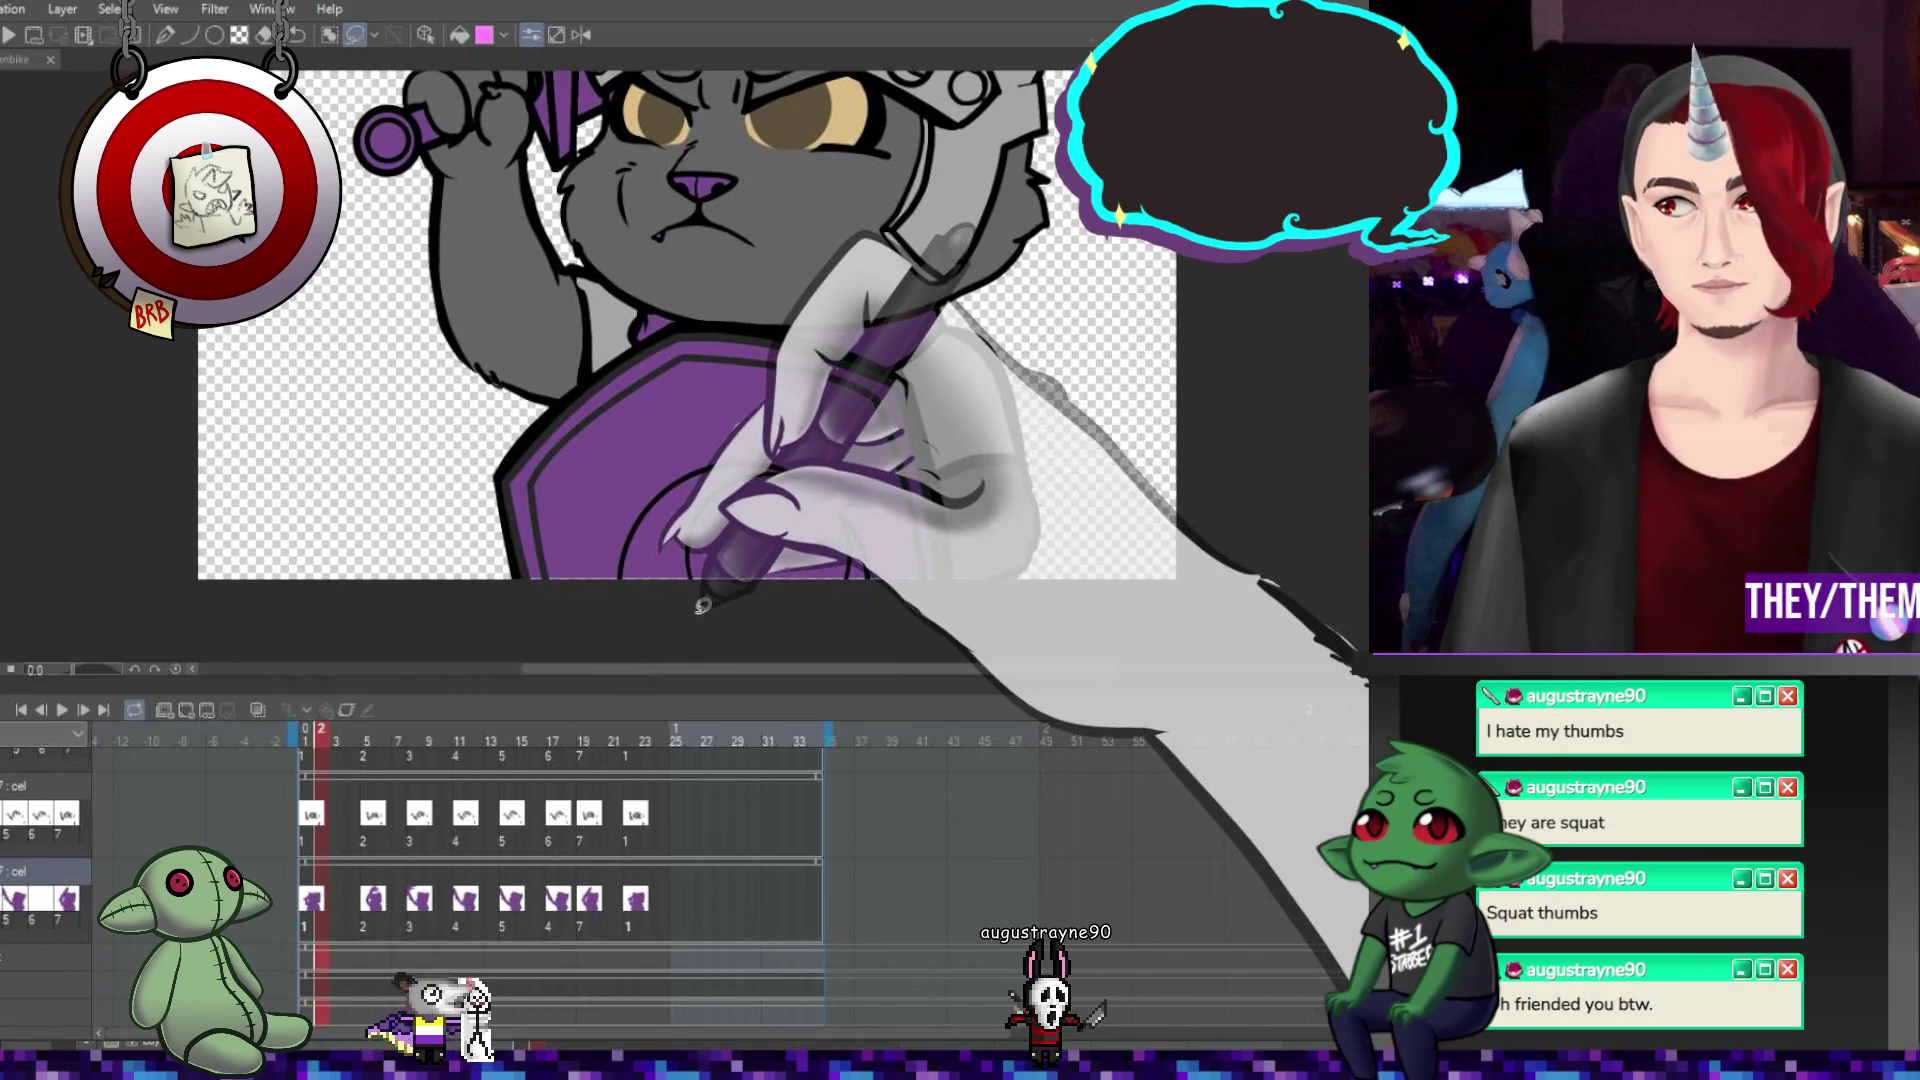
Select the Pen tool on frame 5 and zoom to frame the character.
key(p)
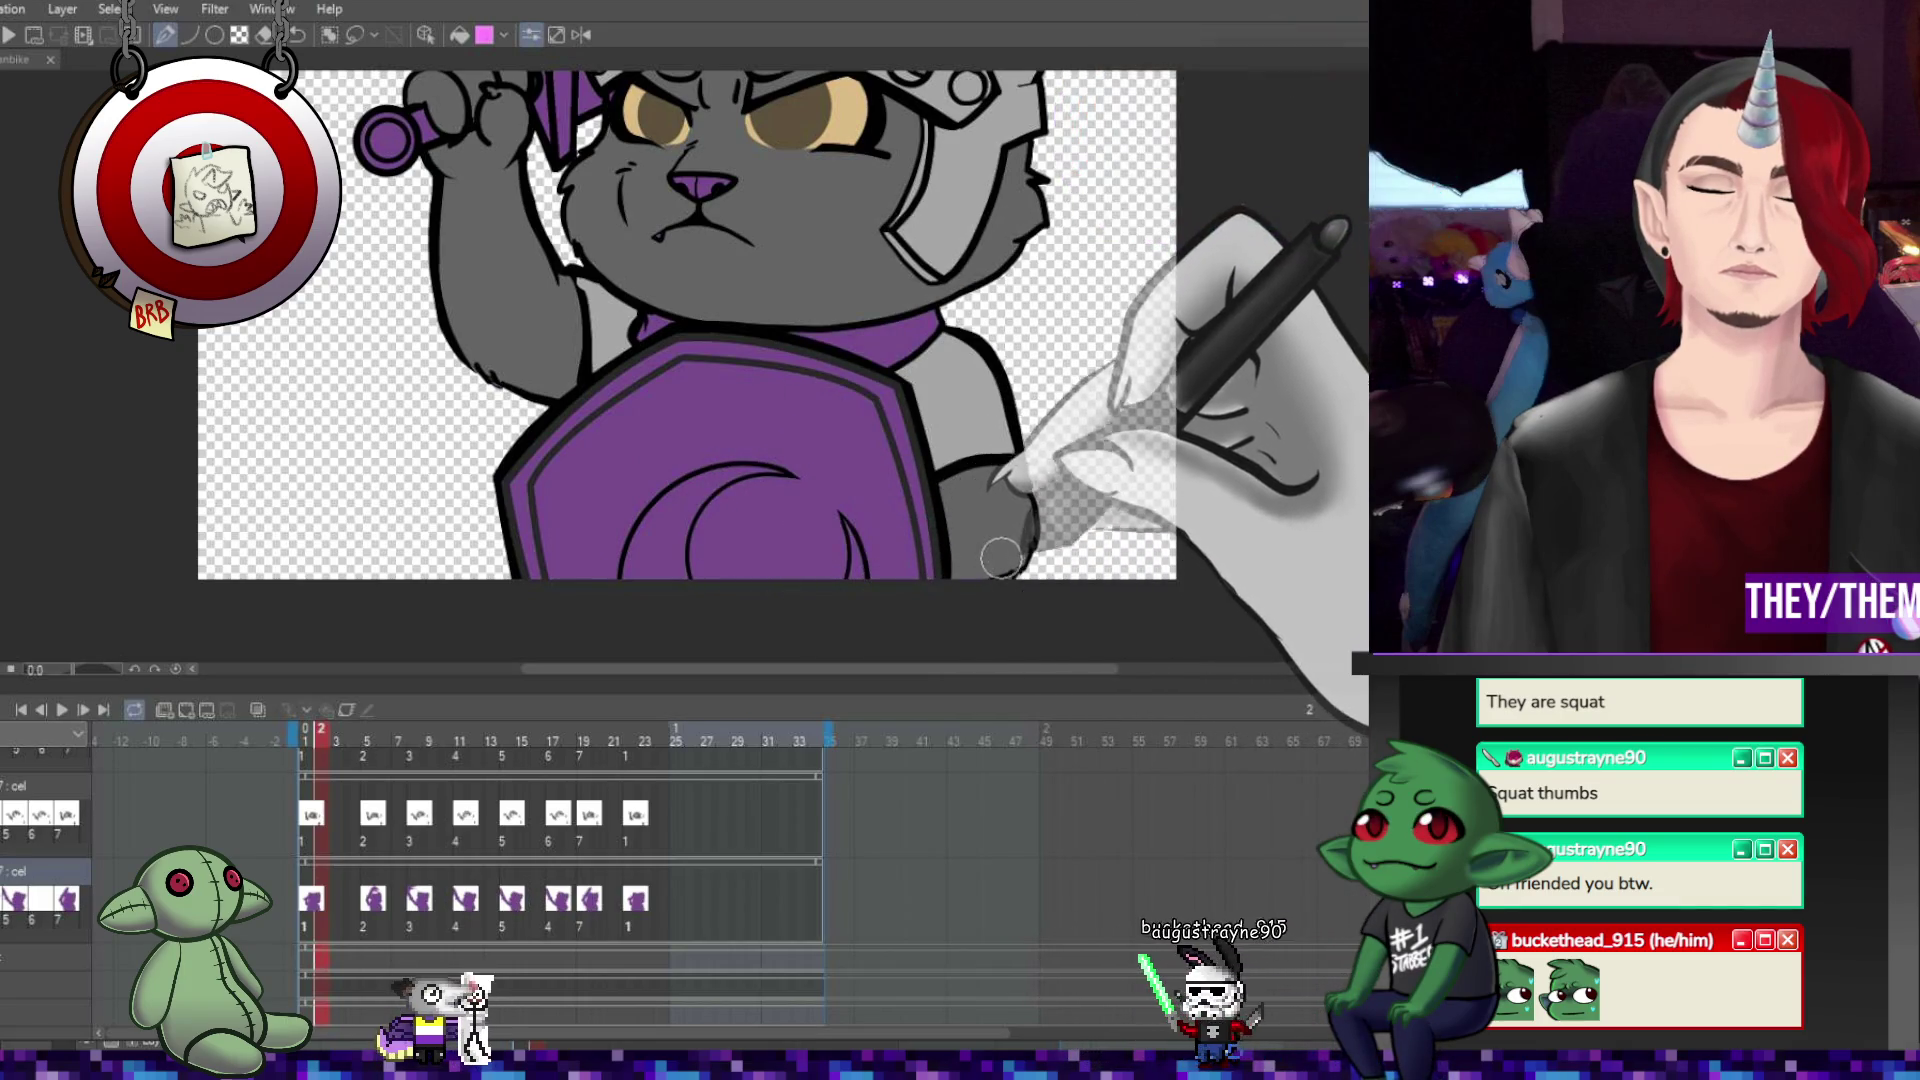
click(370, 905)
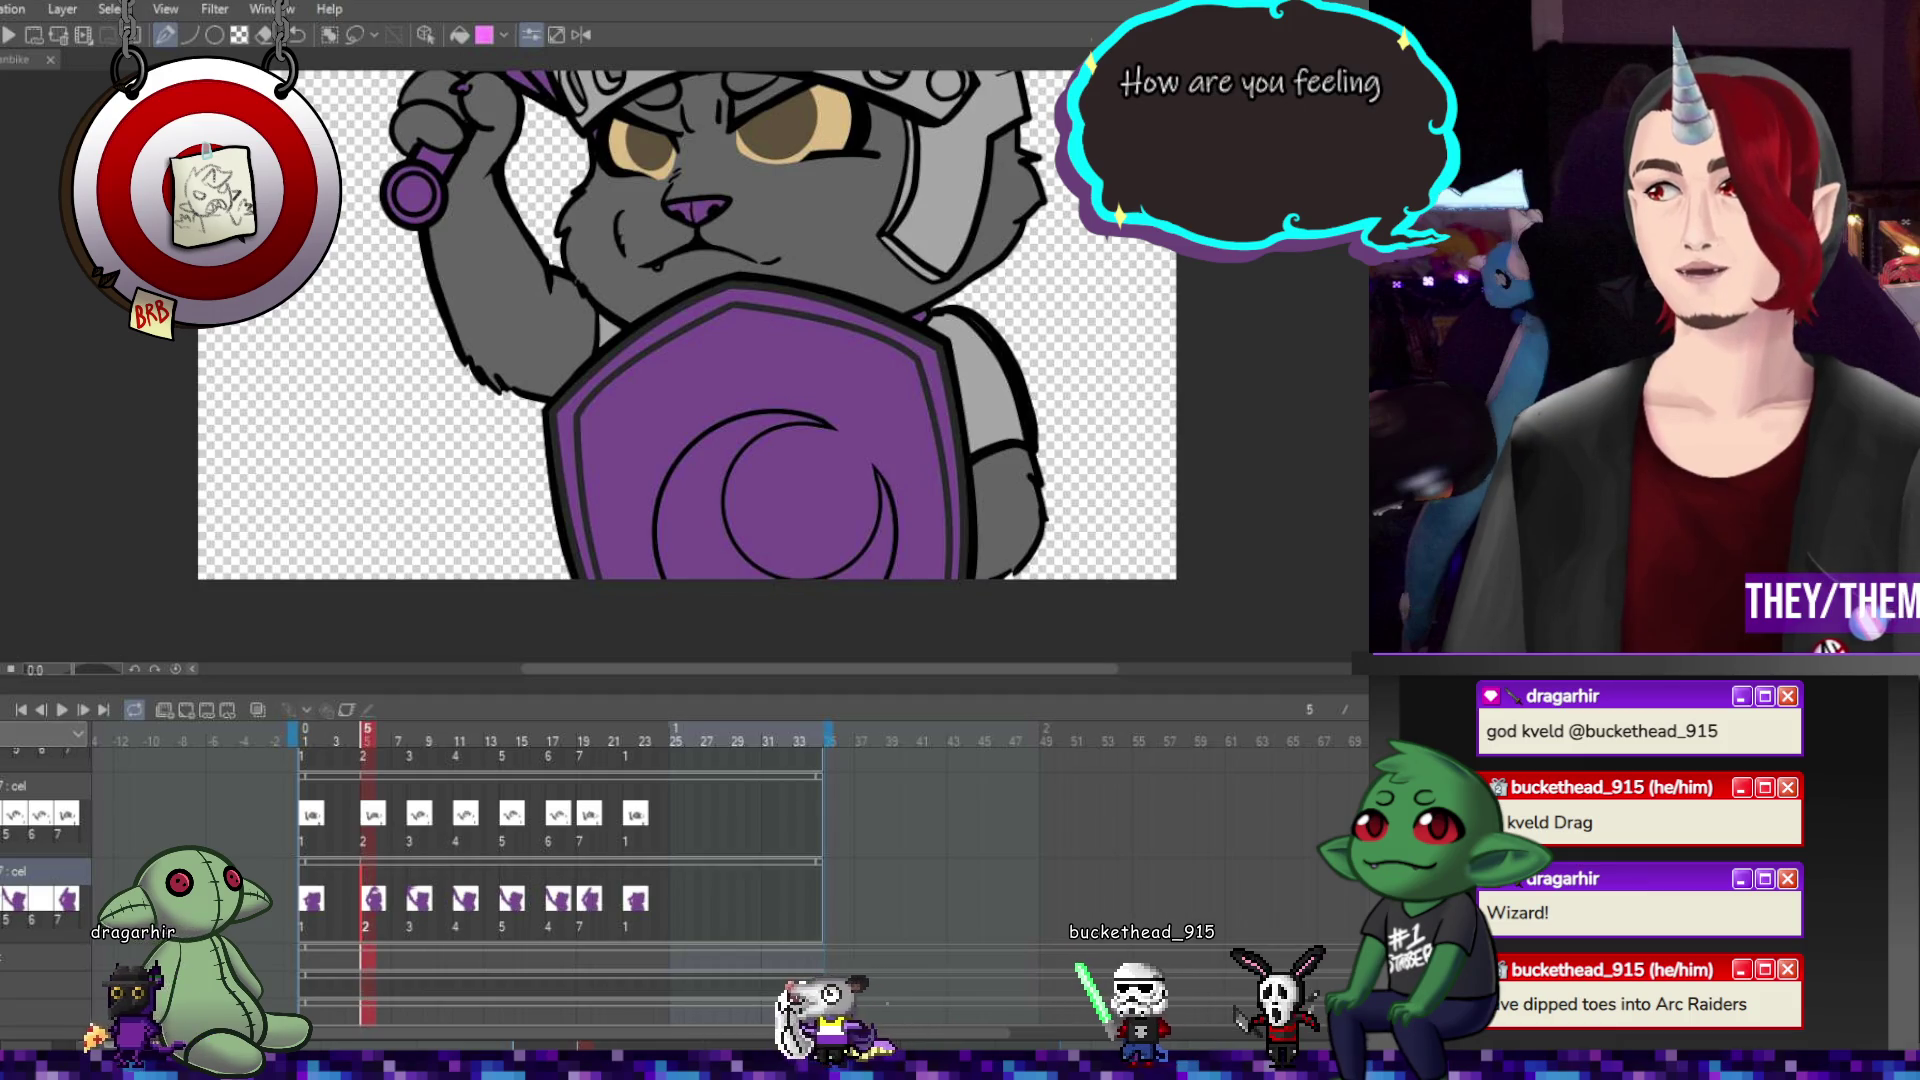
key(ctrl+minus)
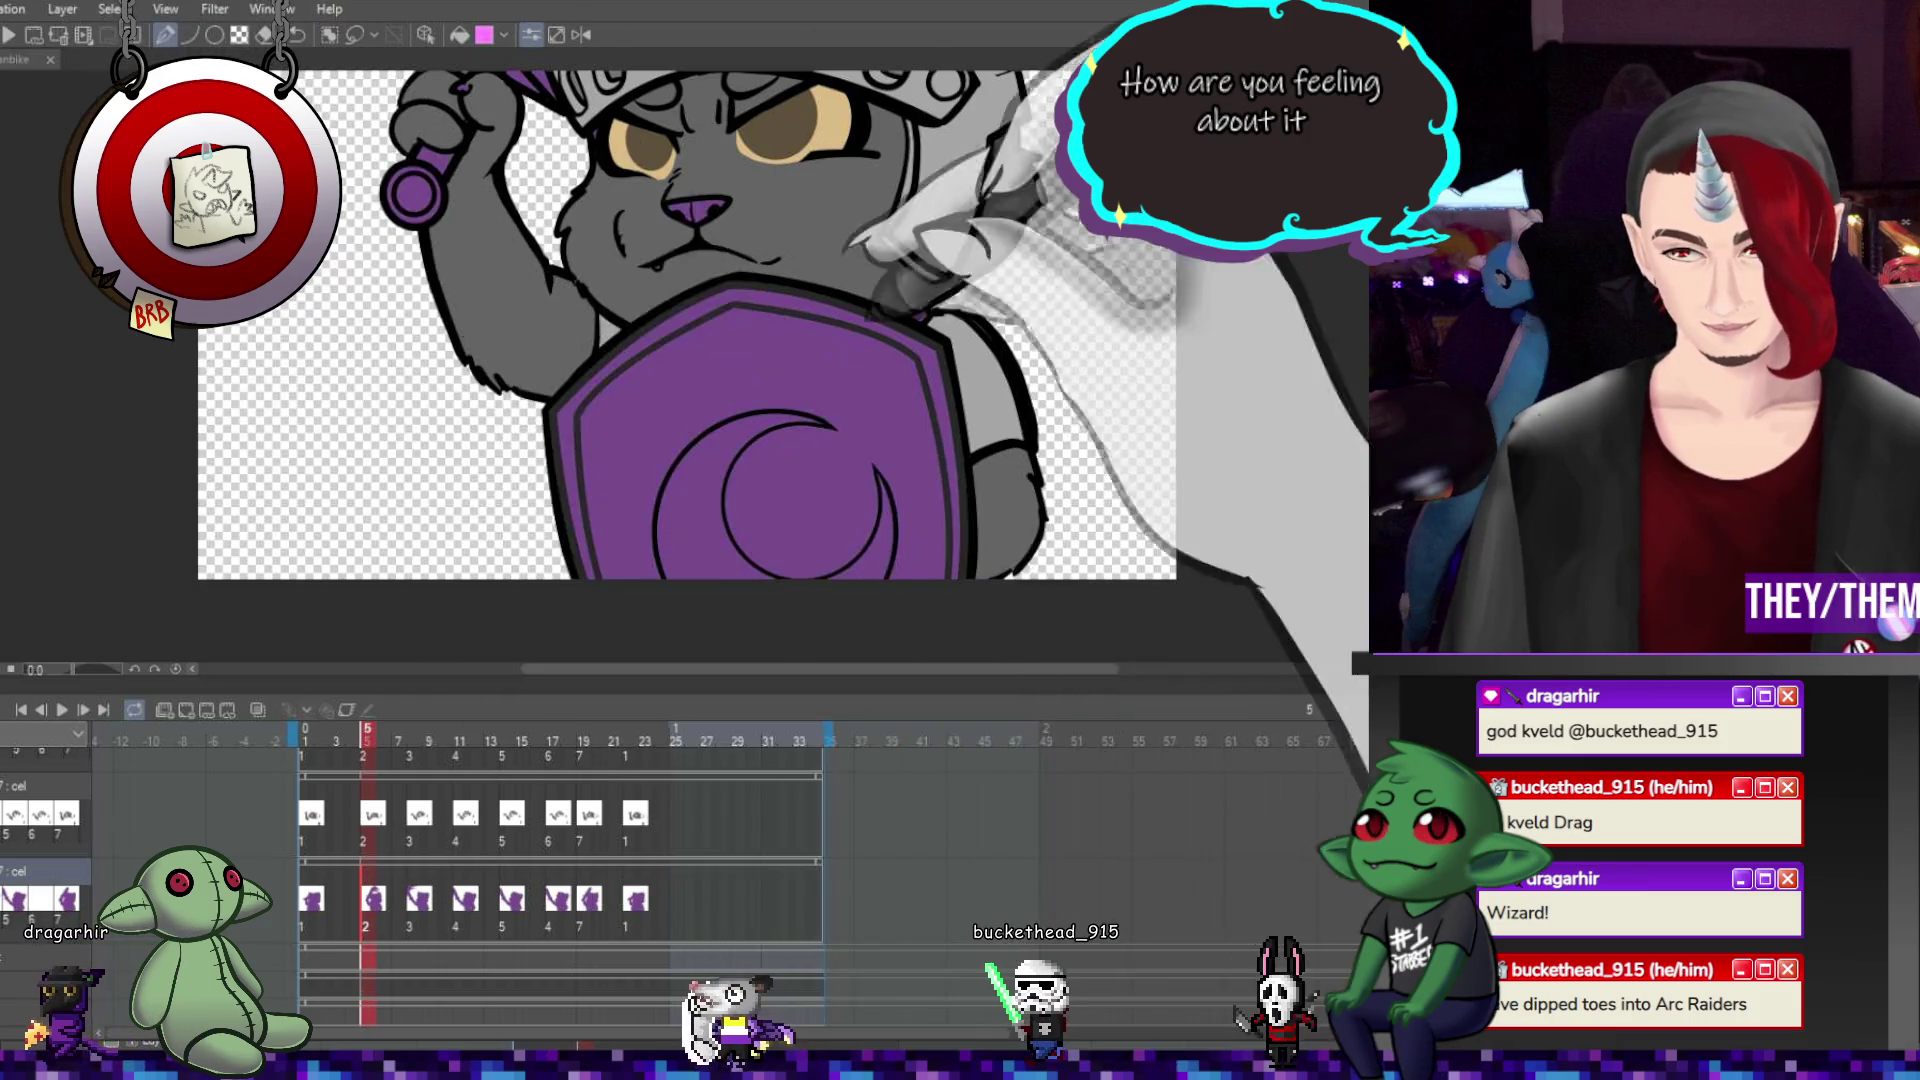
key(ctrl+plus)
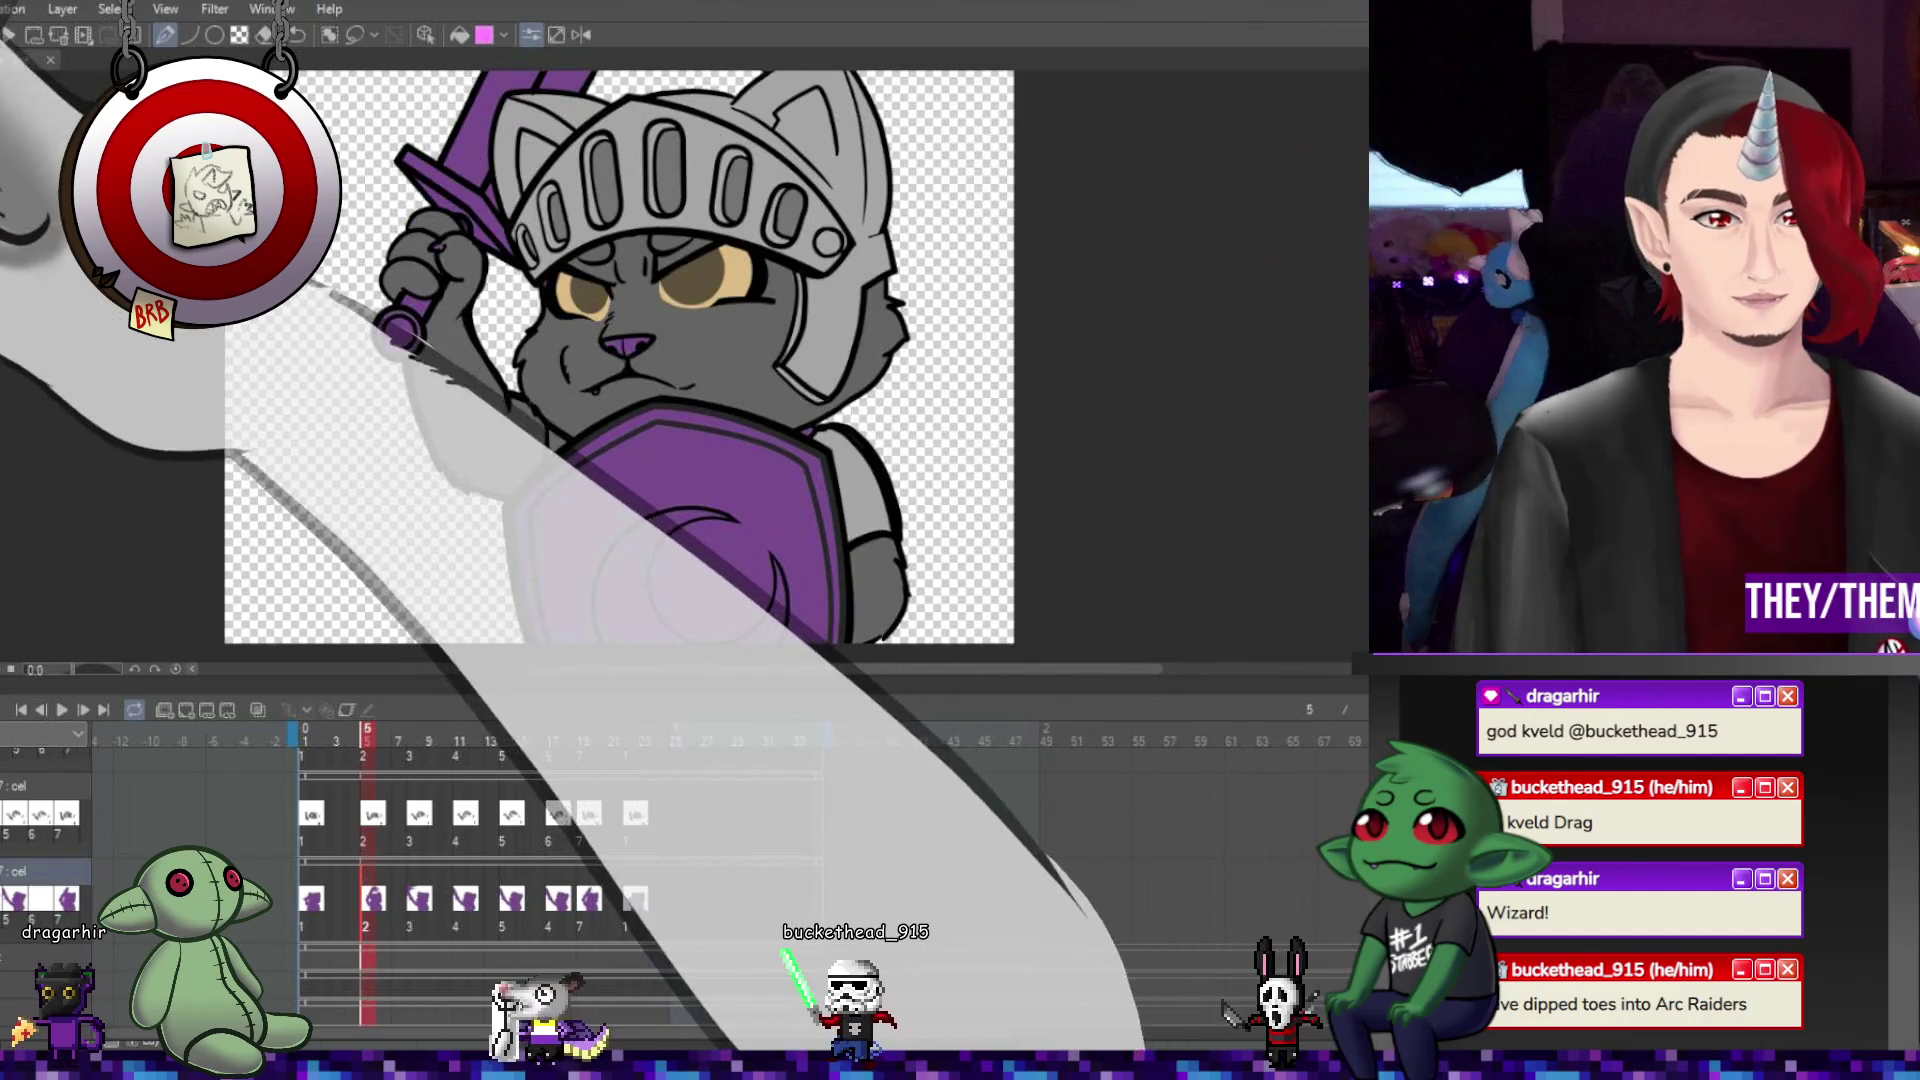
Switch to the Fill tool and go back to frame 1 with the eye cel tracks visible.
key(g)
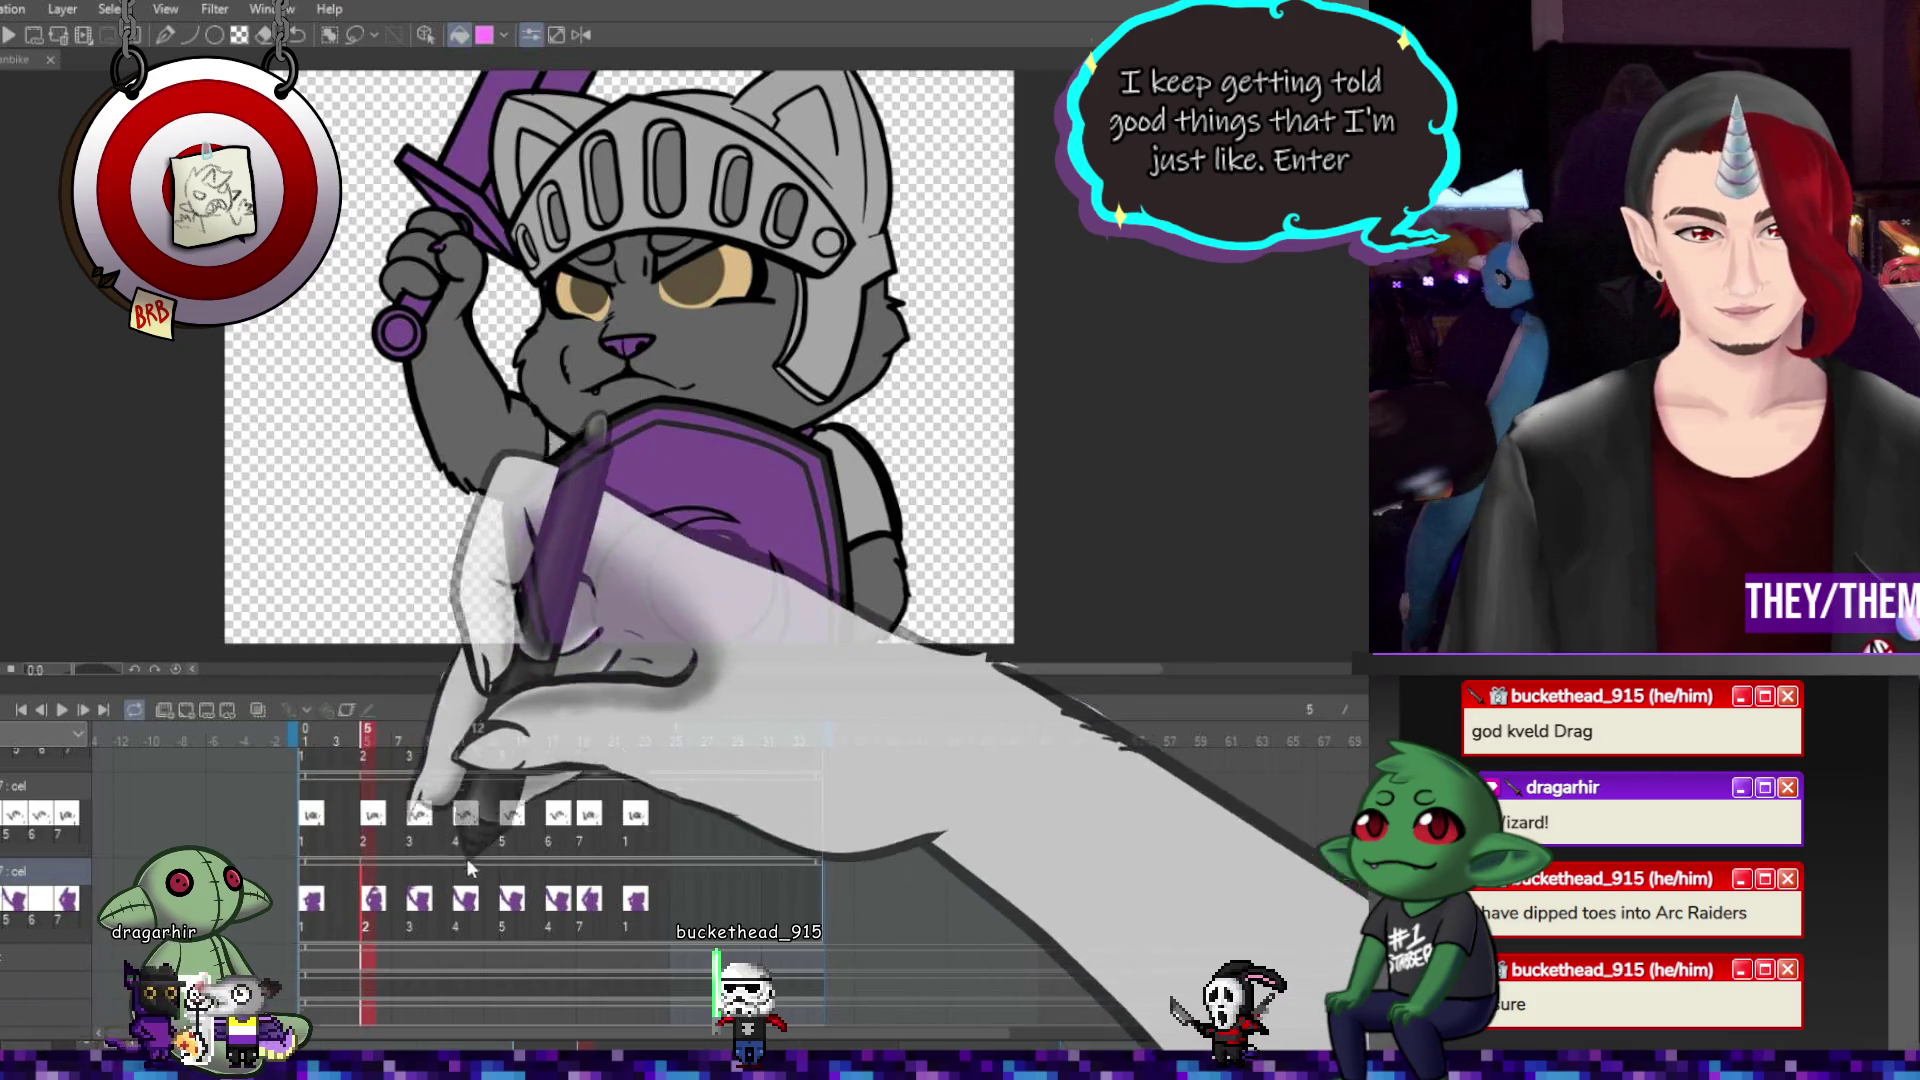
scroll(385, 905, up, 1)
scroll(385, 905, down, 1)
click(318, 878)
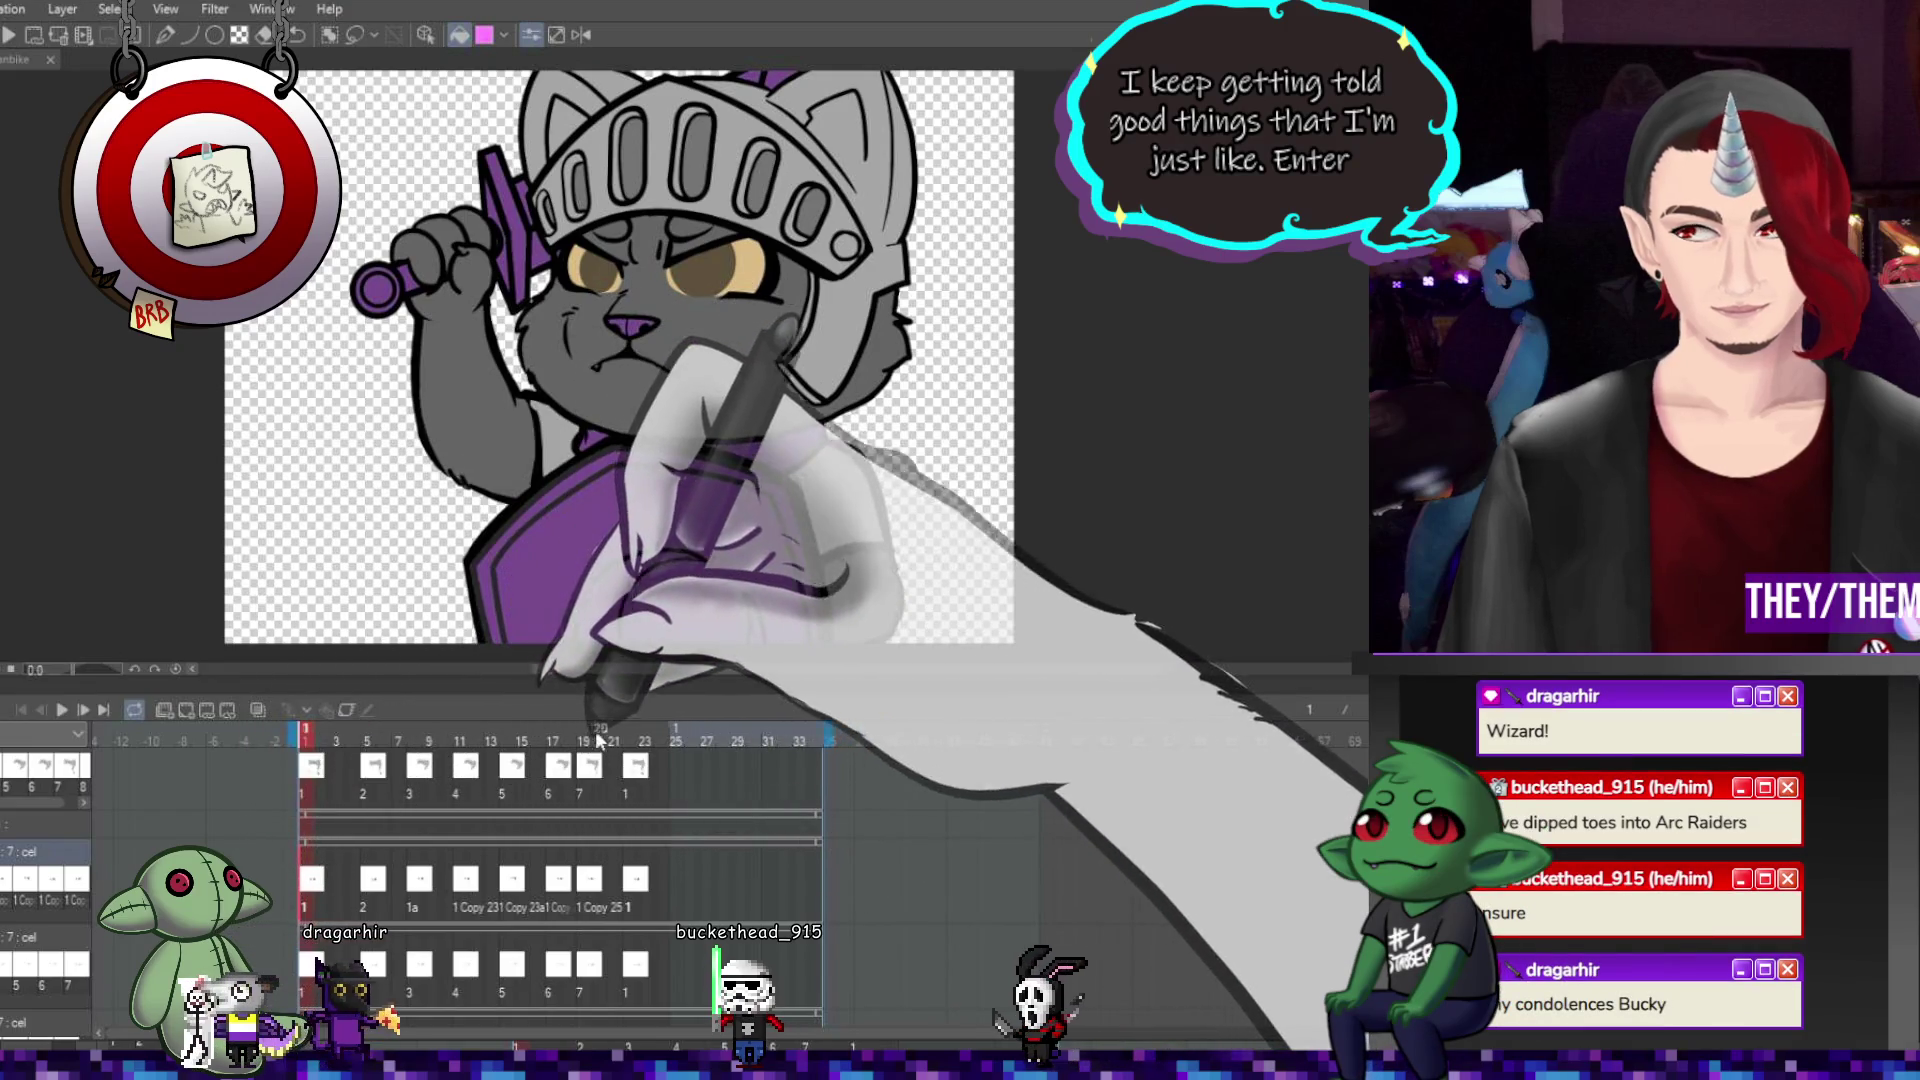
scroll(681, 541, down, 3)
scroll(681, 541, up, 2)
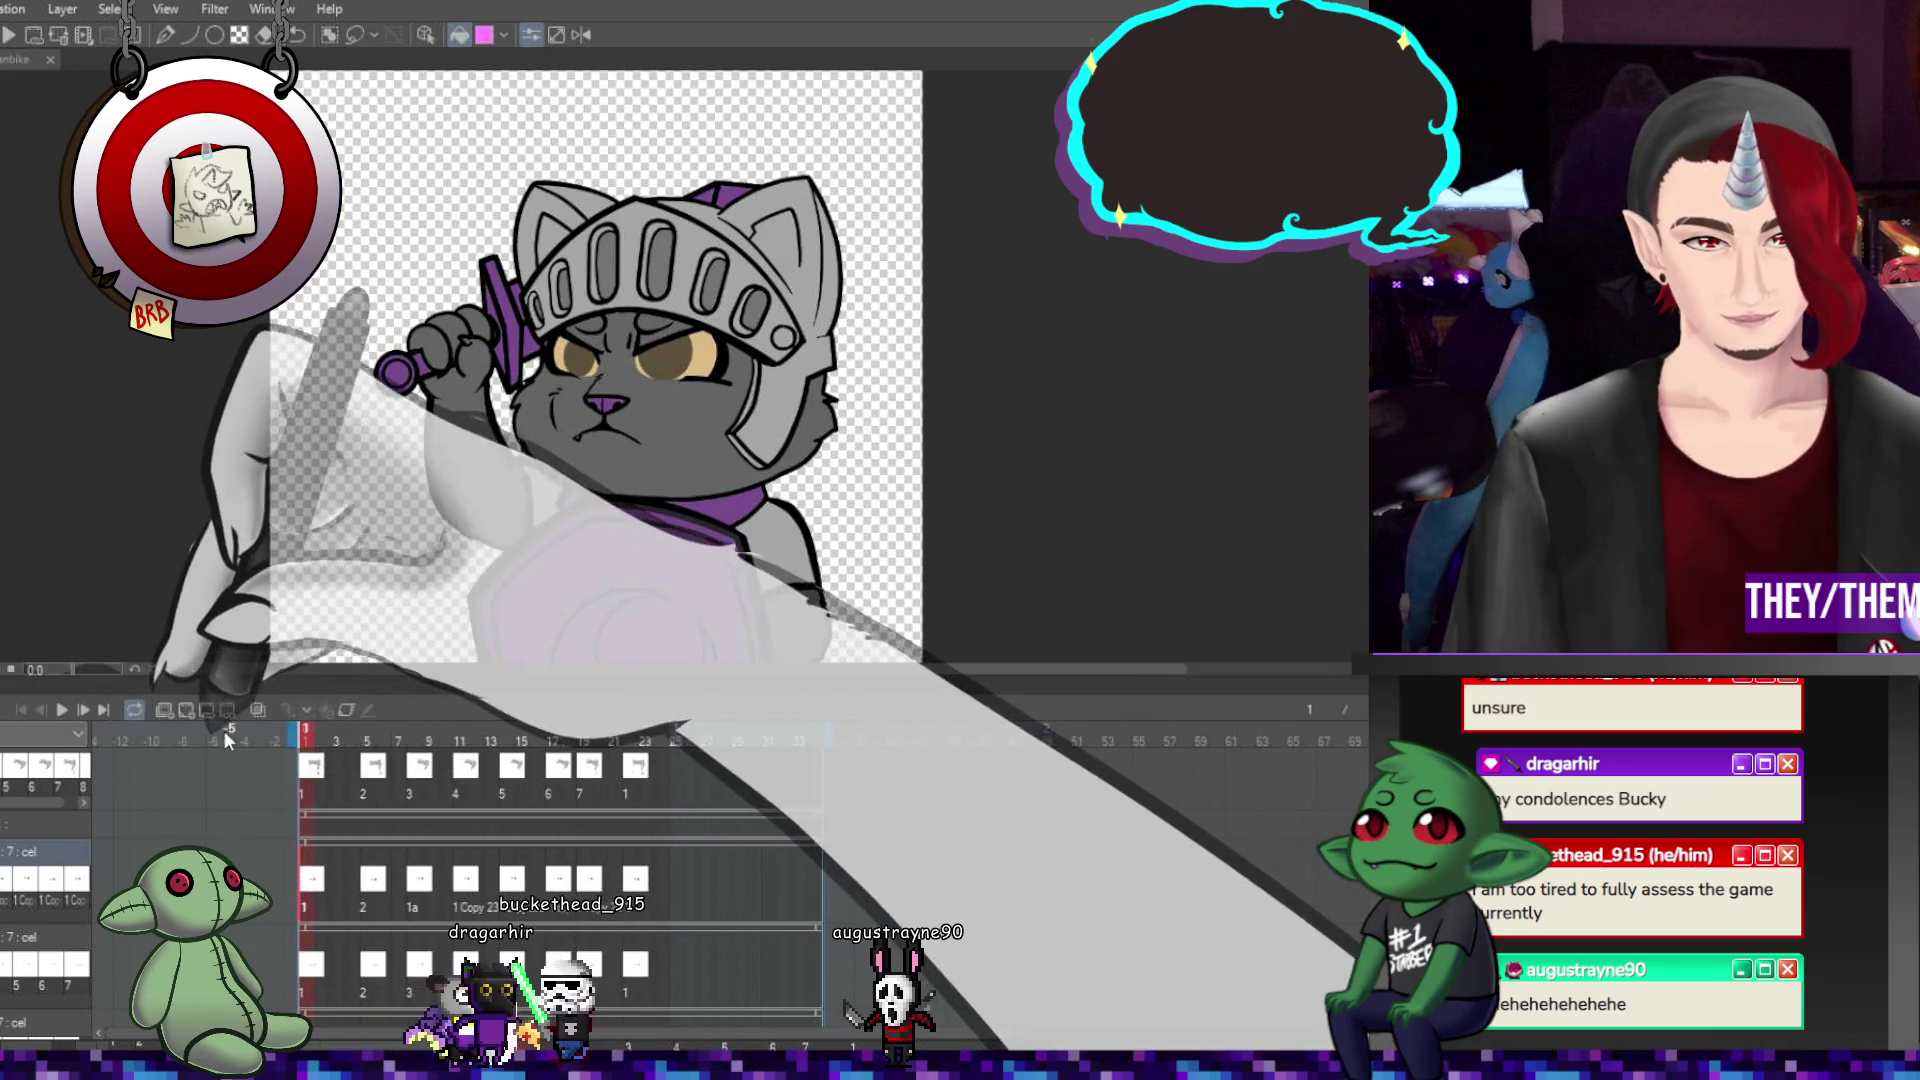
Undo the purple helmet fill on the 7 : cel layer to restore the grey helmet at frame 1.
key(Right)
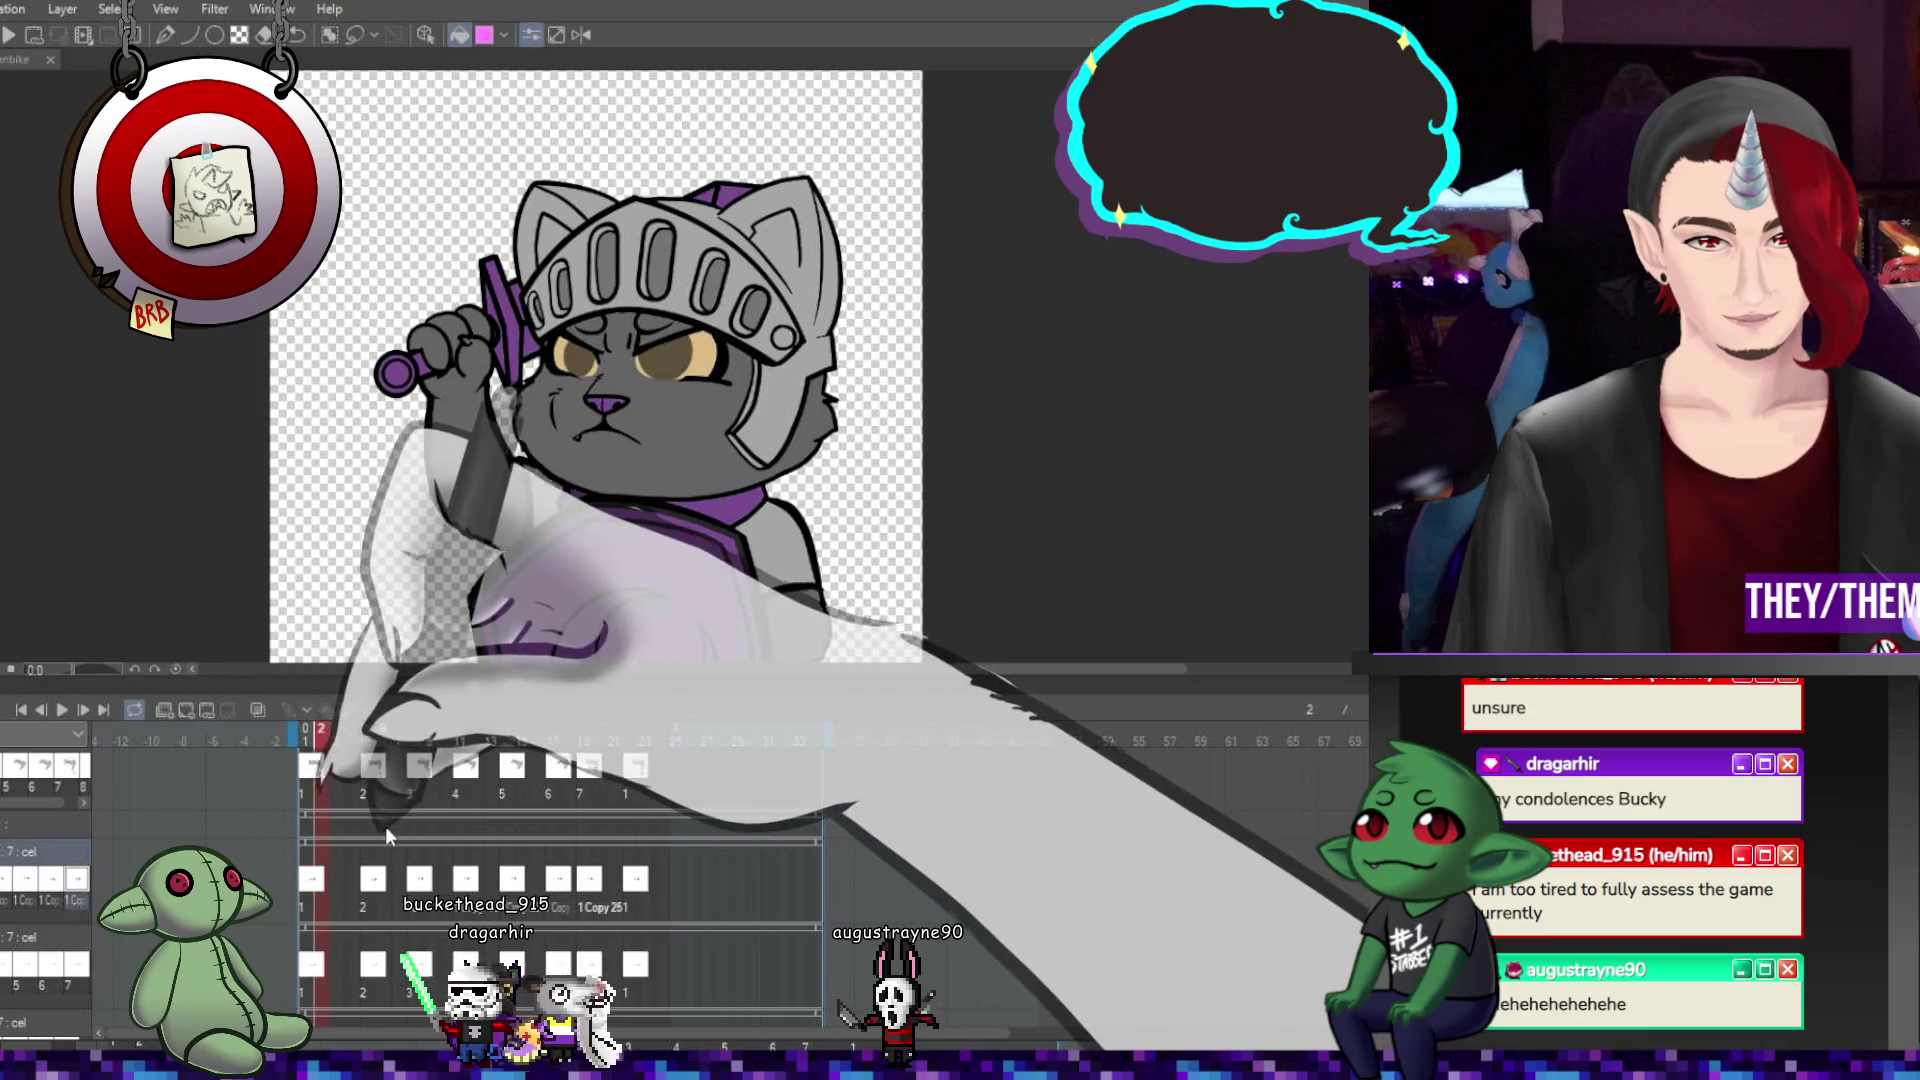
key(ctrl+z)
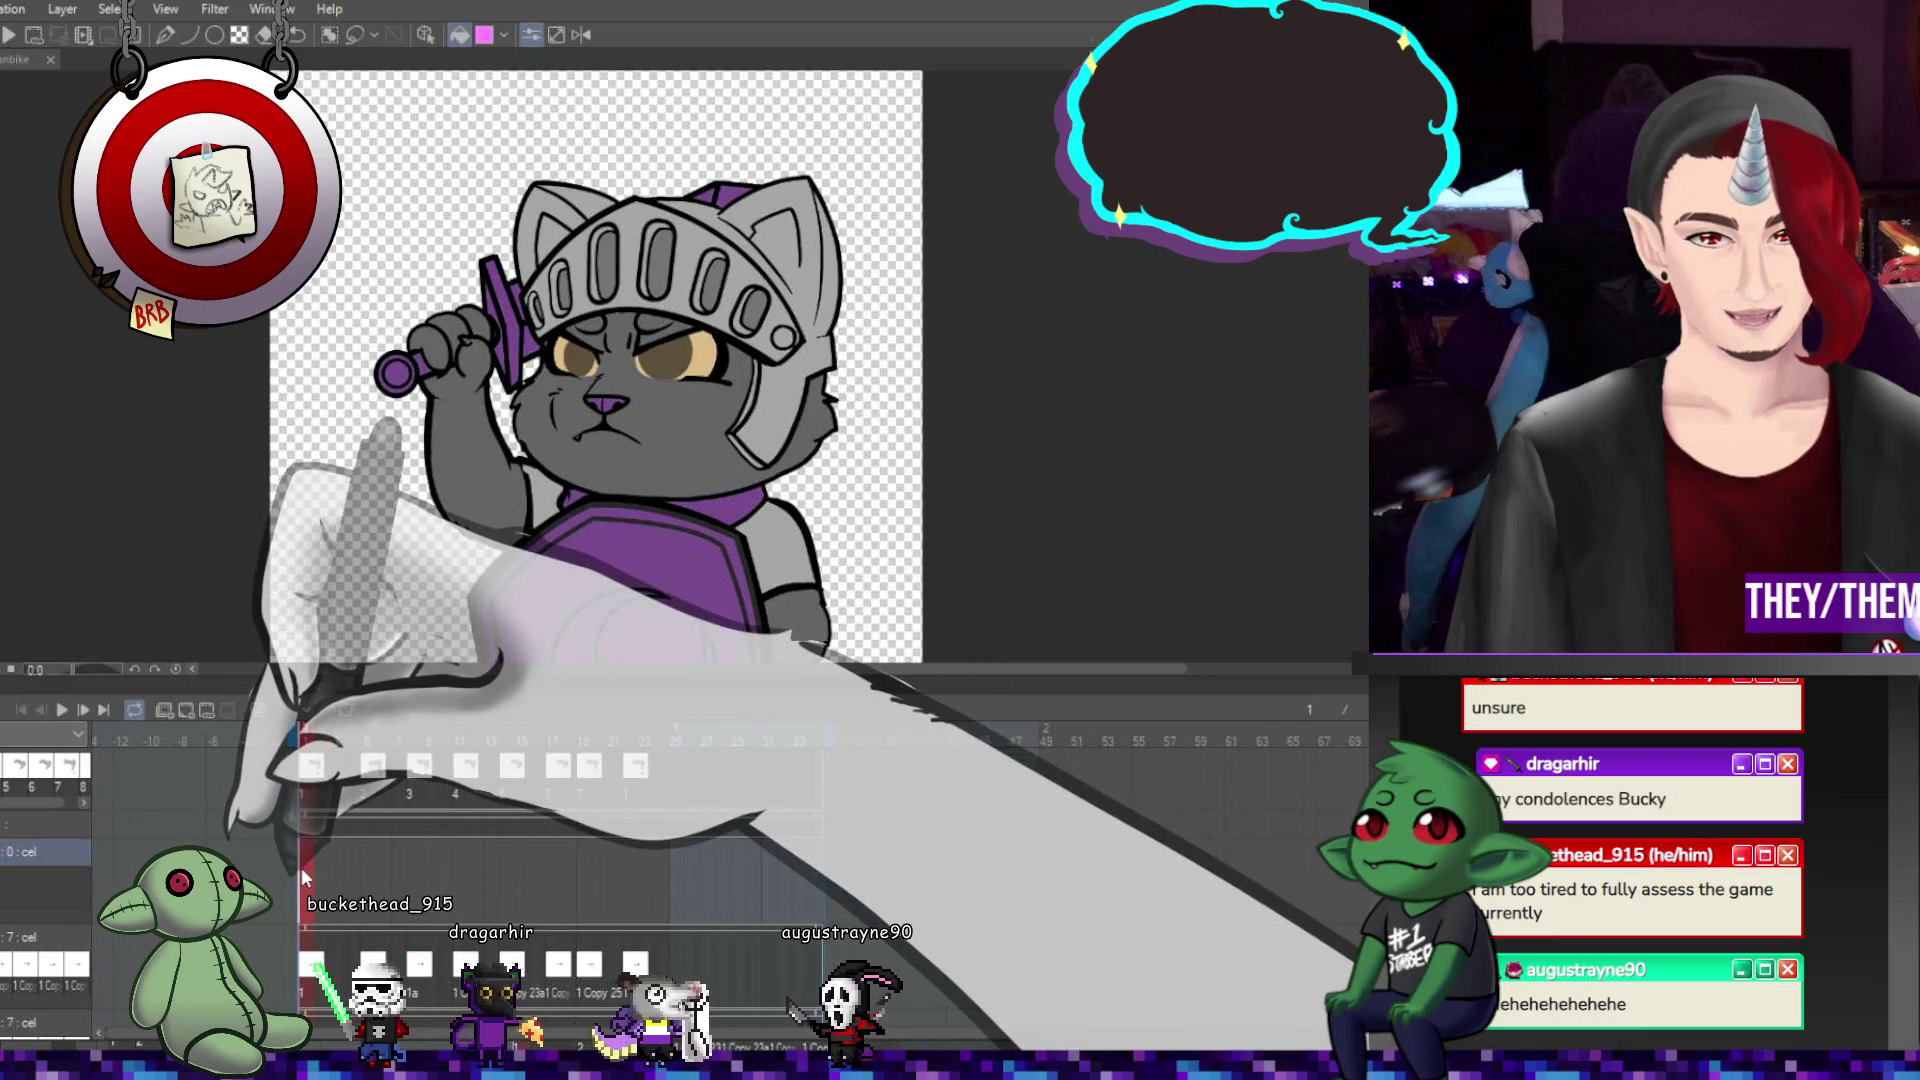
key(Left)
click(12, 828)
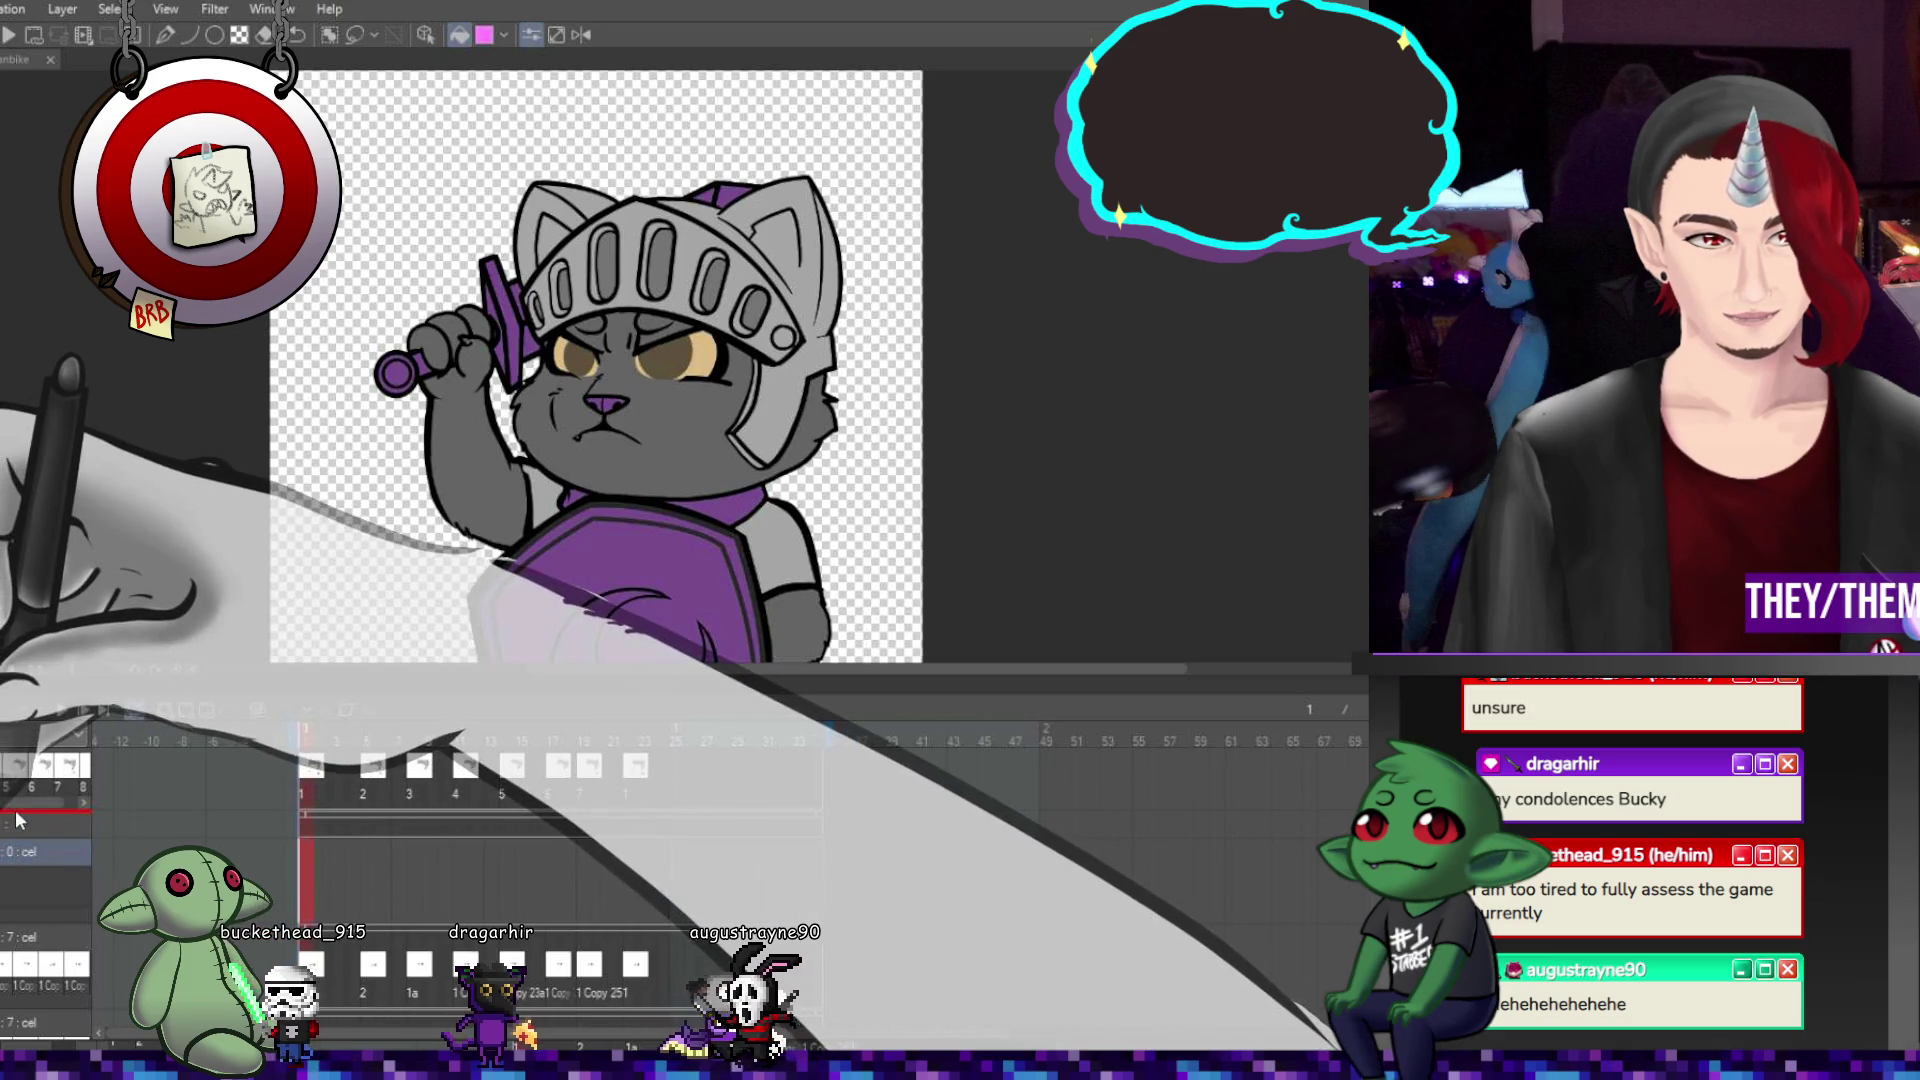
click(45, 847)
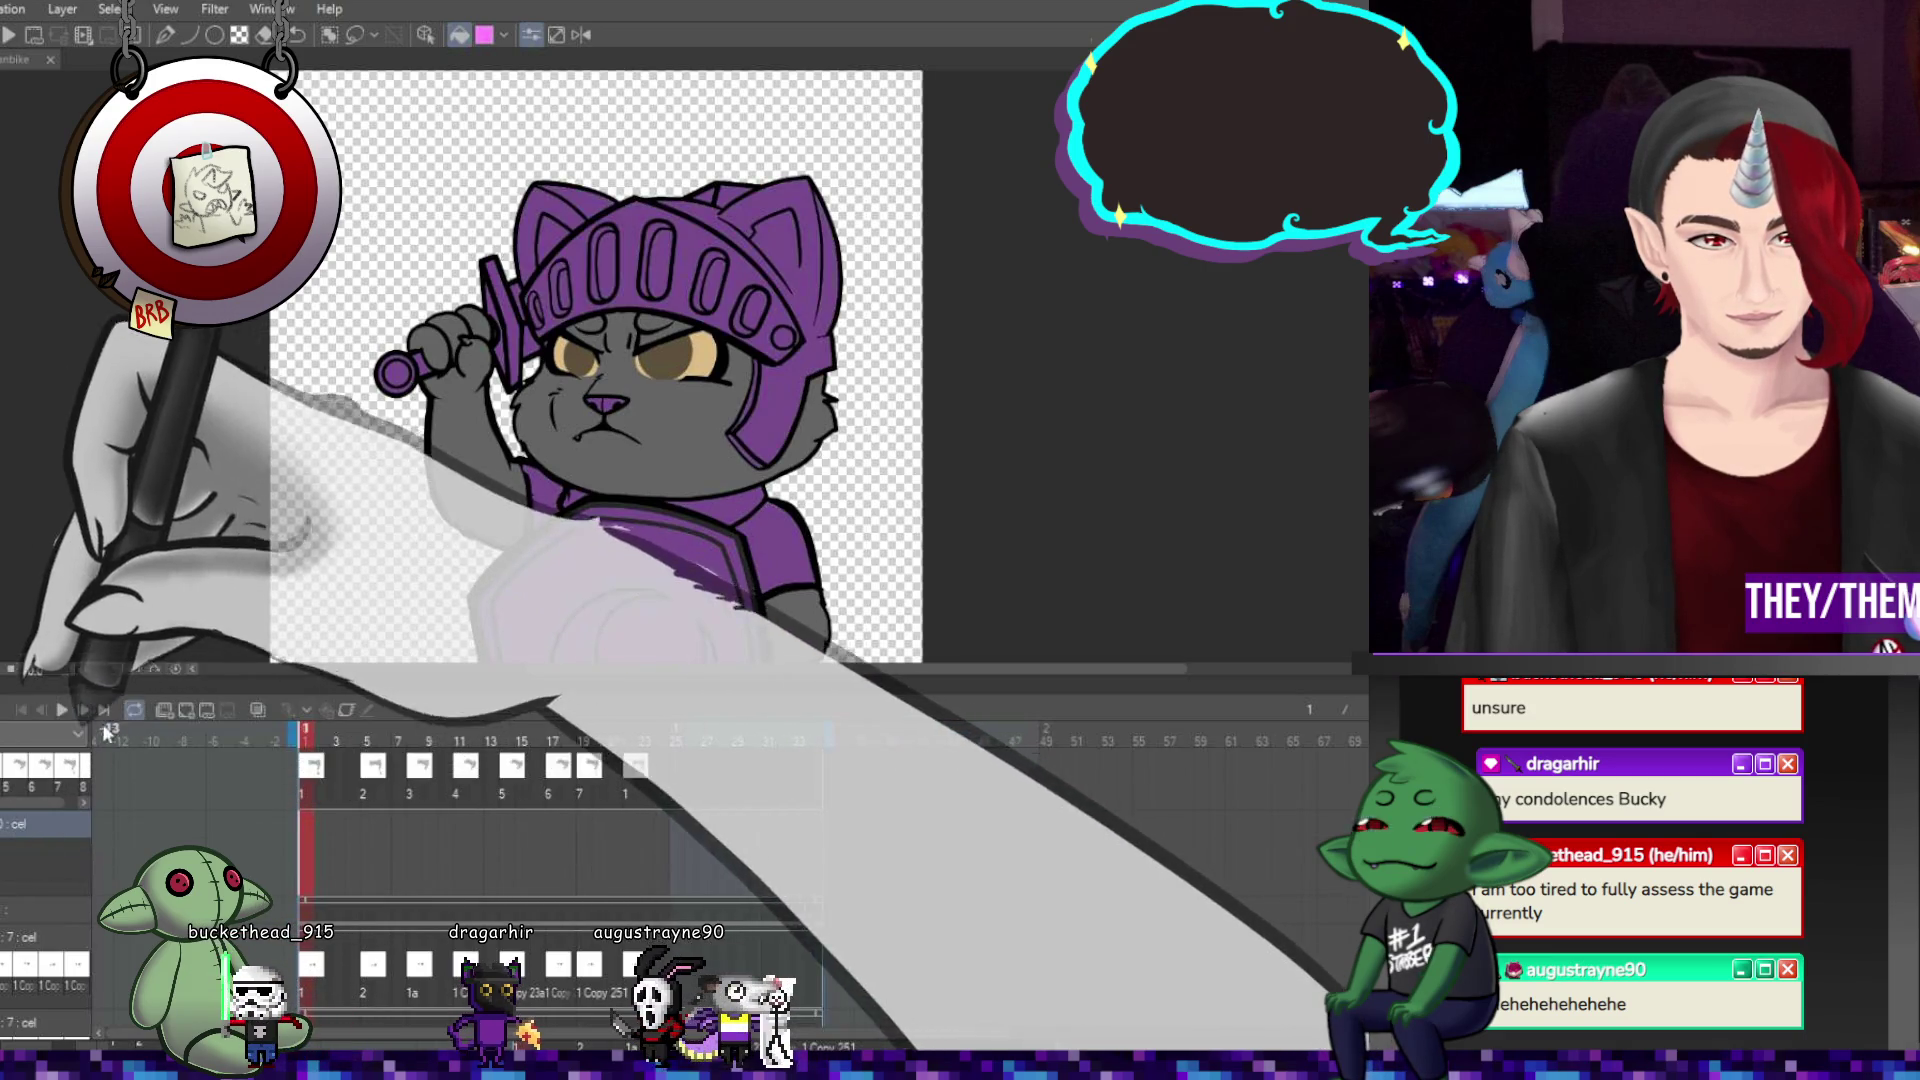
click(45, 1022)
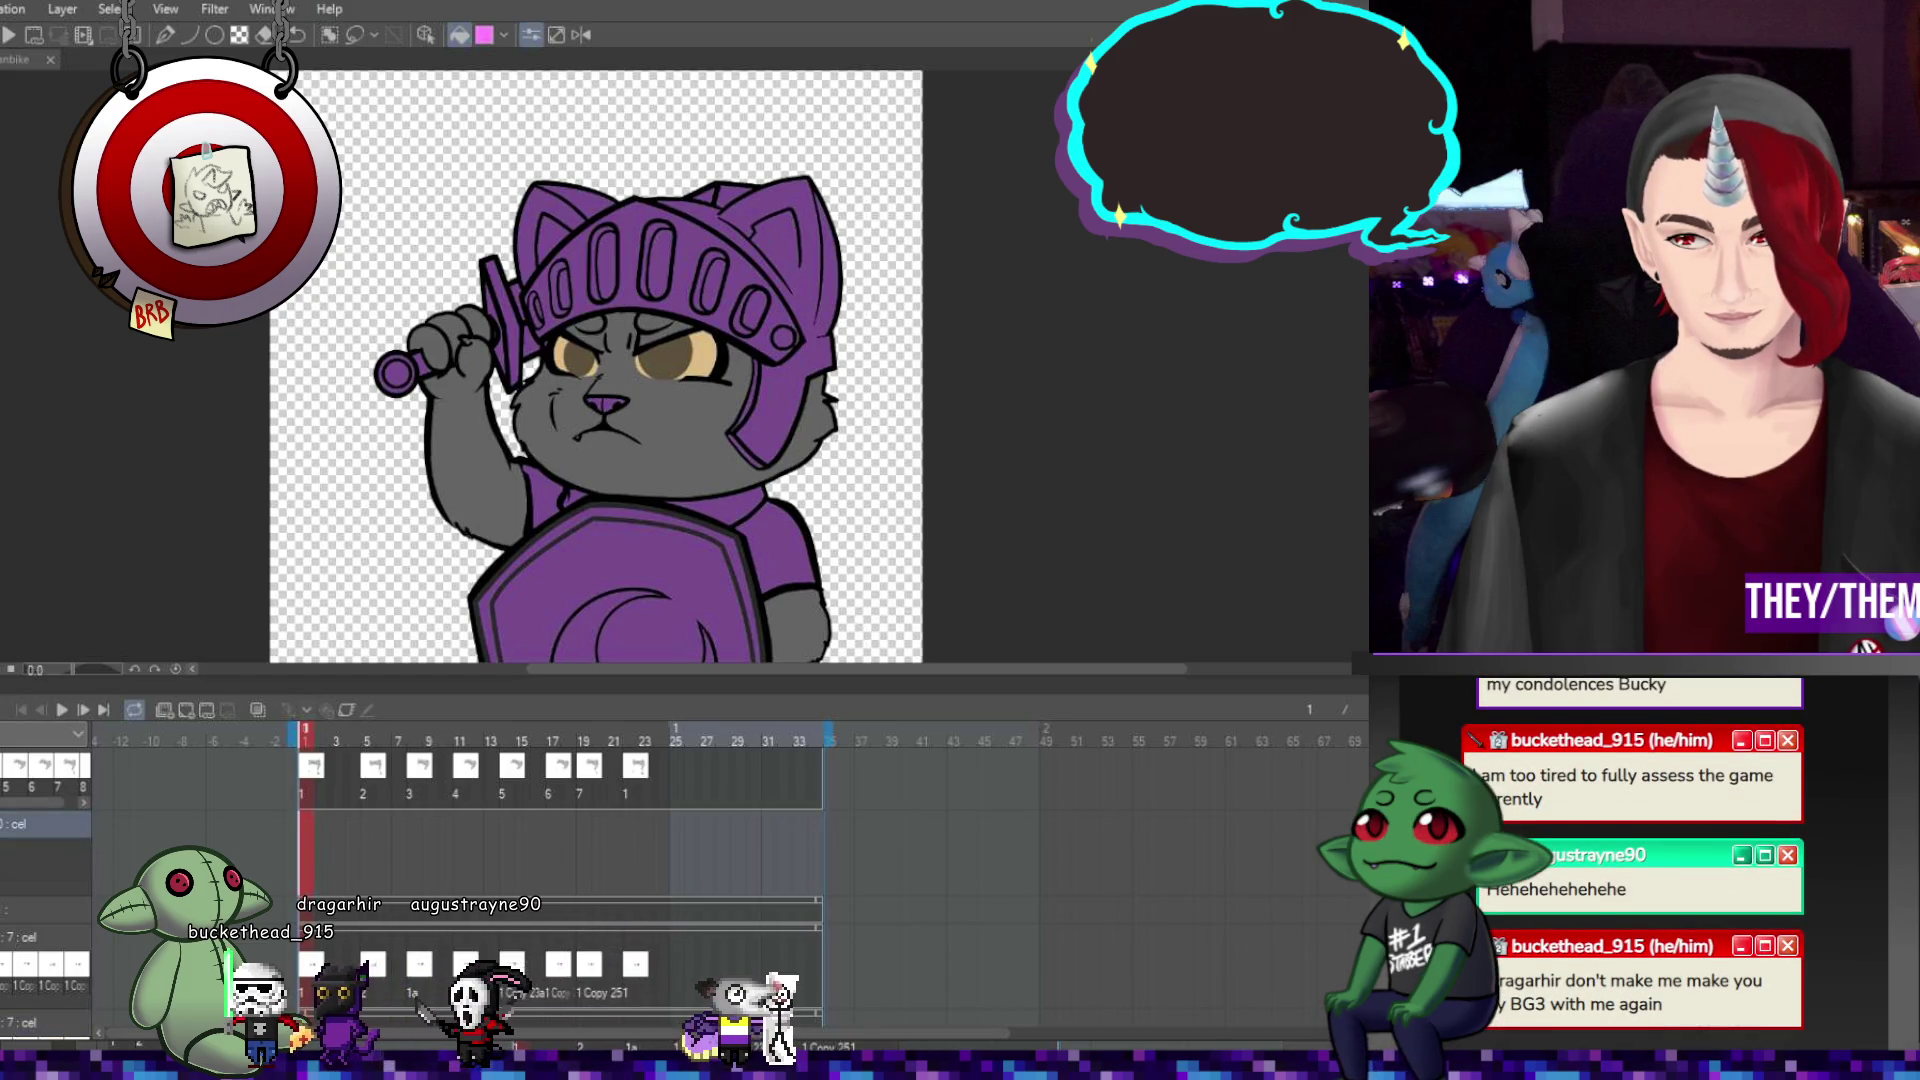
key(ctrl+z)
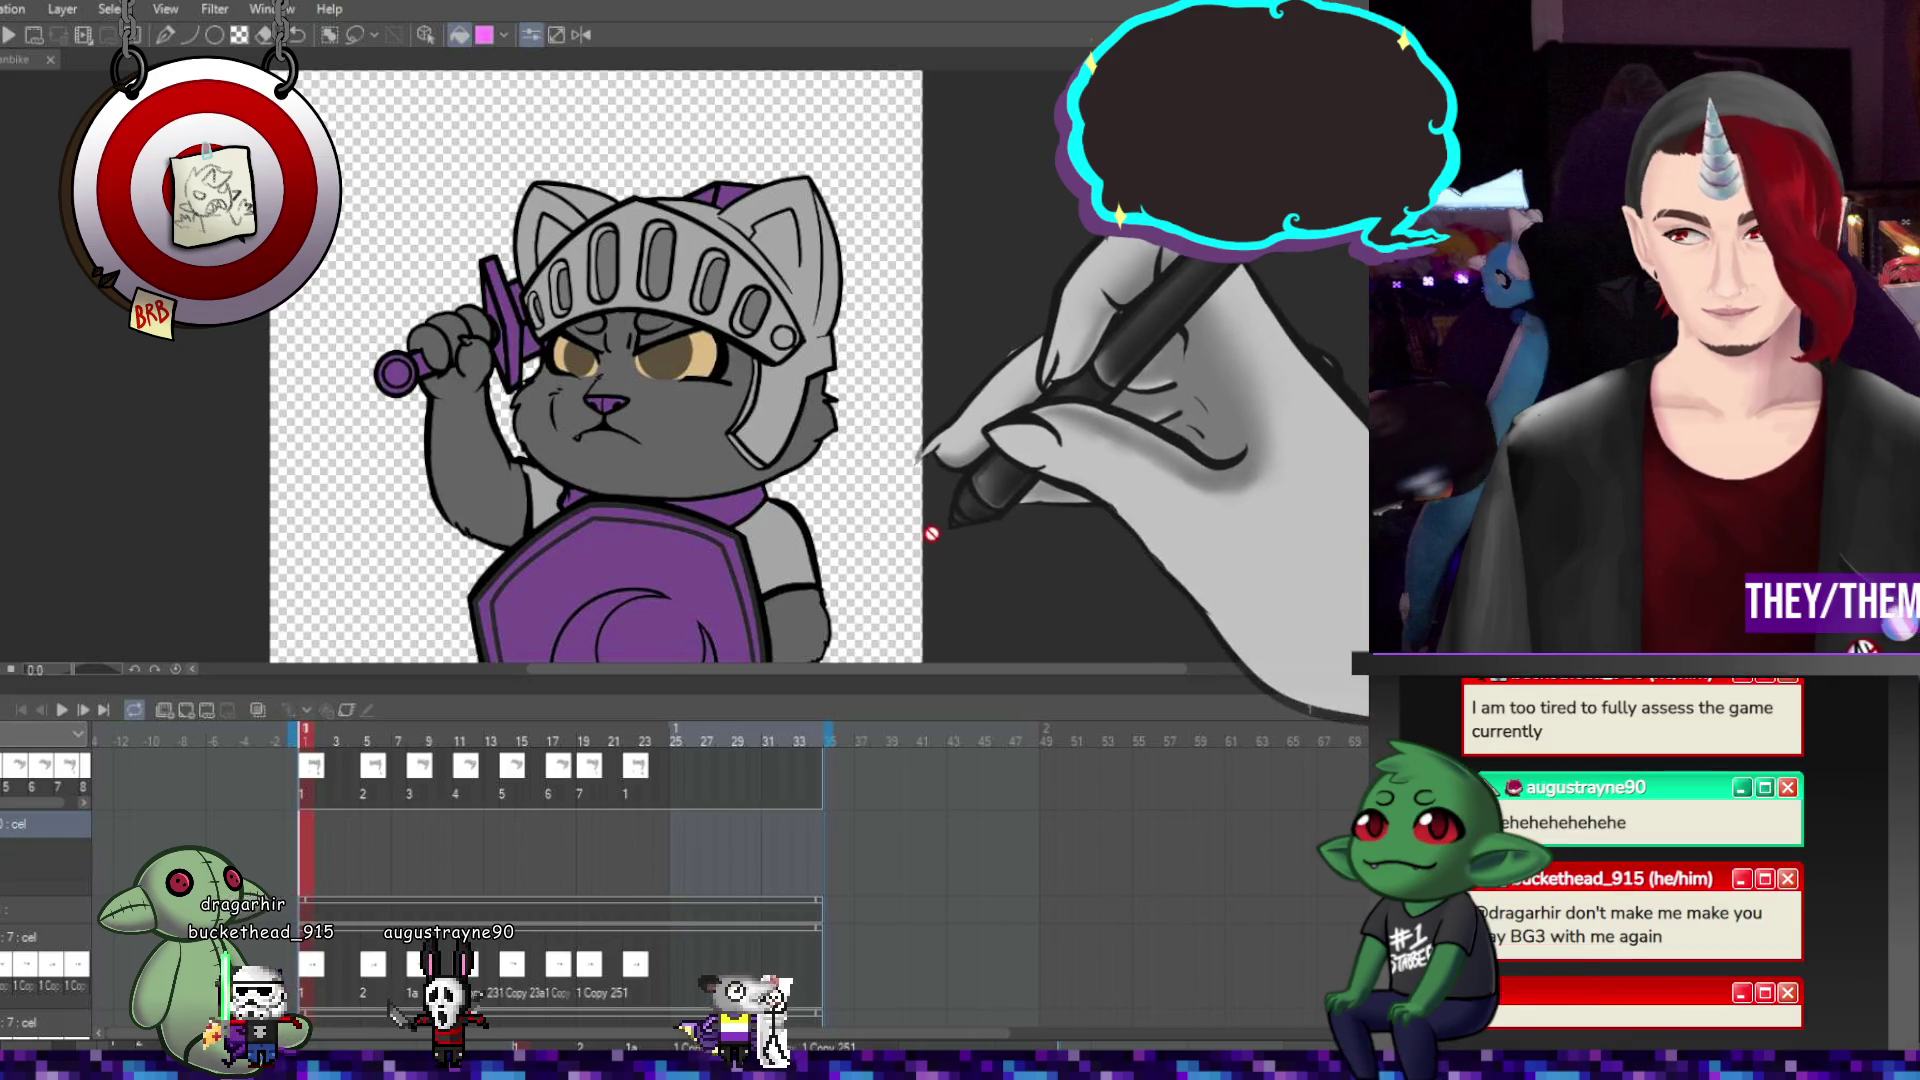
key(ctrl+minus)
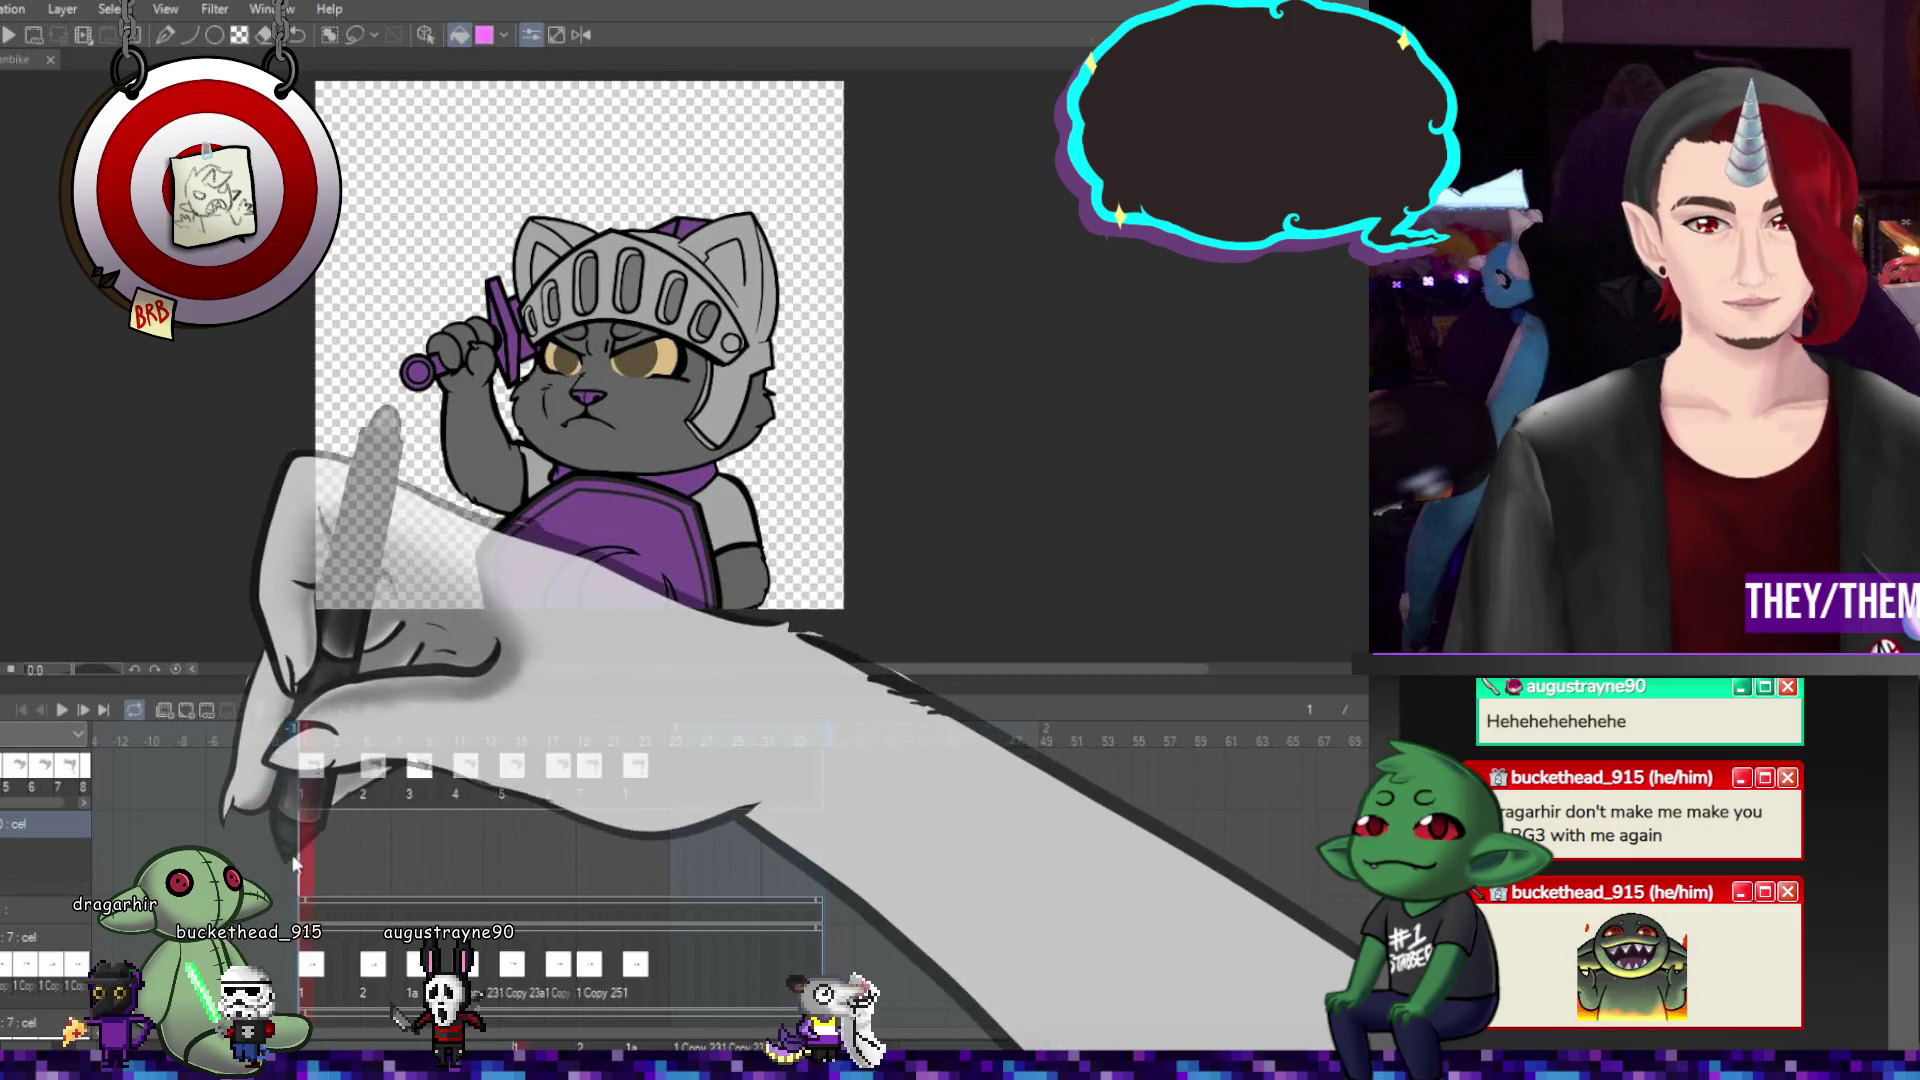
Assign cel 1 at frame 1 and cel 2 at frame 5 on the second track.
click(188, 708)
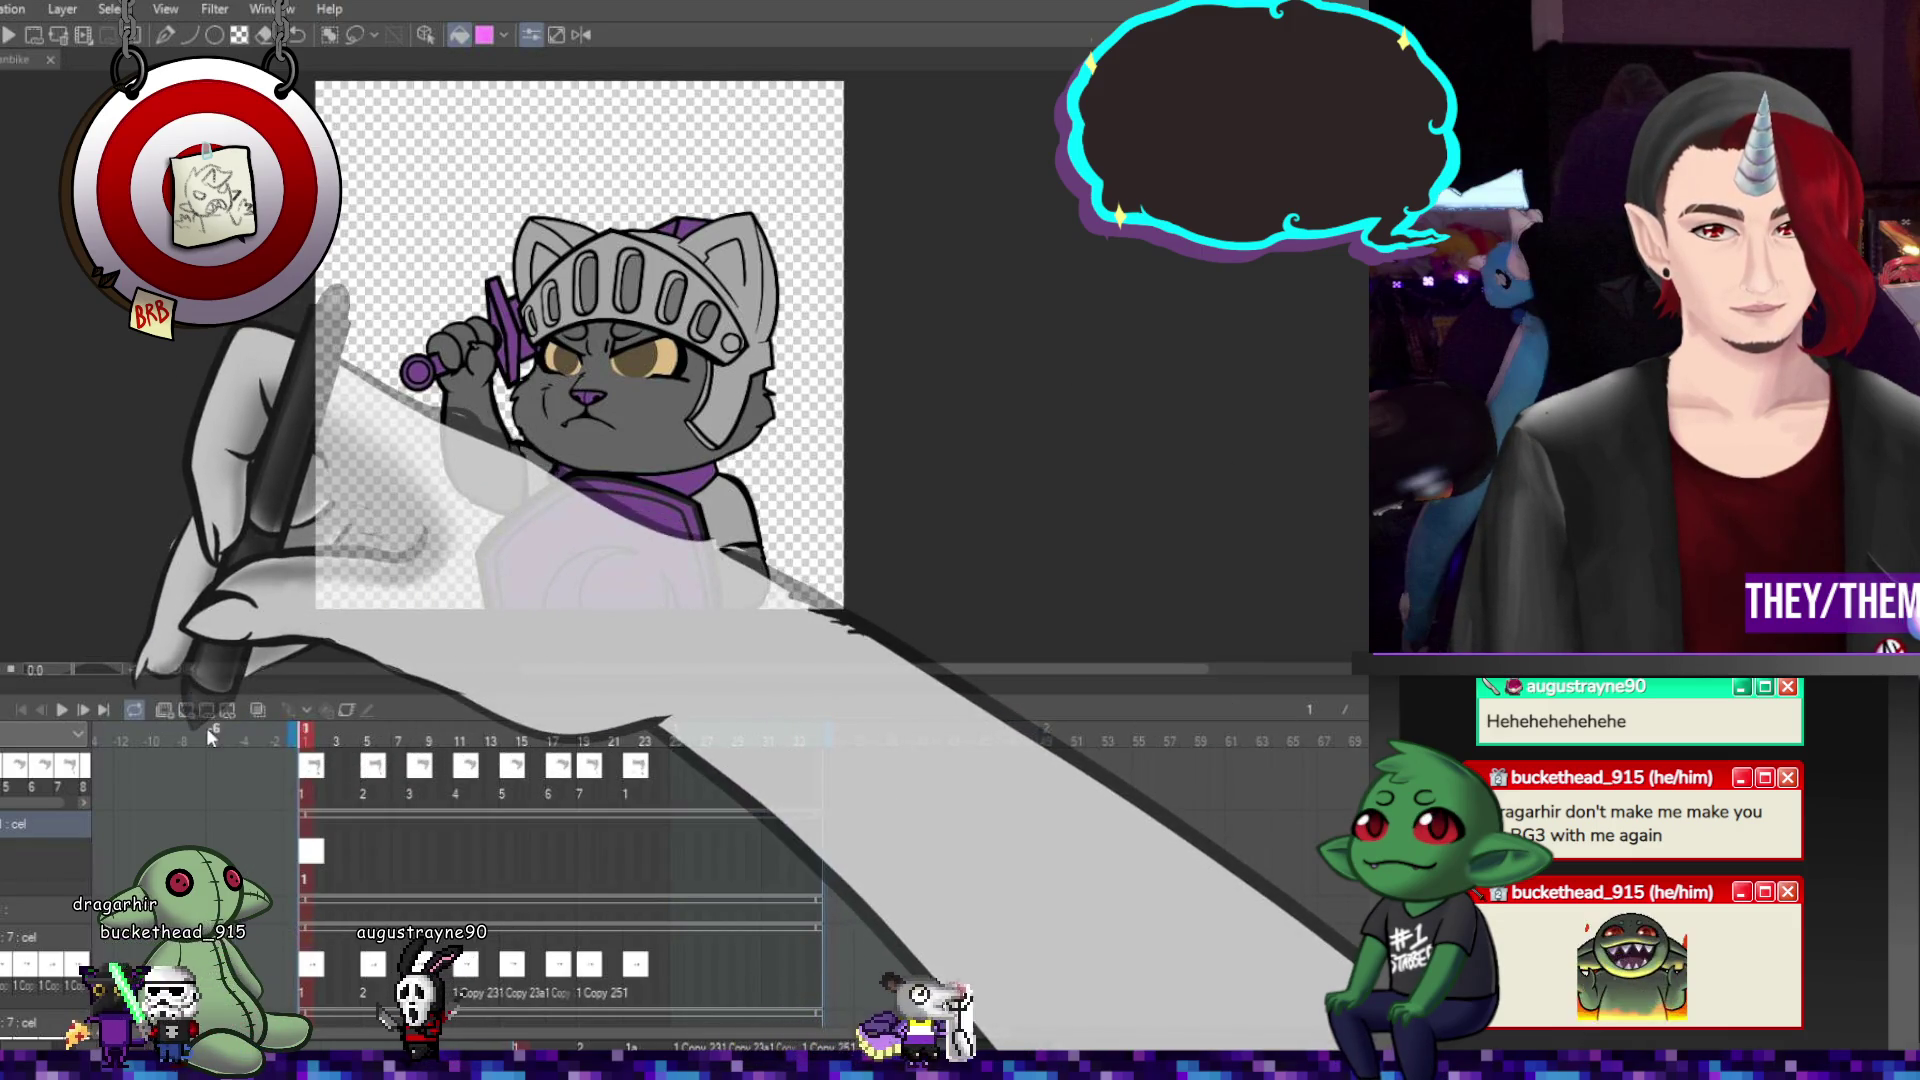
key(ctrl+plus)
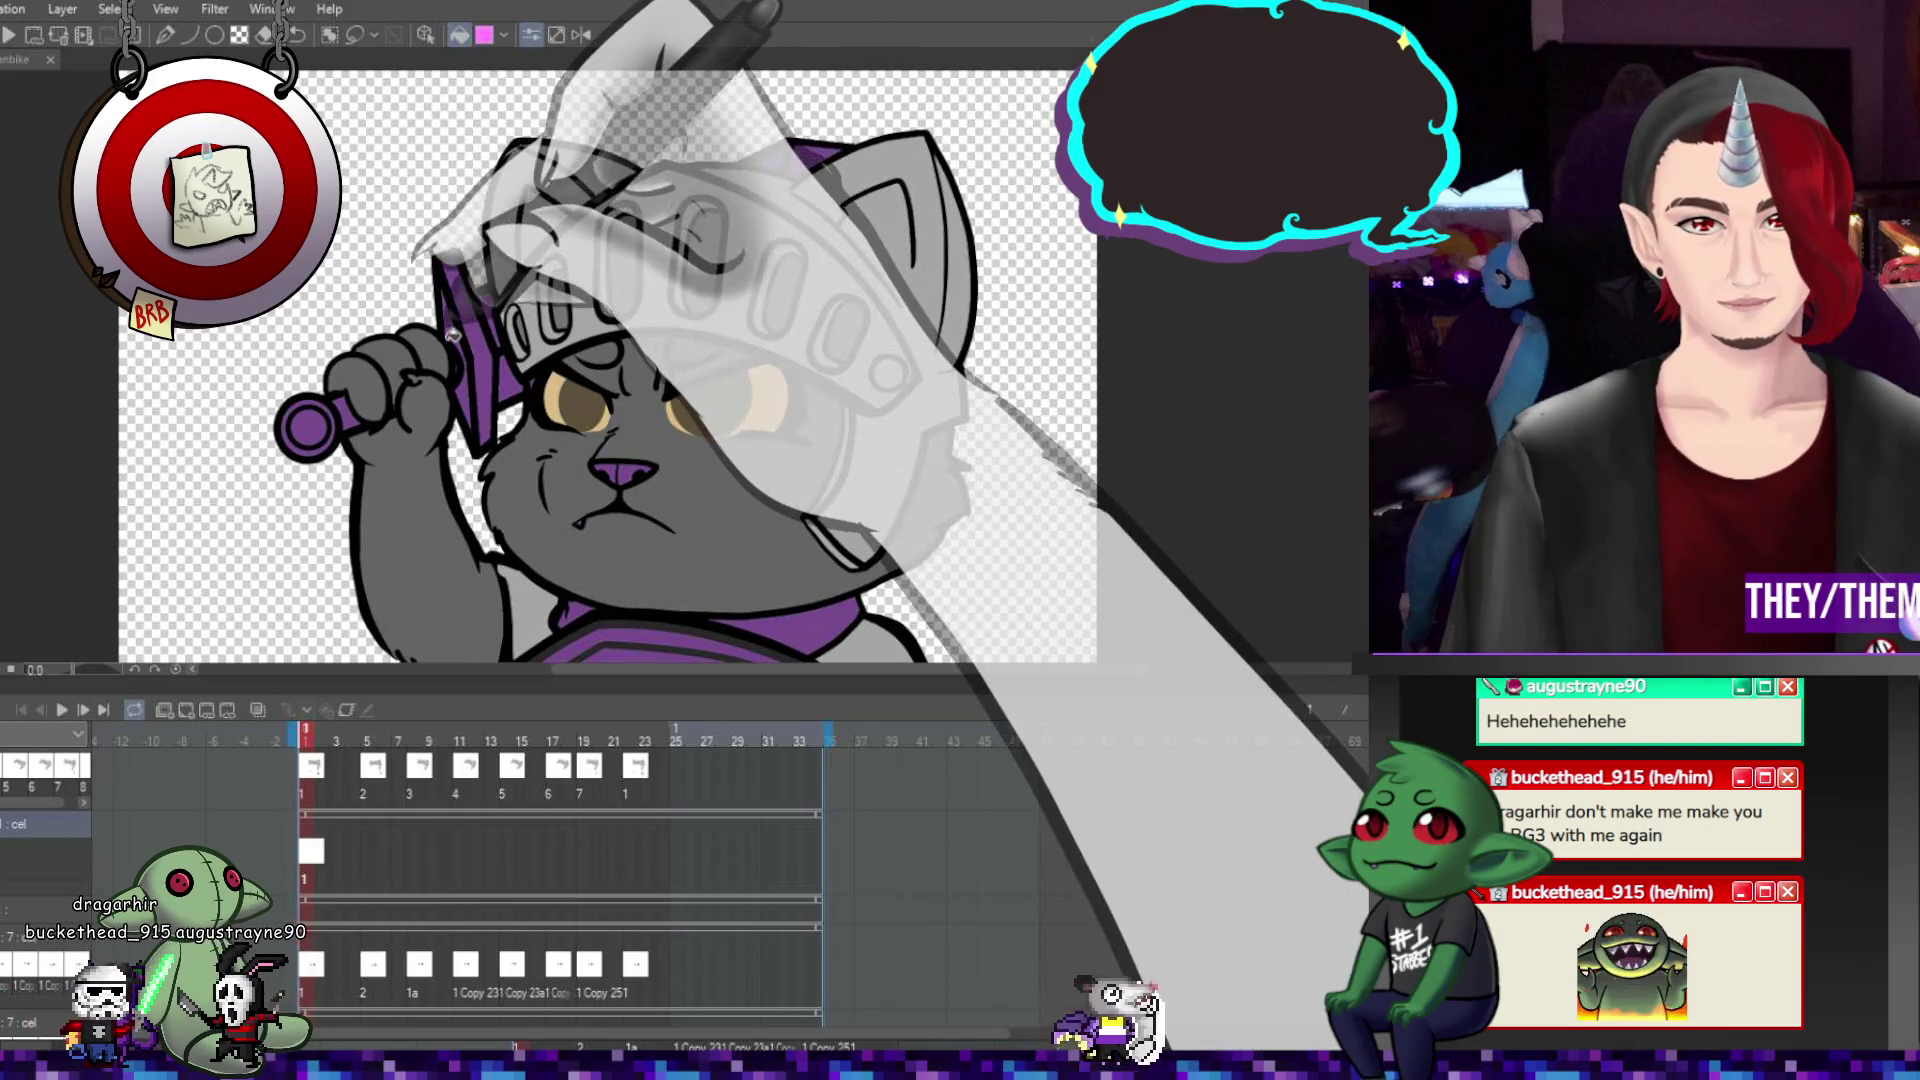
key(ctrl+minus)
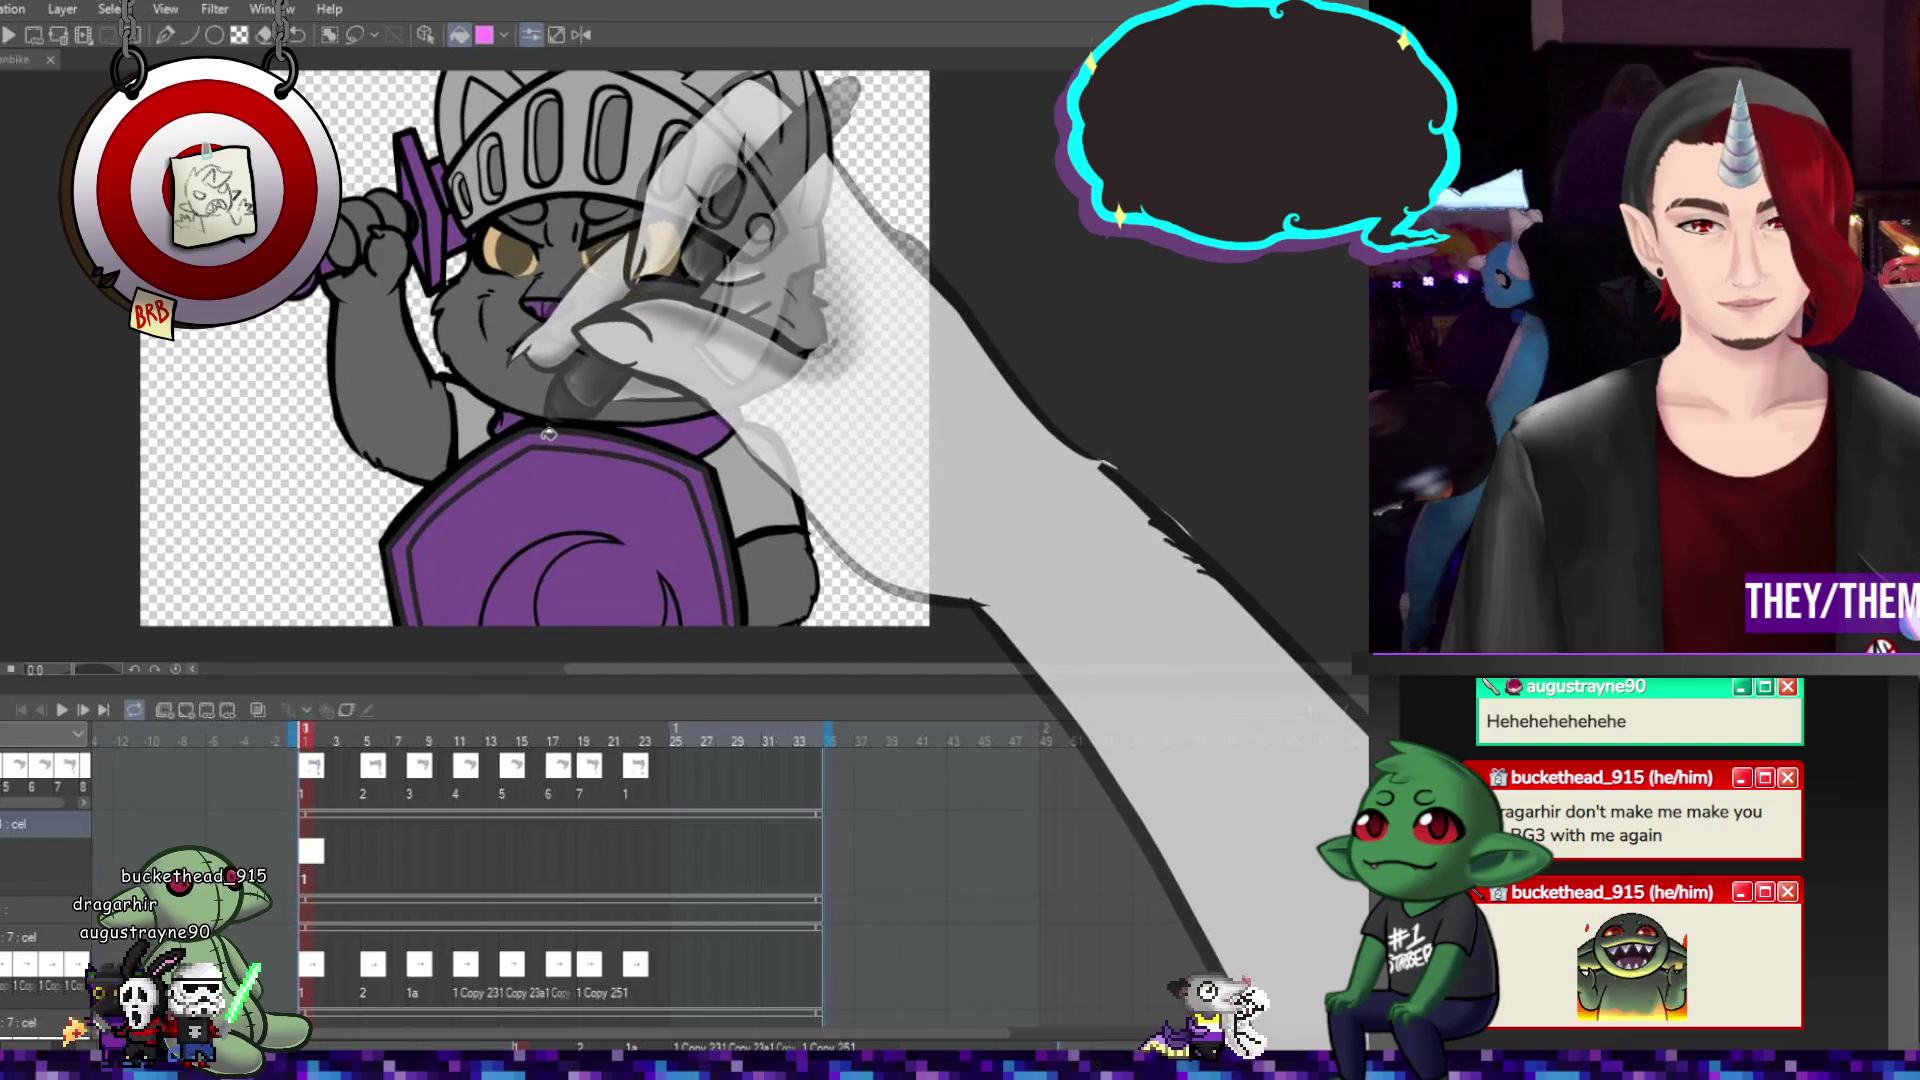
click(364, 854)
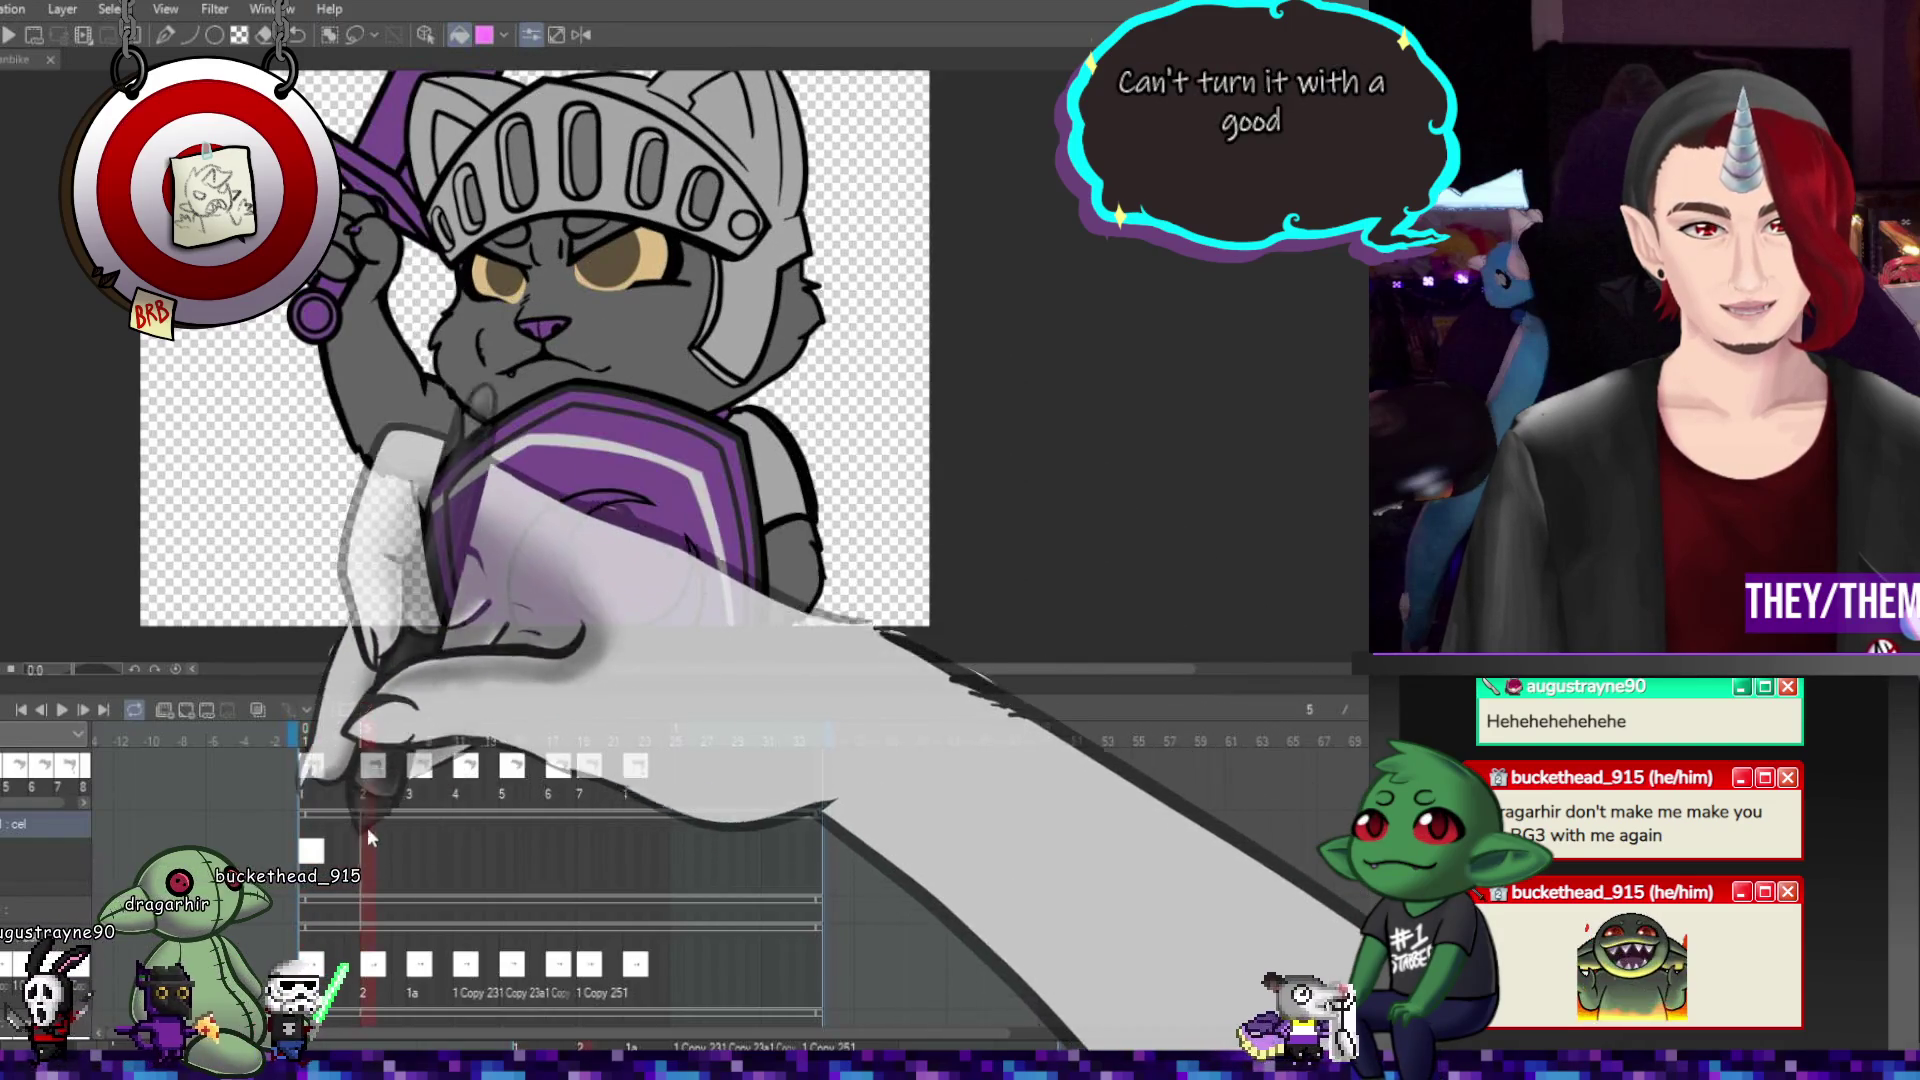
click(189, 711)
key(ctrl+minus)
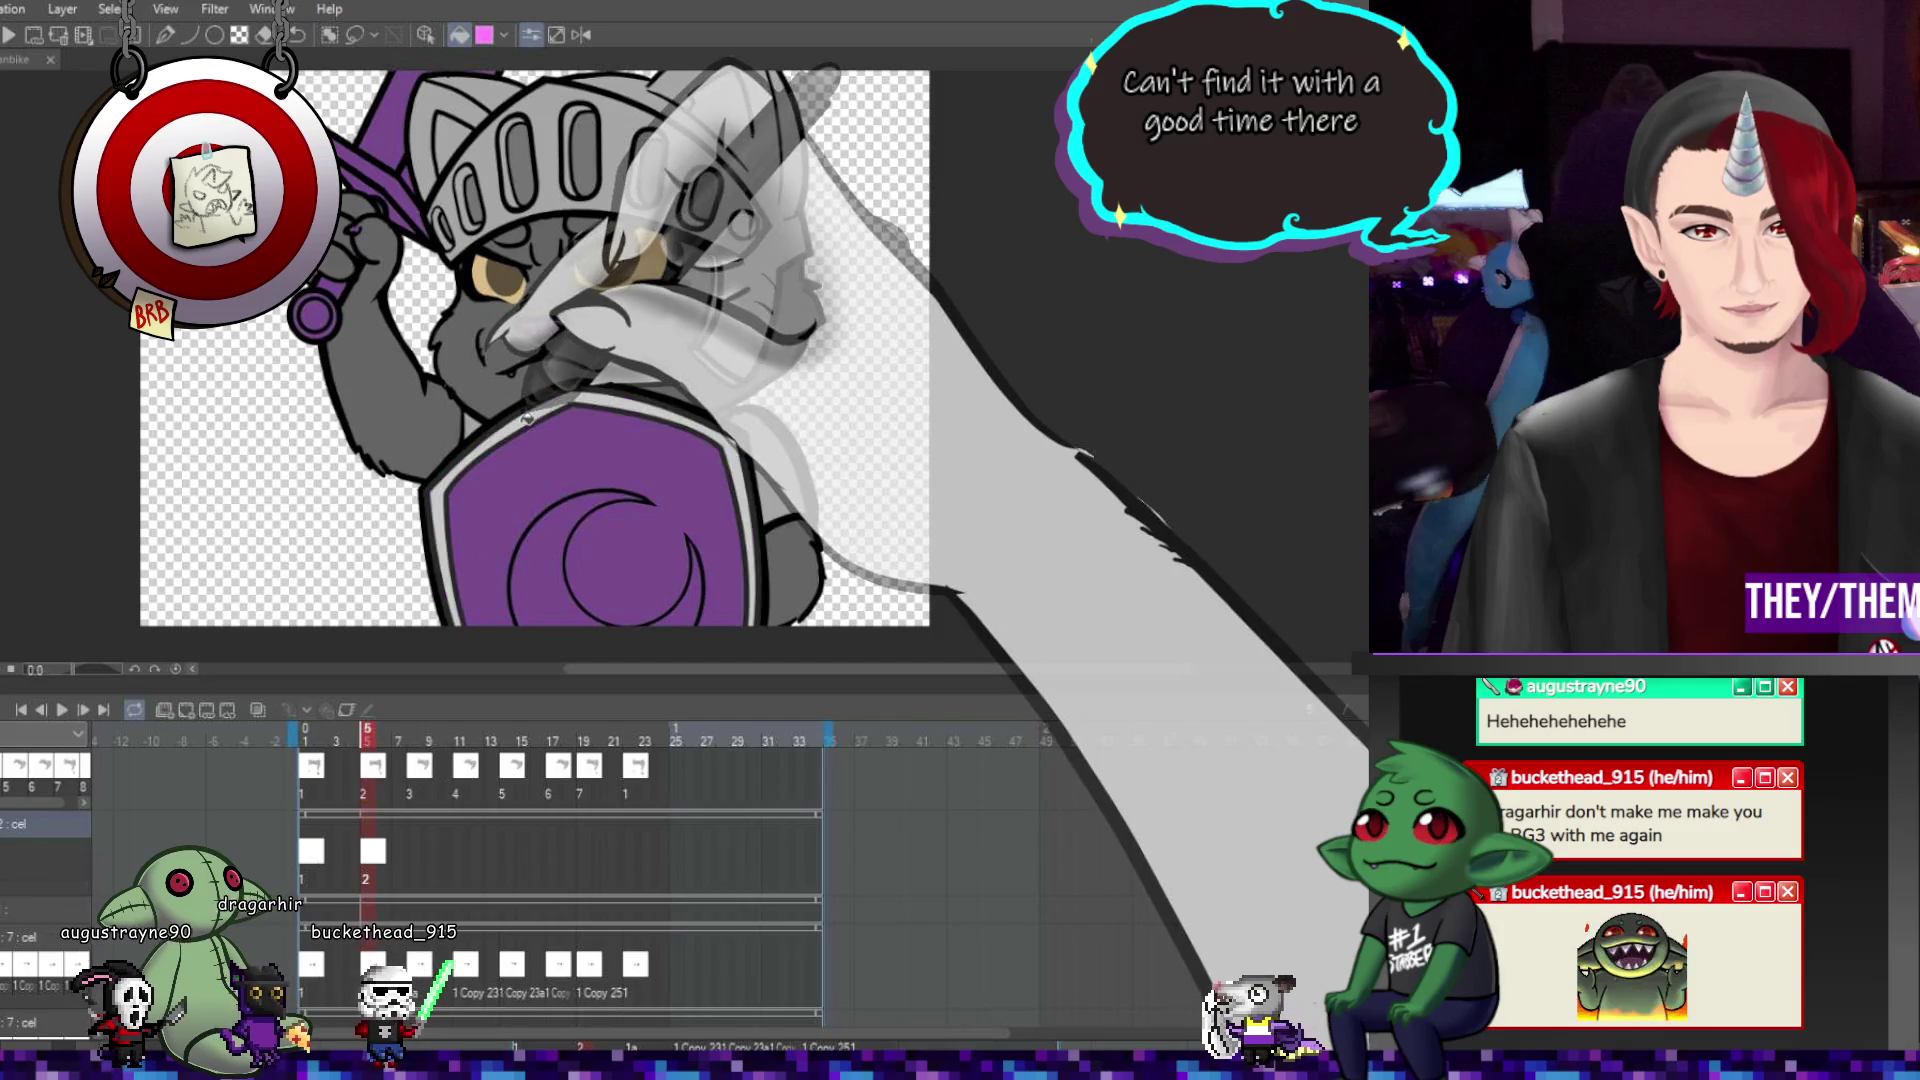
scroll(598, 441, up, 2)
click(322, 818)
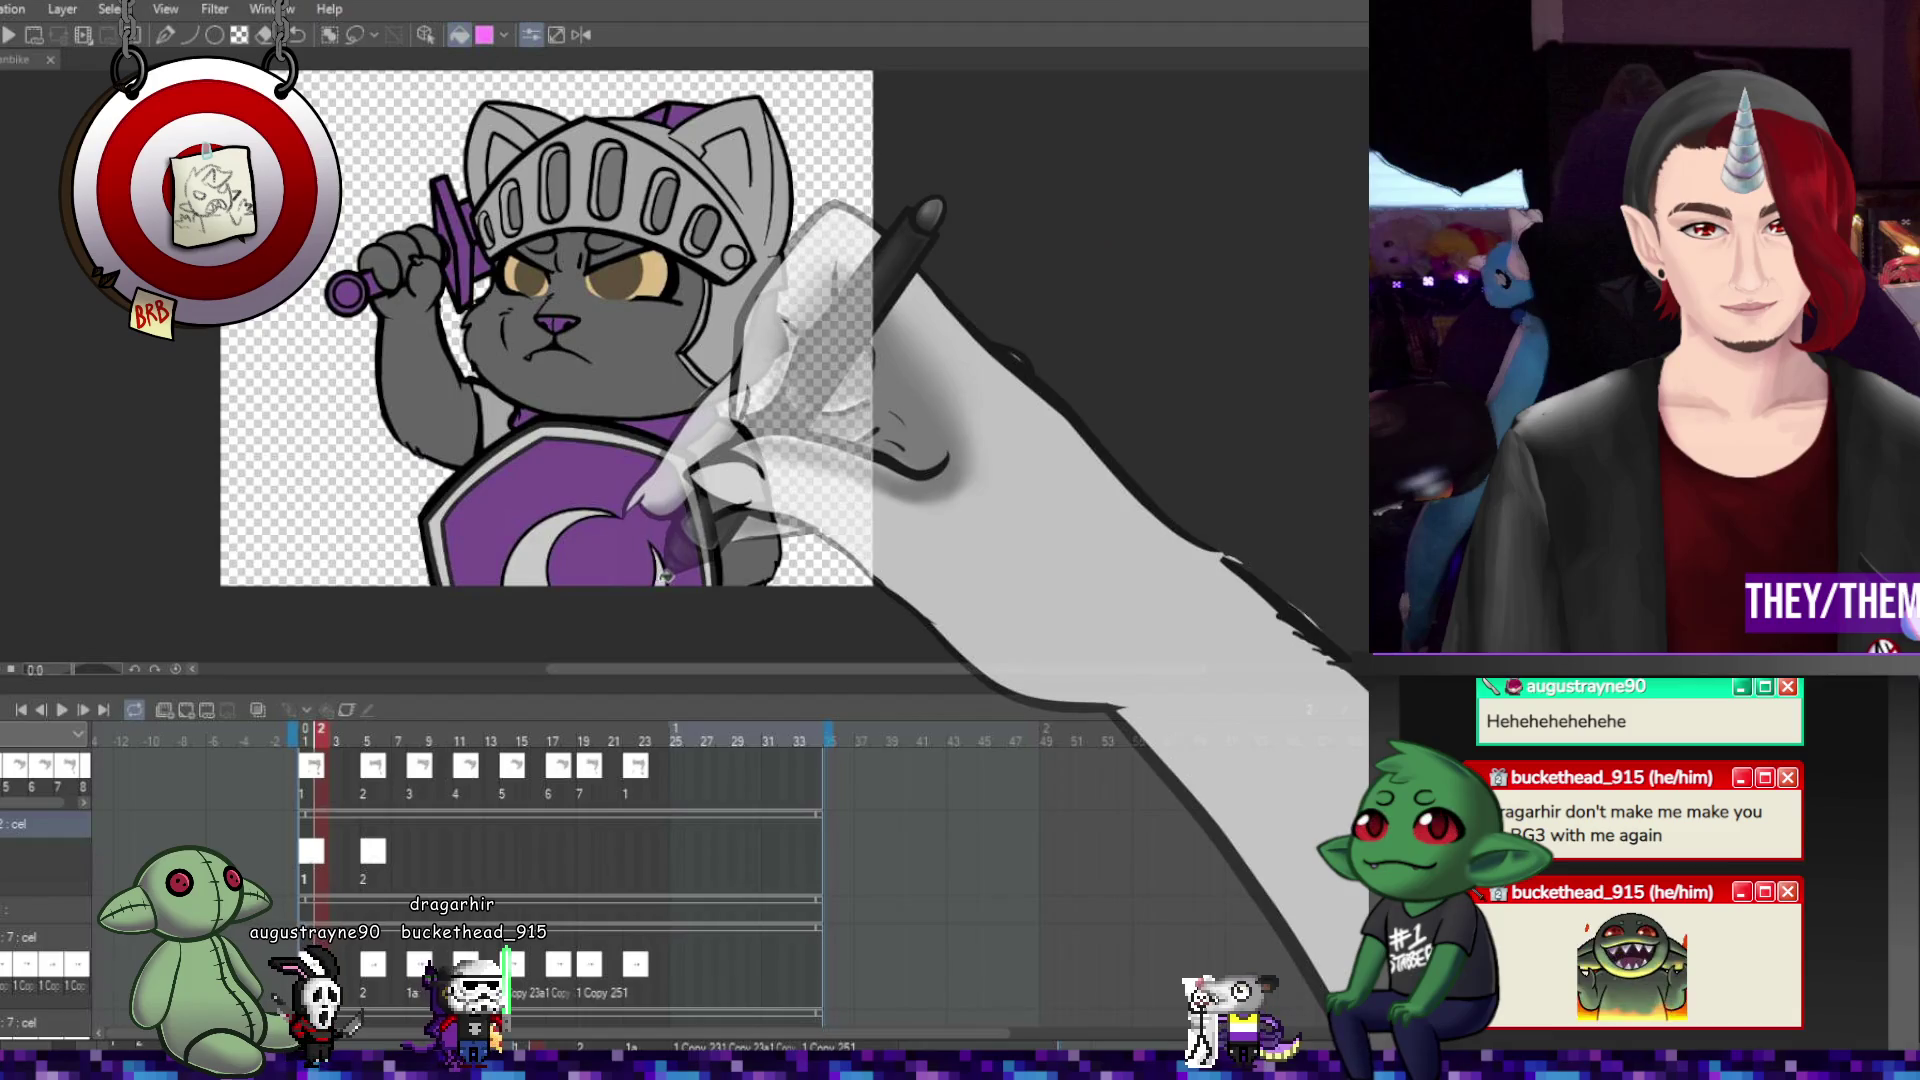
click(367, 740)
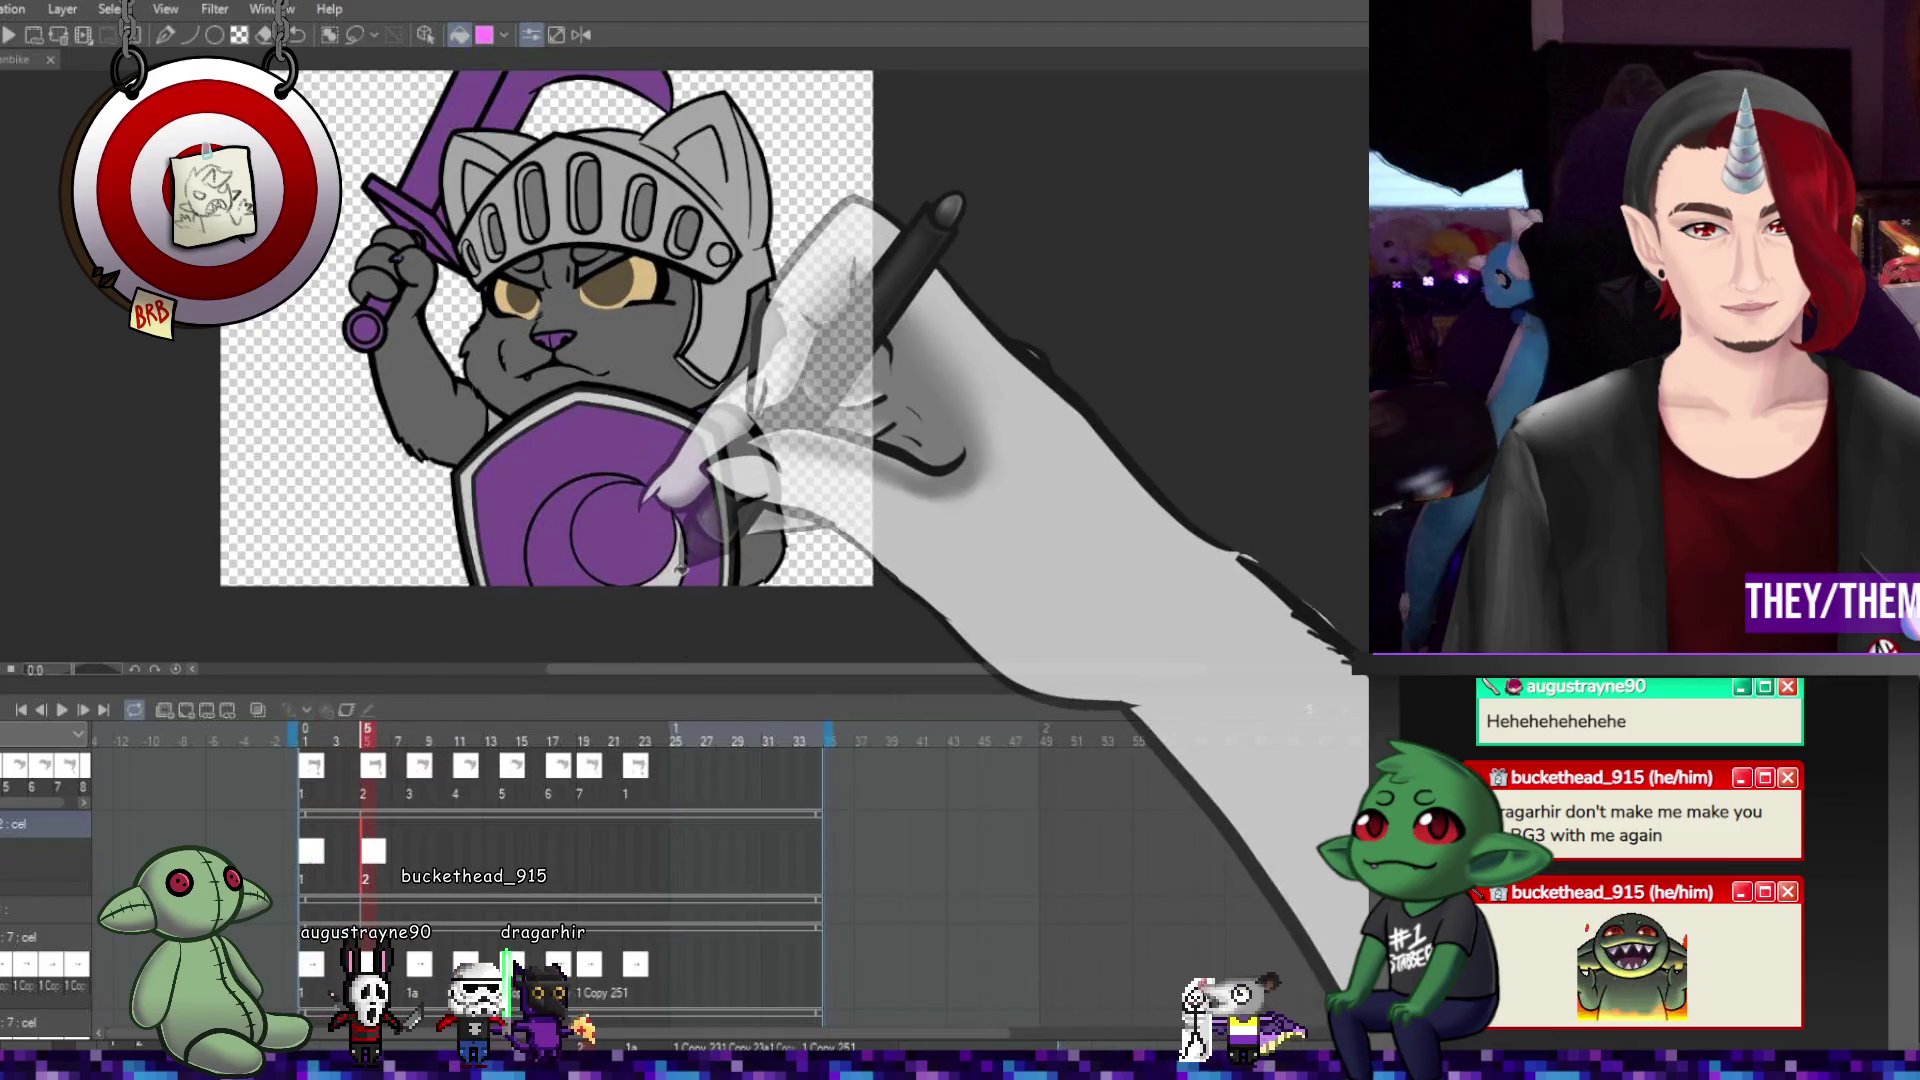
Assign cels 3, 4 and 5 at frames 8, 11 and 19, and cel 1 at frame 22.
click(408, 848)
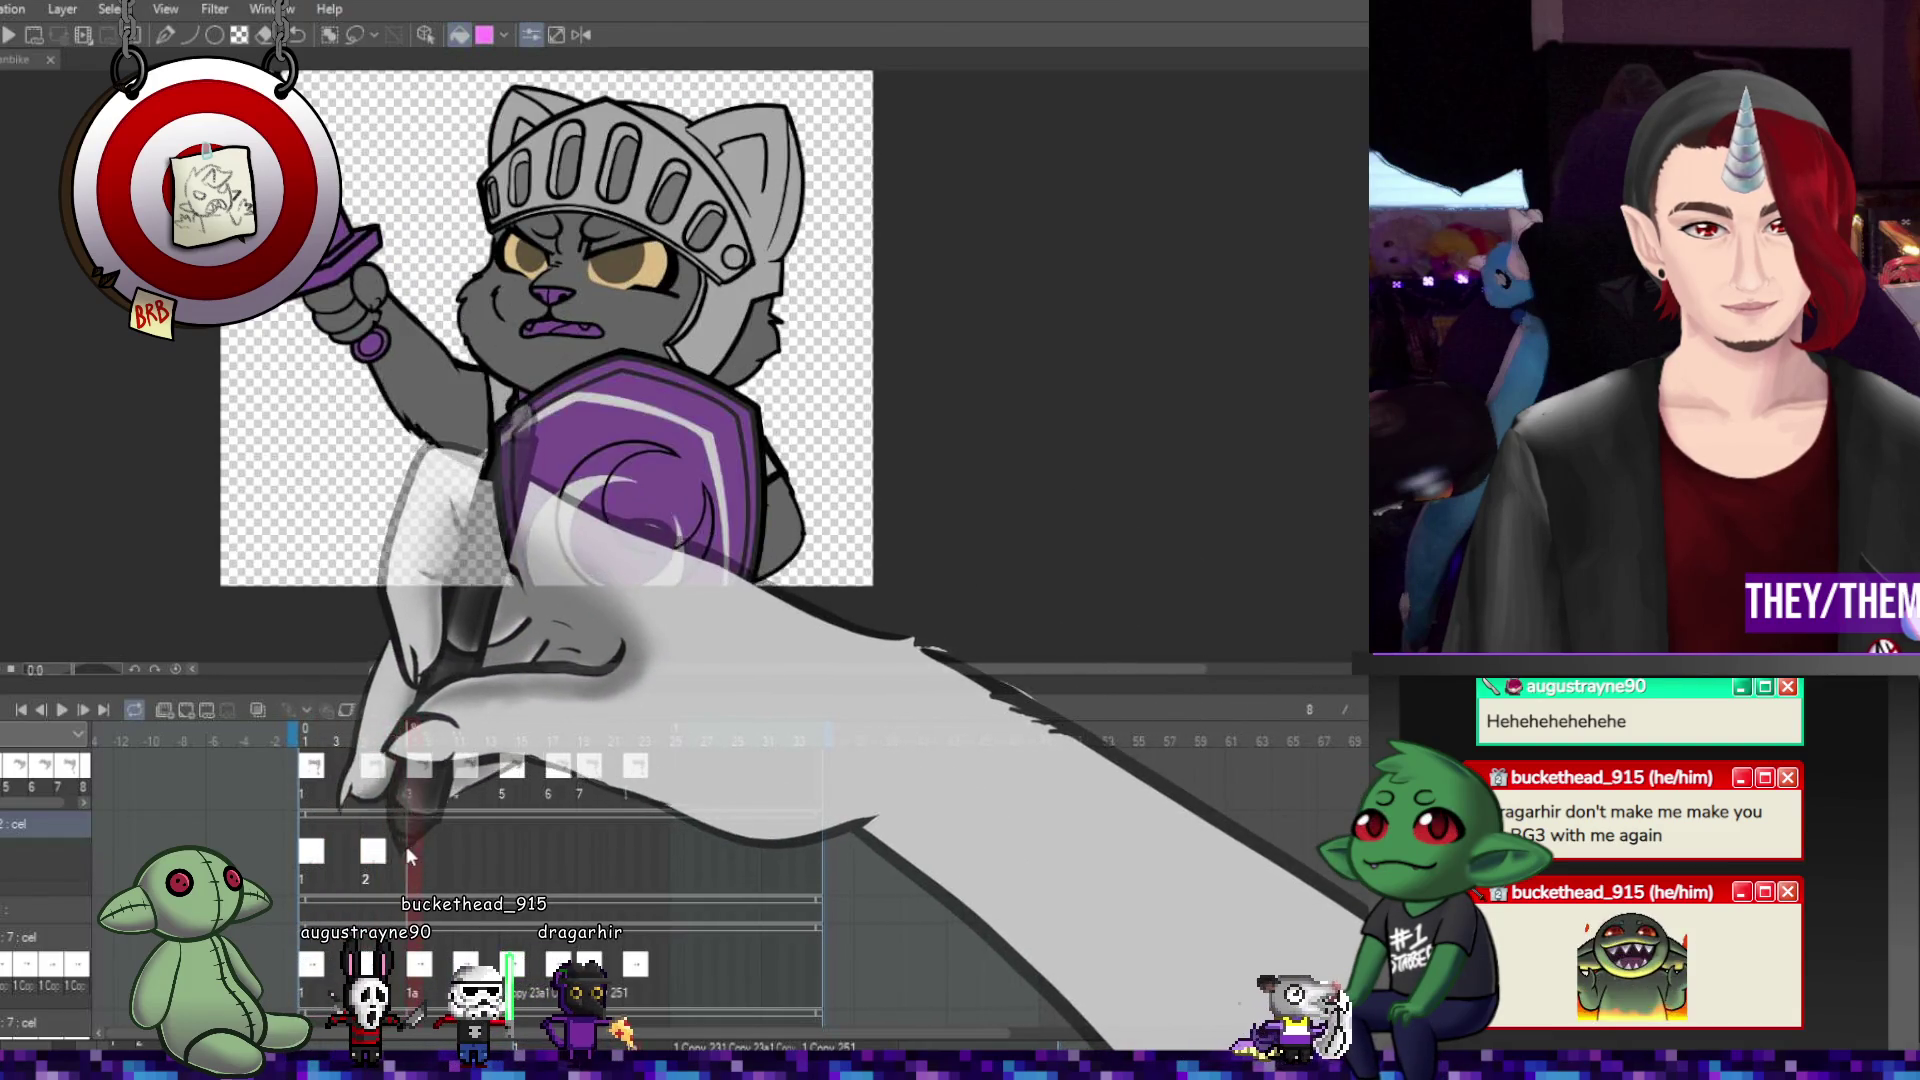
click(205, 711)
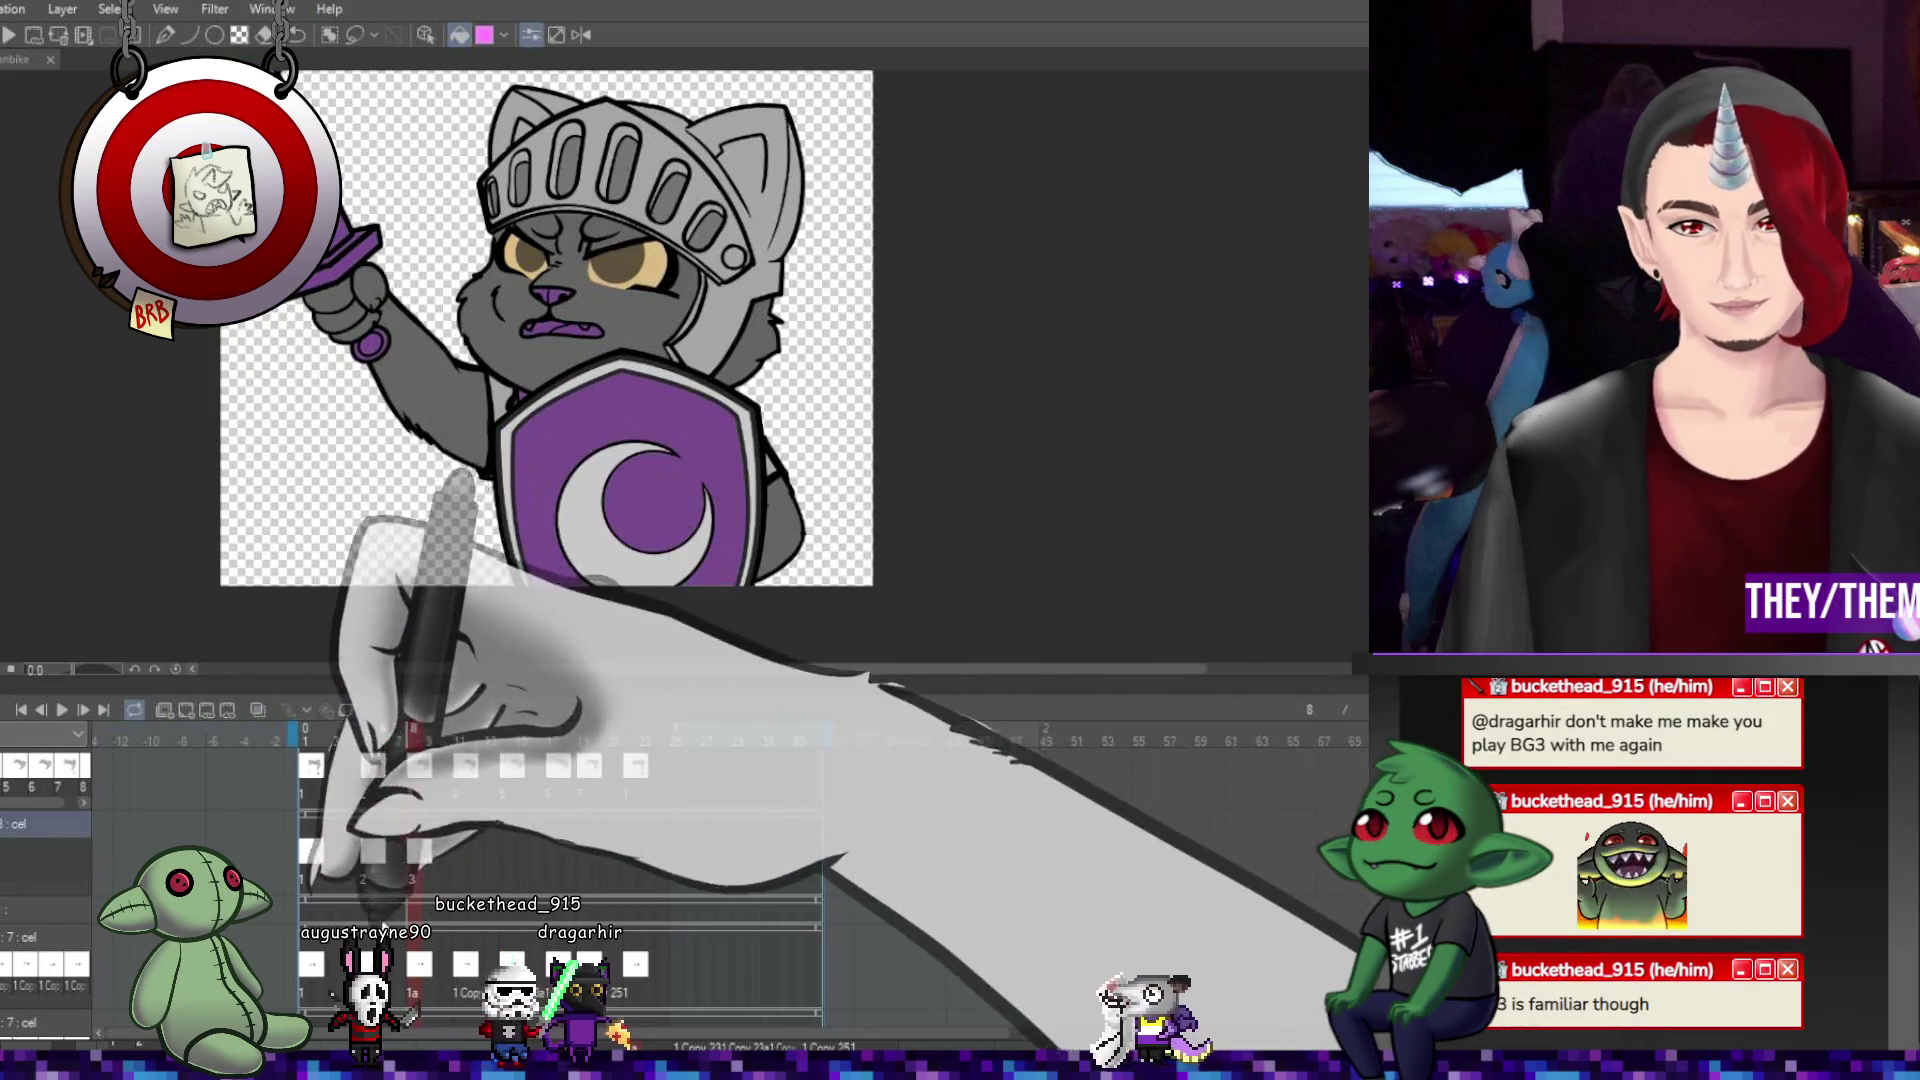
click(633, 855)
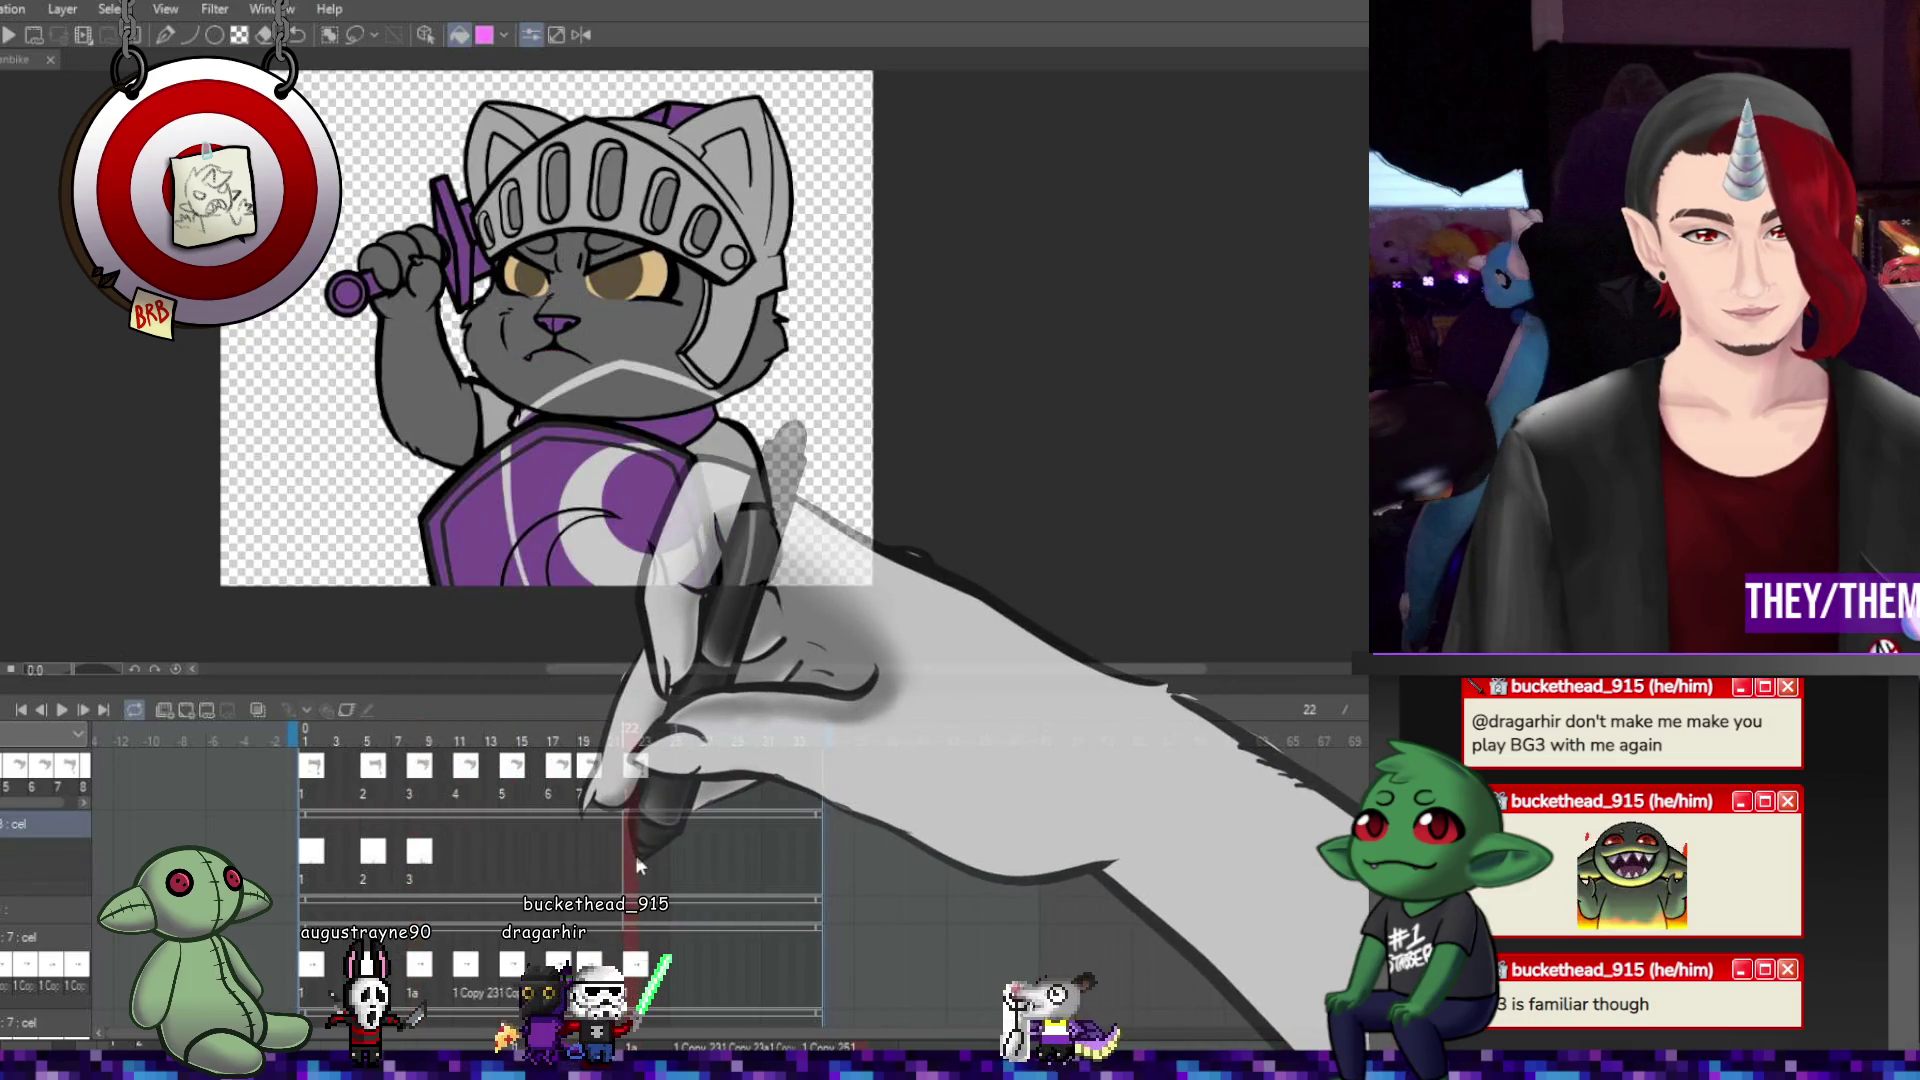
click(186, 711)
click(458, 856)
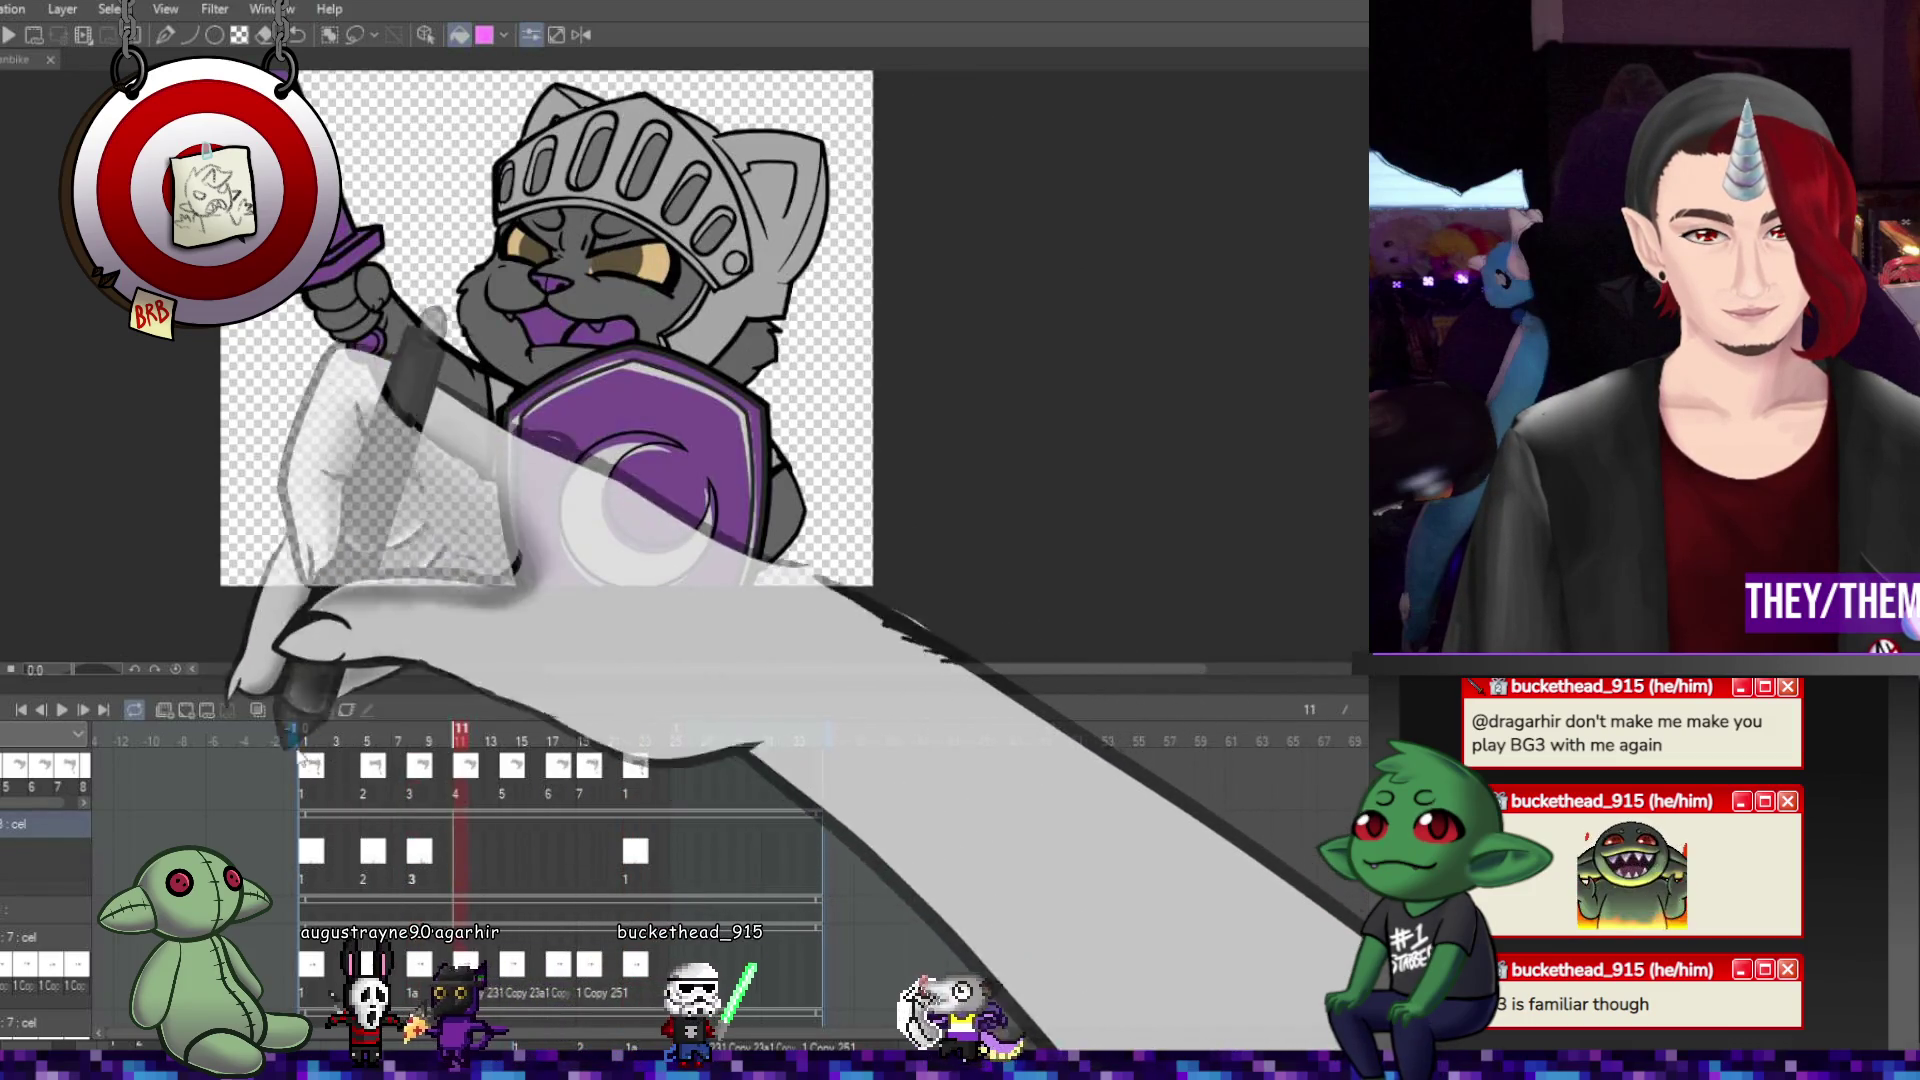
click(185, 713)
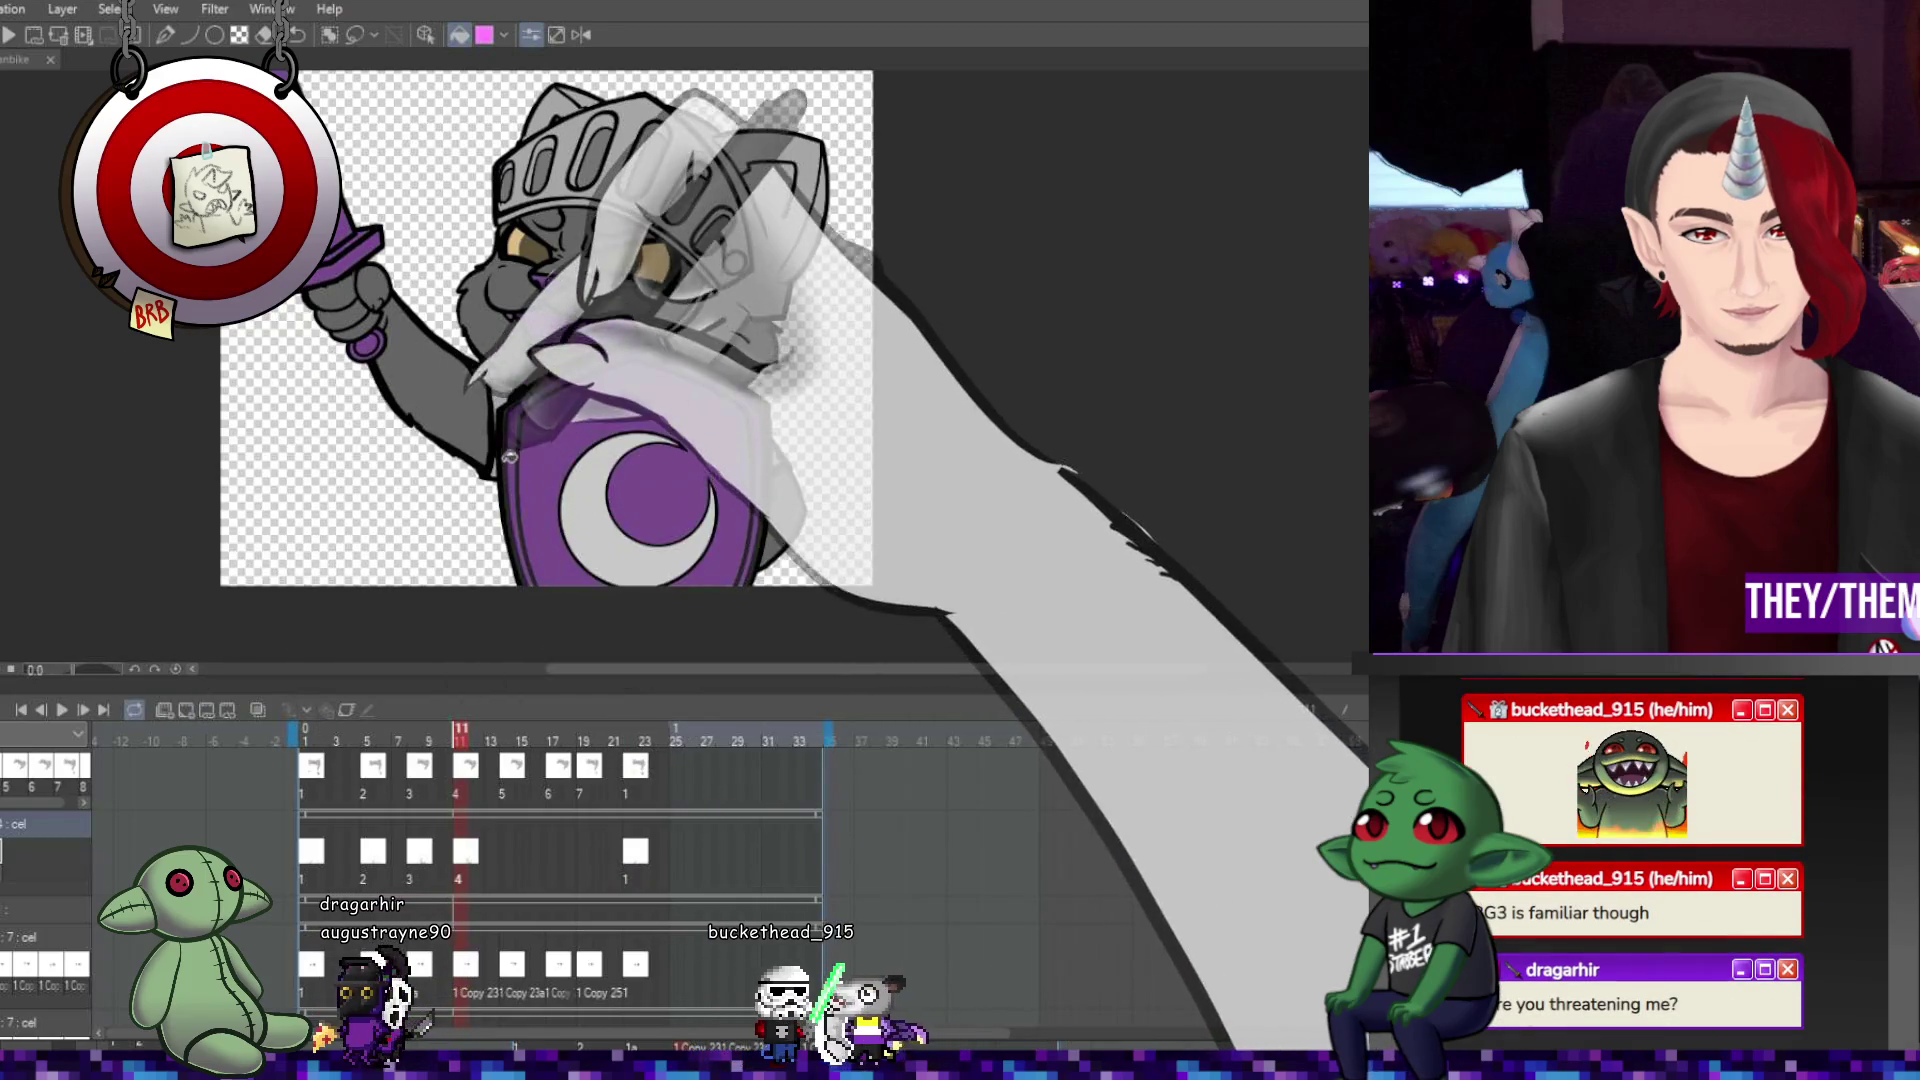
click(504, 865)
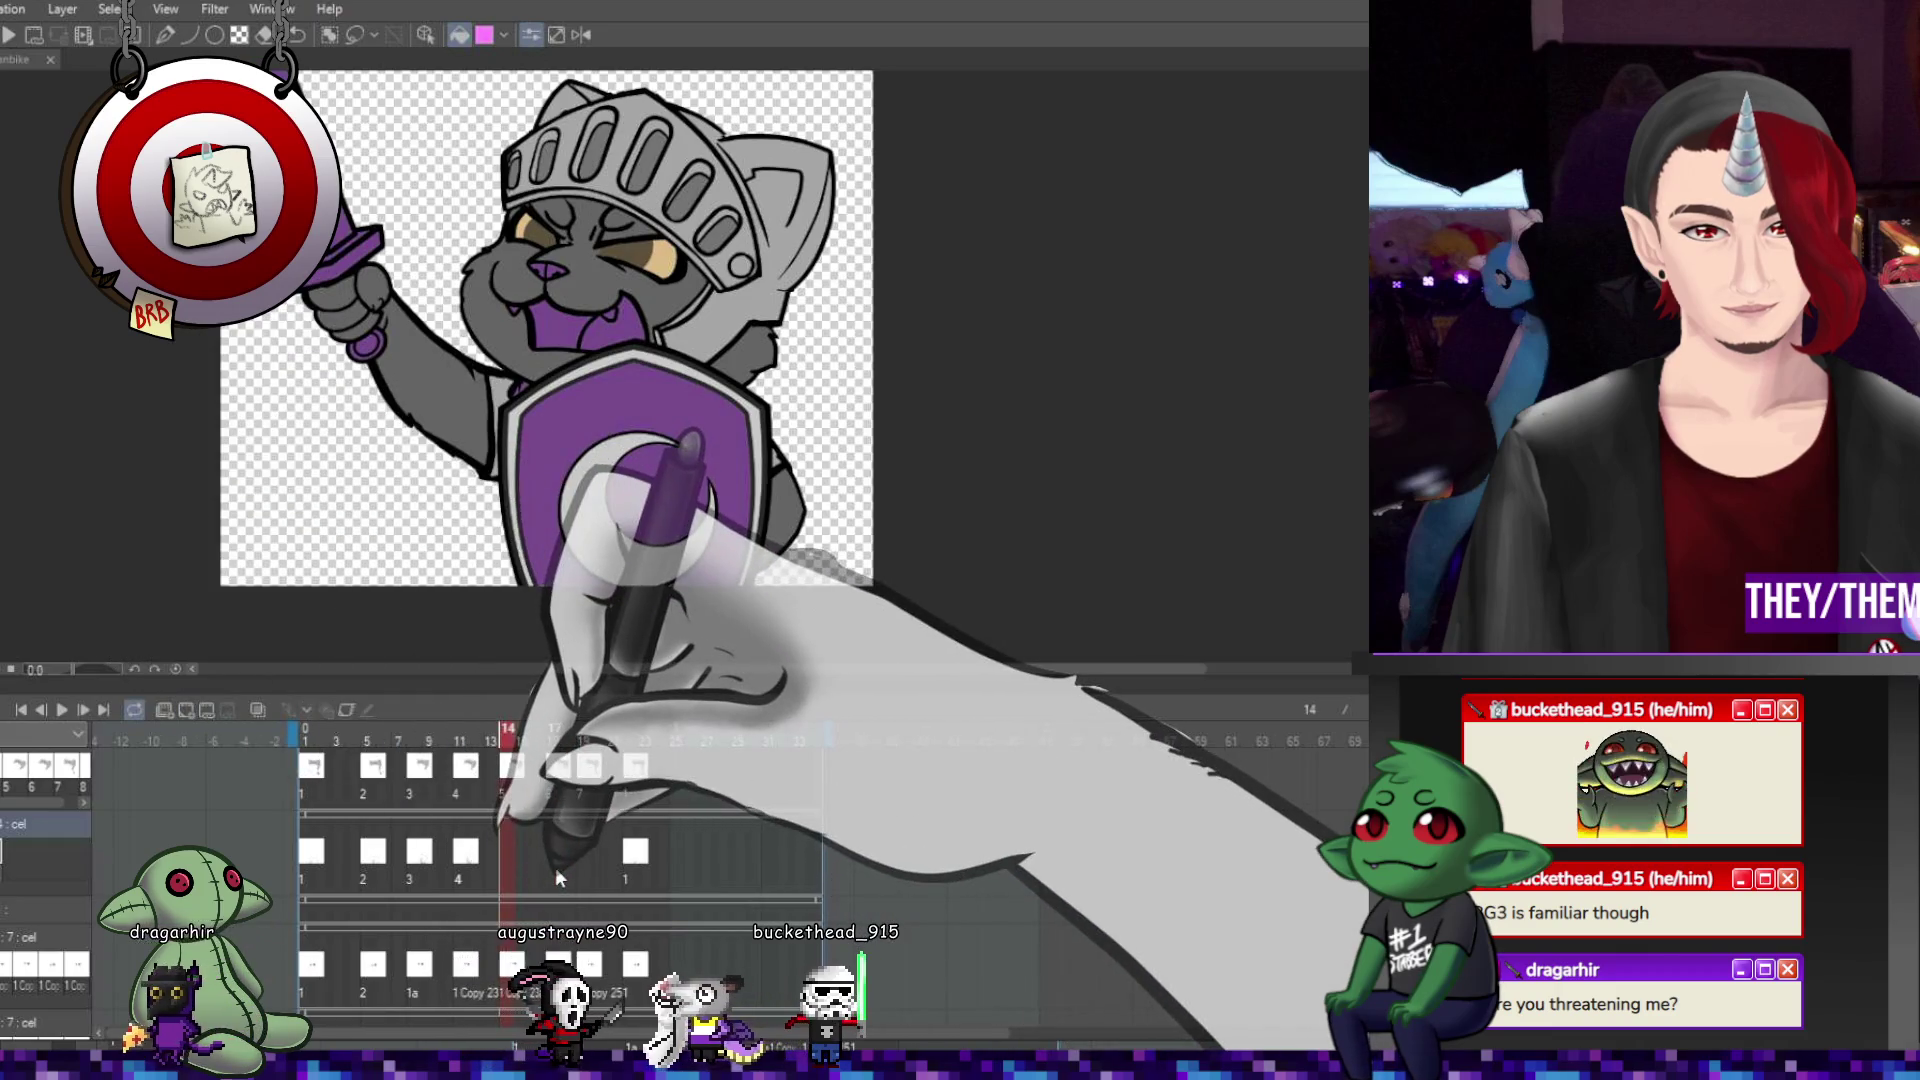
click(555, 867)
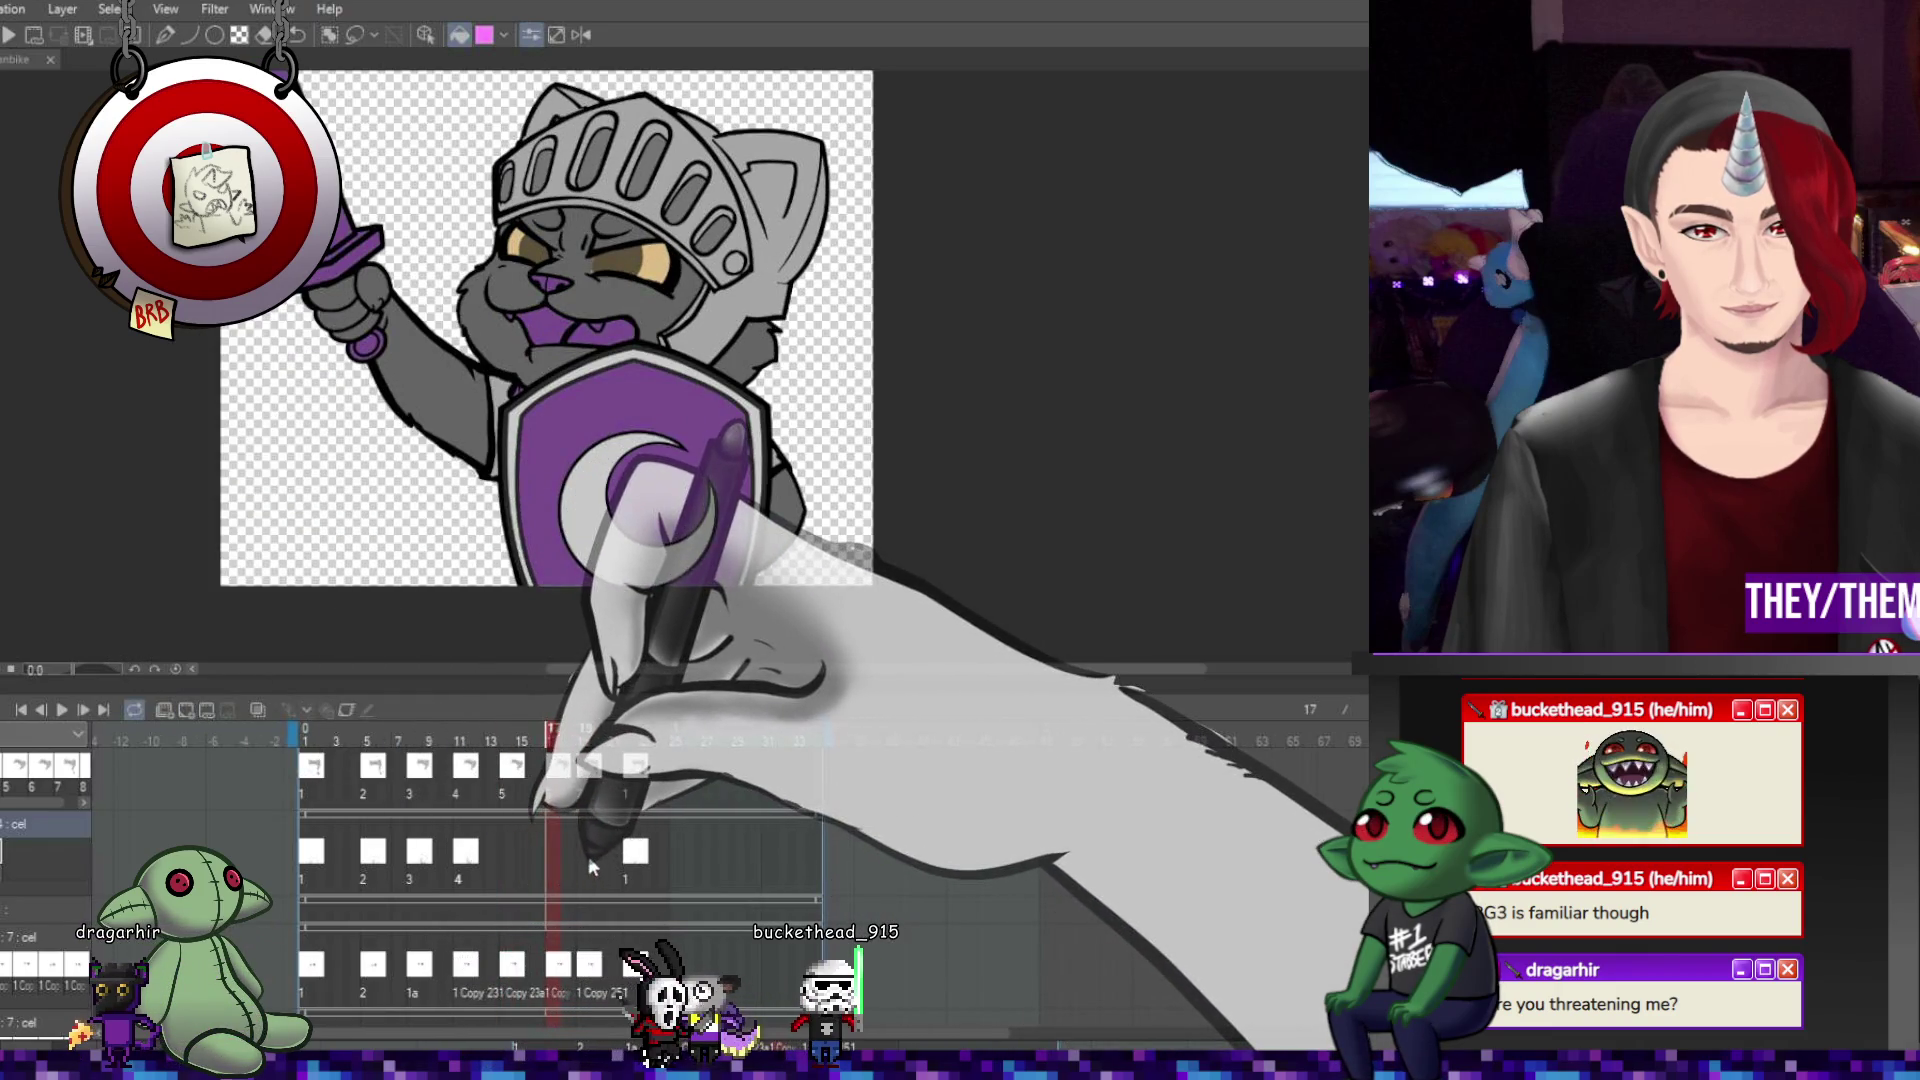
click(588, 856)
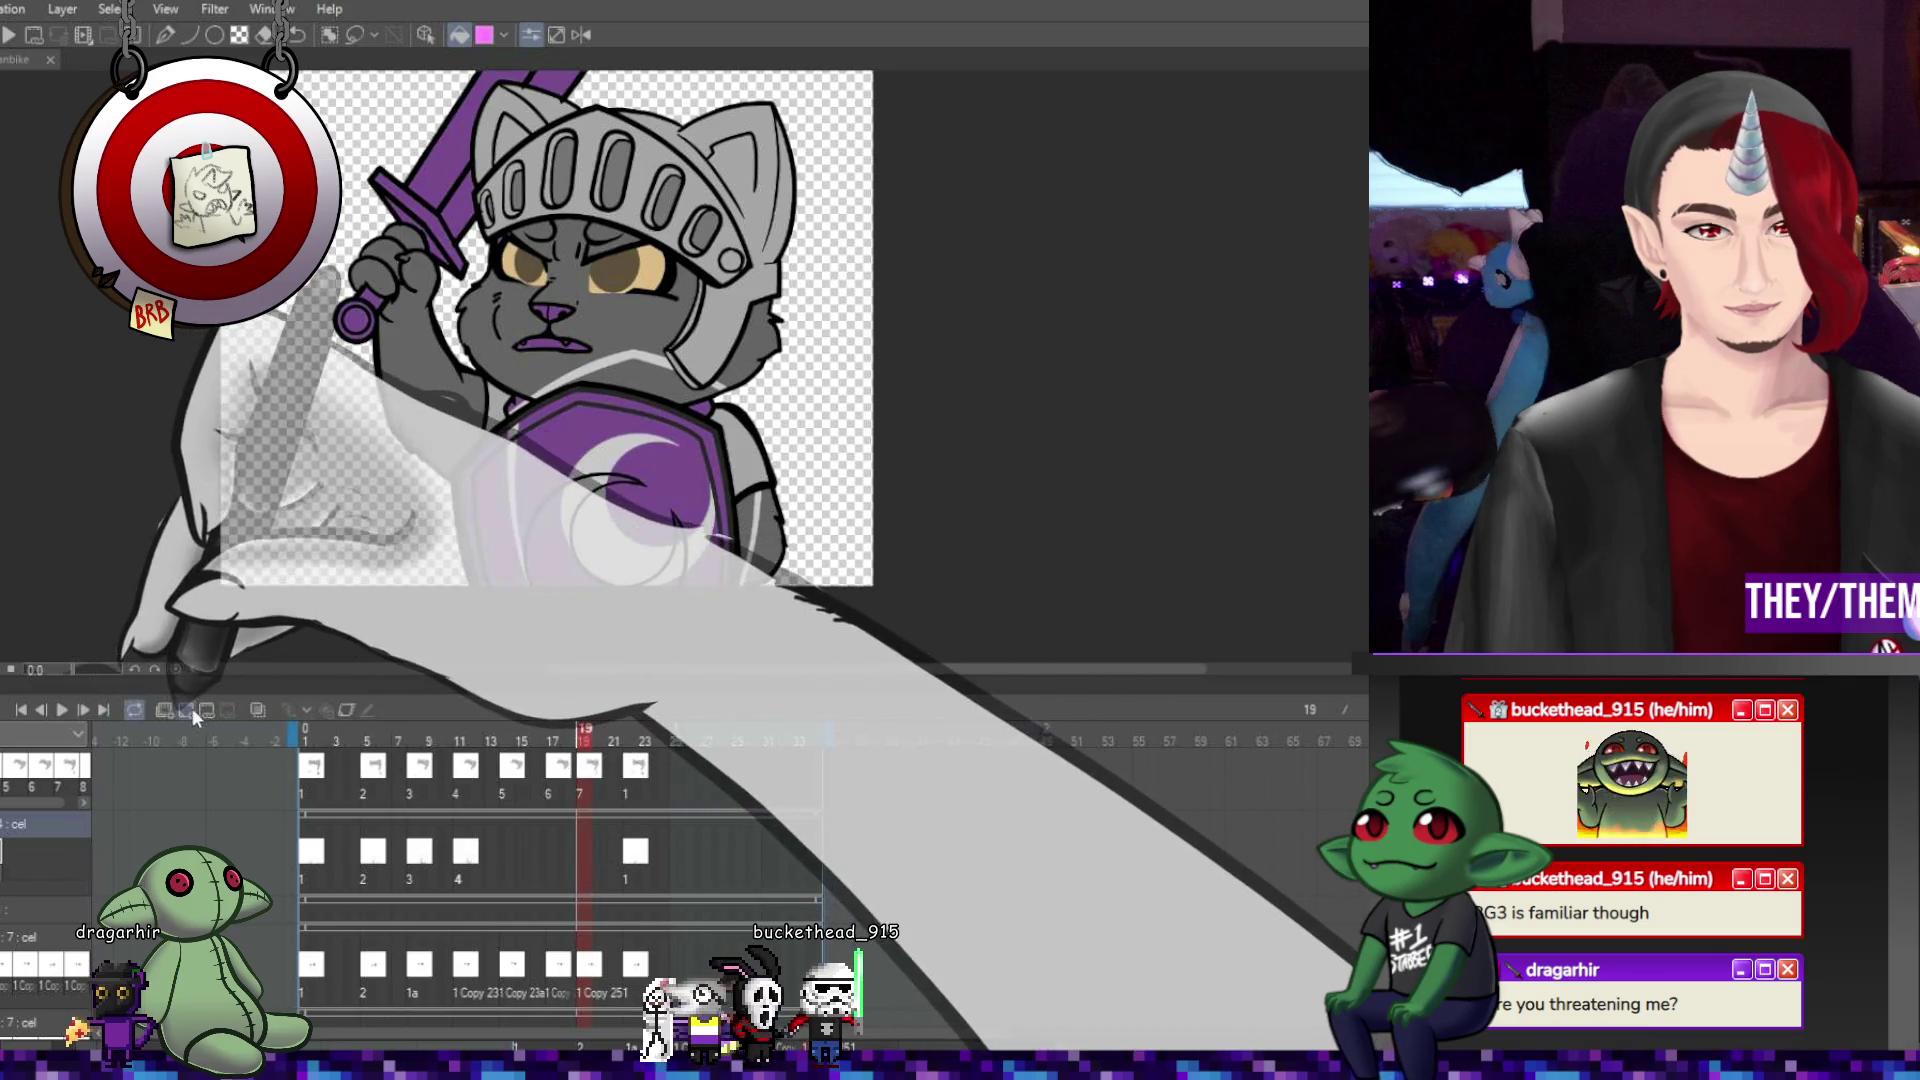
click(186, 710)
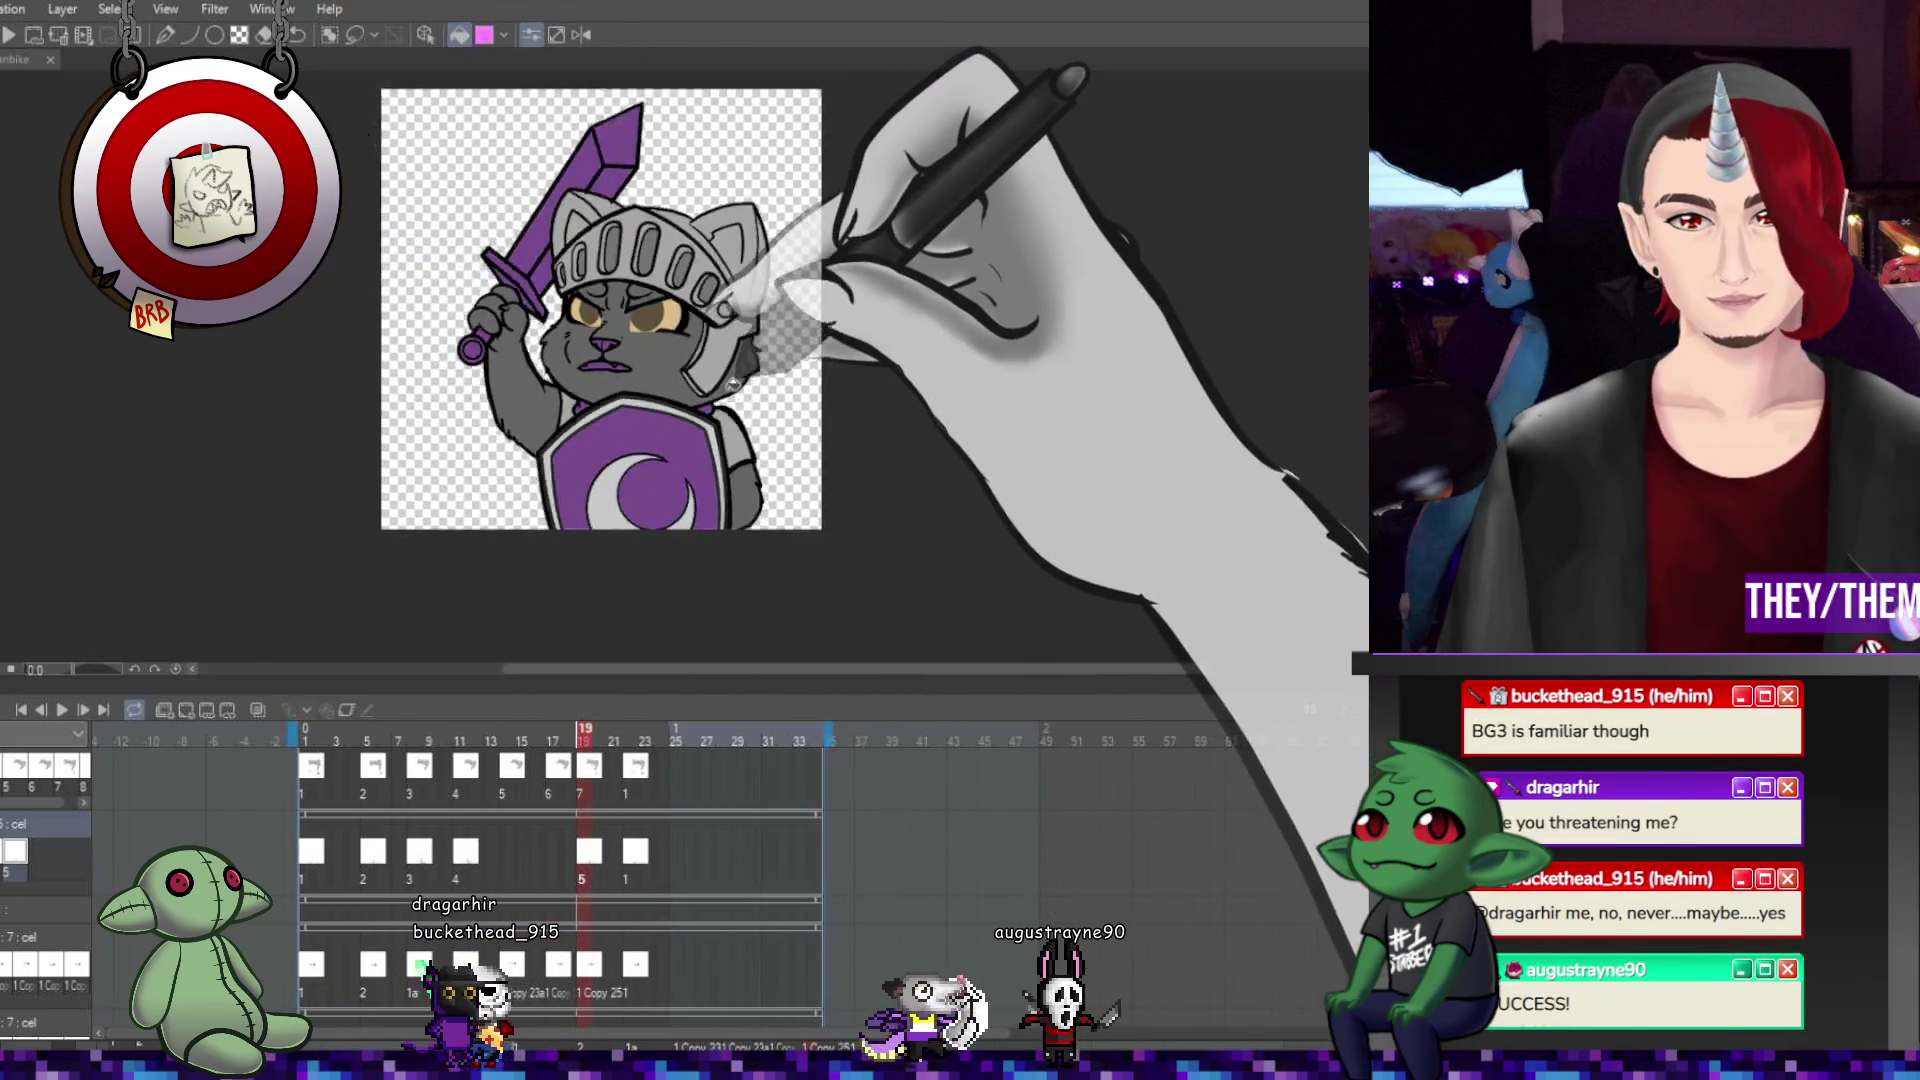
scroll(567, 350, down, 2)
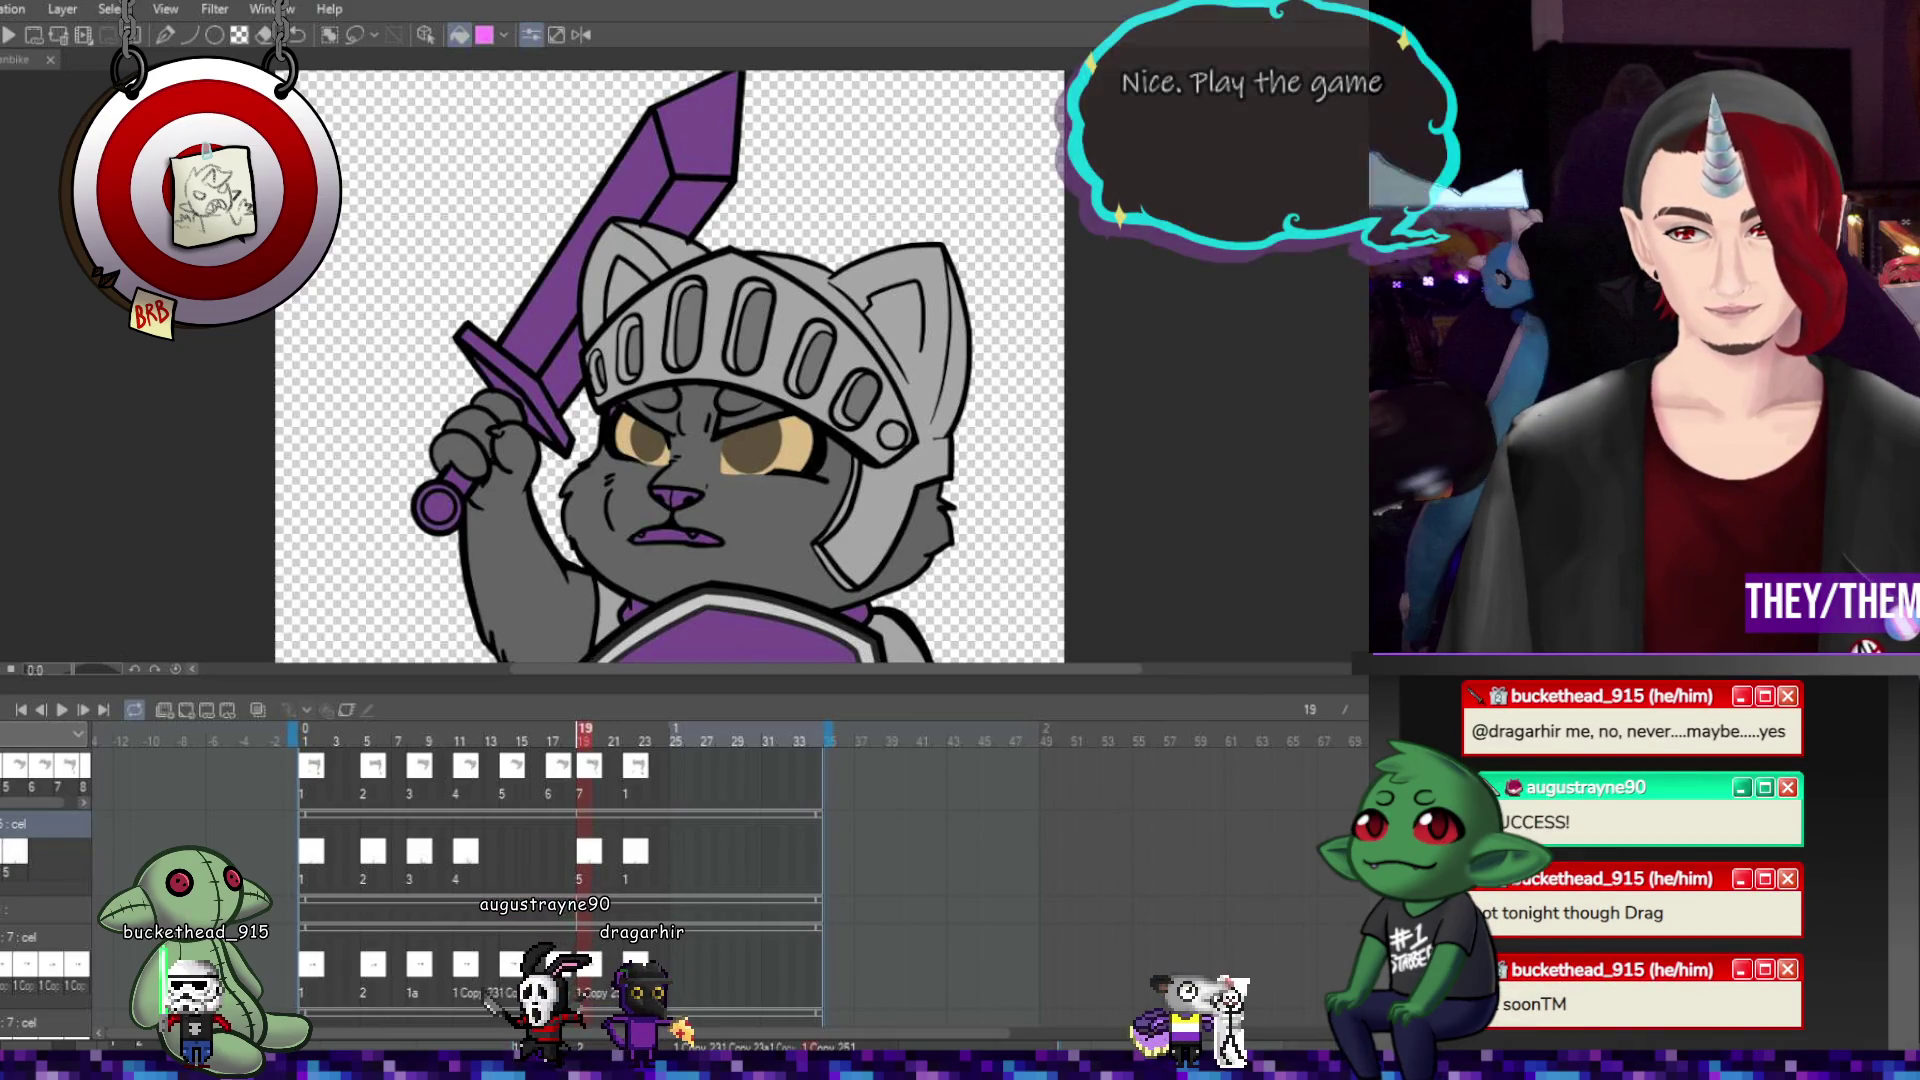
Assign cel 1 at frame 1 and cel 2 at frame 5 on track 2, pasting a drawing into cel 2.
click(170, 710)
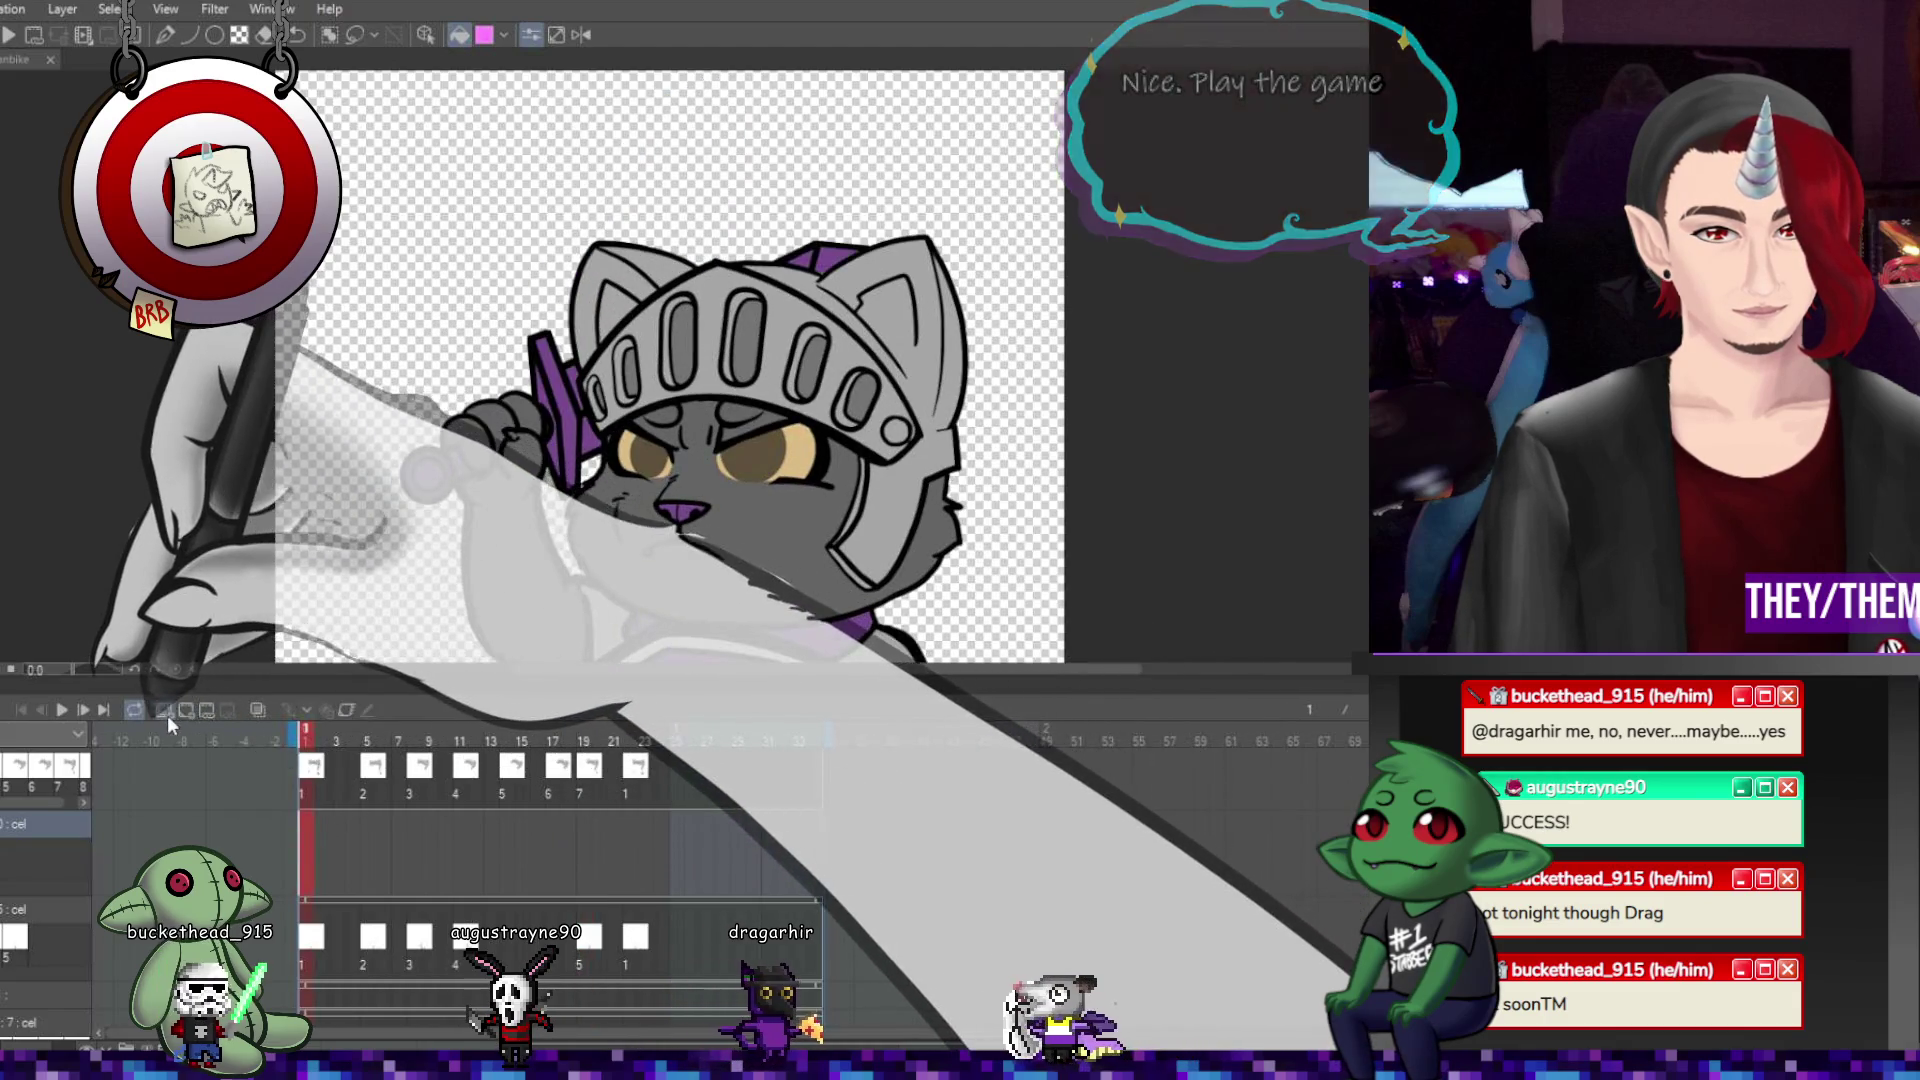
click(184, 708)
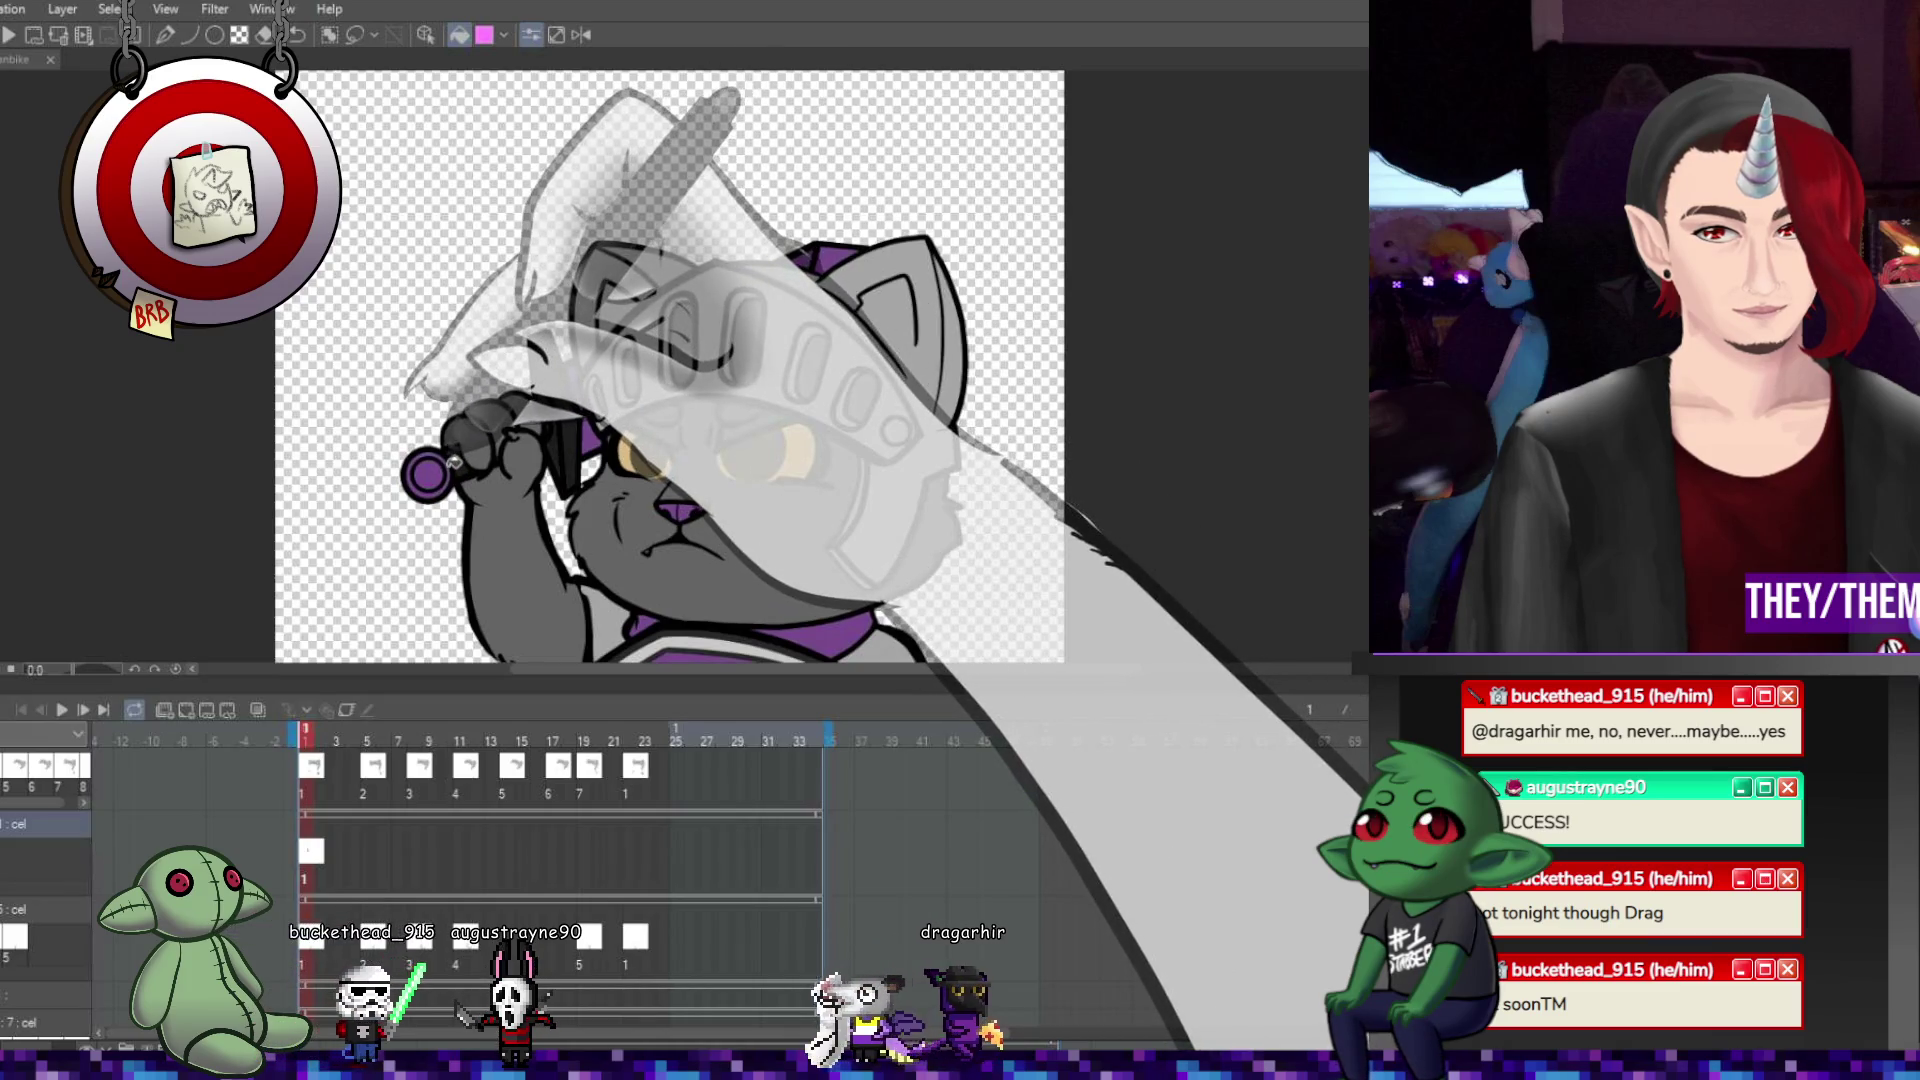
scroll(453, 462, up, 5)
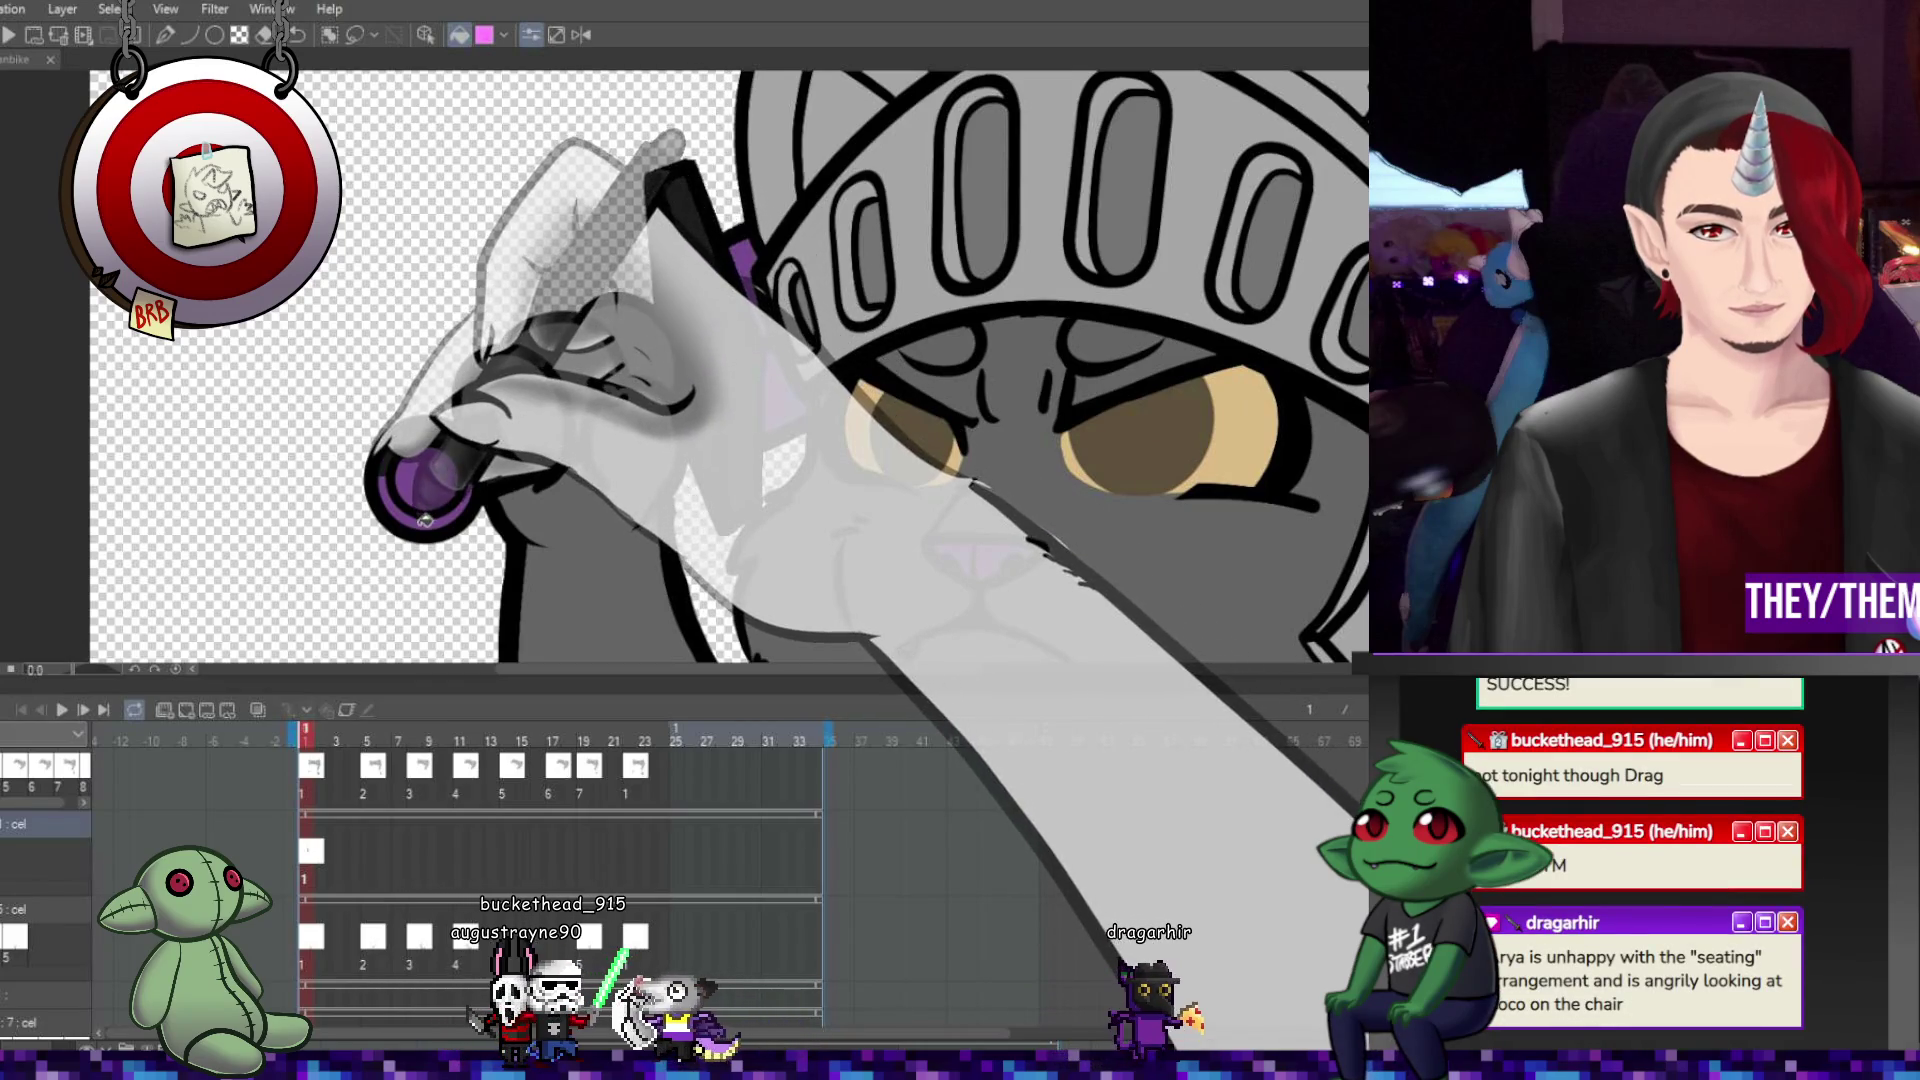
scroll(427, 521, down, 5)
scroll(427, 521, up, 3)
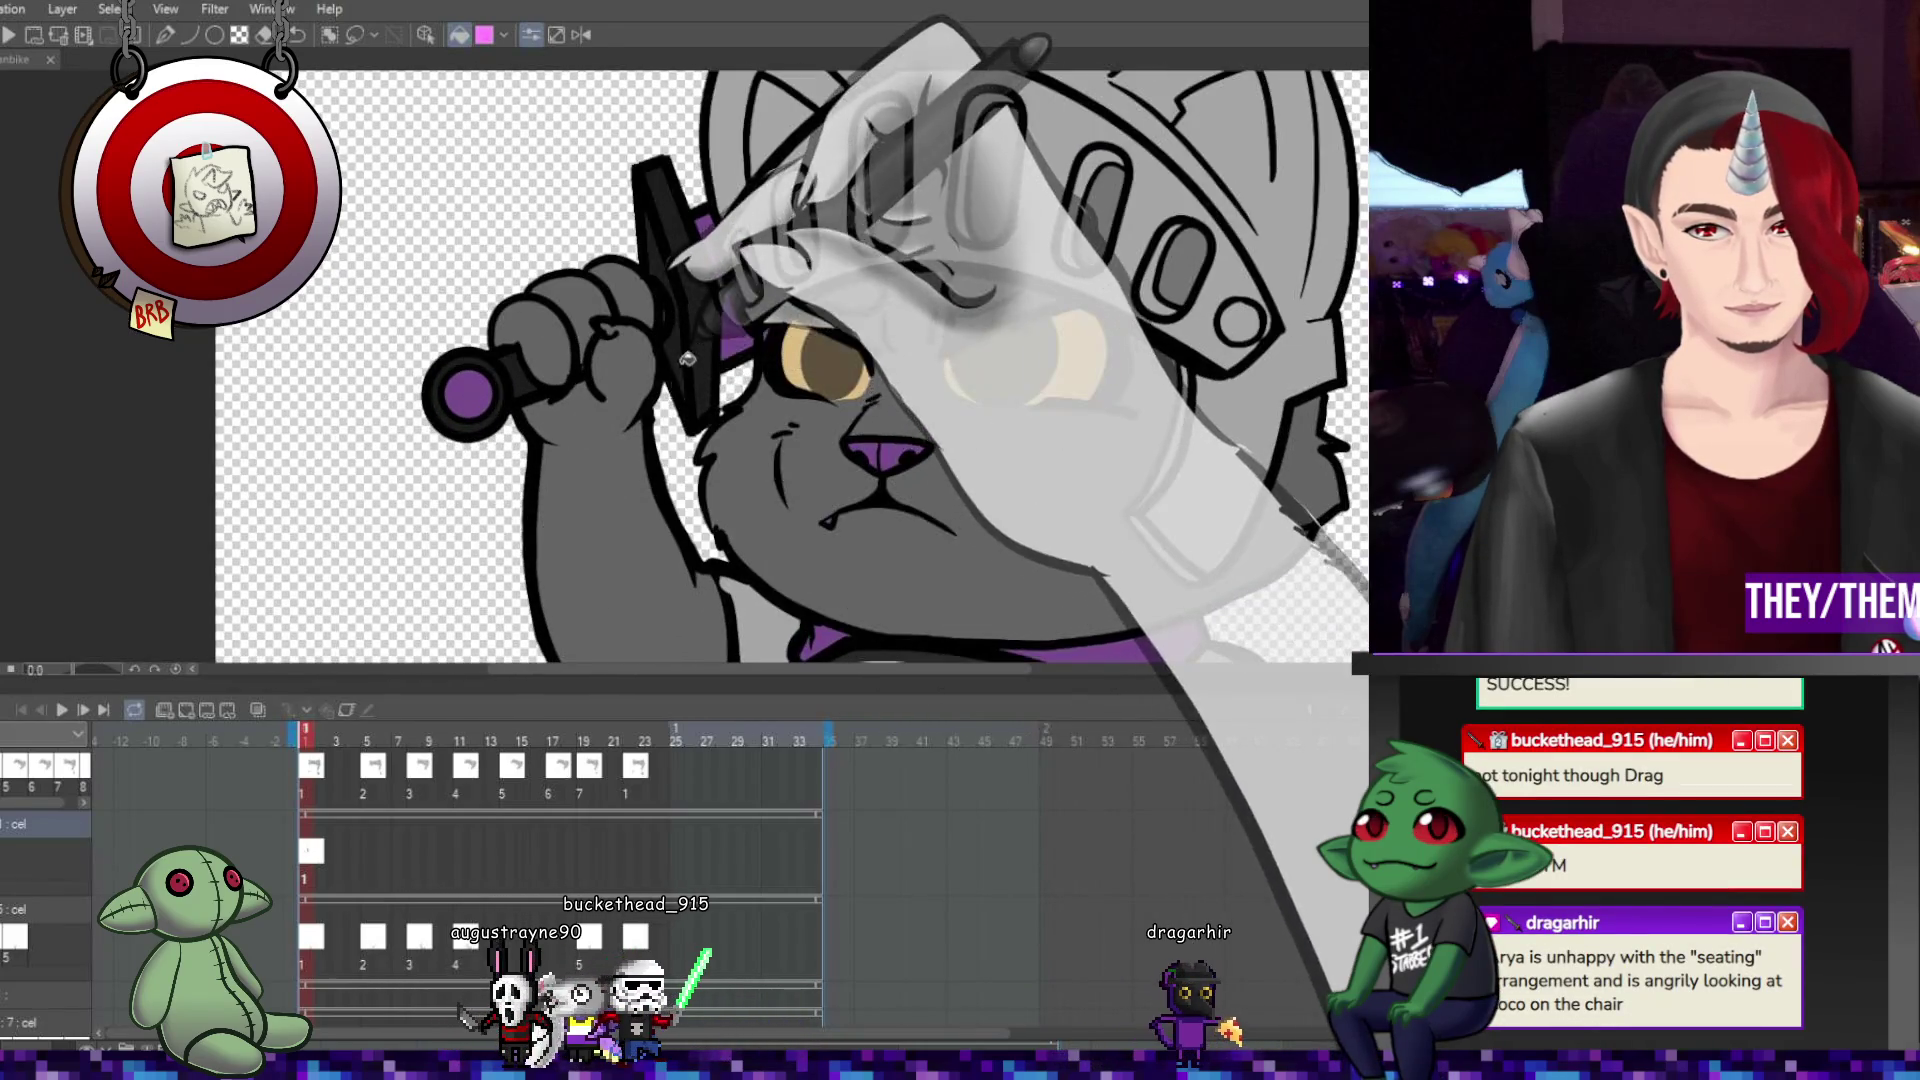
click(367, 851)
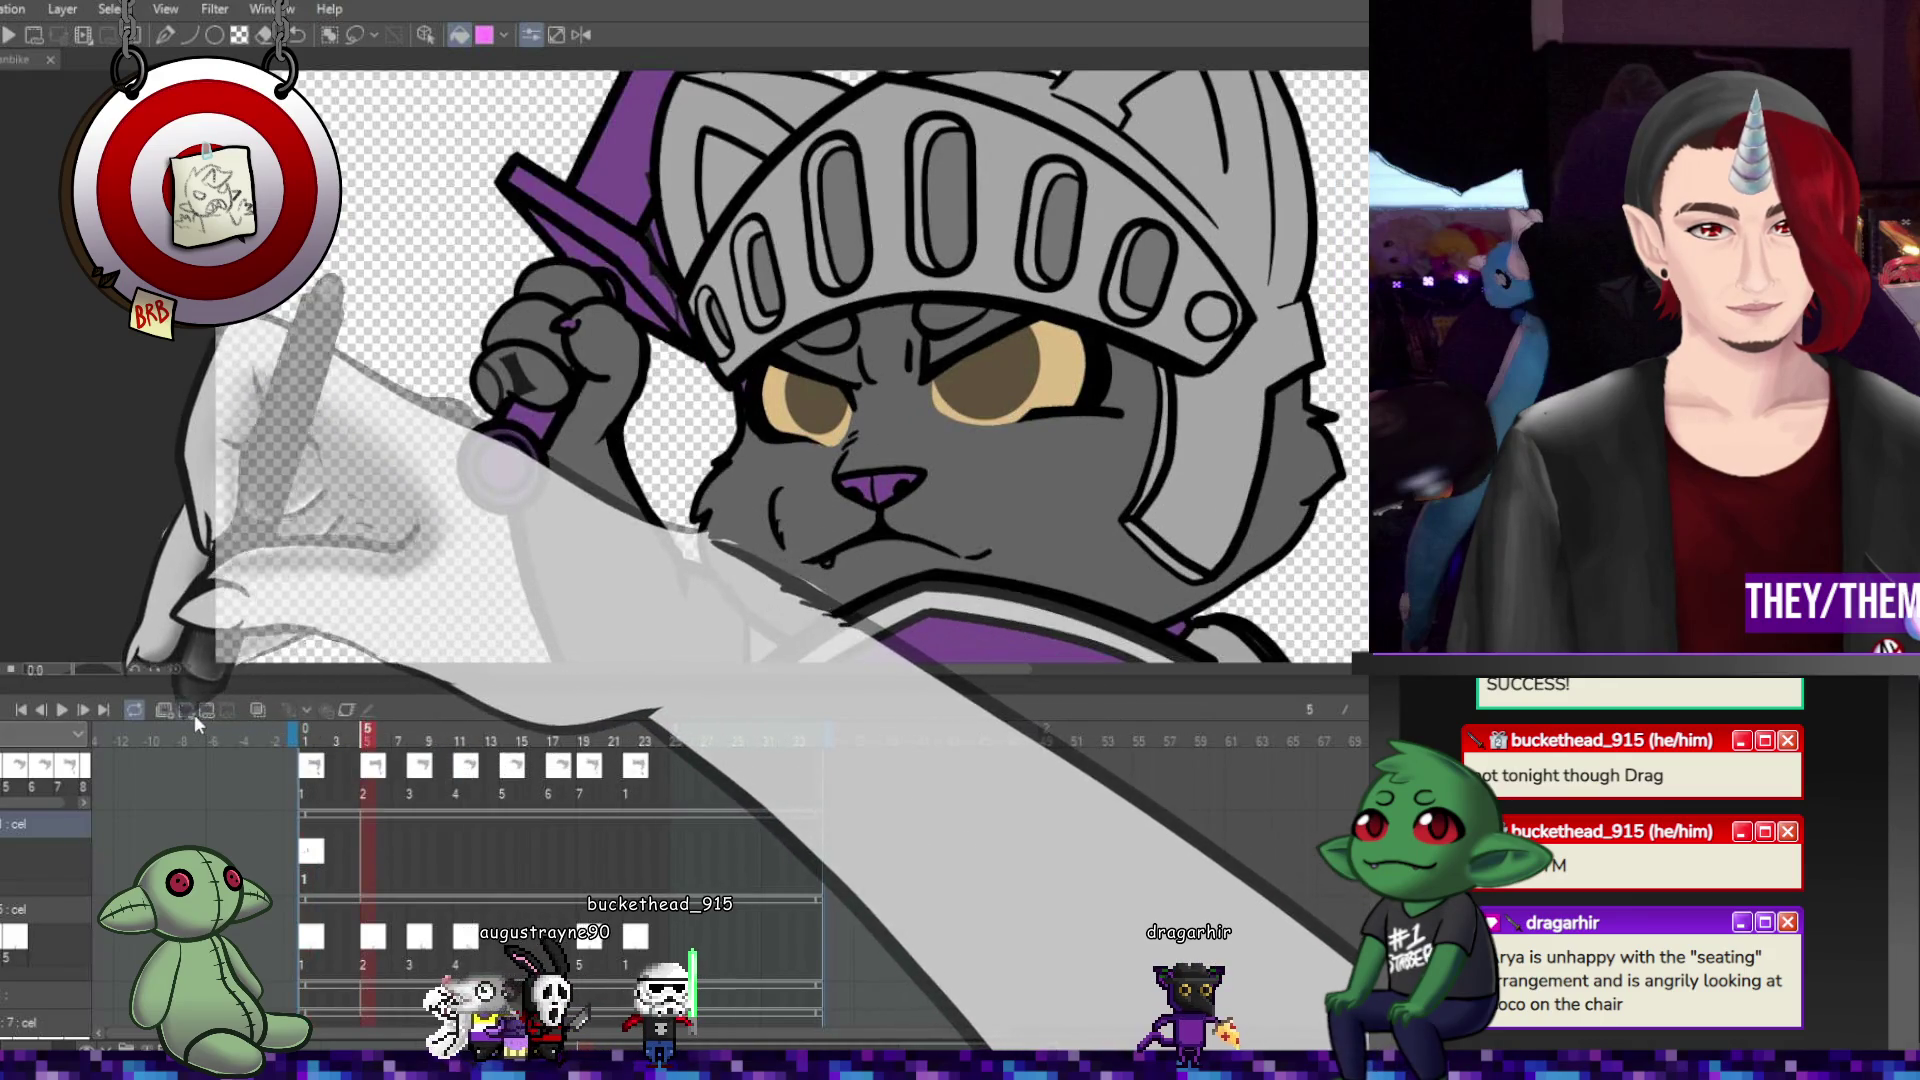
click(186, 709)
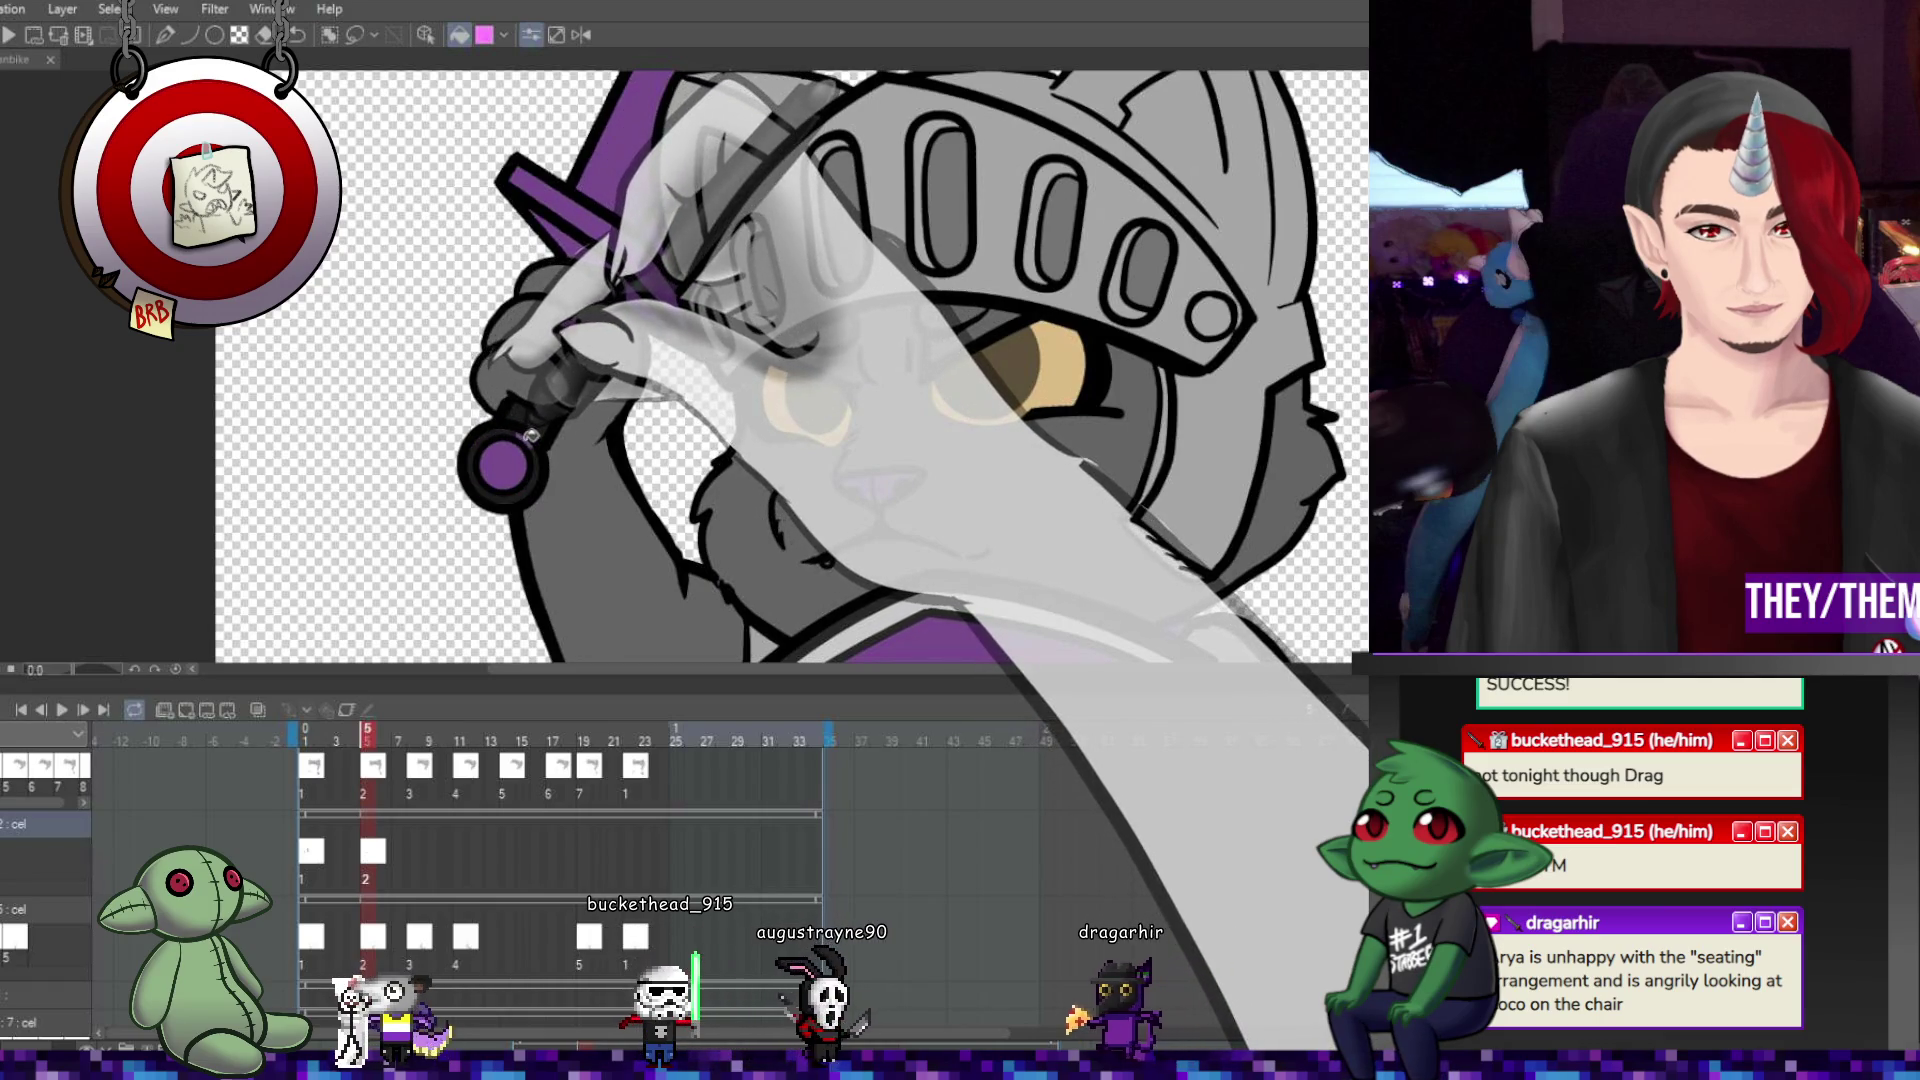
key(ctrl+v)
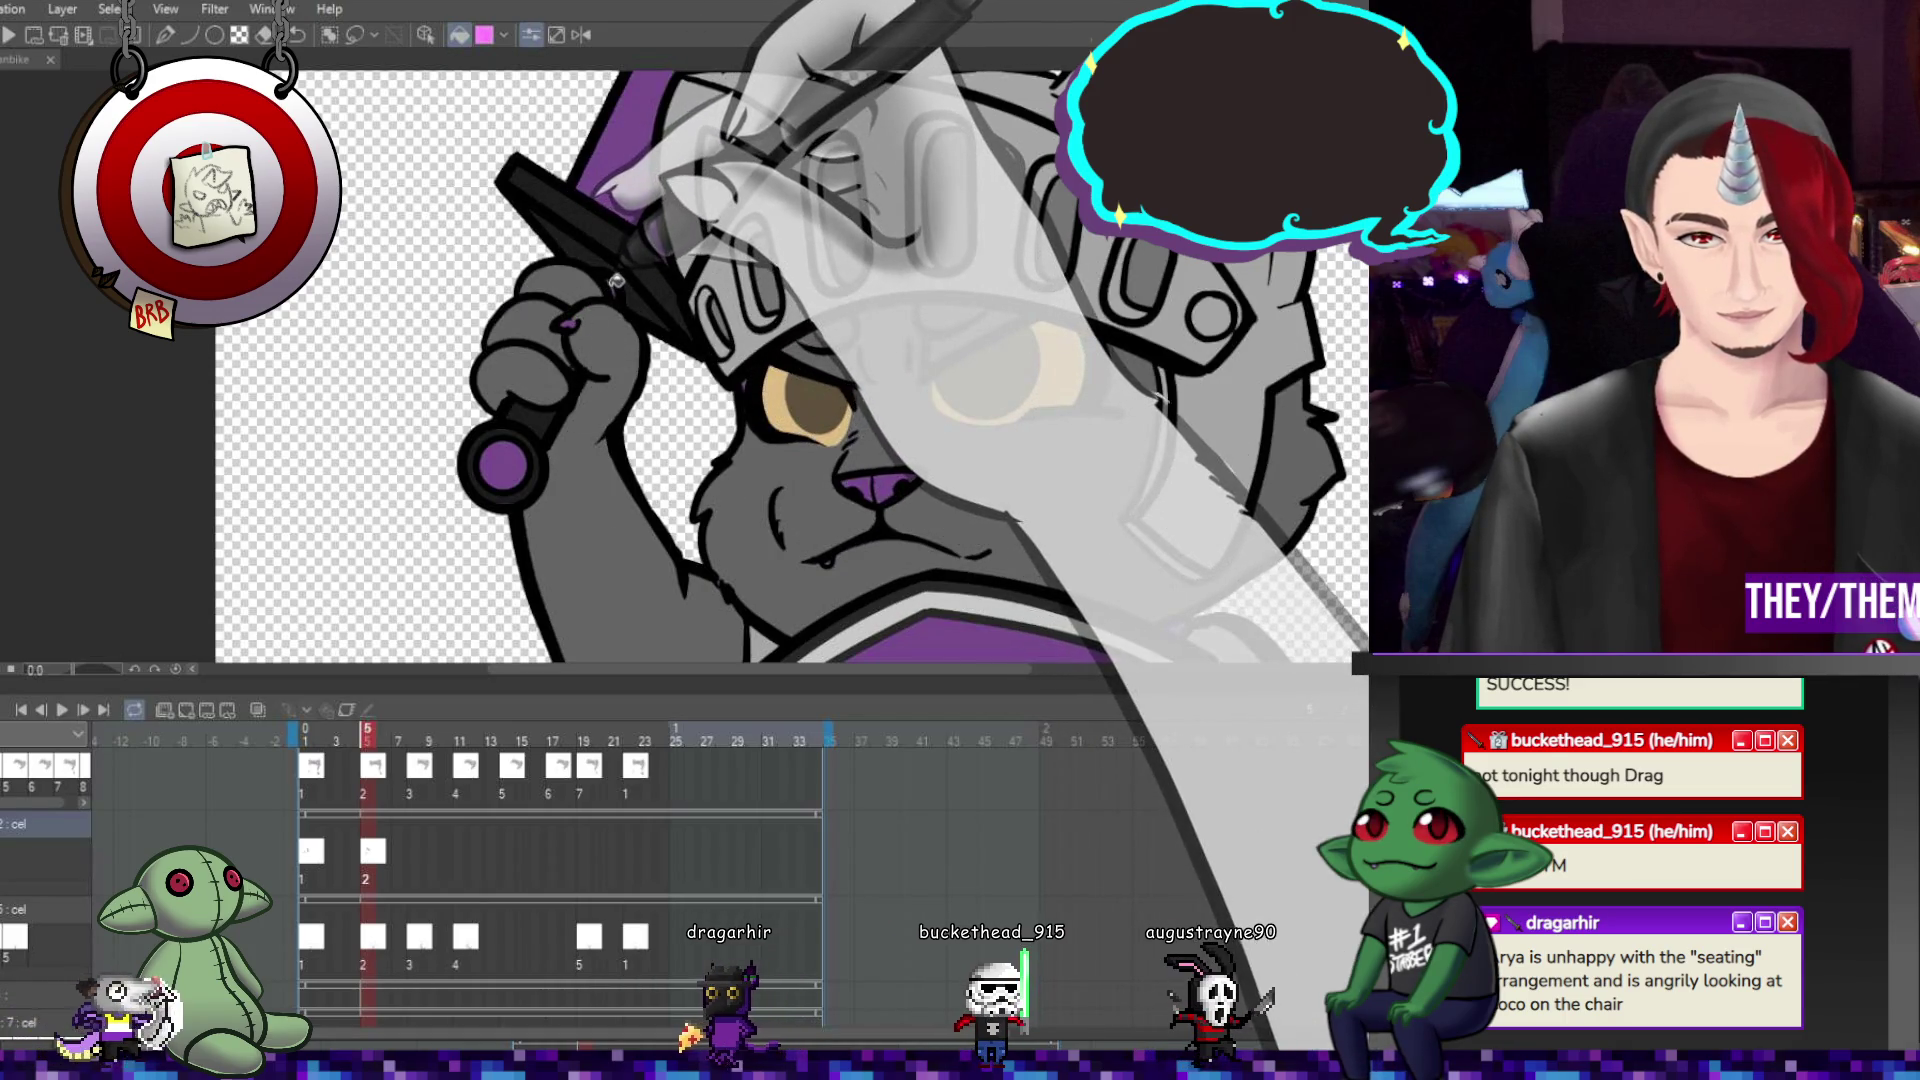
Place cel 3 at frame 8, cel 4 at frame 11 and cel 5 at frame 19 on track 2.
scroll(617, 281, up, 5)
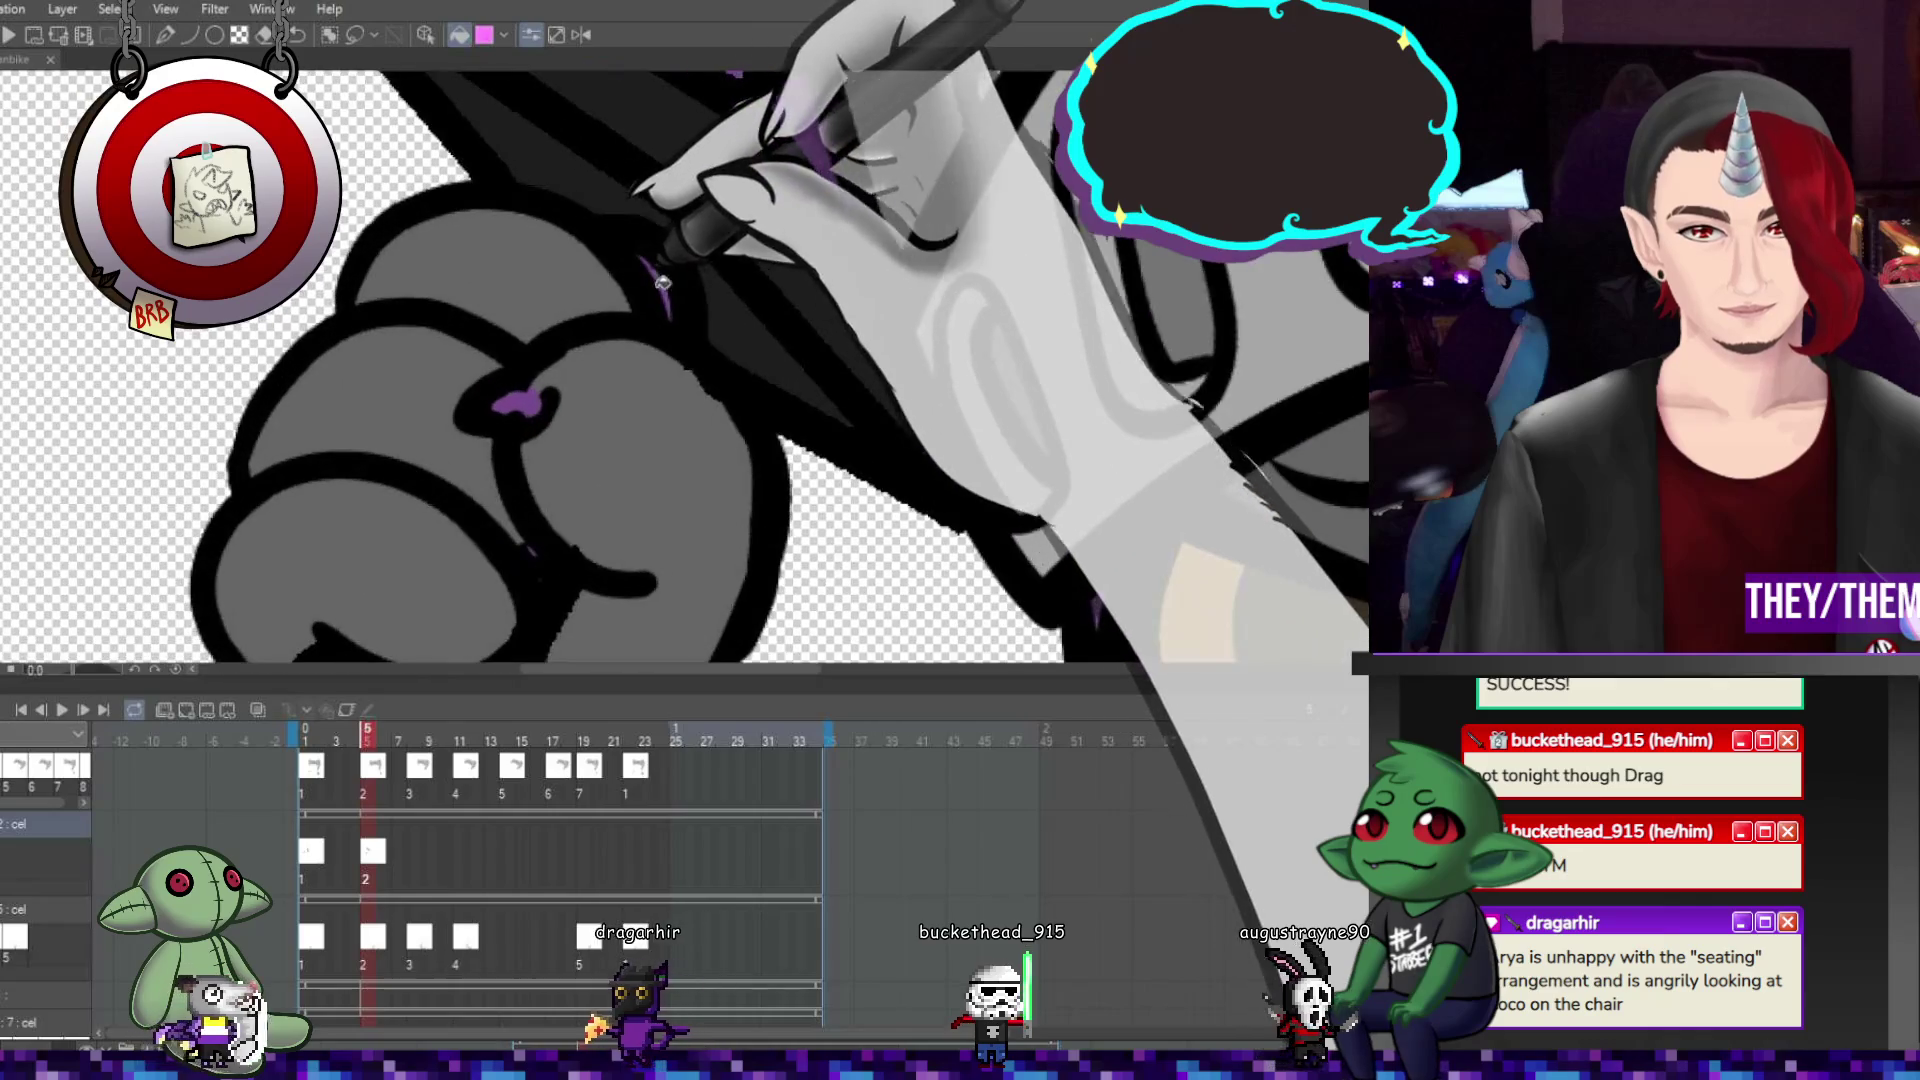
scroll(797, 436, down, 5)
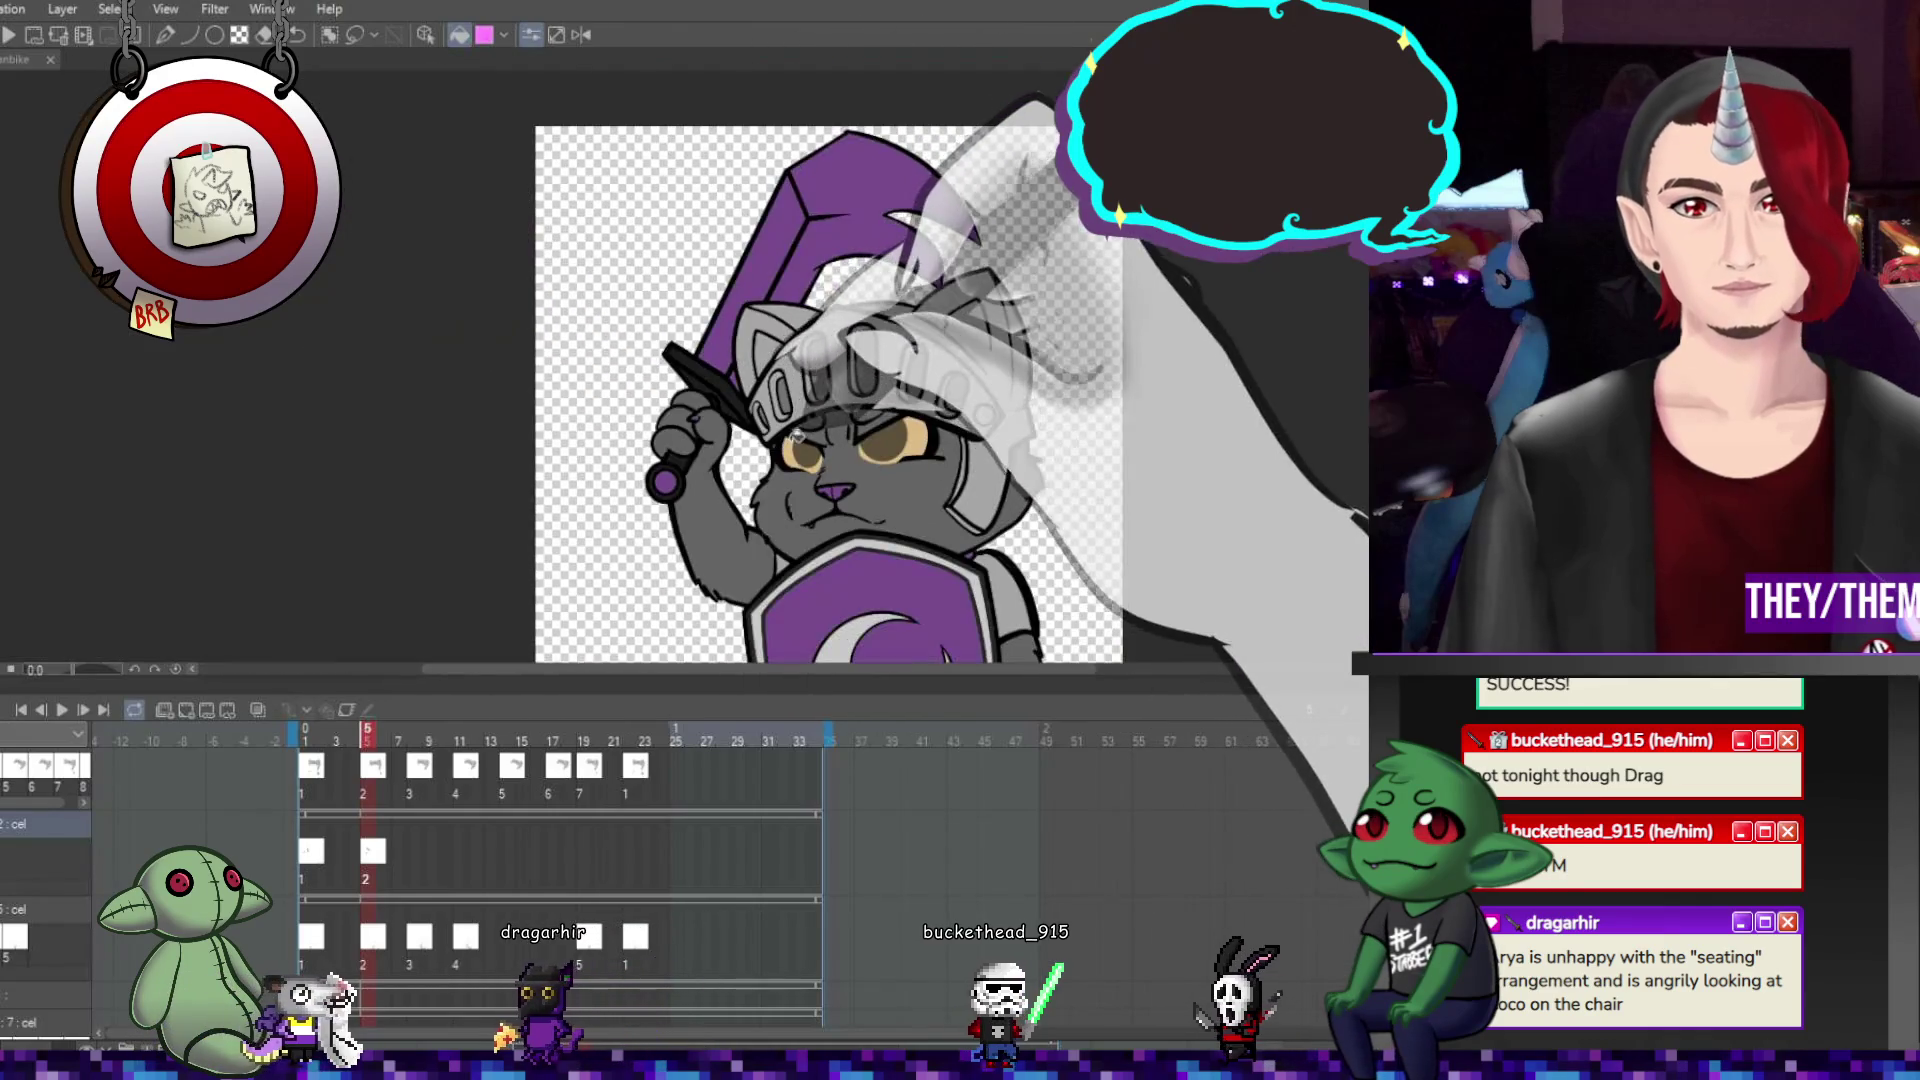
scroll(768, 214, up, 3)
click(411, 858)
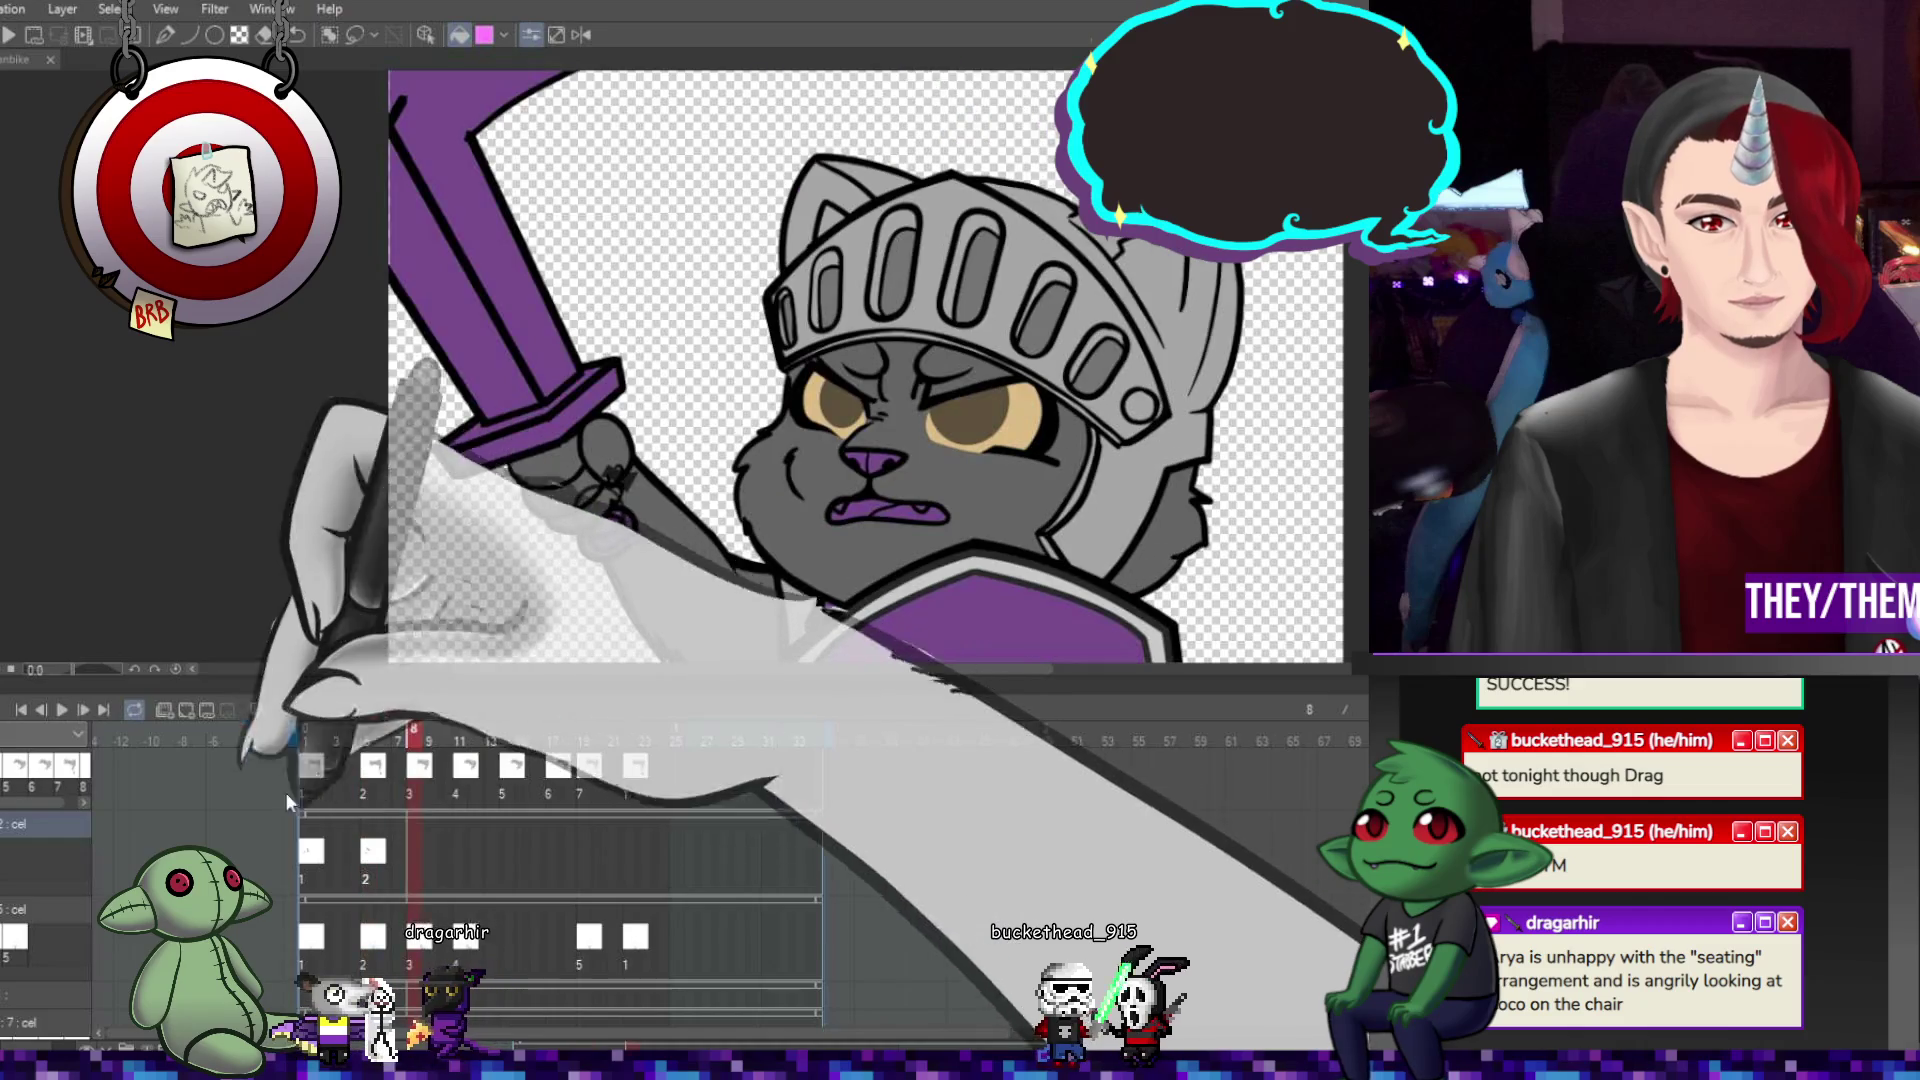
click(165, 709)
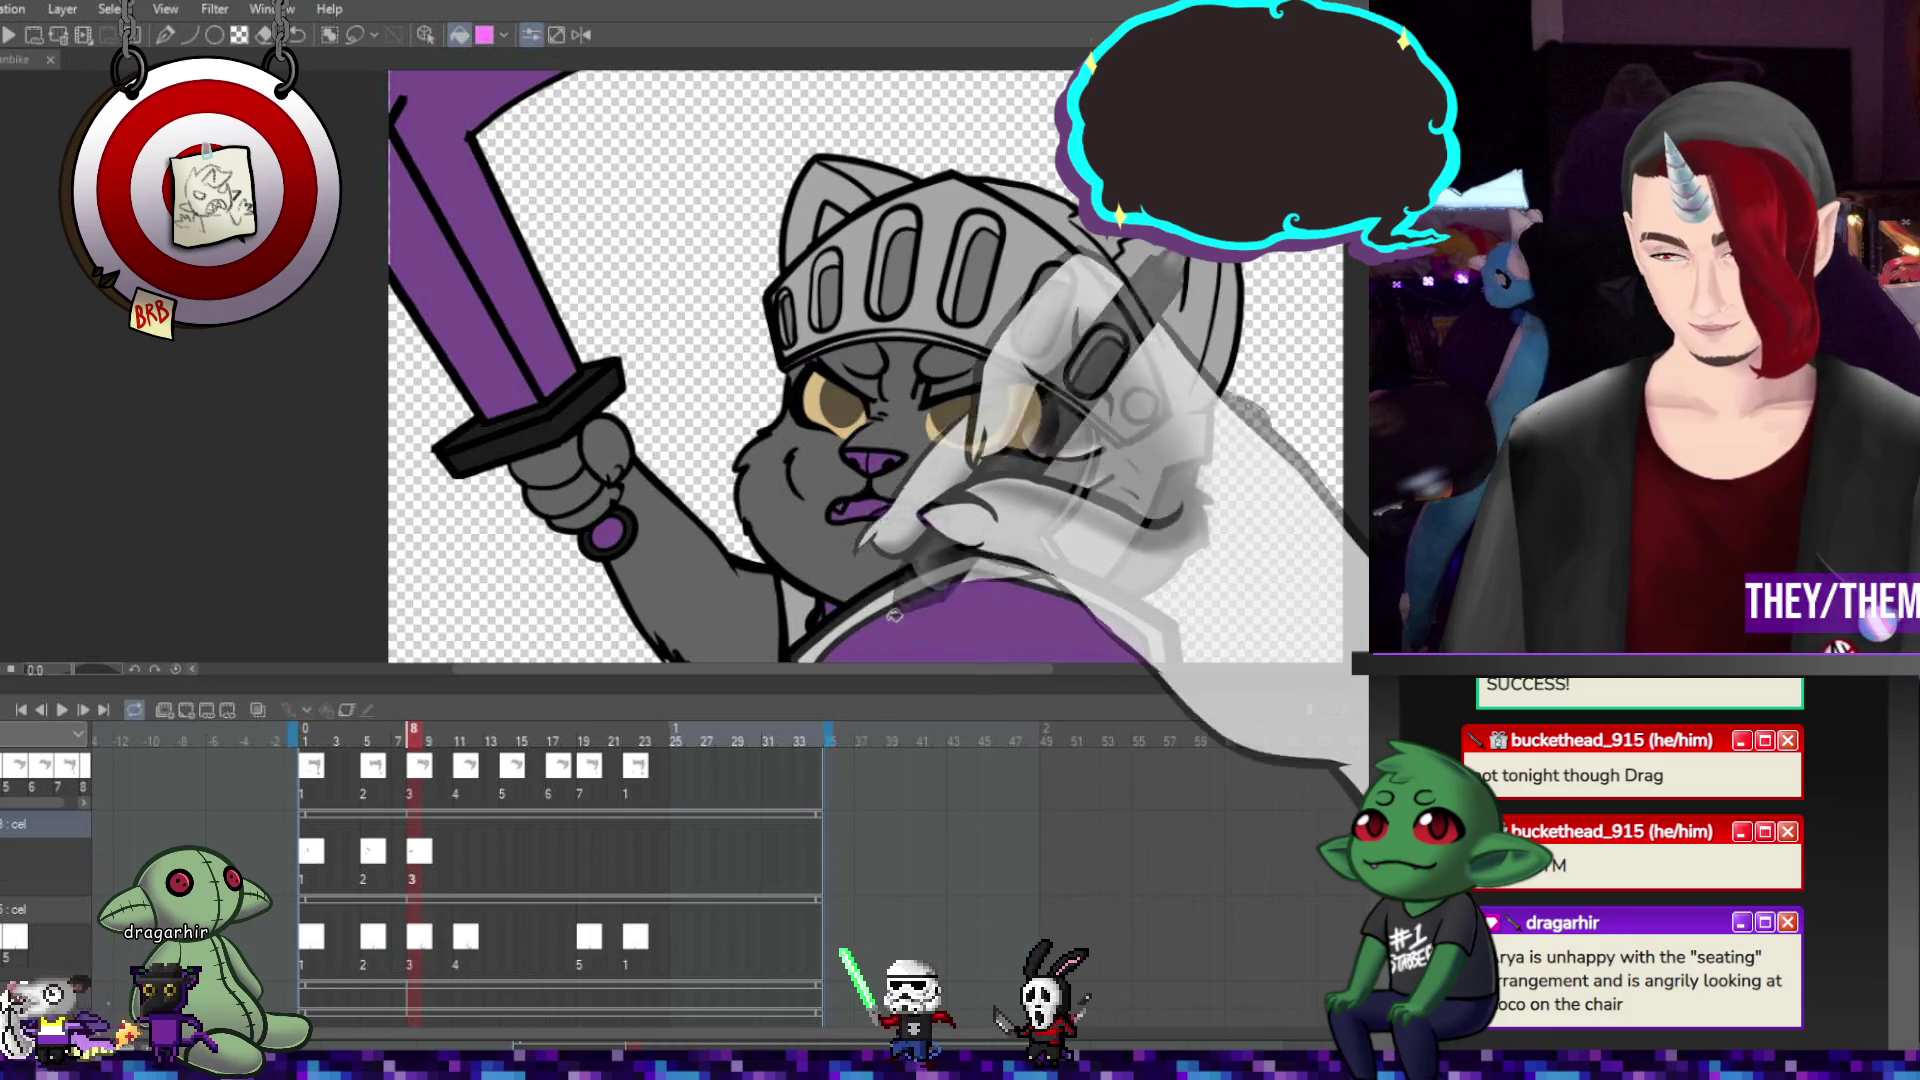
click(464, 853)
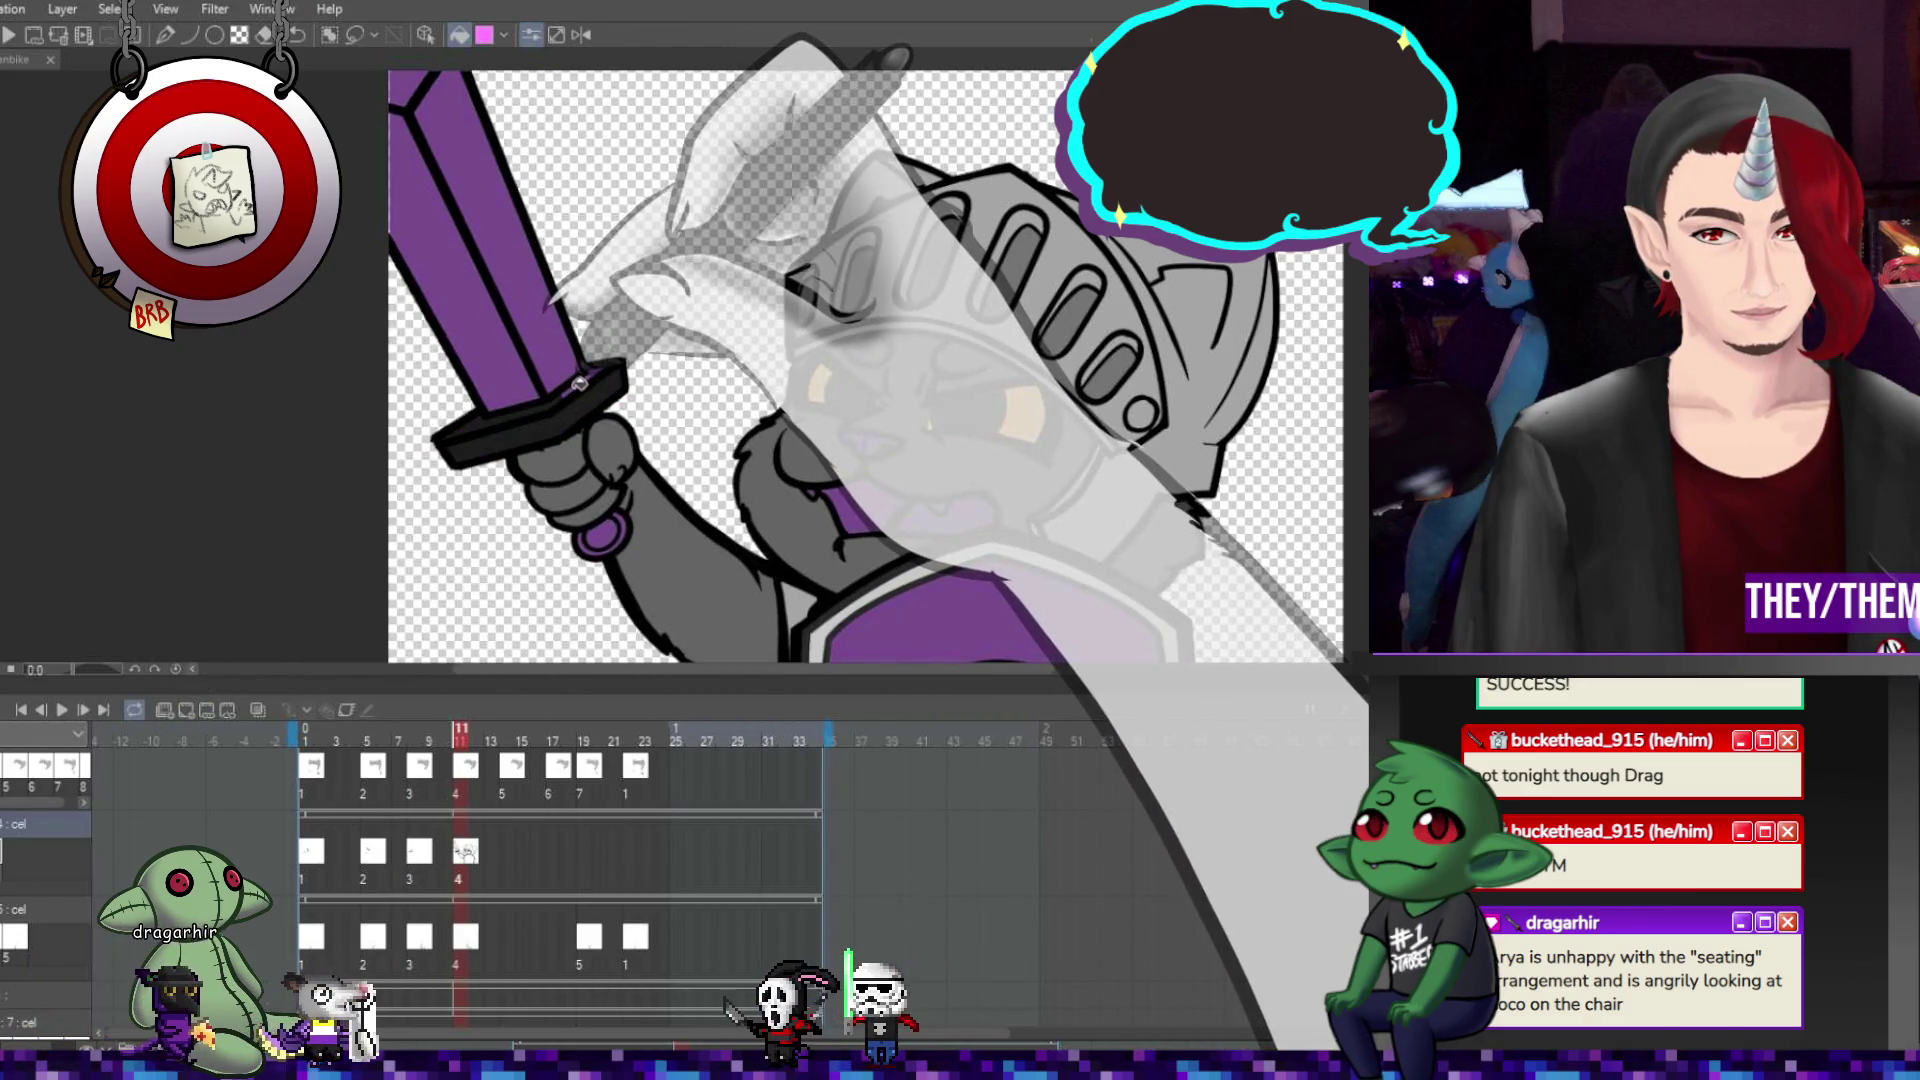
scroll(577, 385, up, 2)
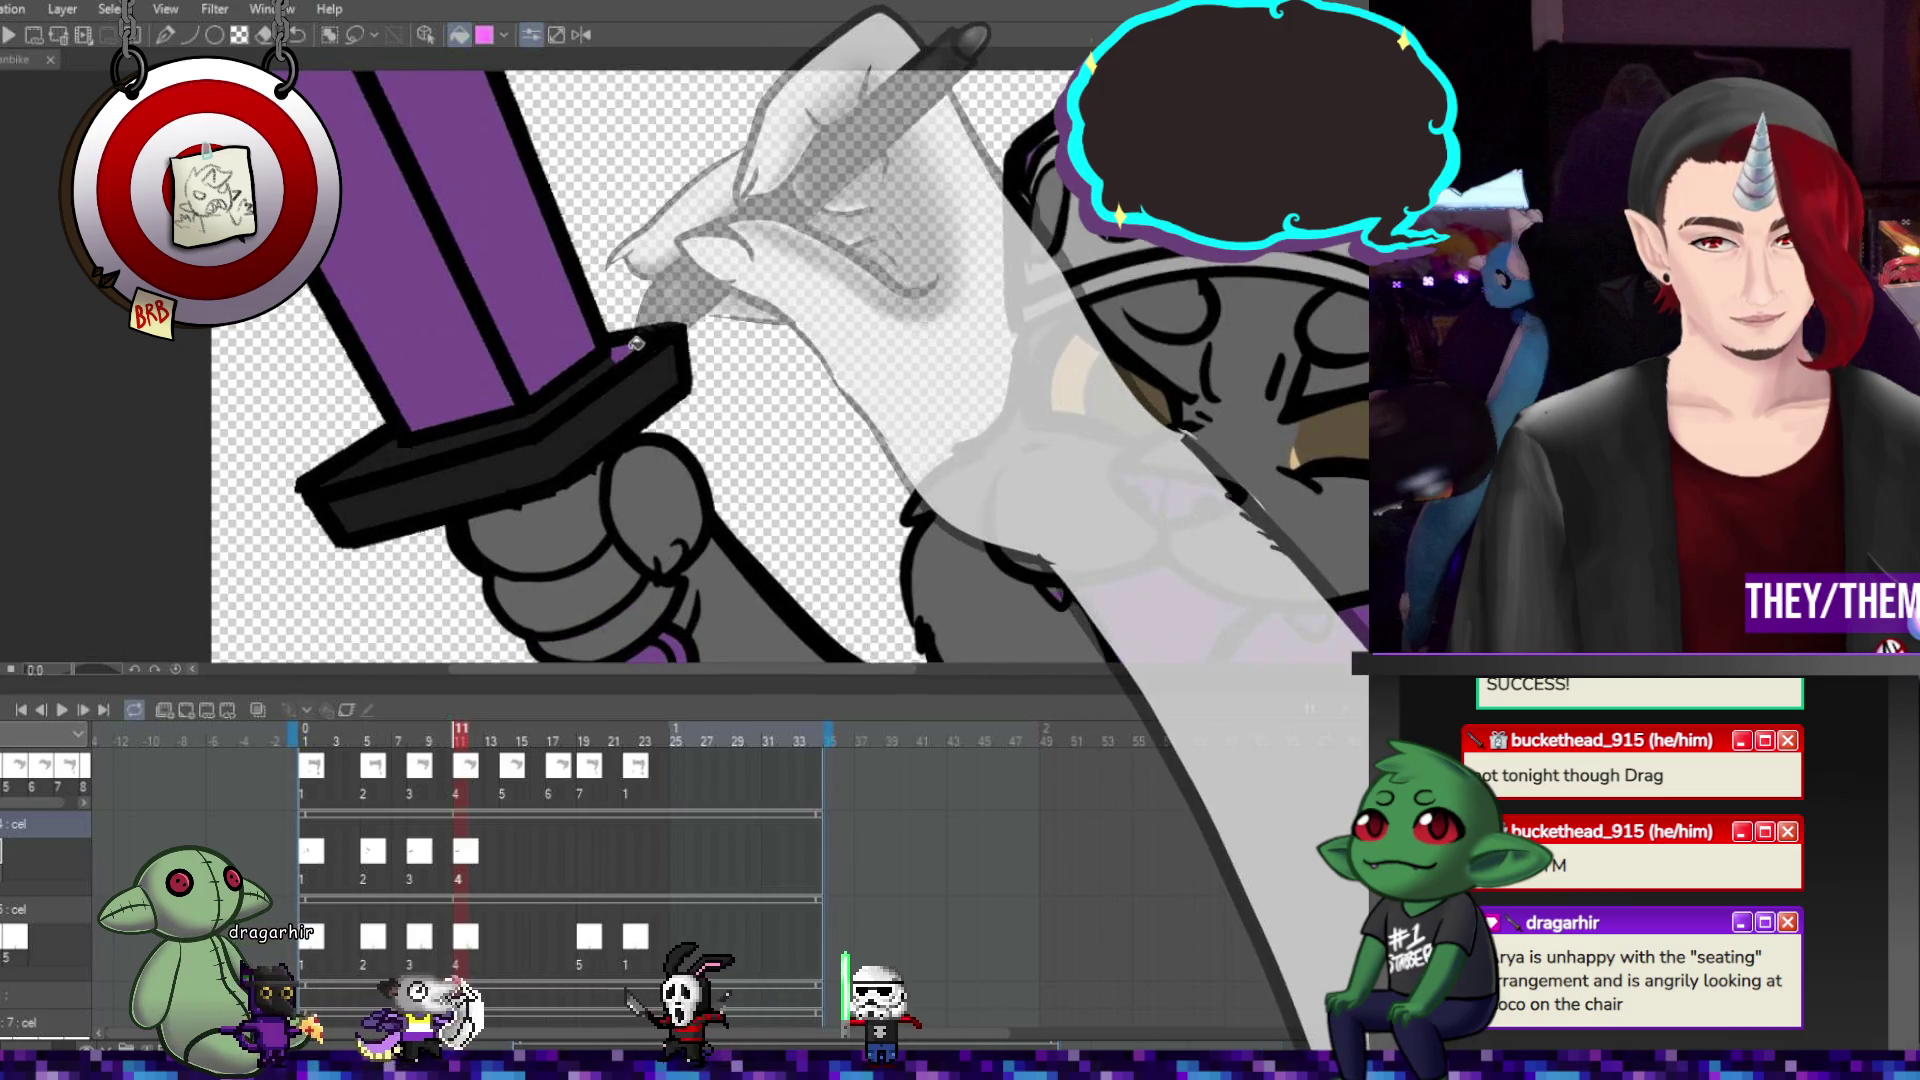
scroll(621, 452, down, 2)
scroll(661, 522, up, 2)
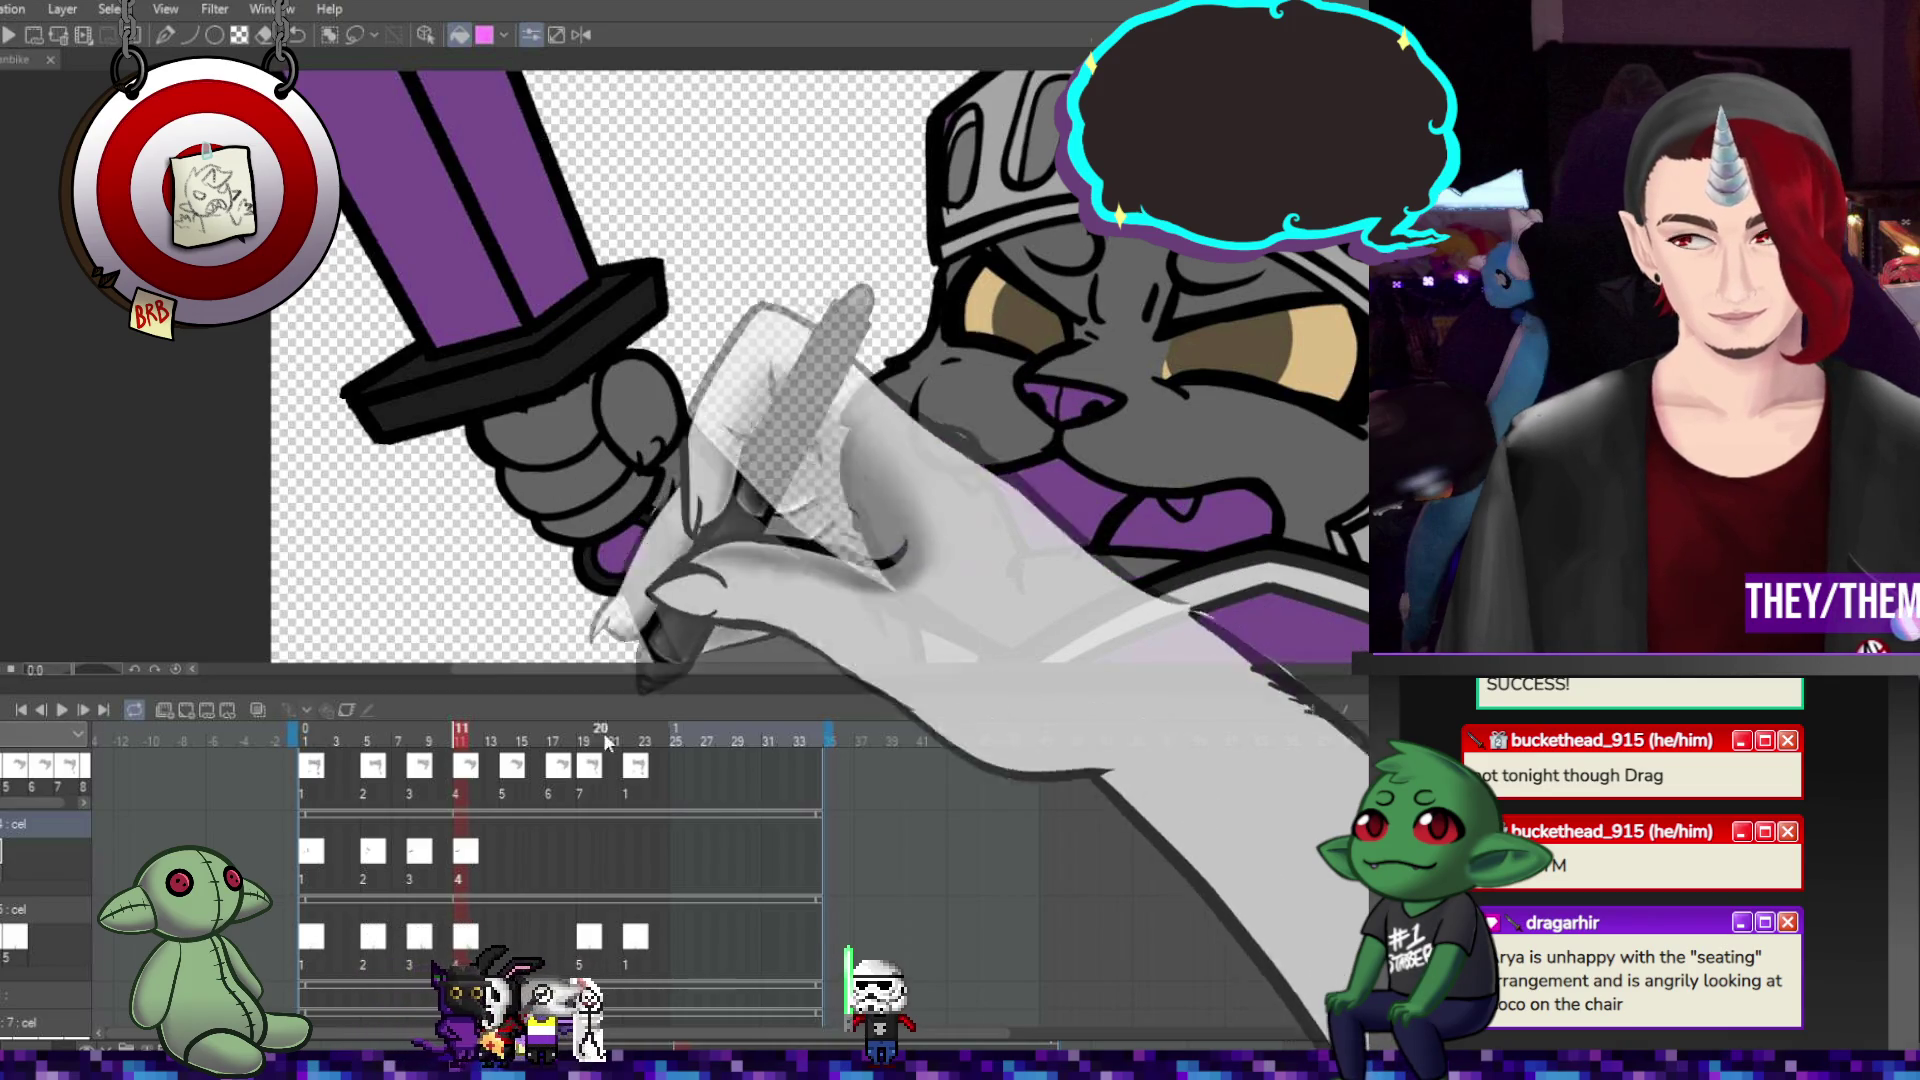
click(512, 848)
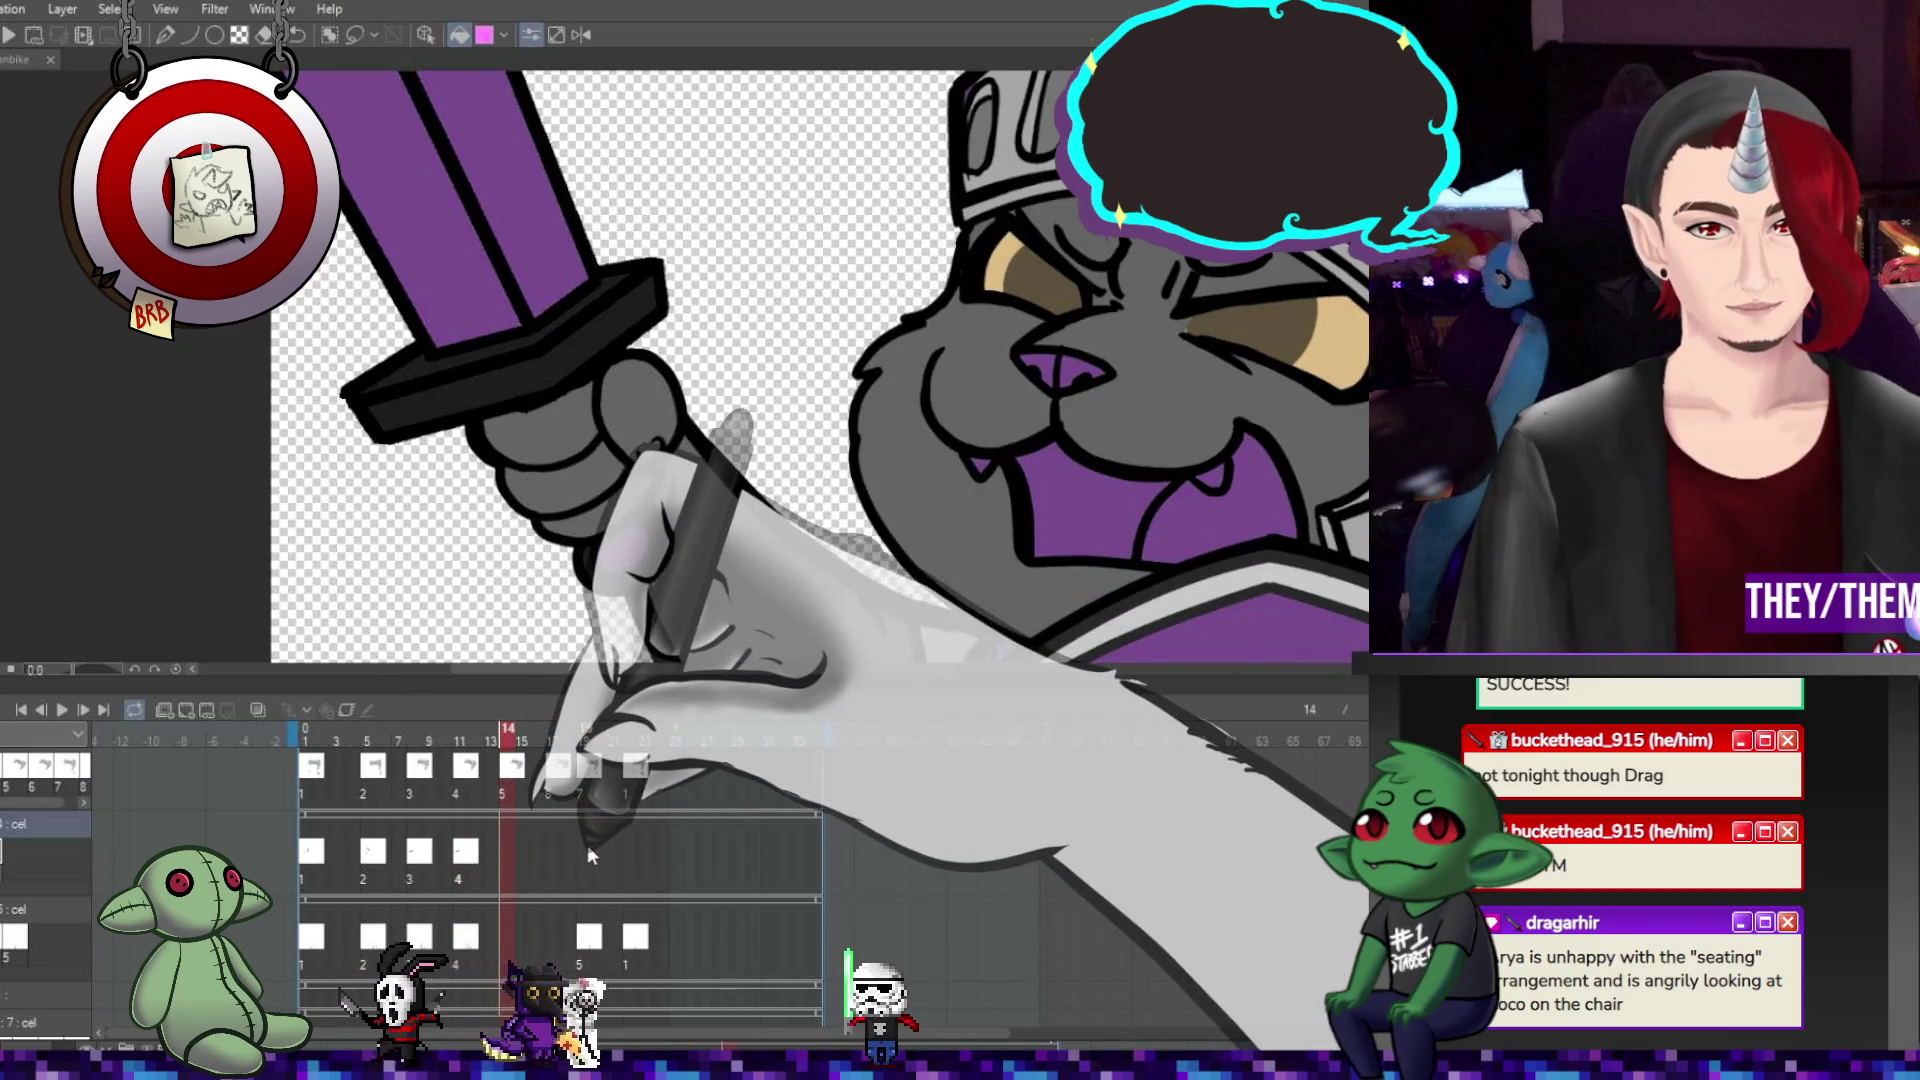
click(588, 850)
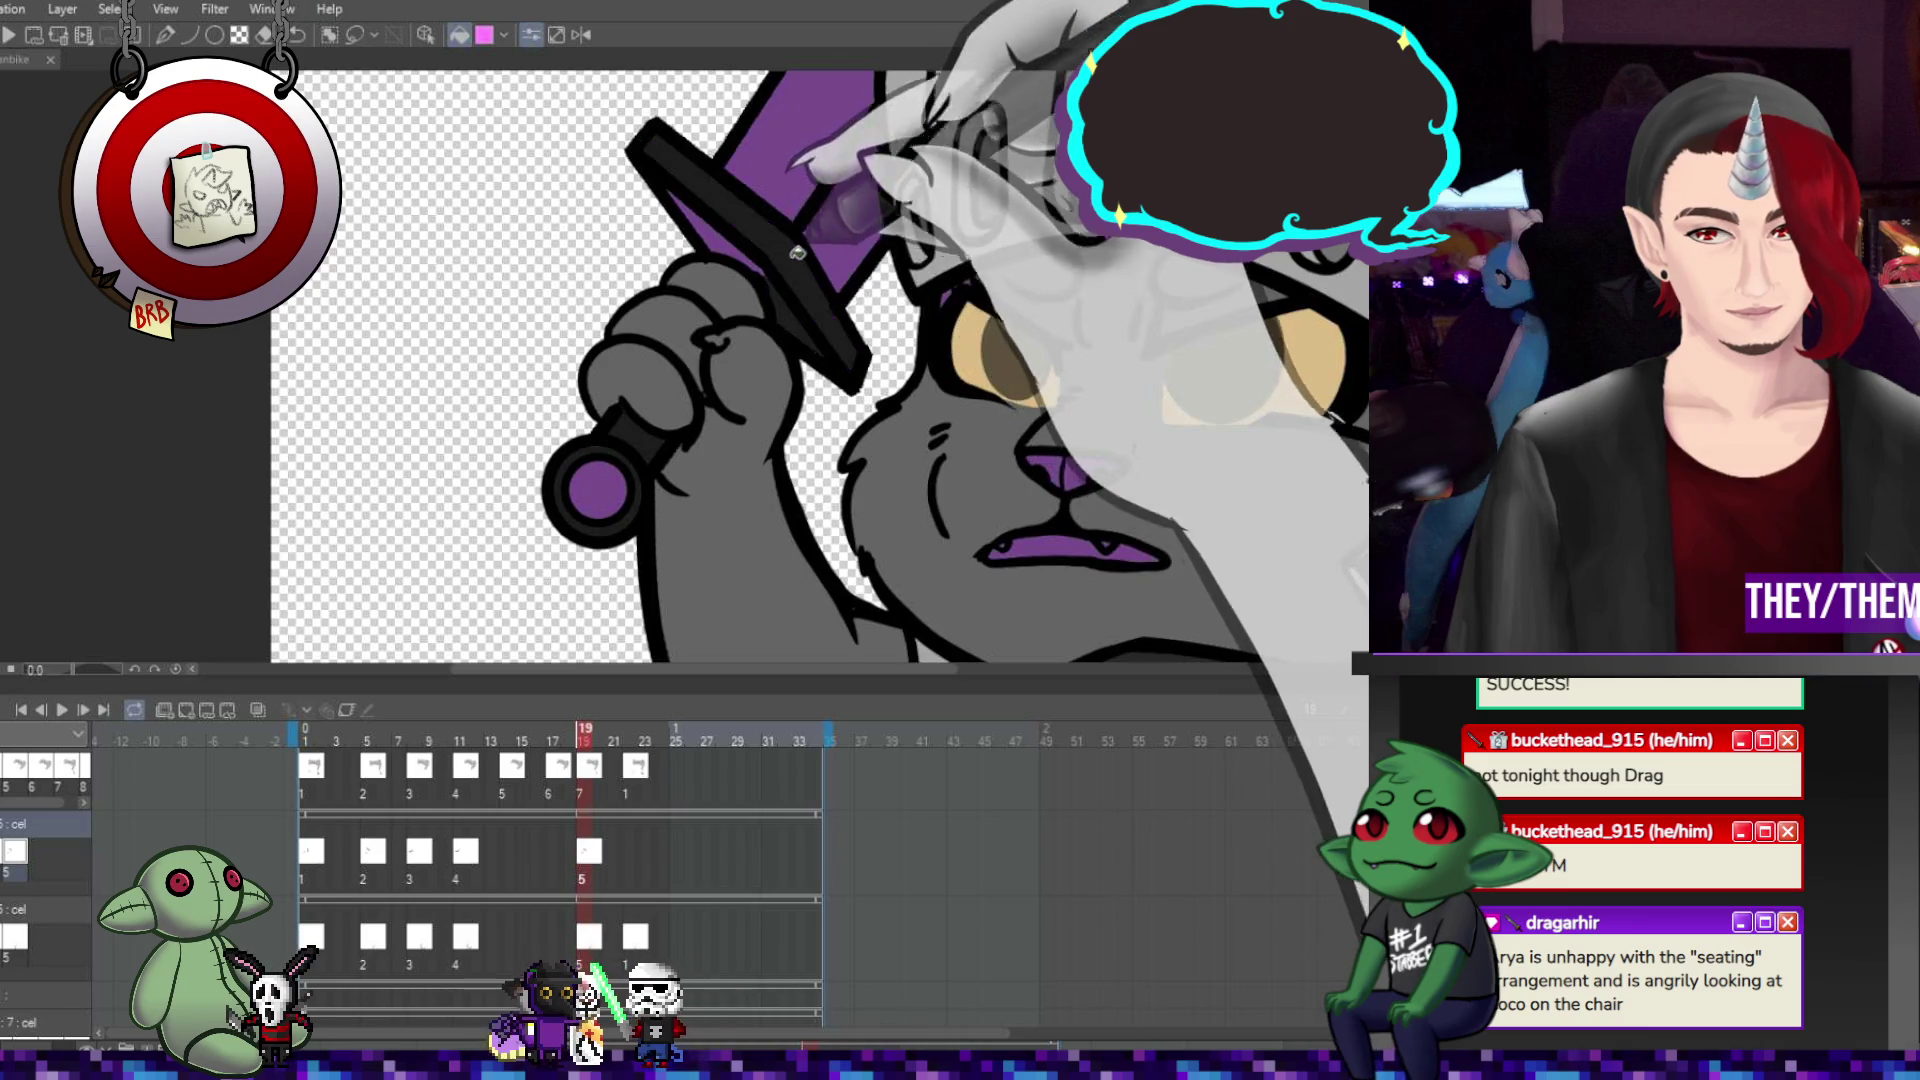
scroll(716, 236, down, 4)
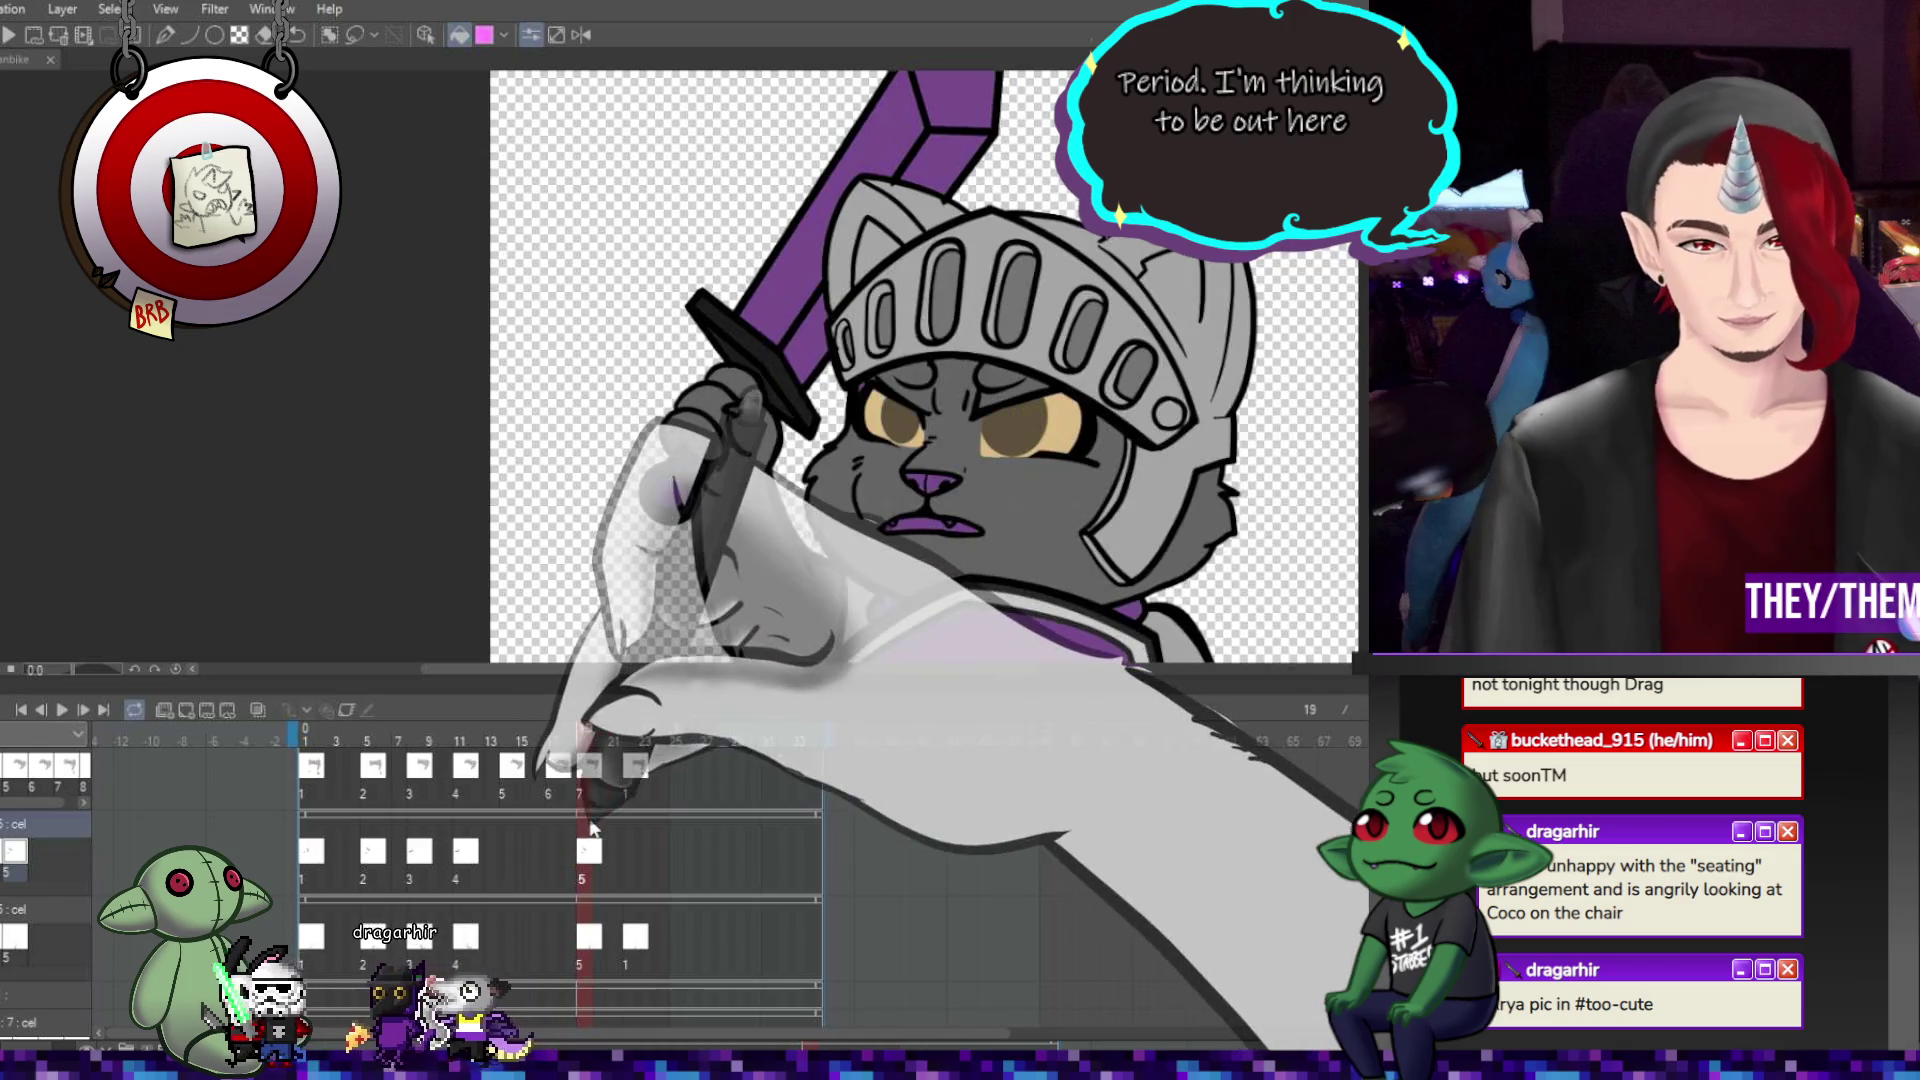
Reuse cel 1 at frame 22 on track 2 and check the poses at frames 5, 8, 11, 19 and 22.
click(631, 855)
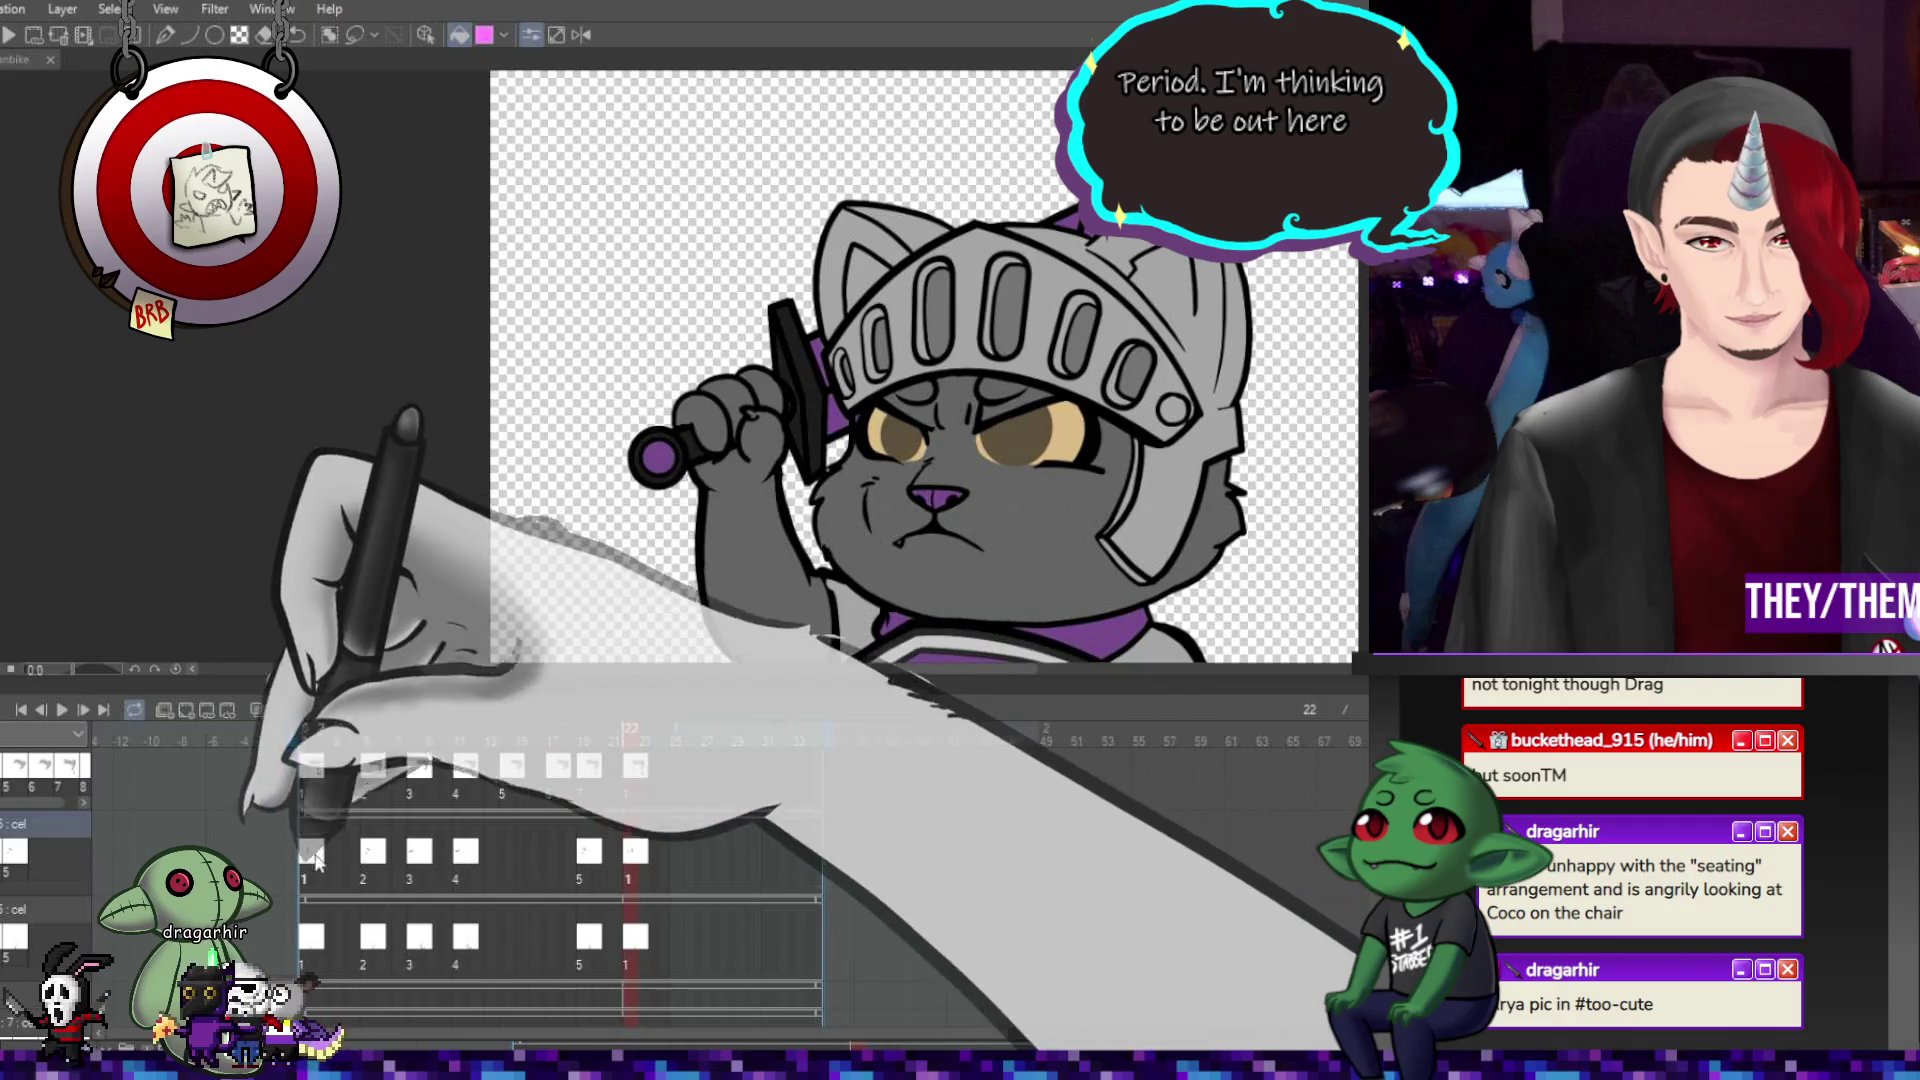
click(310, 862)
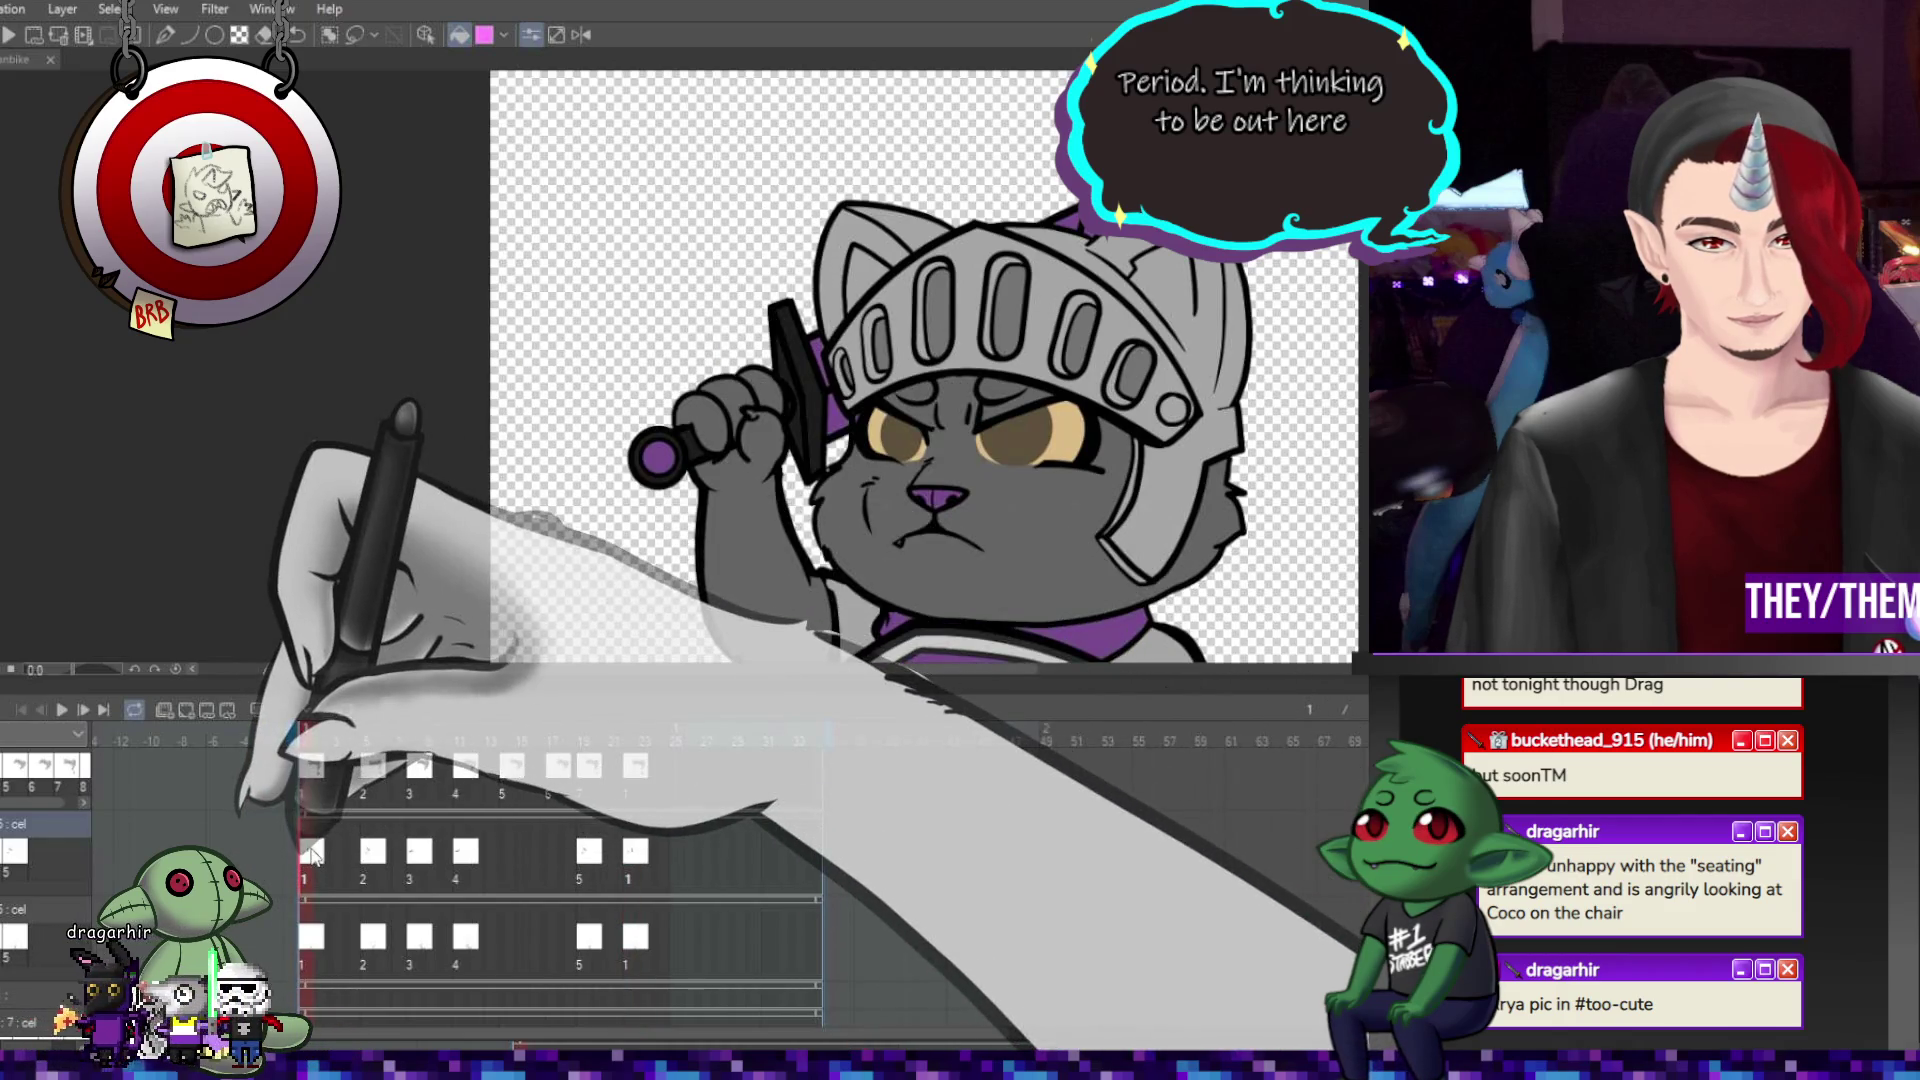
click(372, 852)
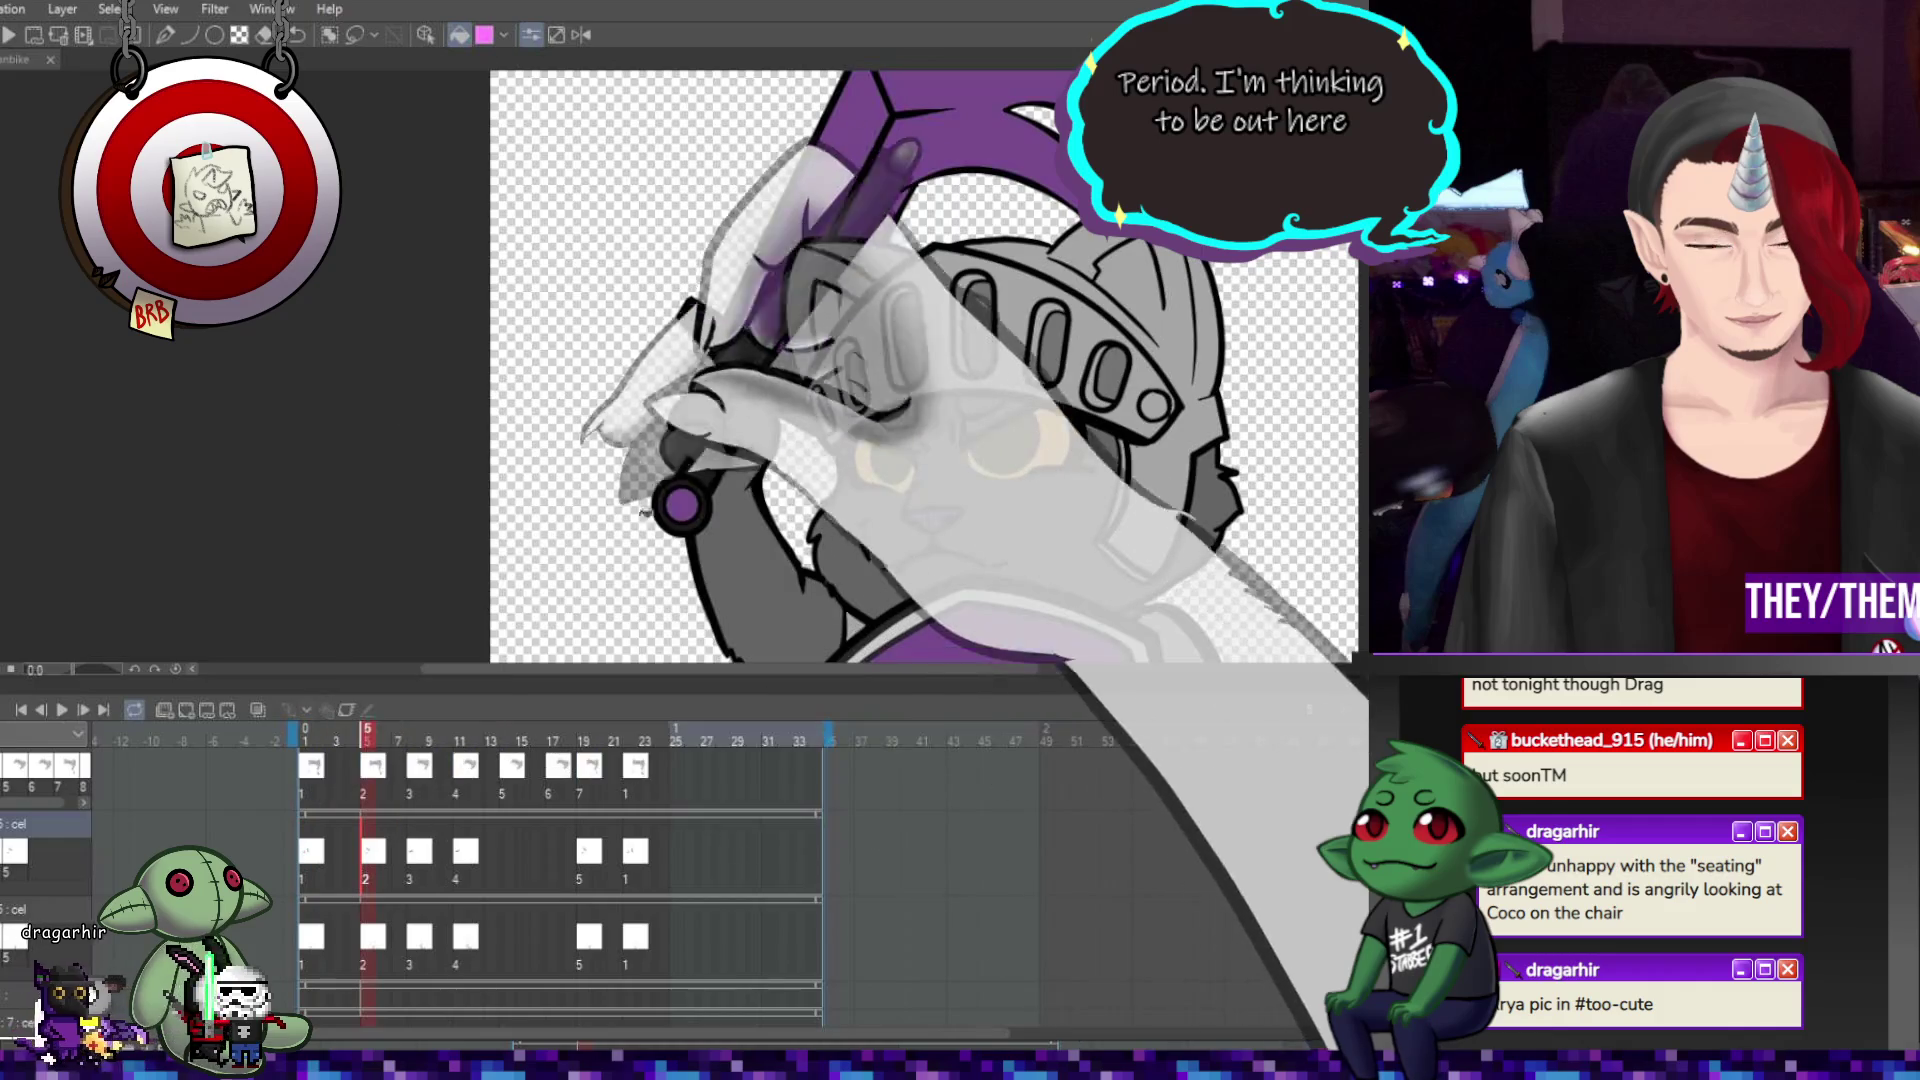
click(418, 852)
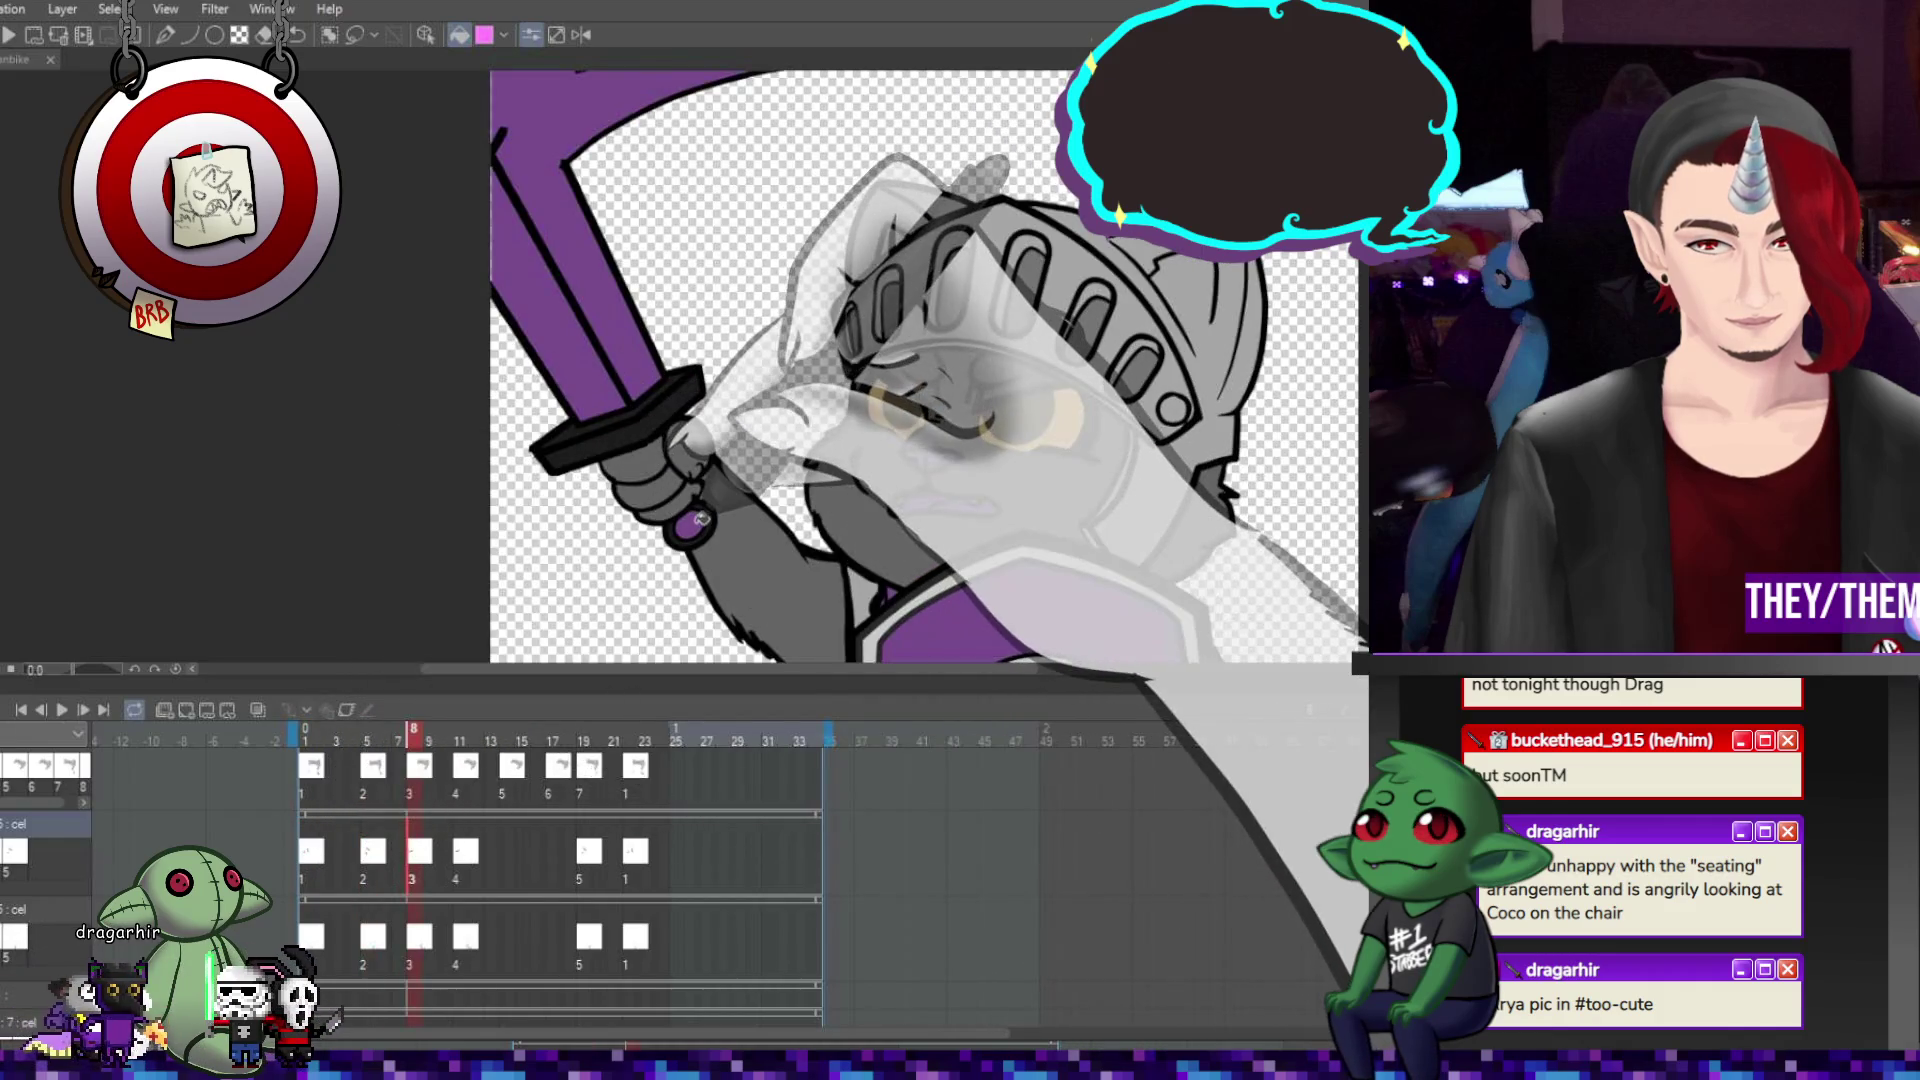
click(466, 852)
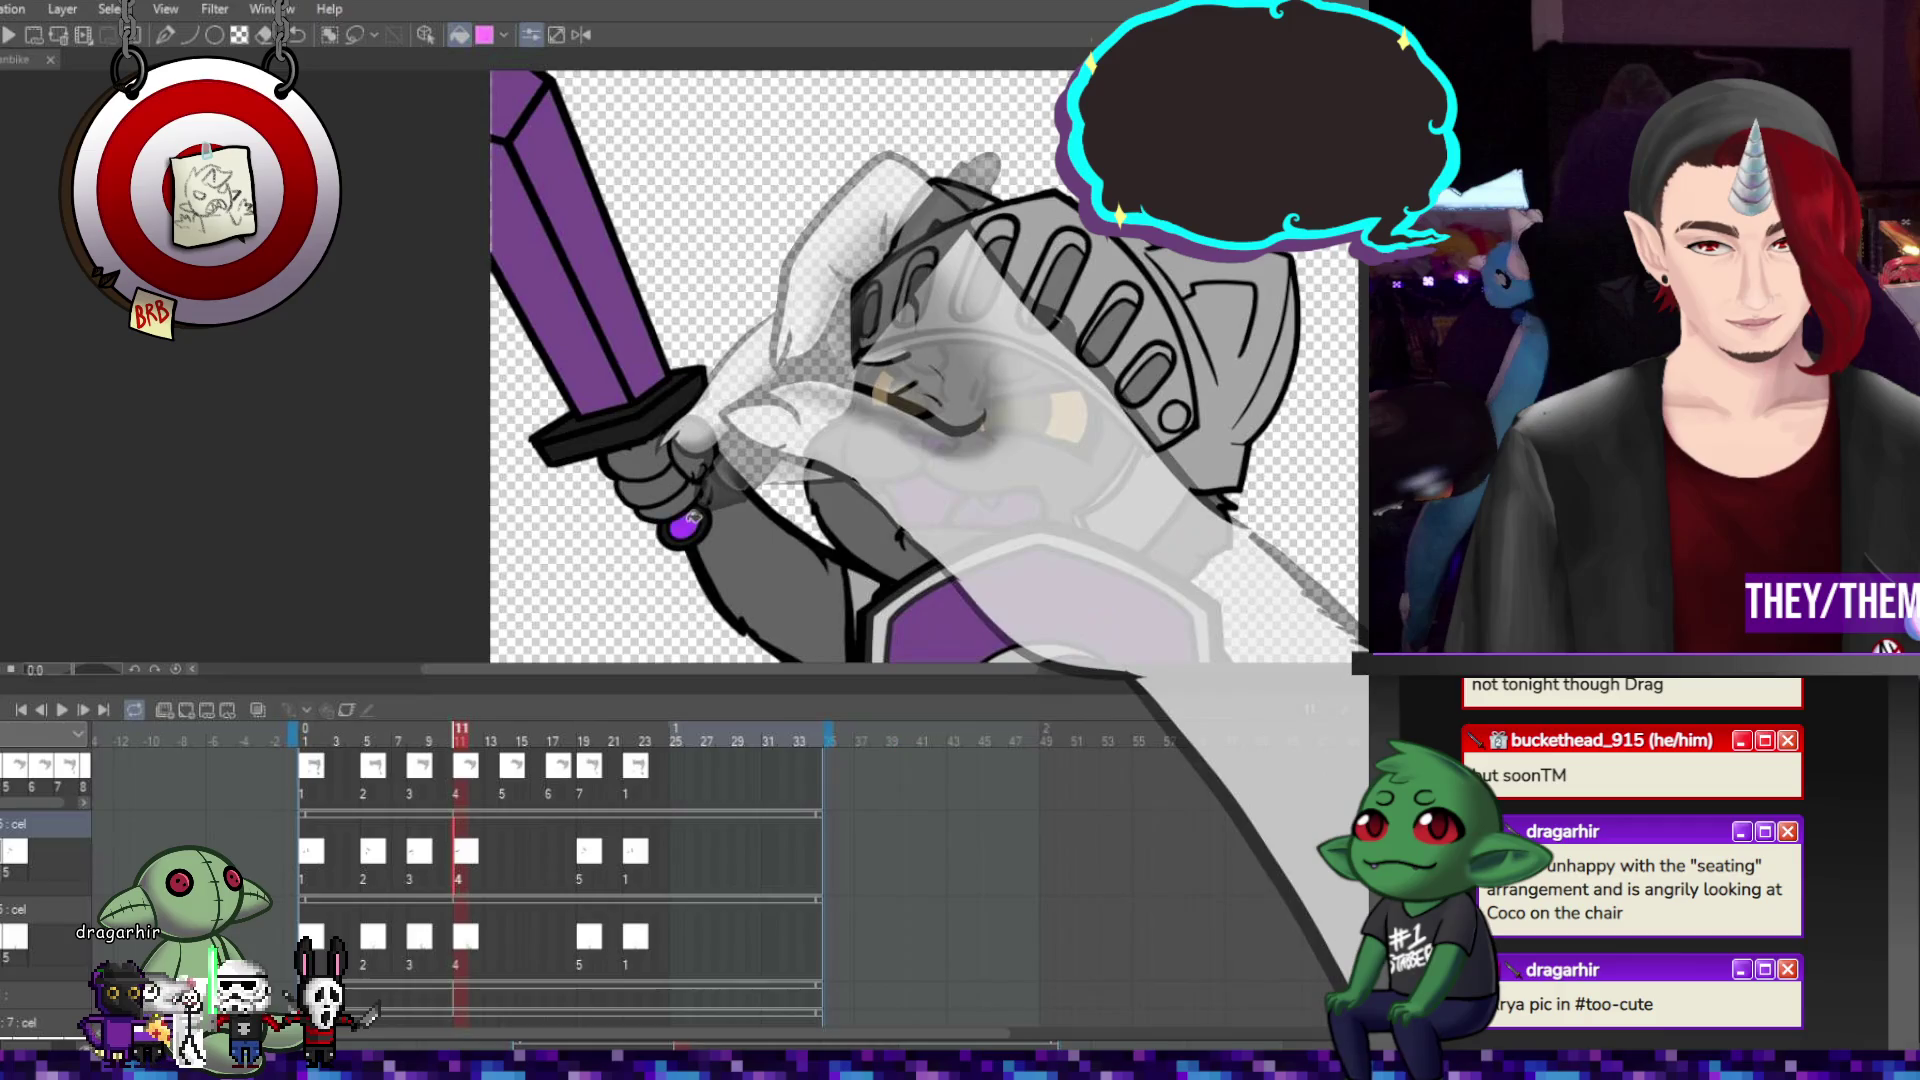
click(588, 852)
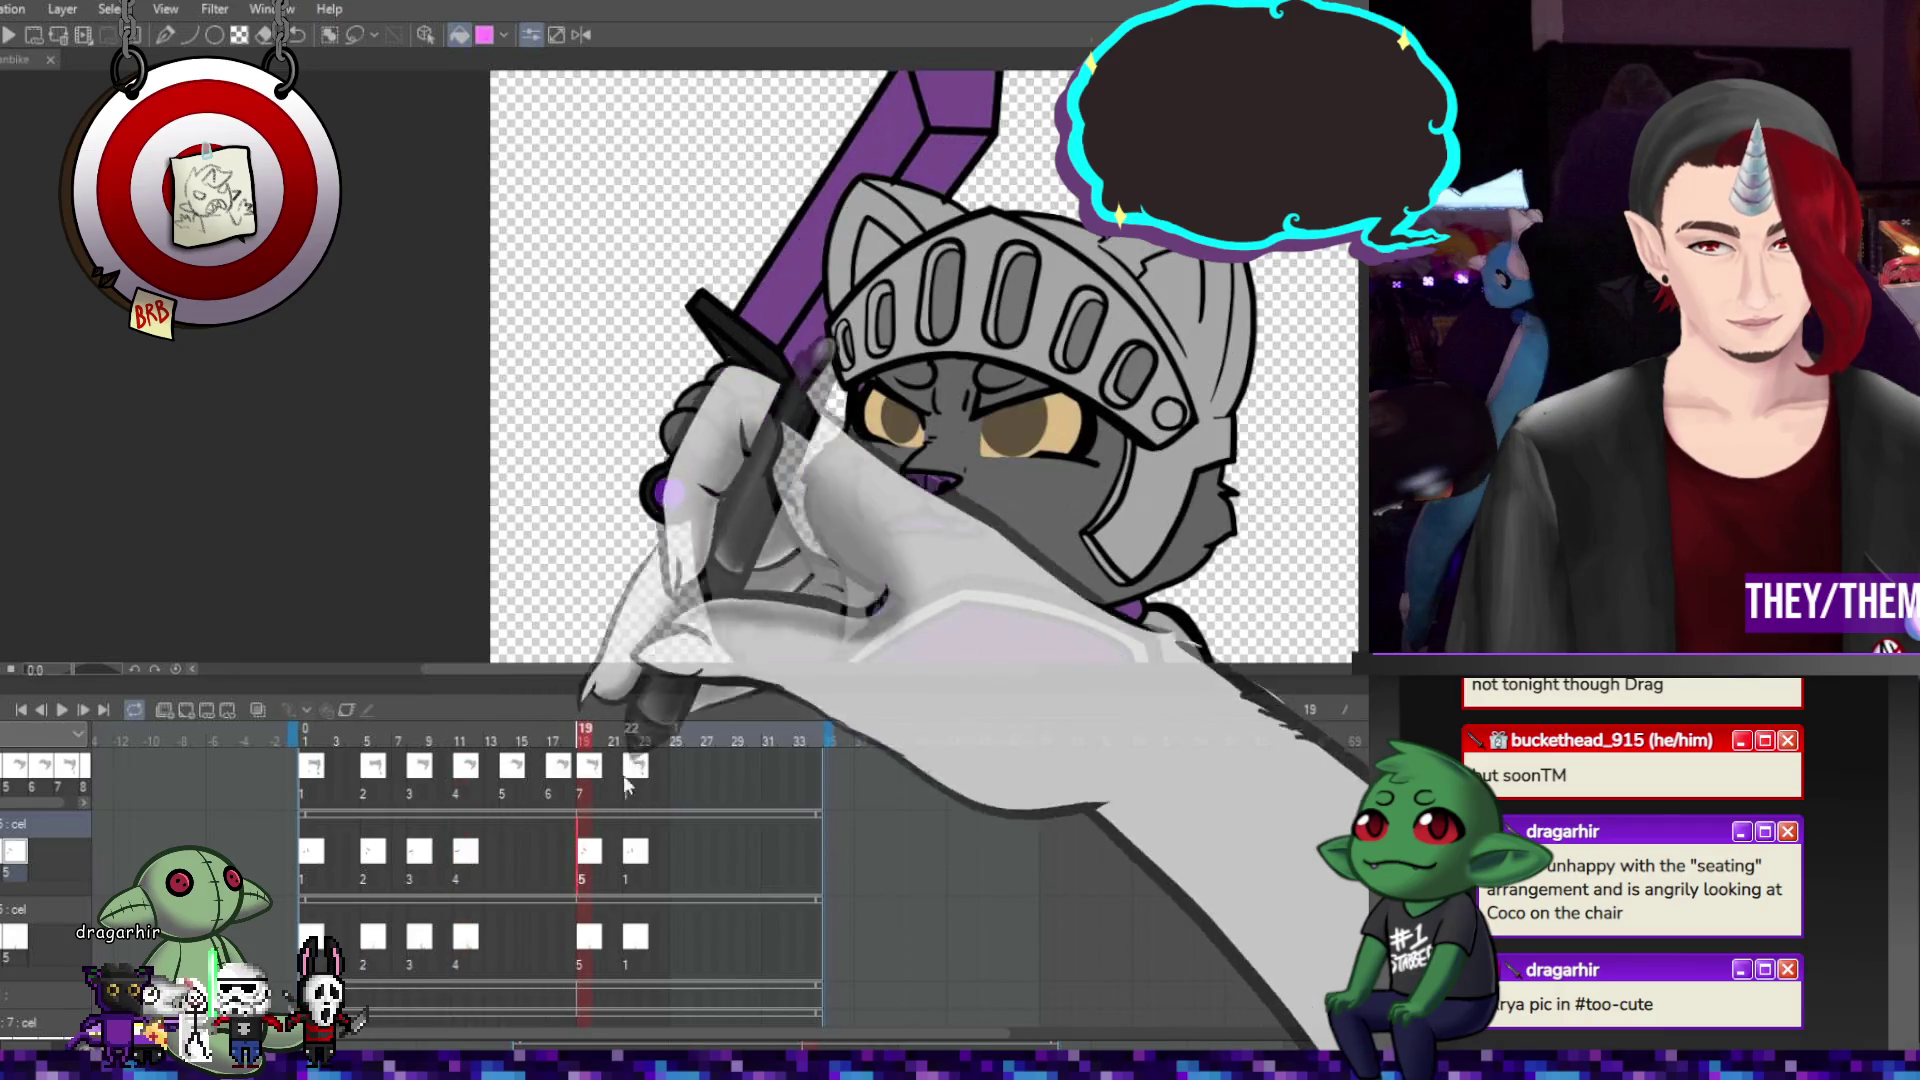
click(630, 852)
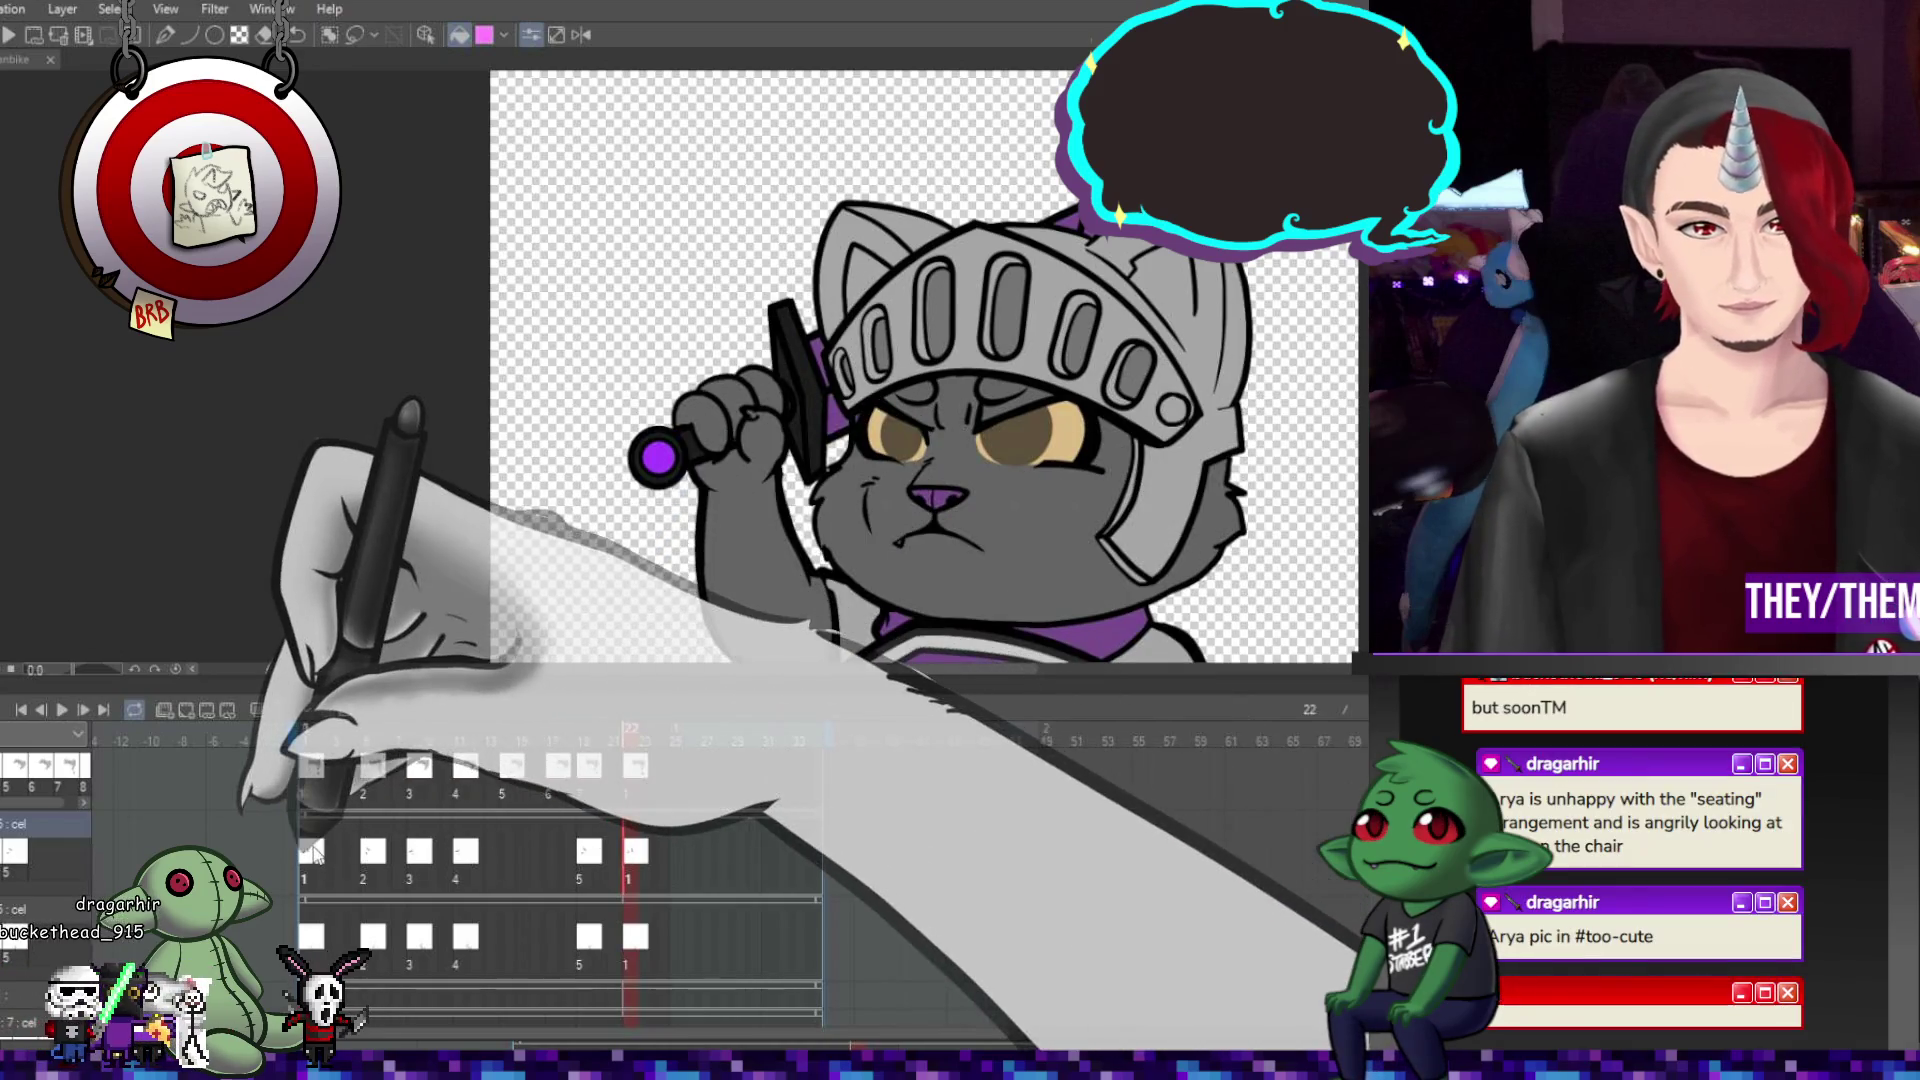
Step through frames 1, 5, 8, 11, 19 and 22, then play the animation to preview its timing.
key(Home)
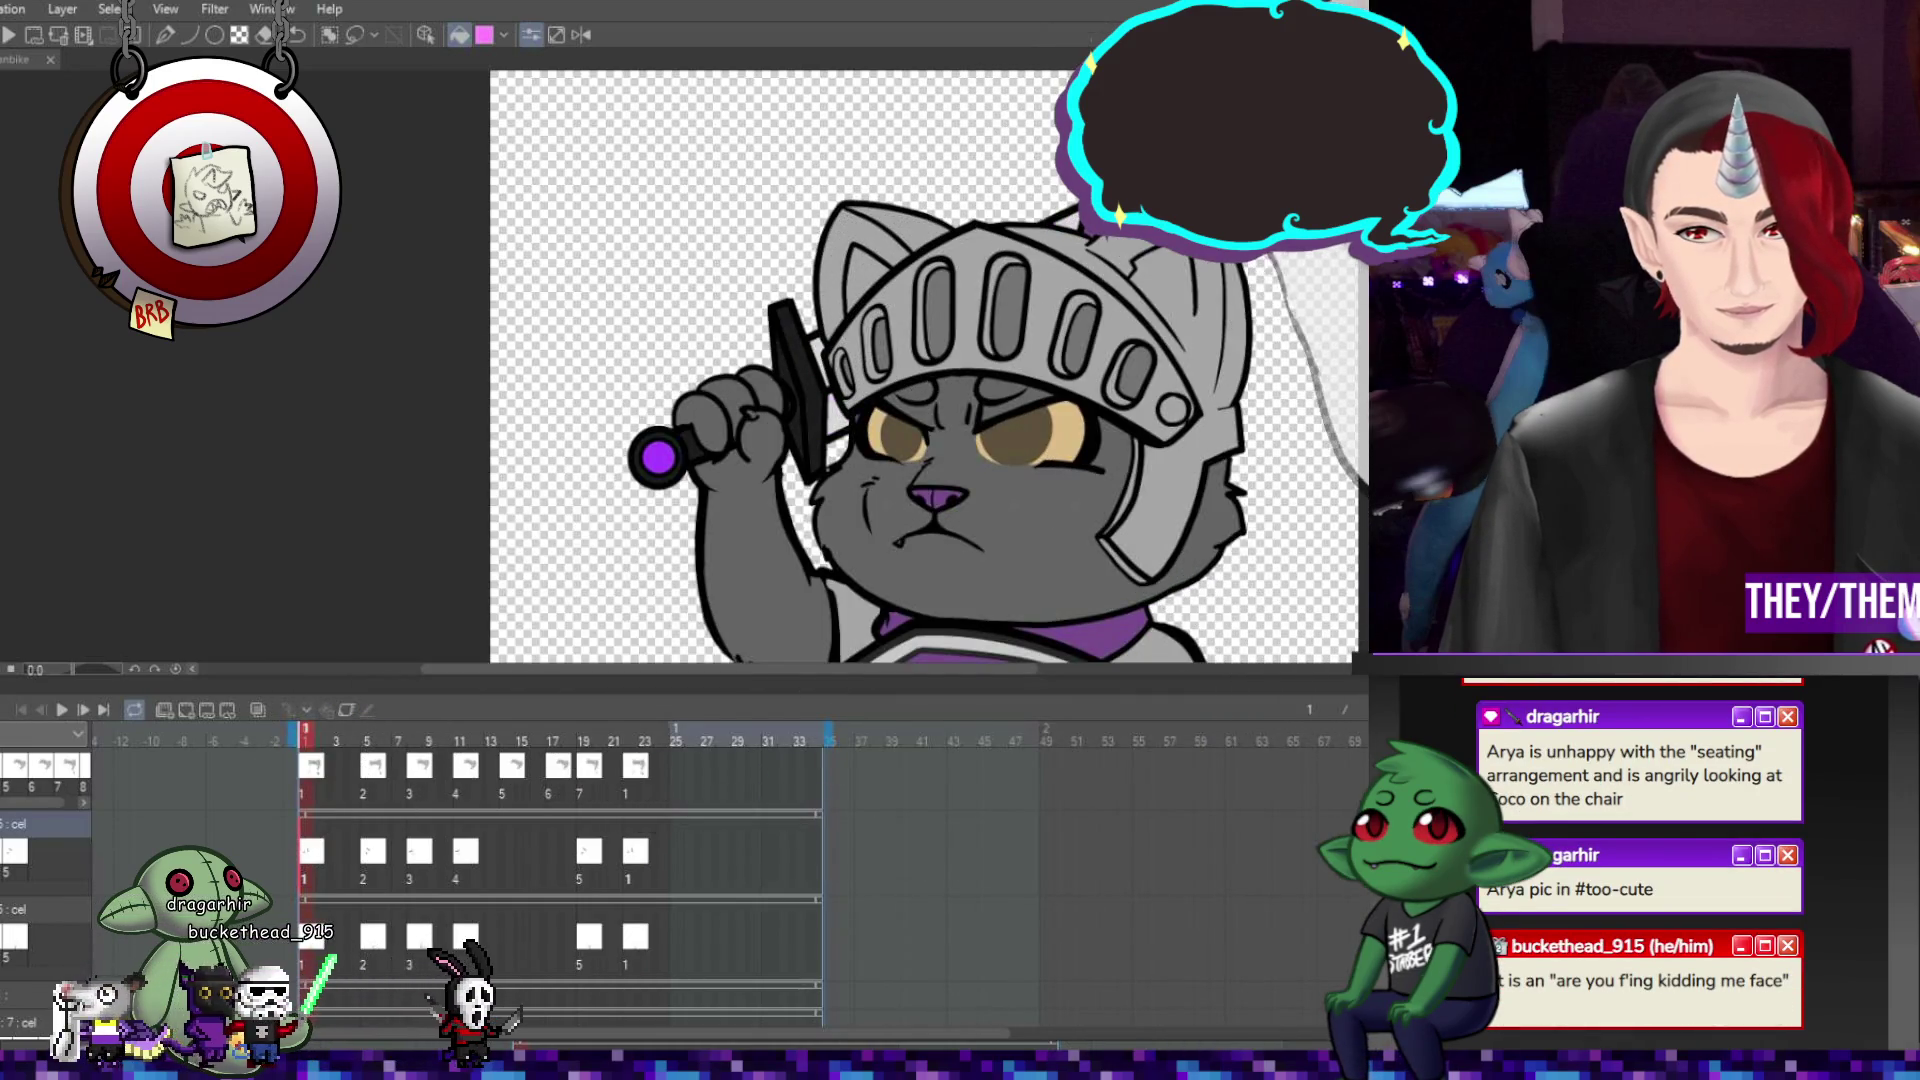
key(space)
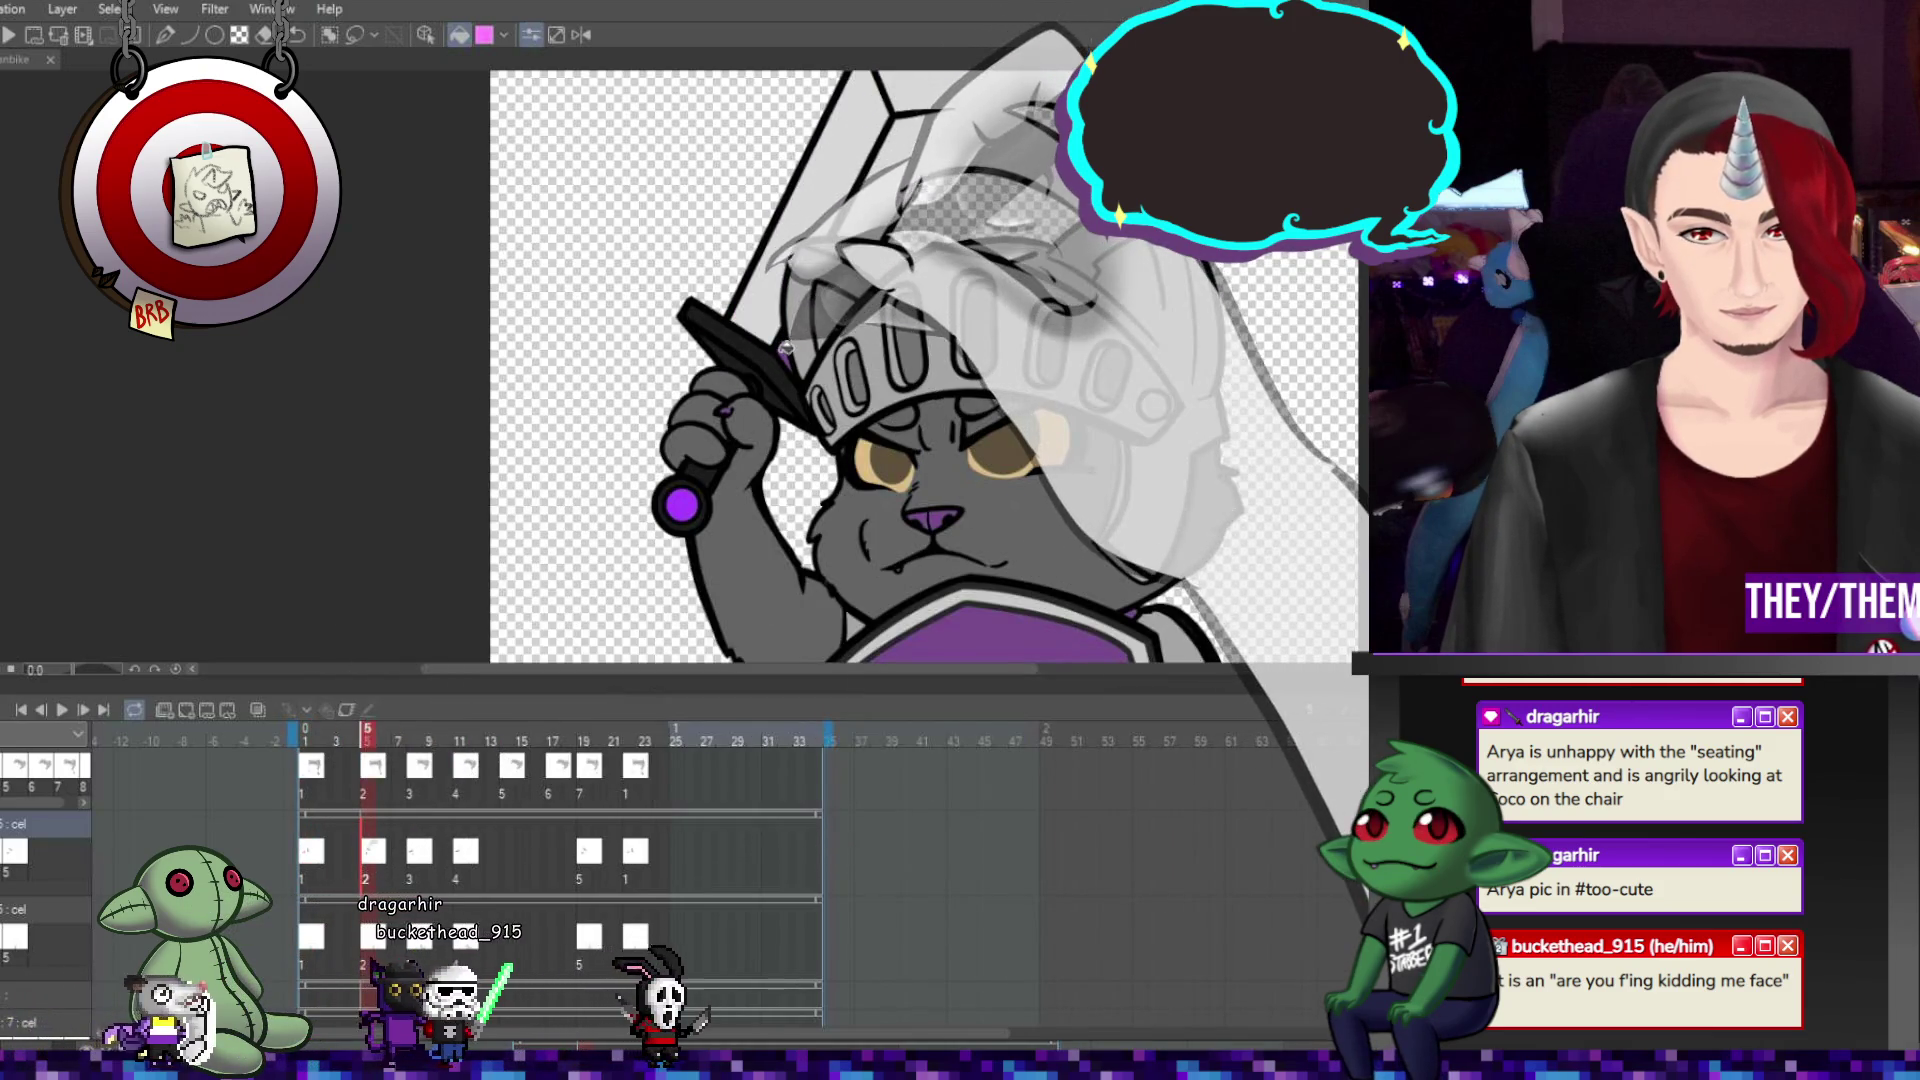
scroll(788, 343, down, 2)
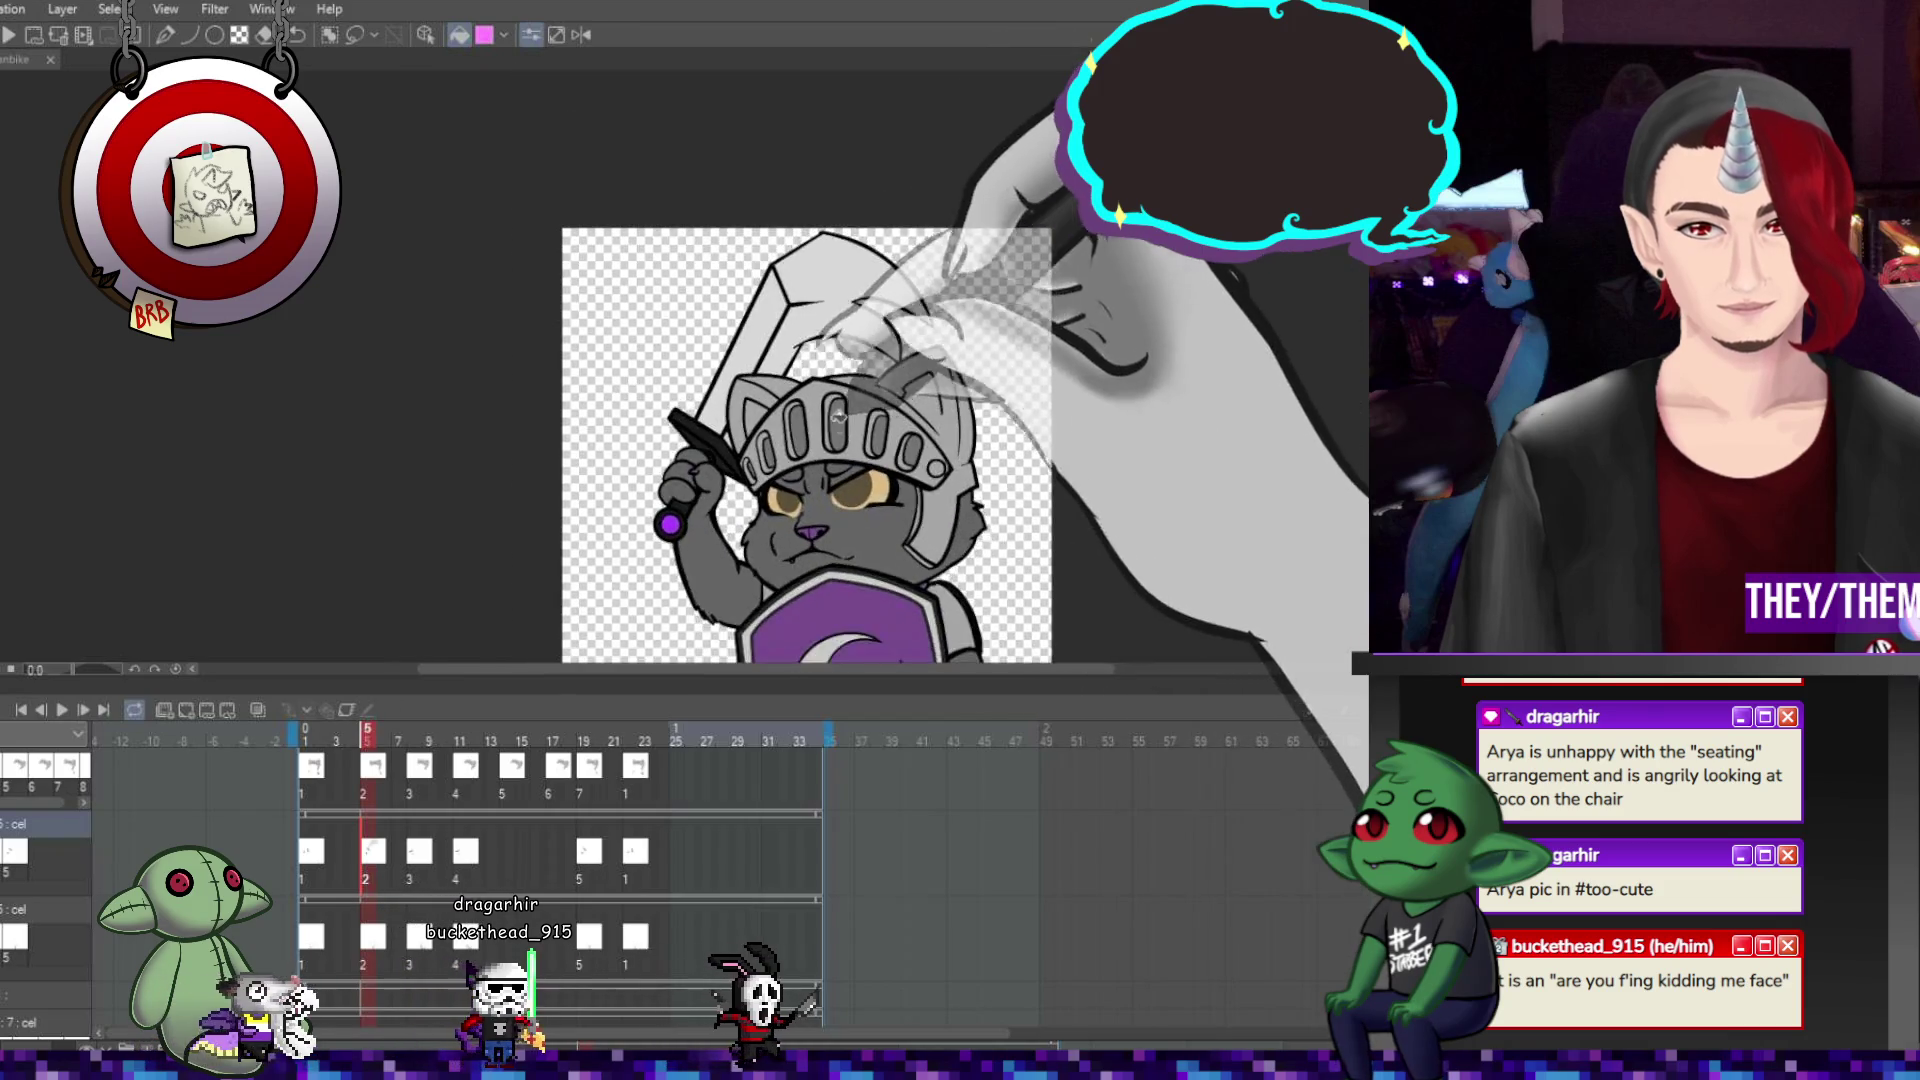
key(Right)
key(Right)
key(Right)
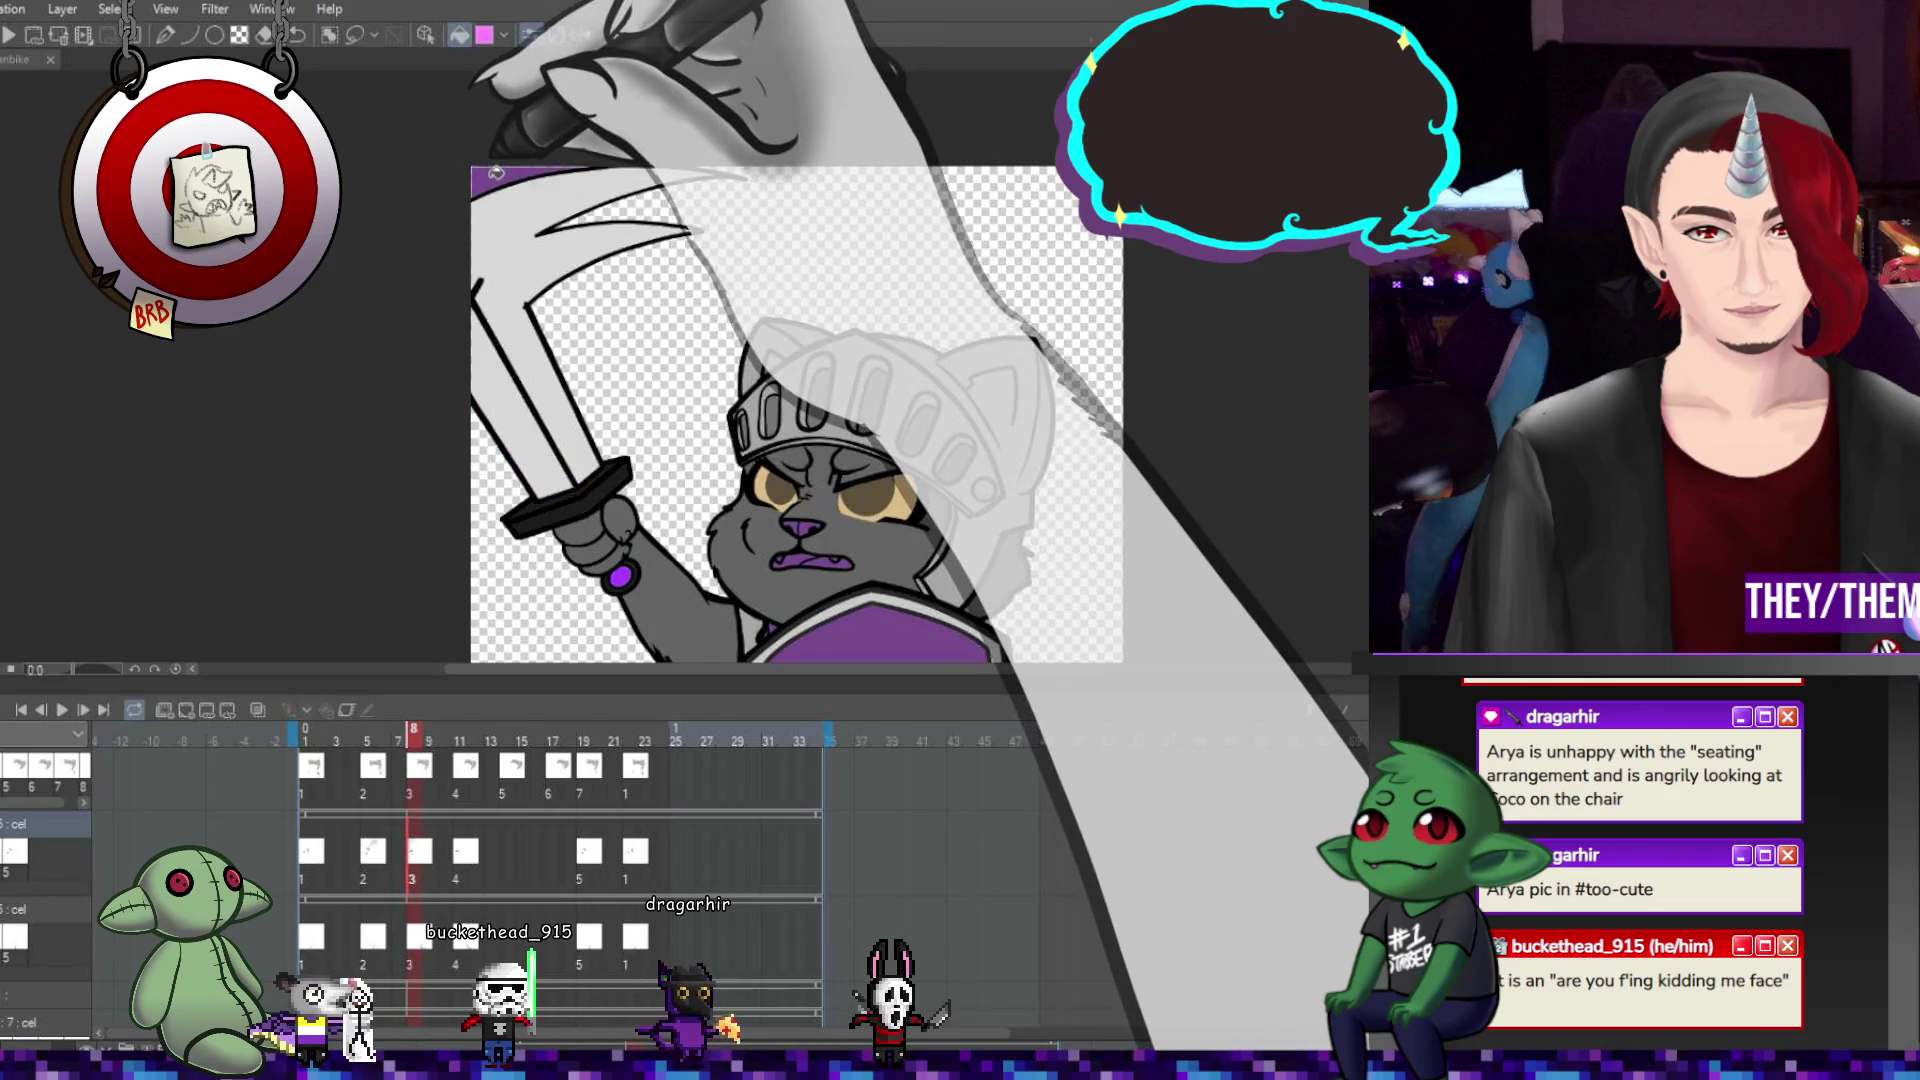
key(Right)
key(Right)
key(Right)
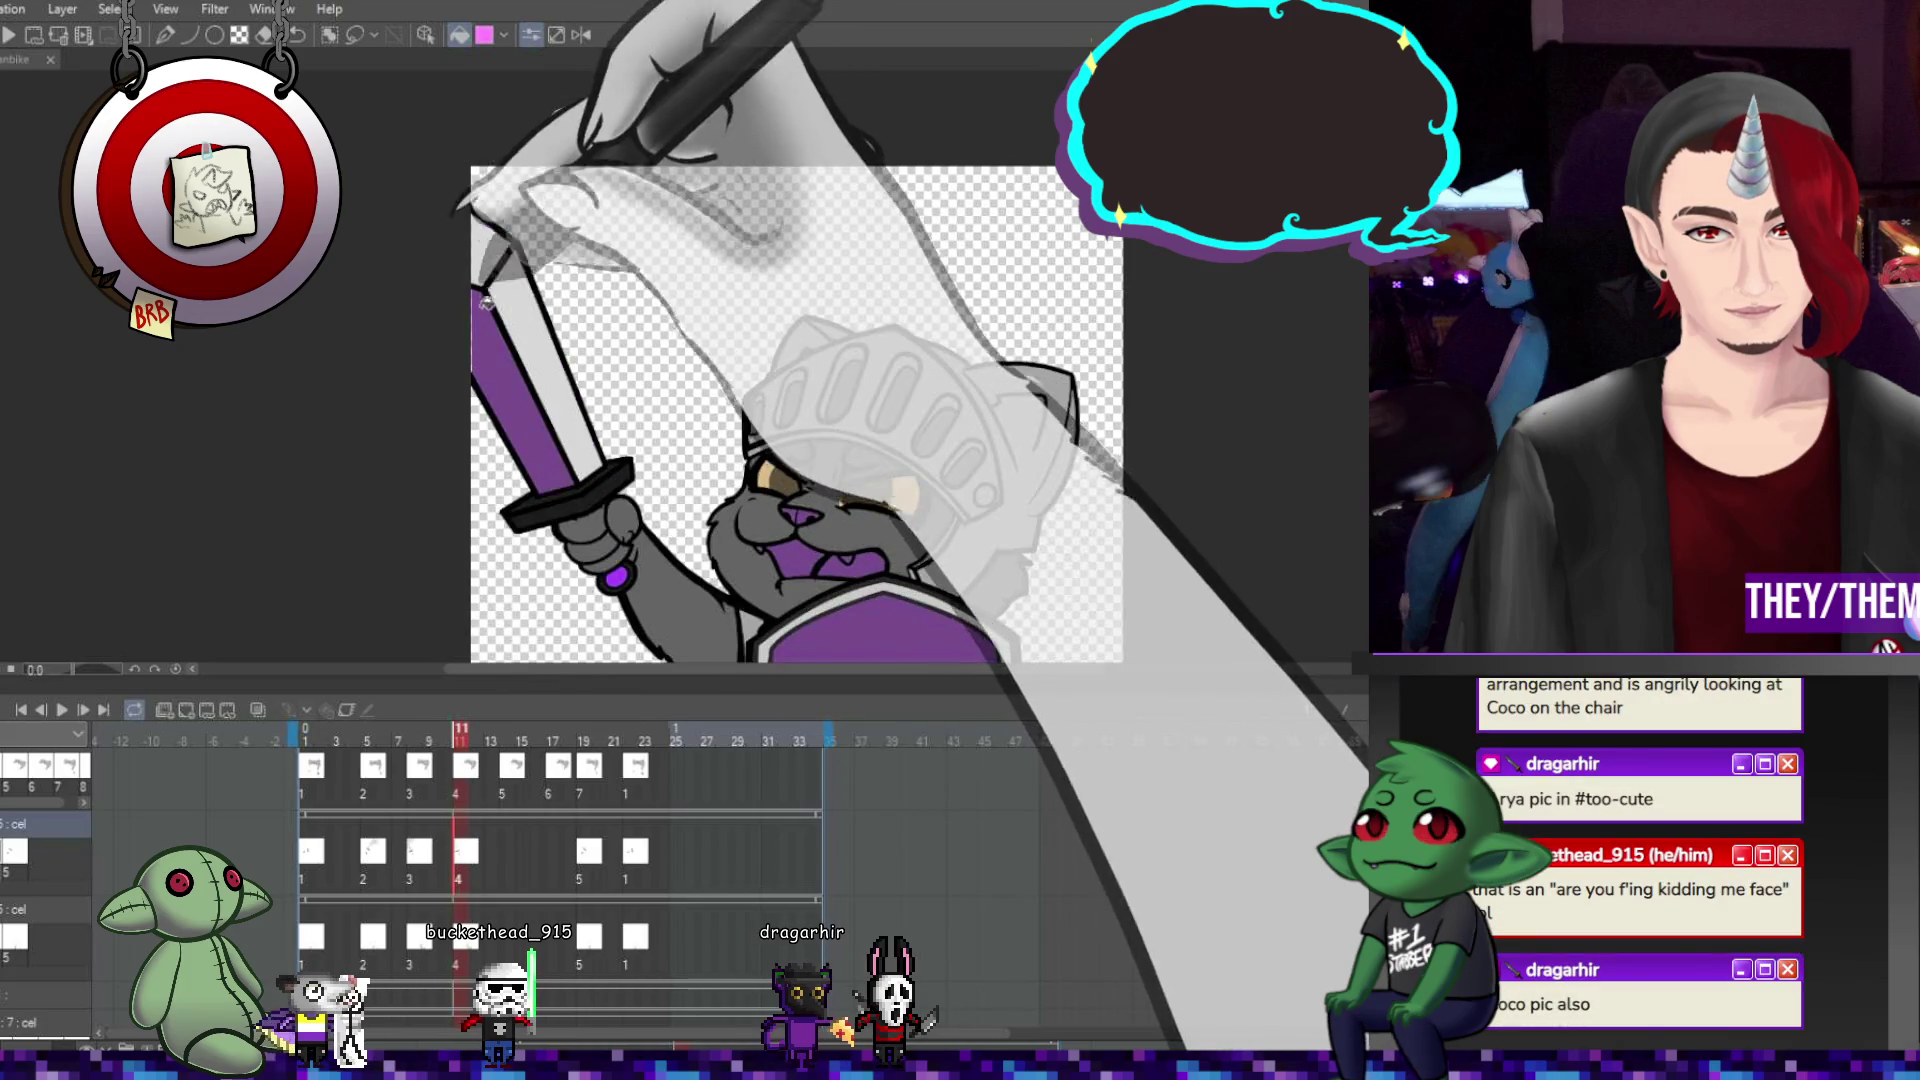
click(584, 768)
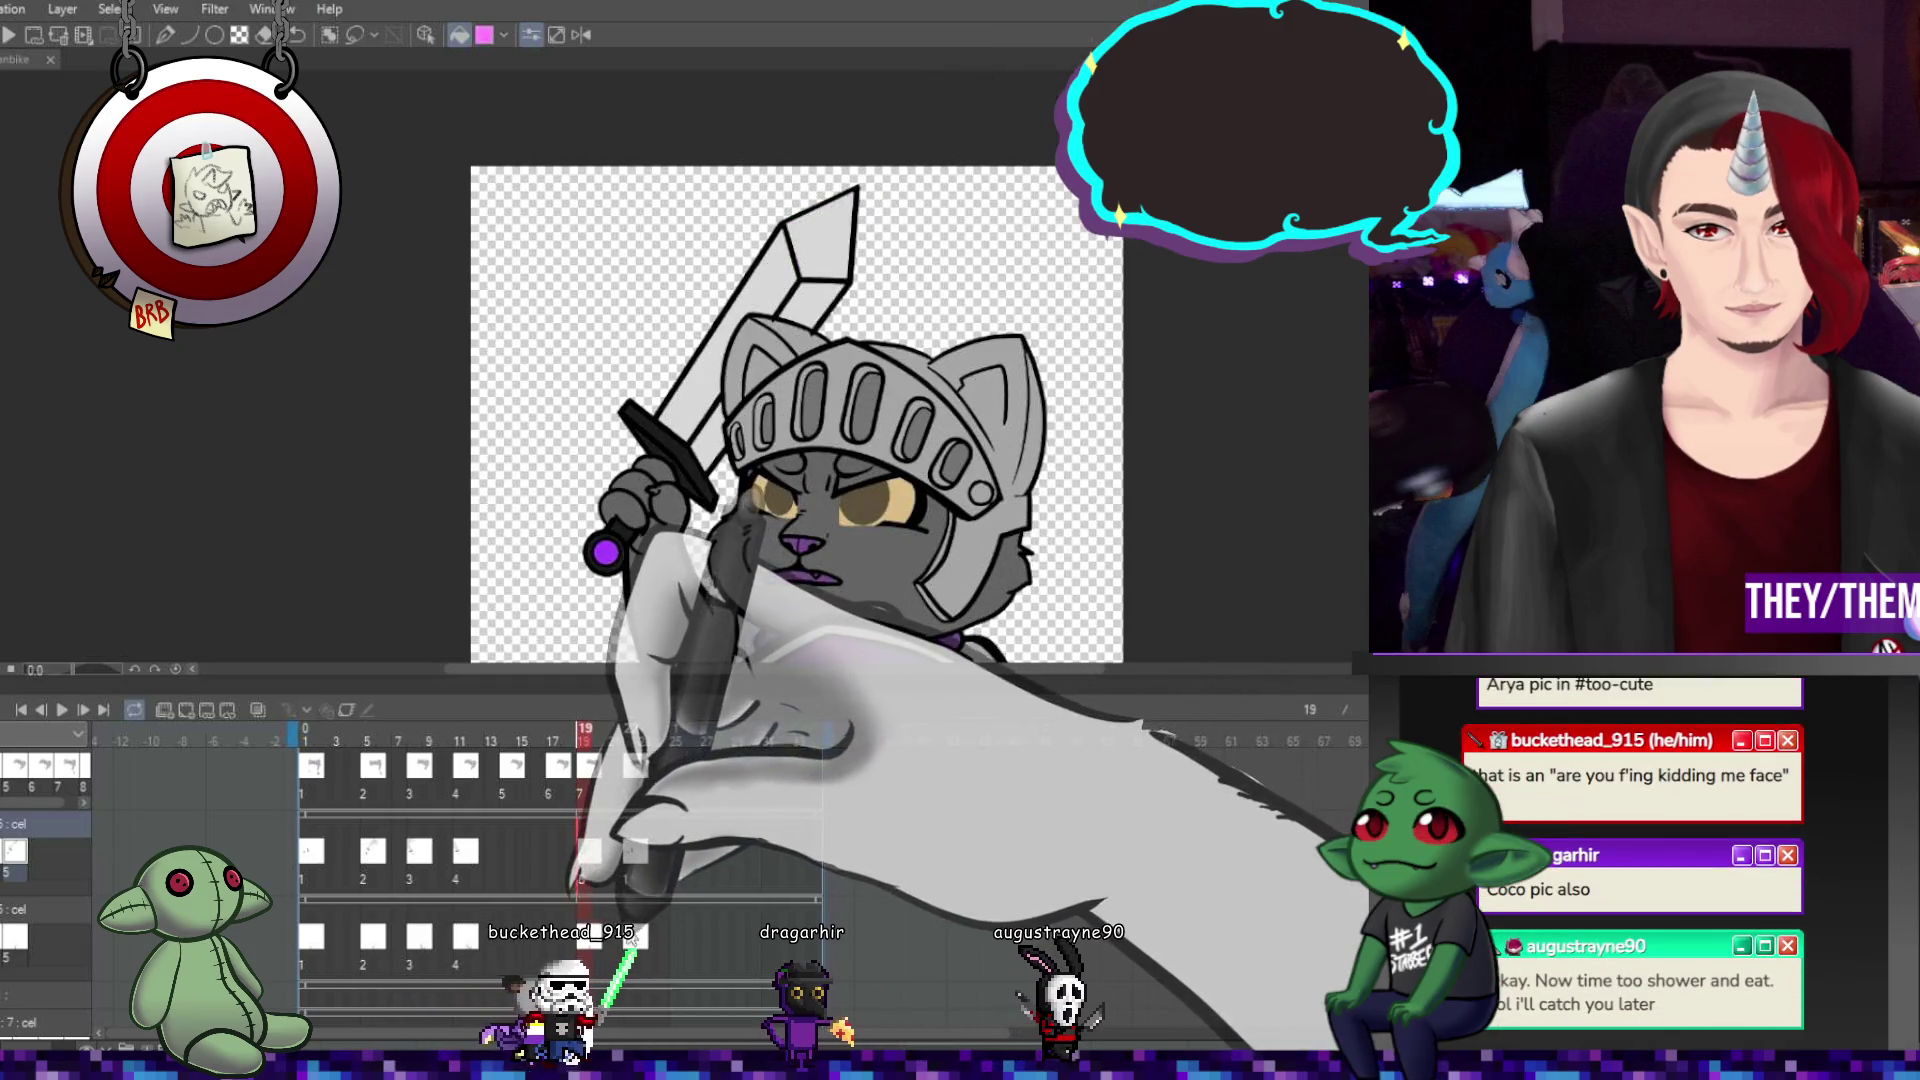
click(636, 852)
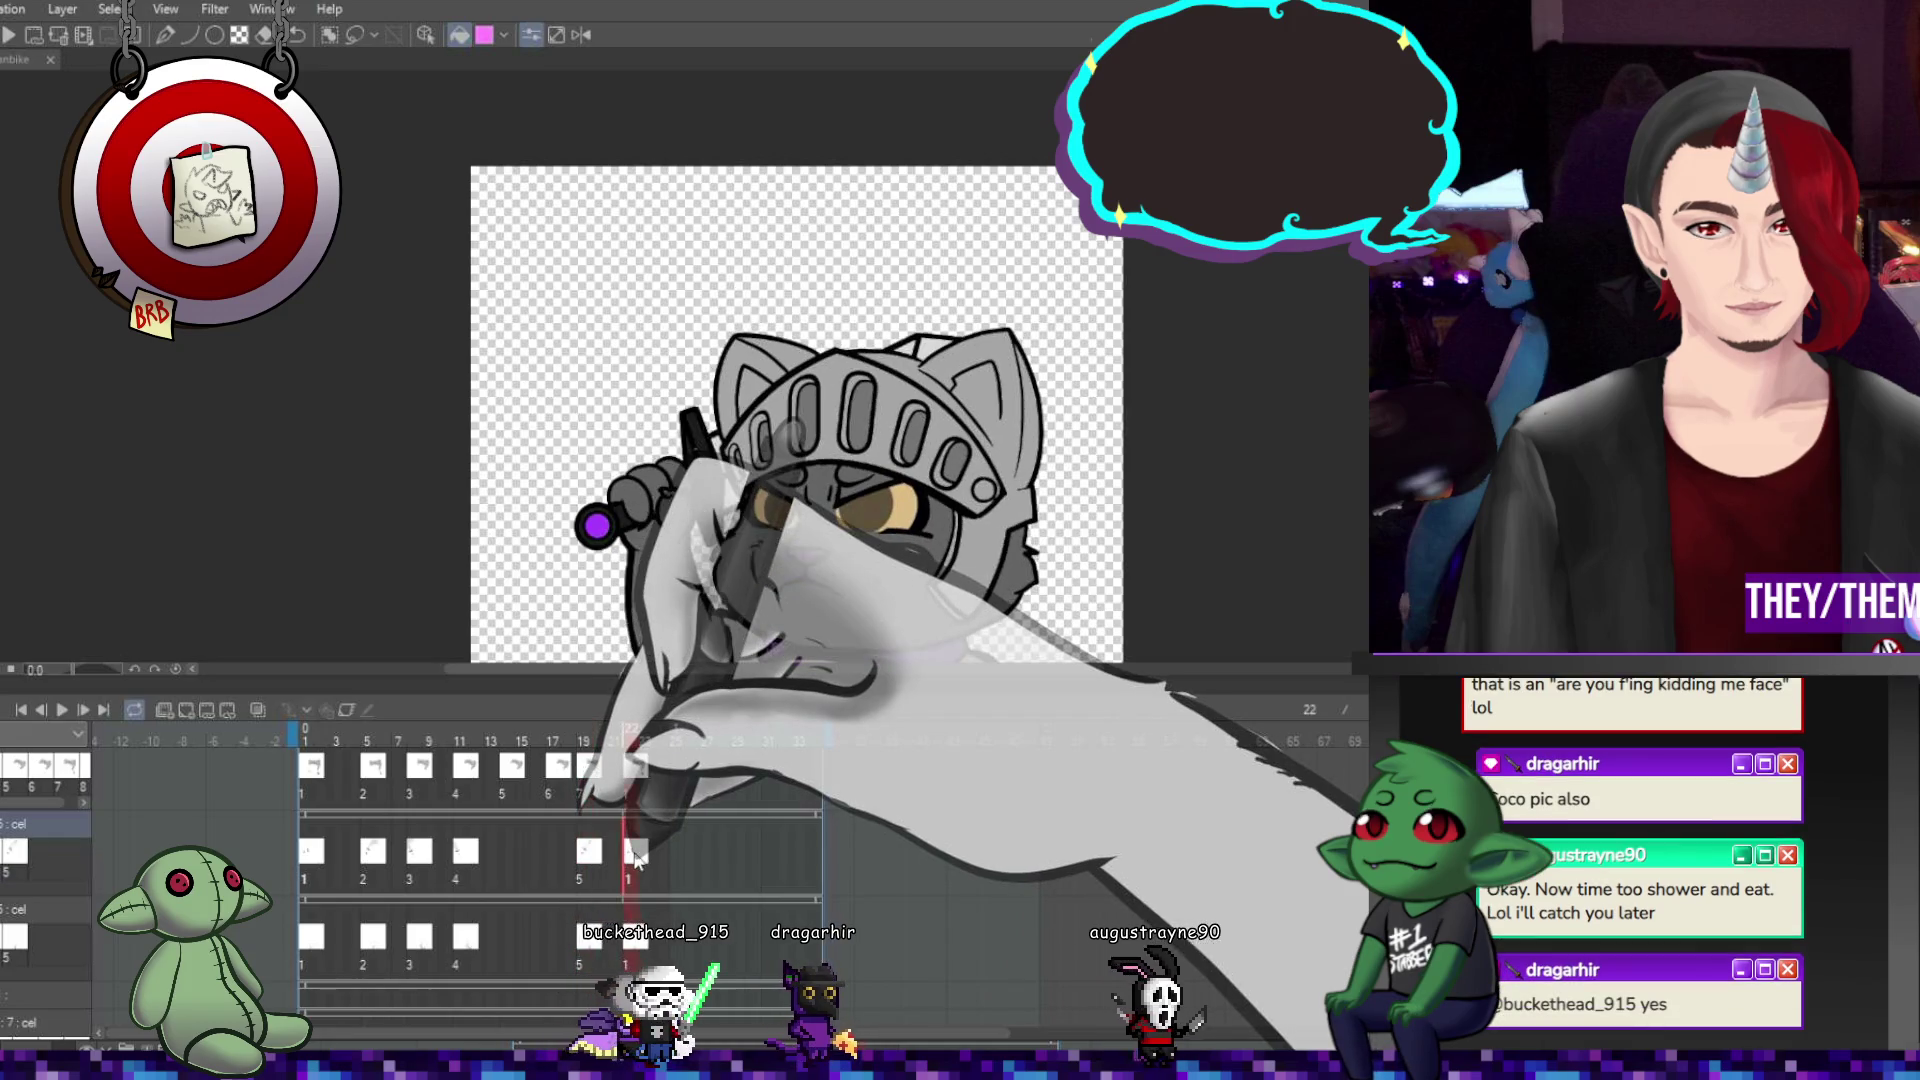
key(ctrl+minus)
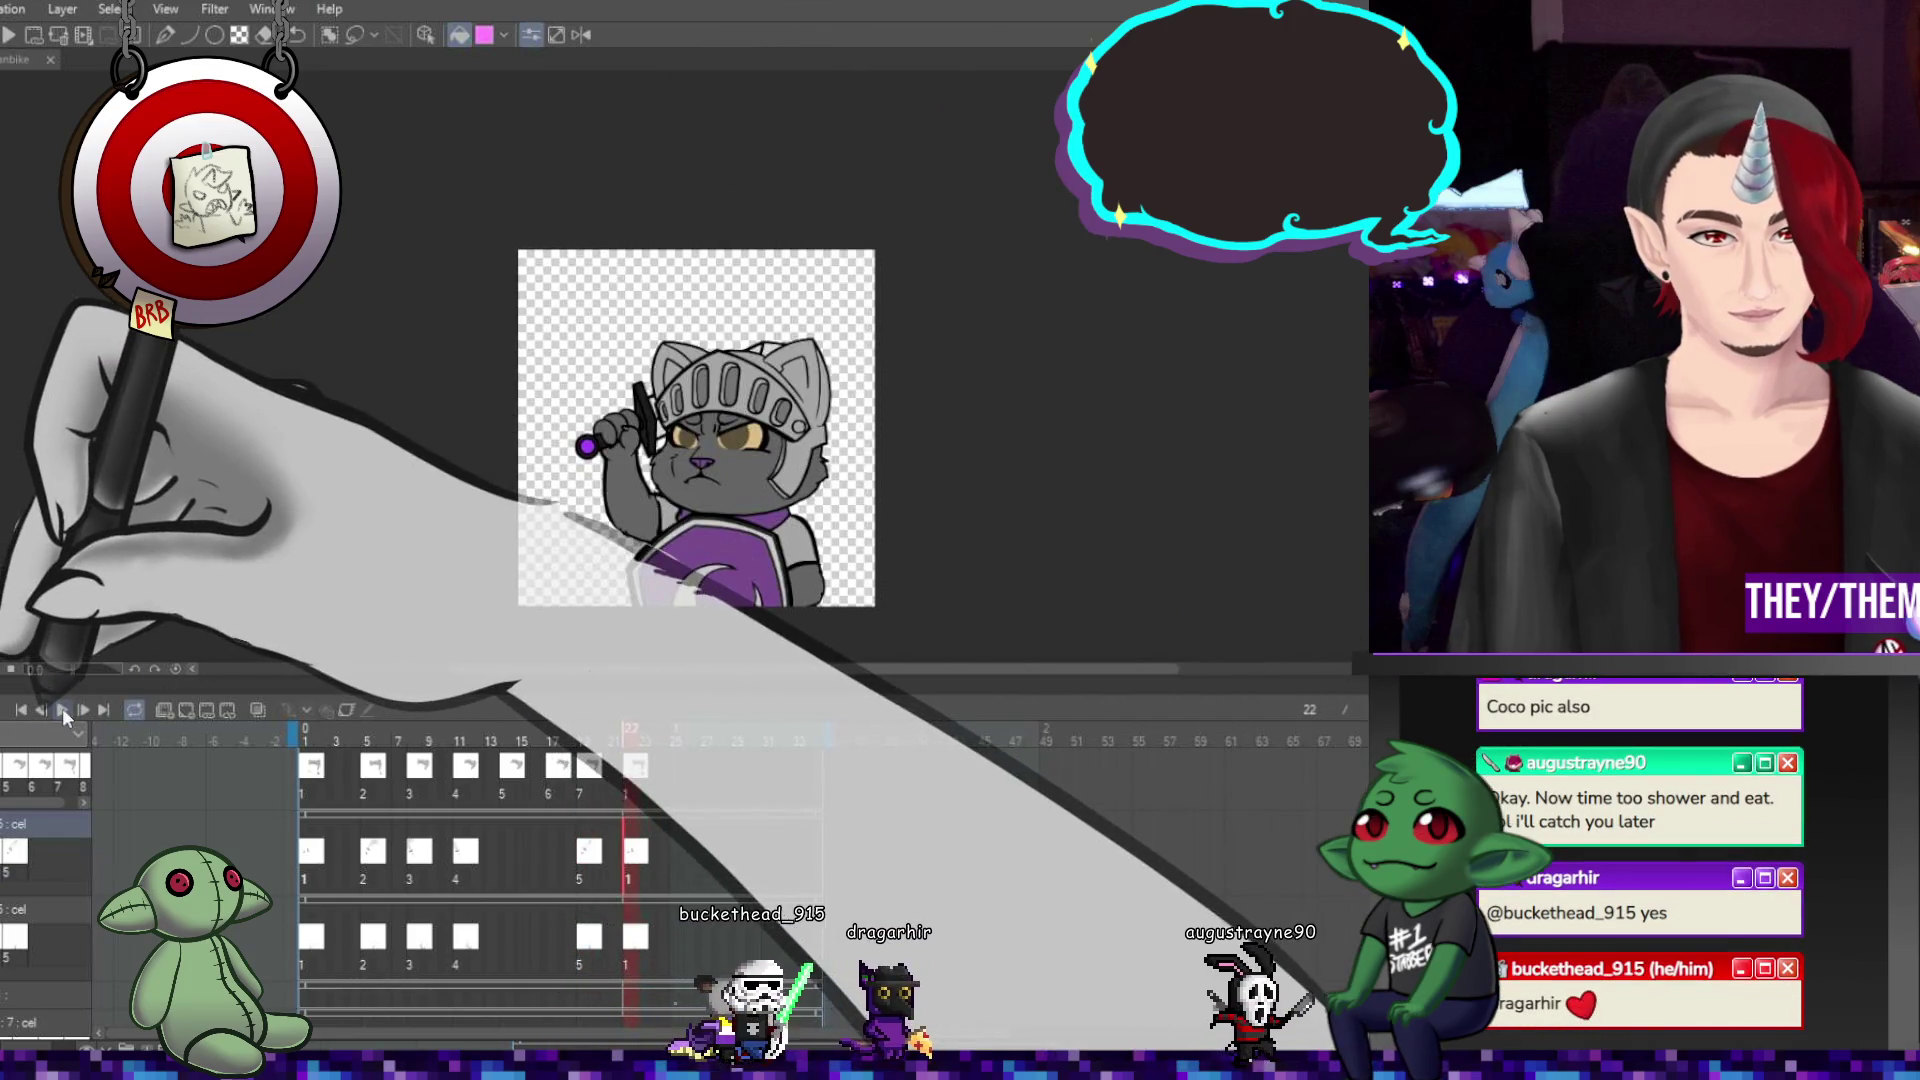
click(62, 708)
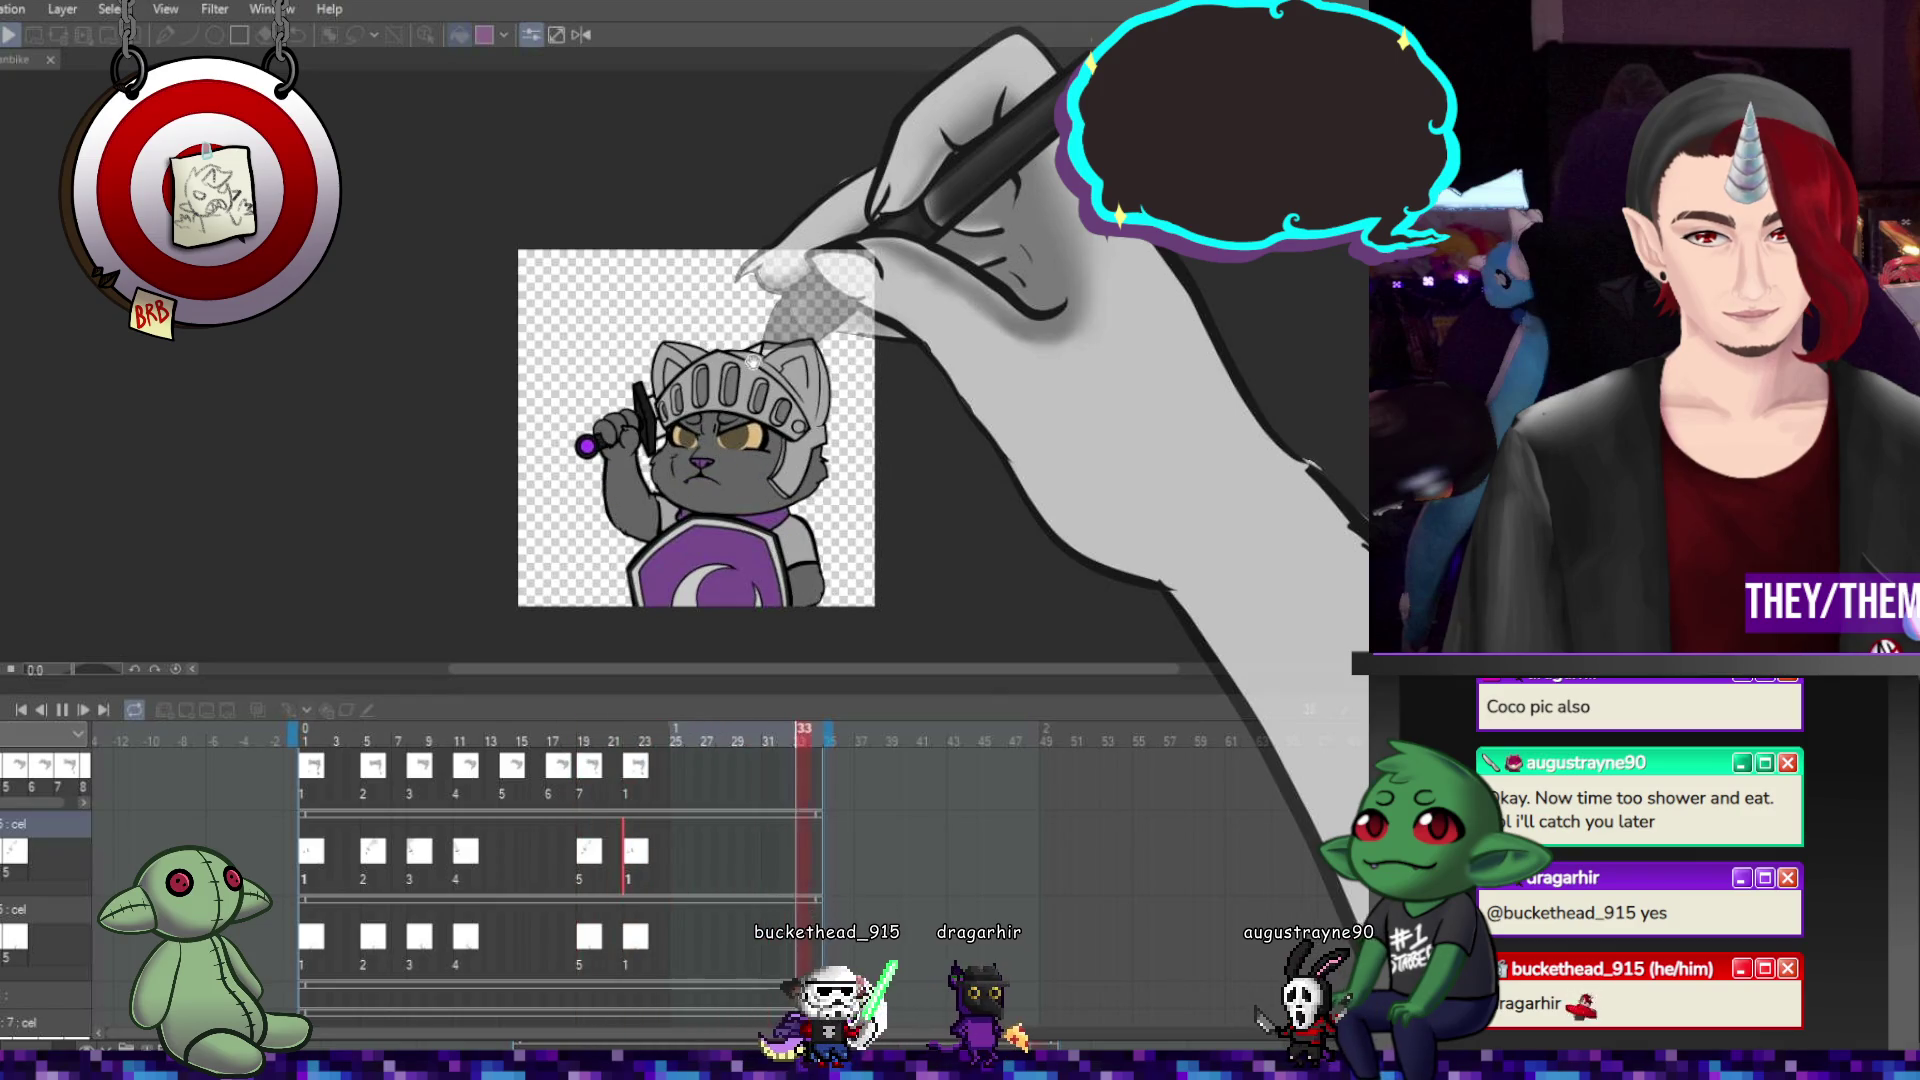
scroll(895, 493, up, 1)
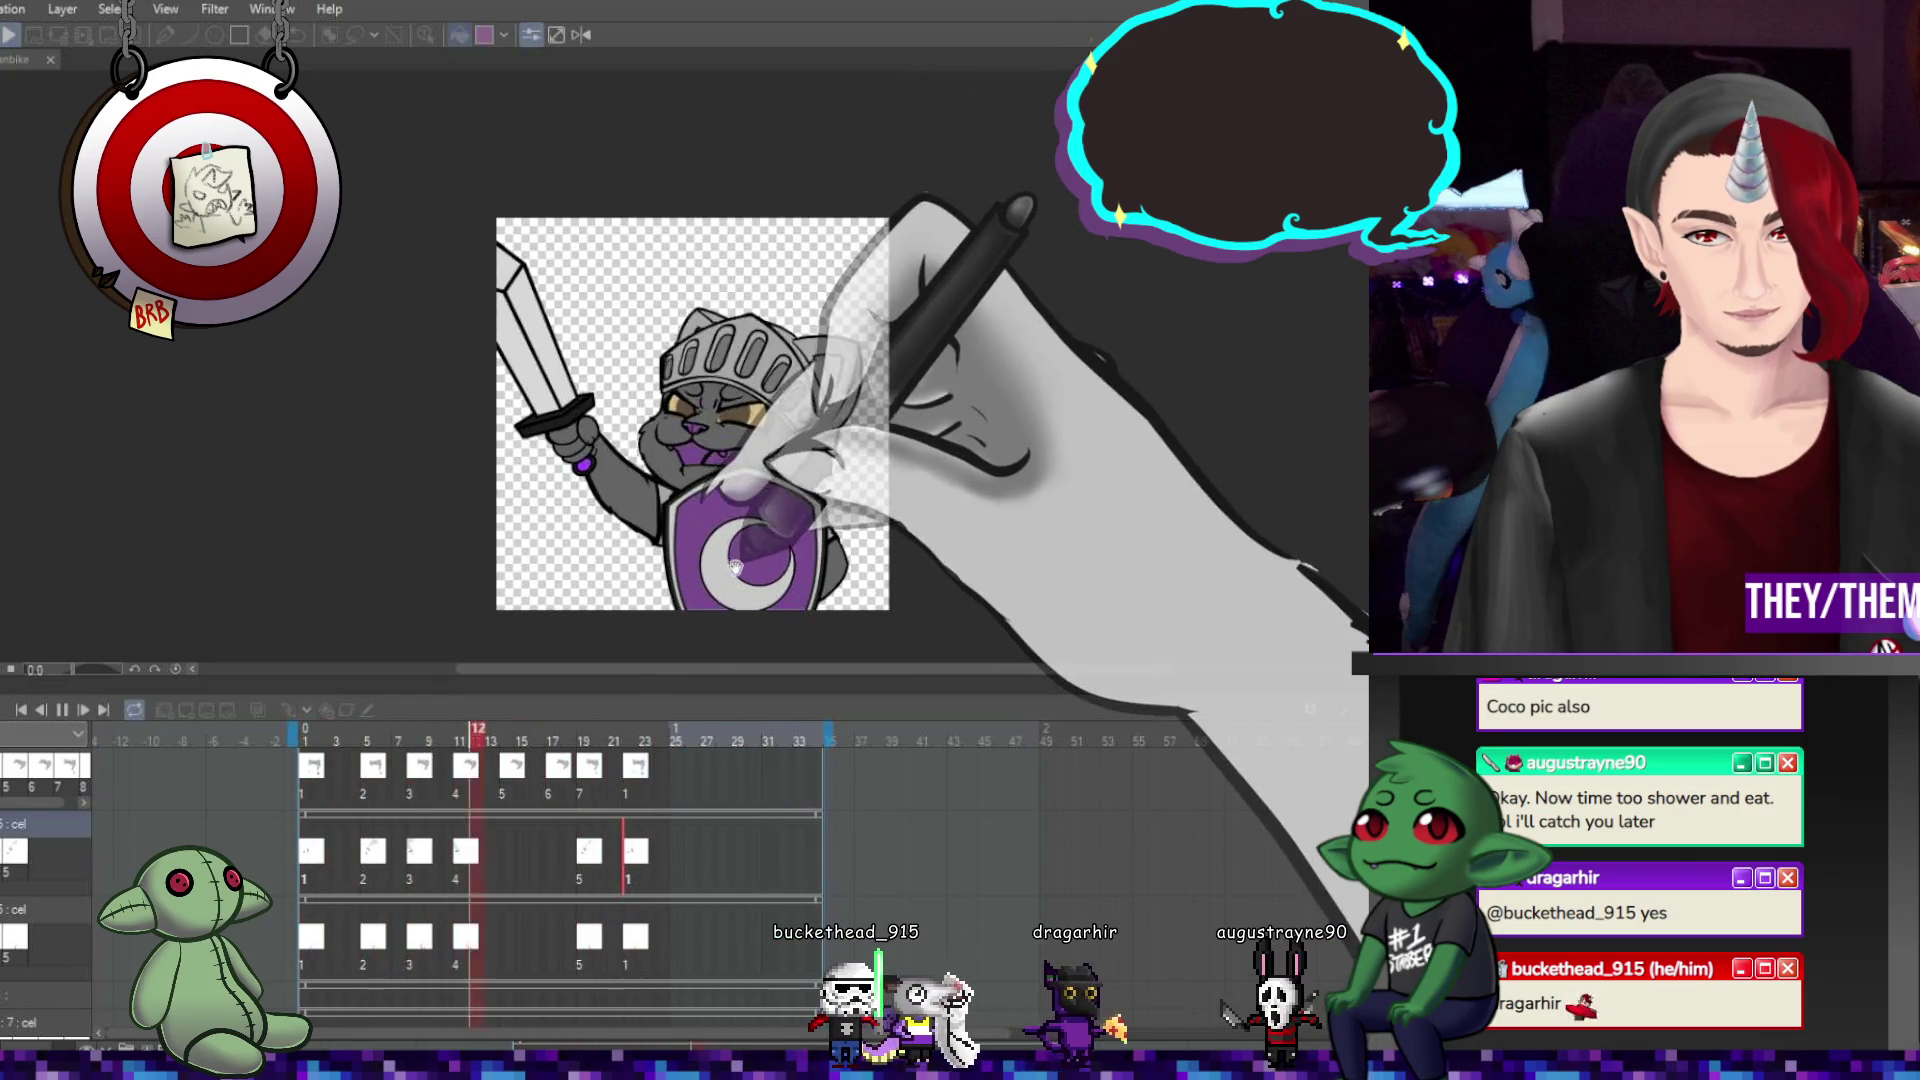
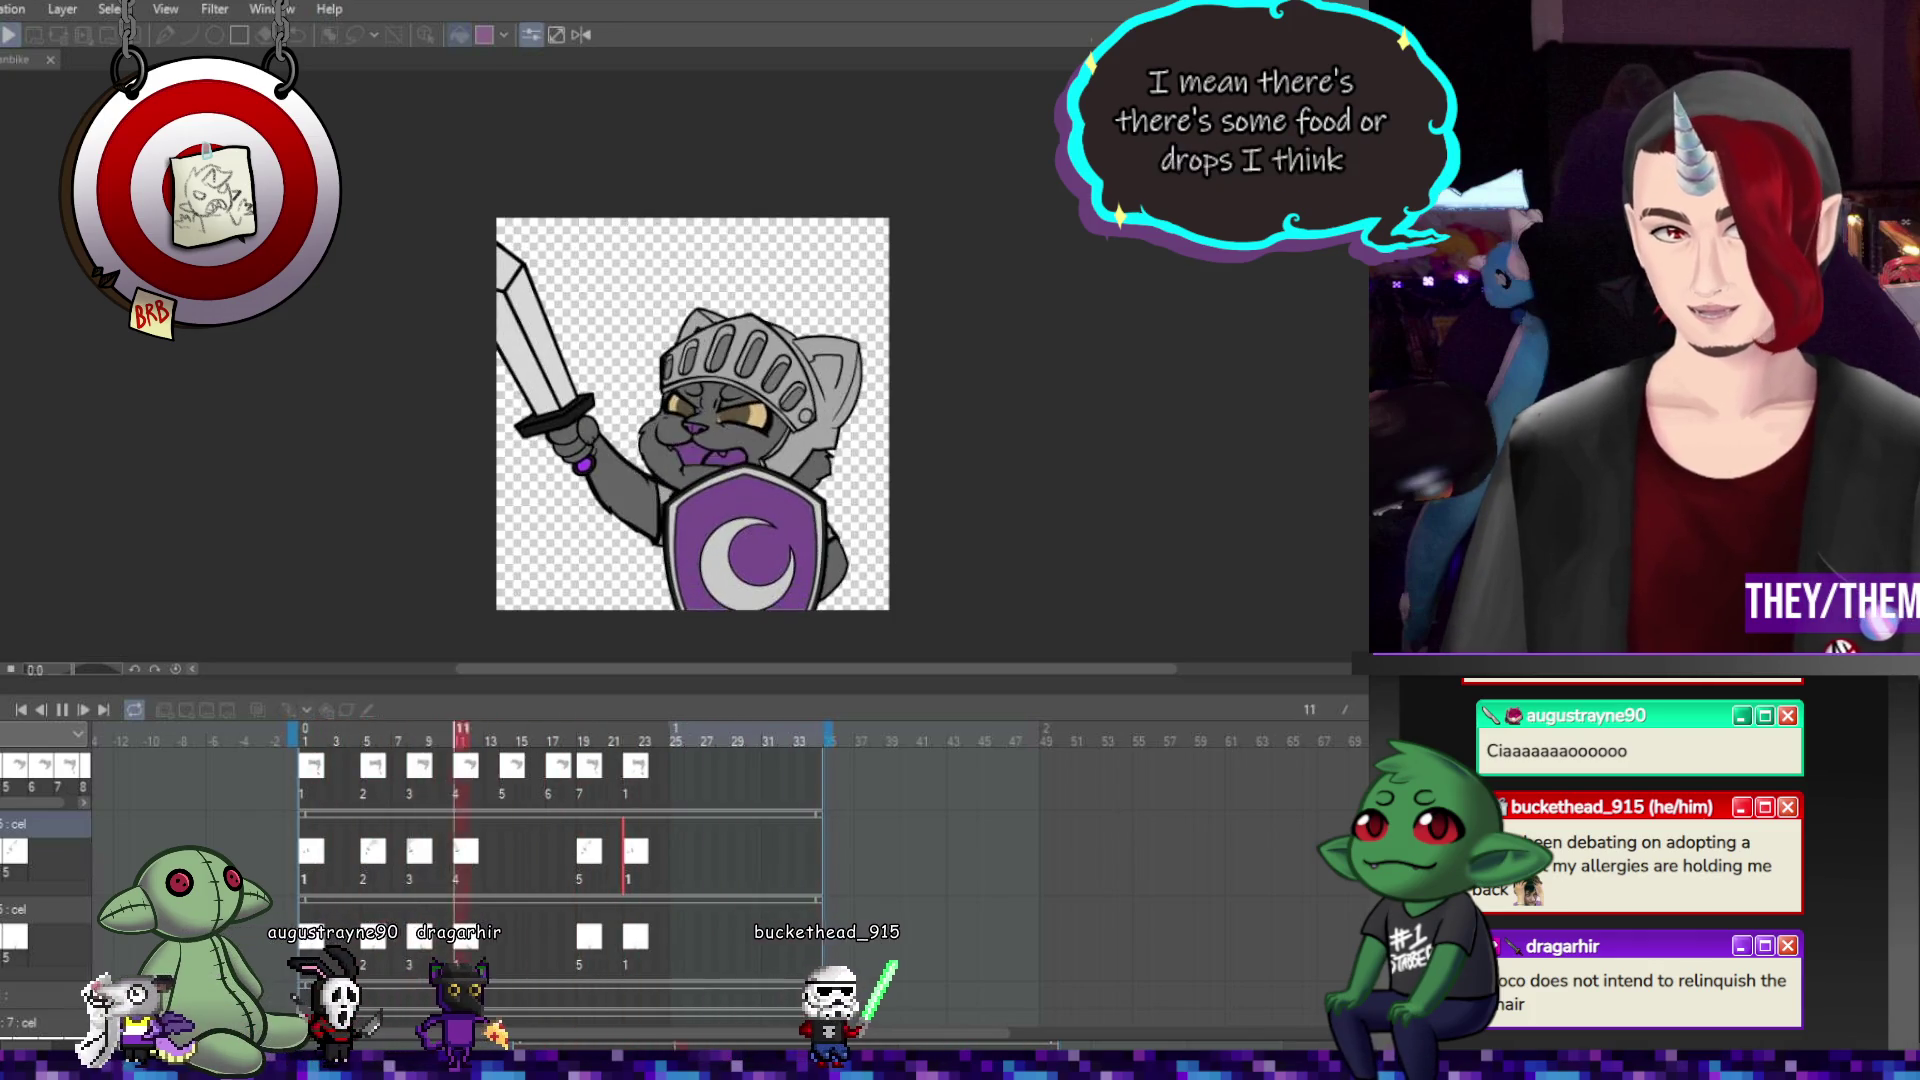
Stop the emote's playback and advance to frame 12, where the cat knight raises its sword.
key(space)
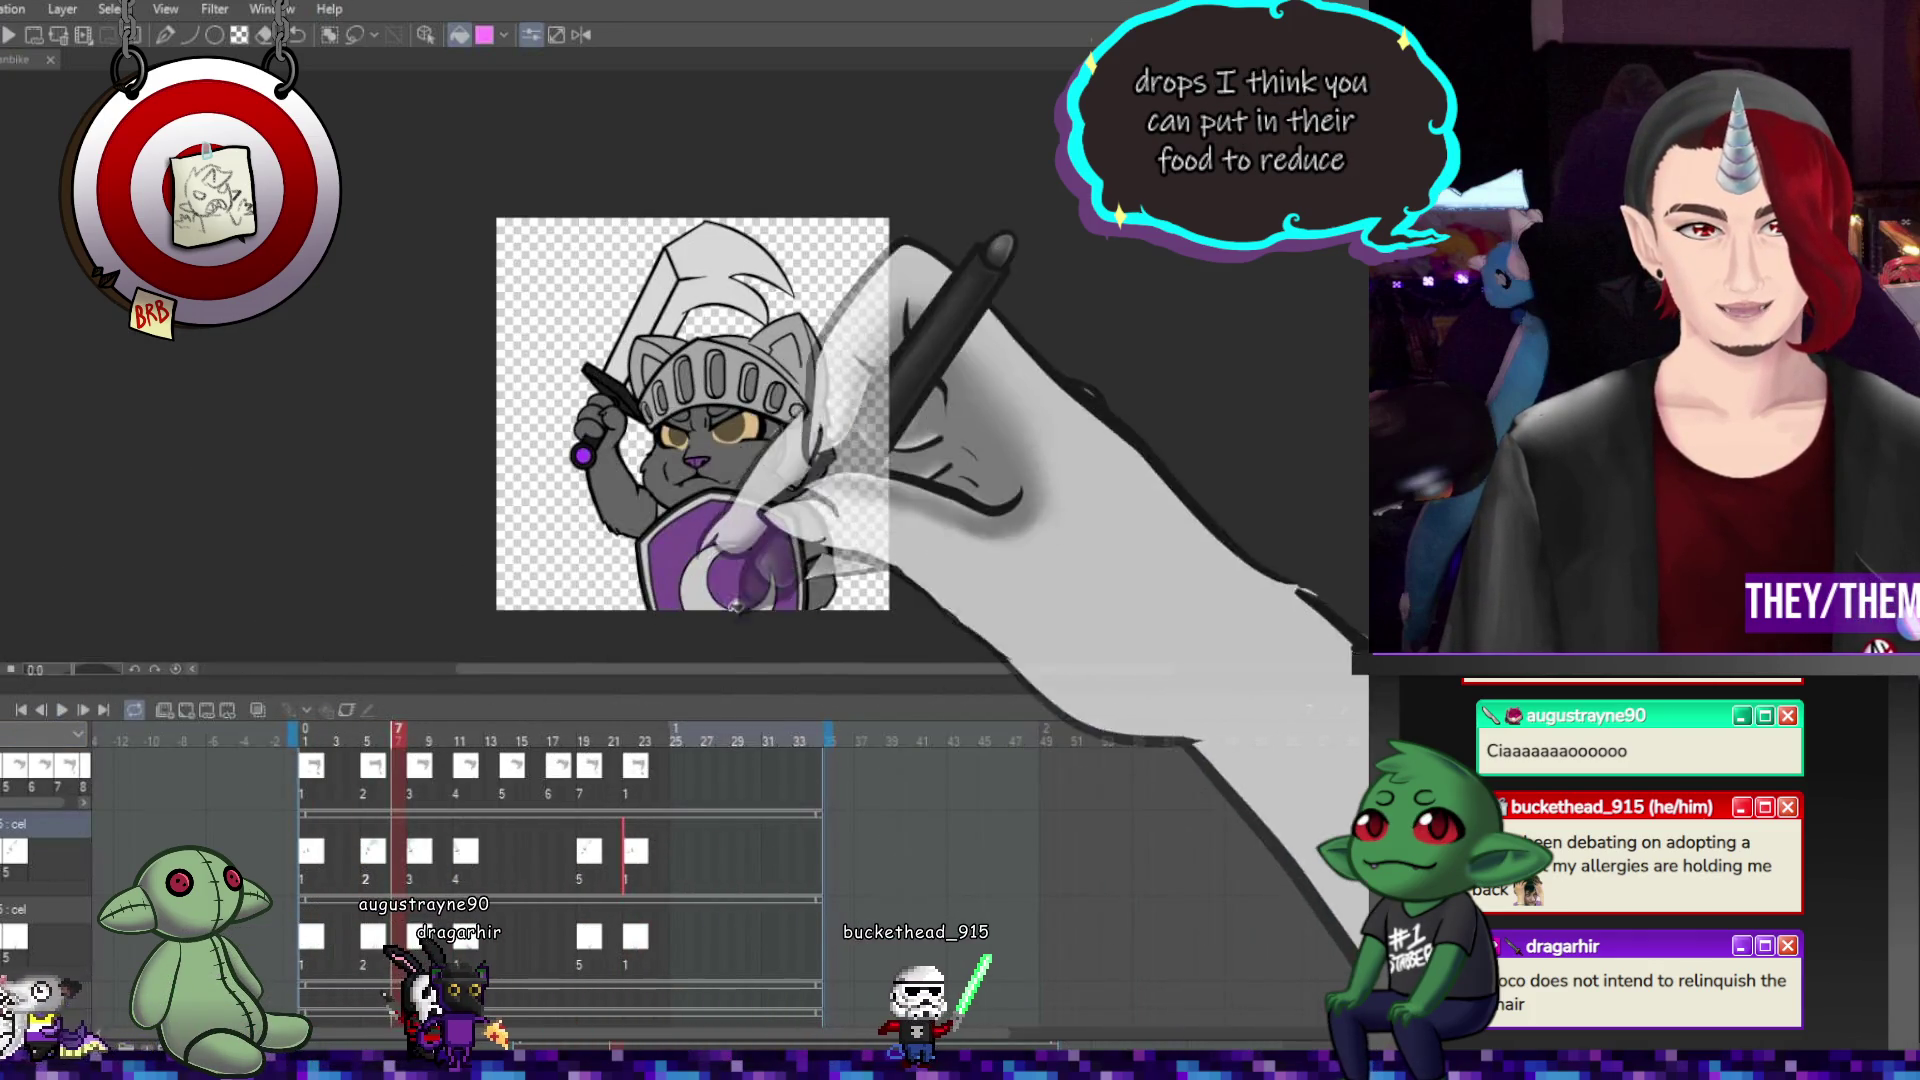
scroll(614, 518, up, 3)
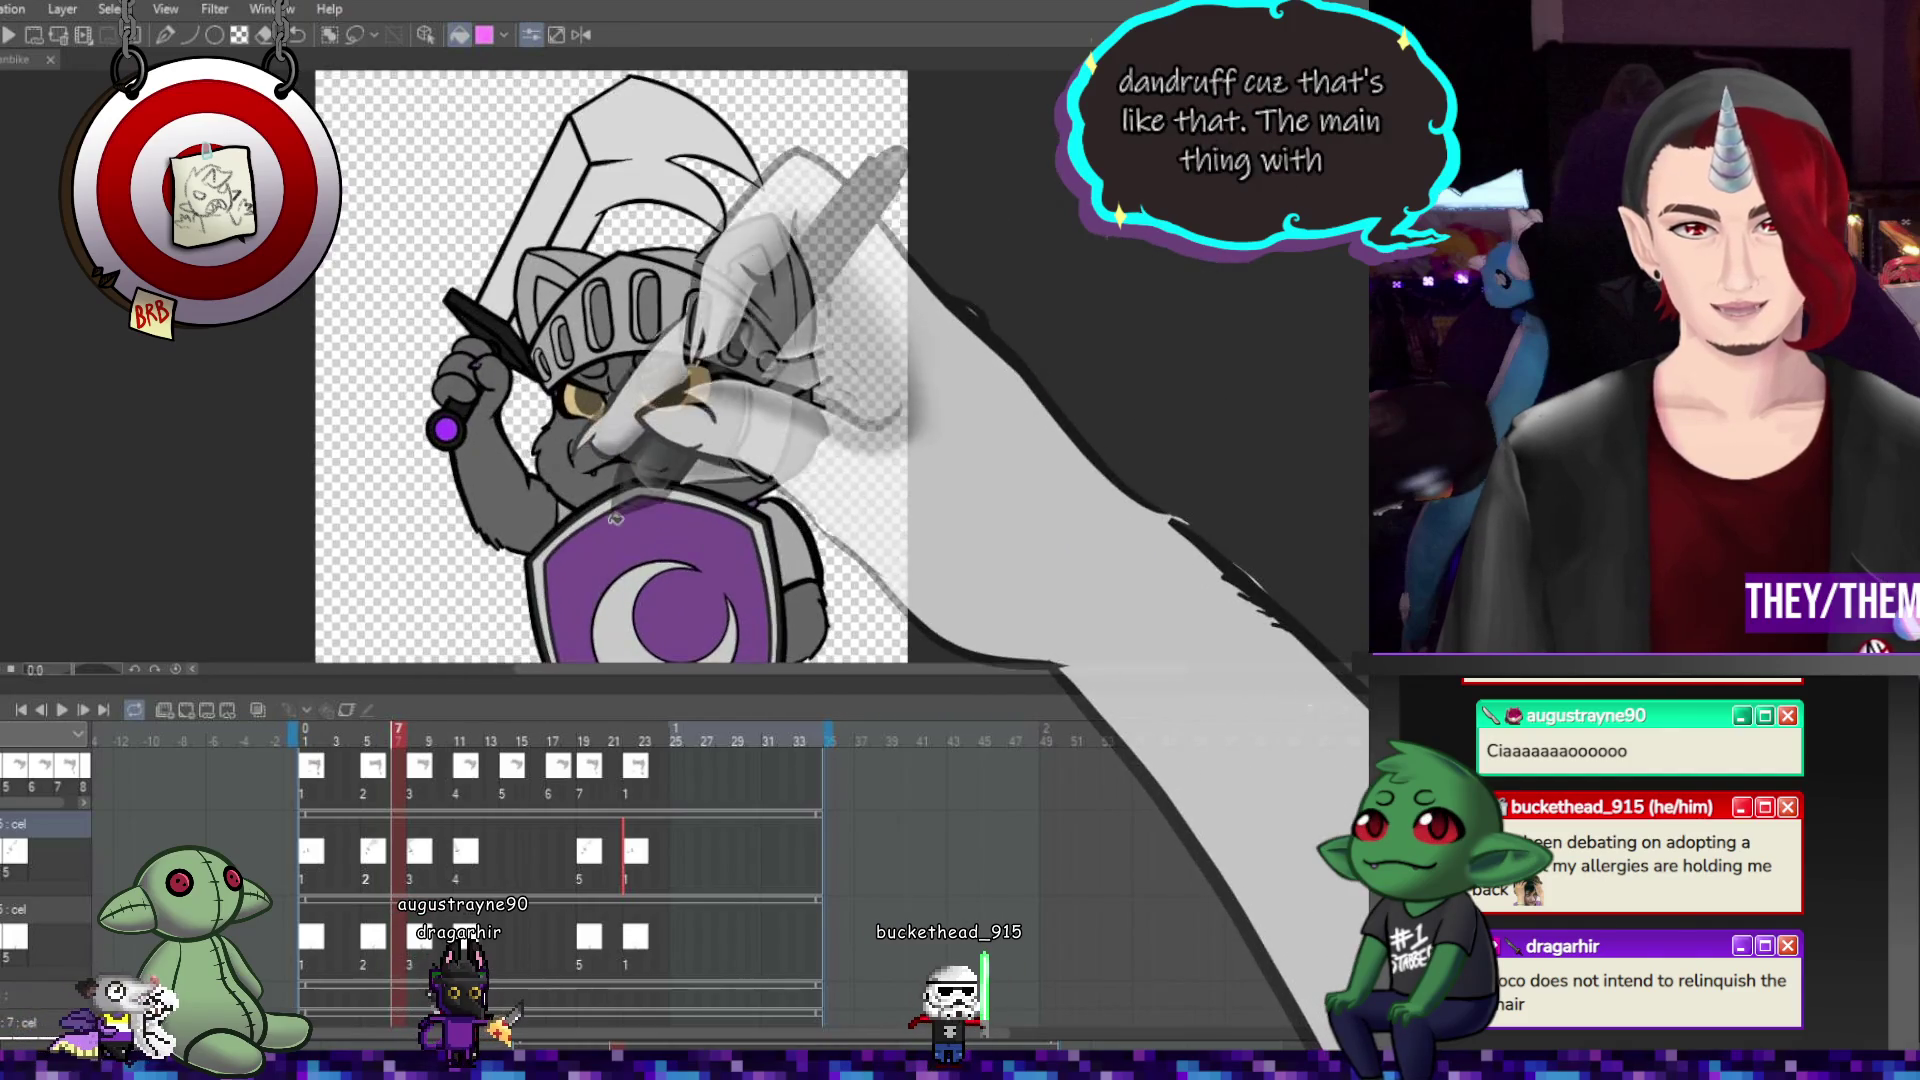
scroll(615, 518, down, 2)
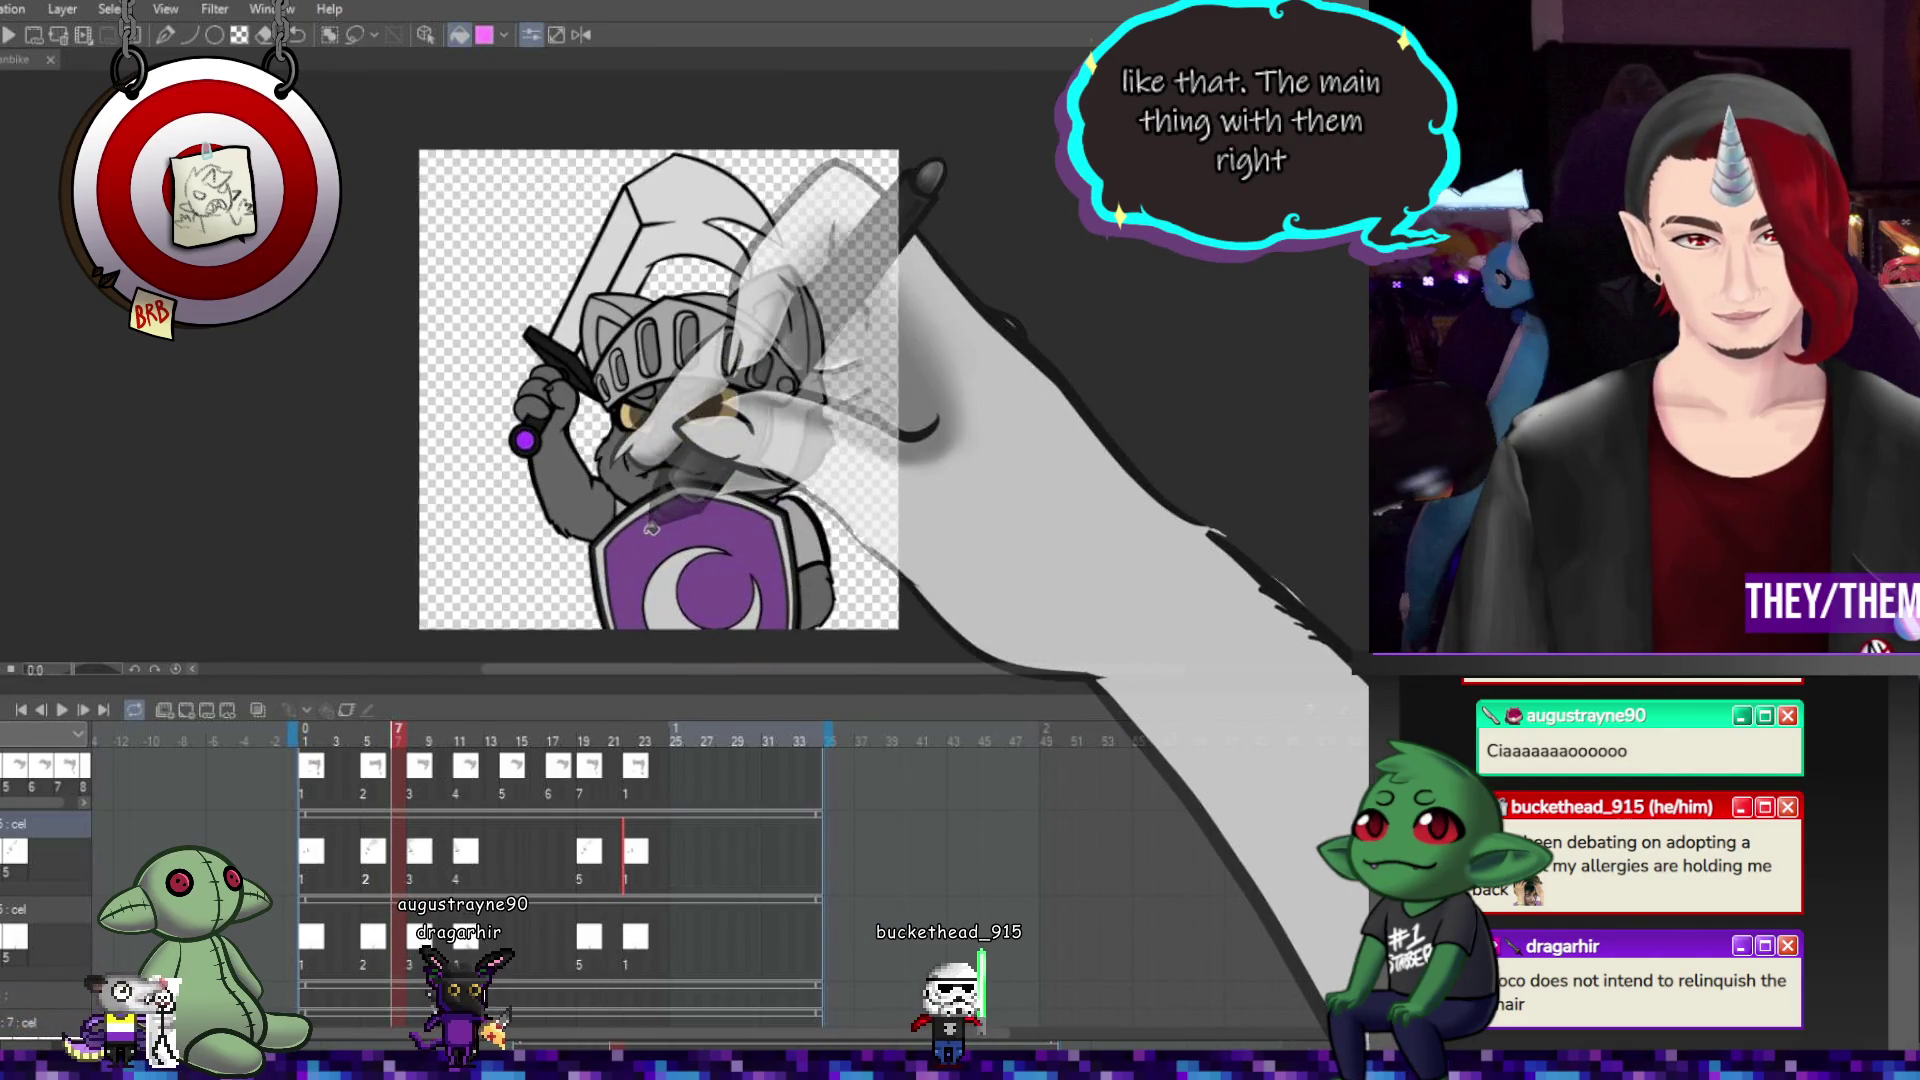
scroll(651, 527, up, 1)
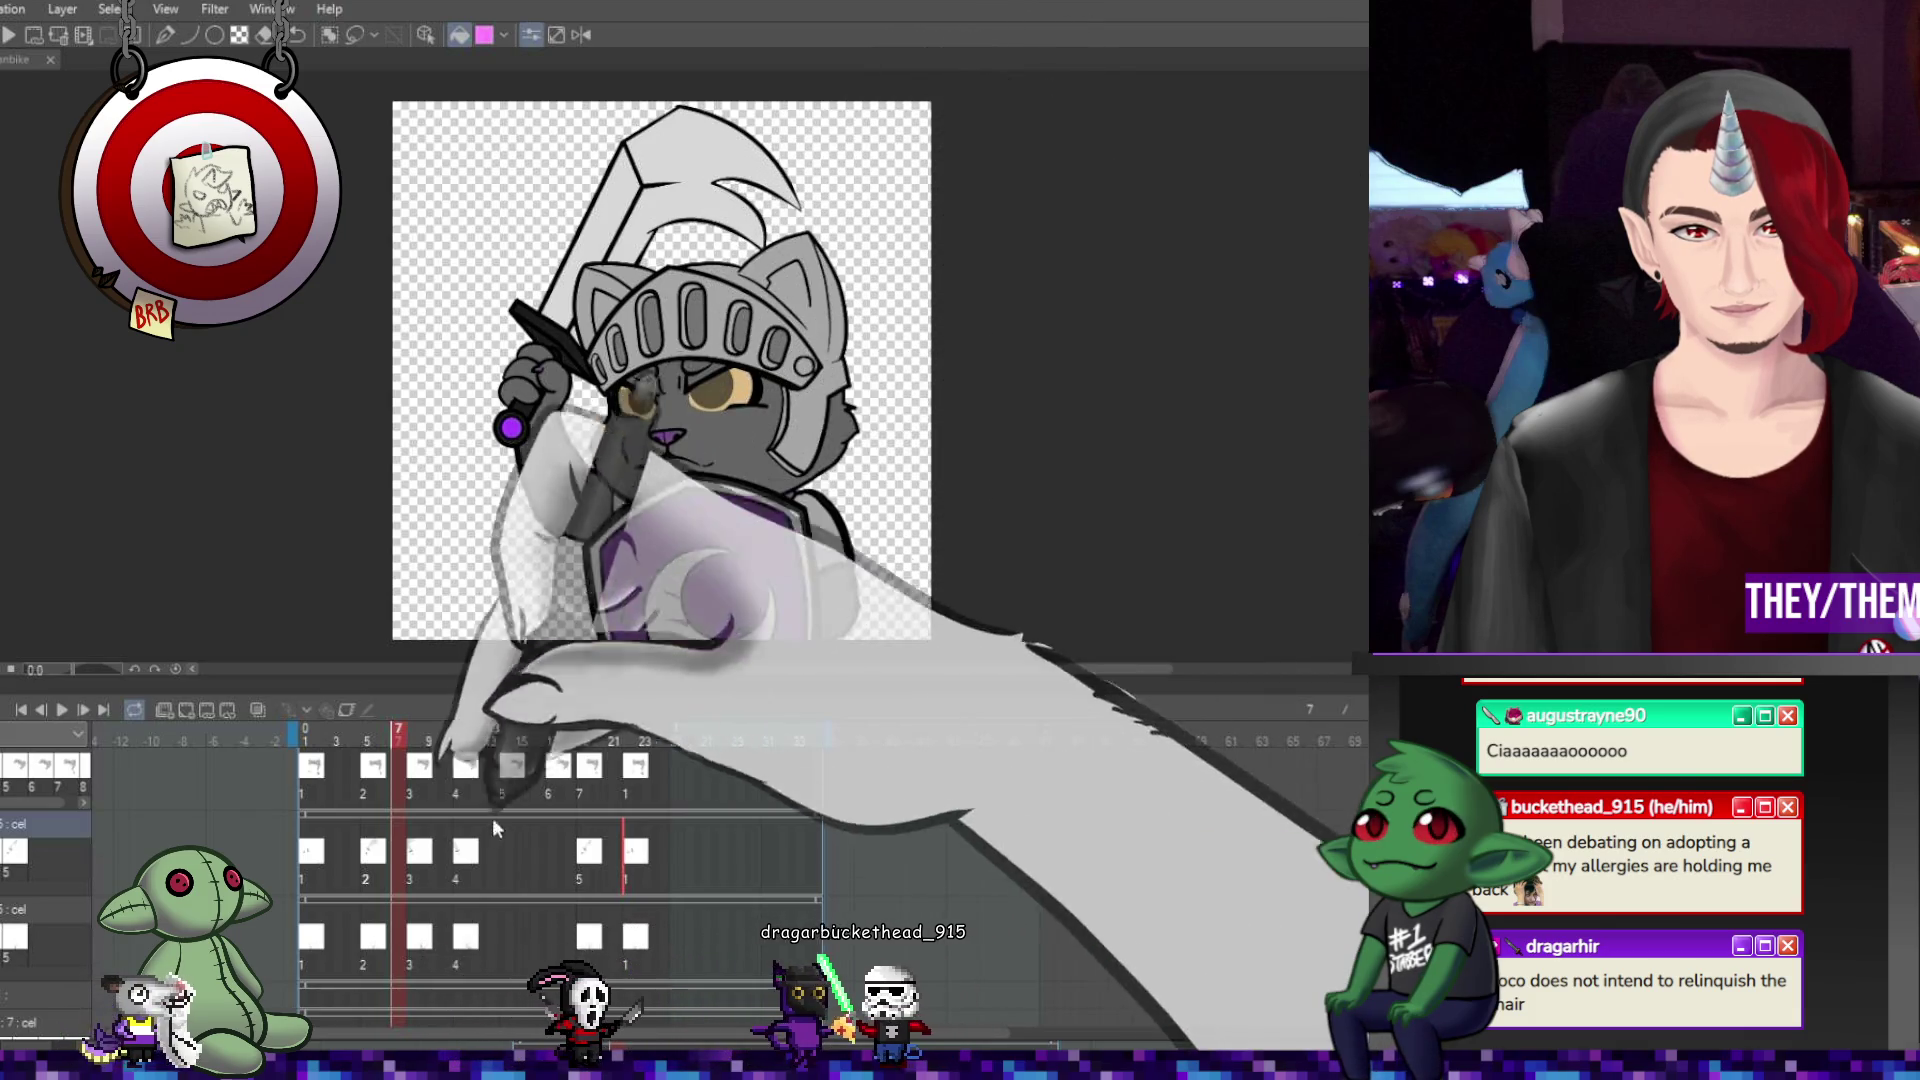
key(space)
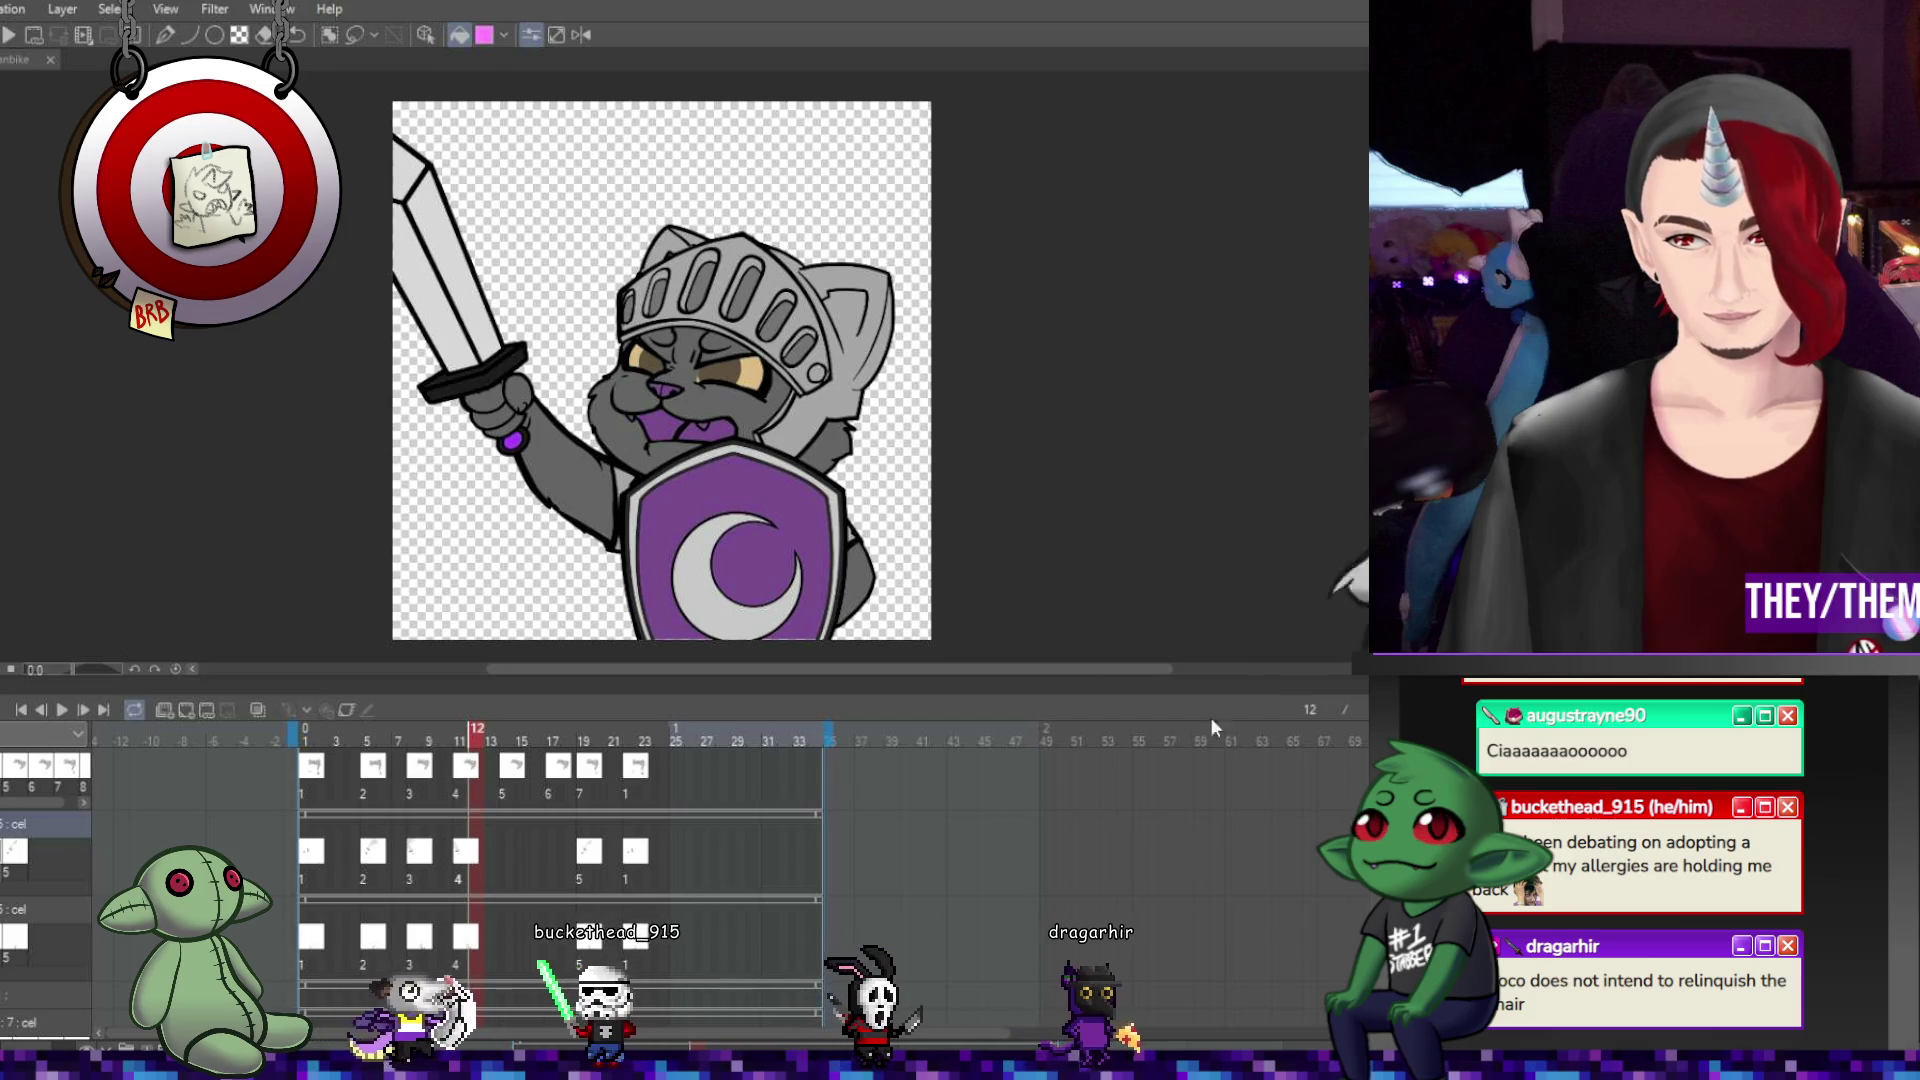
scroll(824, 801, down, 2)
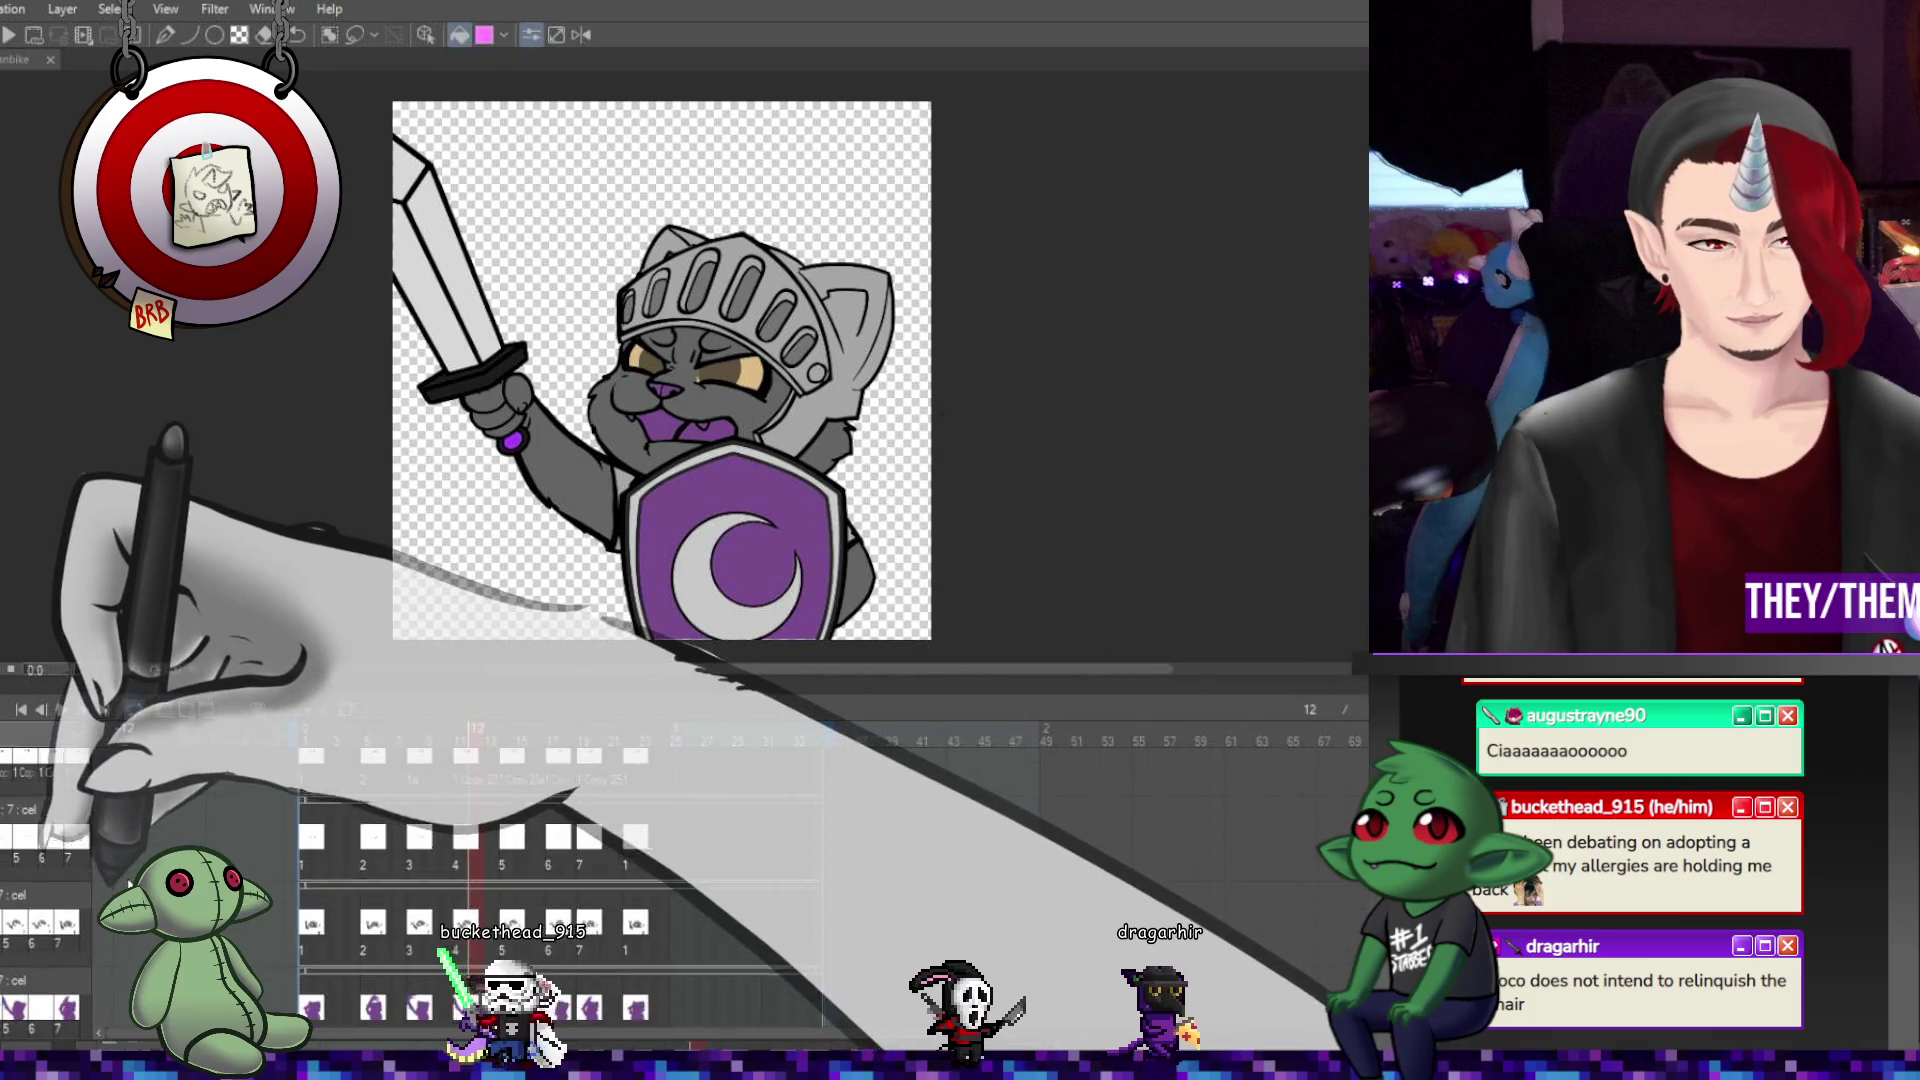
Inspect the early cels at frames 2 and 6 in the timeline.
scroll(560, 860, down, 1)
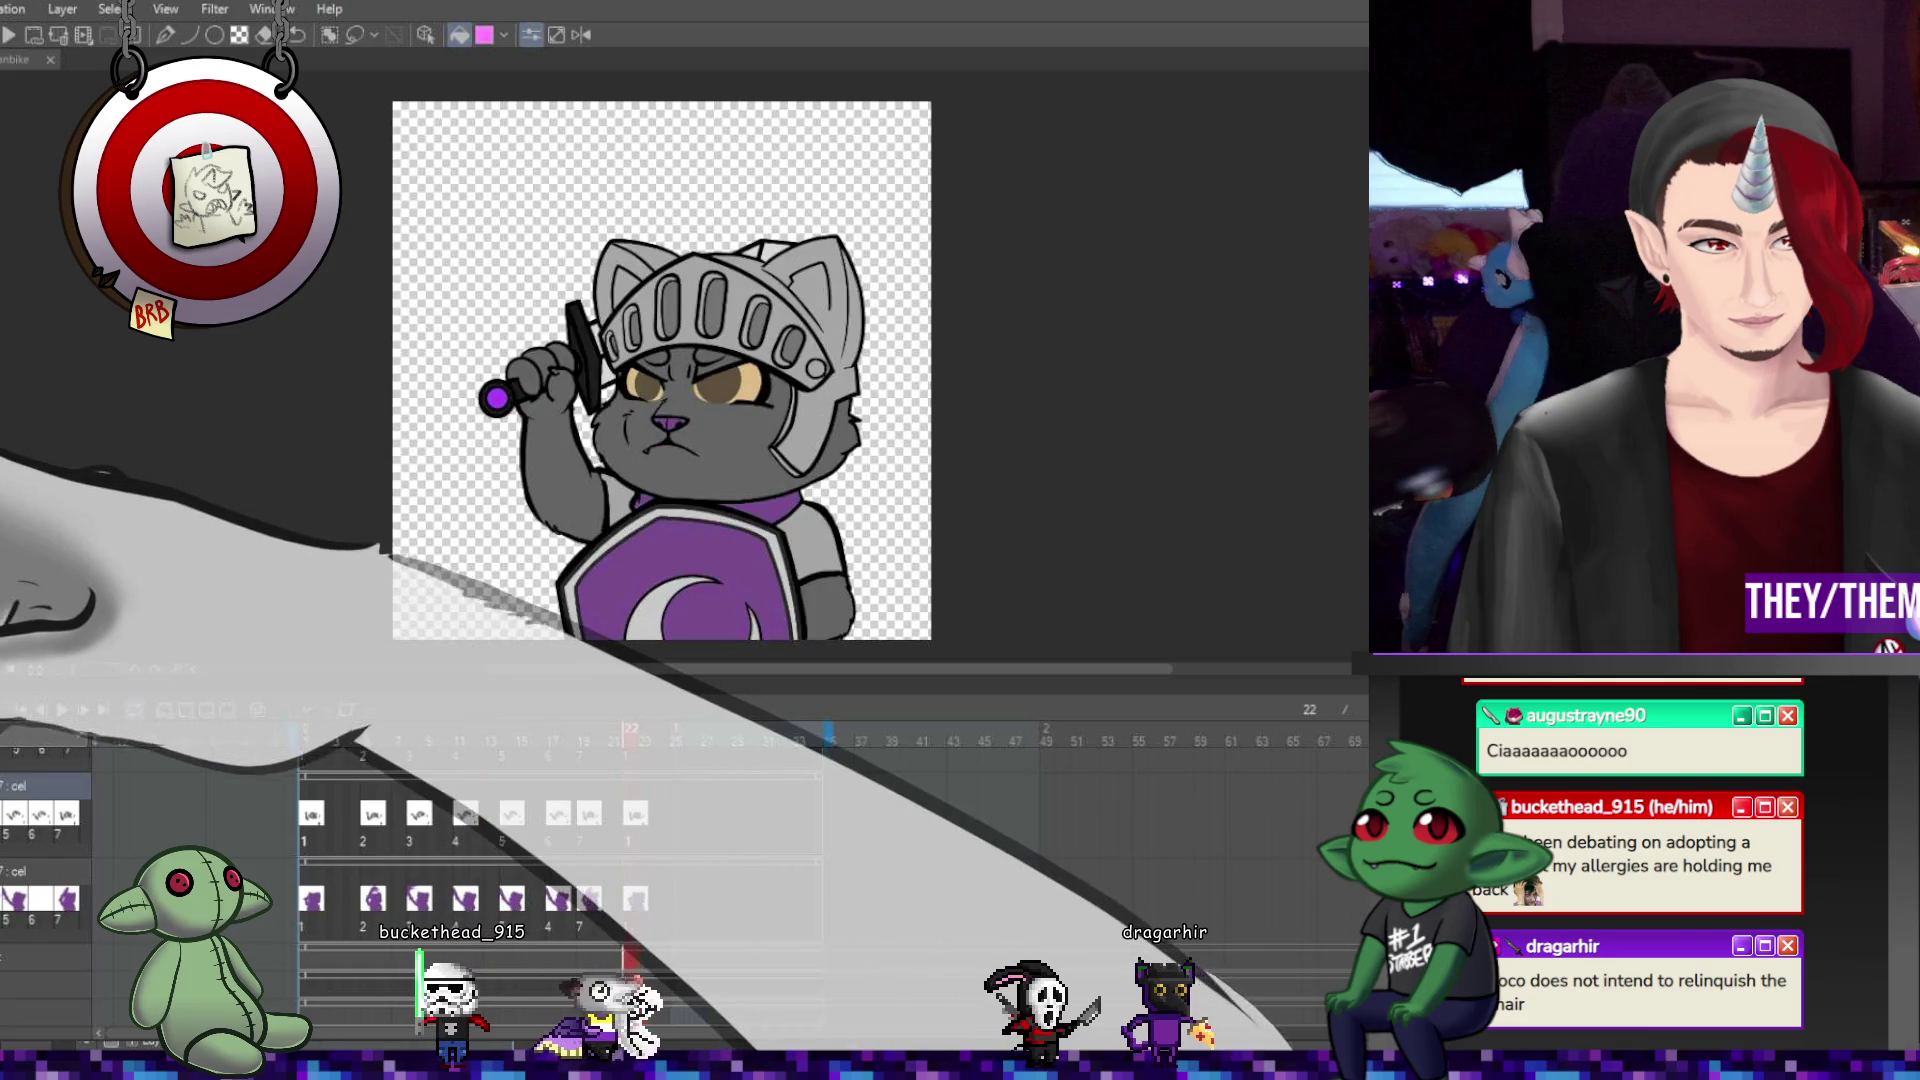
click(321, 740)
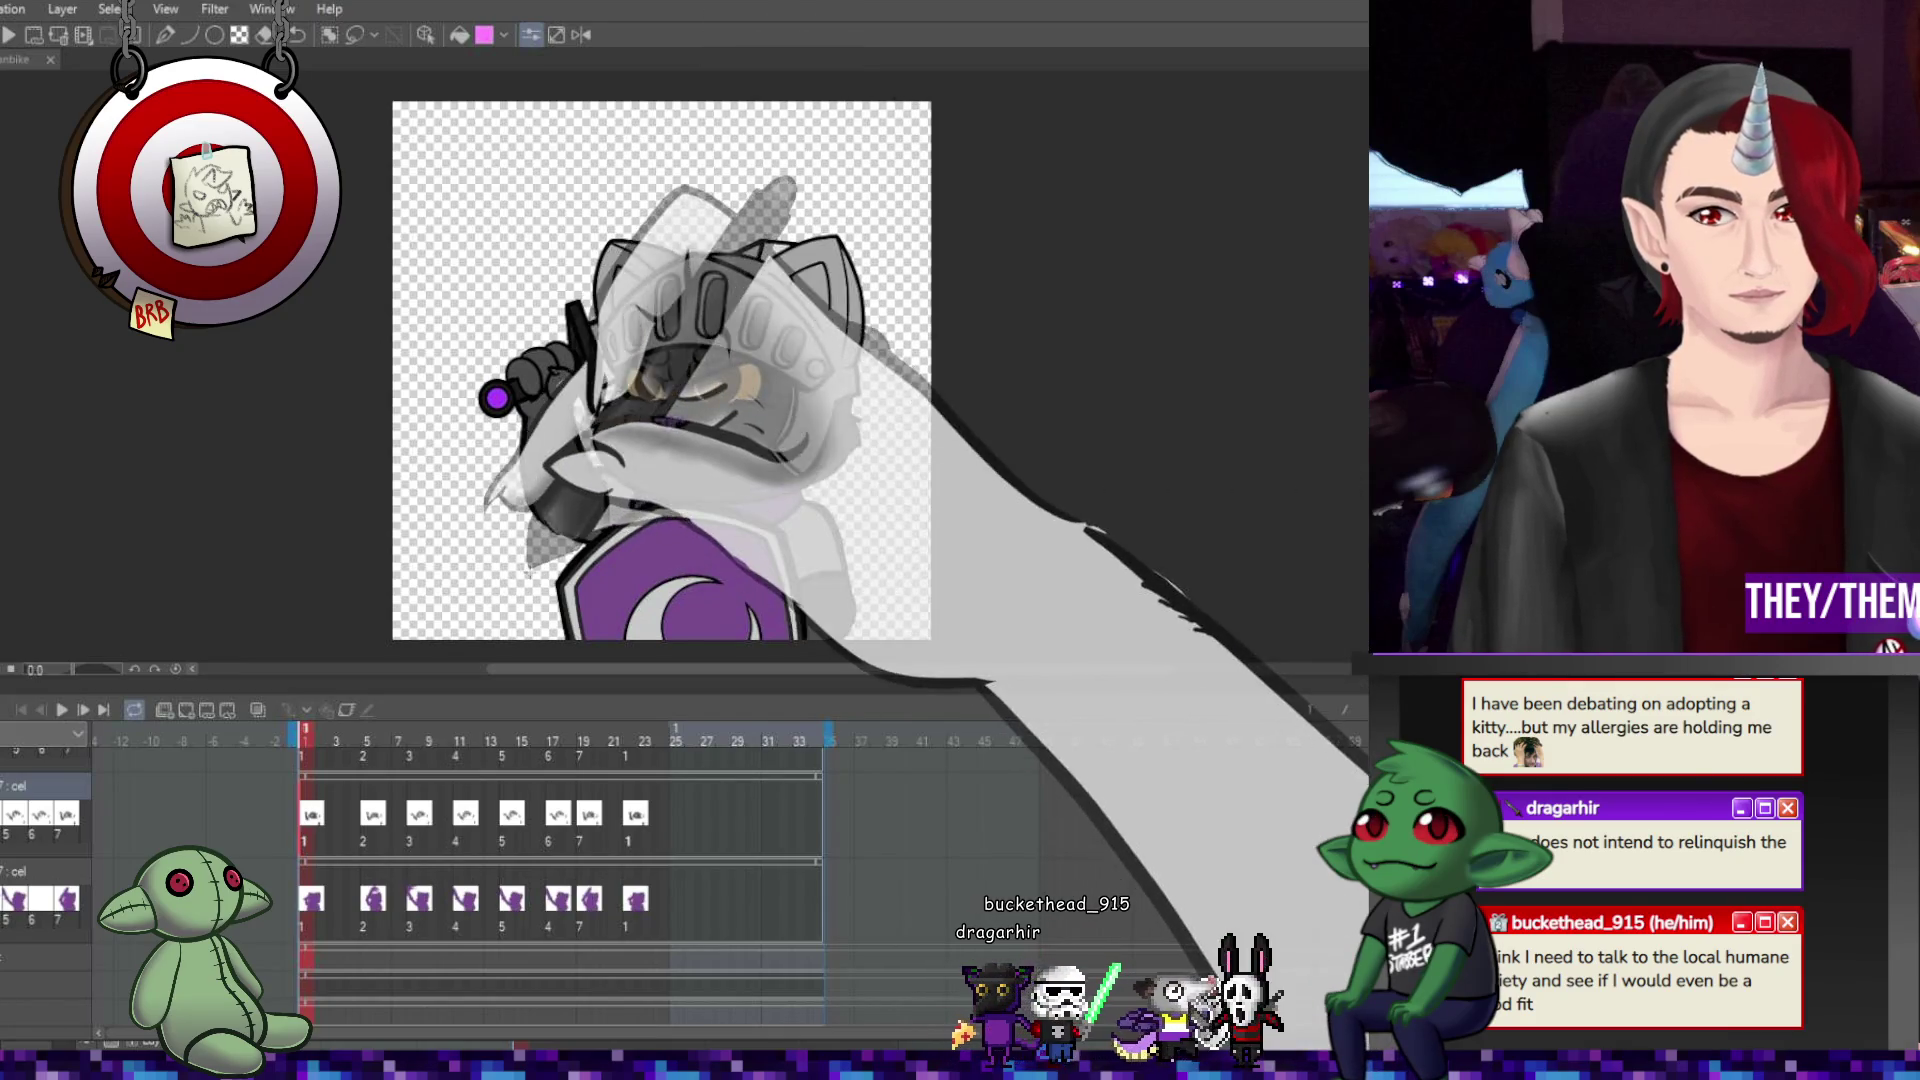
click(377, 818)
scroll(660, 500, down, 5)
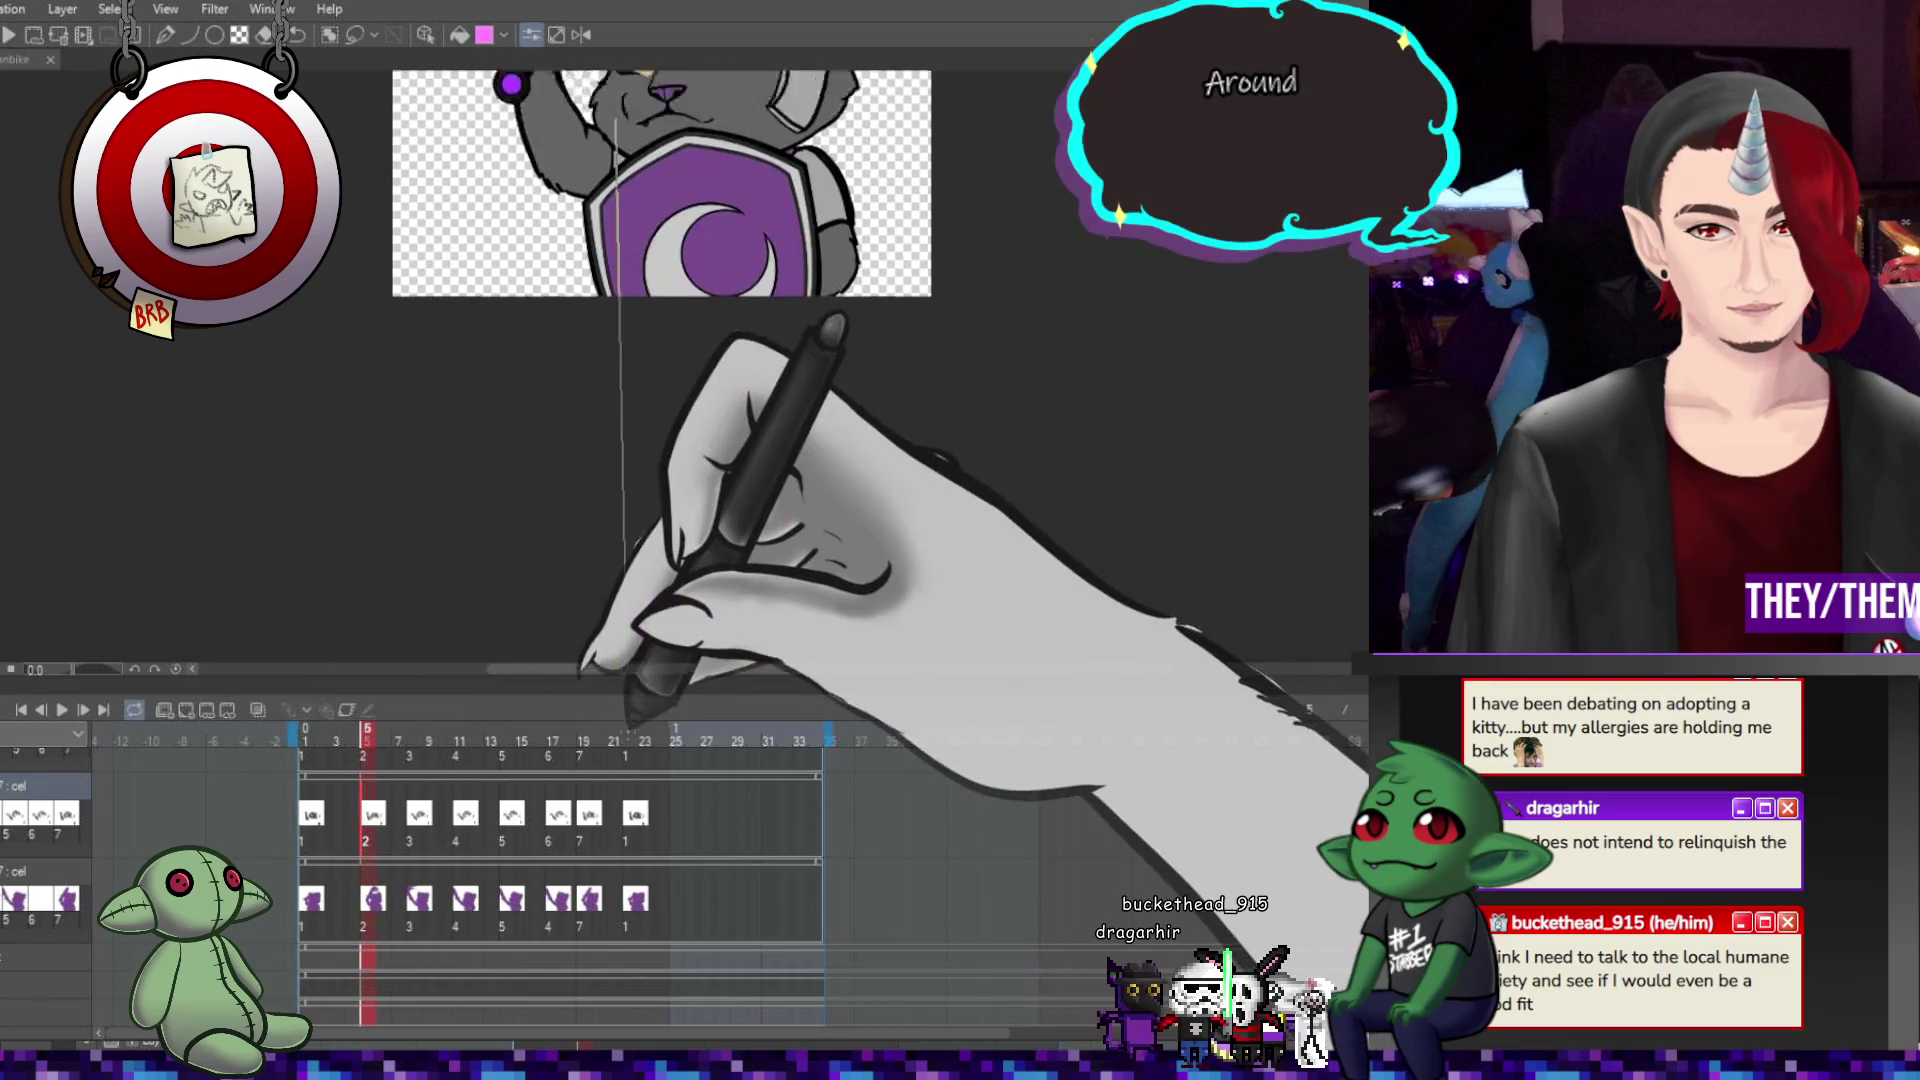
scroll(718, 673, down, 3)
scroll(718, 500, down, 2)
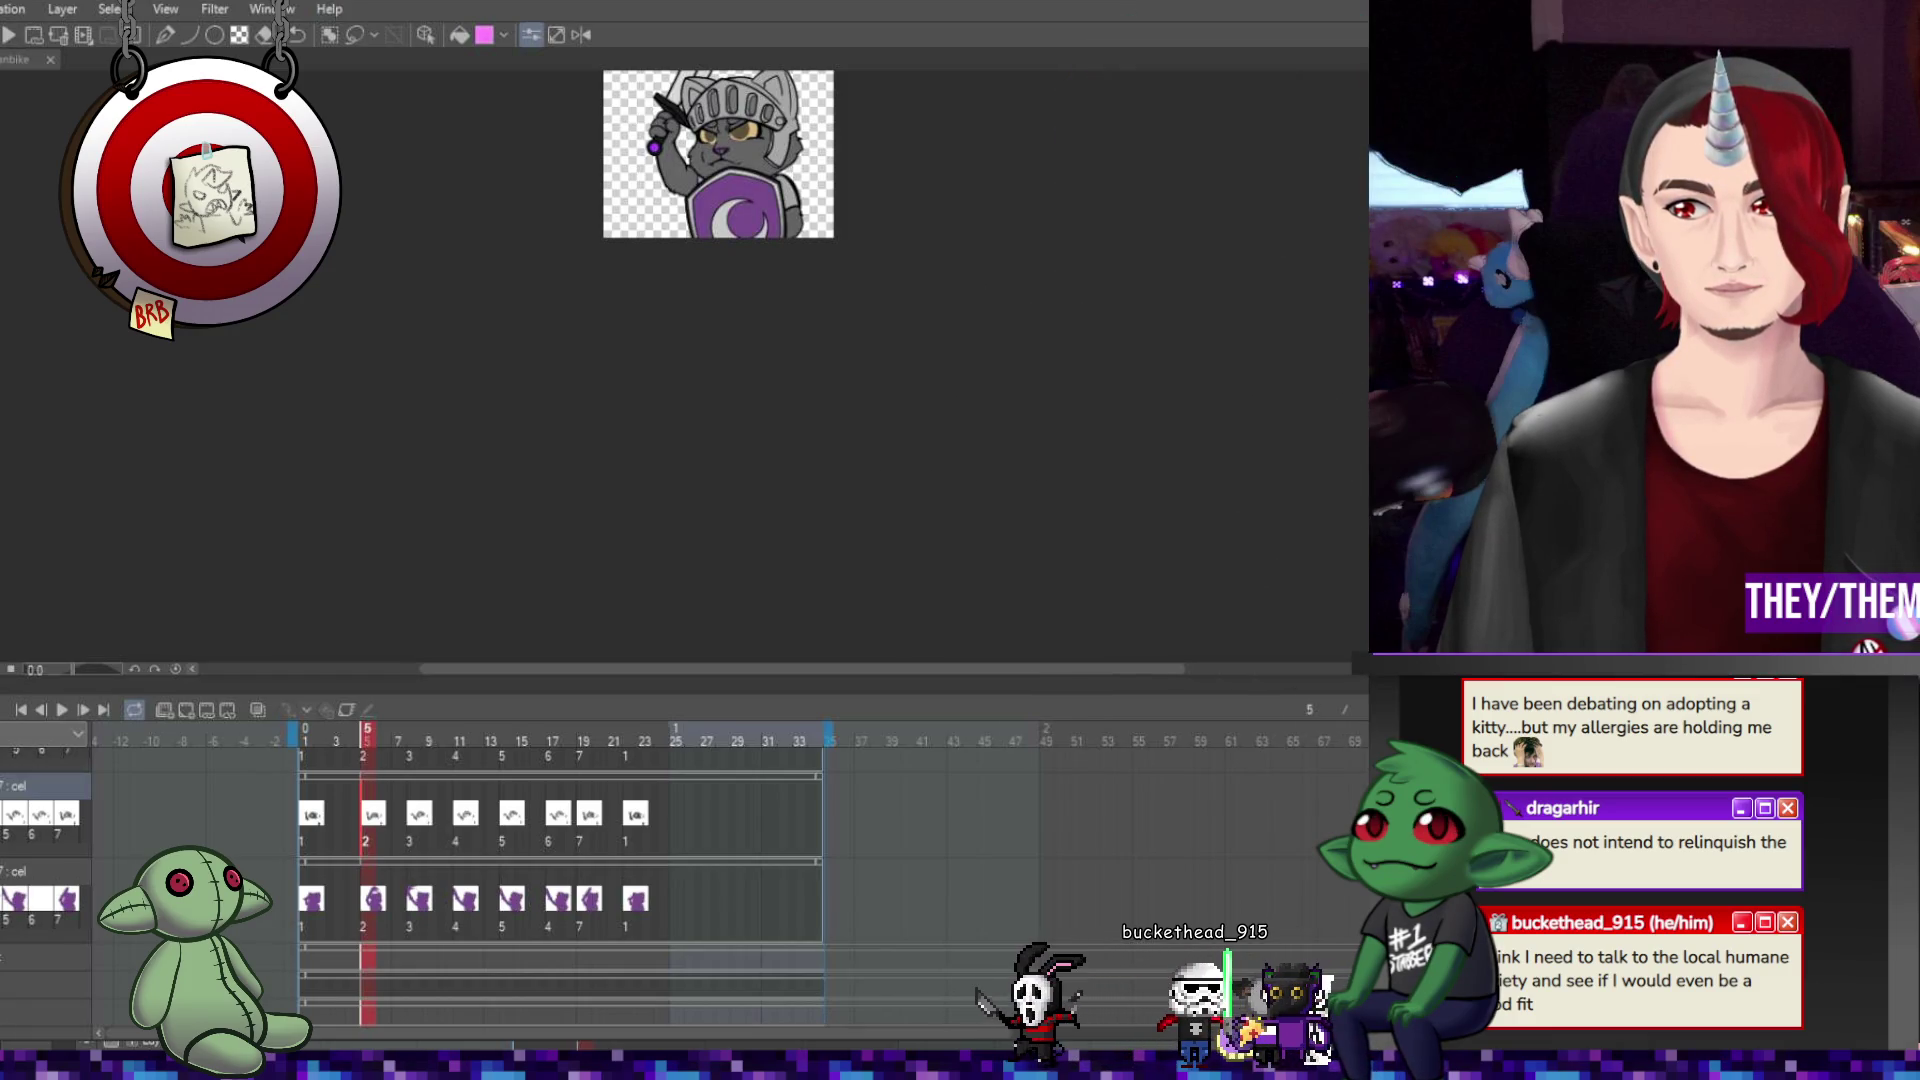
scroll(694, 155, right, 1)
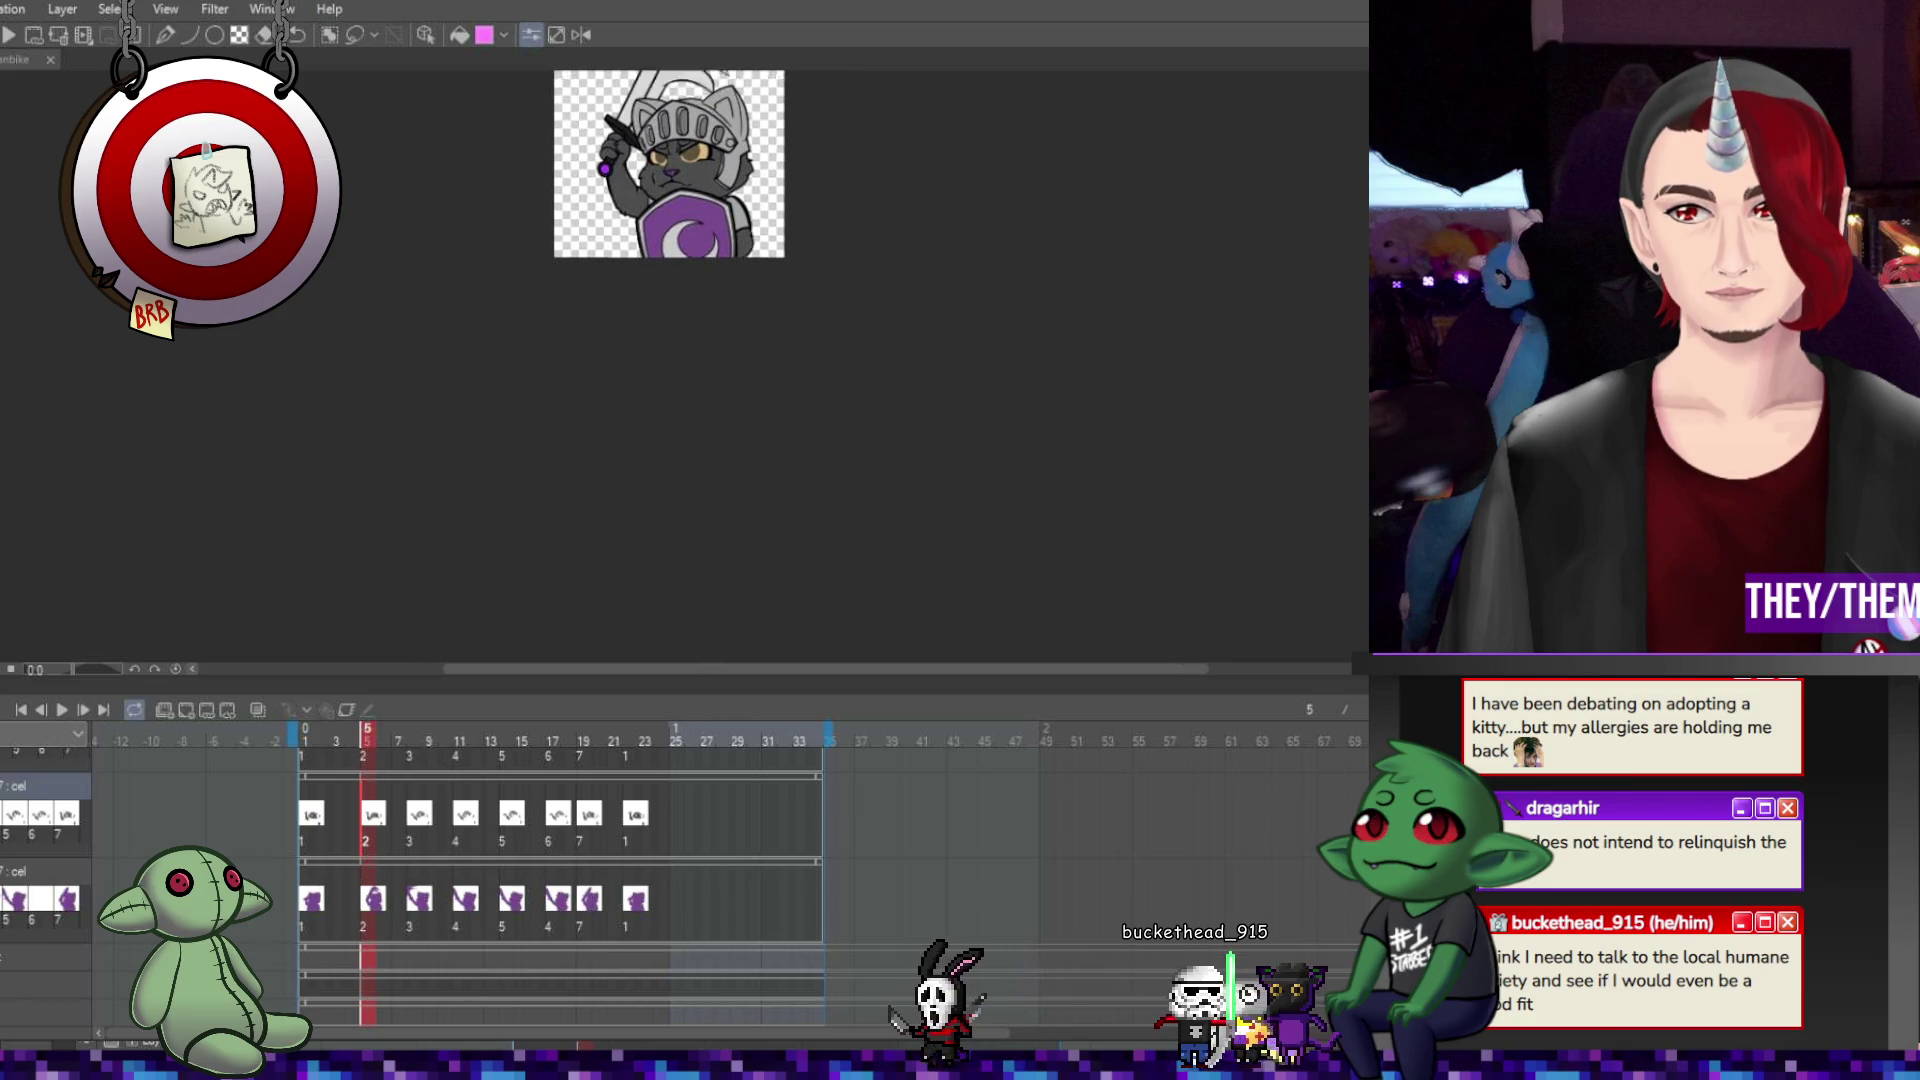
Return to frame 1, then clear frame 3's cel and undo to restore its drawing.
click(315, 815)
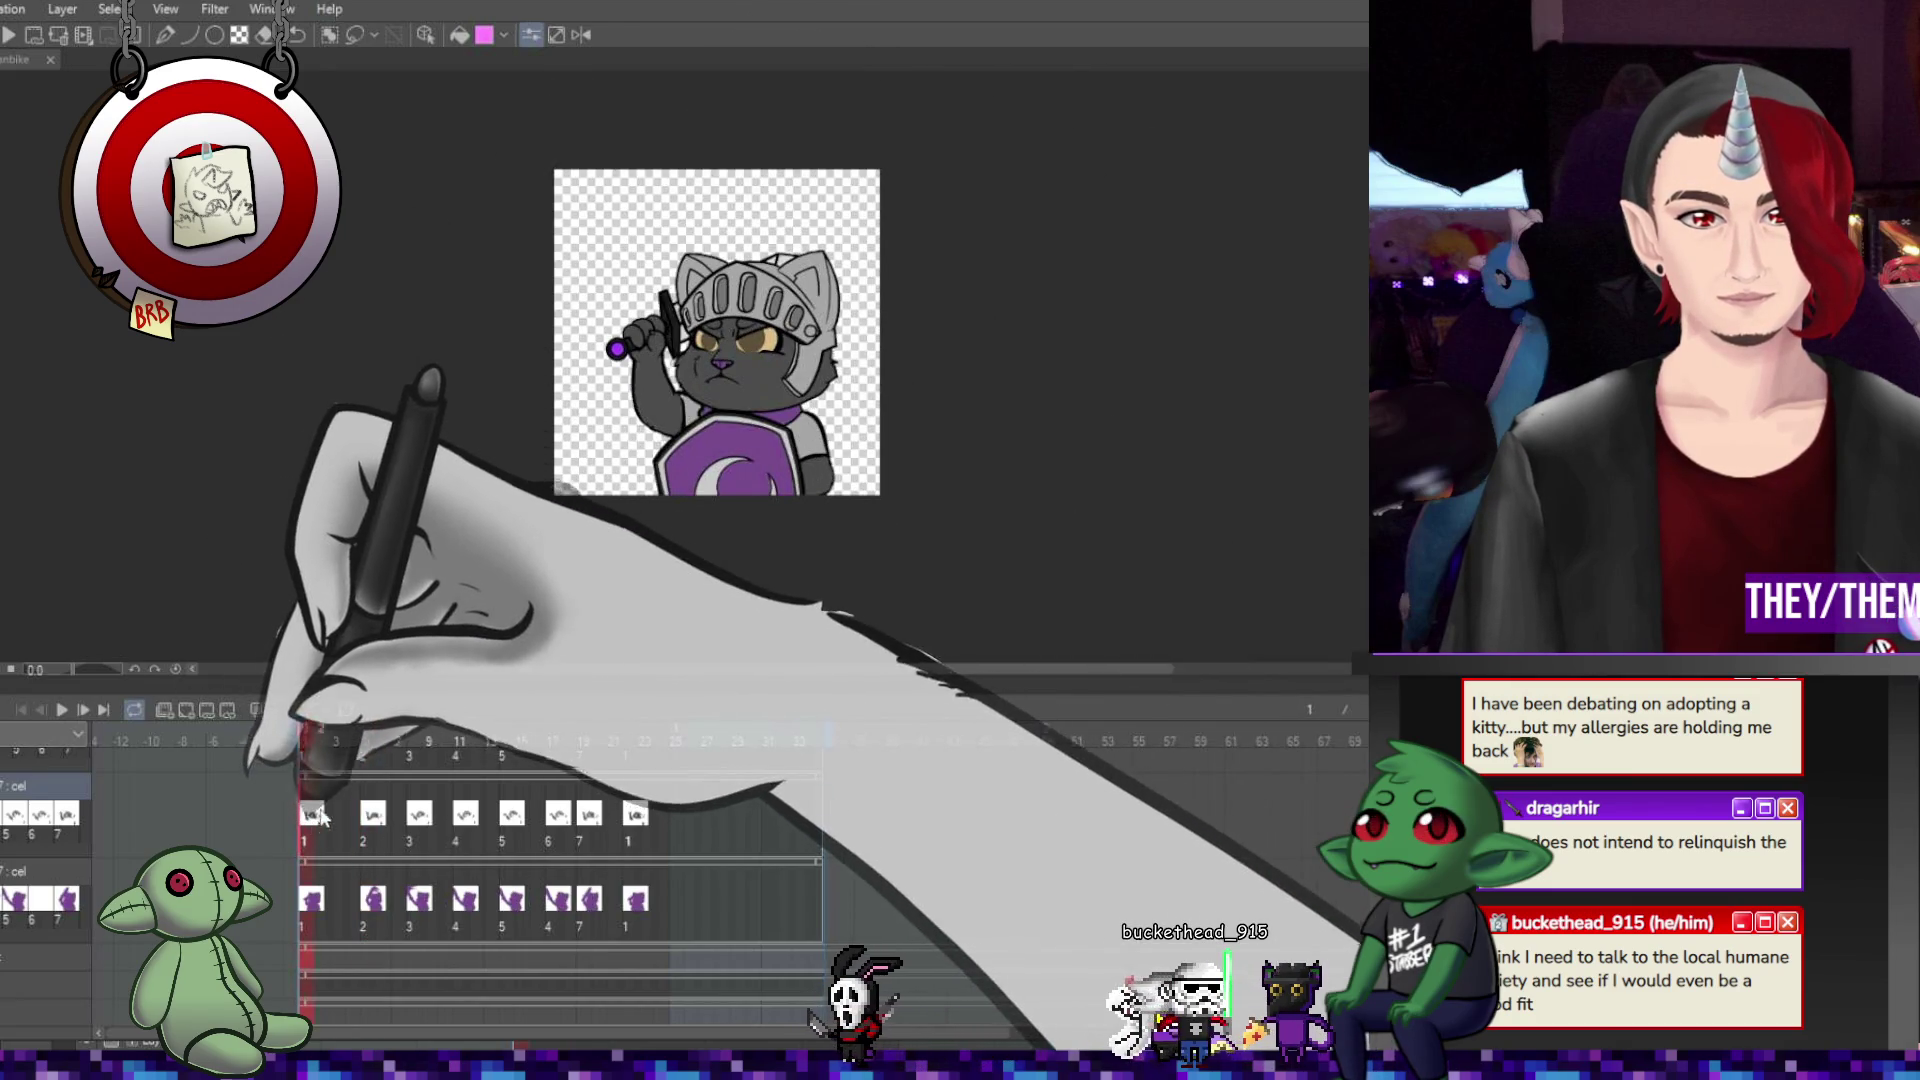
click(420, 818)
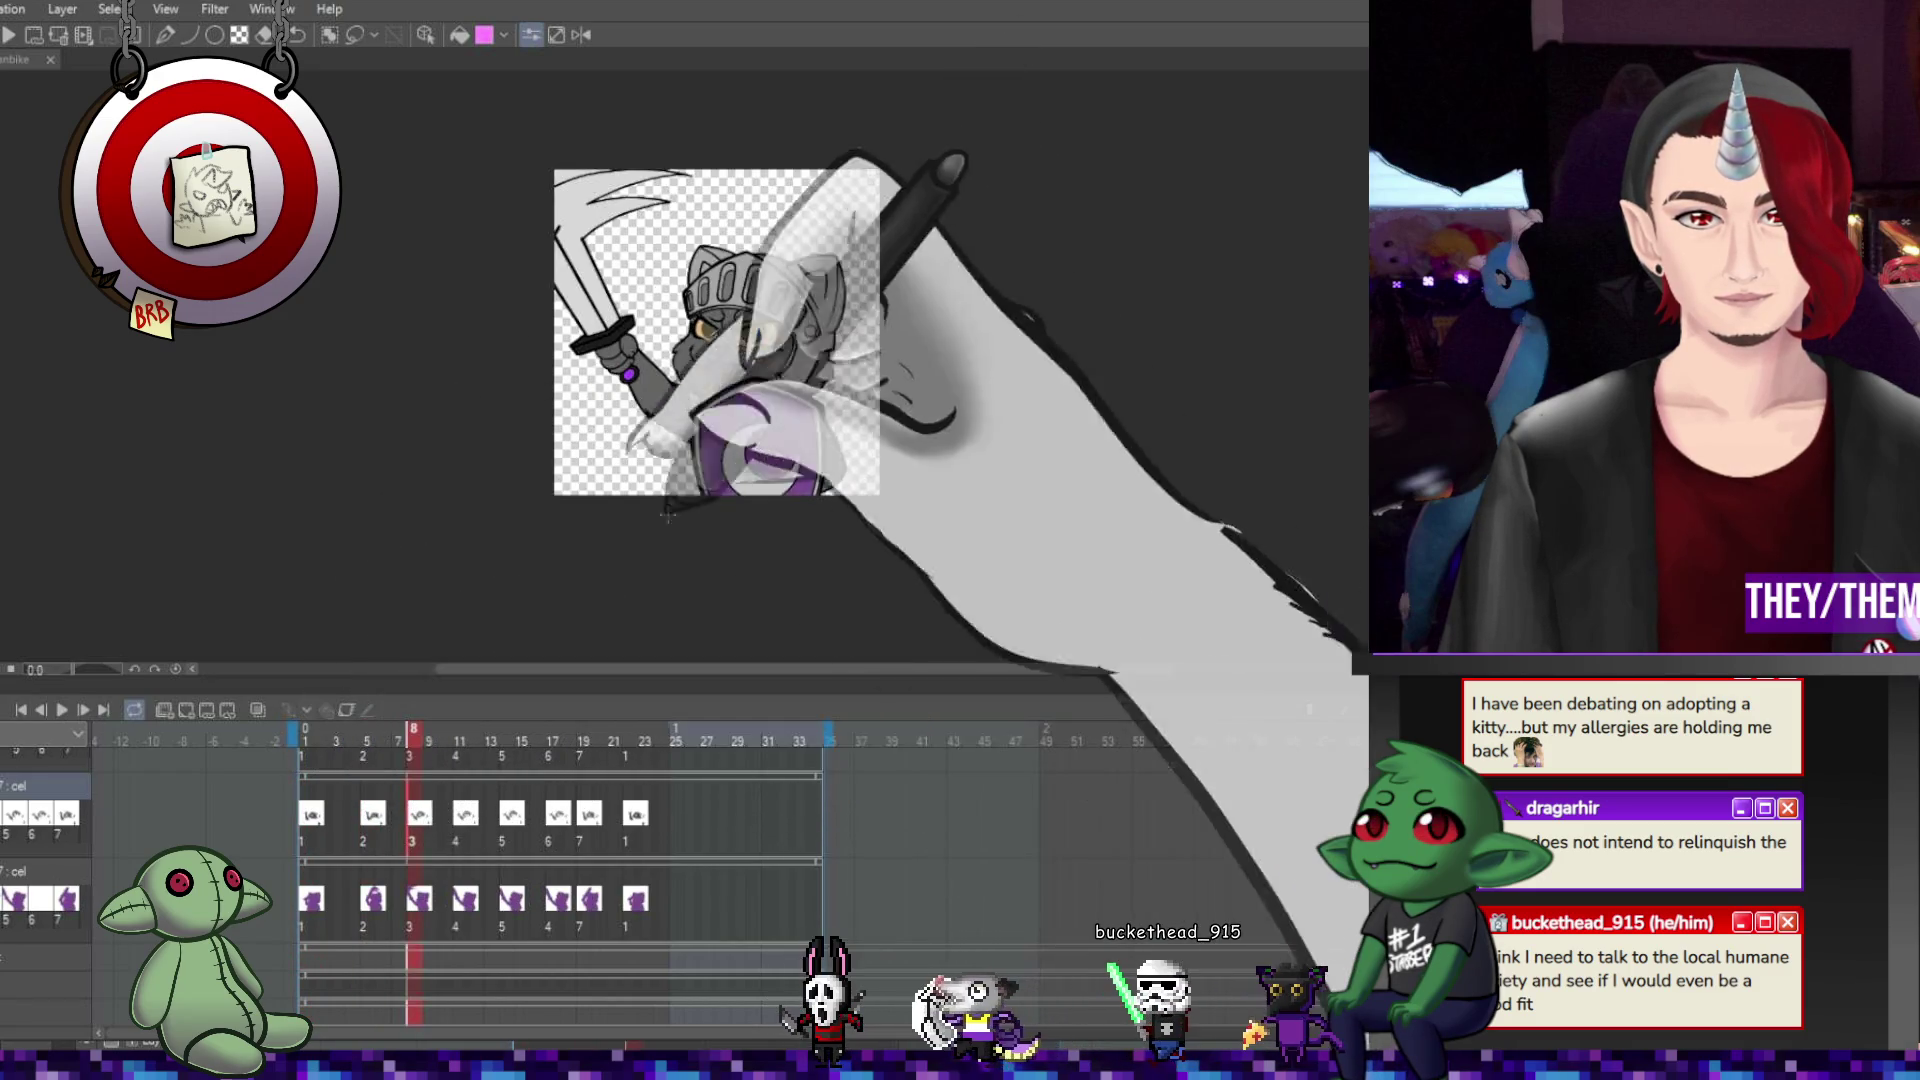
key(Delete)
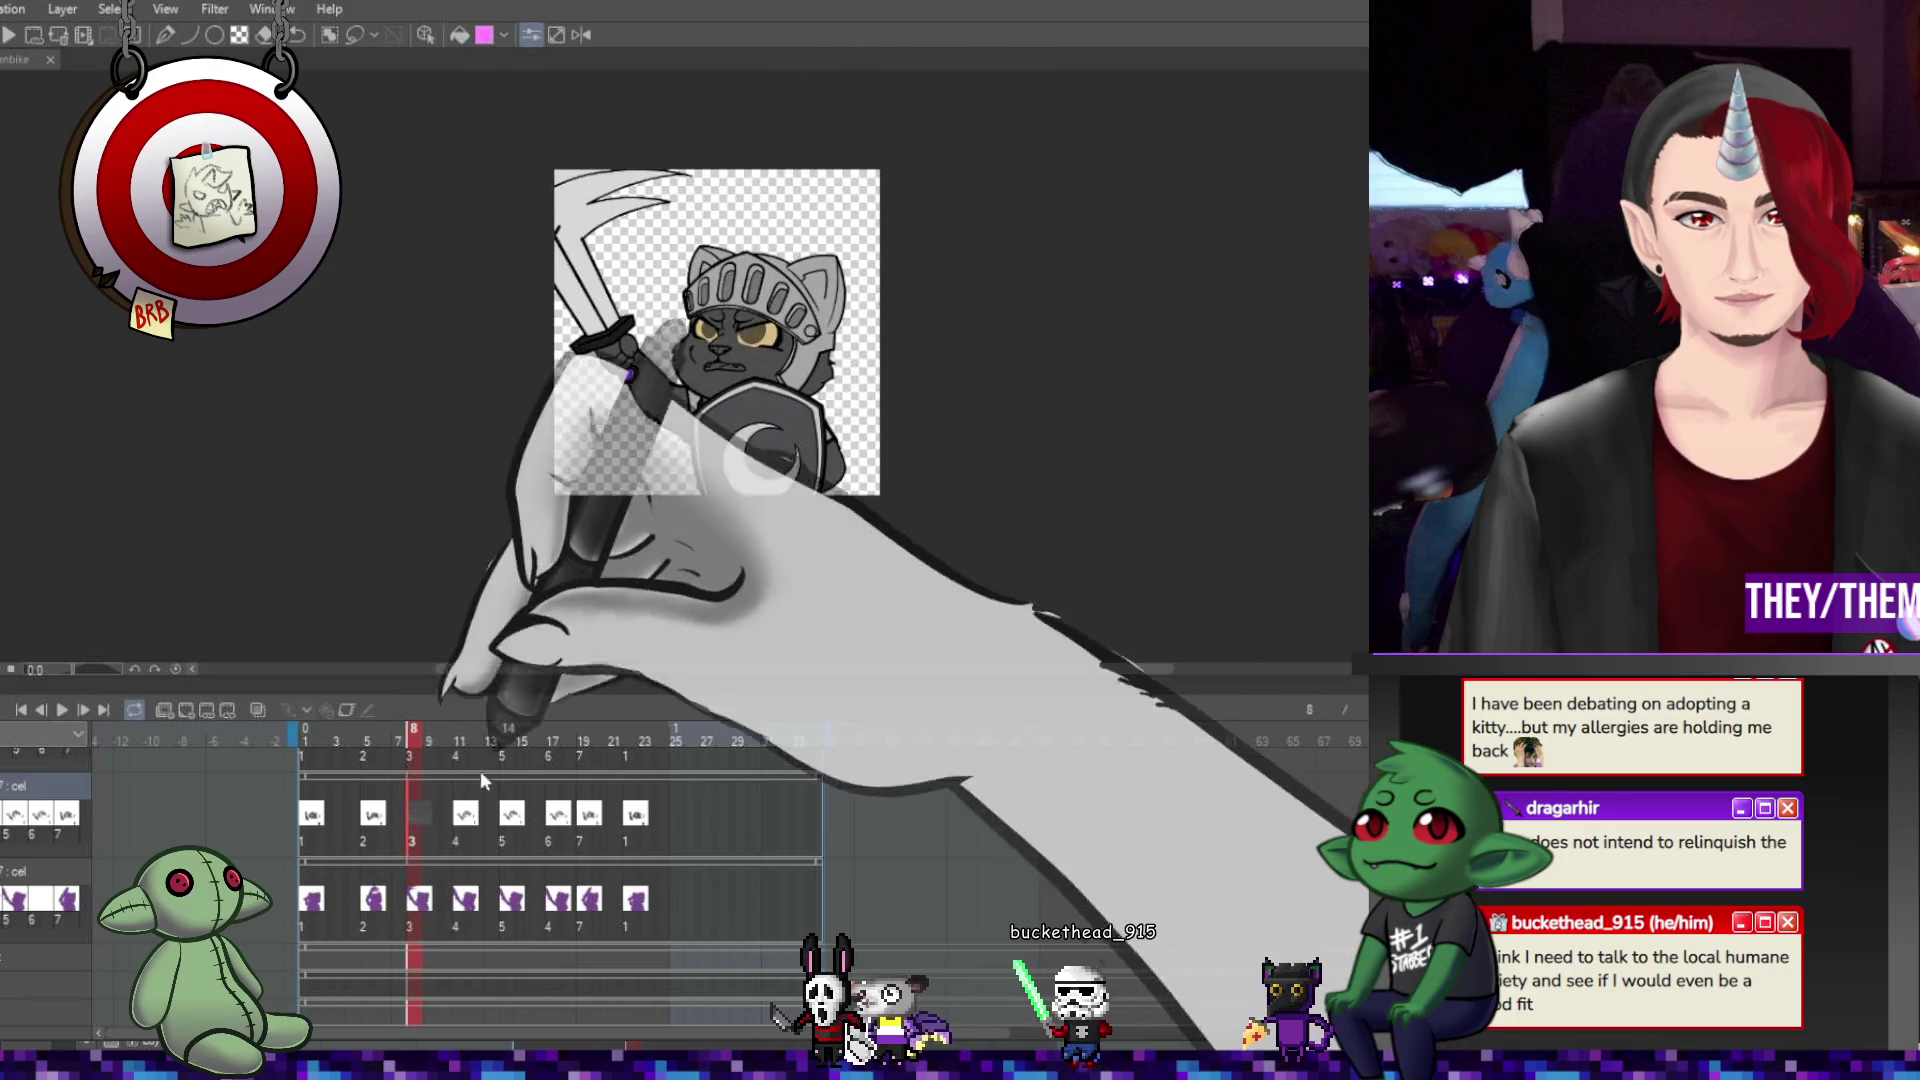
key(ctrl+z)
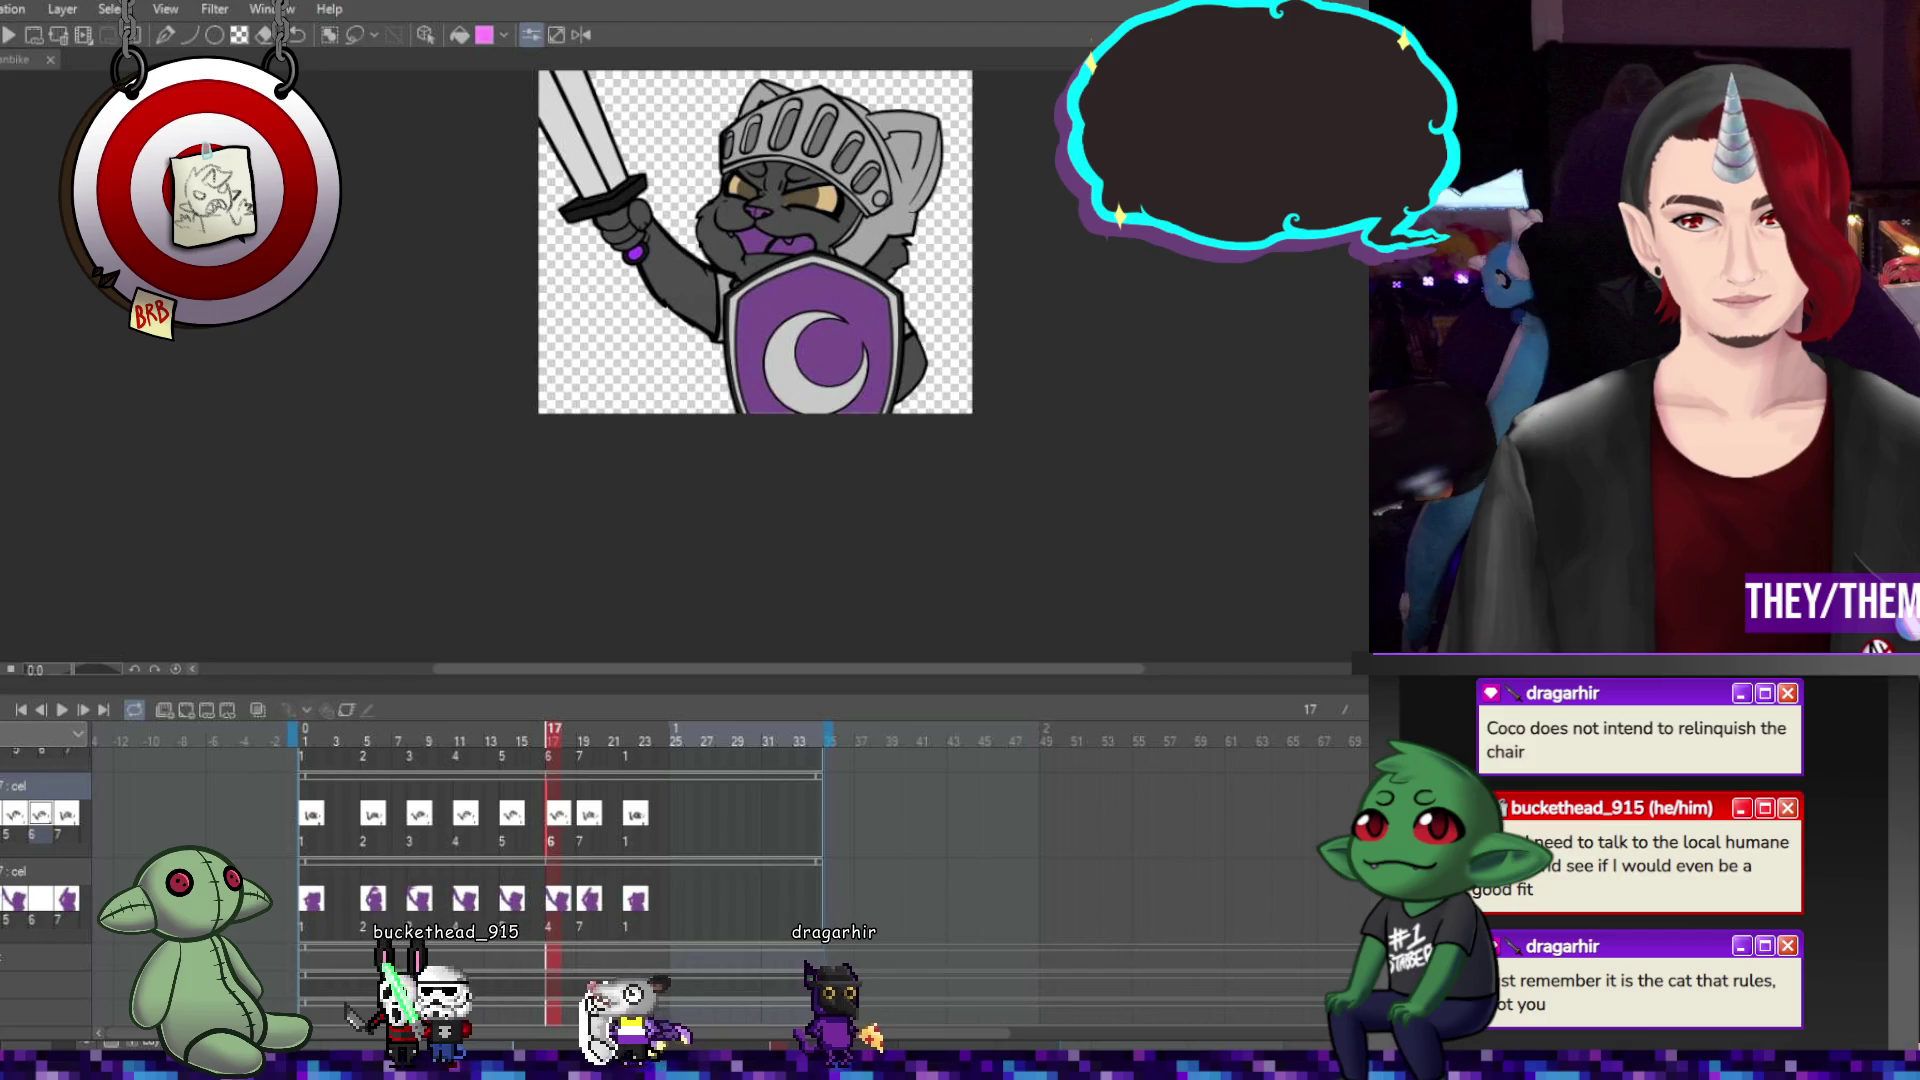
Jump to the last cel near frame 22, then settle back on frame 1 zoomed toward the face.
scroll(735, 241, right, 2)
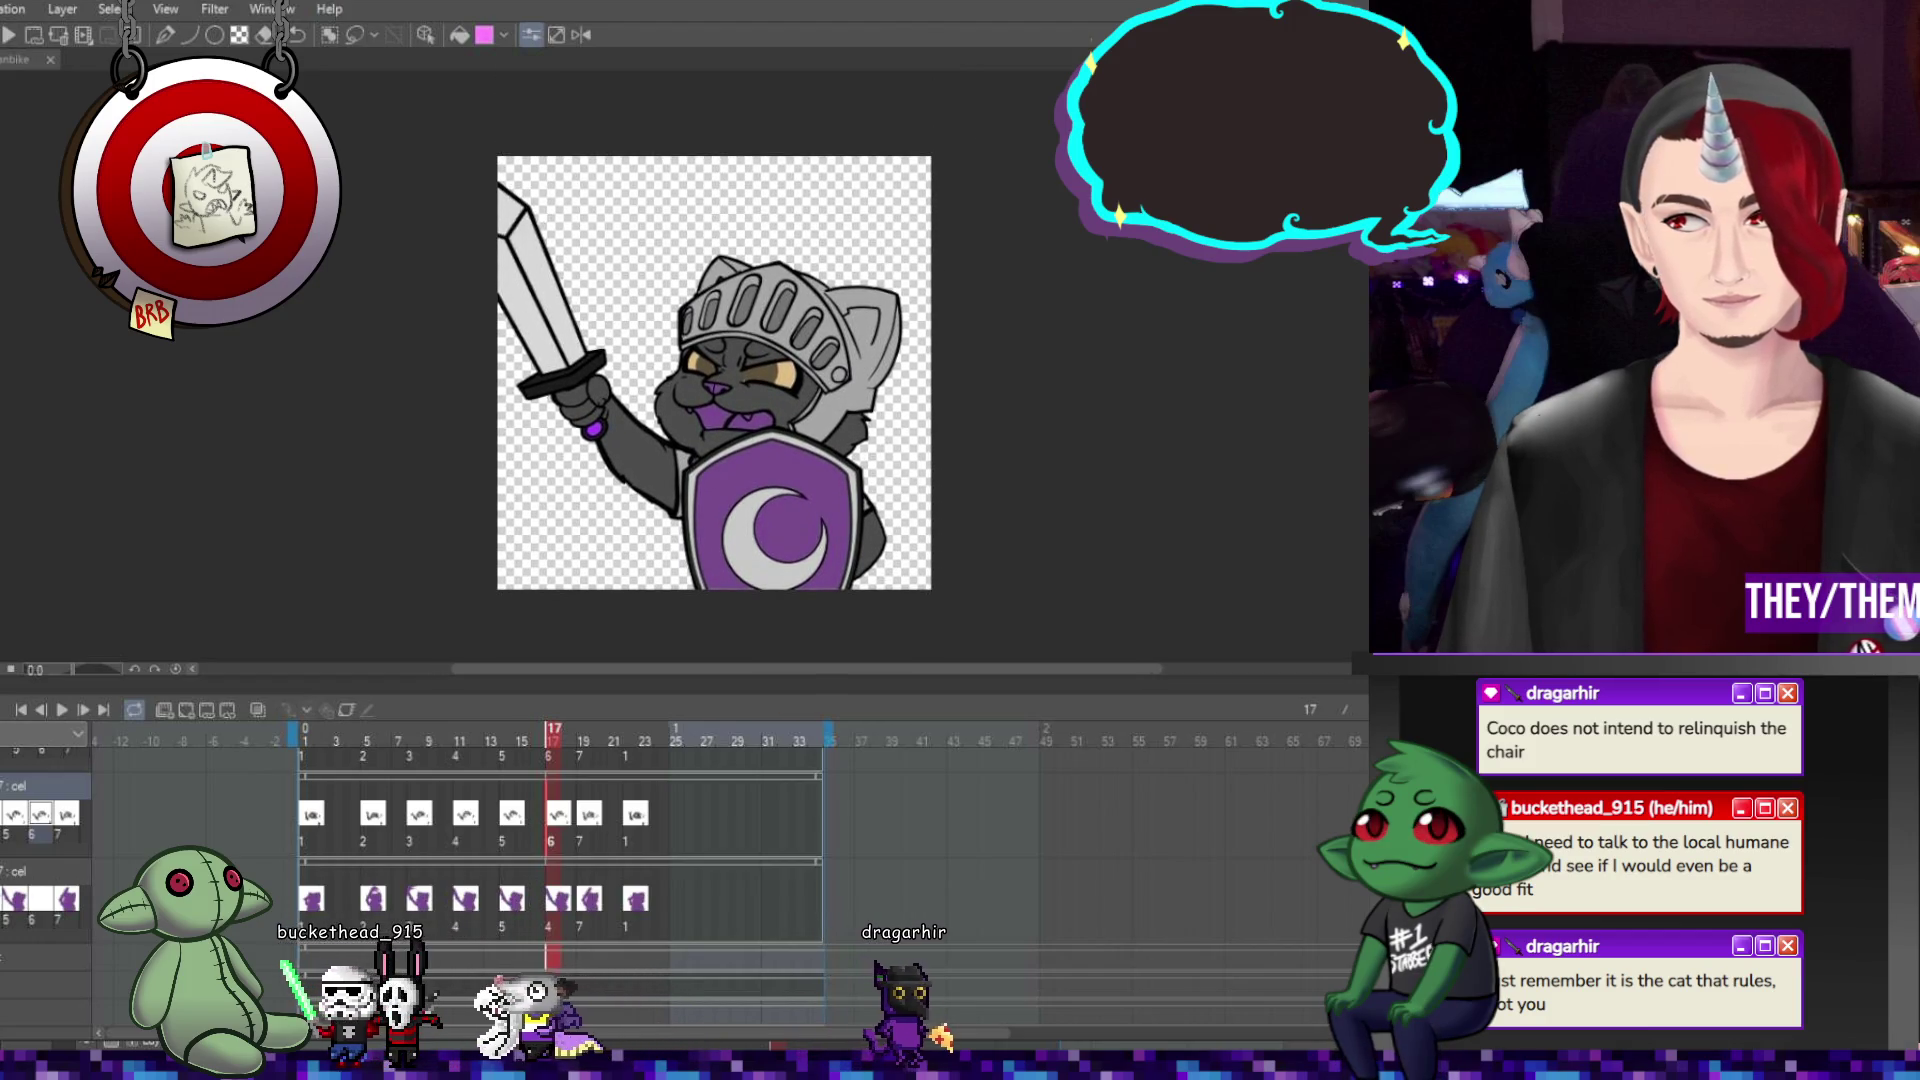
scroll(670, 330, up, 3)
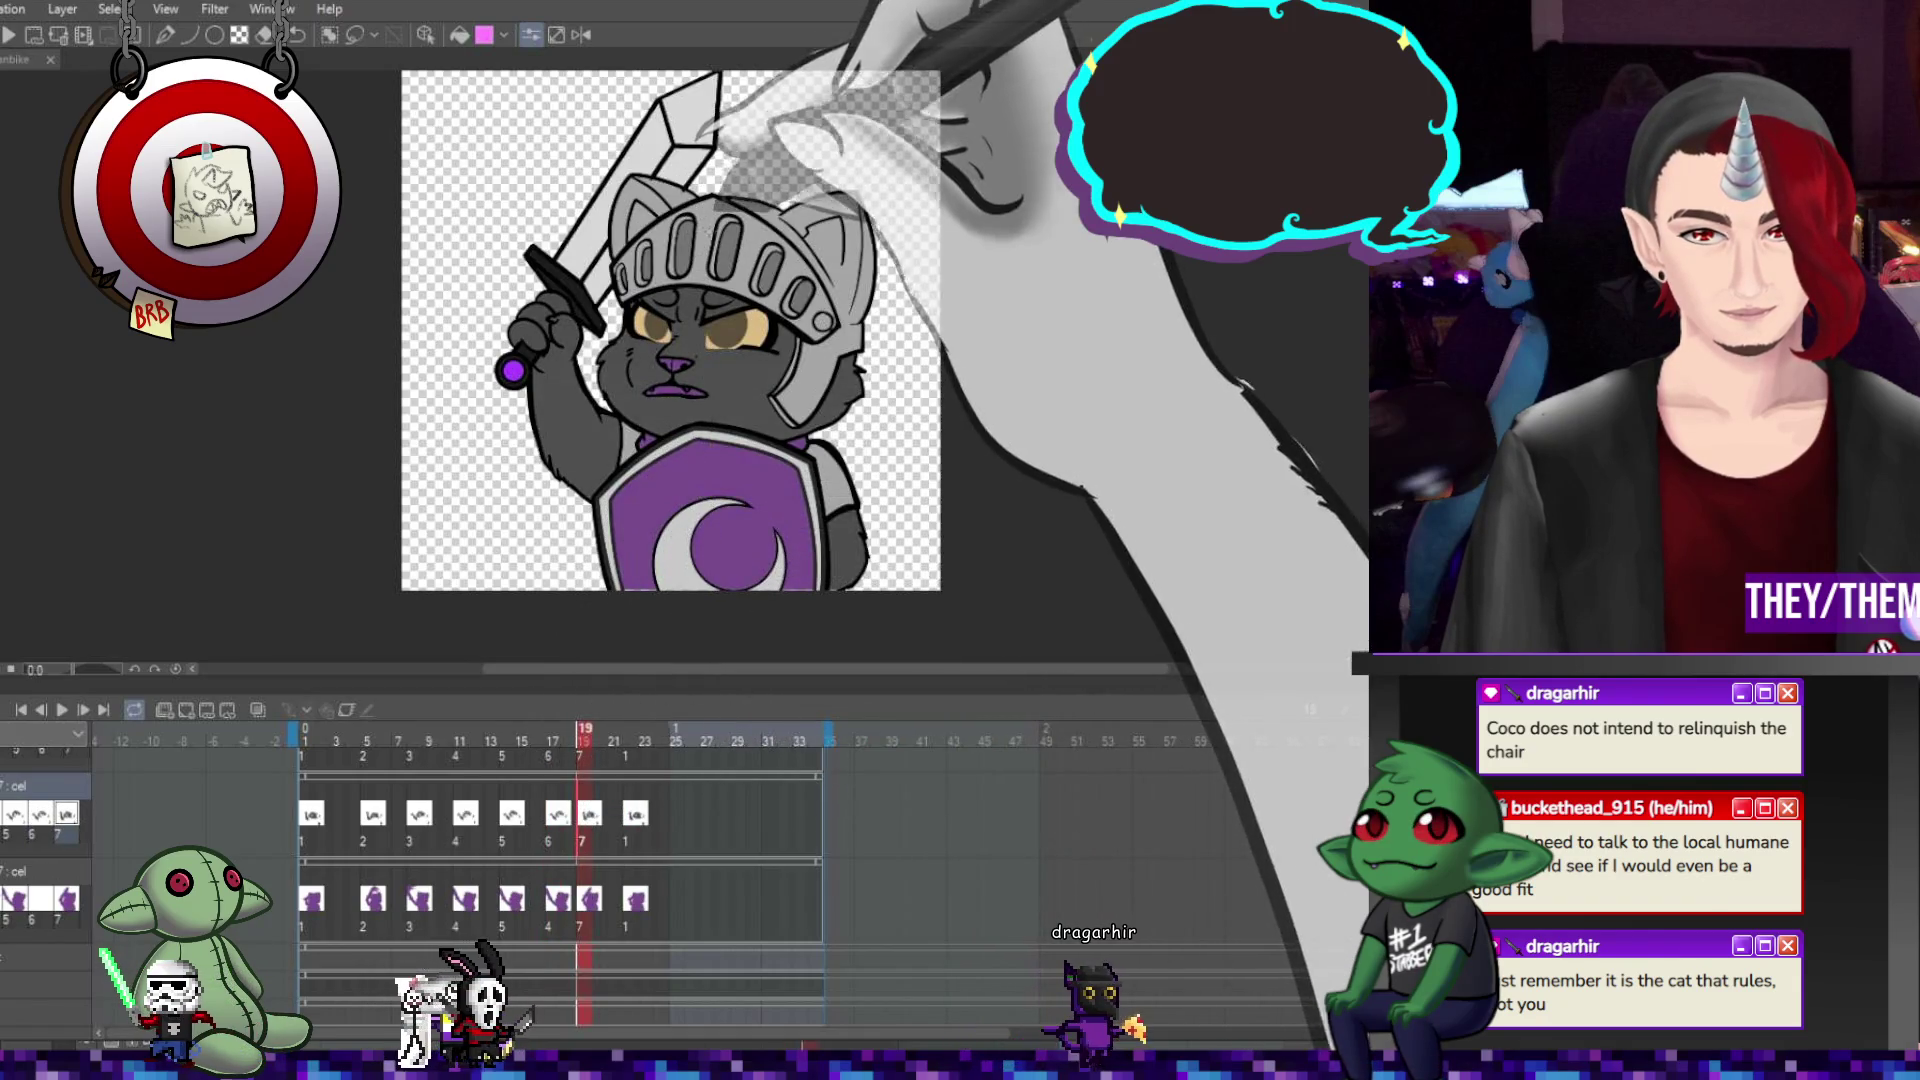
click(636, 815)
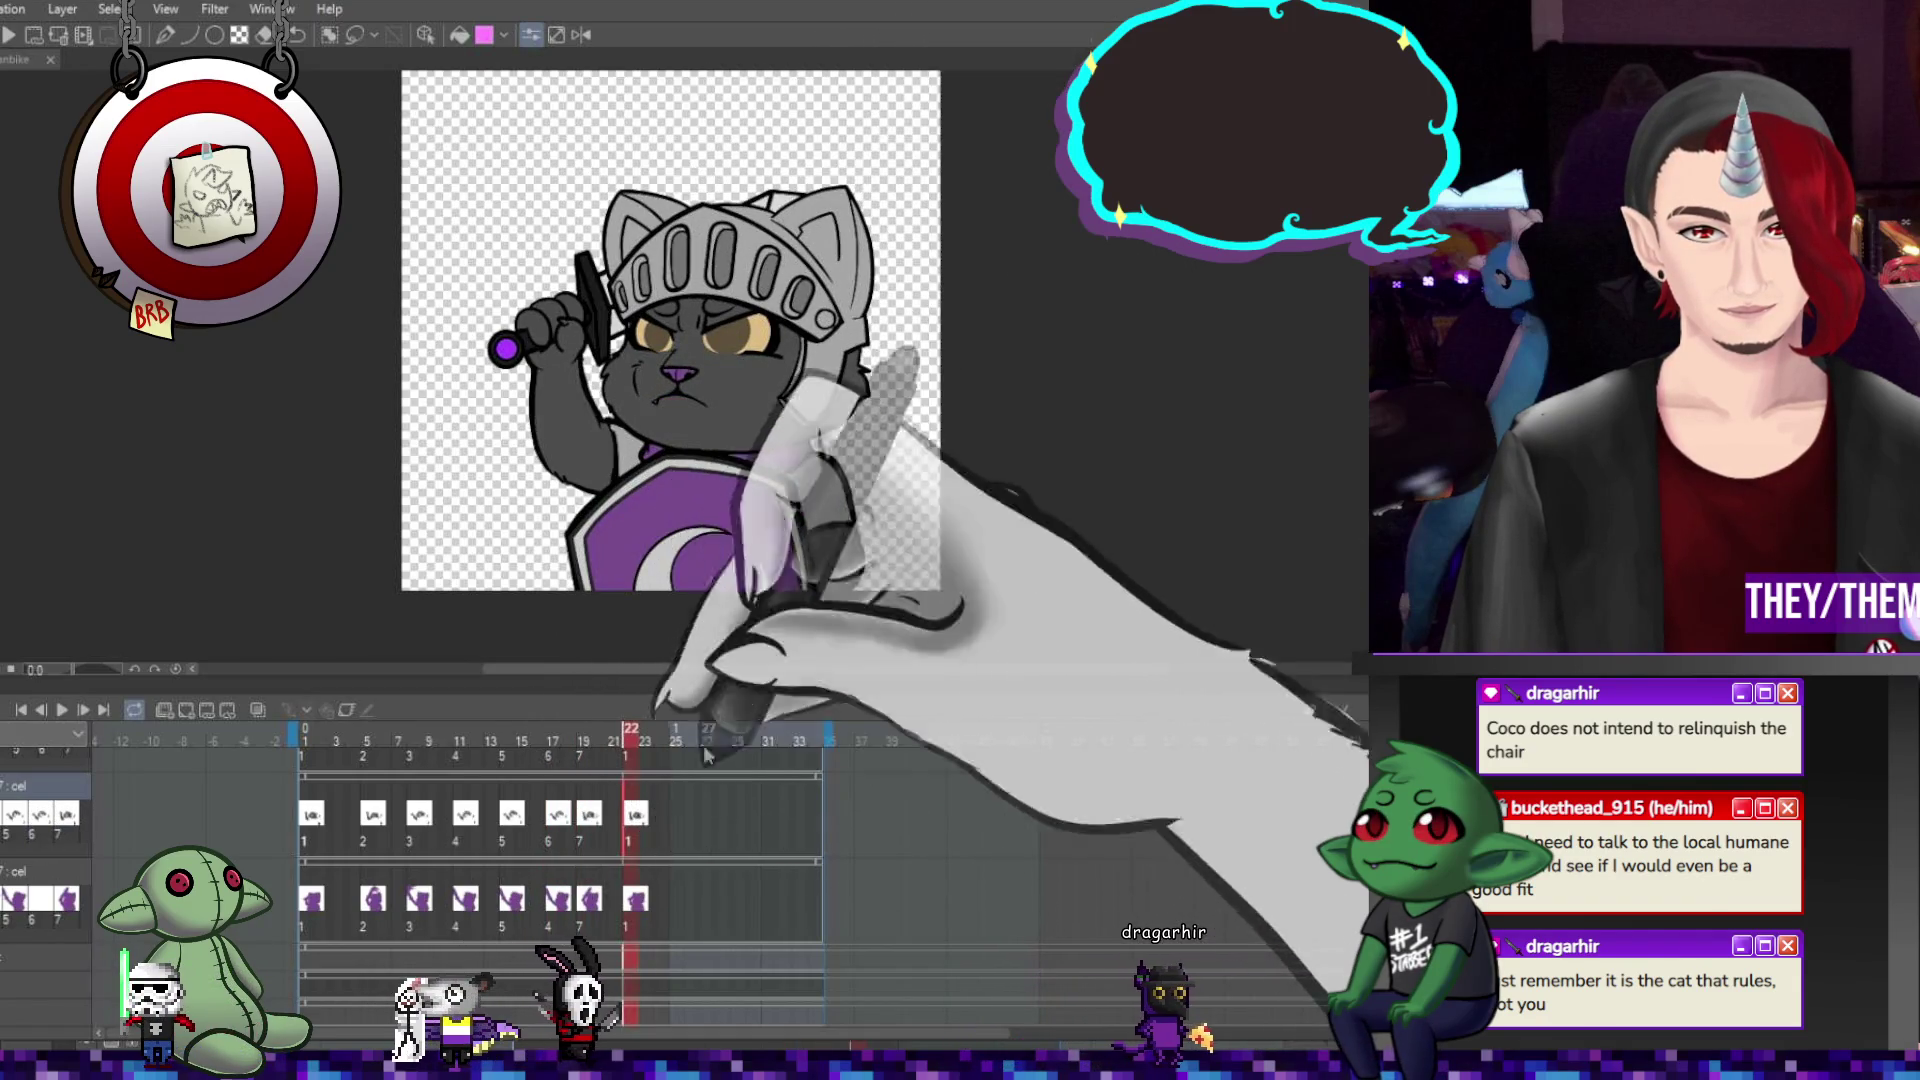
scroll(1030, 190, down, 2)
scroll(1030, 190, up, 2)
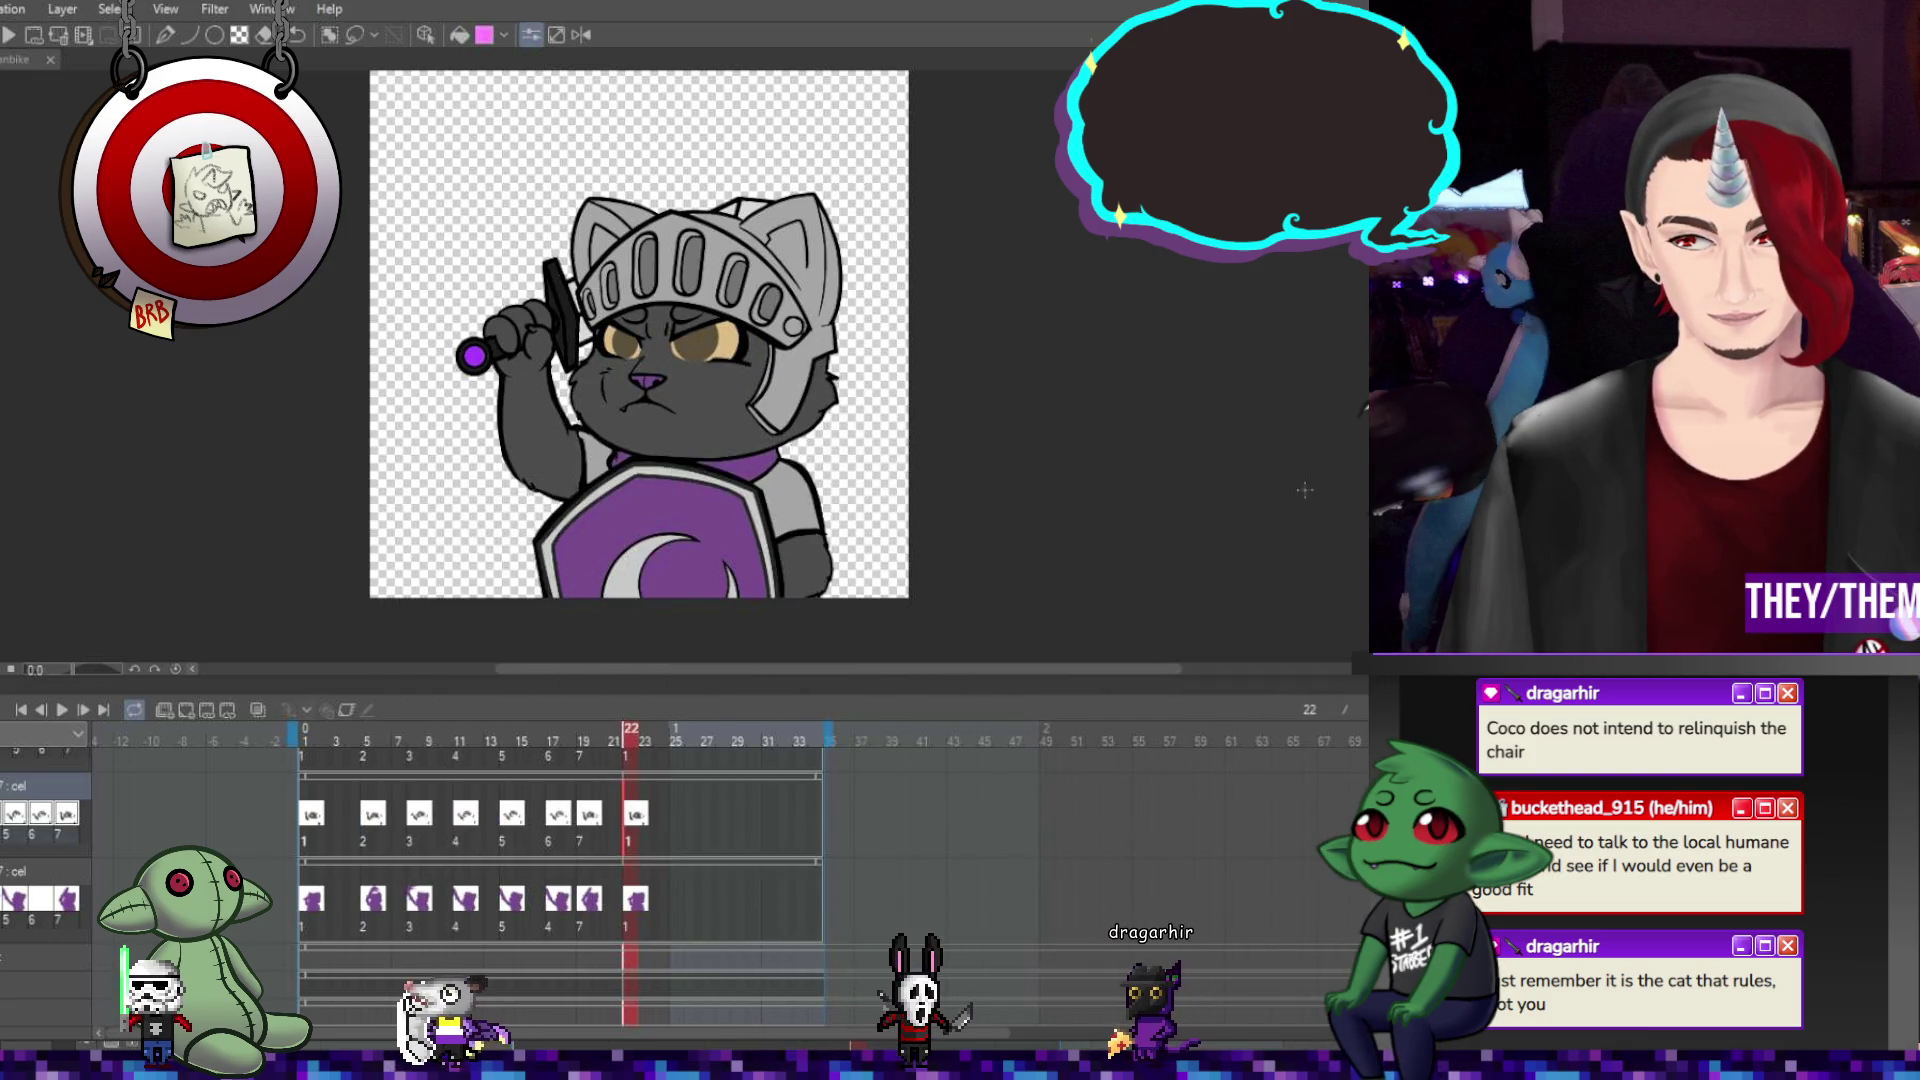
scroll(688, 428, up, 3)
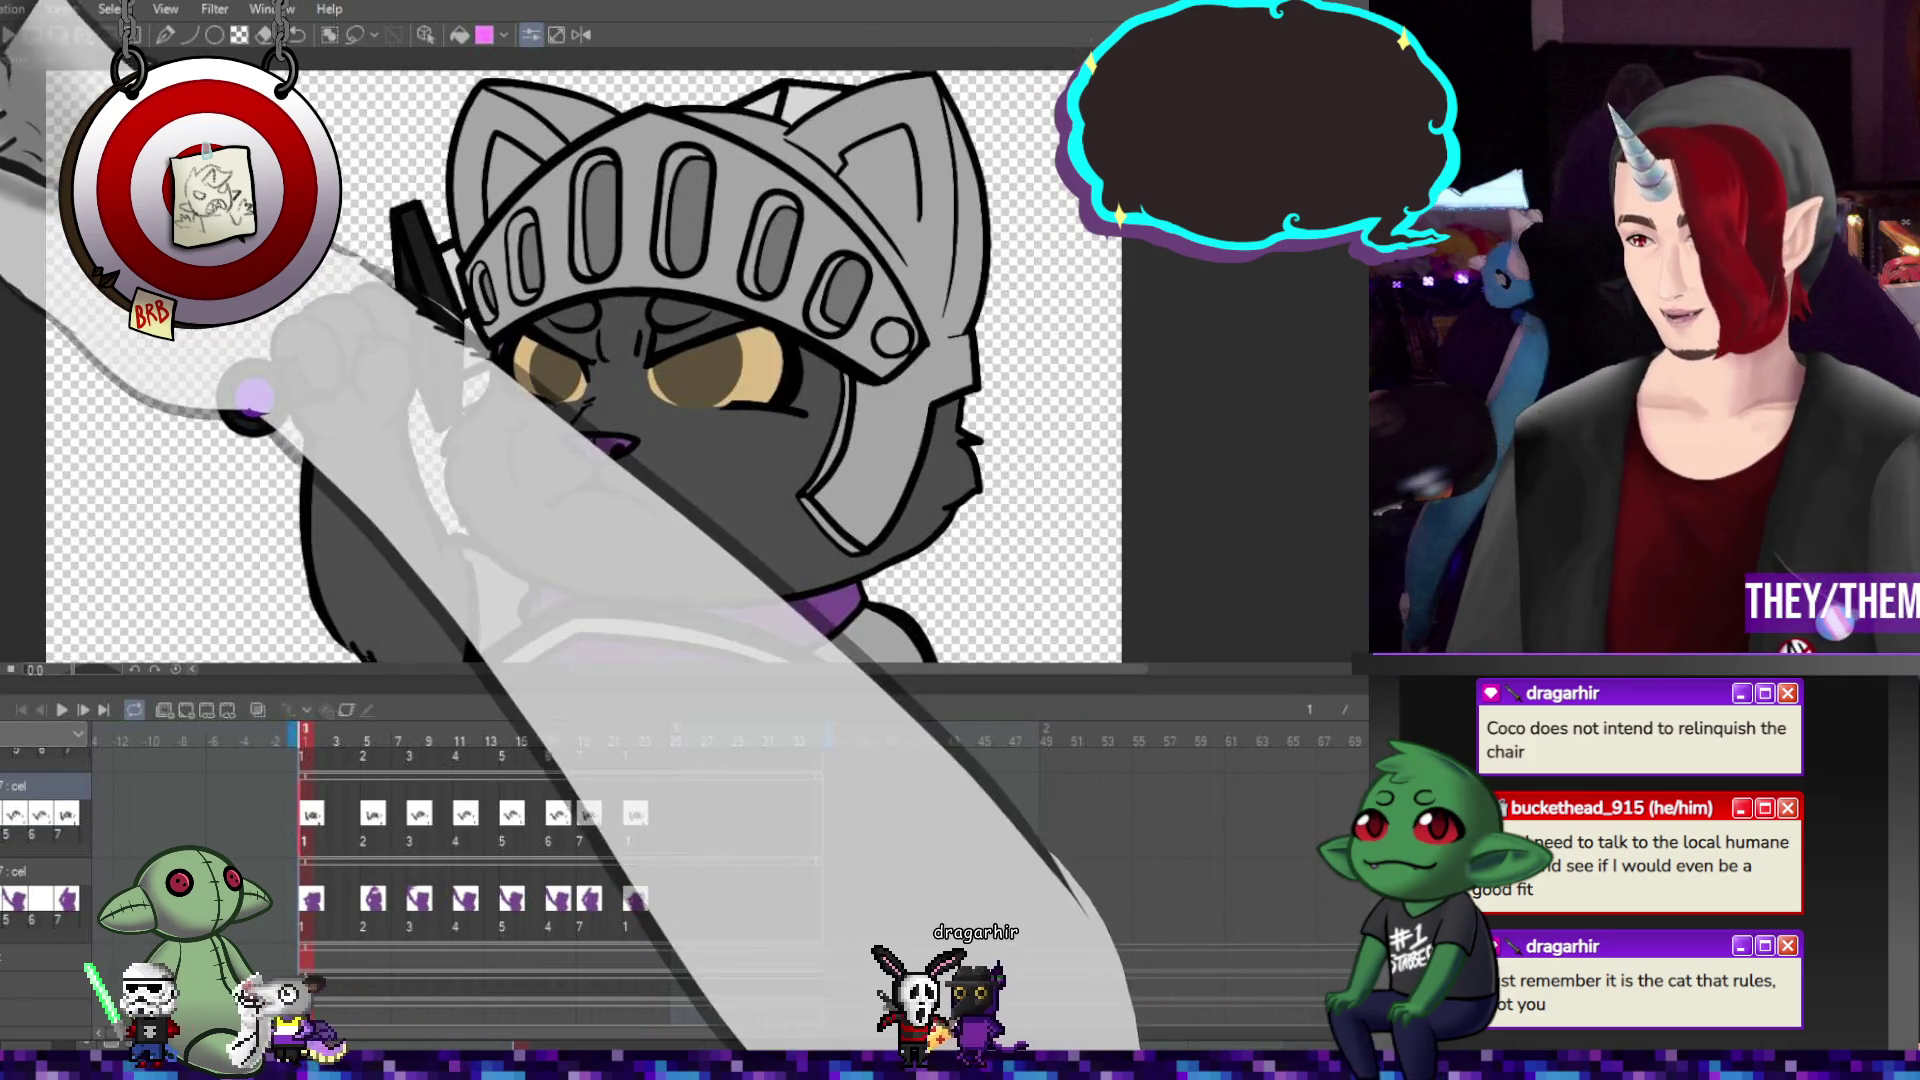
key(p)
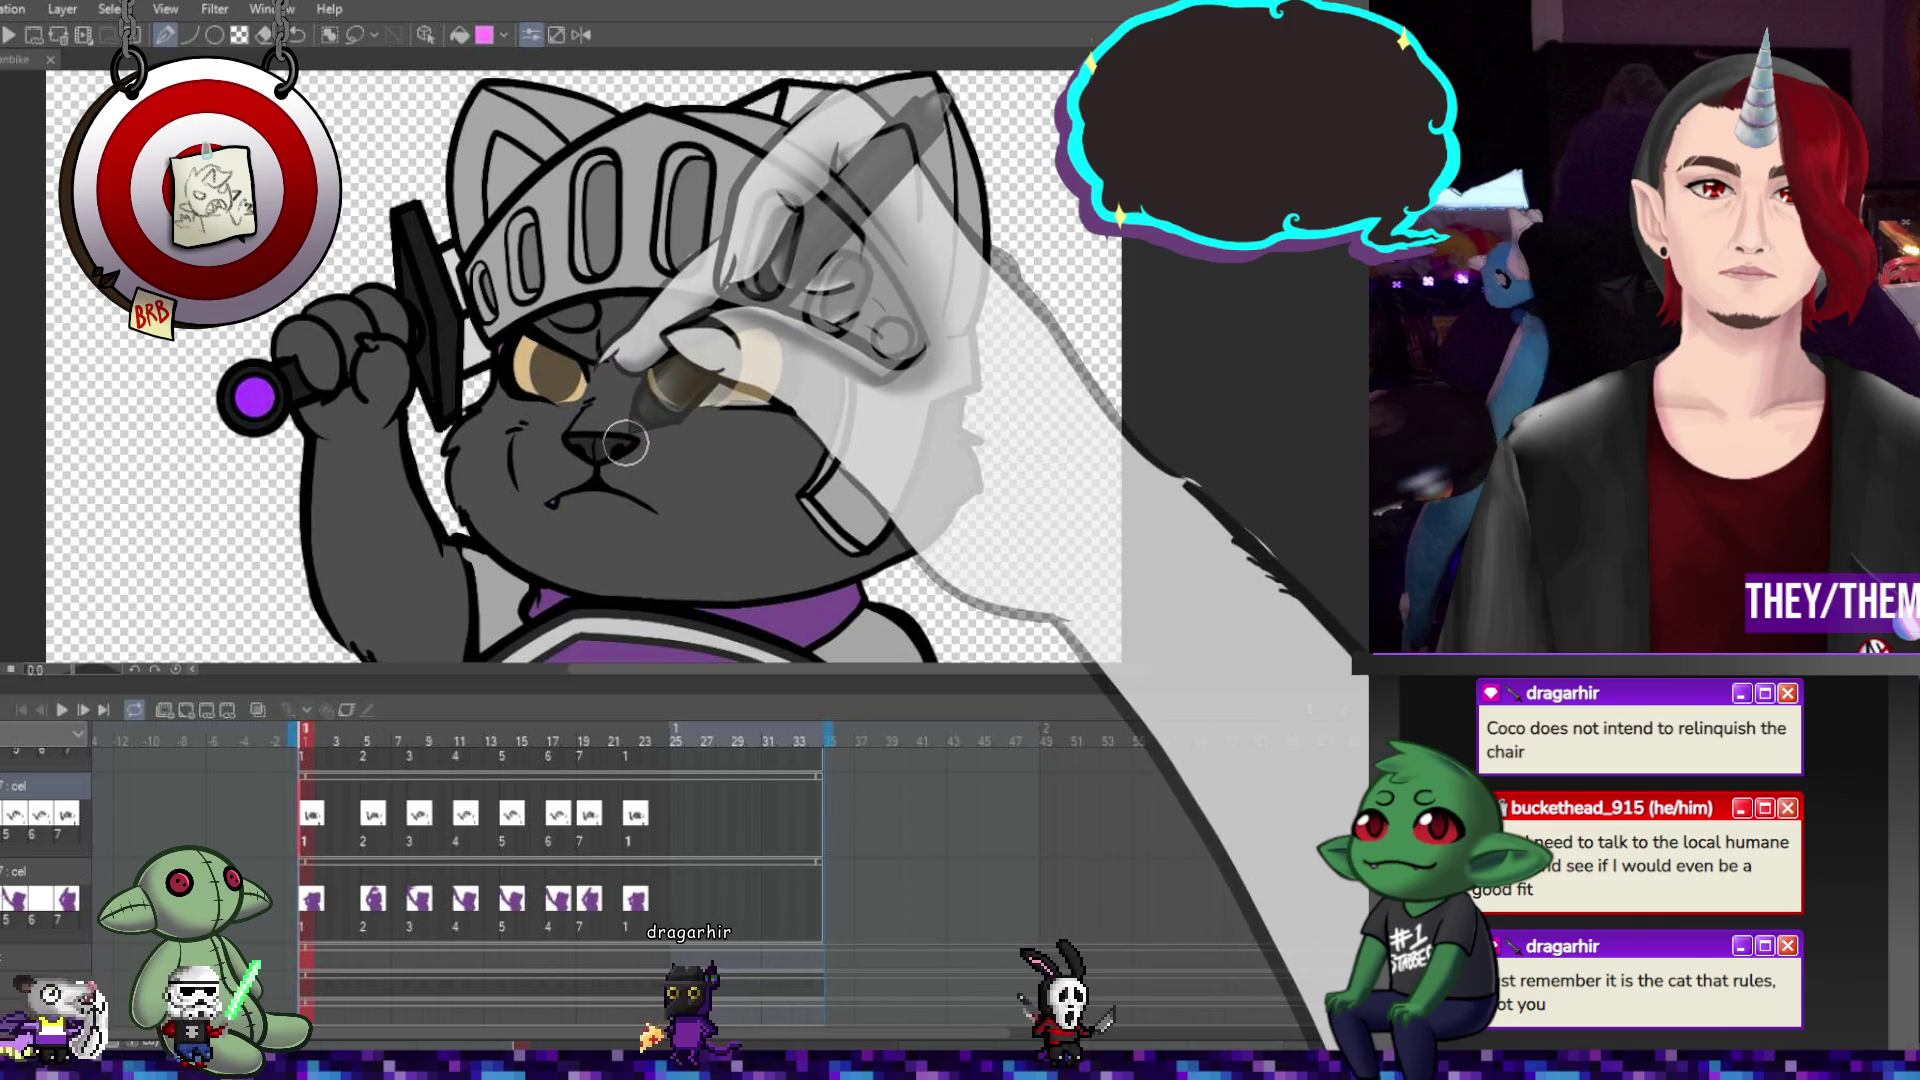
click(367, 742)
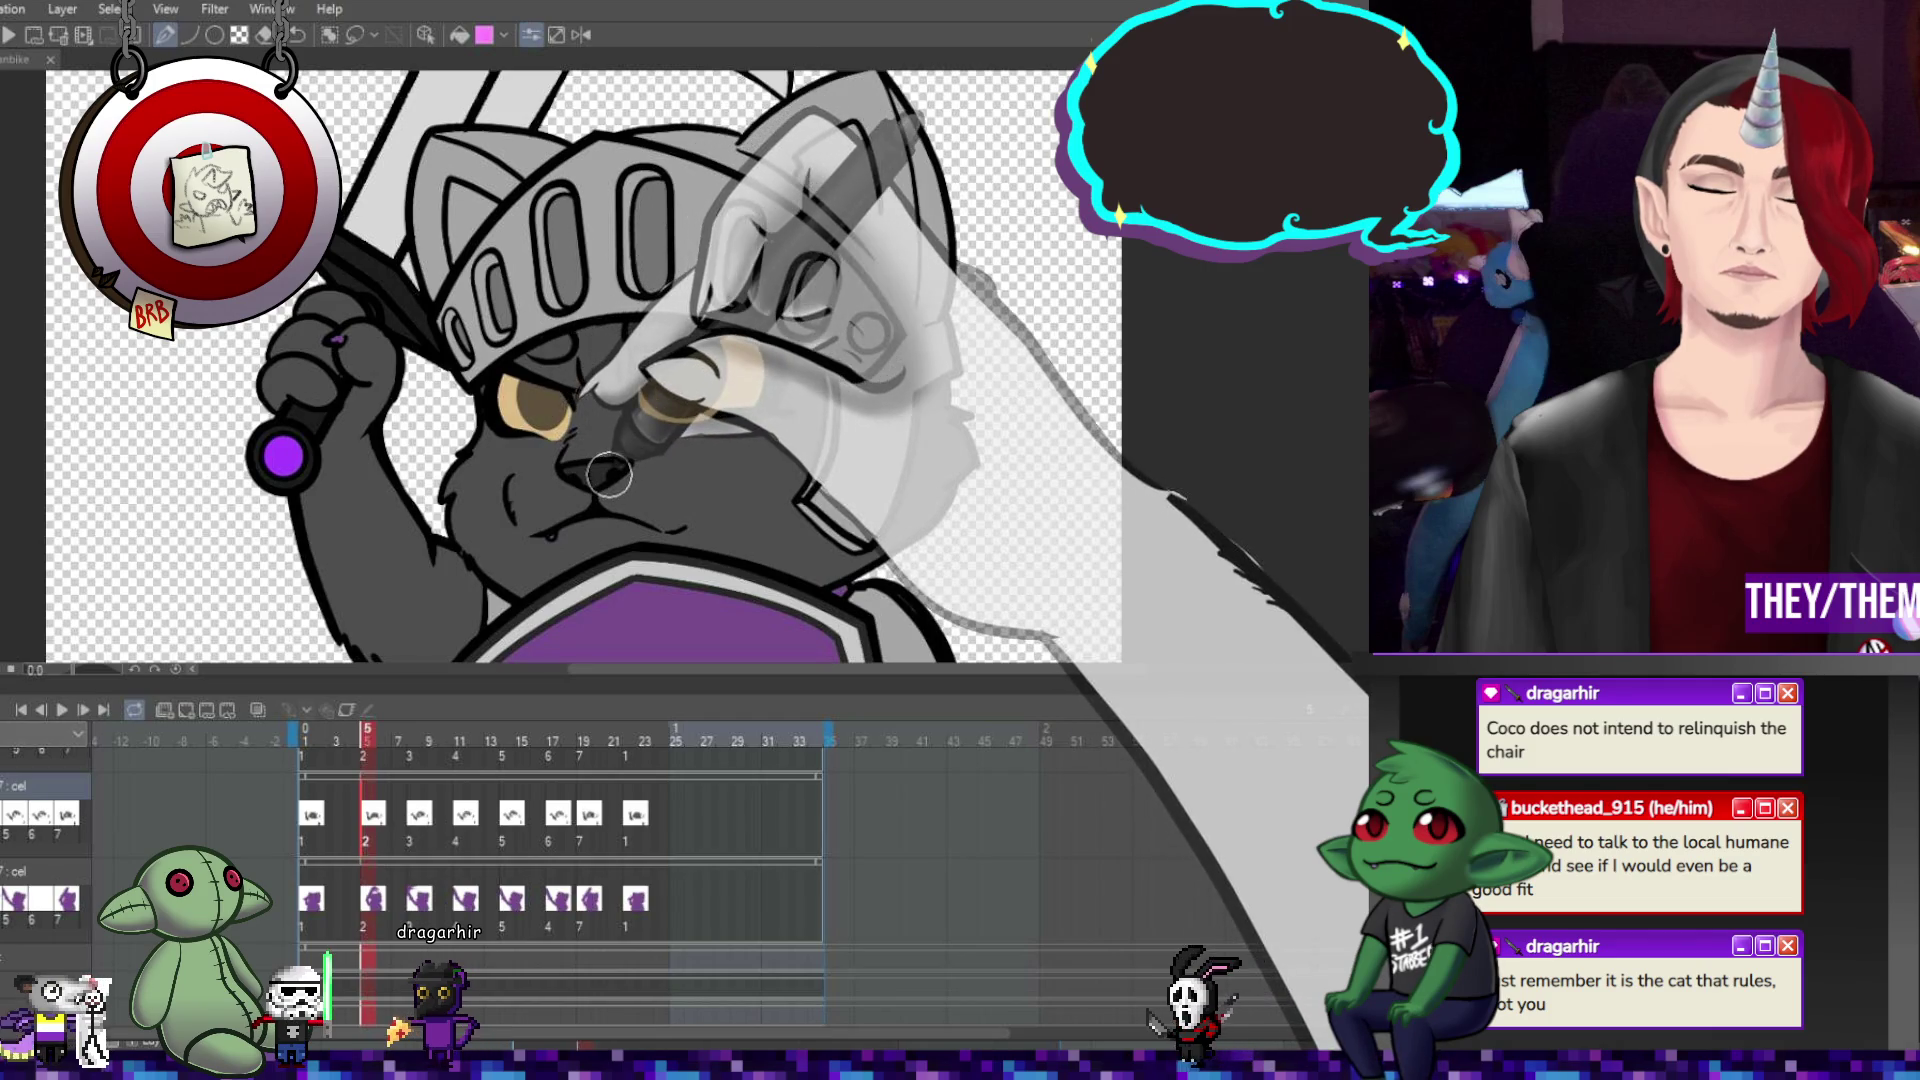
click(413, 740)
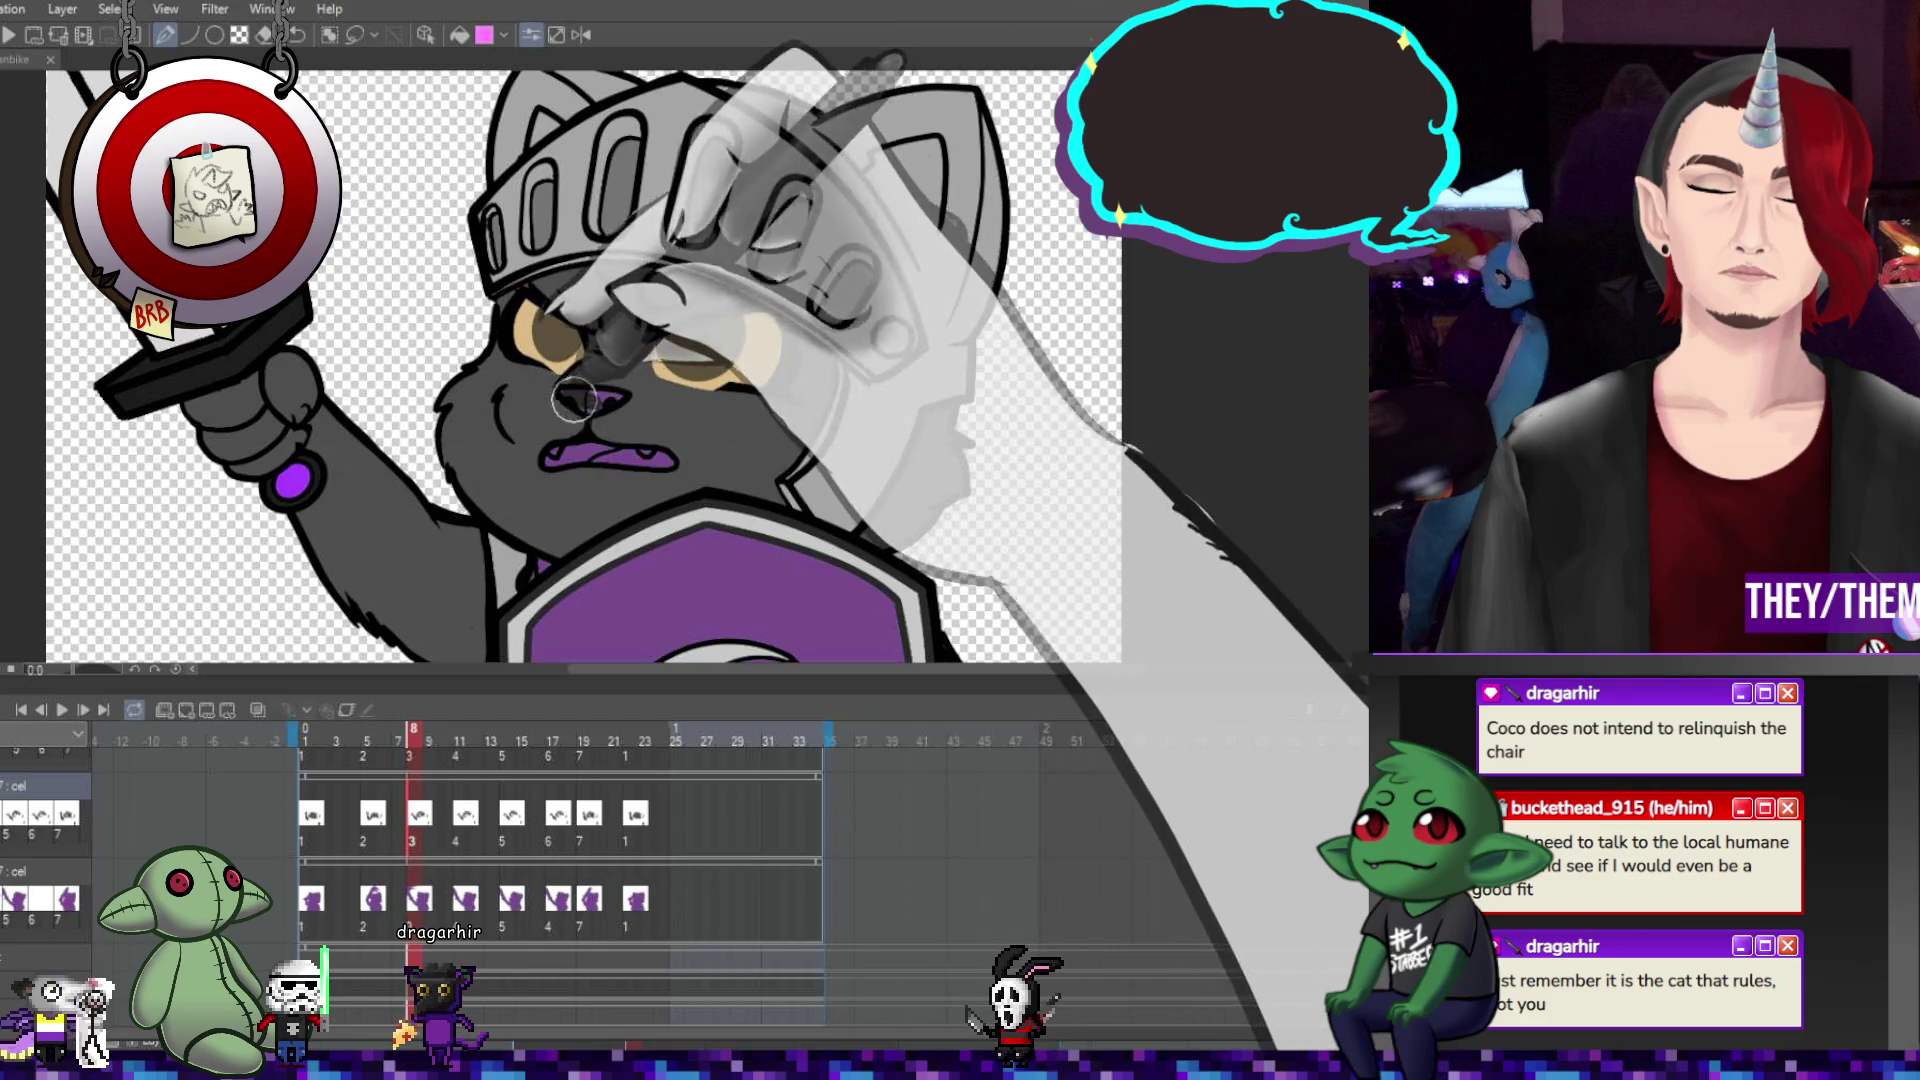
key(Right)
key(Right)
key(Right)
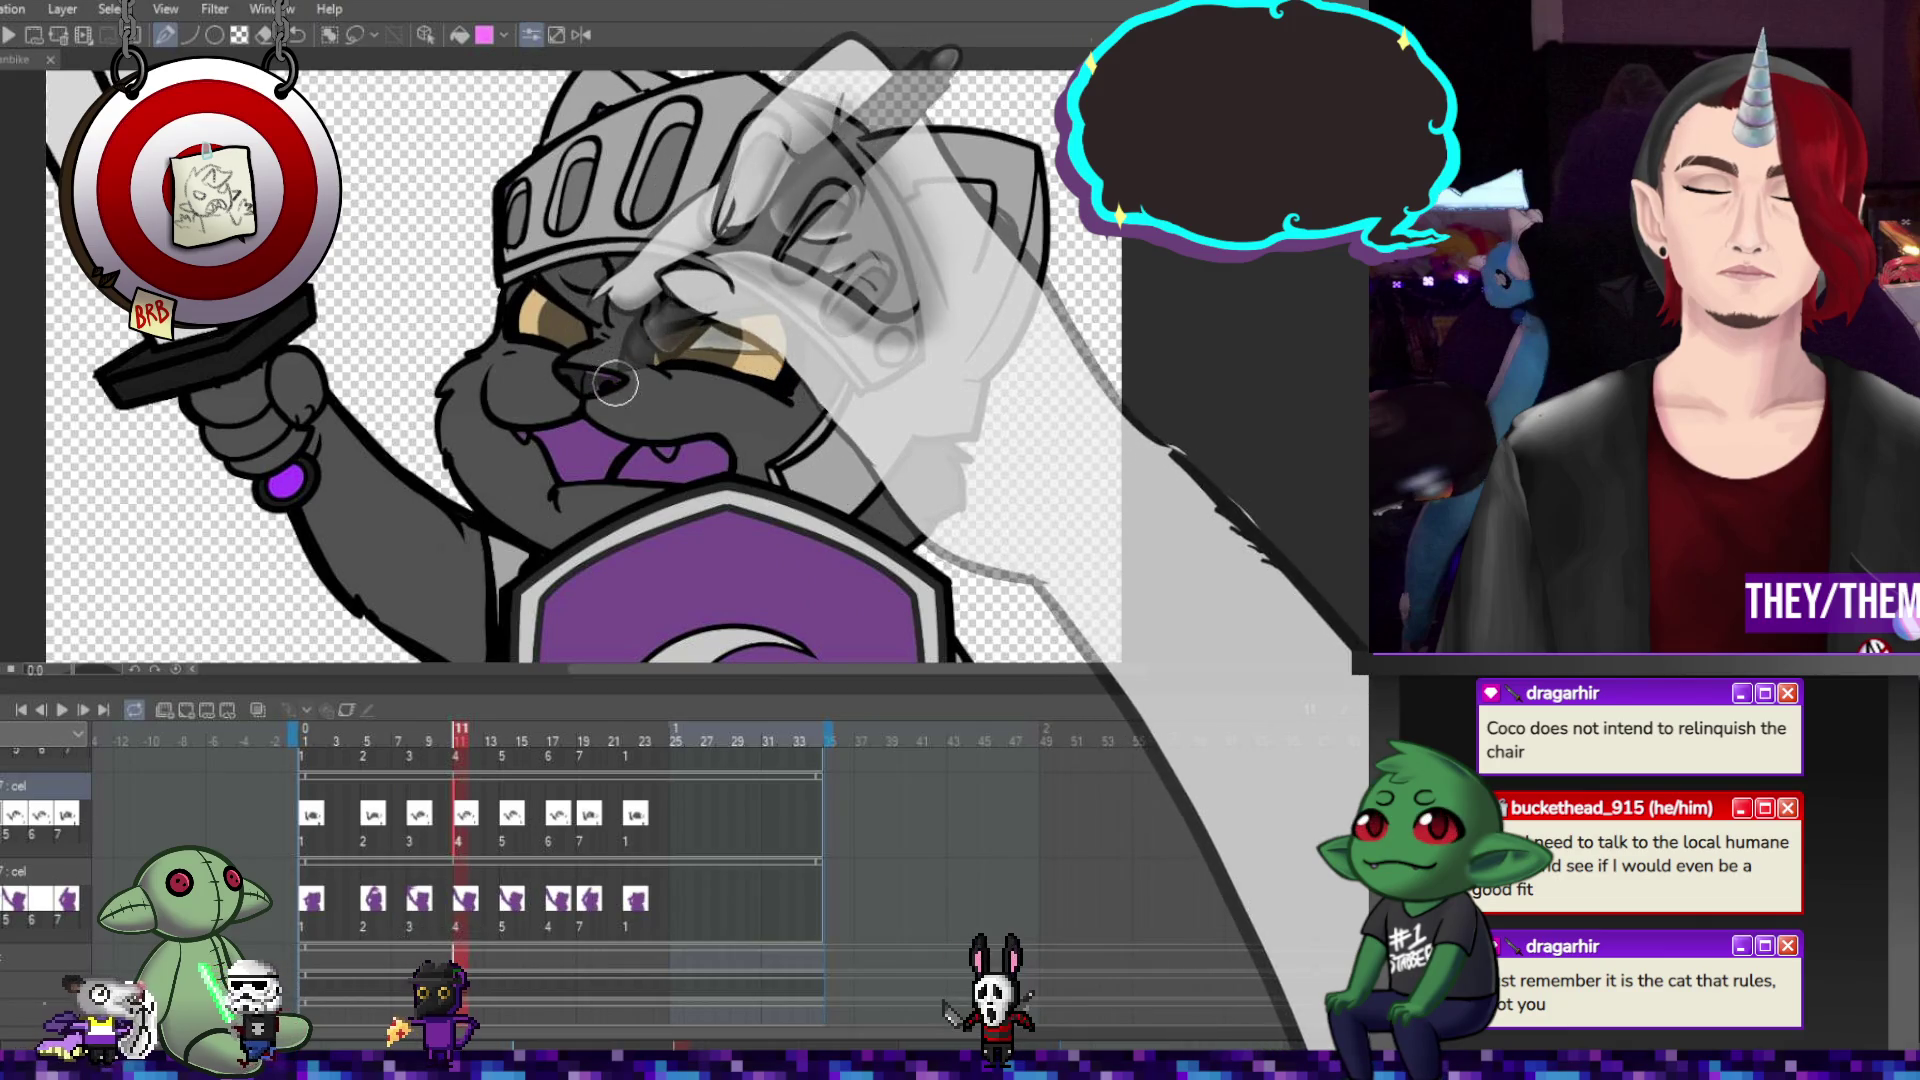
key(Right)
key(Right)
key(Right)
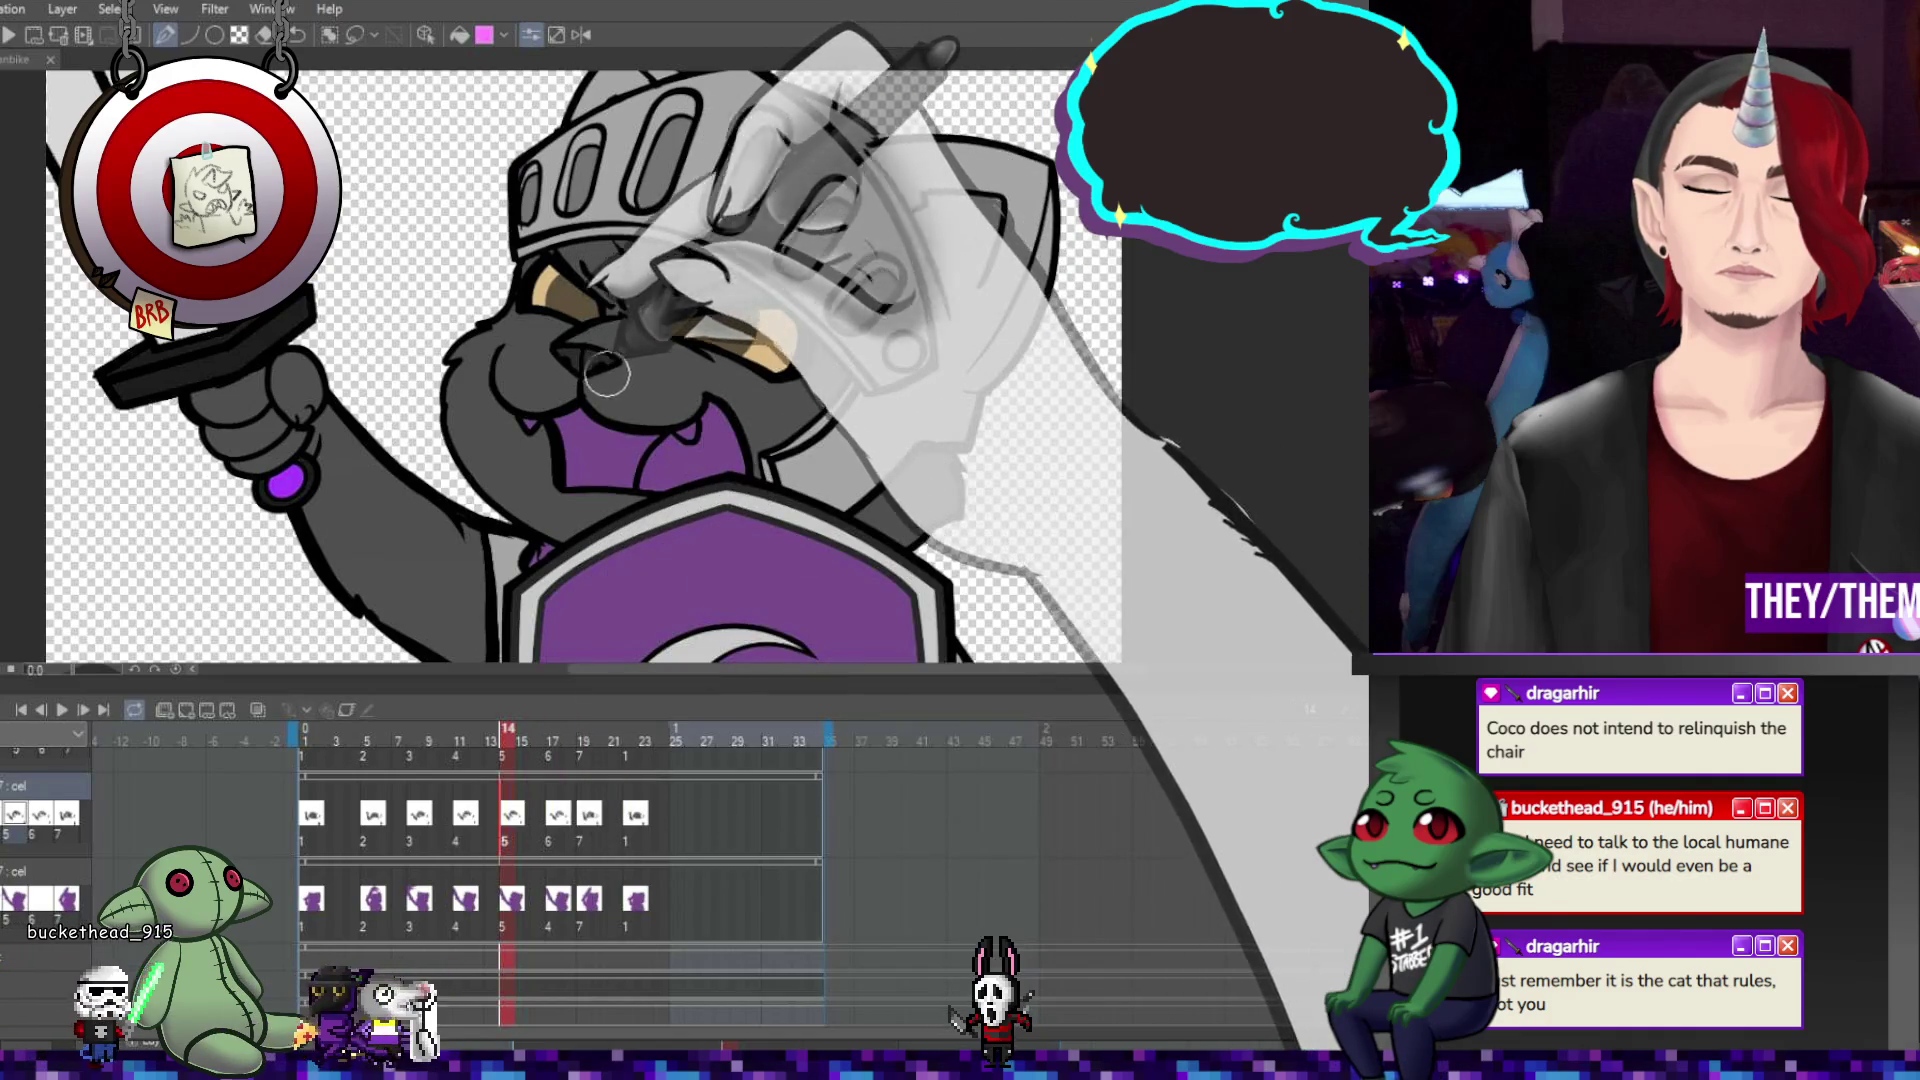
key(Right)
key(Right)
key(Right)
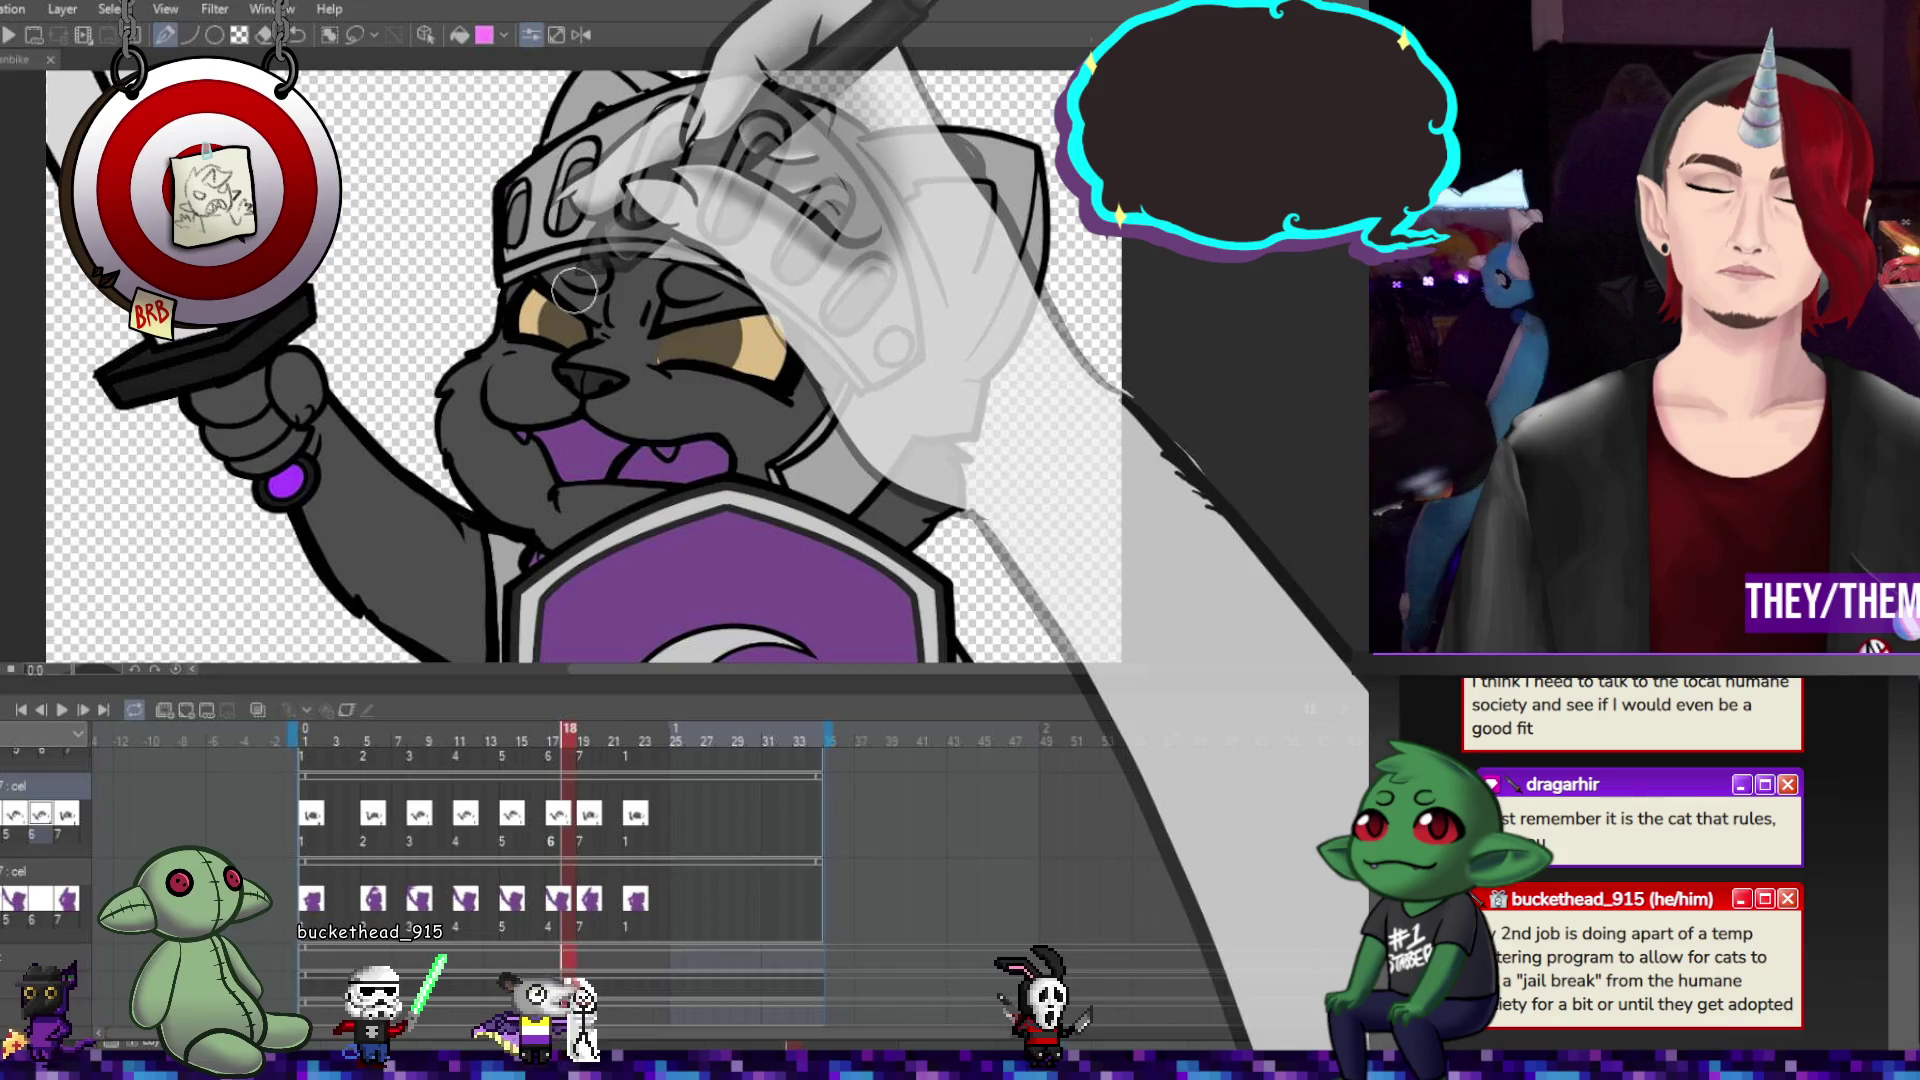
key(Right)
key(Right)
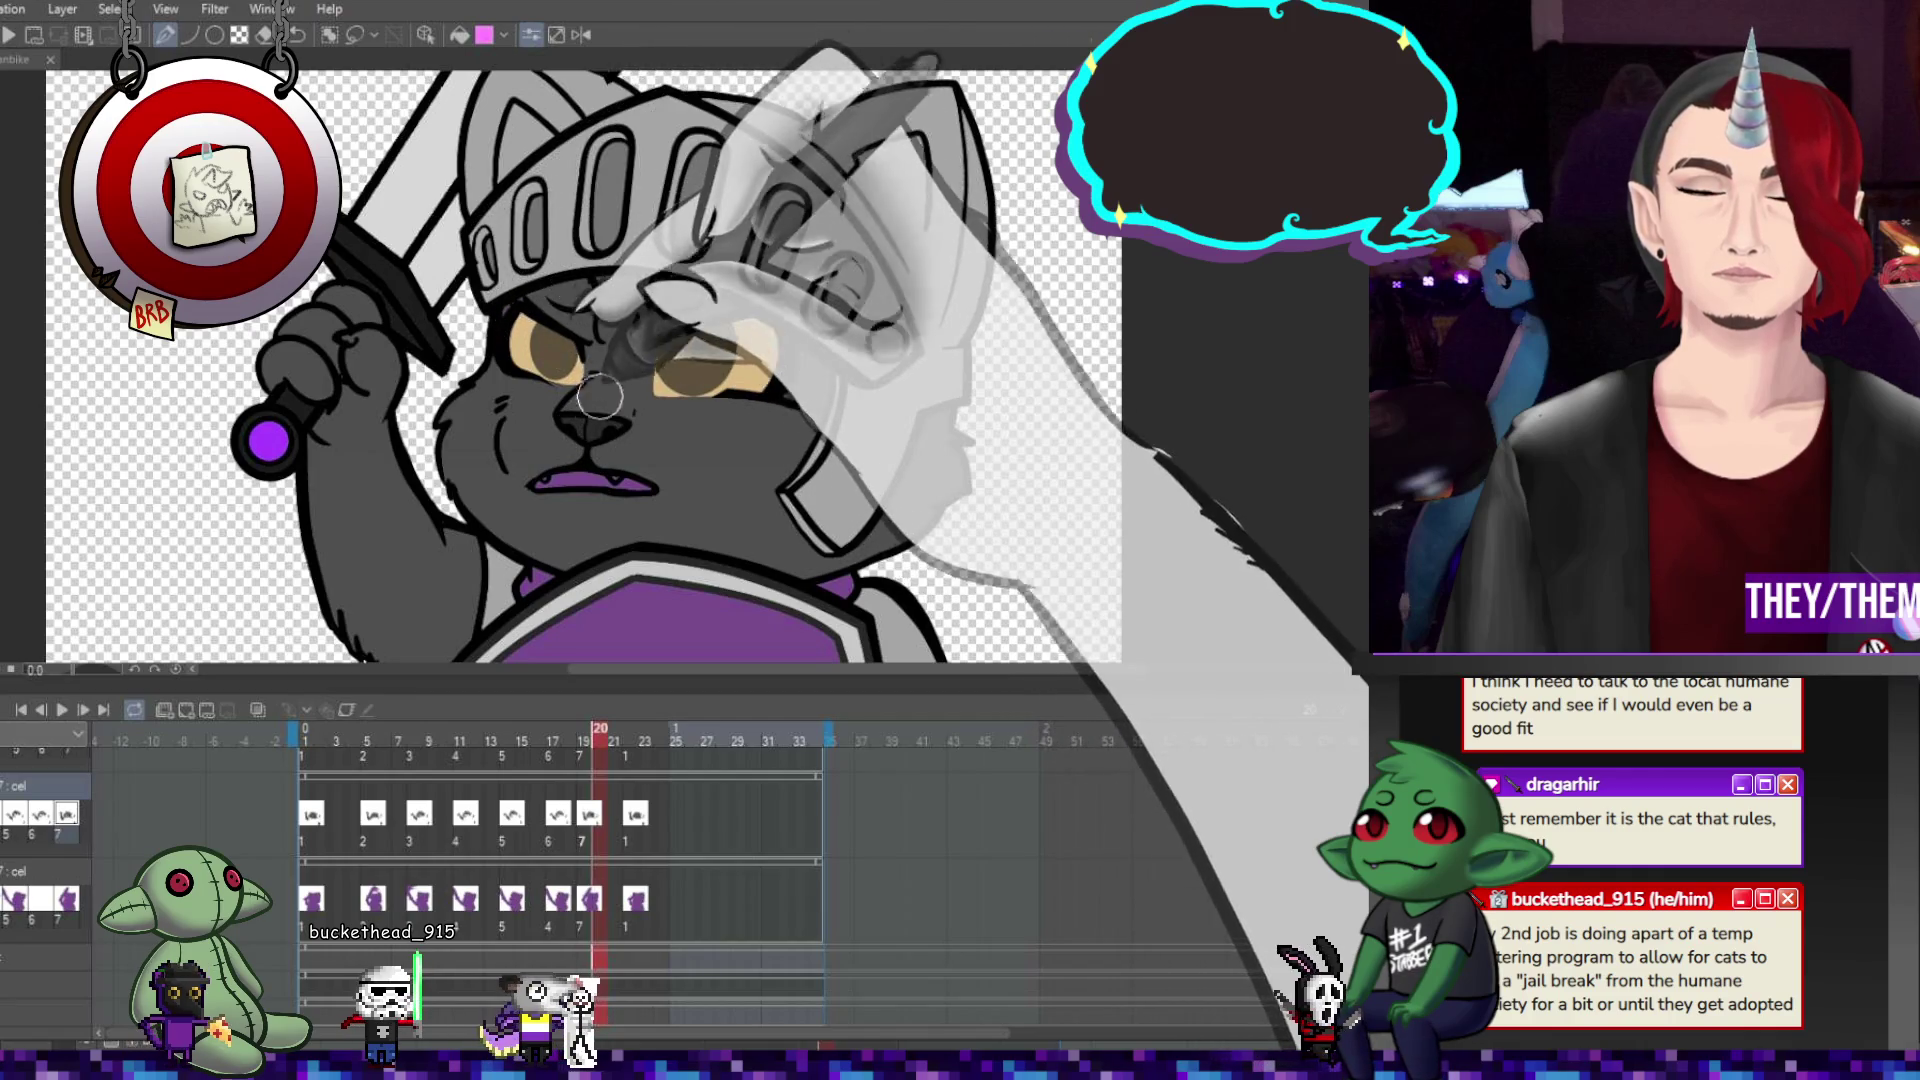
key(Right)
key(Right)
key(Right)
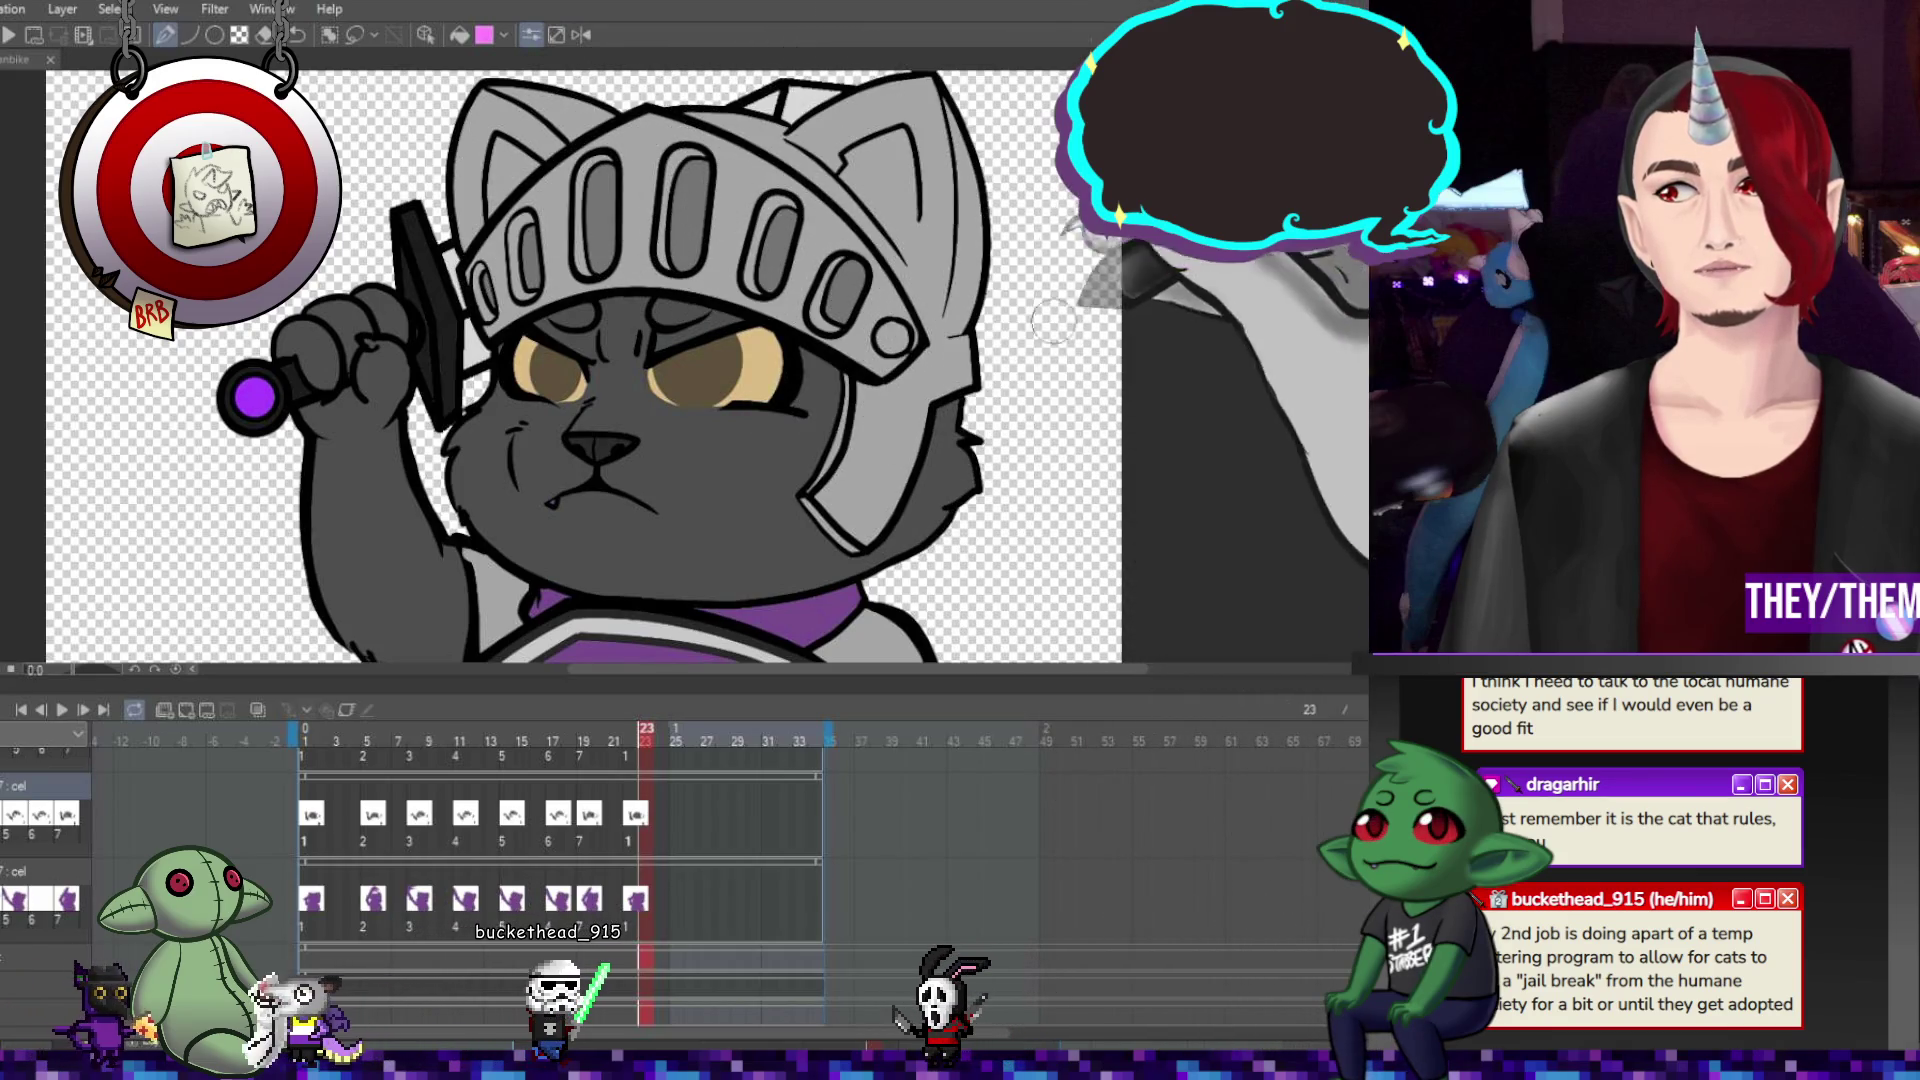
Review the drawings at frames 1, 5, 8, 11, 15, 18 and 19 for purple mouth interiors.
scroll(533, 240, down, 4)
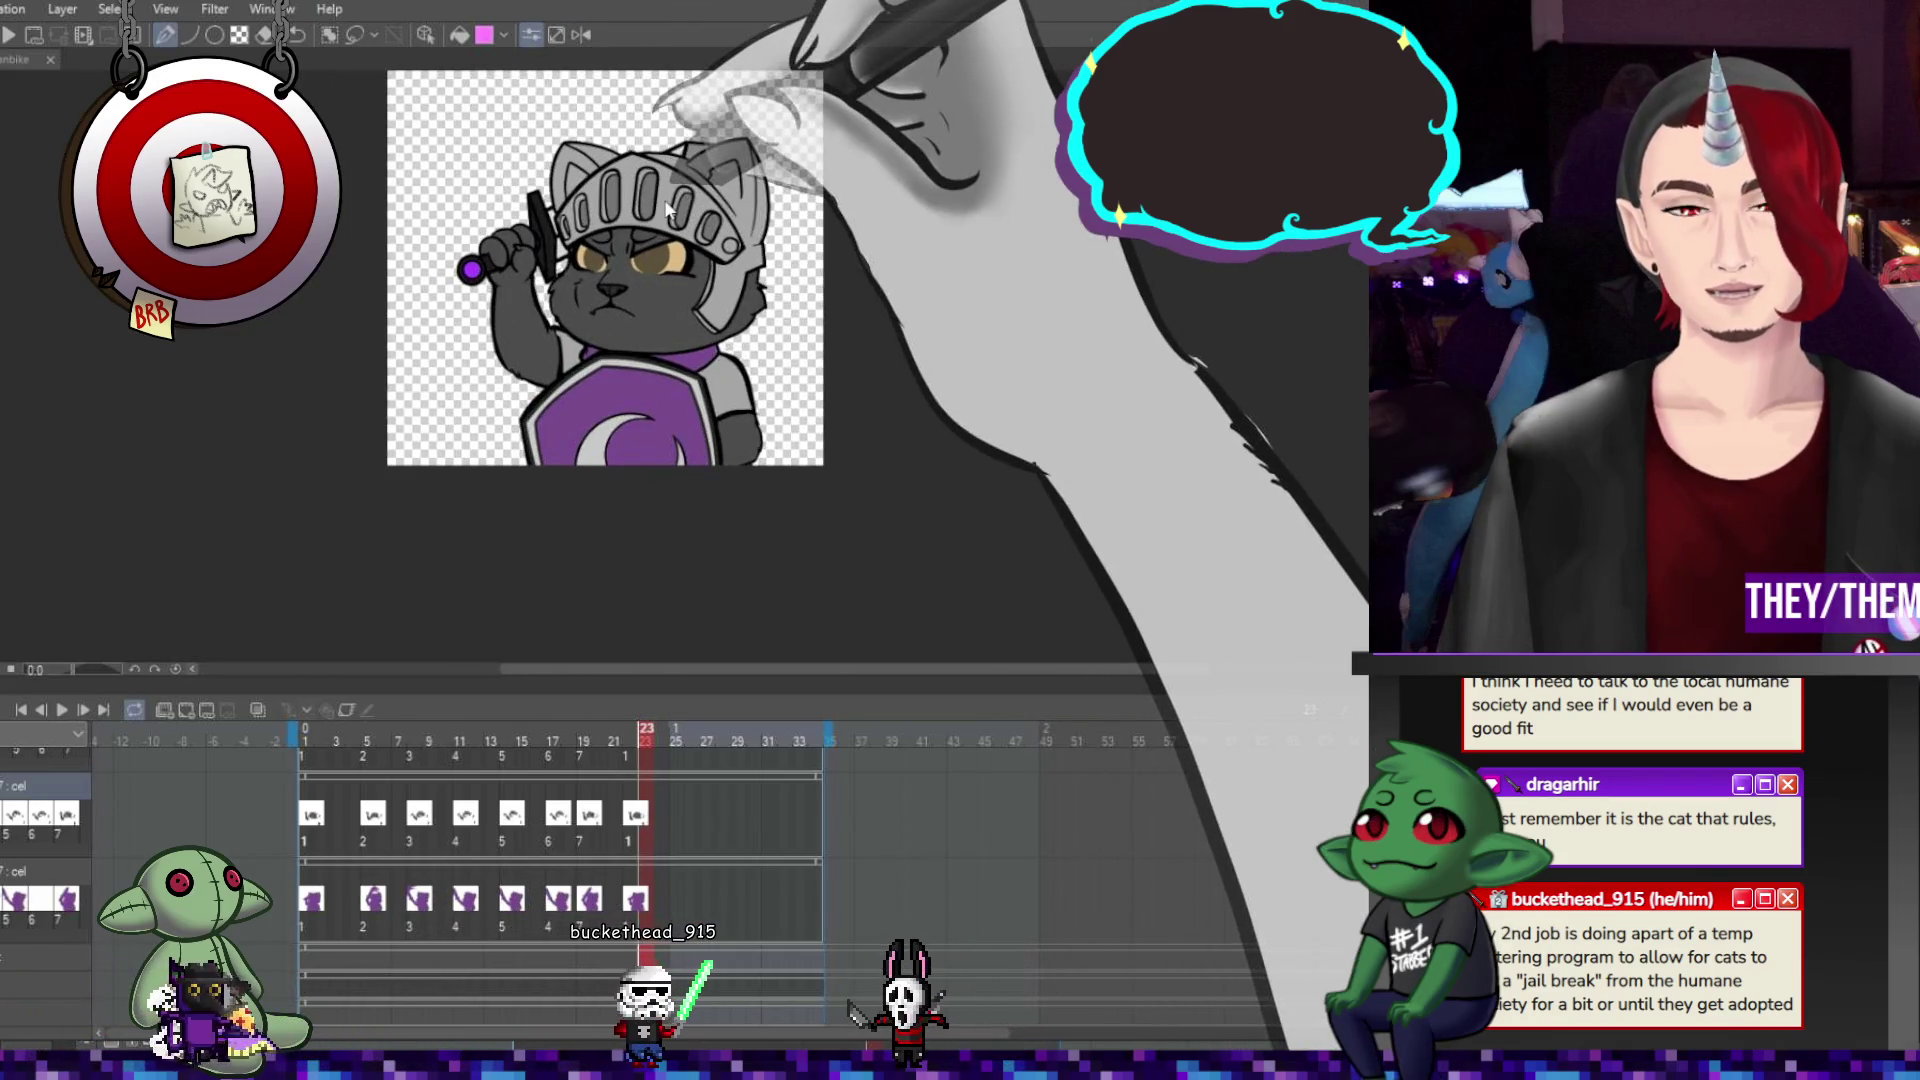
scroll(626, 316, up, 5)
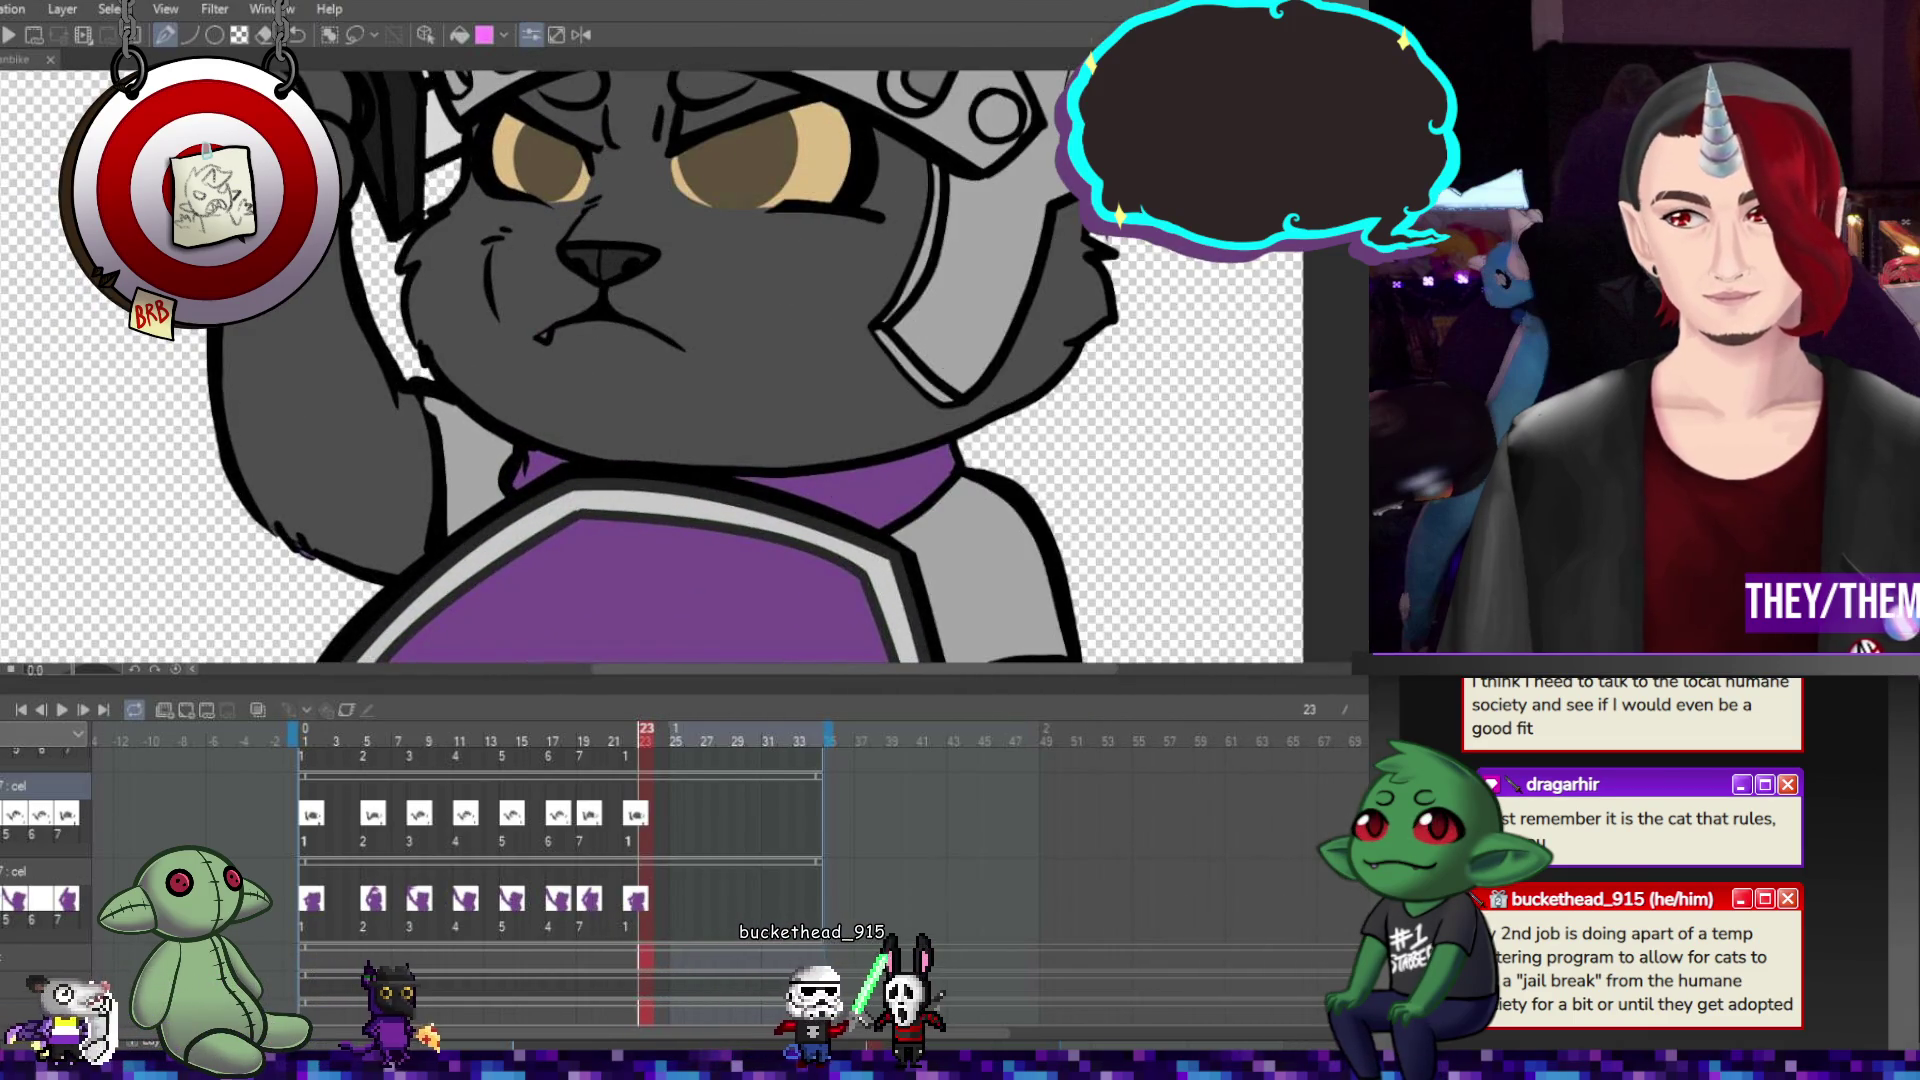
scroll(692, 292, up, 2)
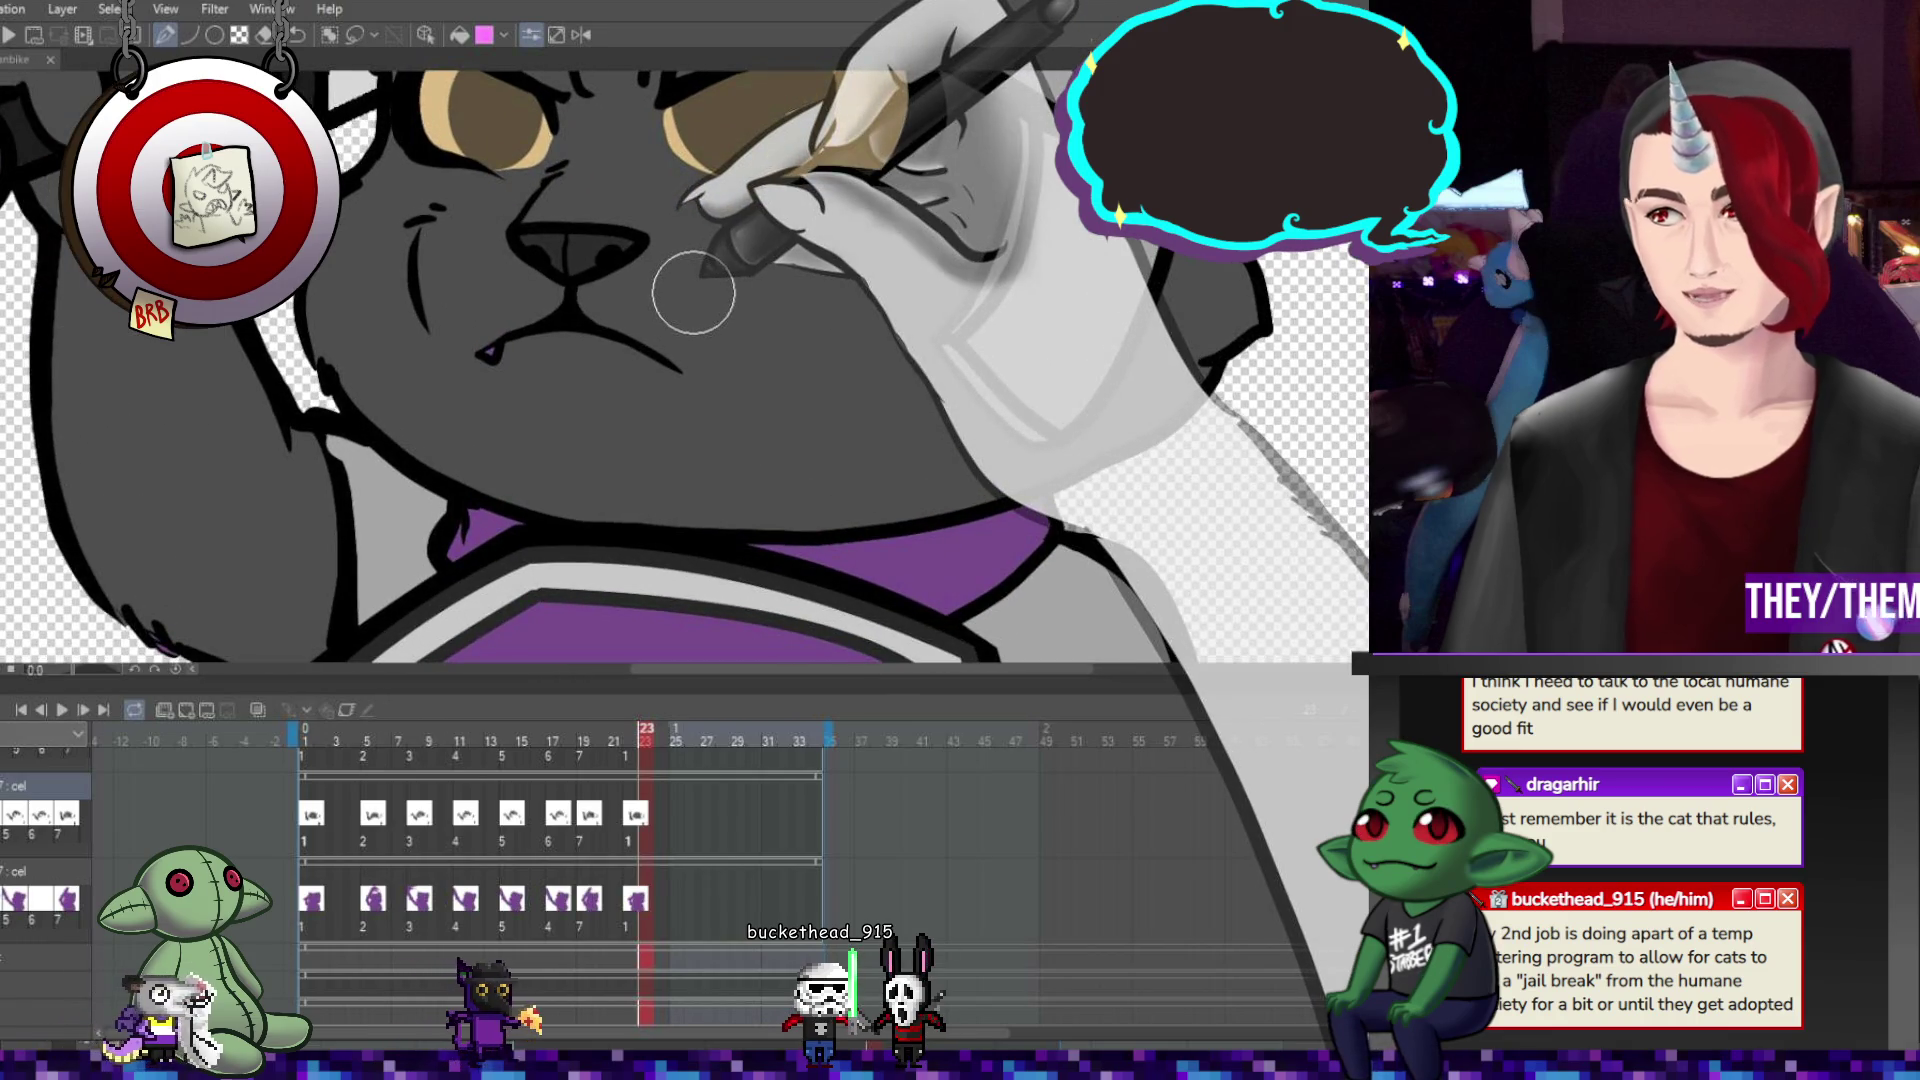
click(312, 815)
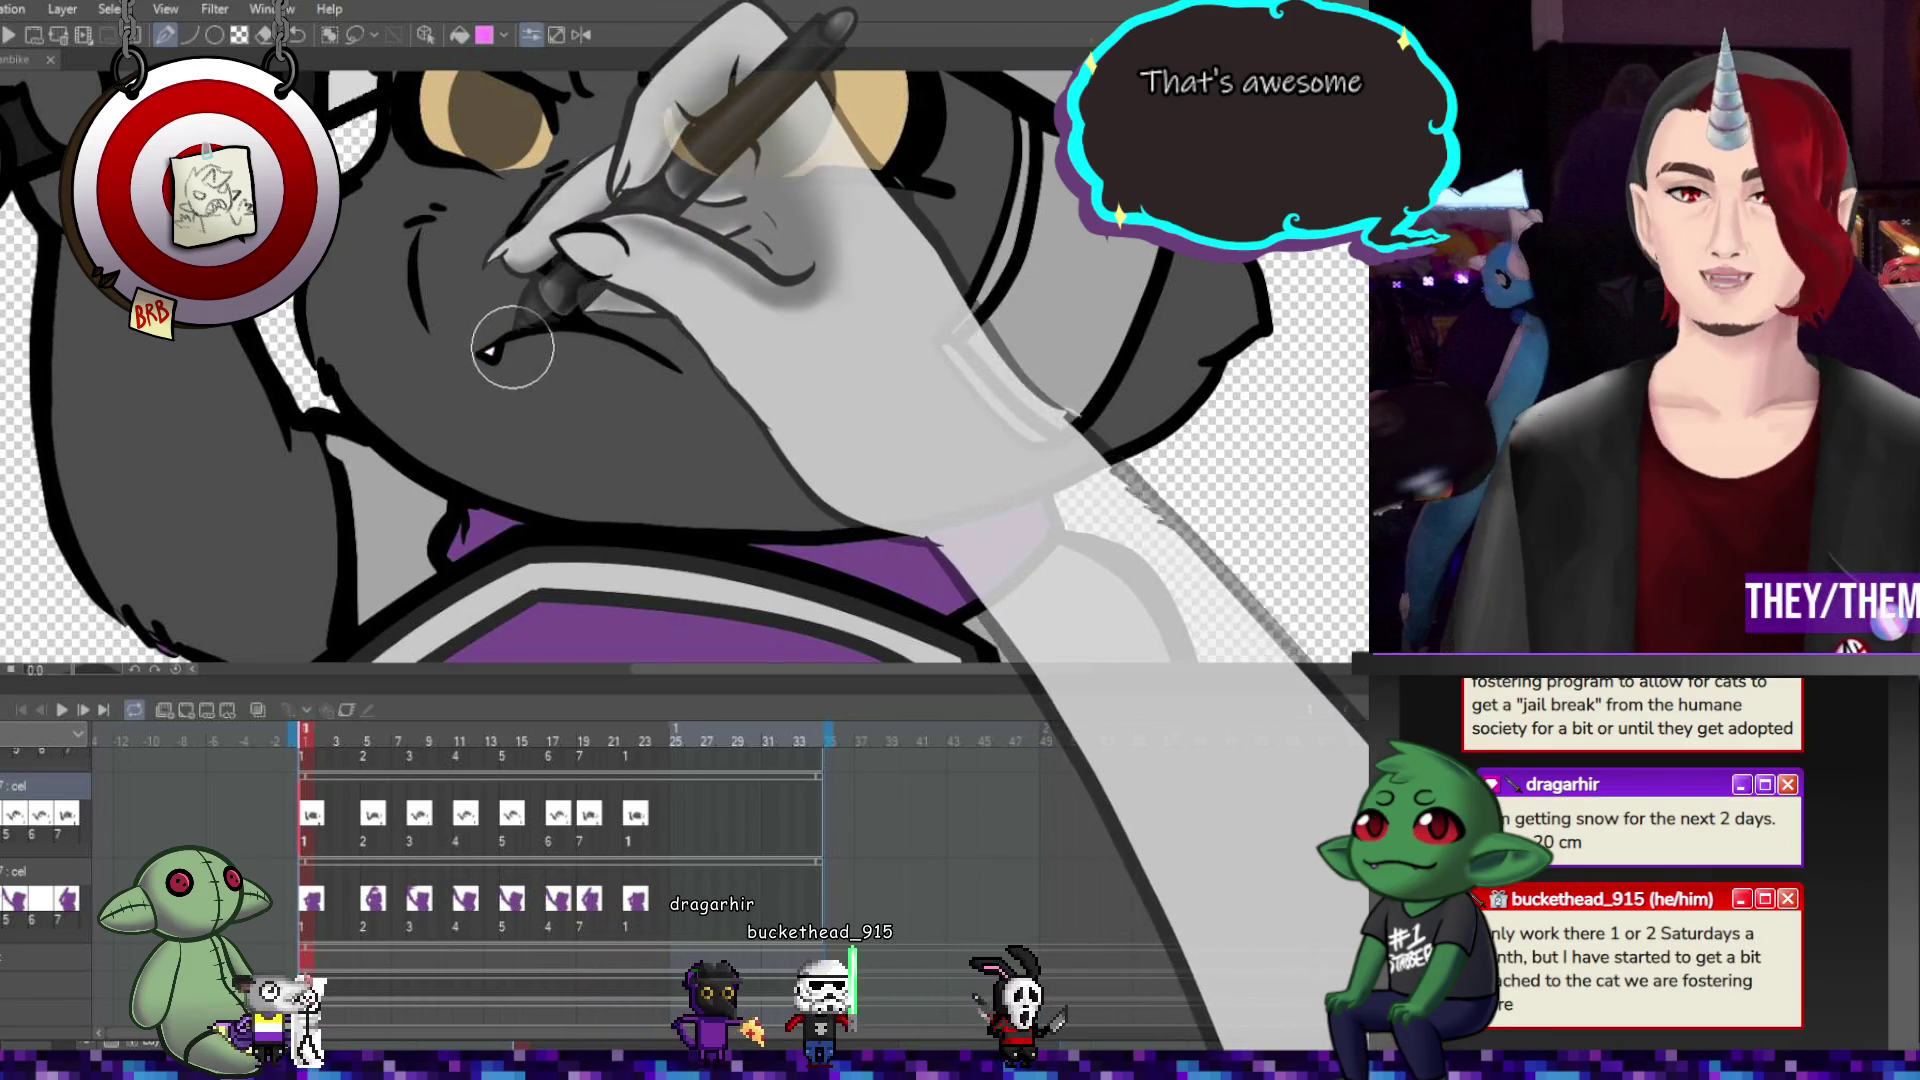
key(ctrl+Right)
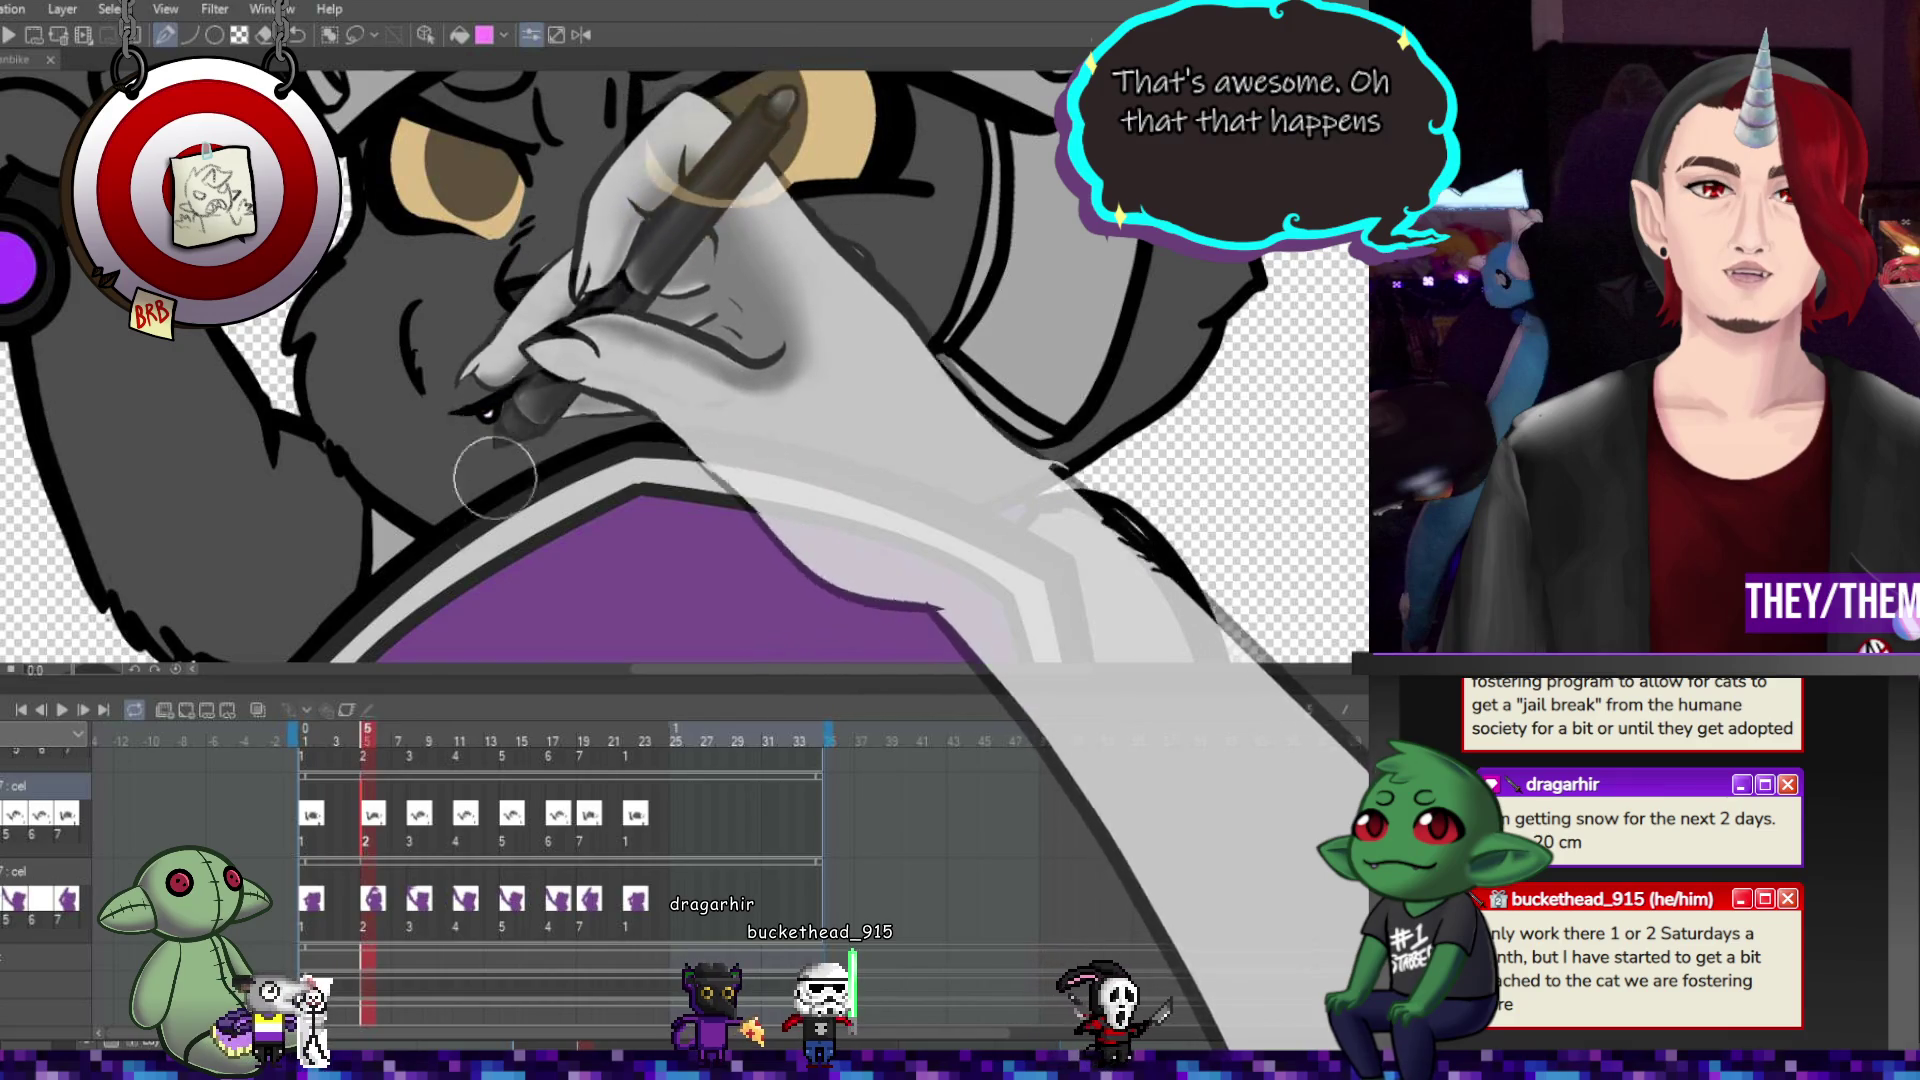
key(ctrl+Right)
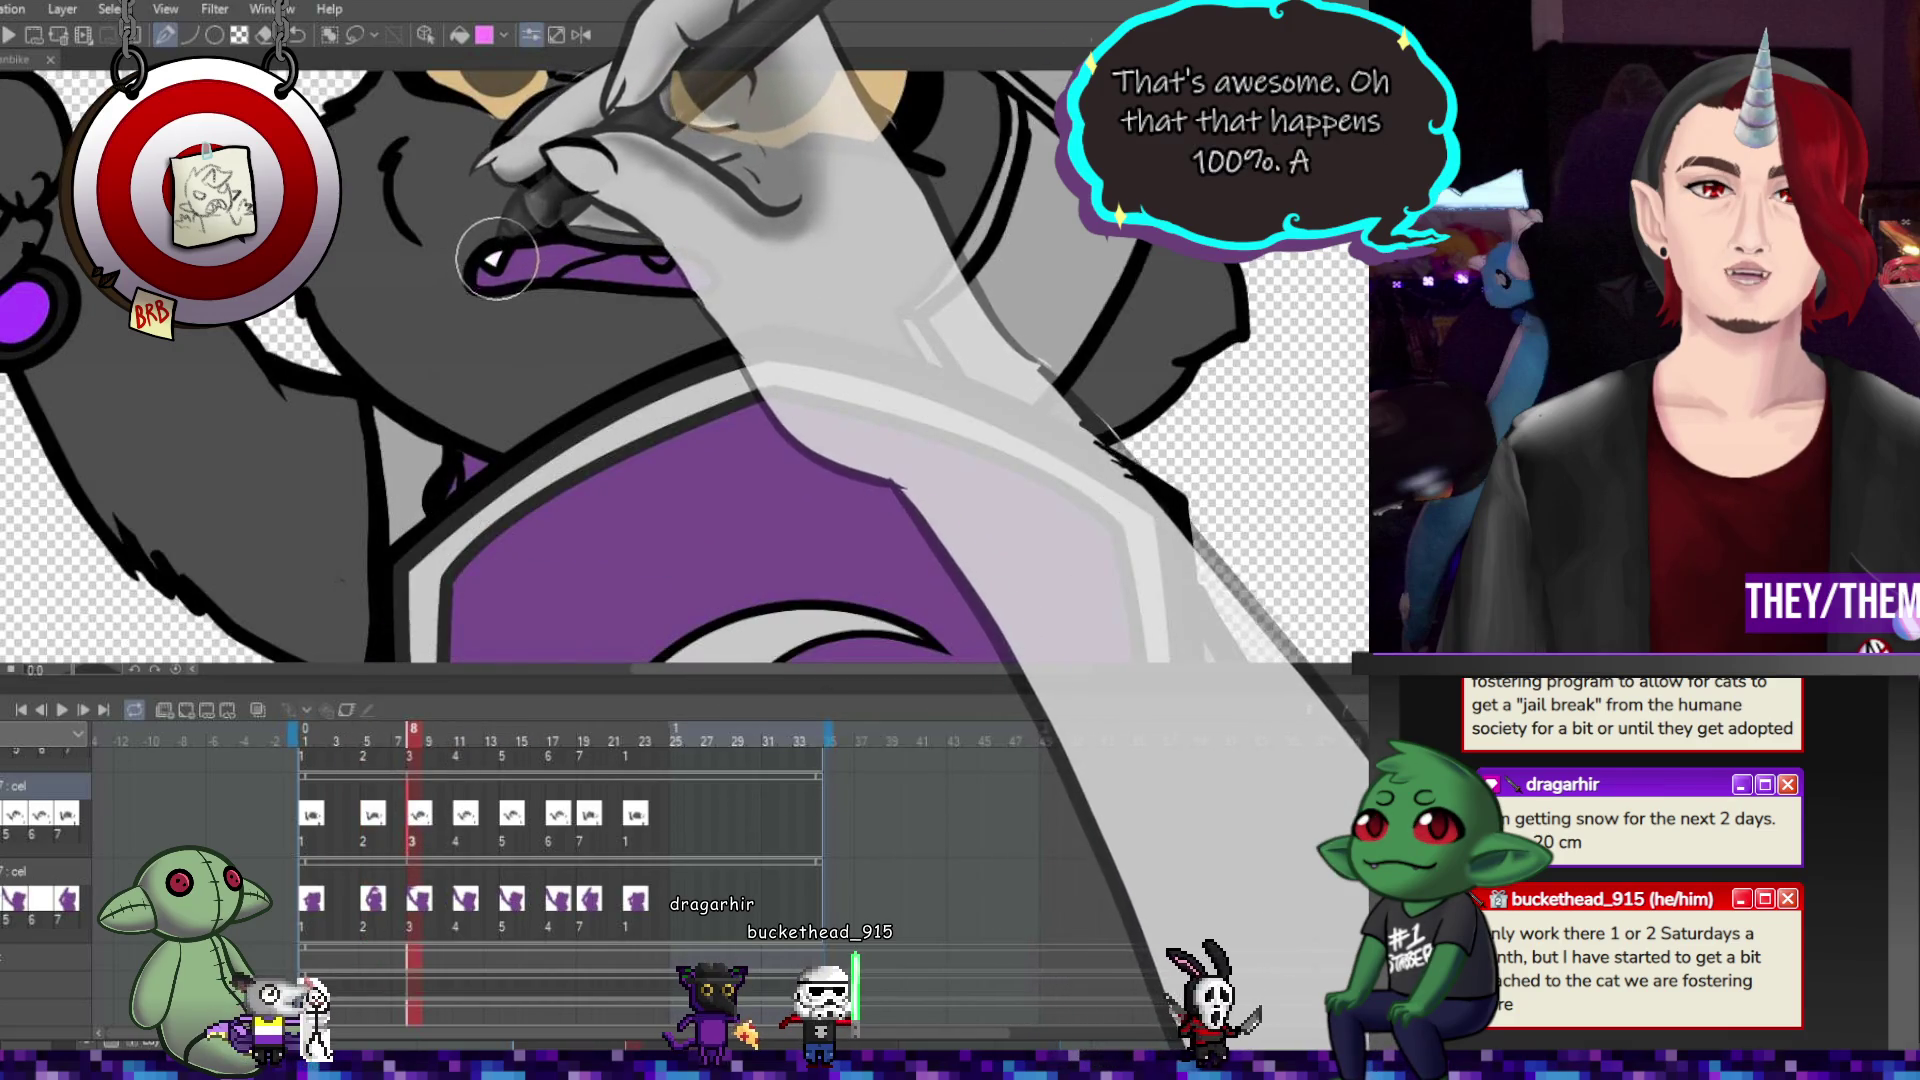
click(467, 822)
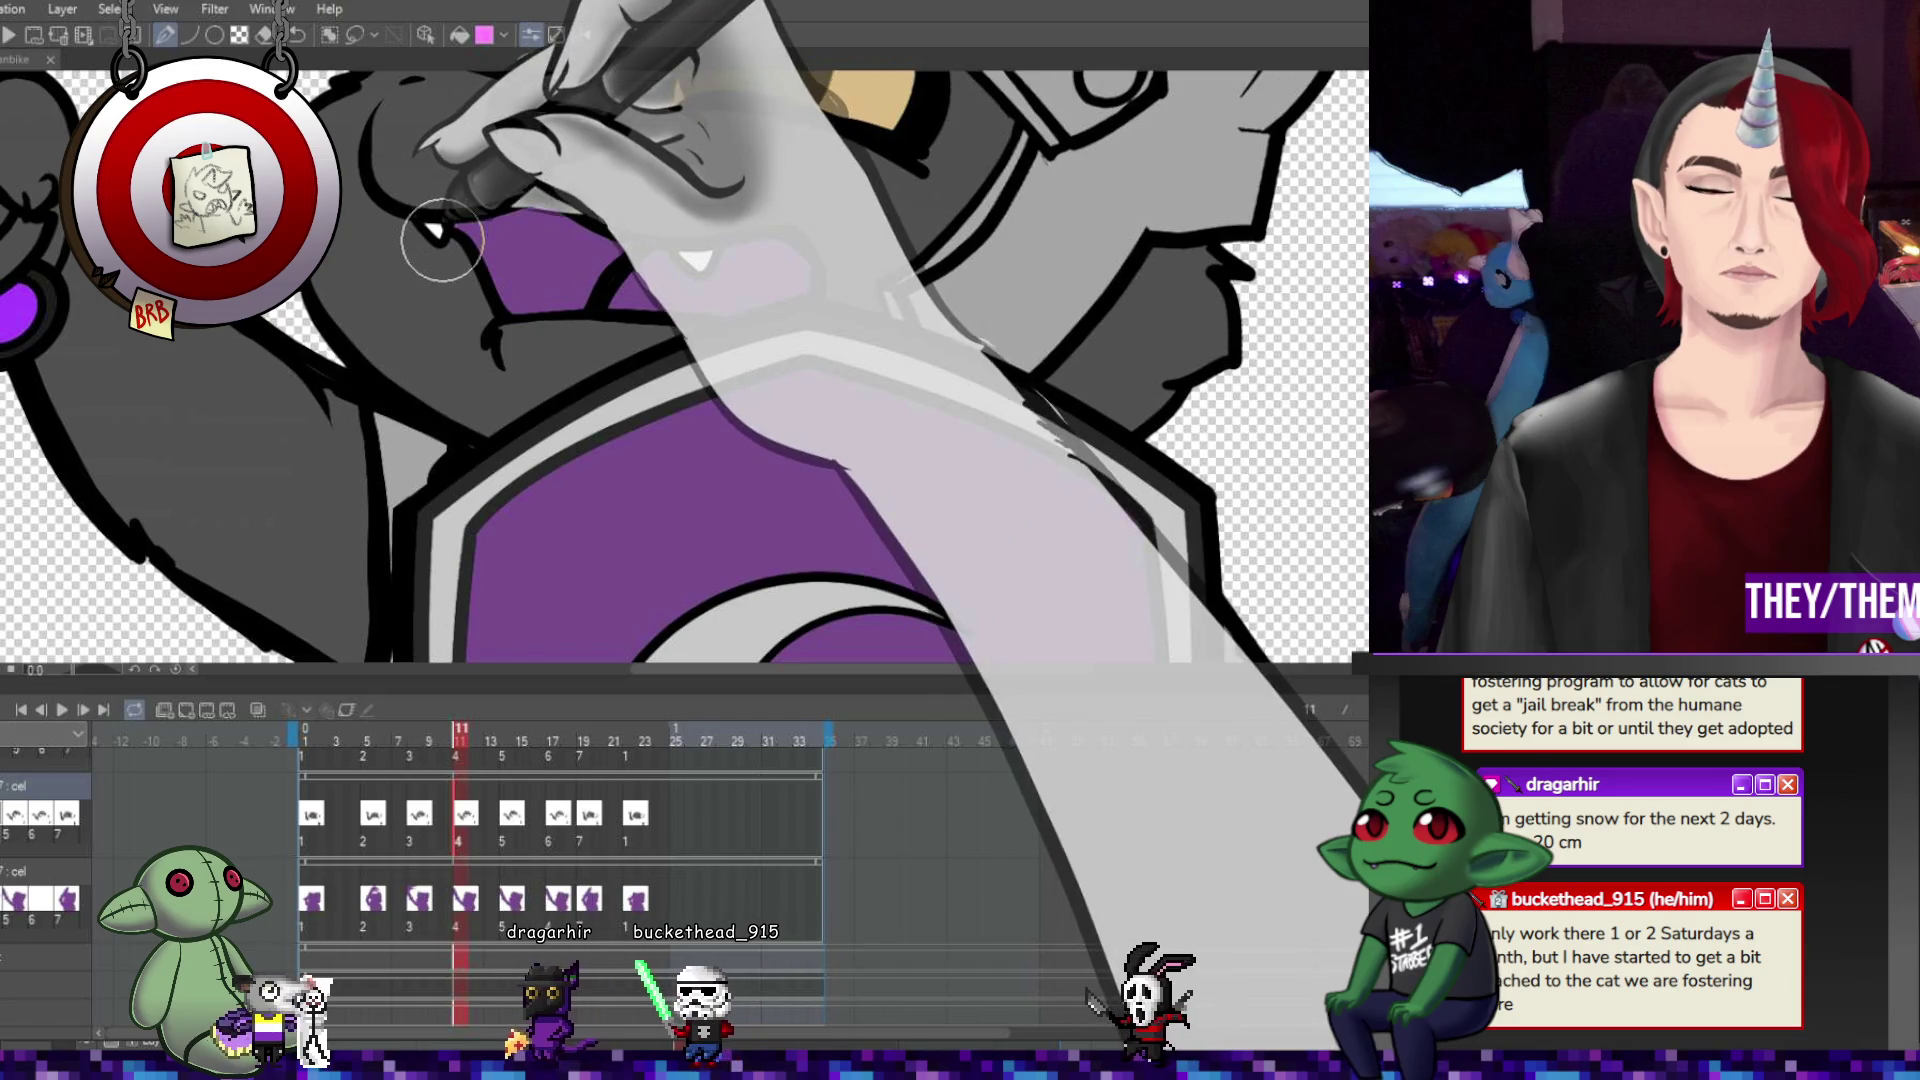
click(522, 812)
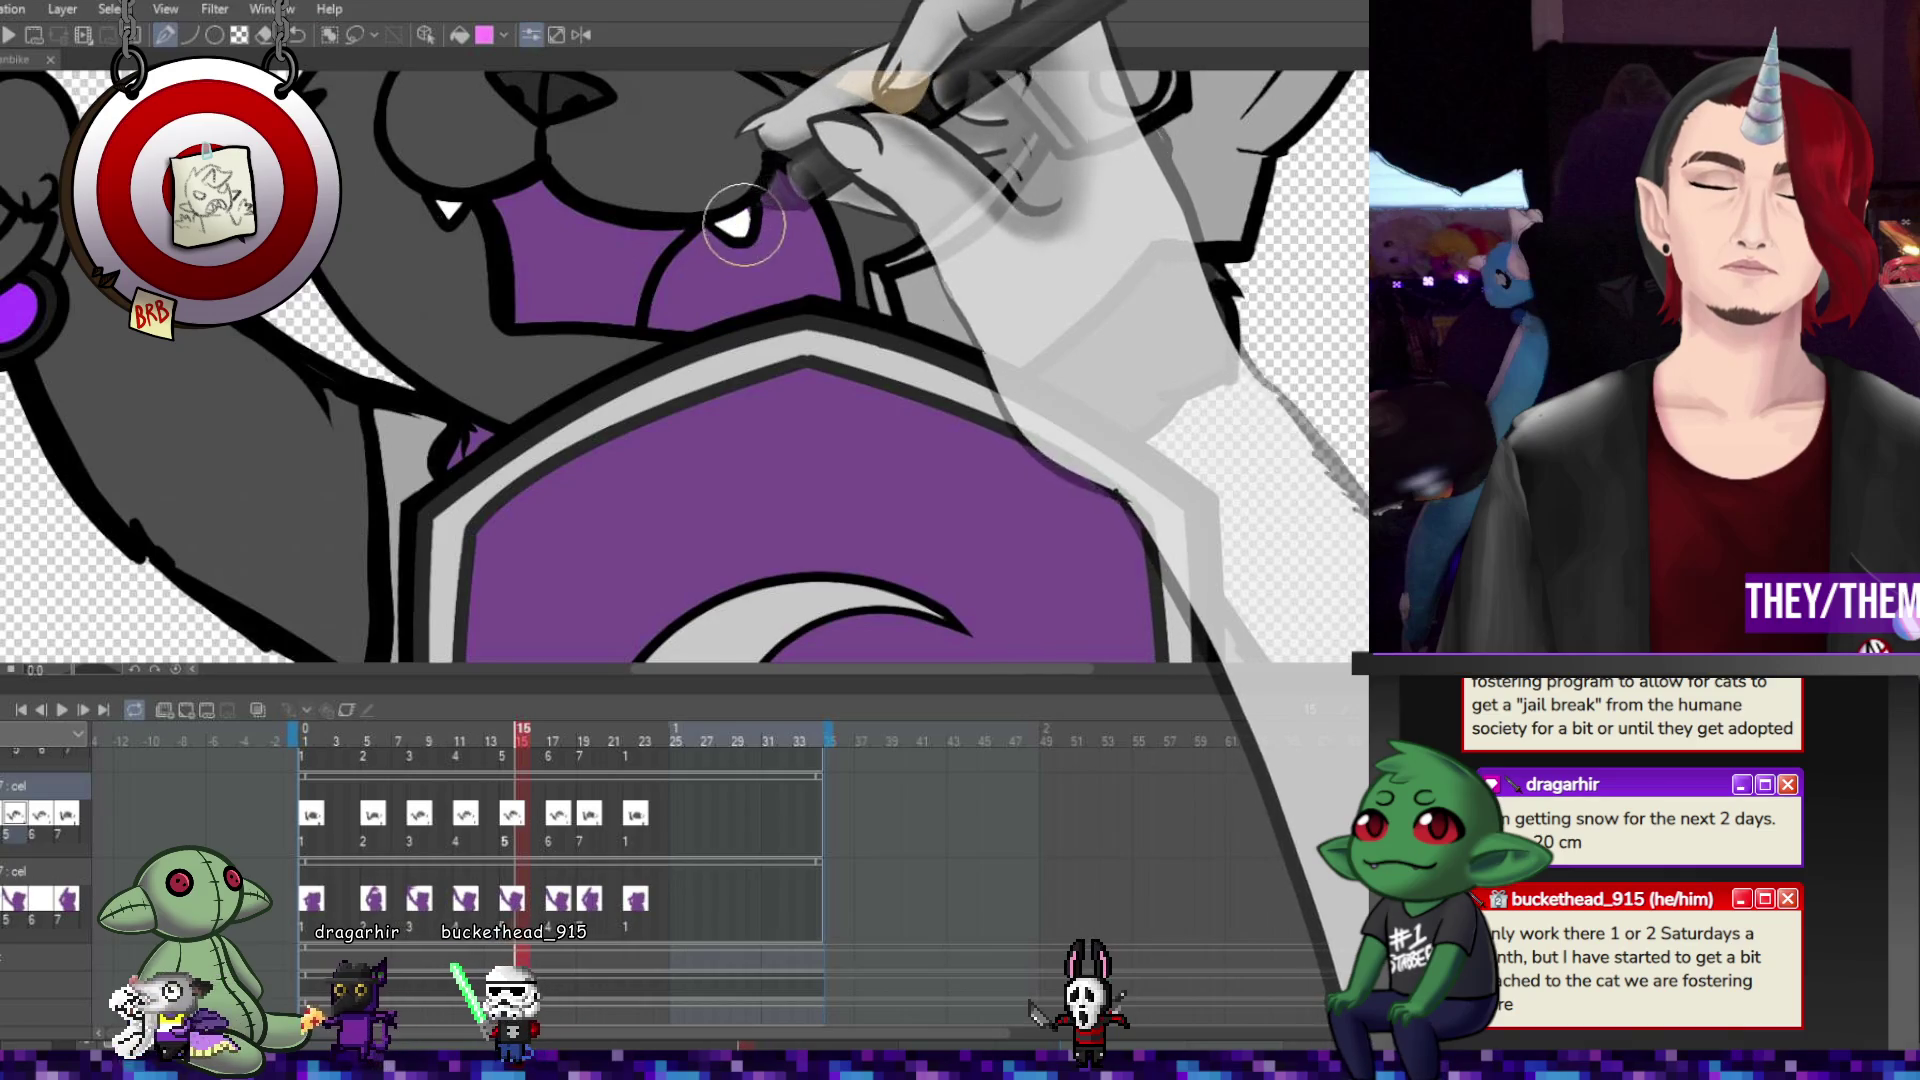
click(568, 812)
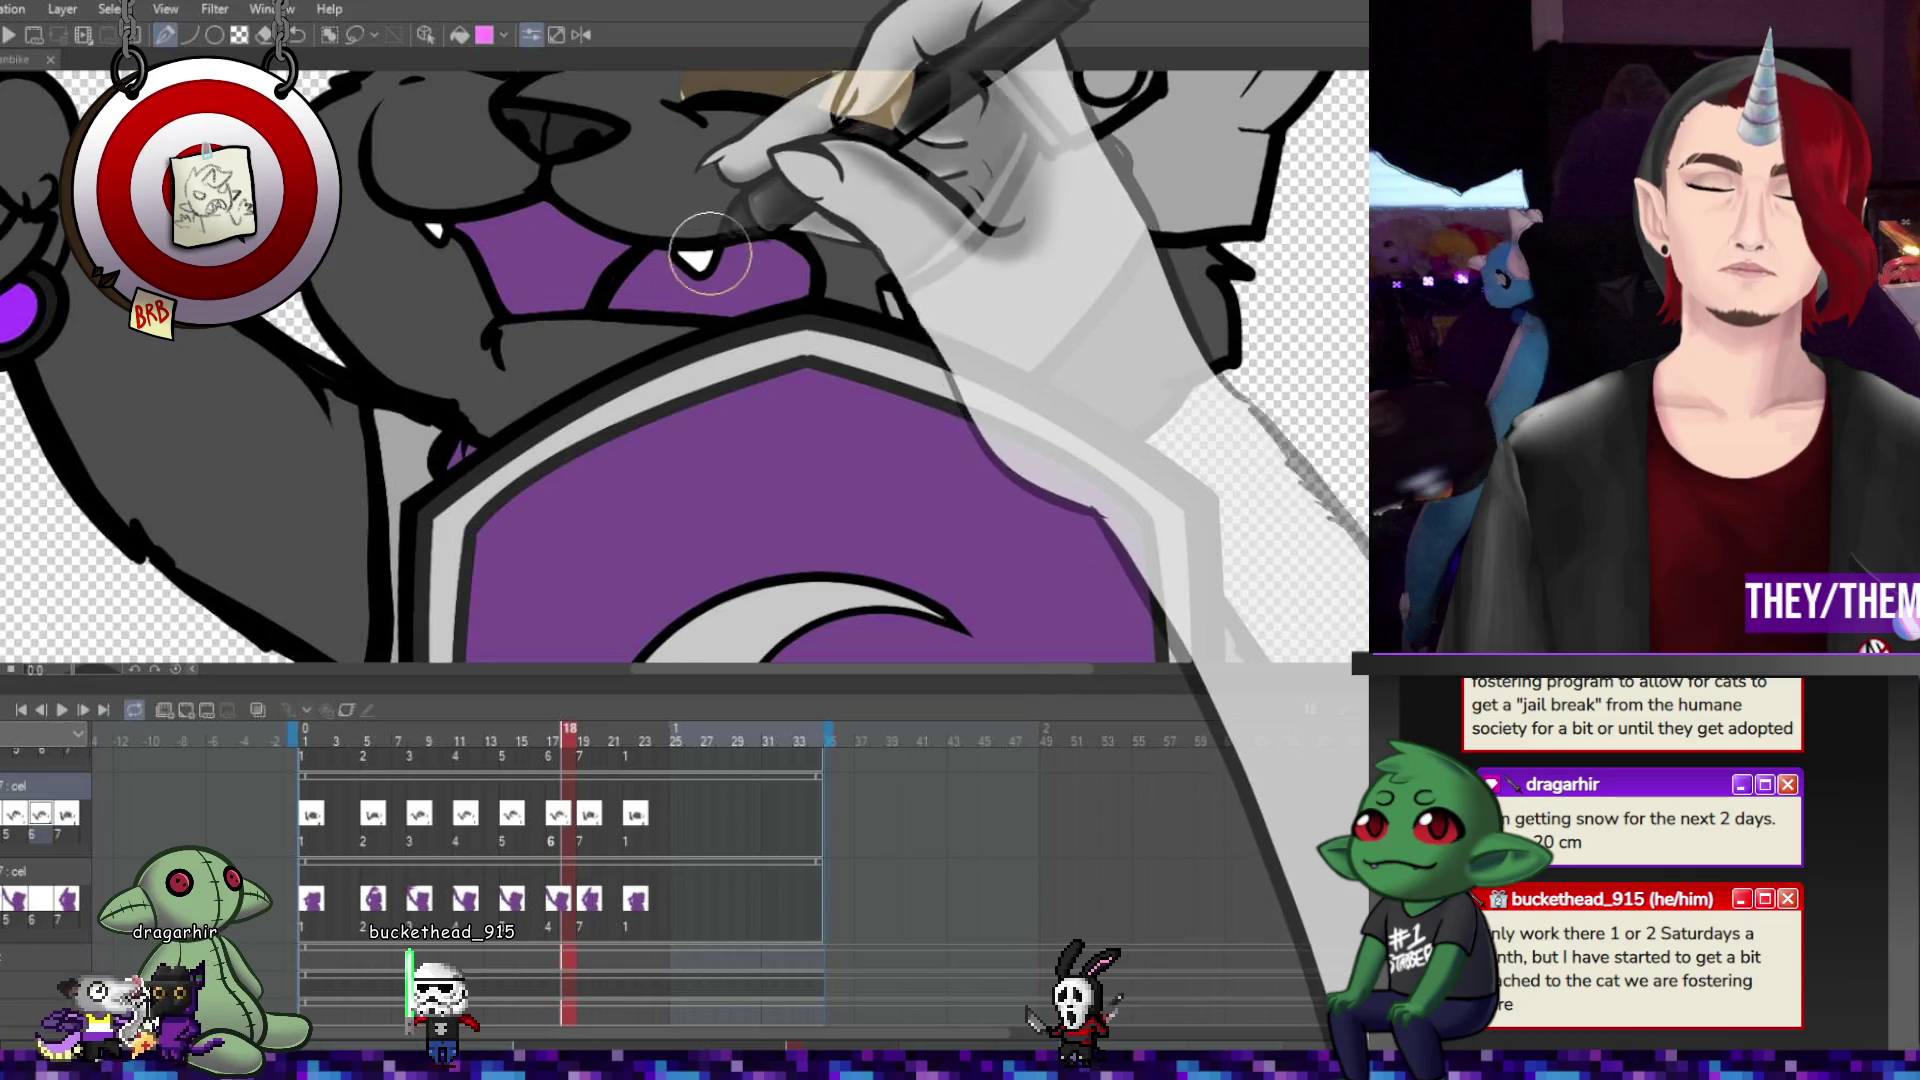
click(584, 811)
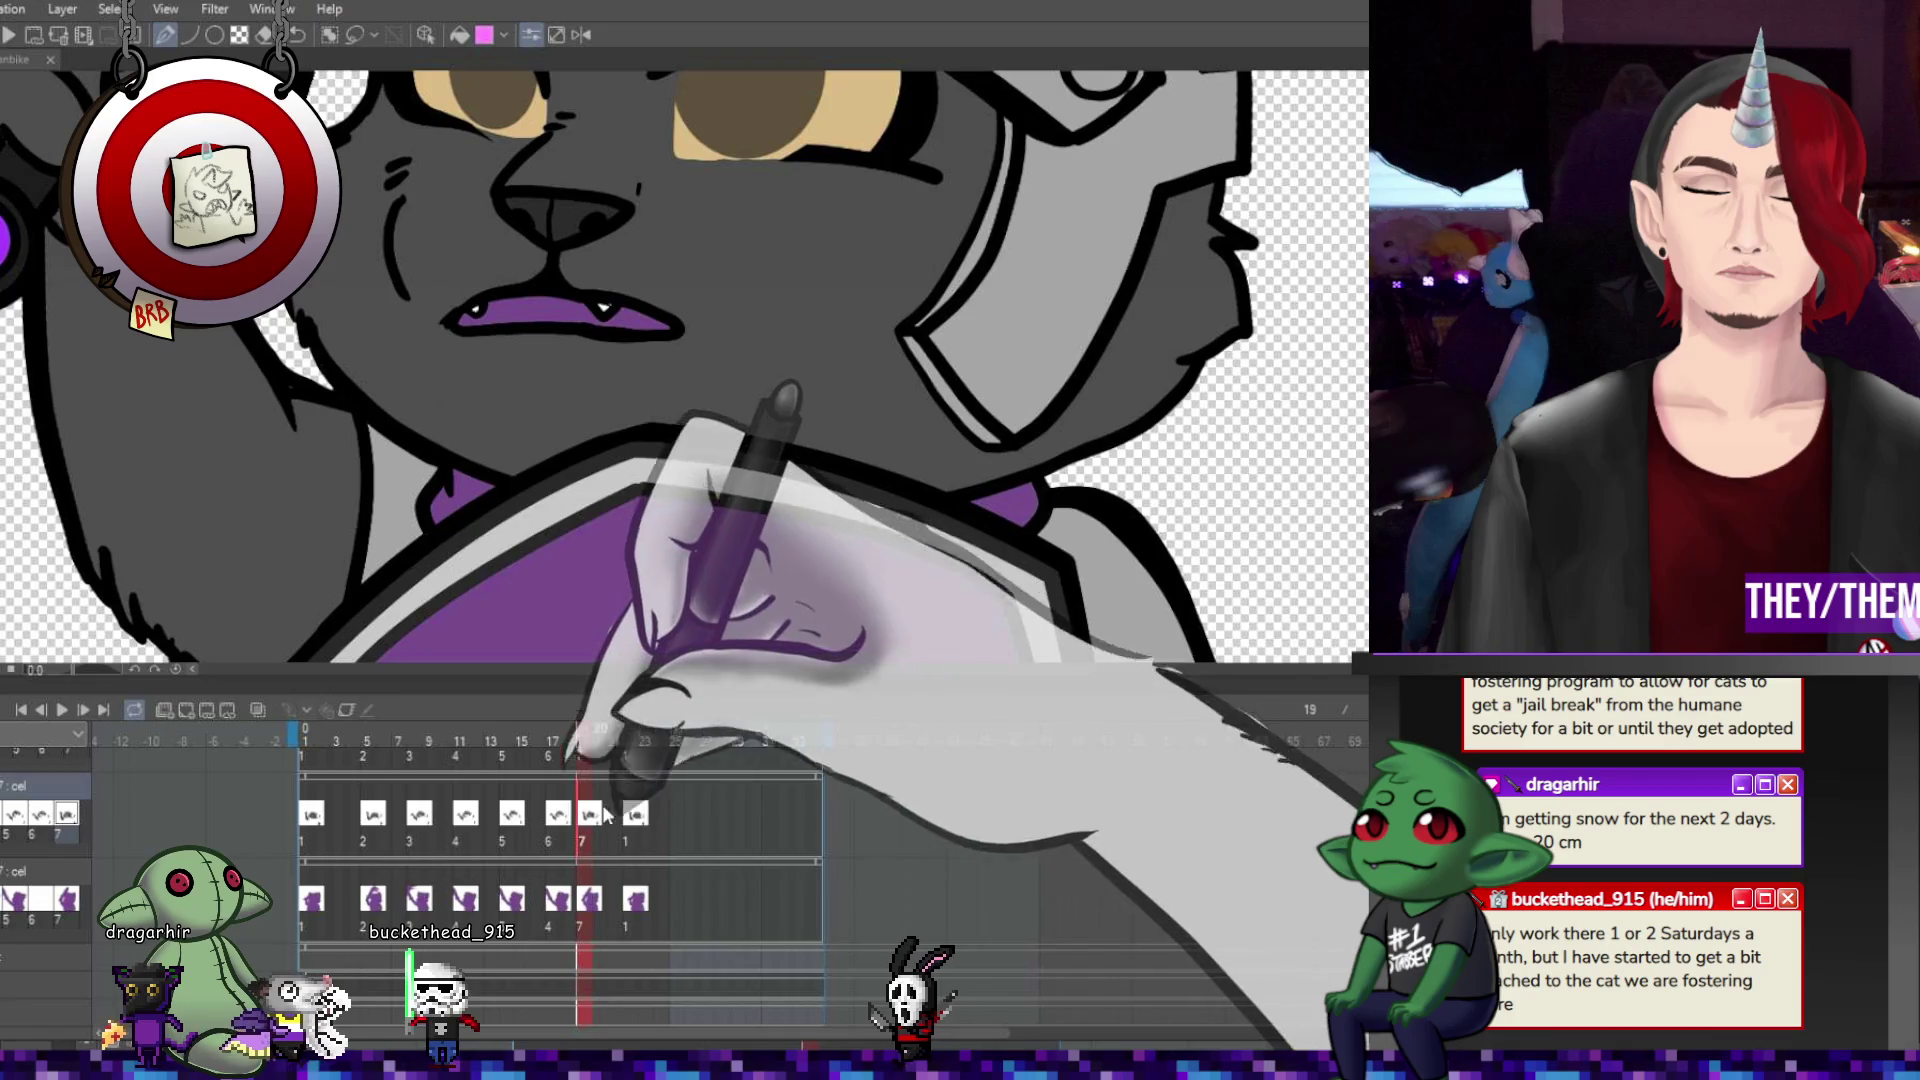
click(366, 812)
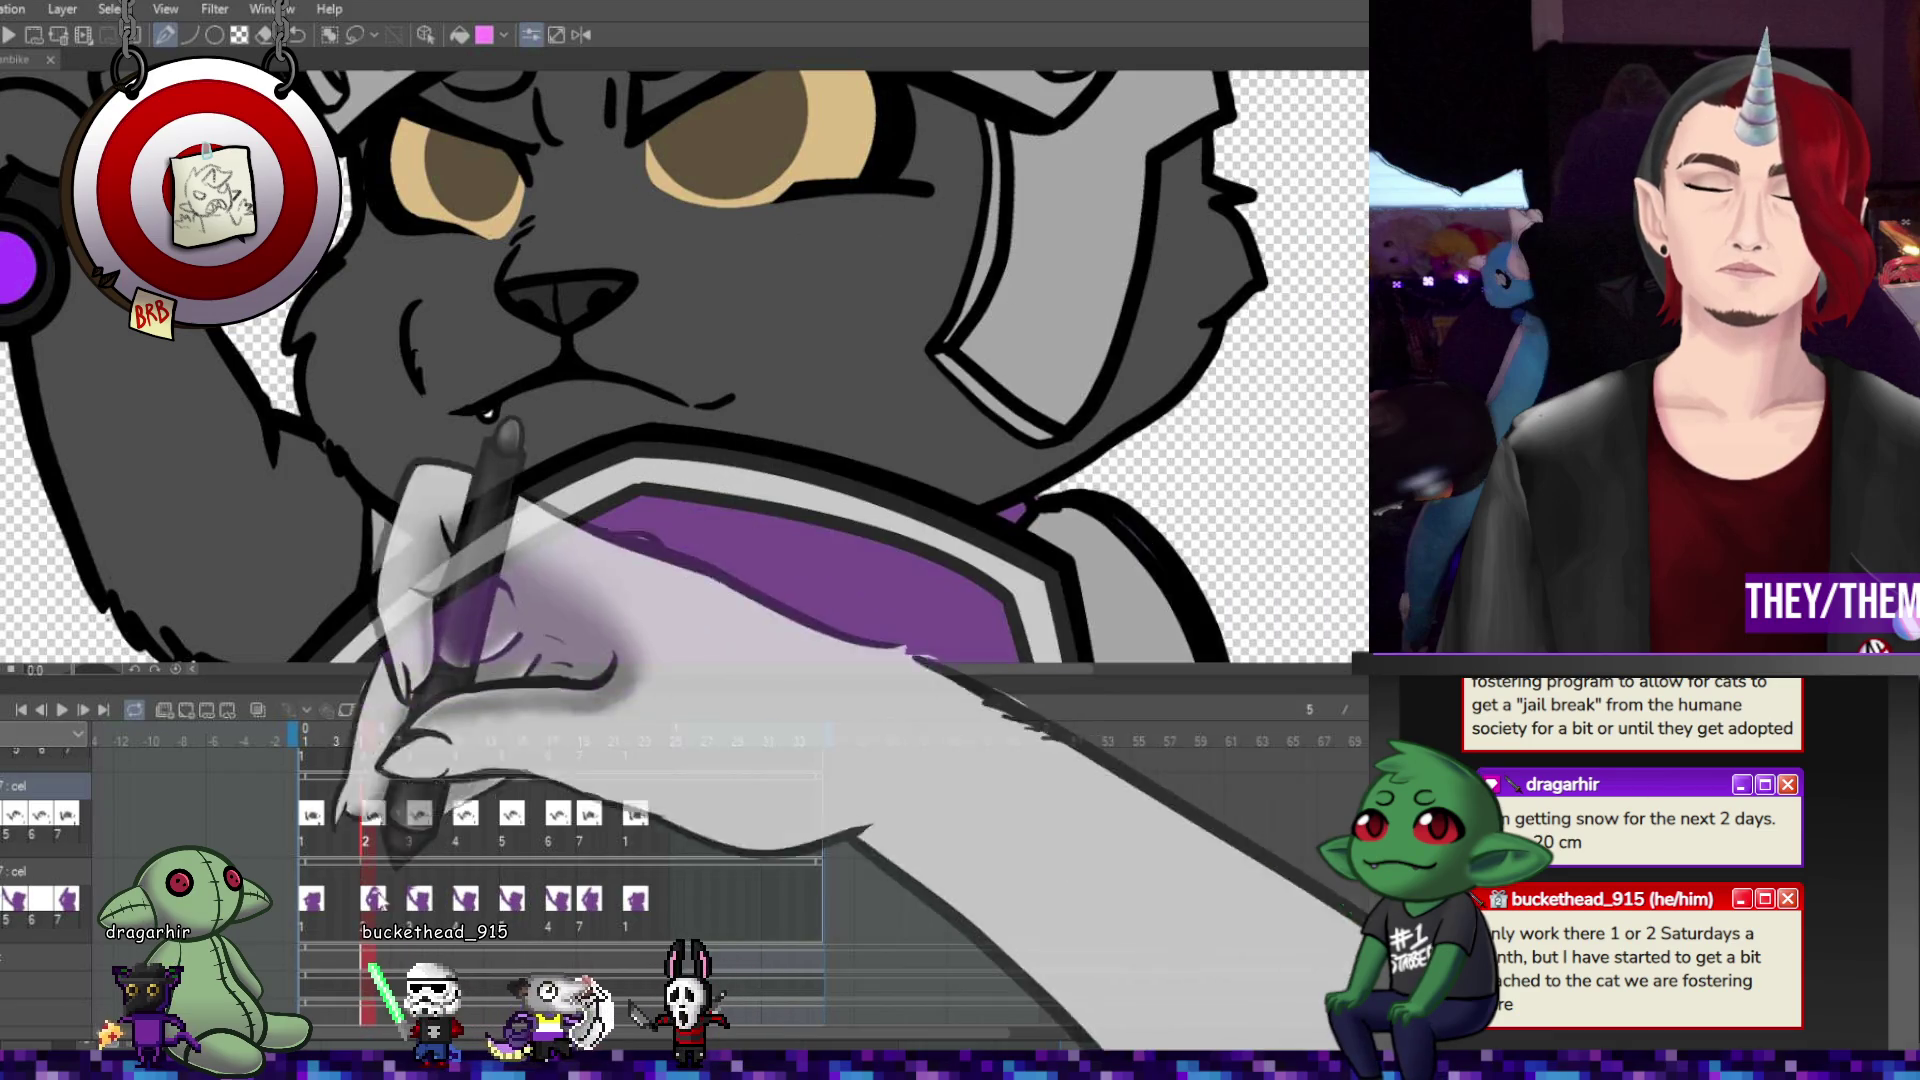
click(313, 812)
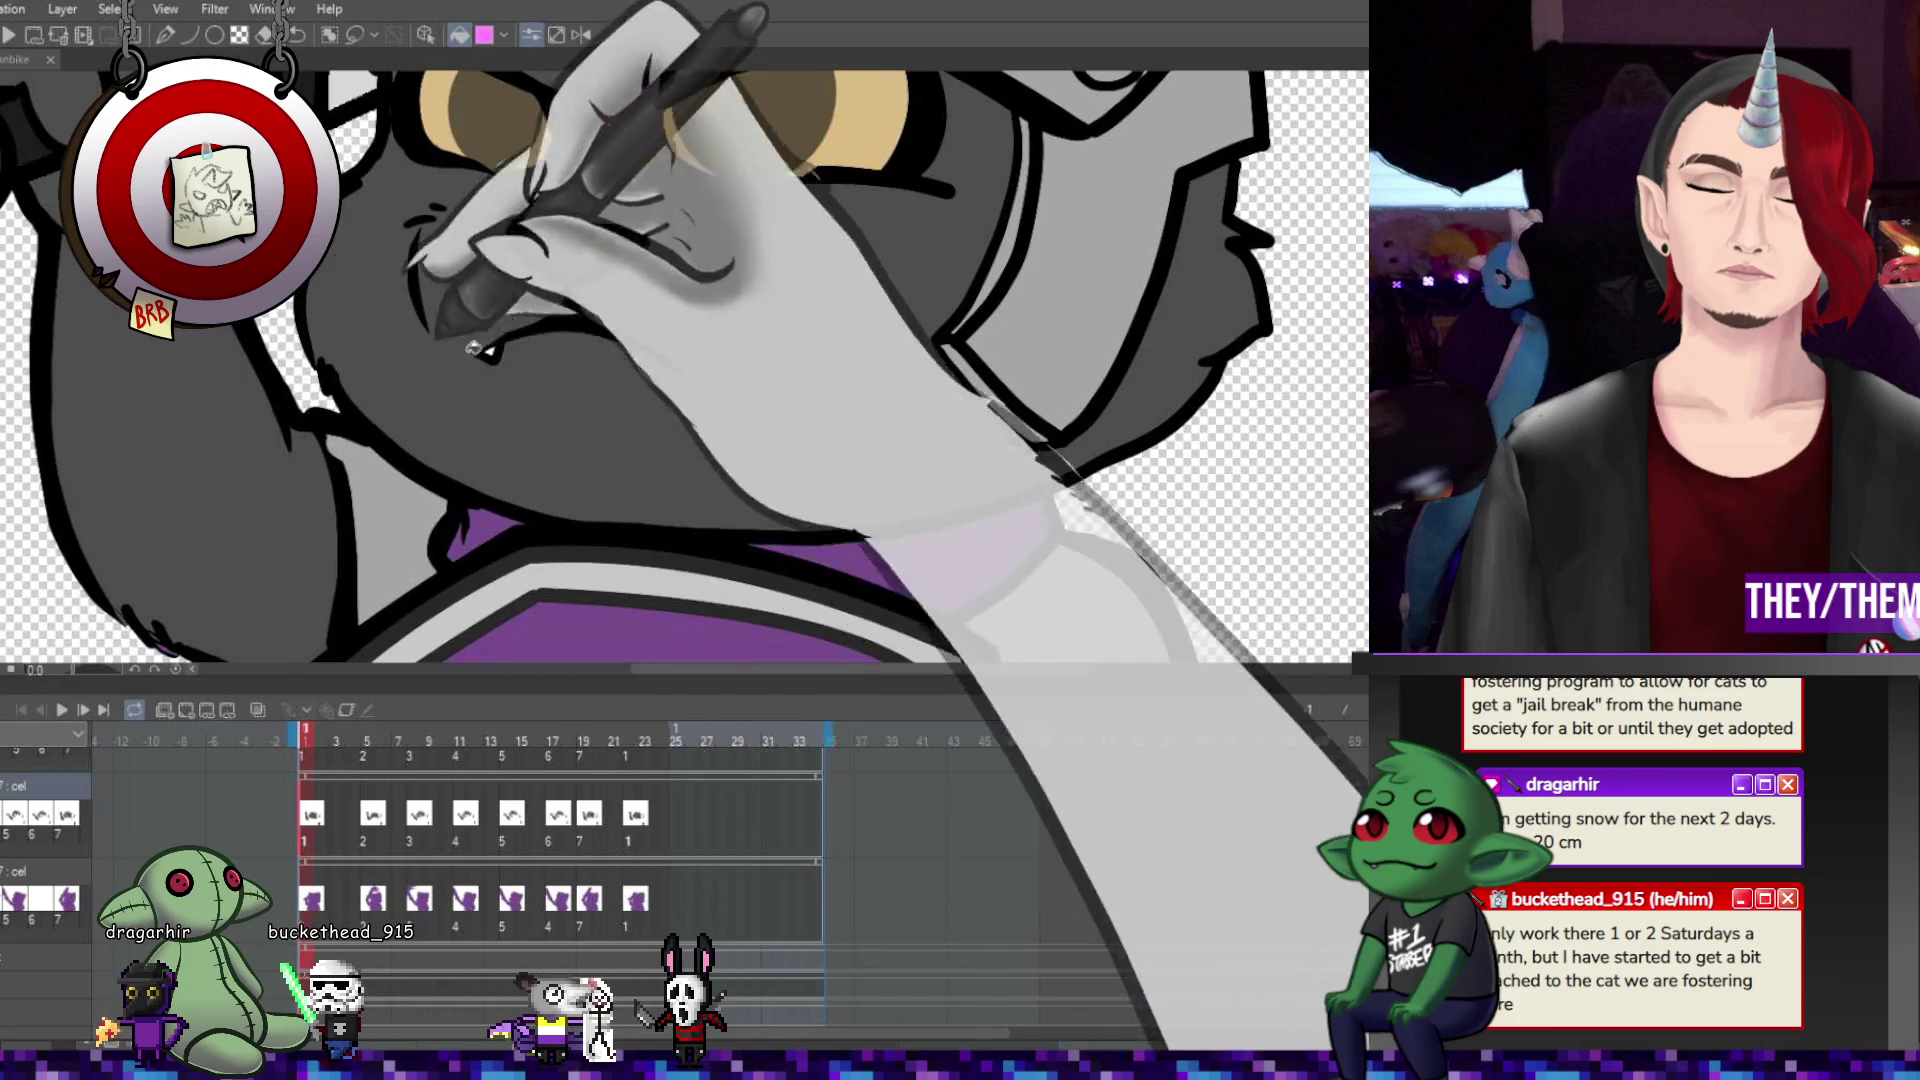
click(366, 813)
Fill the cat's mouth interior pink at frame 11, check frames 14, 17 and 19, and fit the view.
key(g)
click(420, 813)
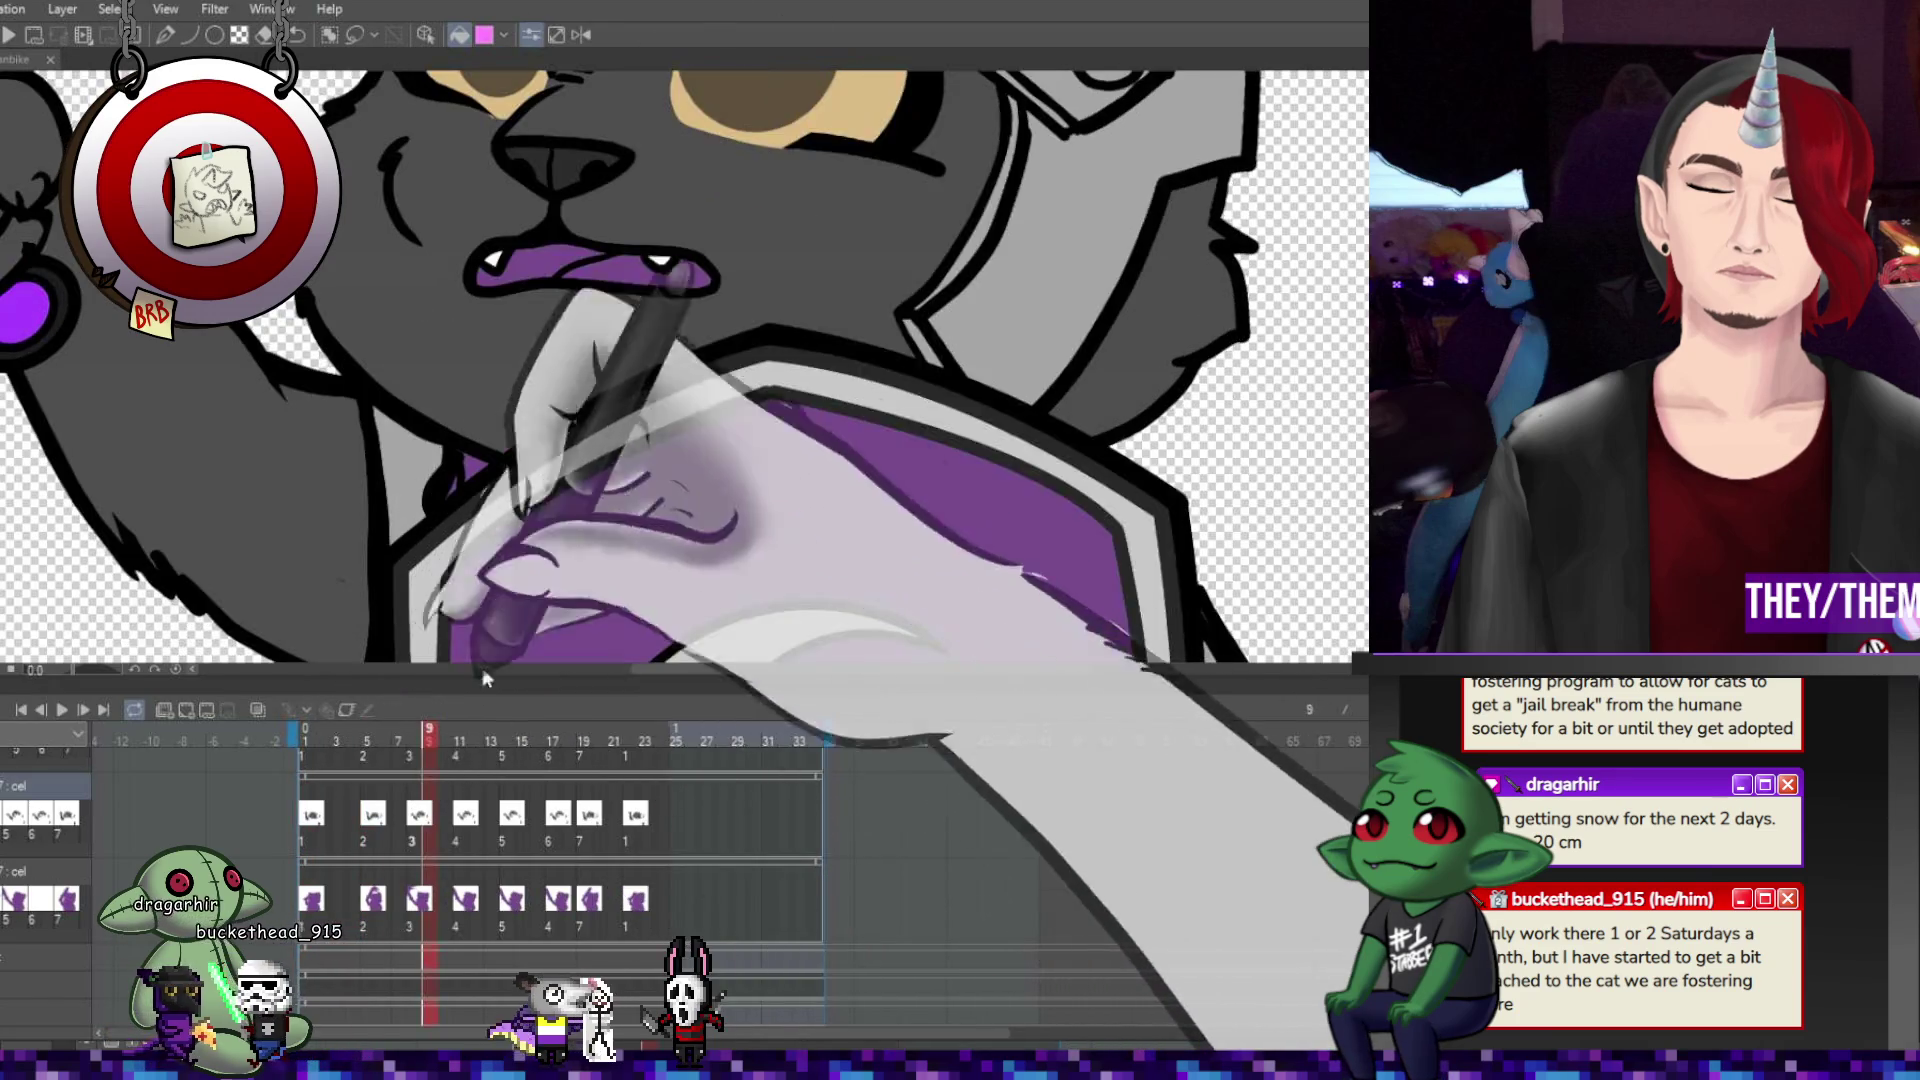
click(466, 813)
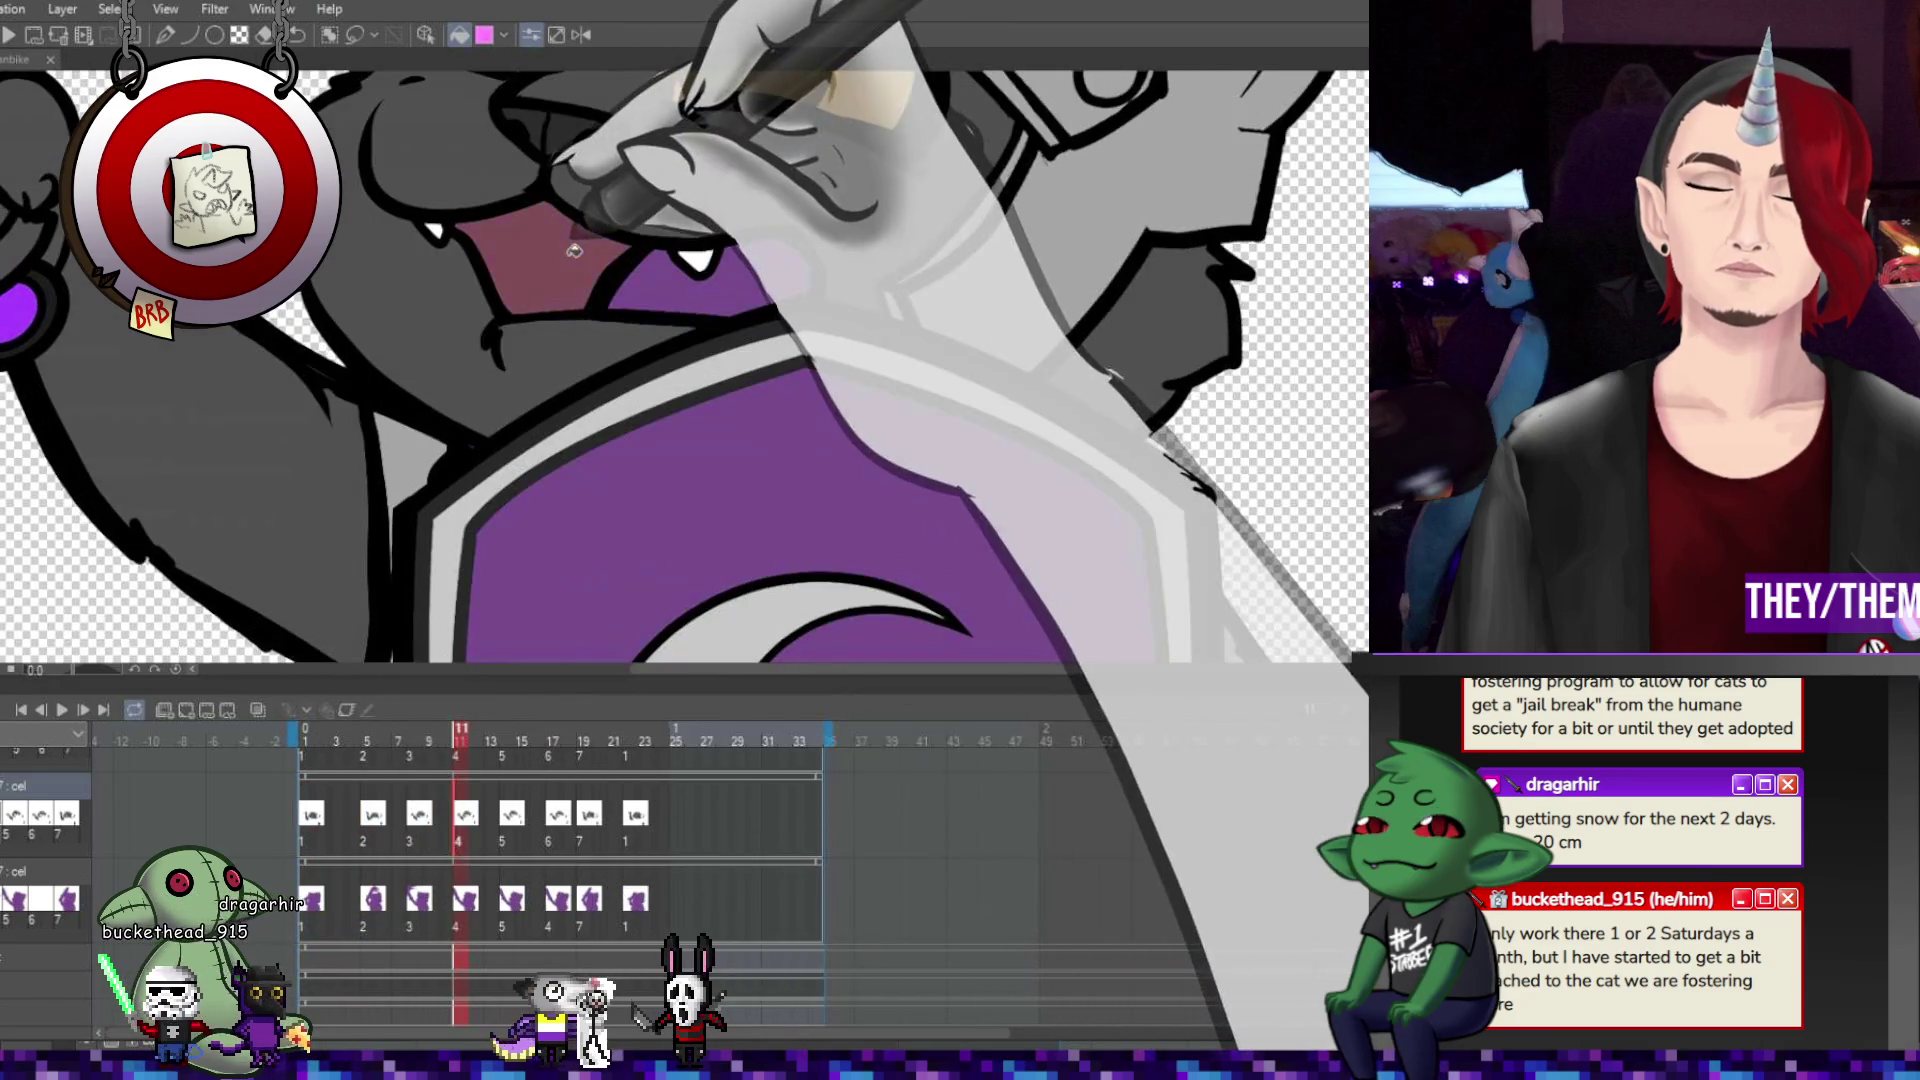
click(580, 285)
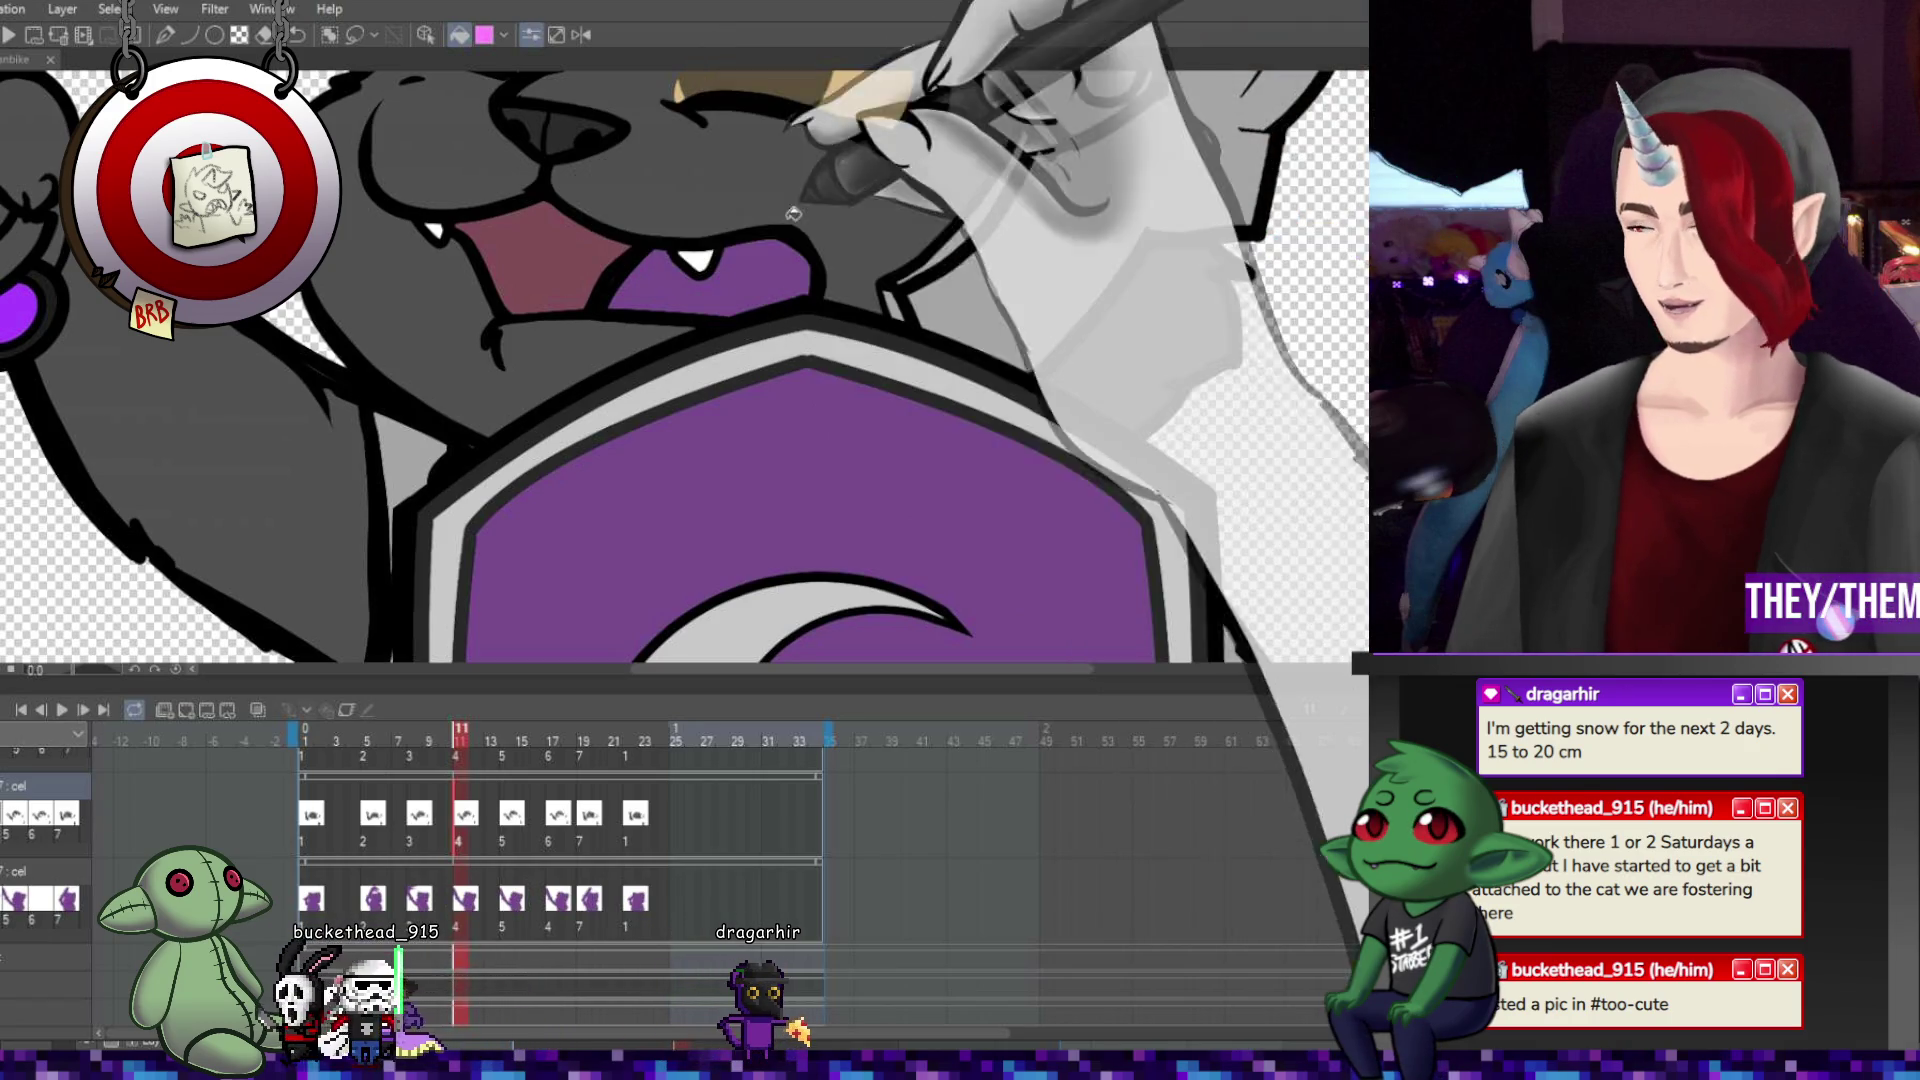
key(Right)
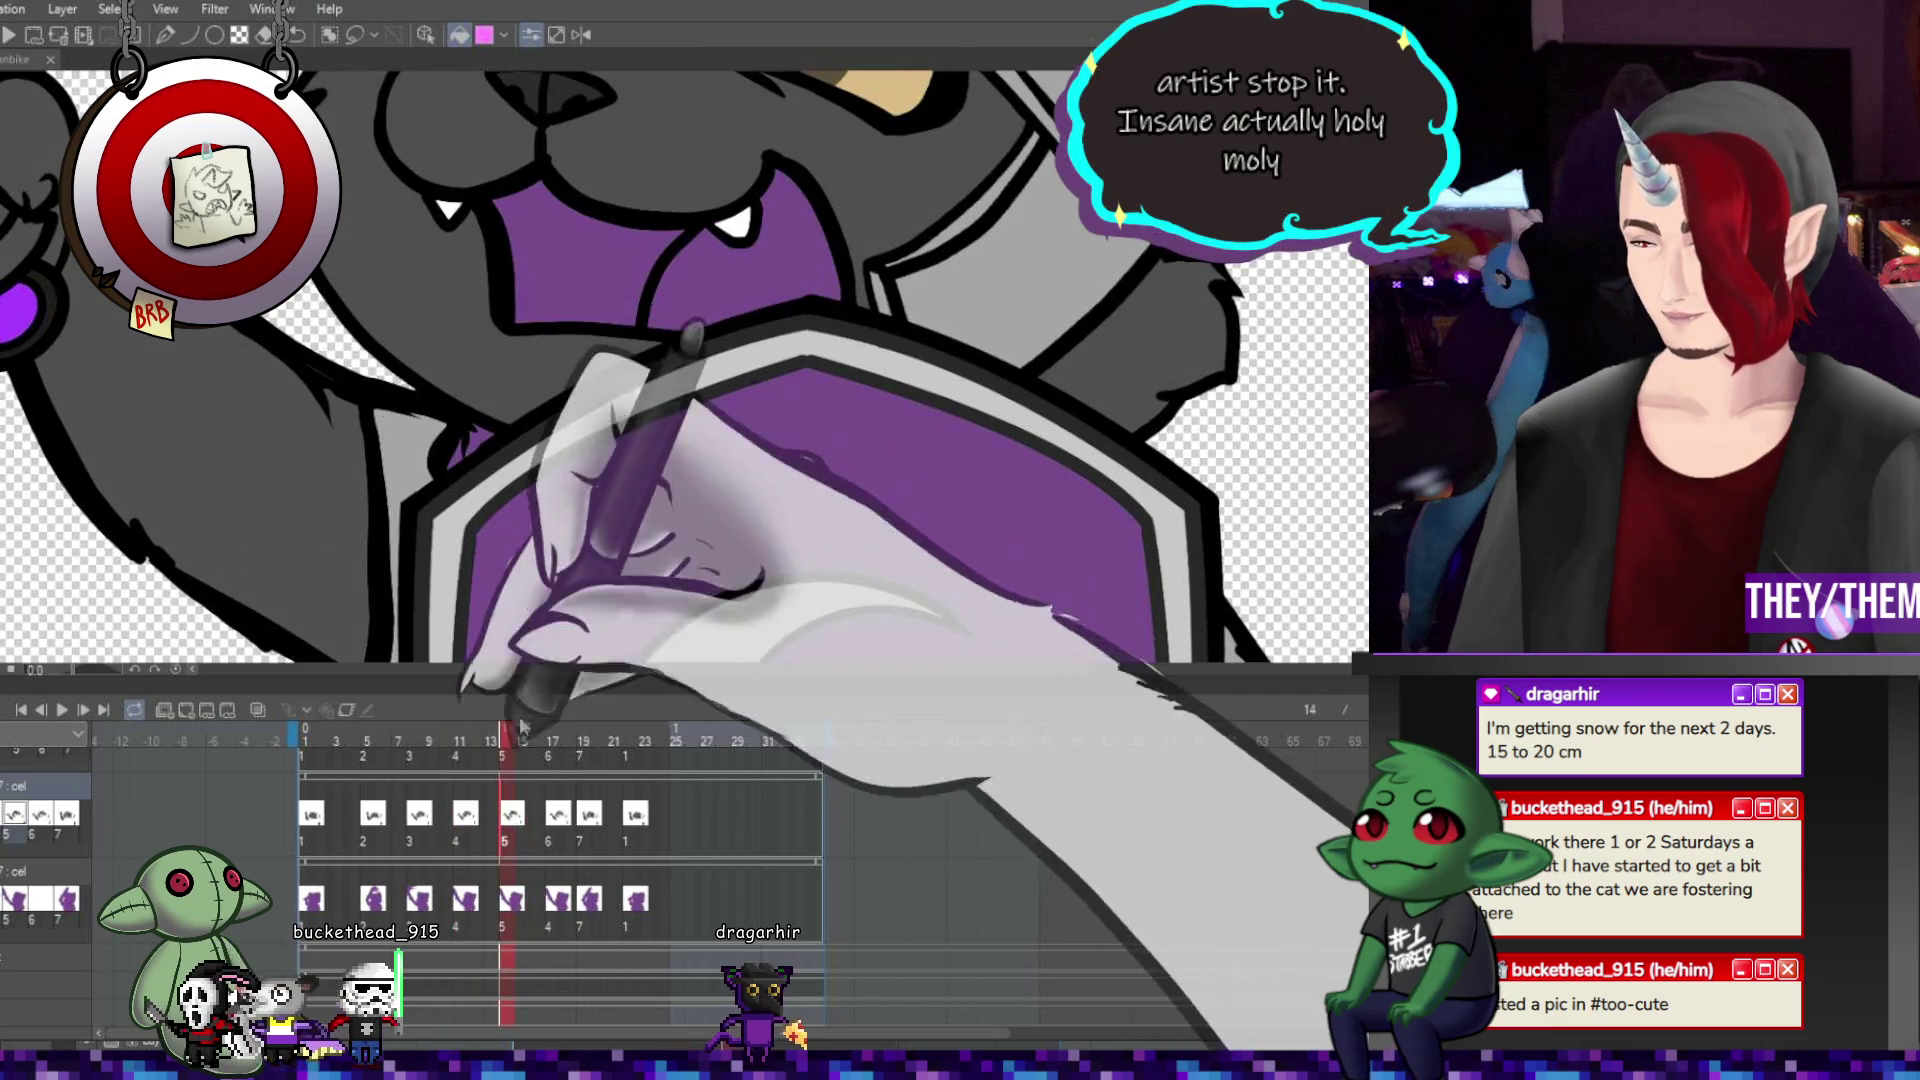
key(Right)
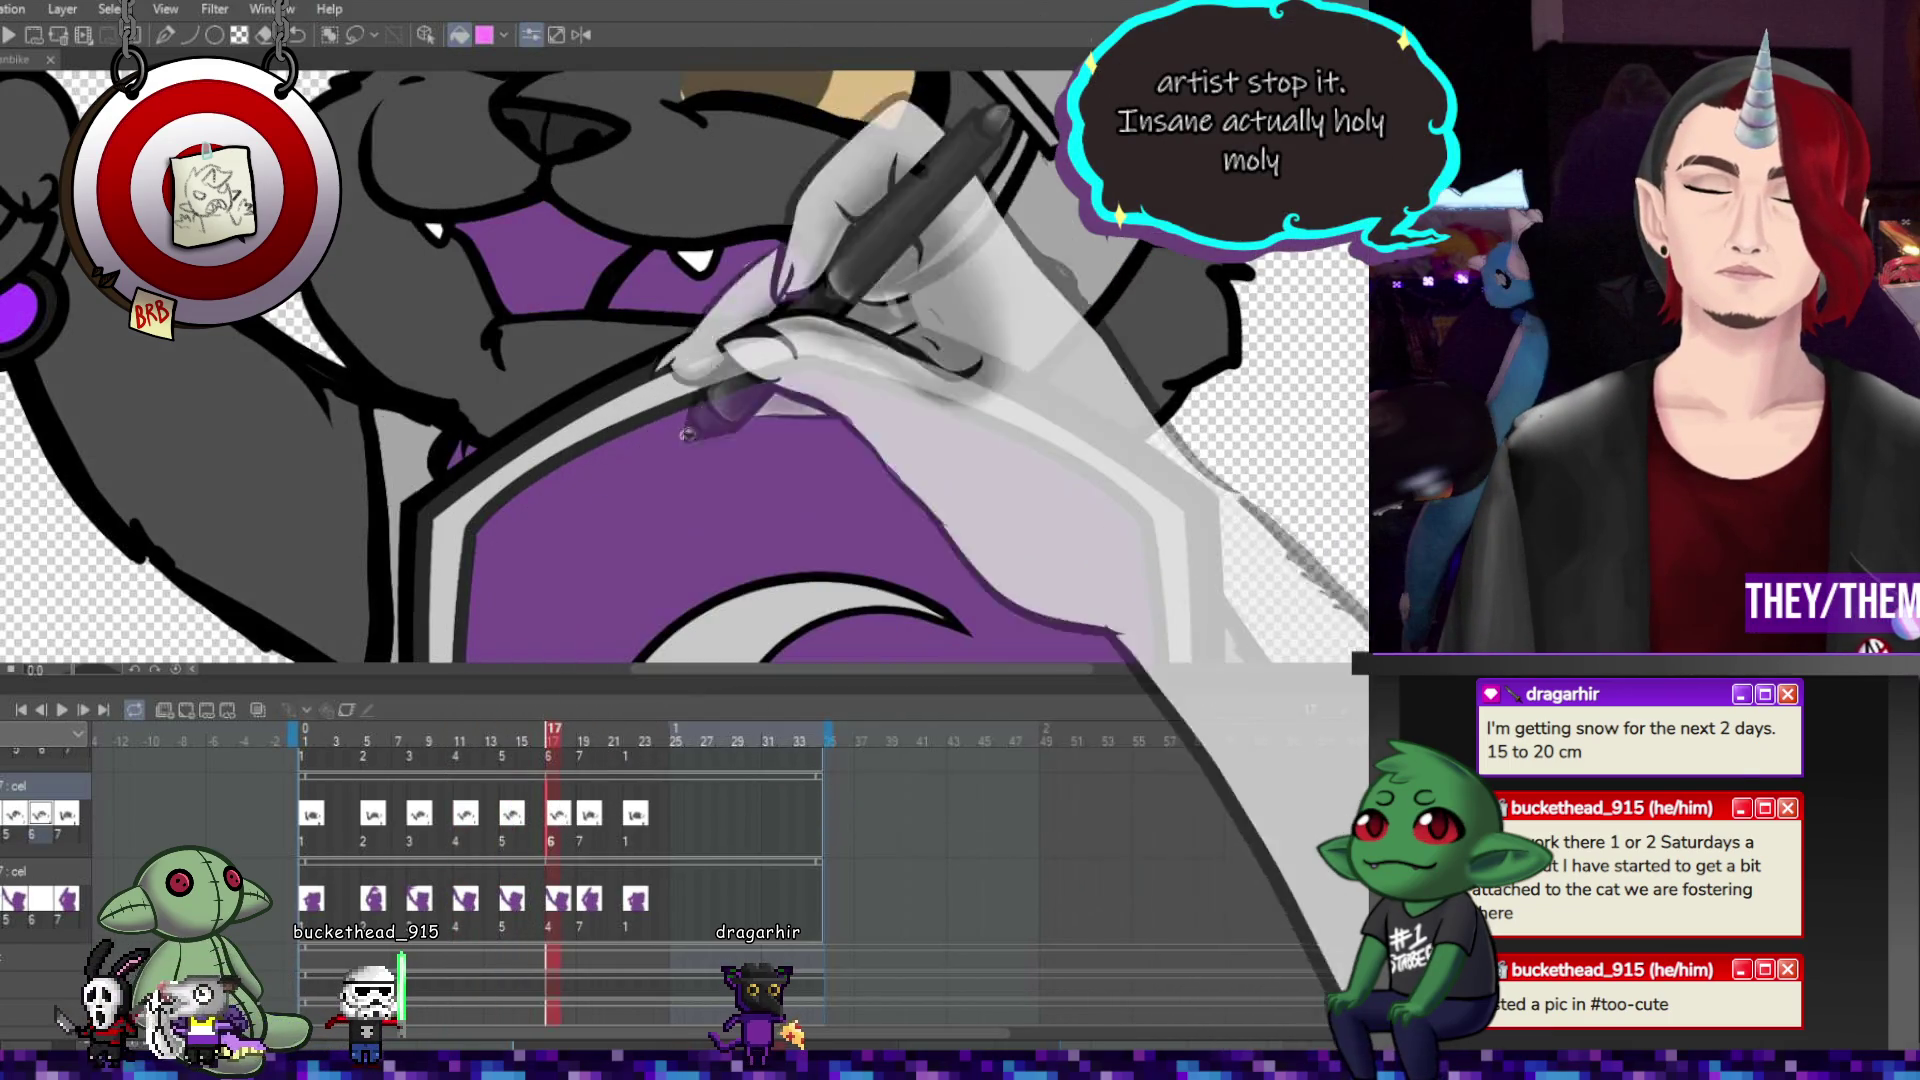
key(Right)
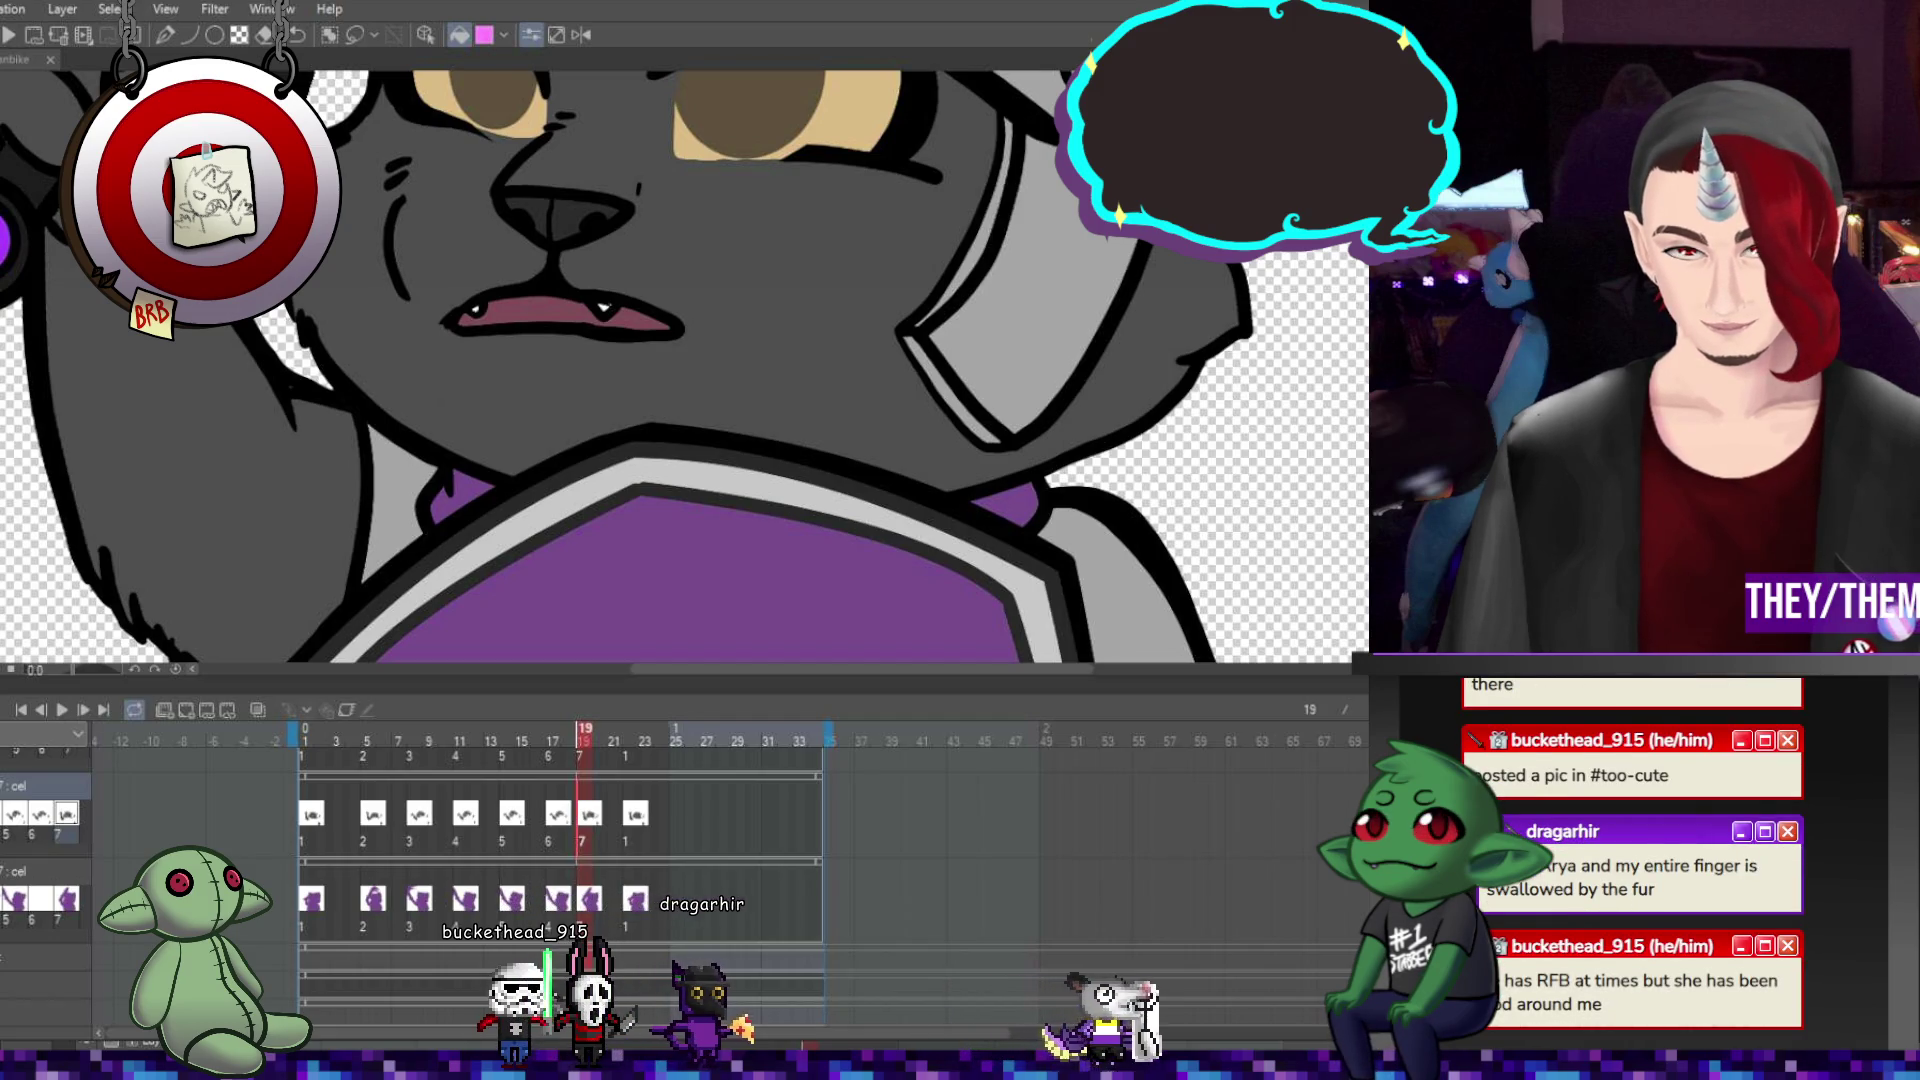
key(ctrl+0)
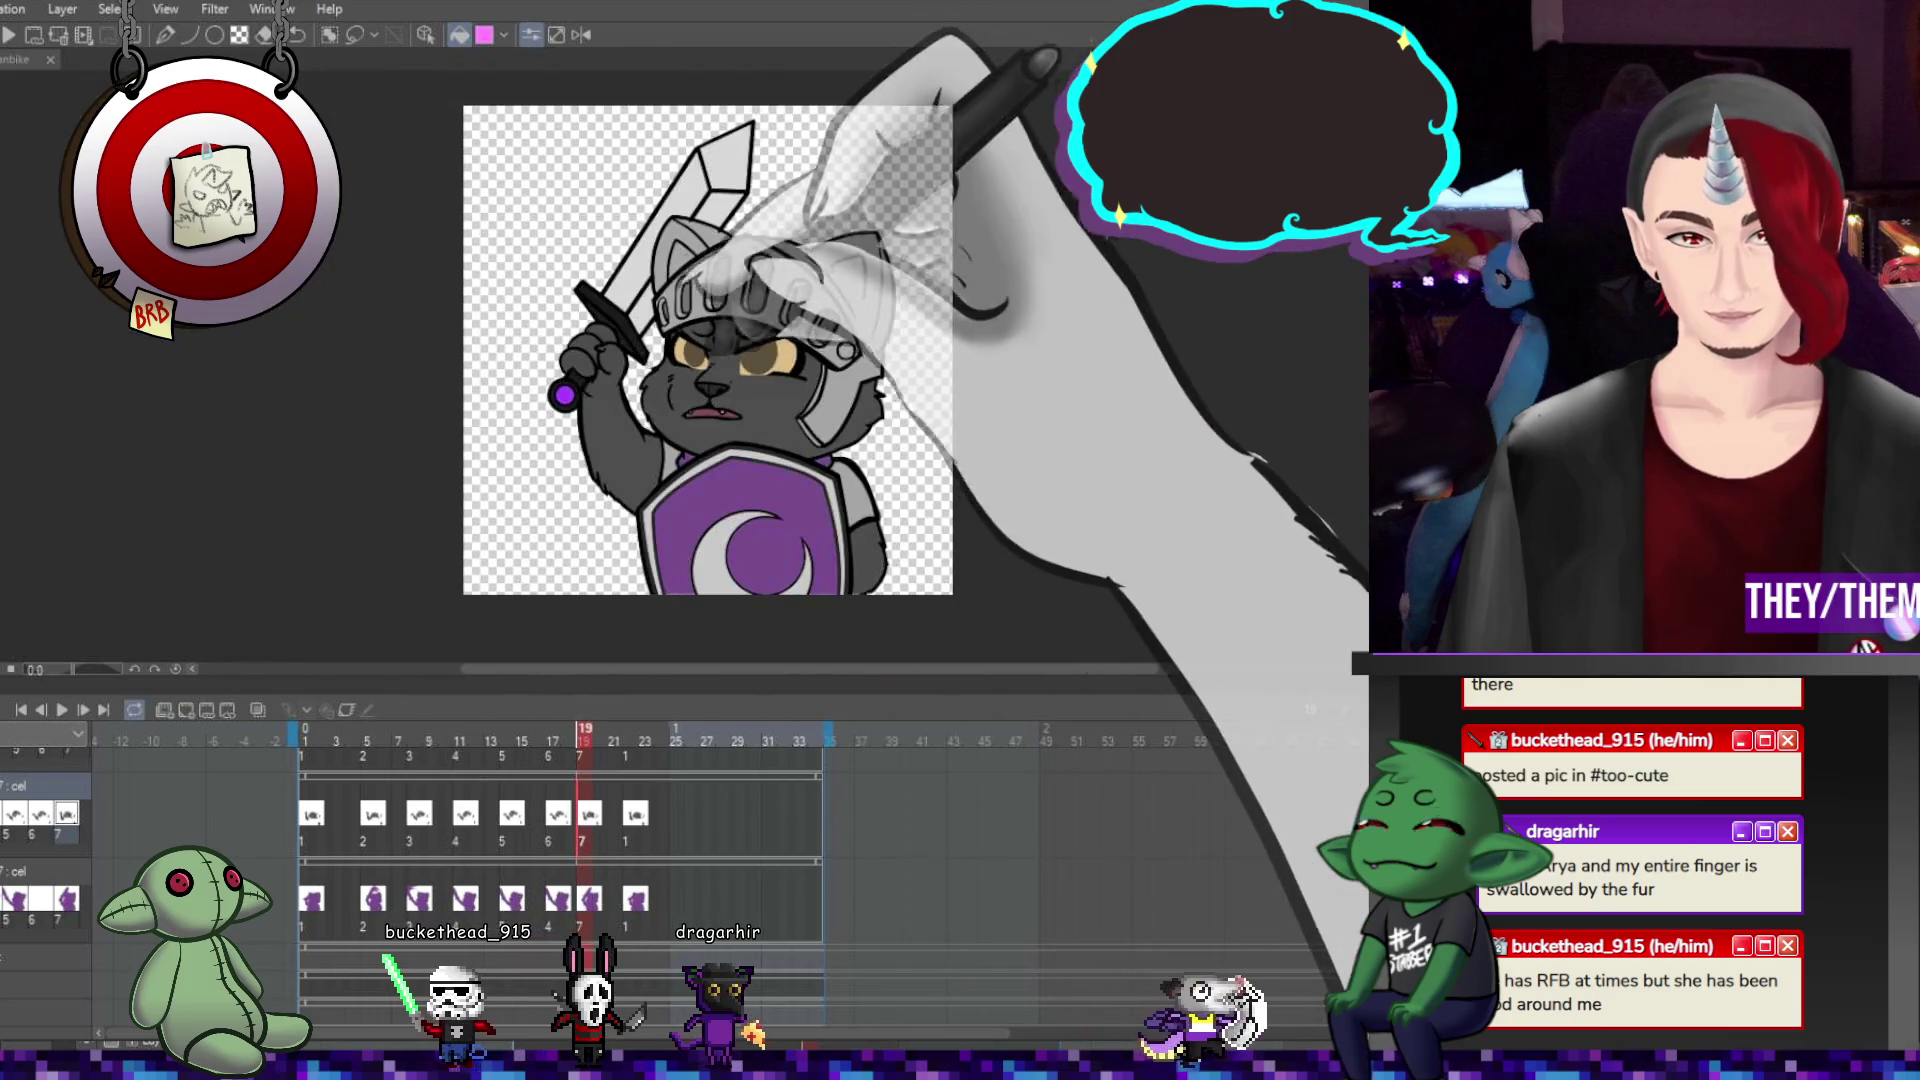
Briefly play the loop, then step through frames 1, 8, 11, 14, 17 and 20 and fit the canvas.
click(62, 709)
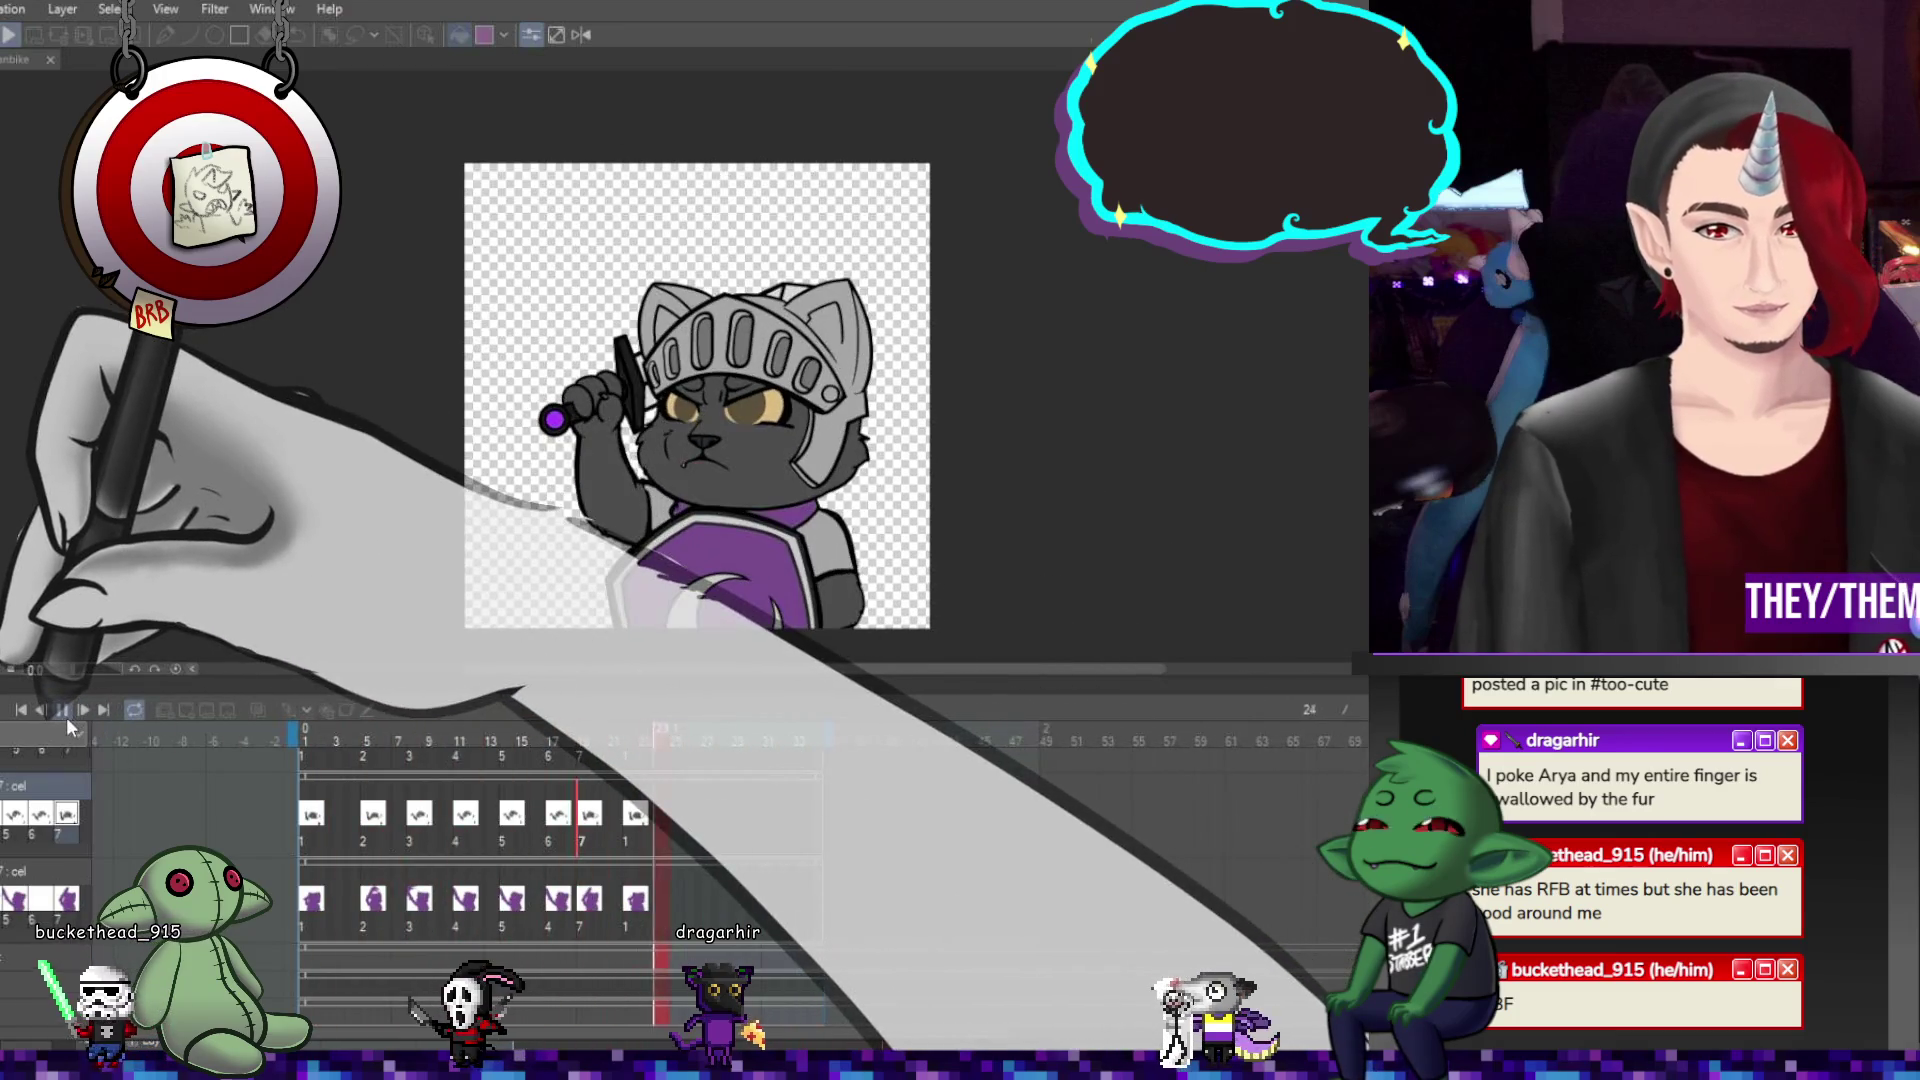
click(62, 709)
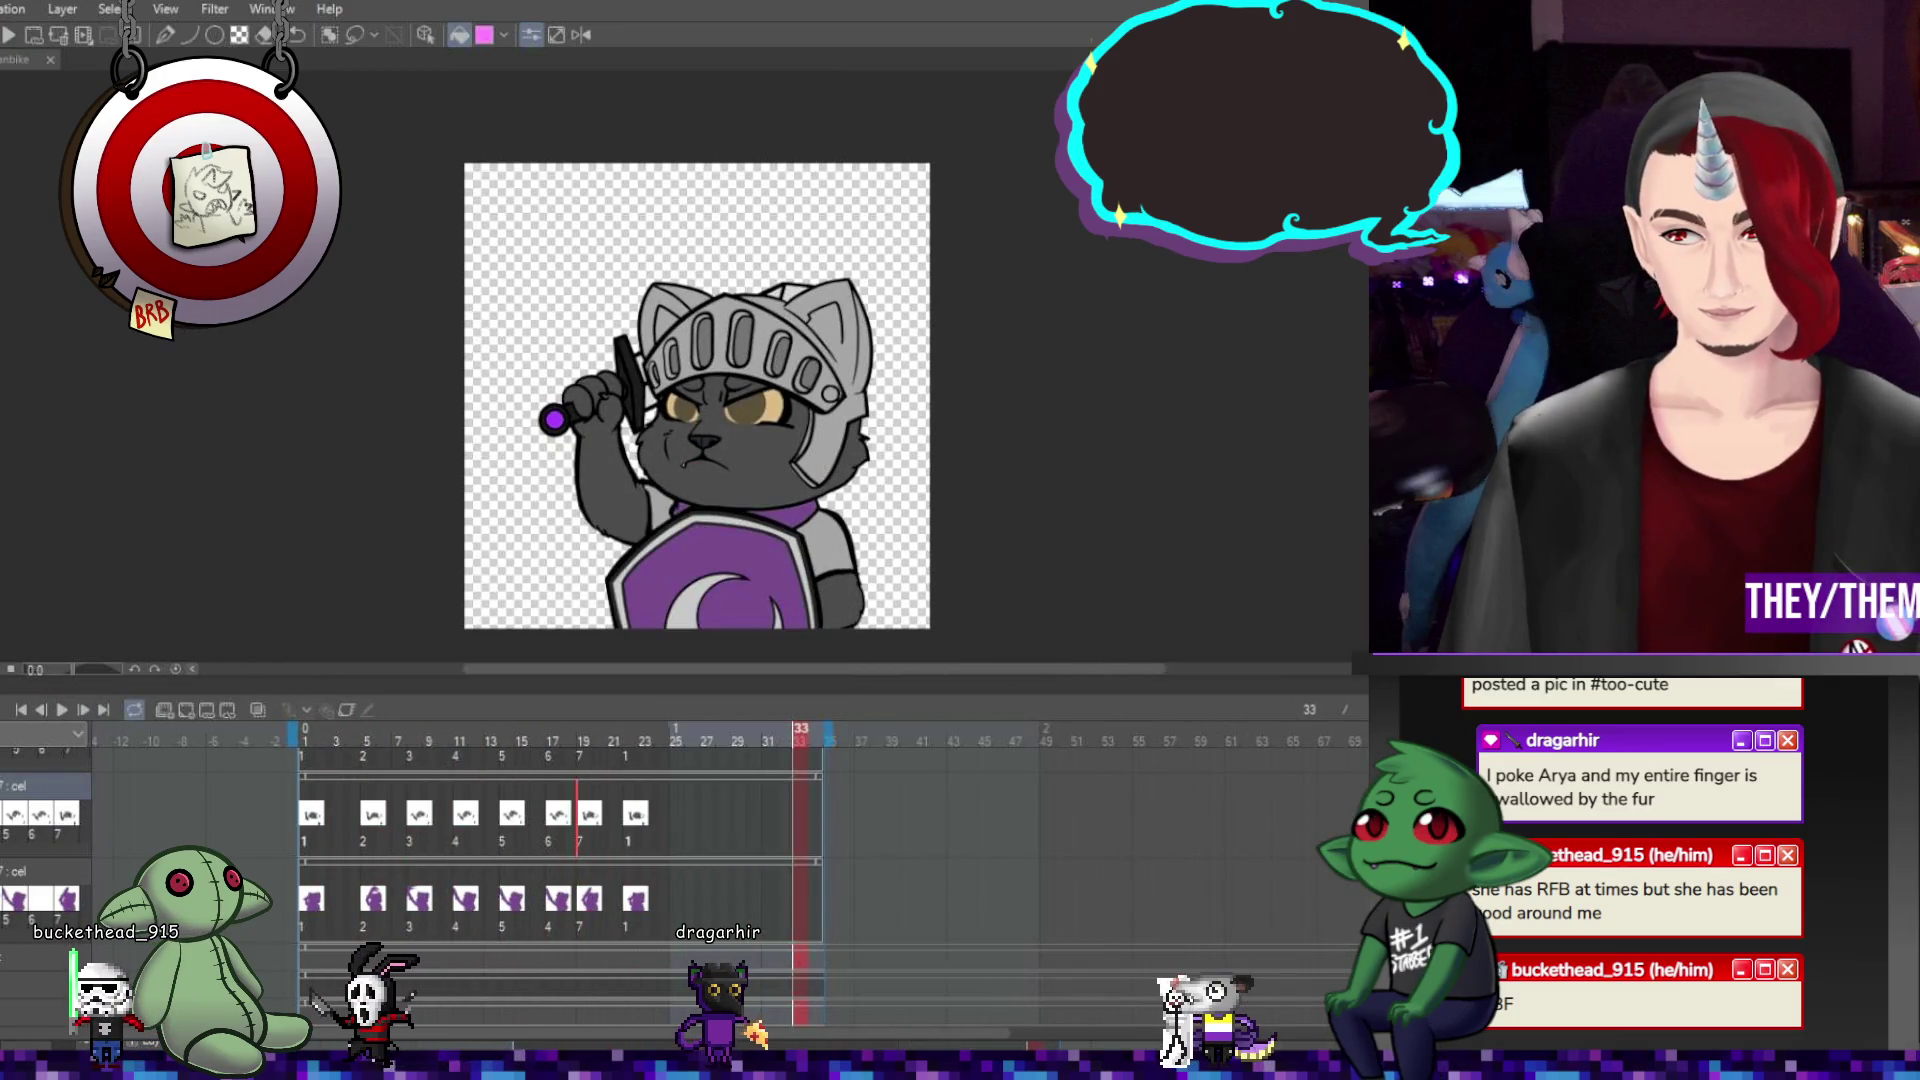
click(304, 741)
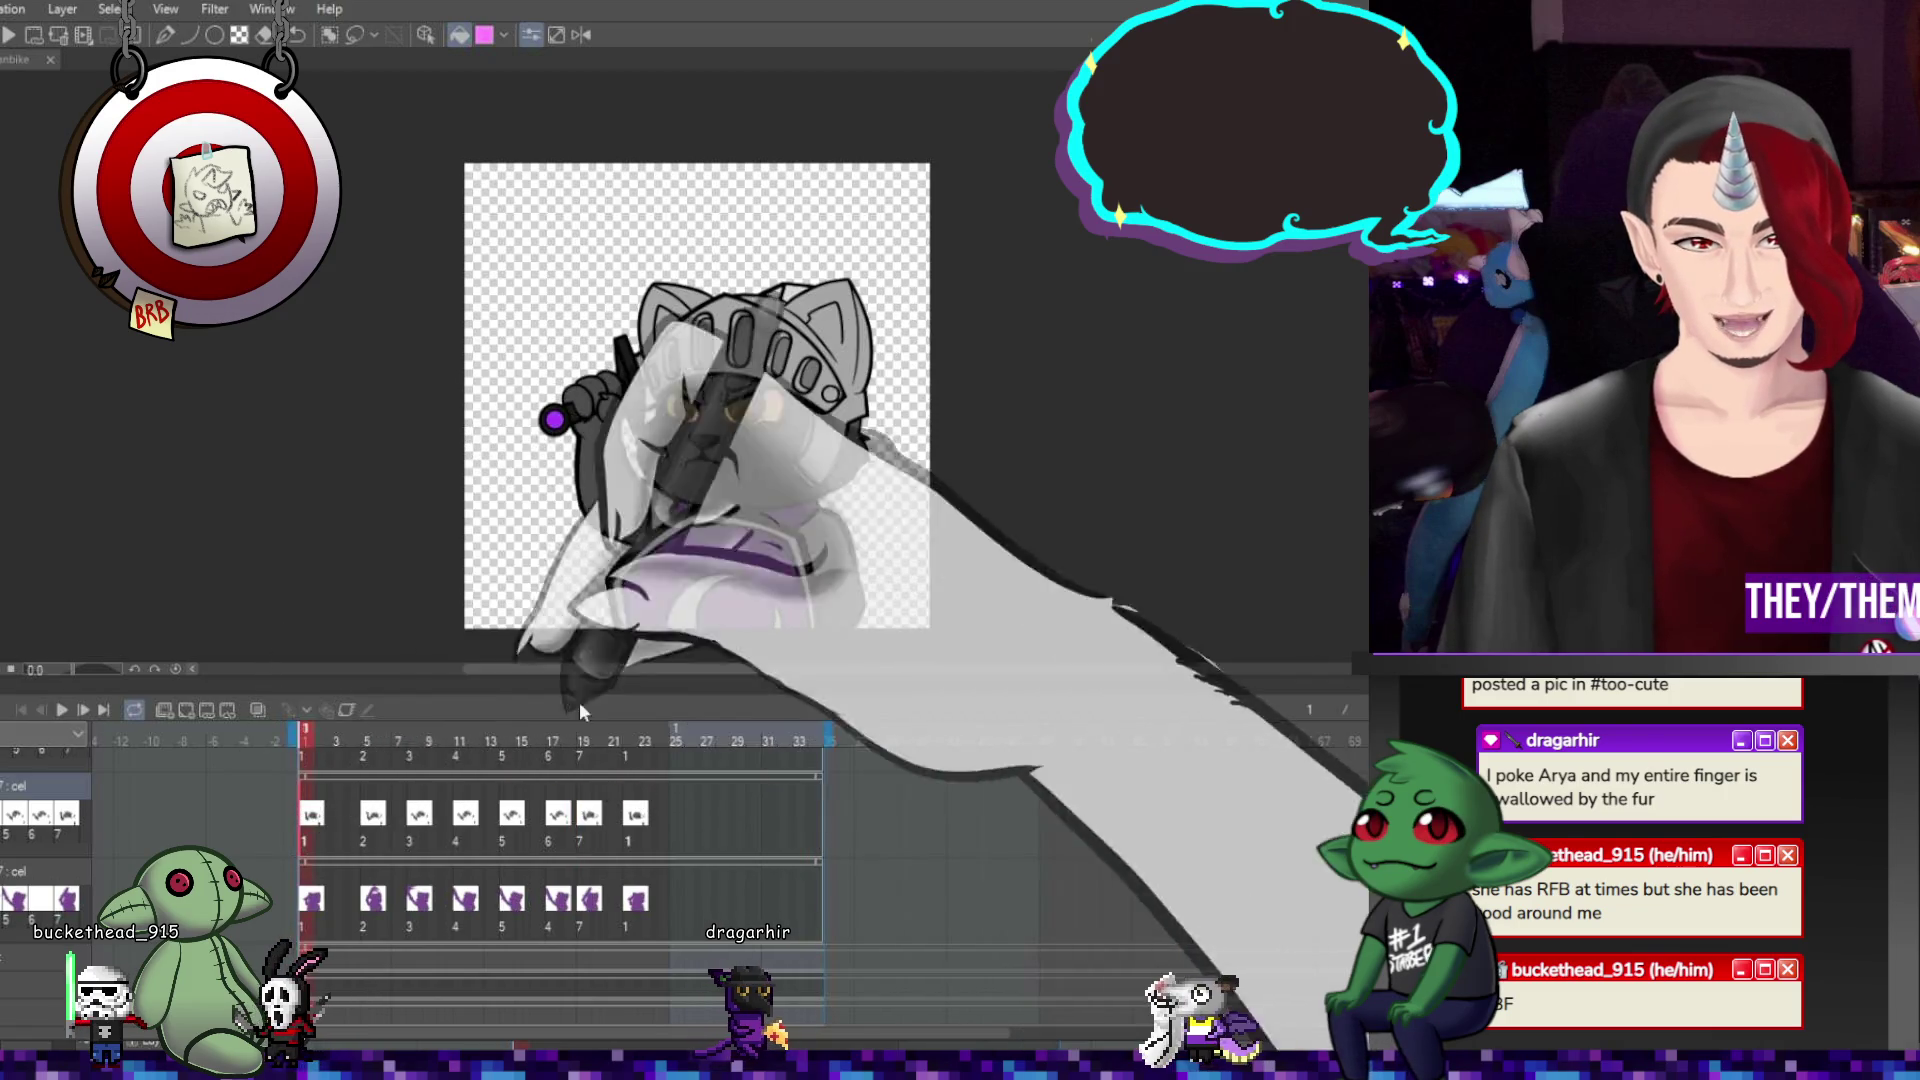
click(412, 741)
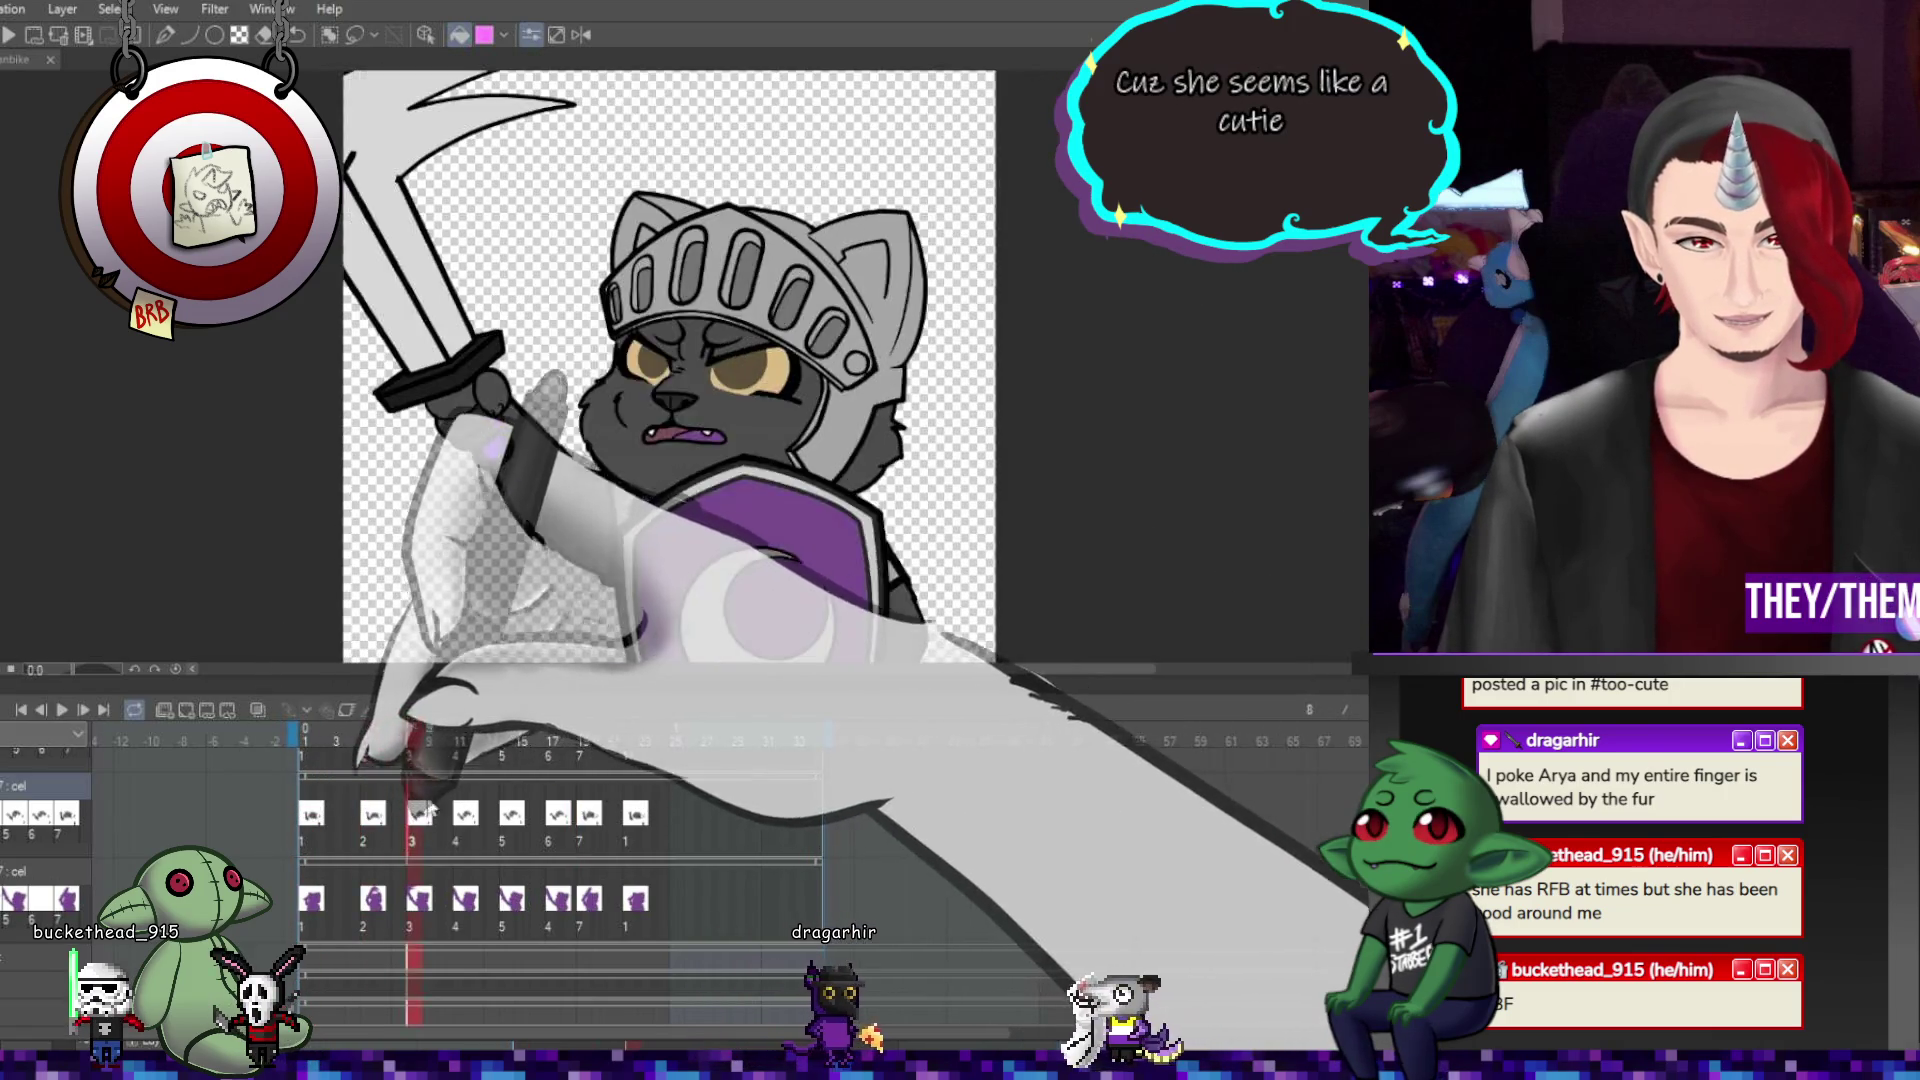
scroll(719, 459, up, 2)
key(Right)
key(Right)
key(Right)
scroll(660, 477, up, 1)
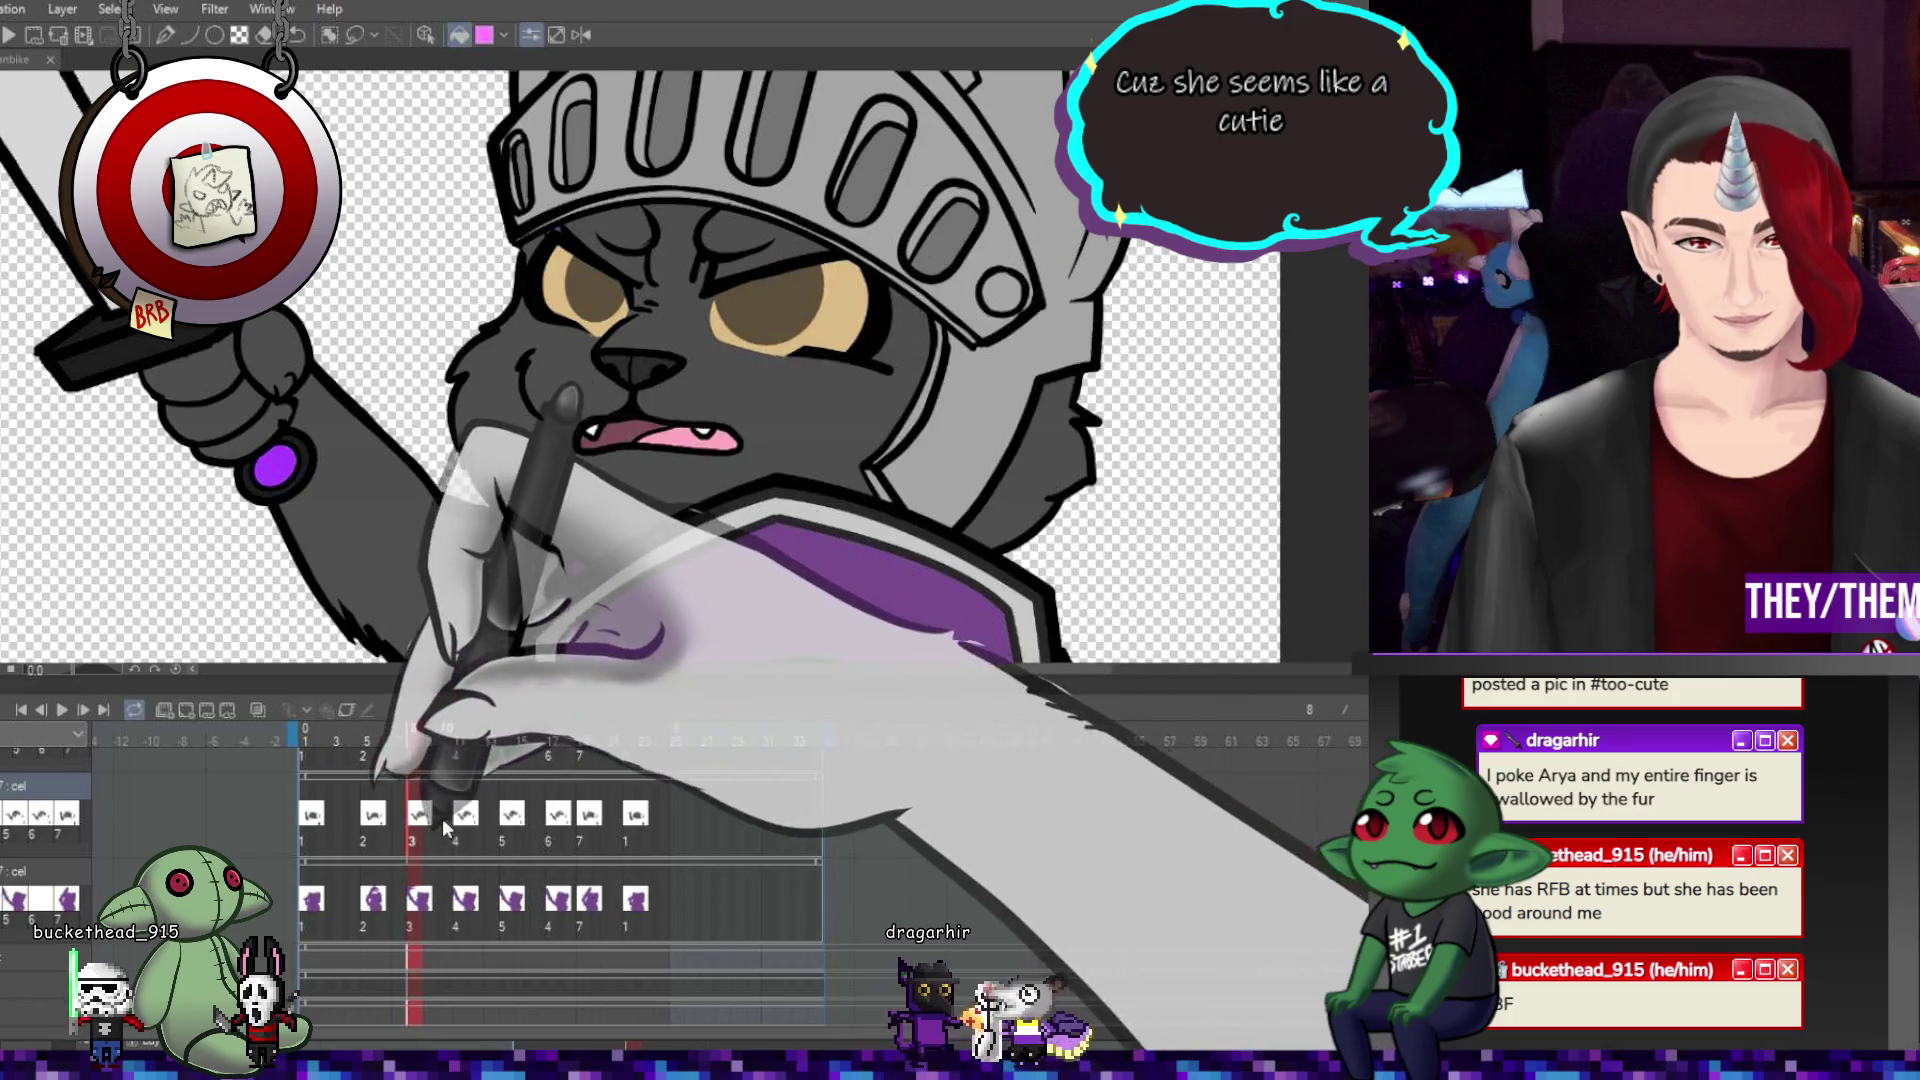
key(Right)
key(Right)
key(Right)
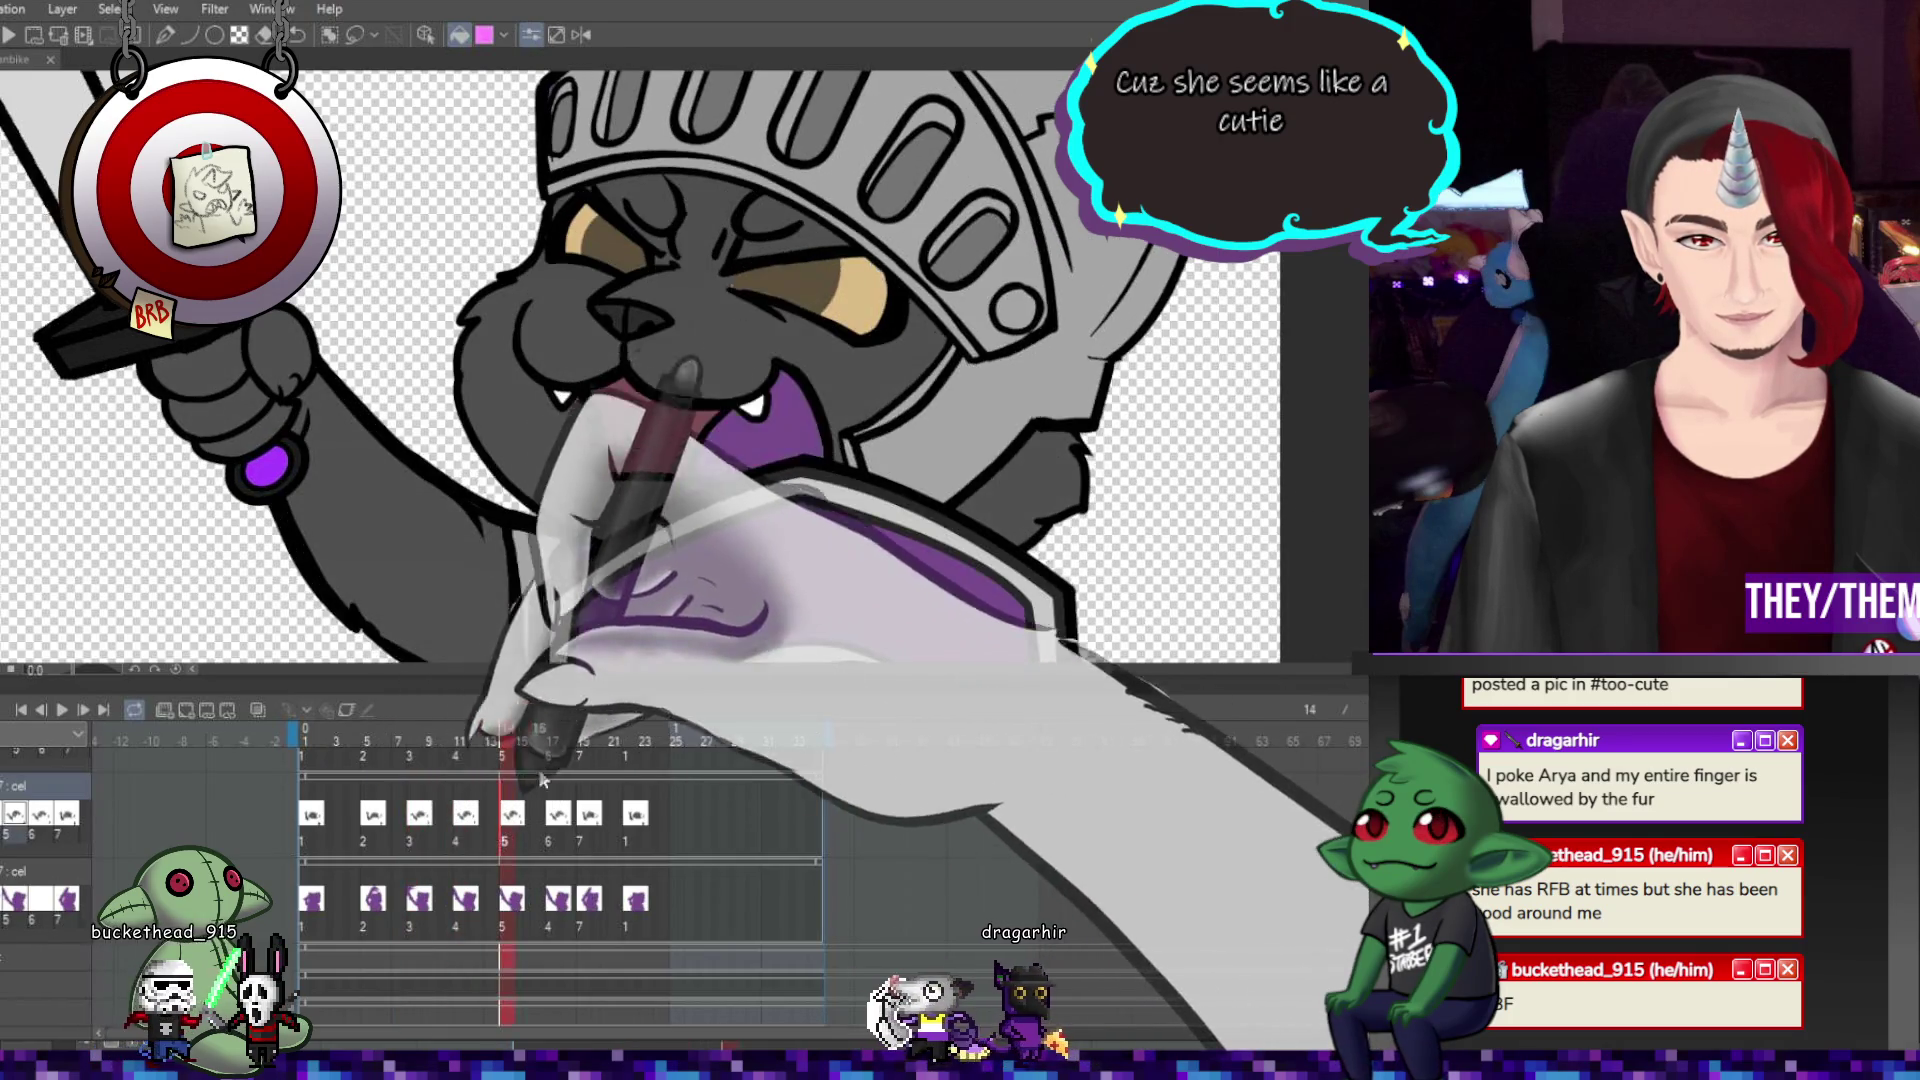
key(Right)
key(Right)
key(Right)
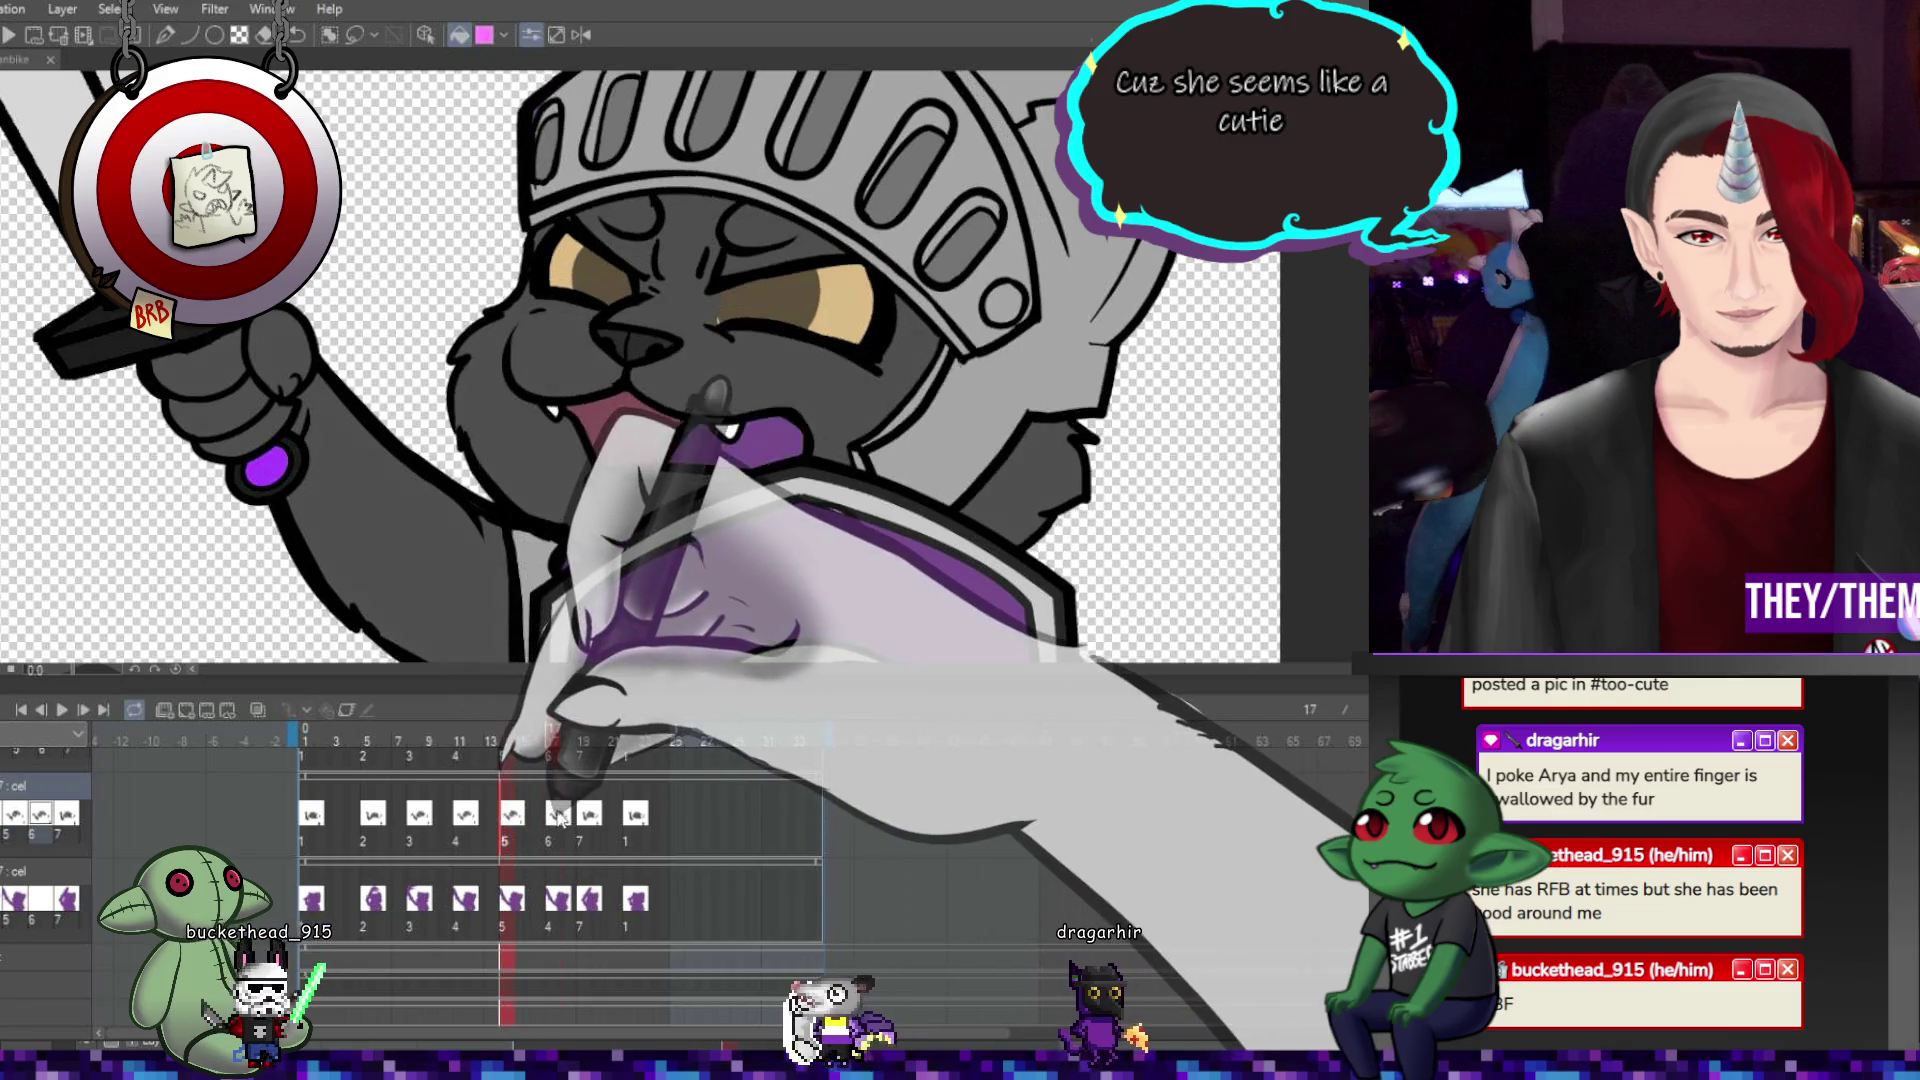
key(Right)
key(Right)
key(Right)
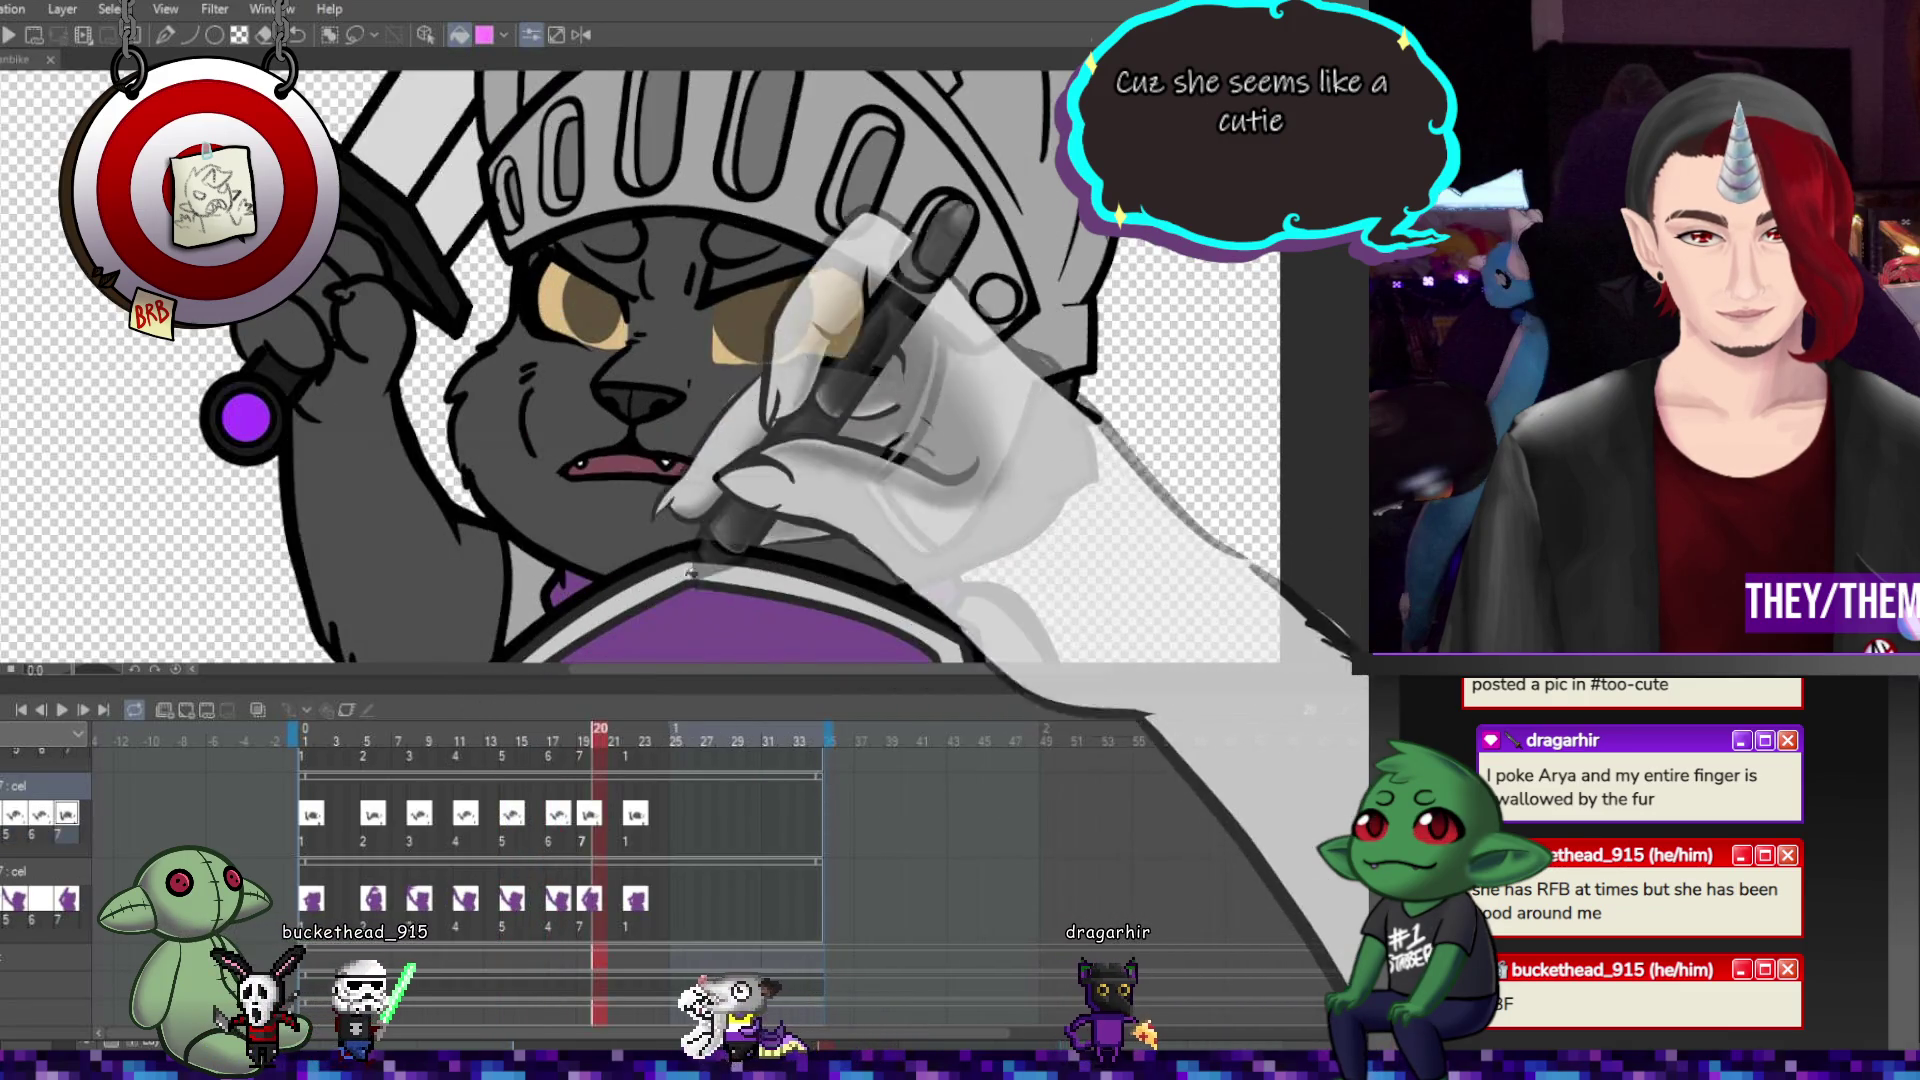
key(ctrl+0)
Play the animation from frame 1 and pause it on frame 11.
key(space)
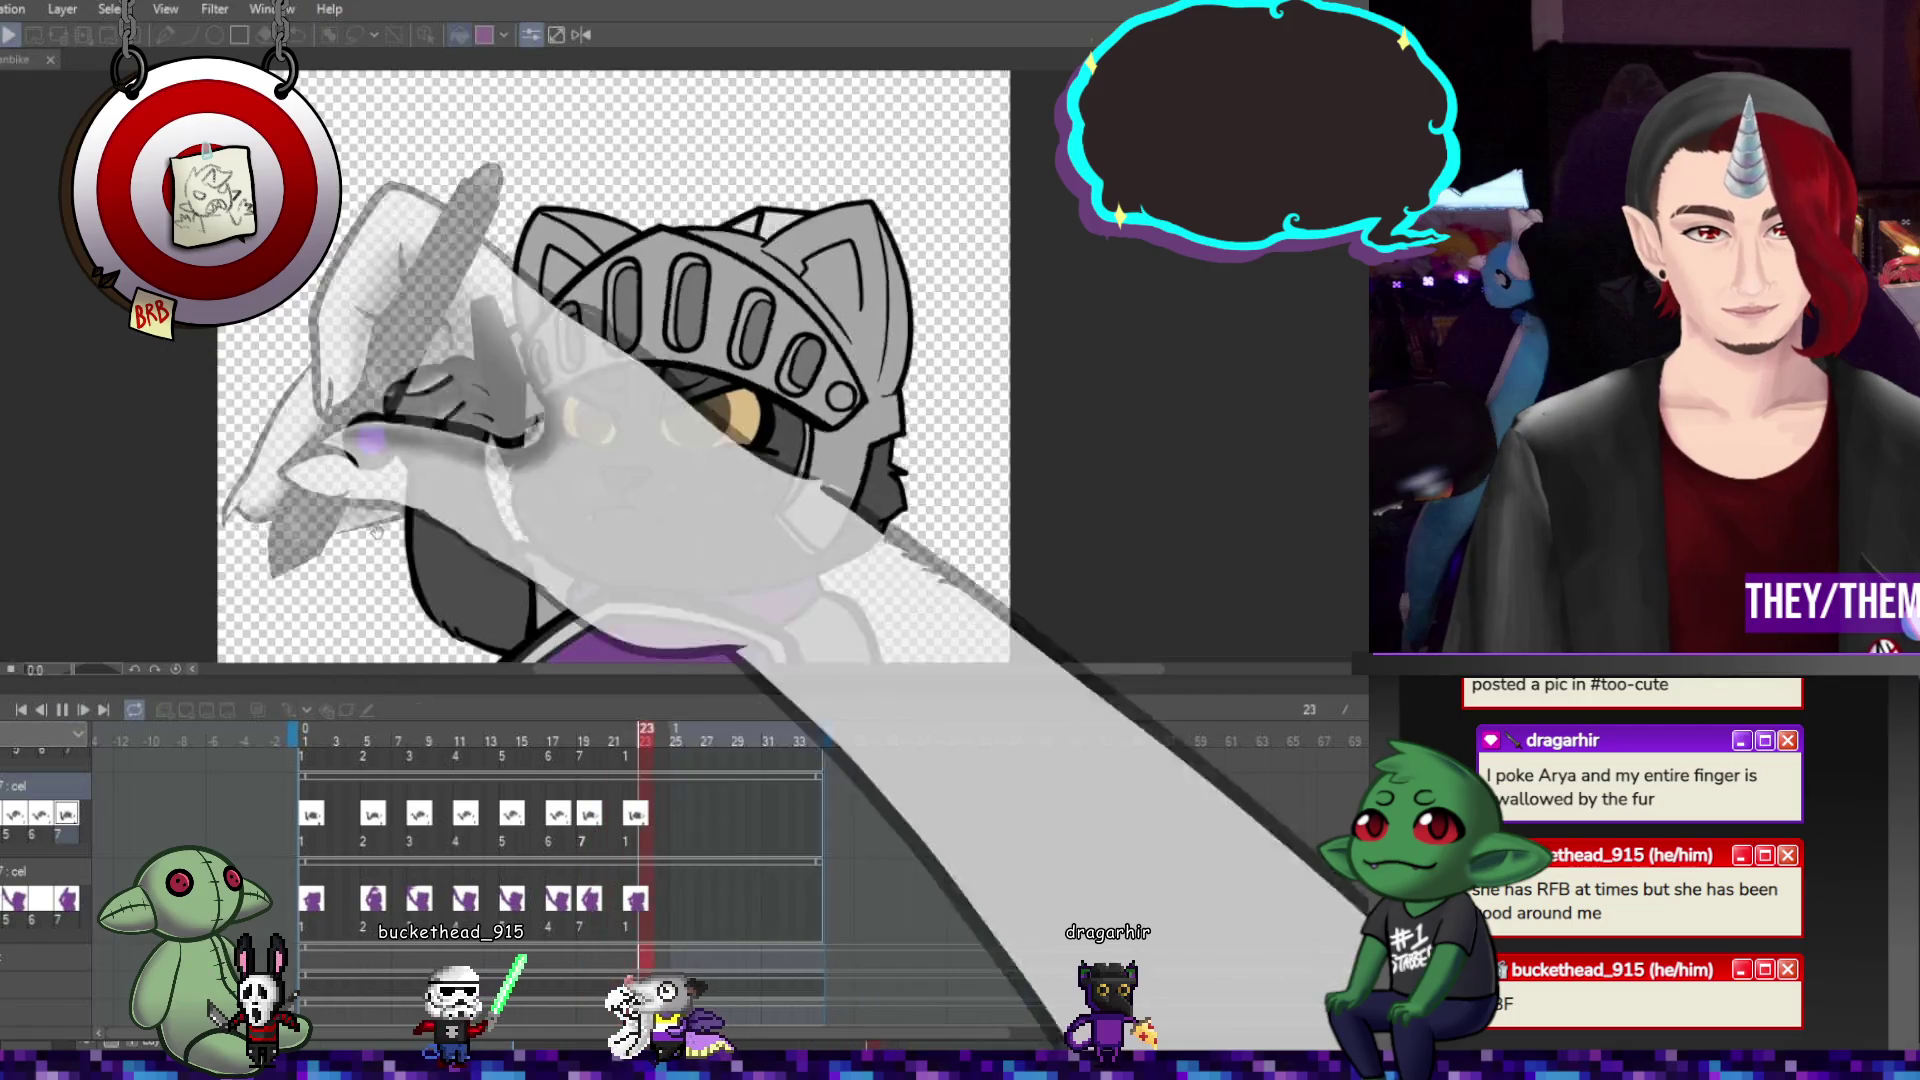
scroll(1068, 564, down, 1)
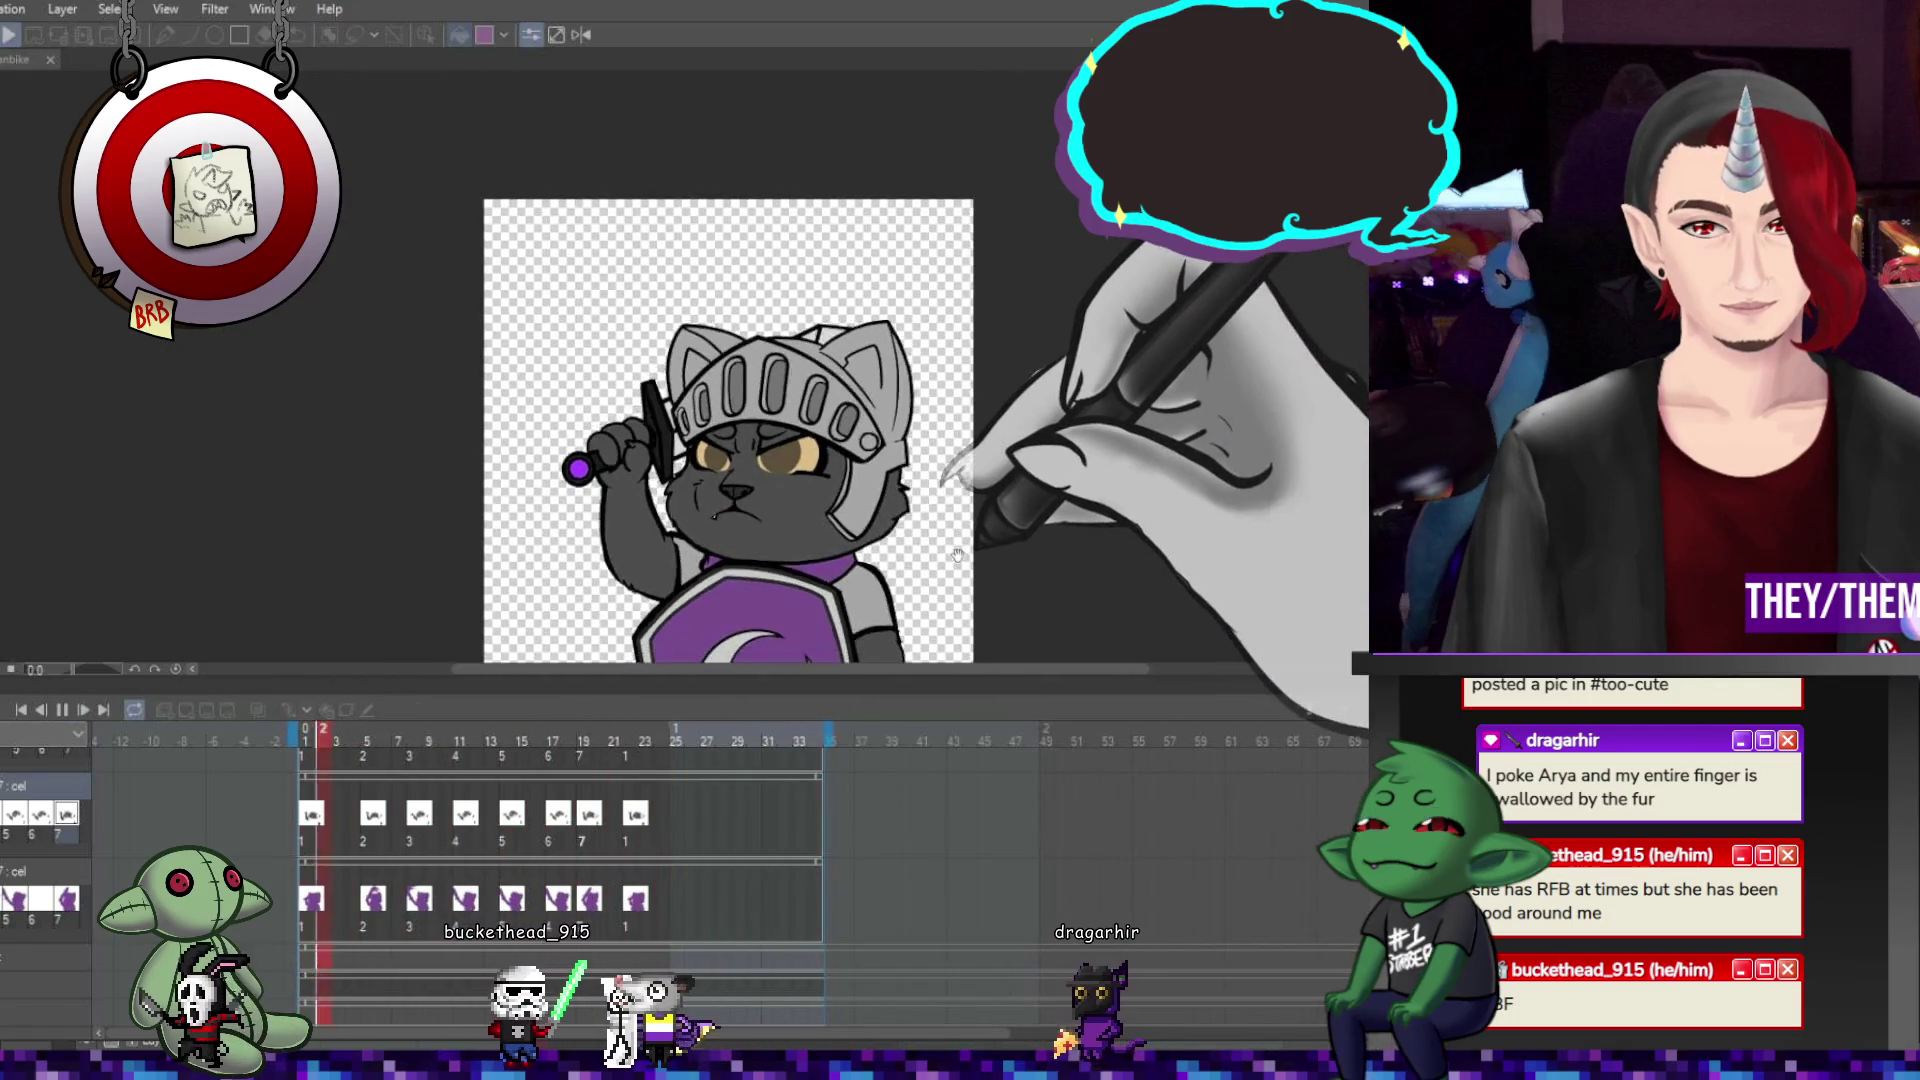
scroll(940, 555, down, 1)
scroll(870, 550, up, 1)
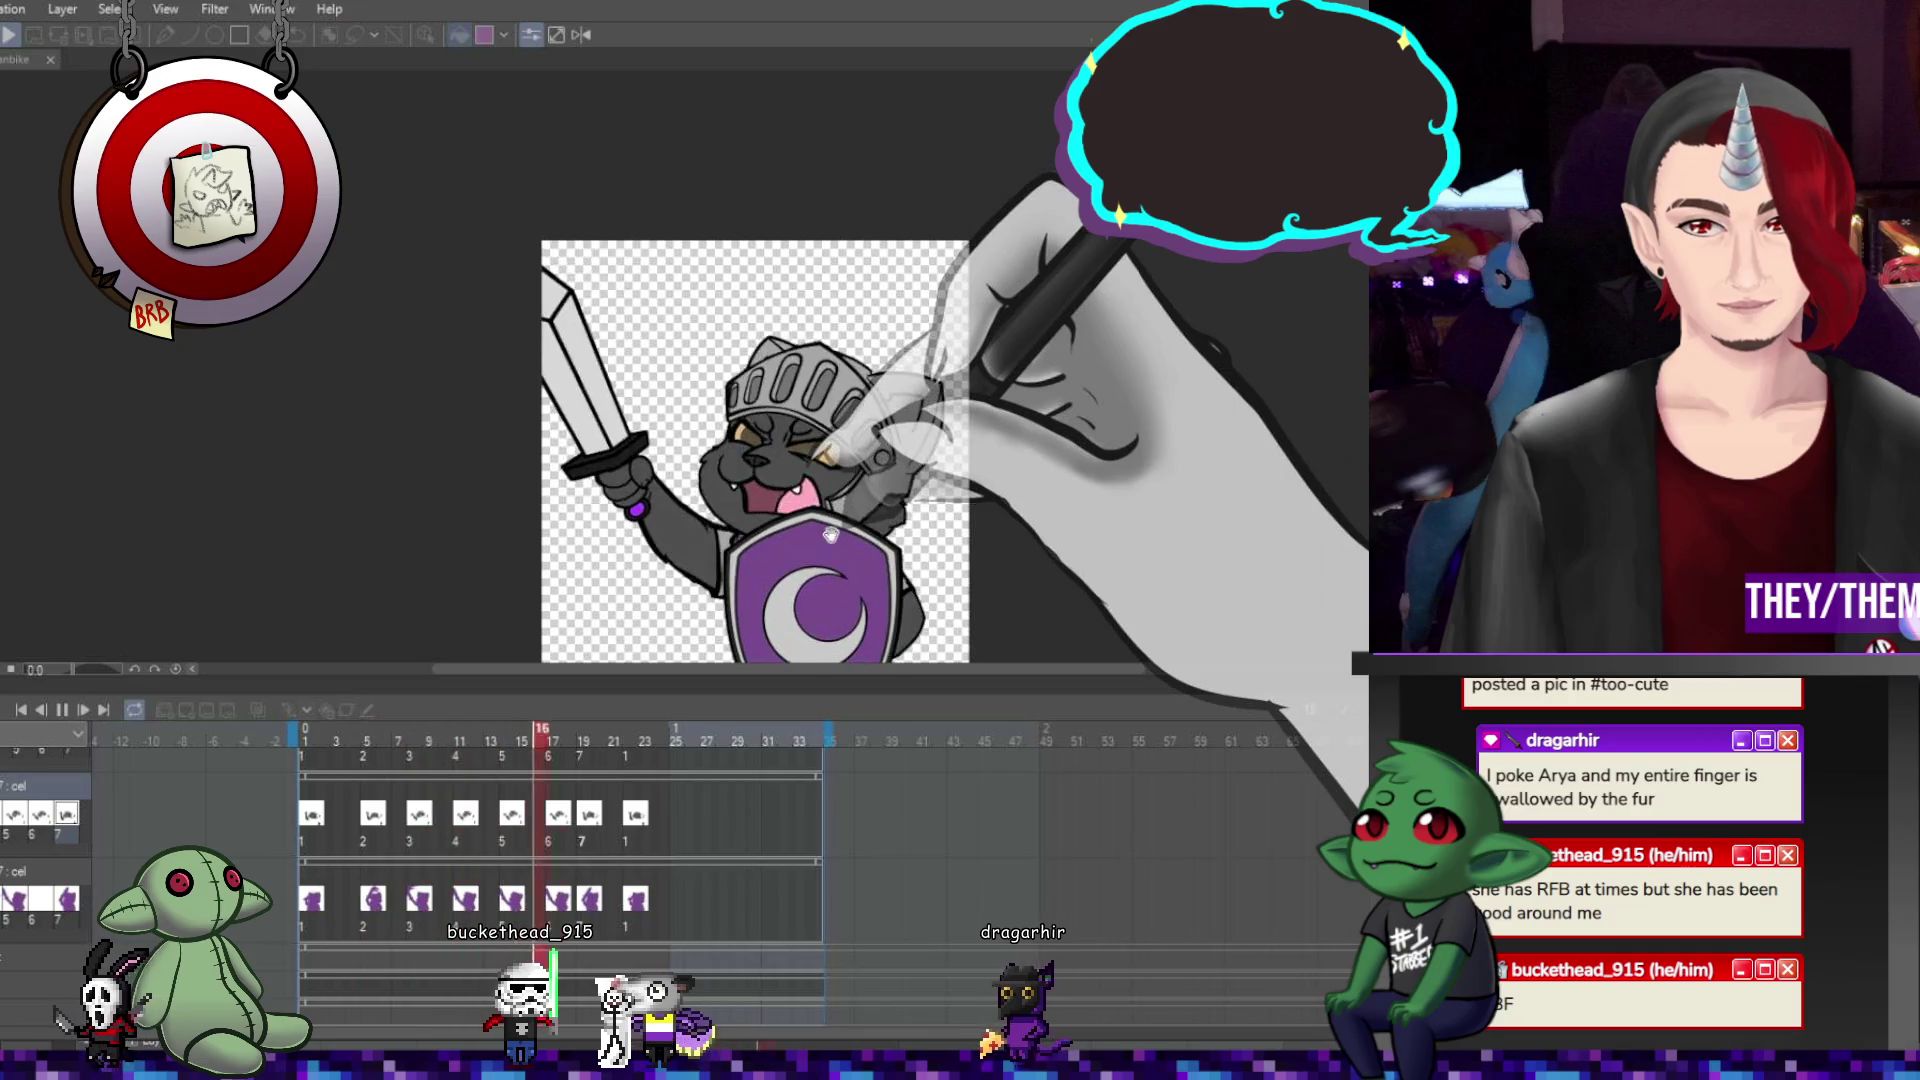
scroll(805, 555, up, 1)
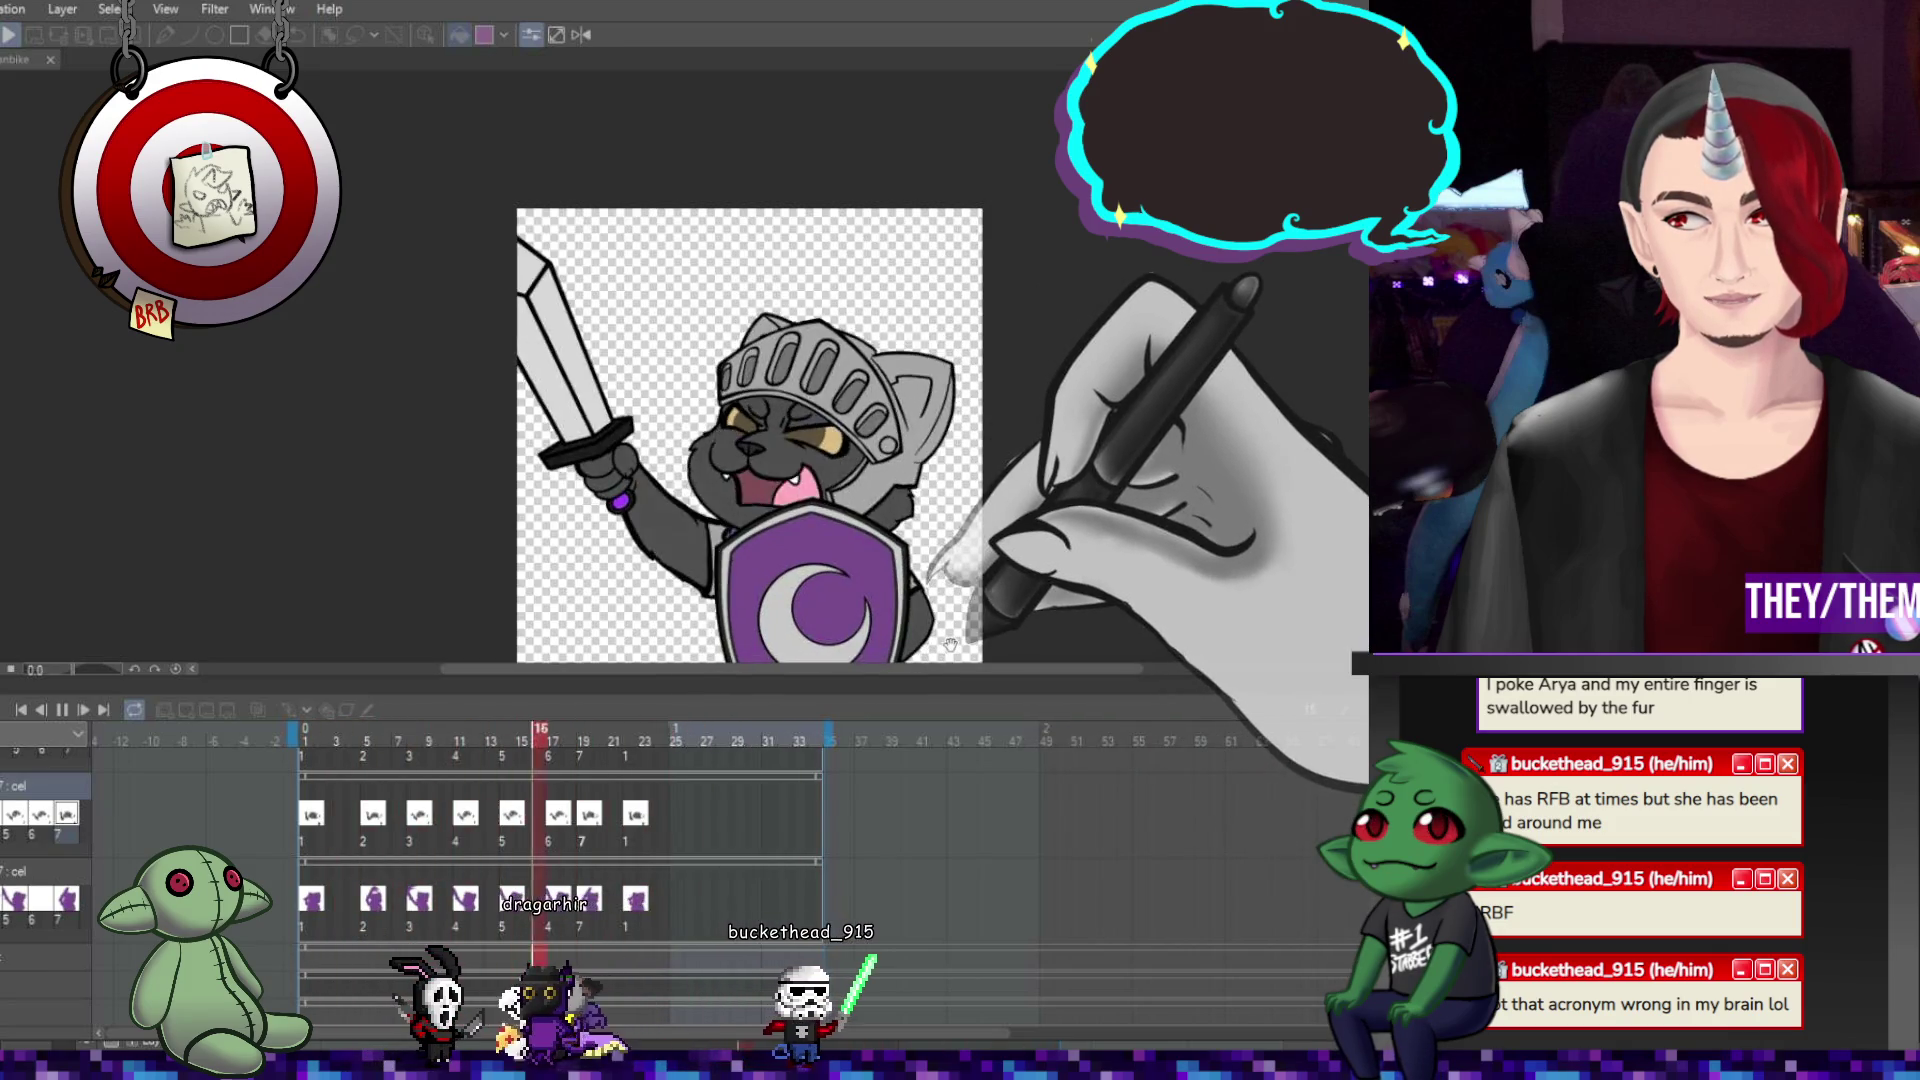
click(62, 708)
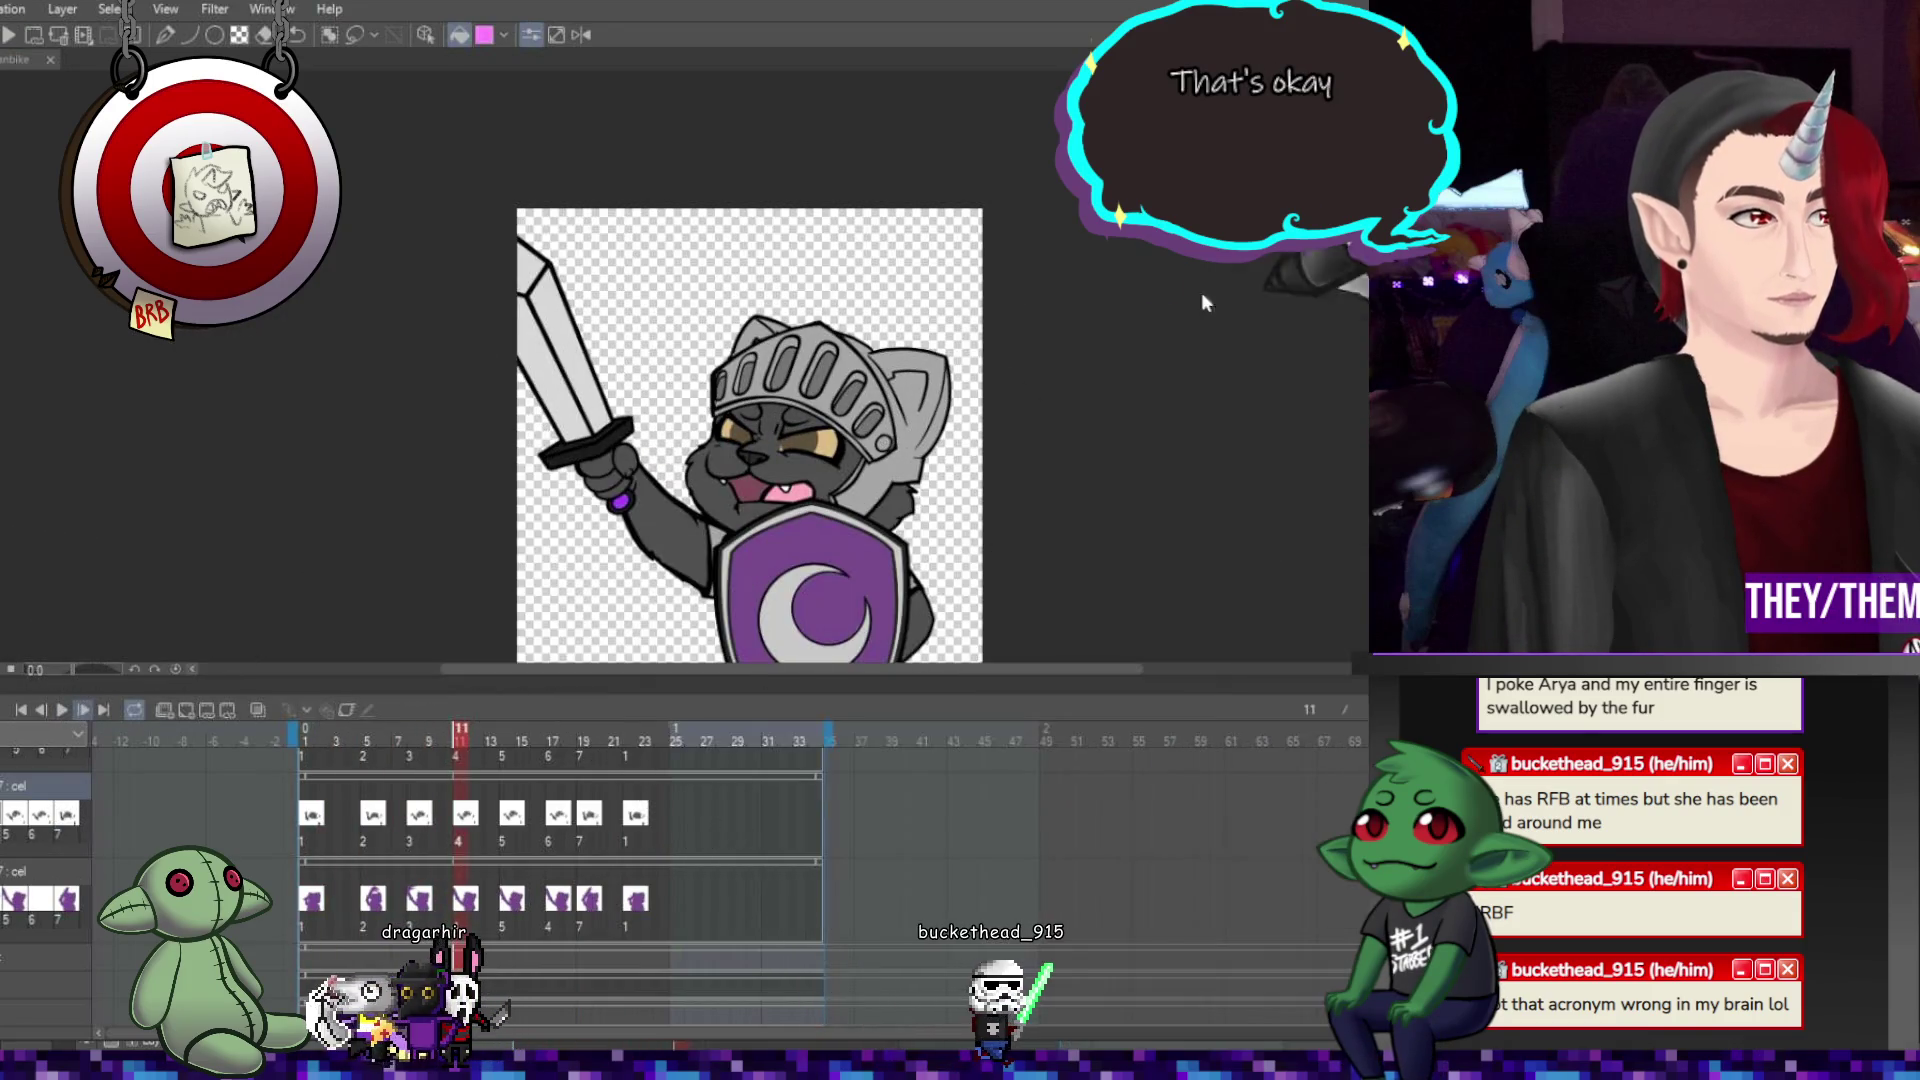
scroll(830, 415, down, 2)
scroll(830, 415, up, 4)
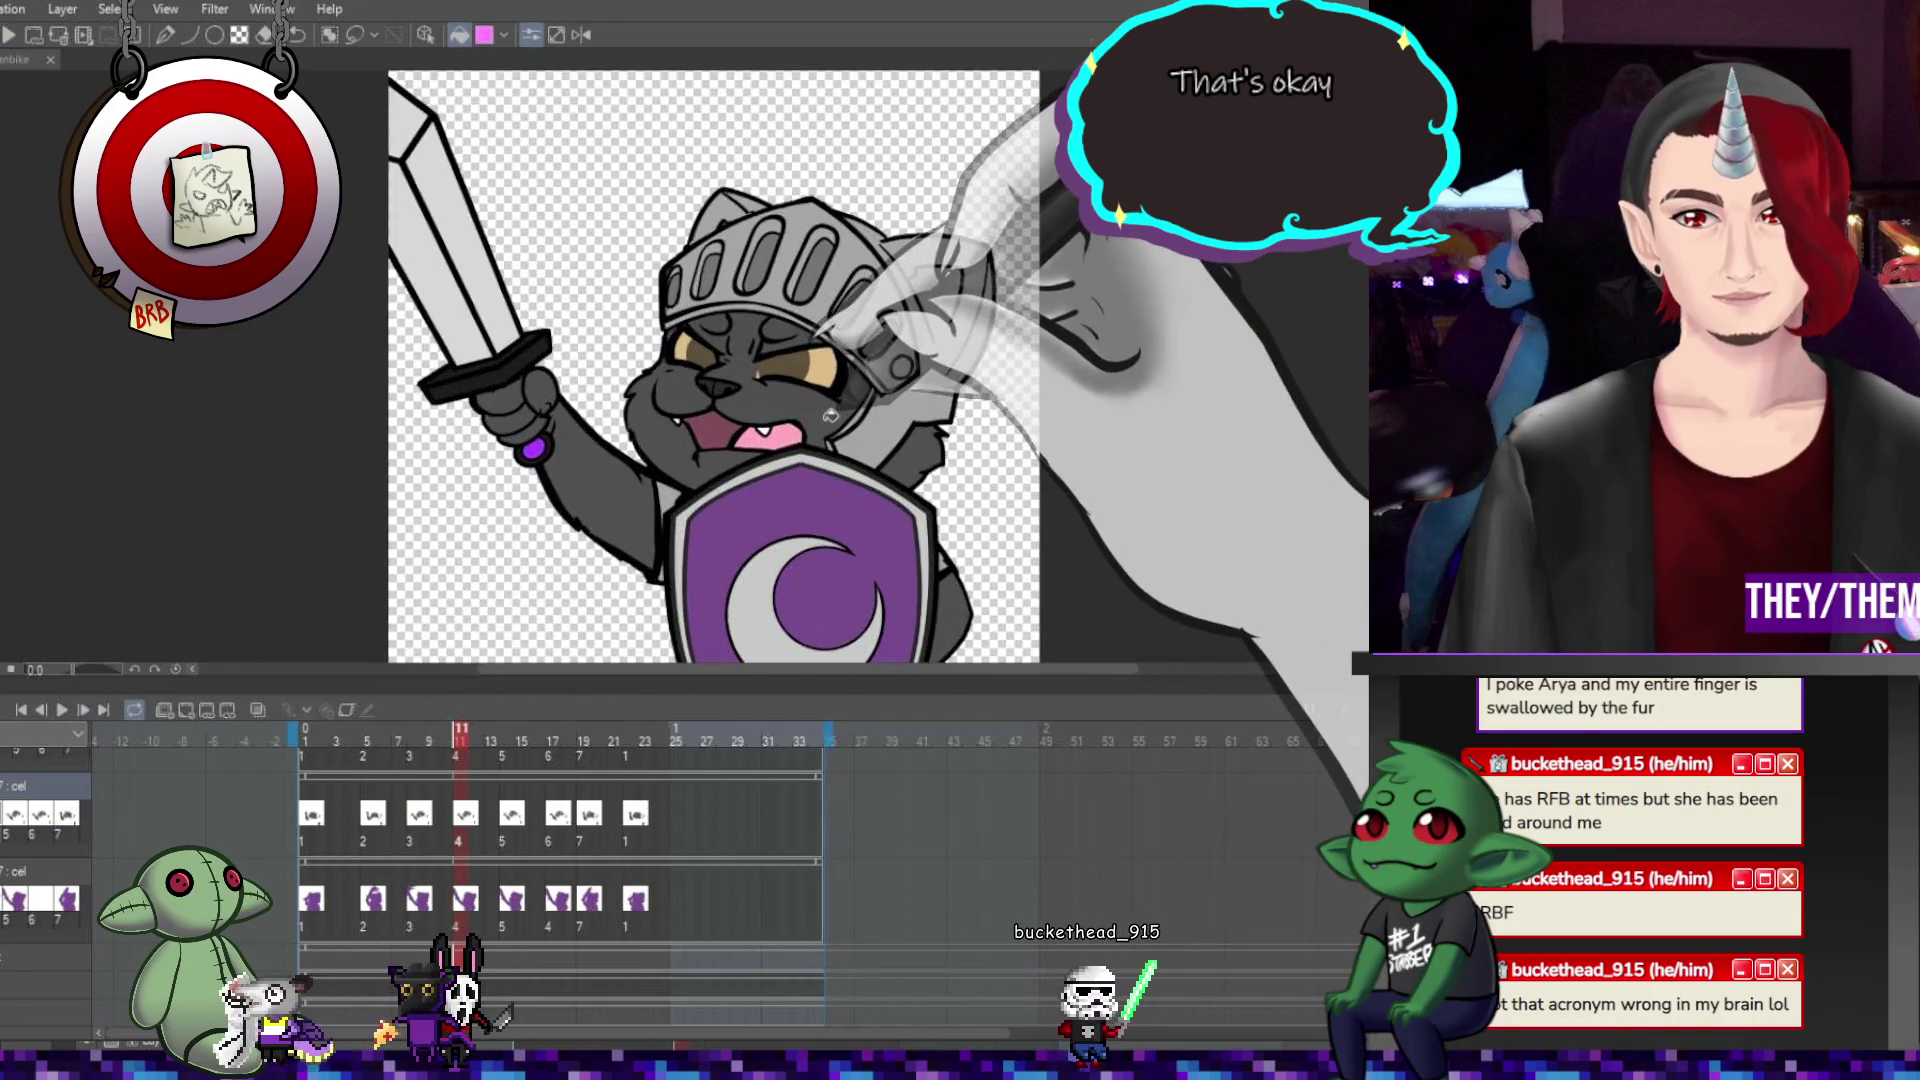
scroll(704, 498, up, 3)
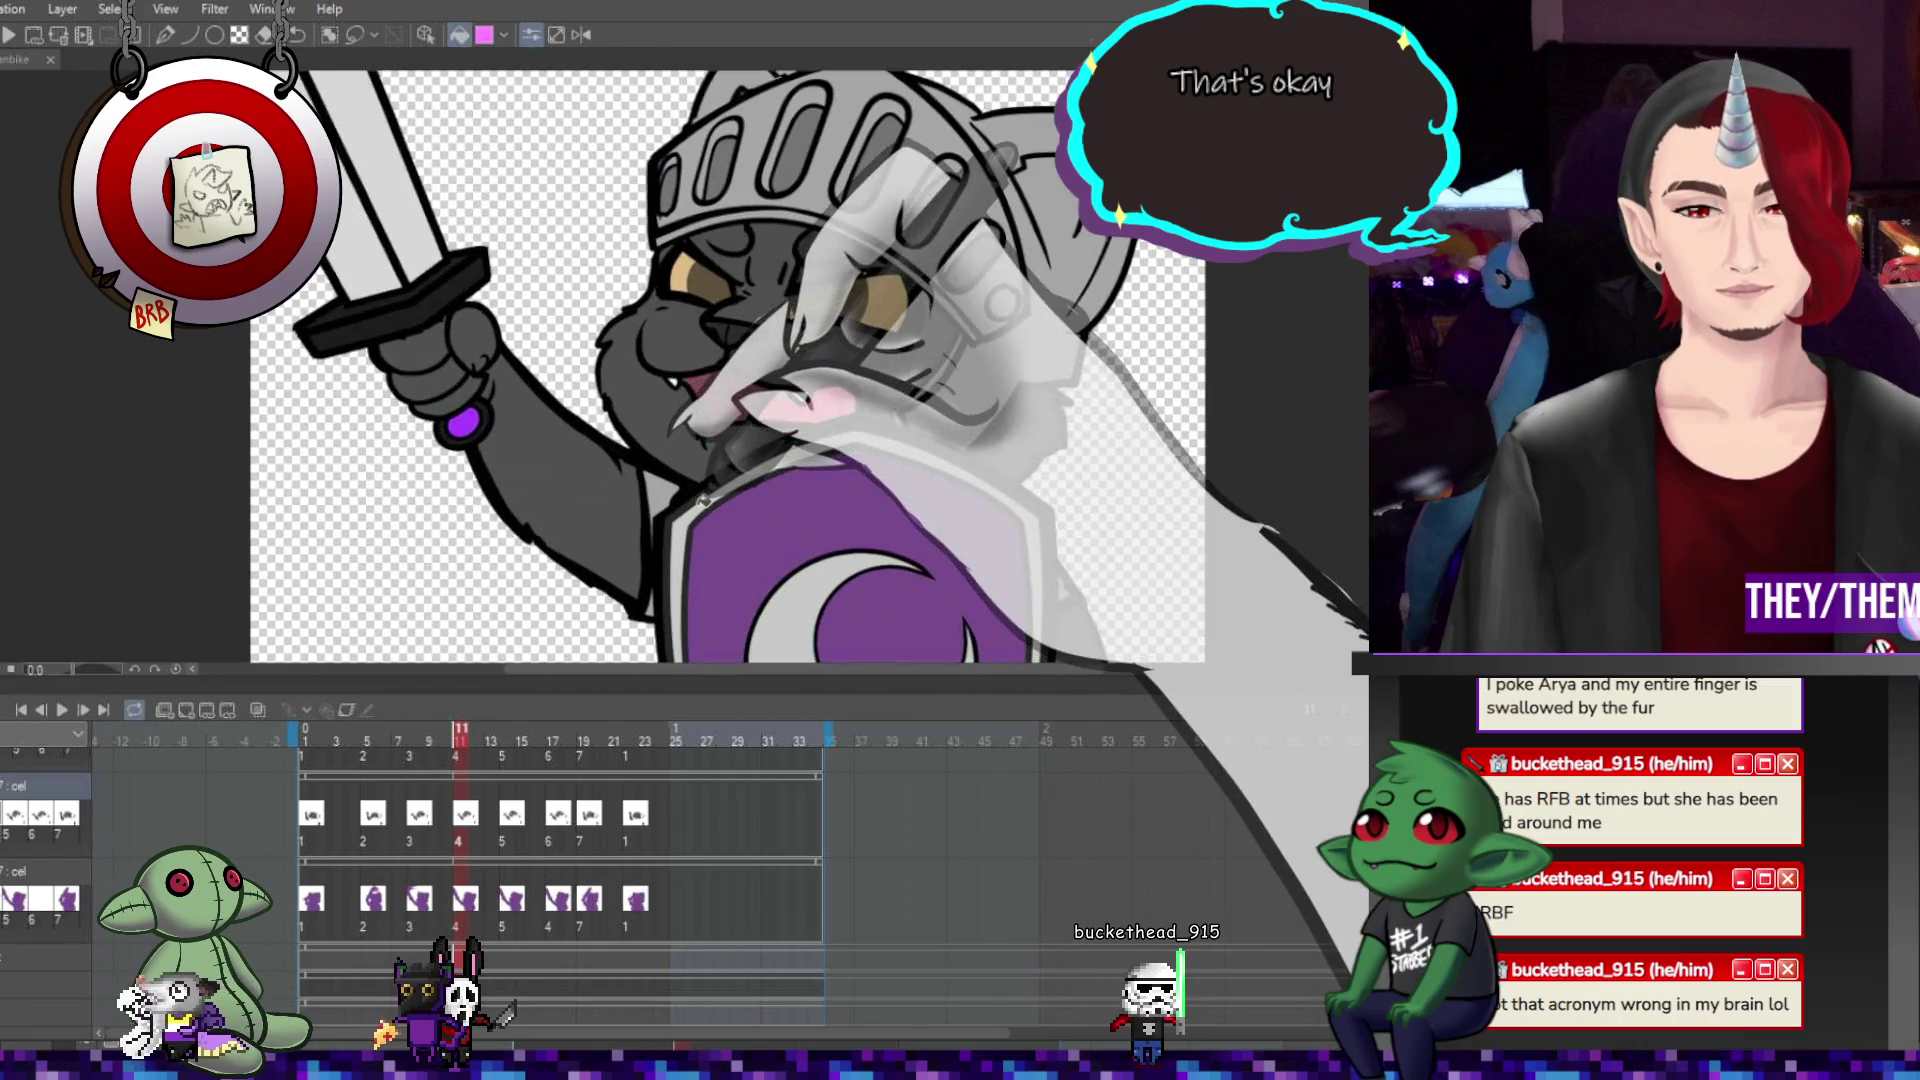
scroll(704, 498, down, 4)
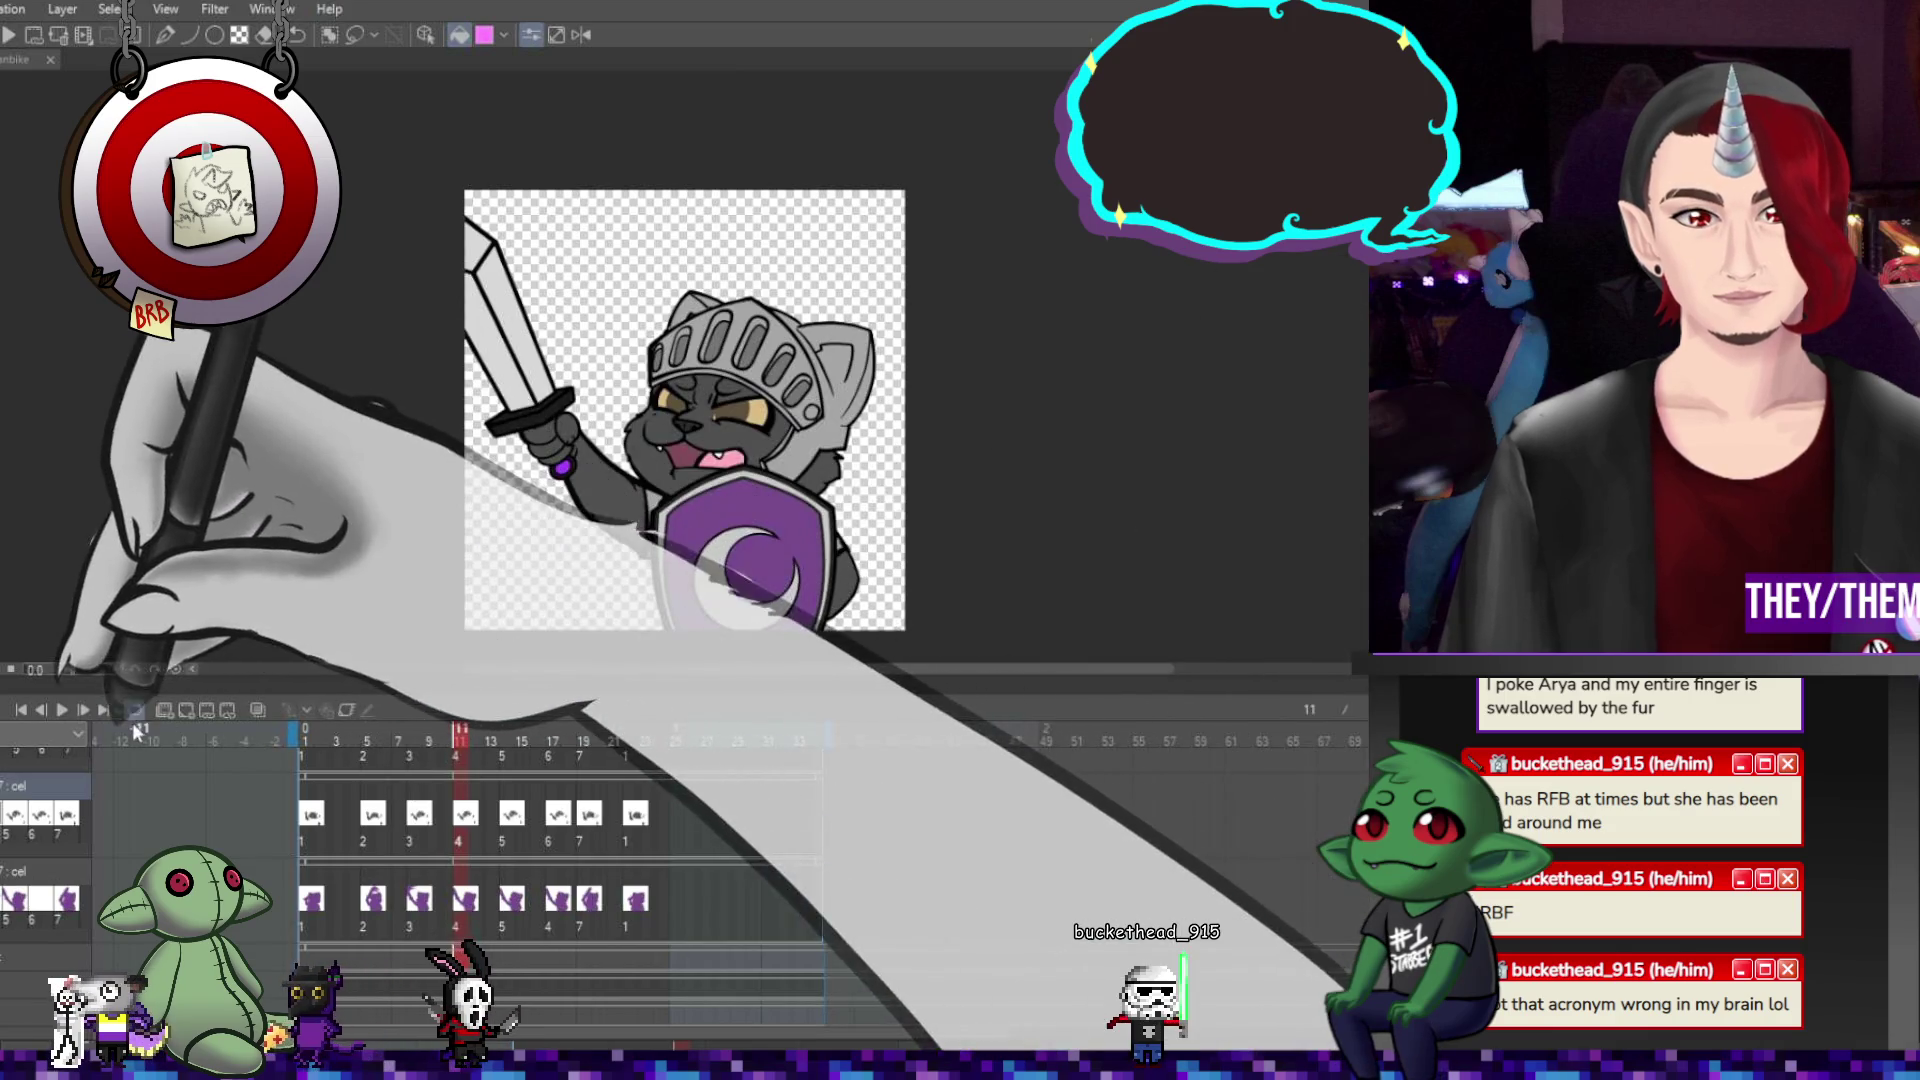
Play the loop again and pause on frame 14, the open-mouthed, sword-raised pose.
click(62, 710)
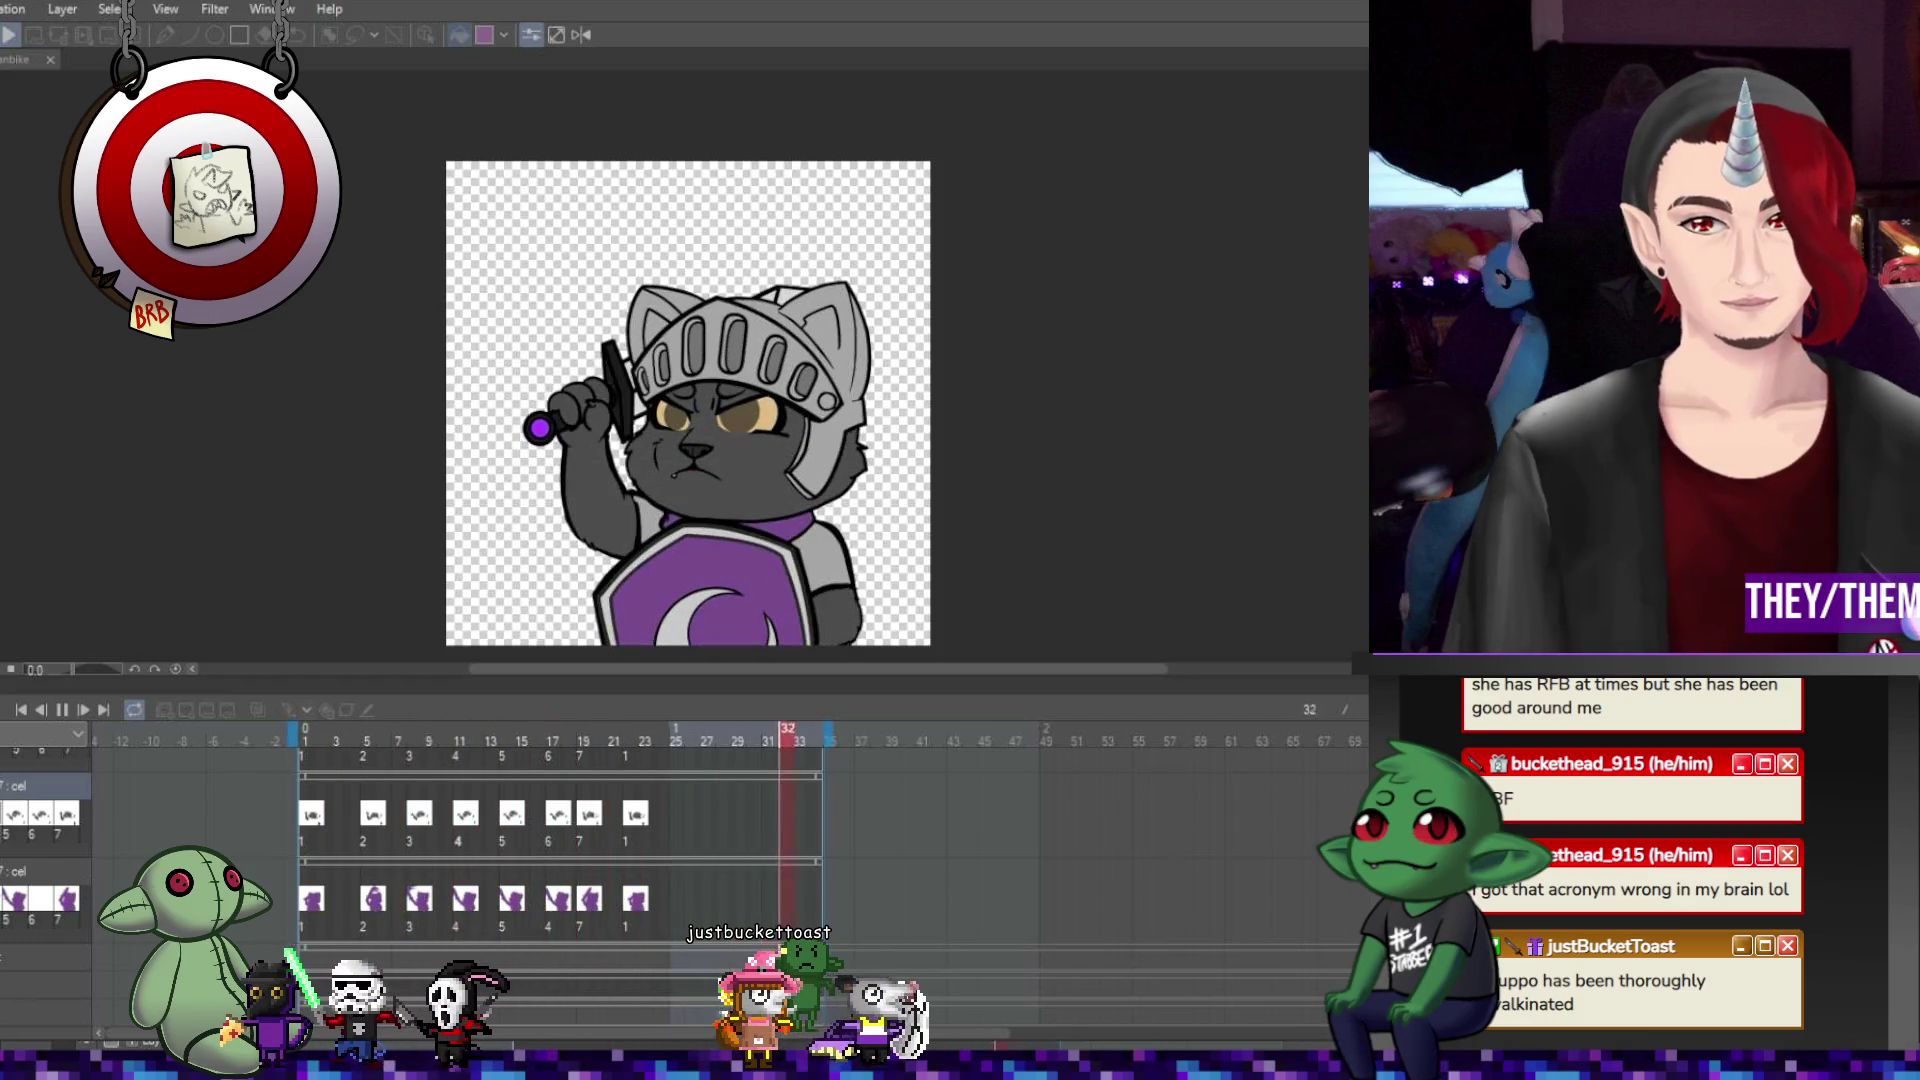
click(62, 709)
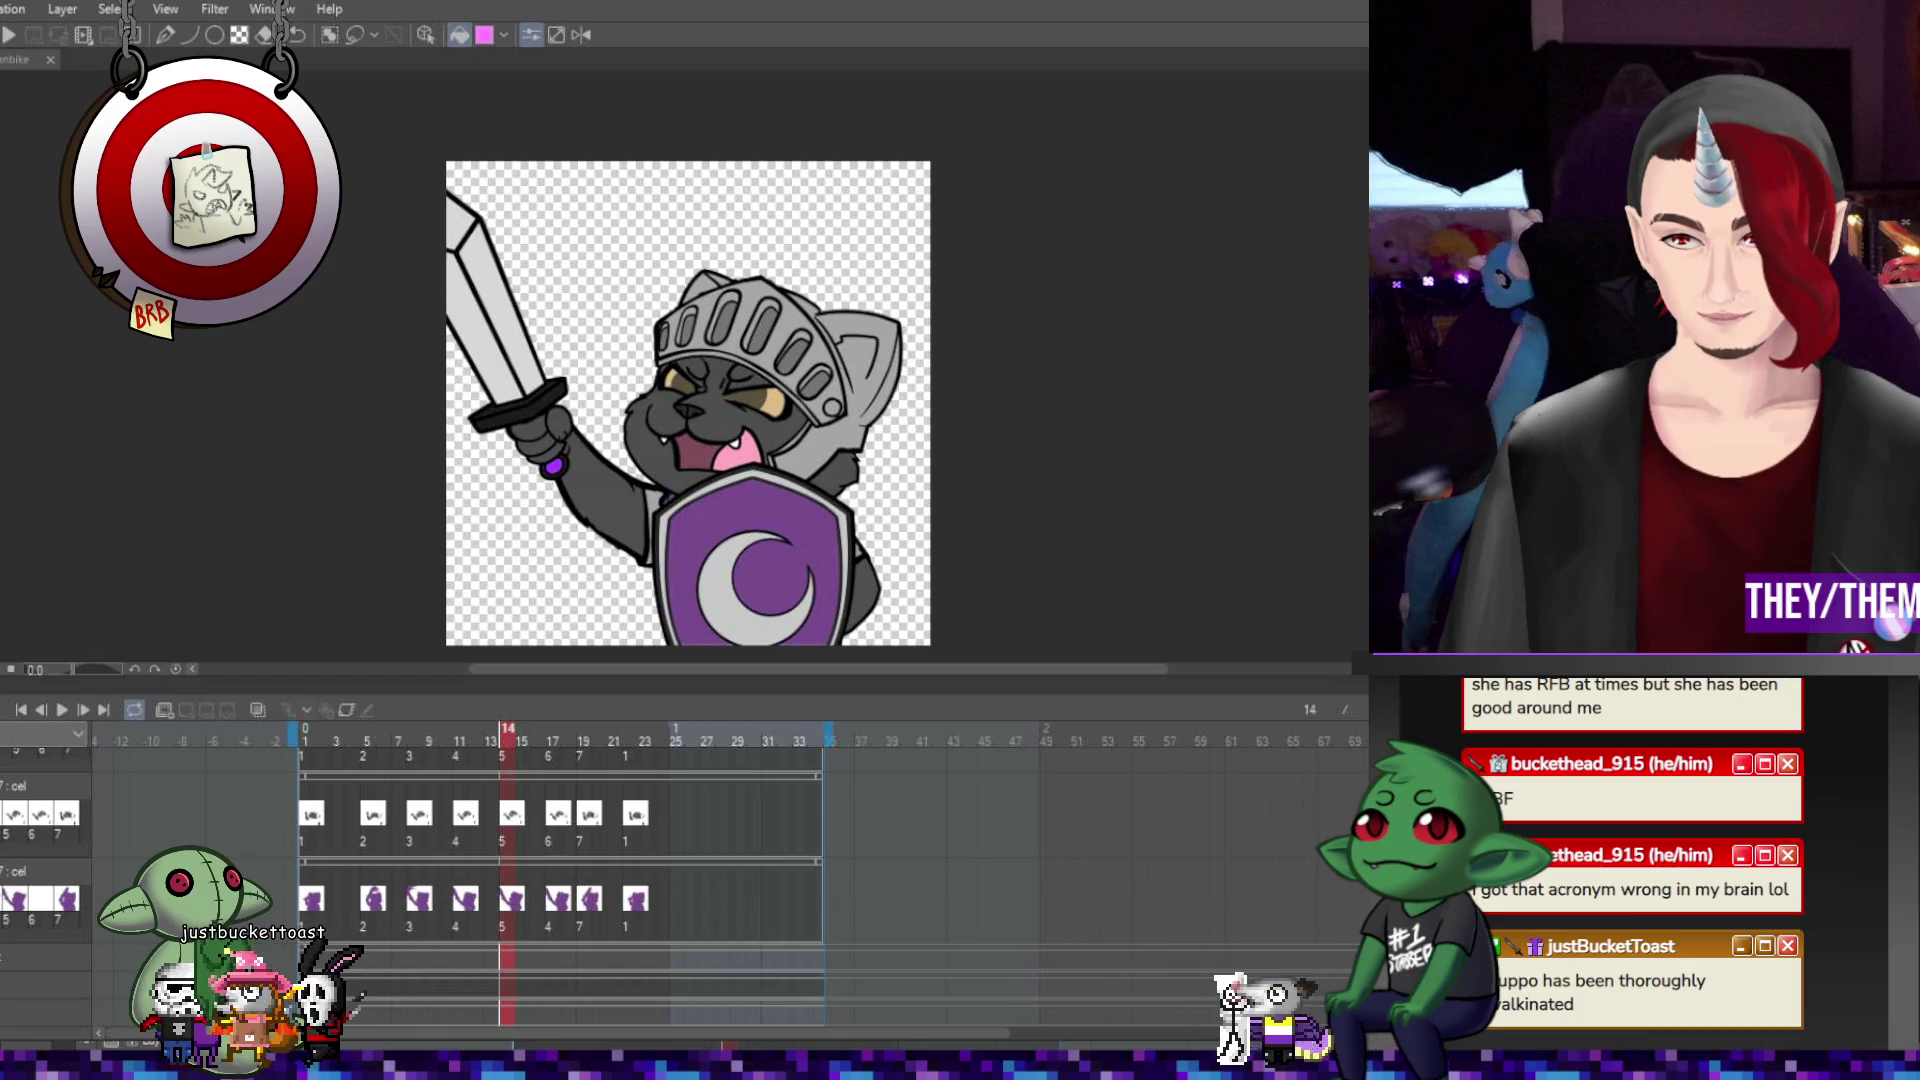
Move the playhead back to the first cel at frame 1.
scroll(510, 817, up, 2)
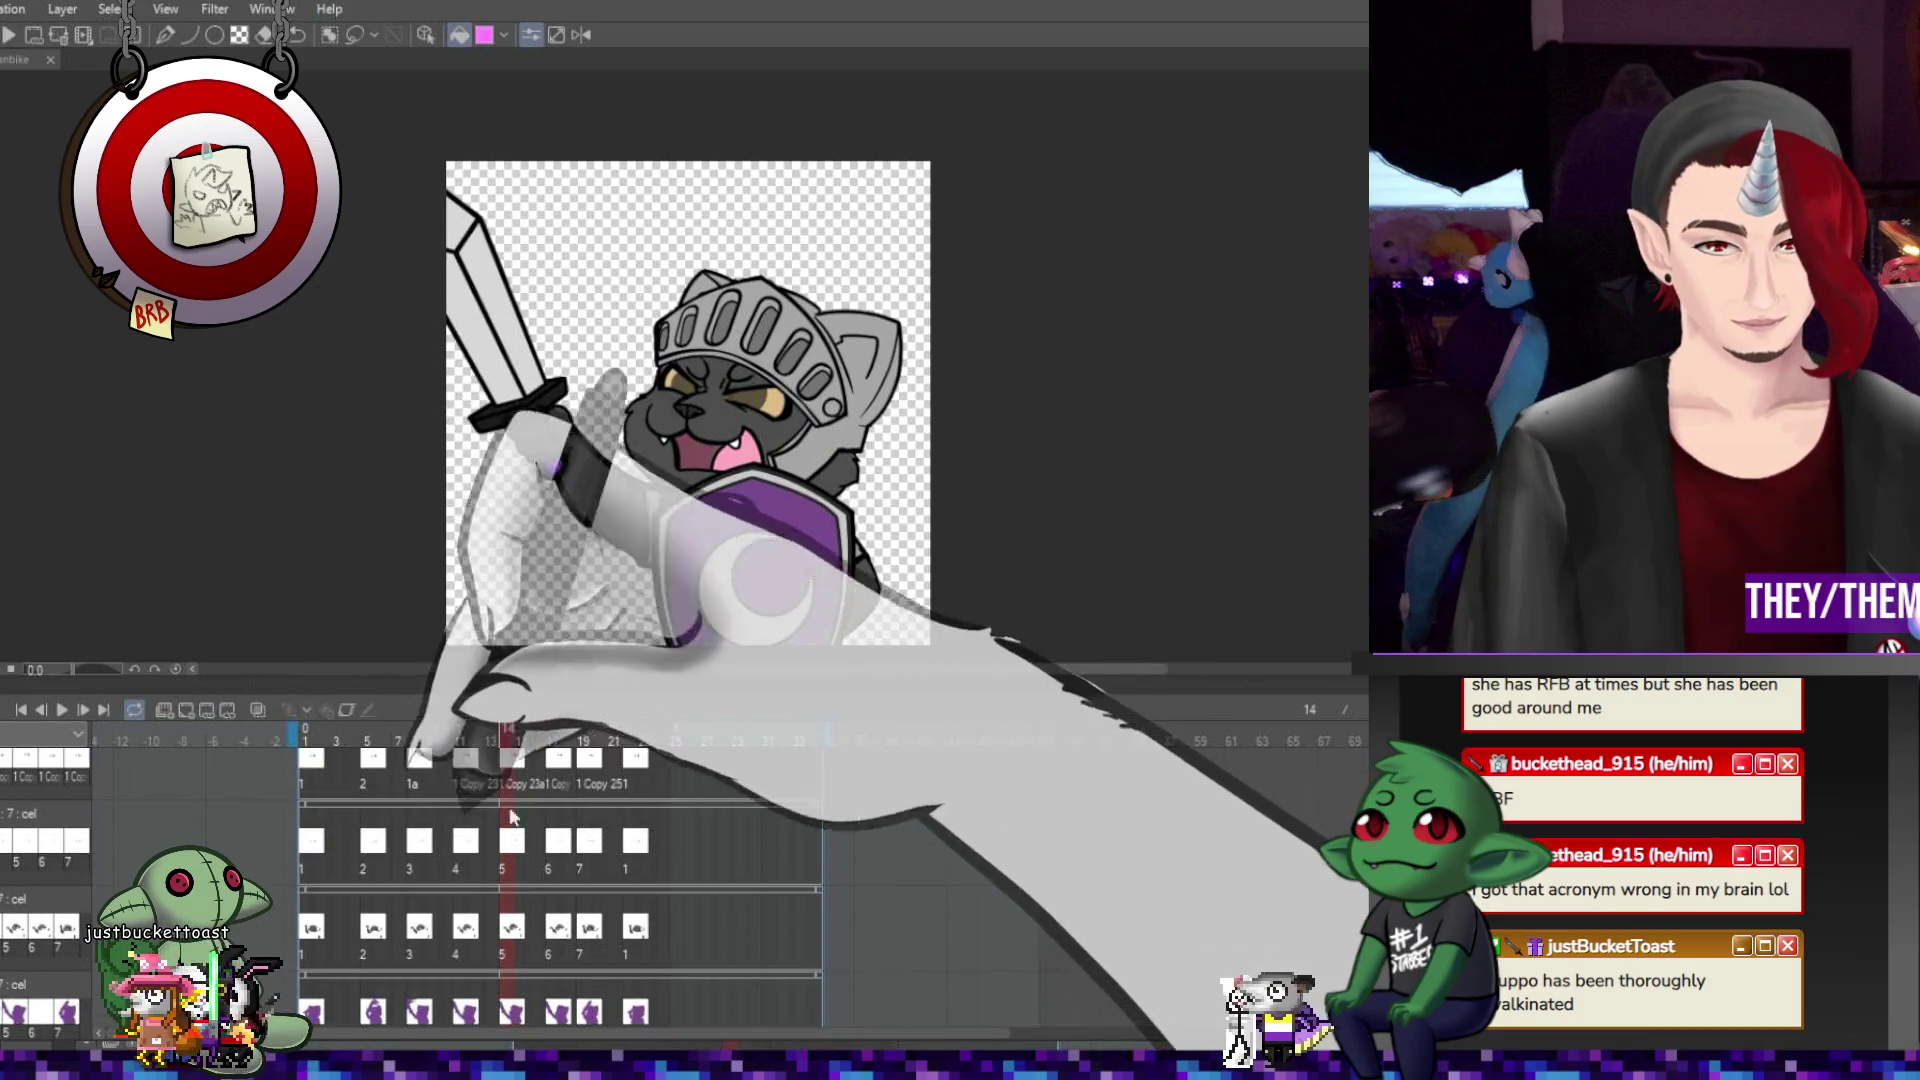
scroll(510, 817, down, 3)
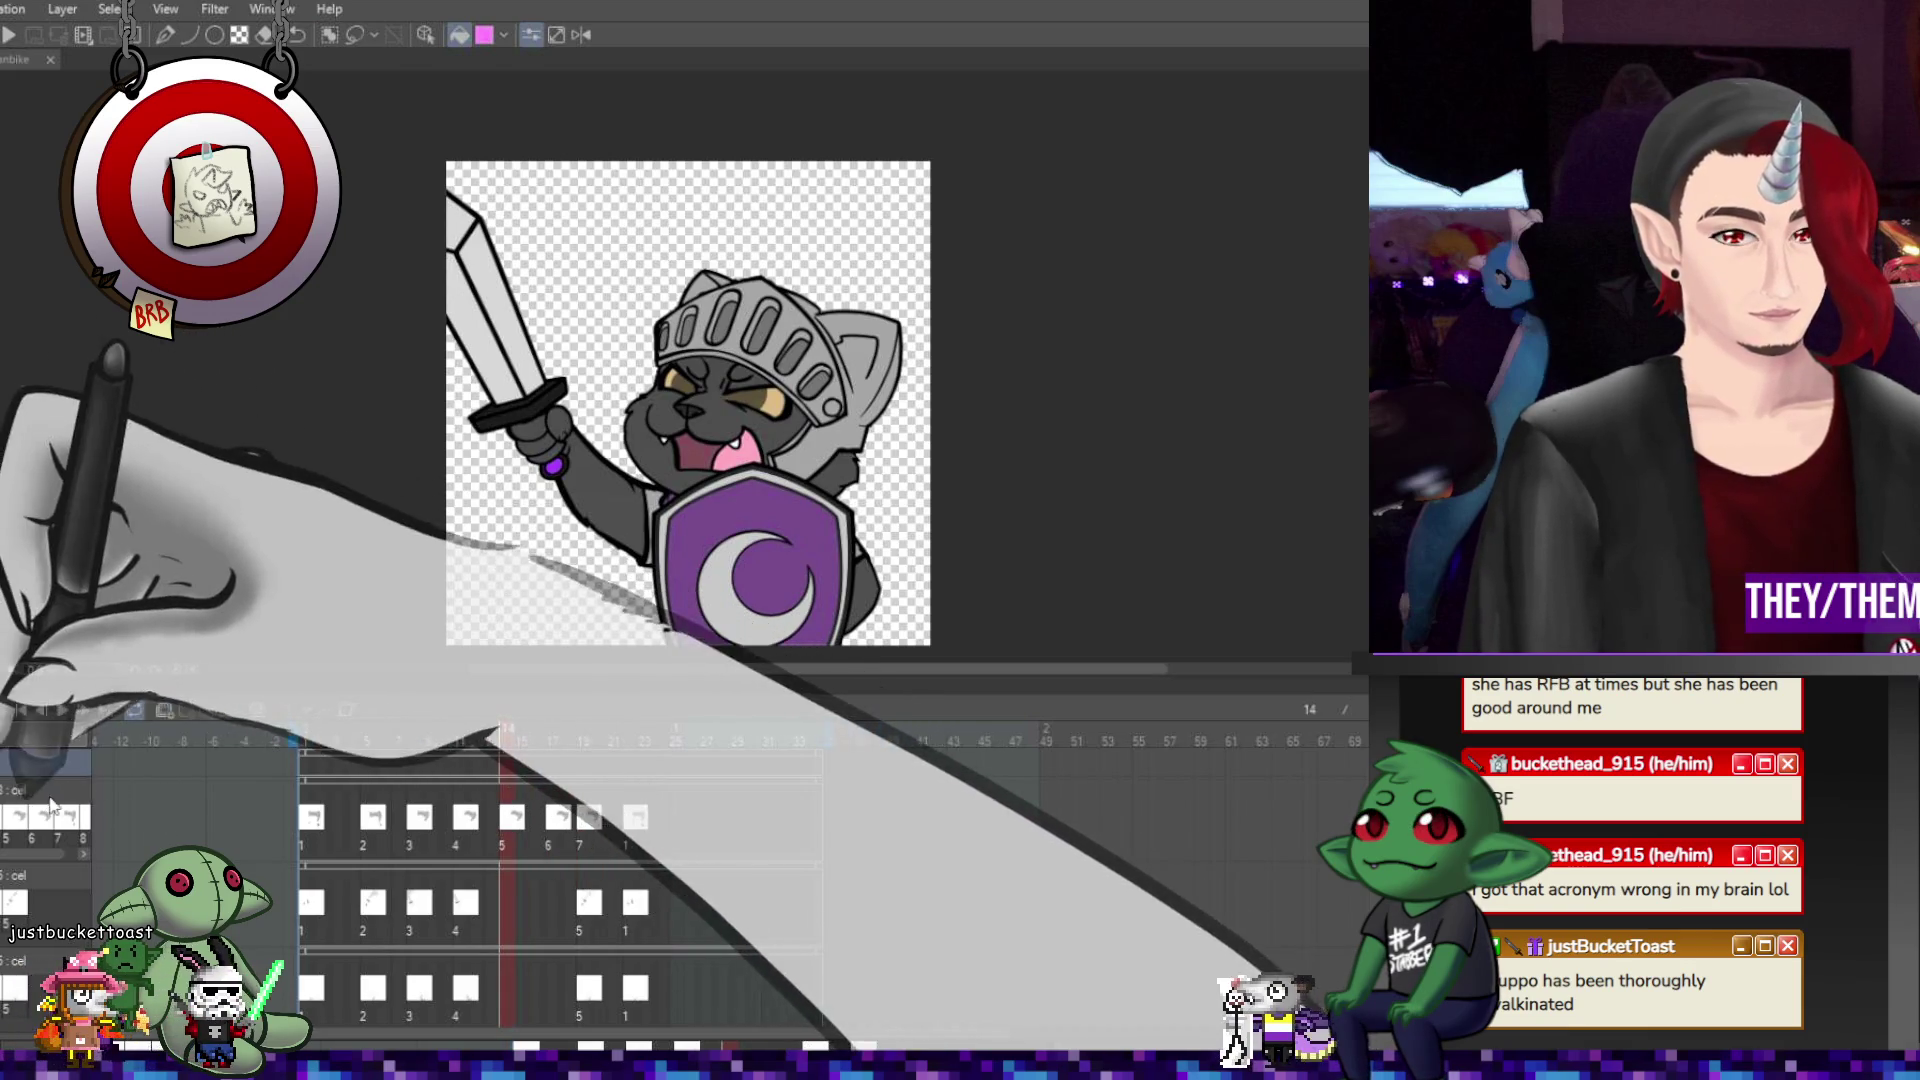
scroll(300, 860, down, 1)
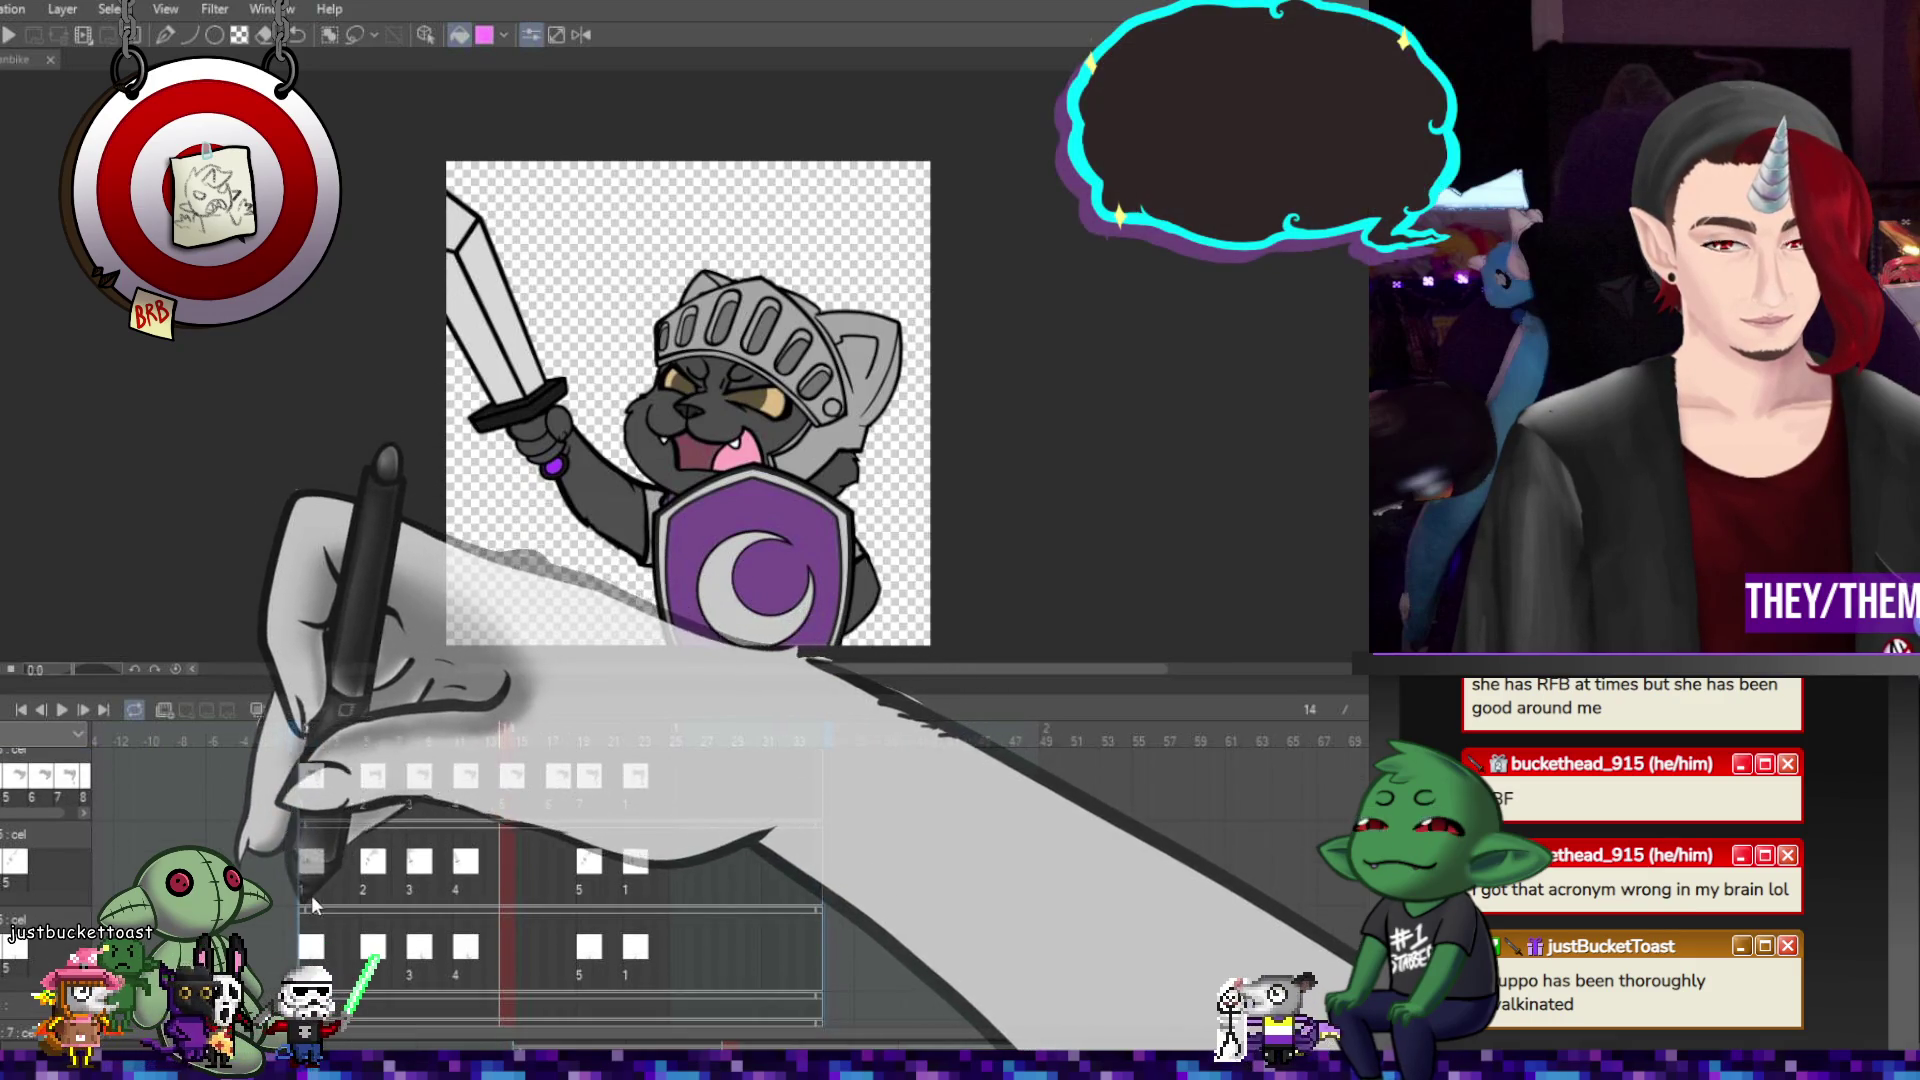
click(305, 888)
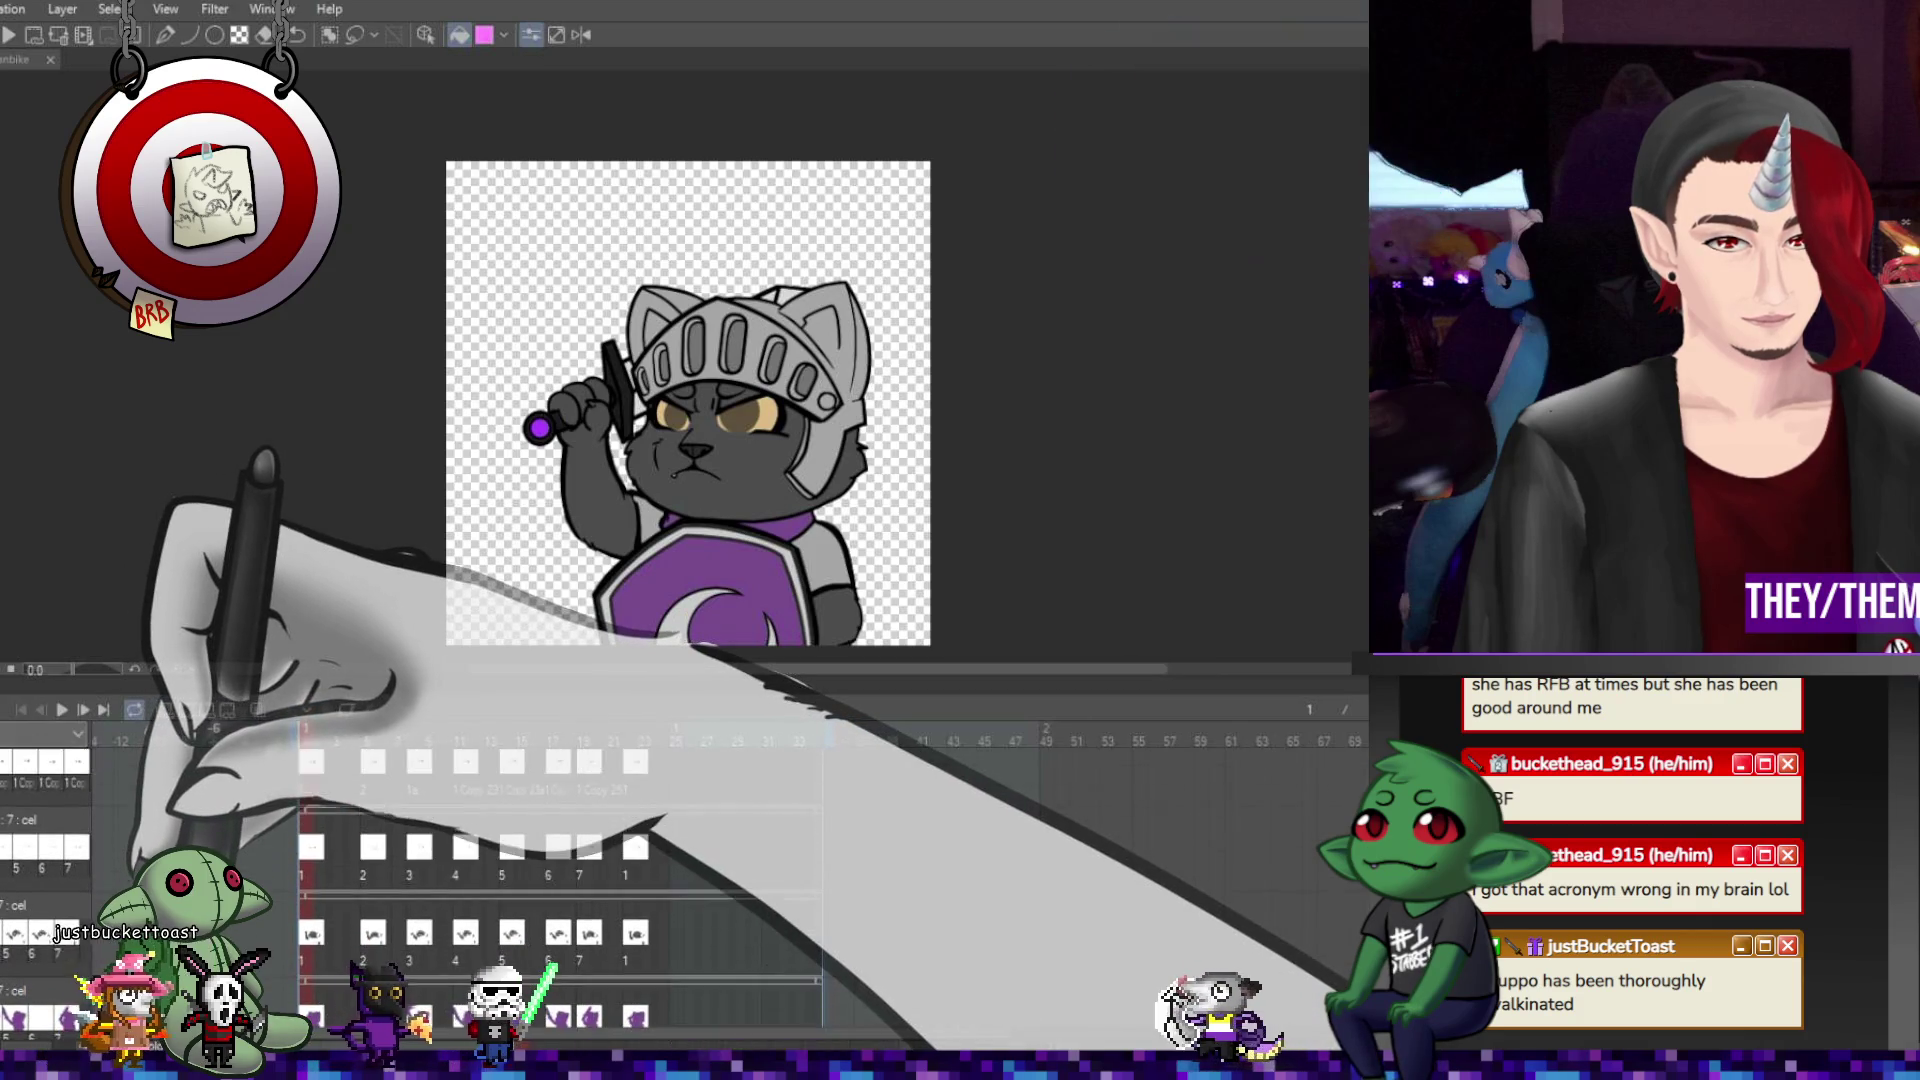
scroll(560, 880, down, 3)
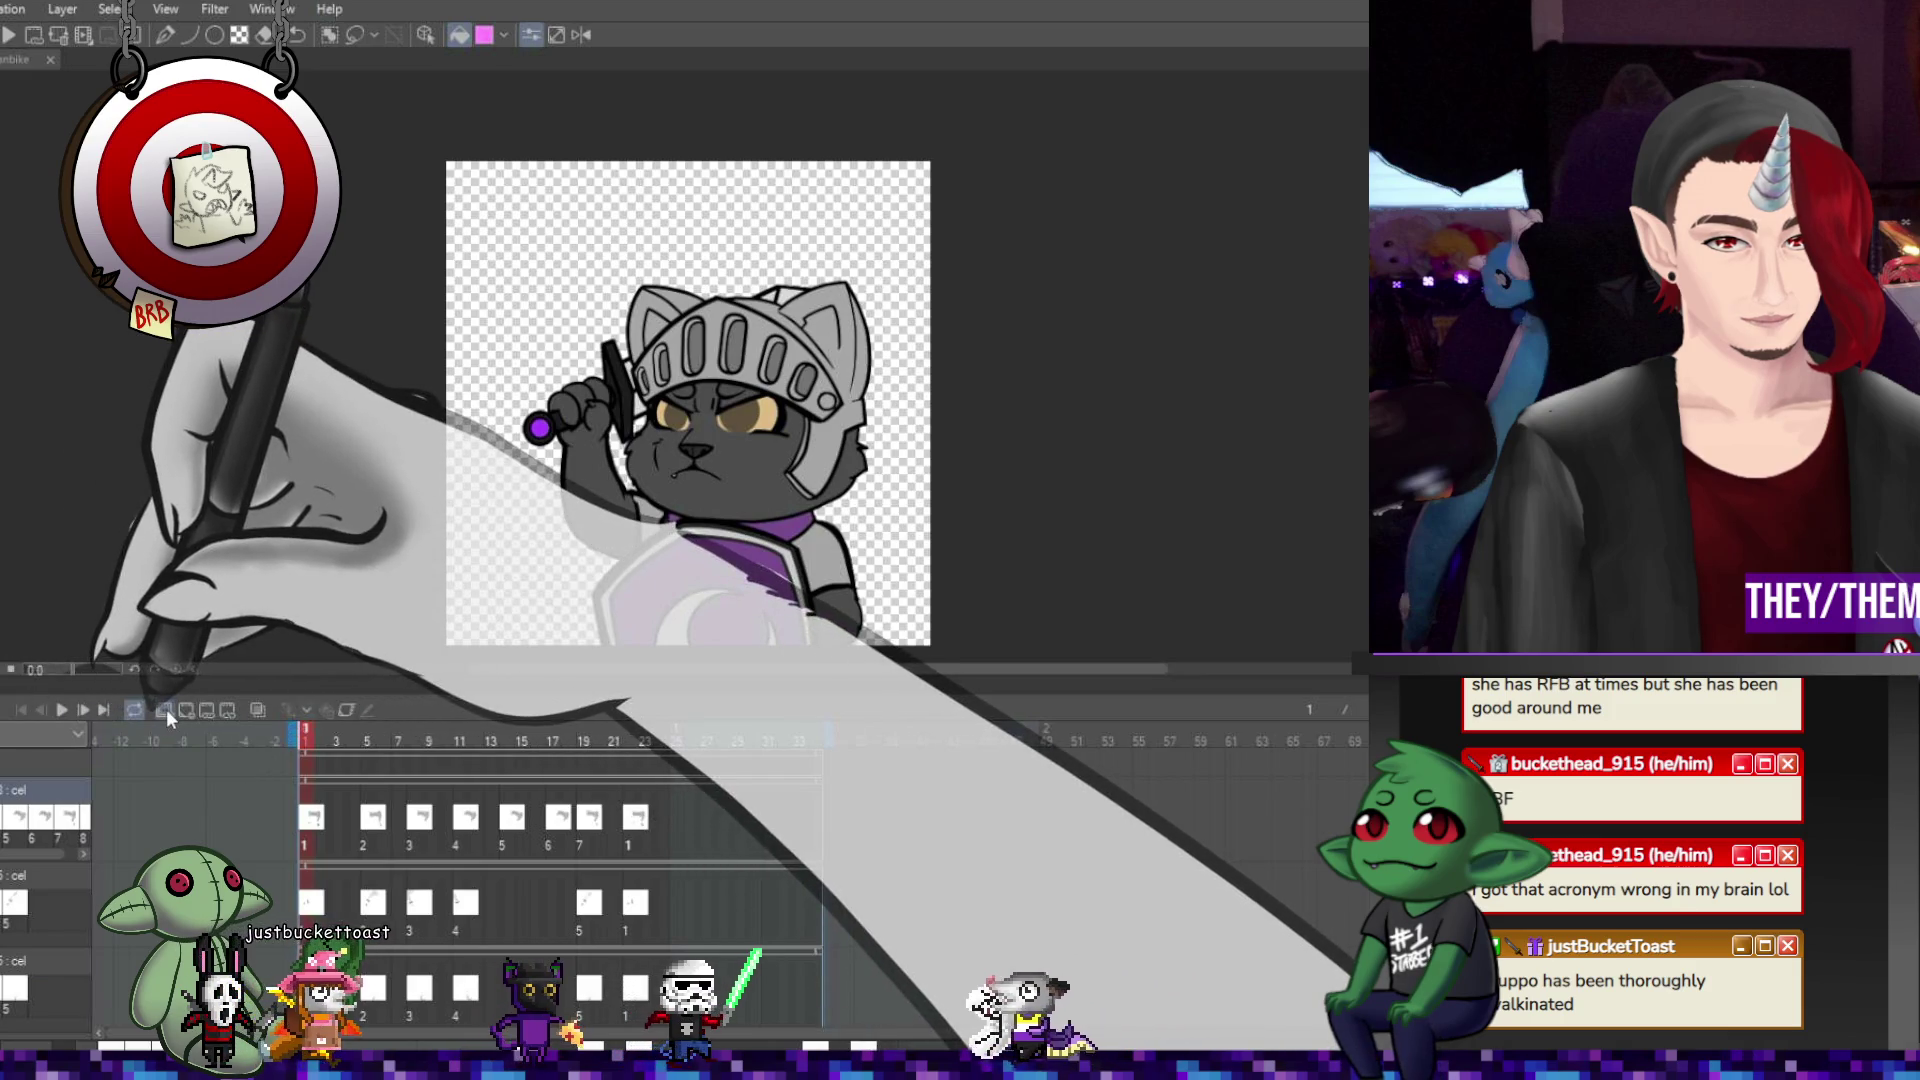
Add a new animation track and draw a white glint in the cat's eye on frame 1 with the Pen.
click(166, 710)
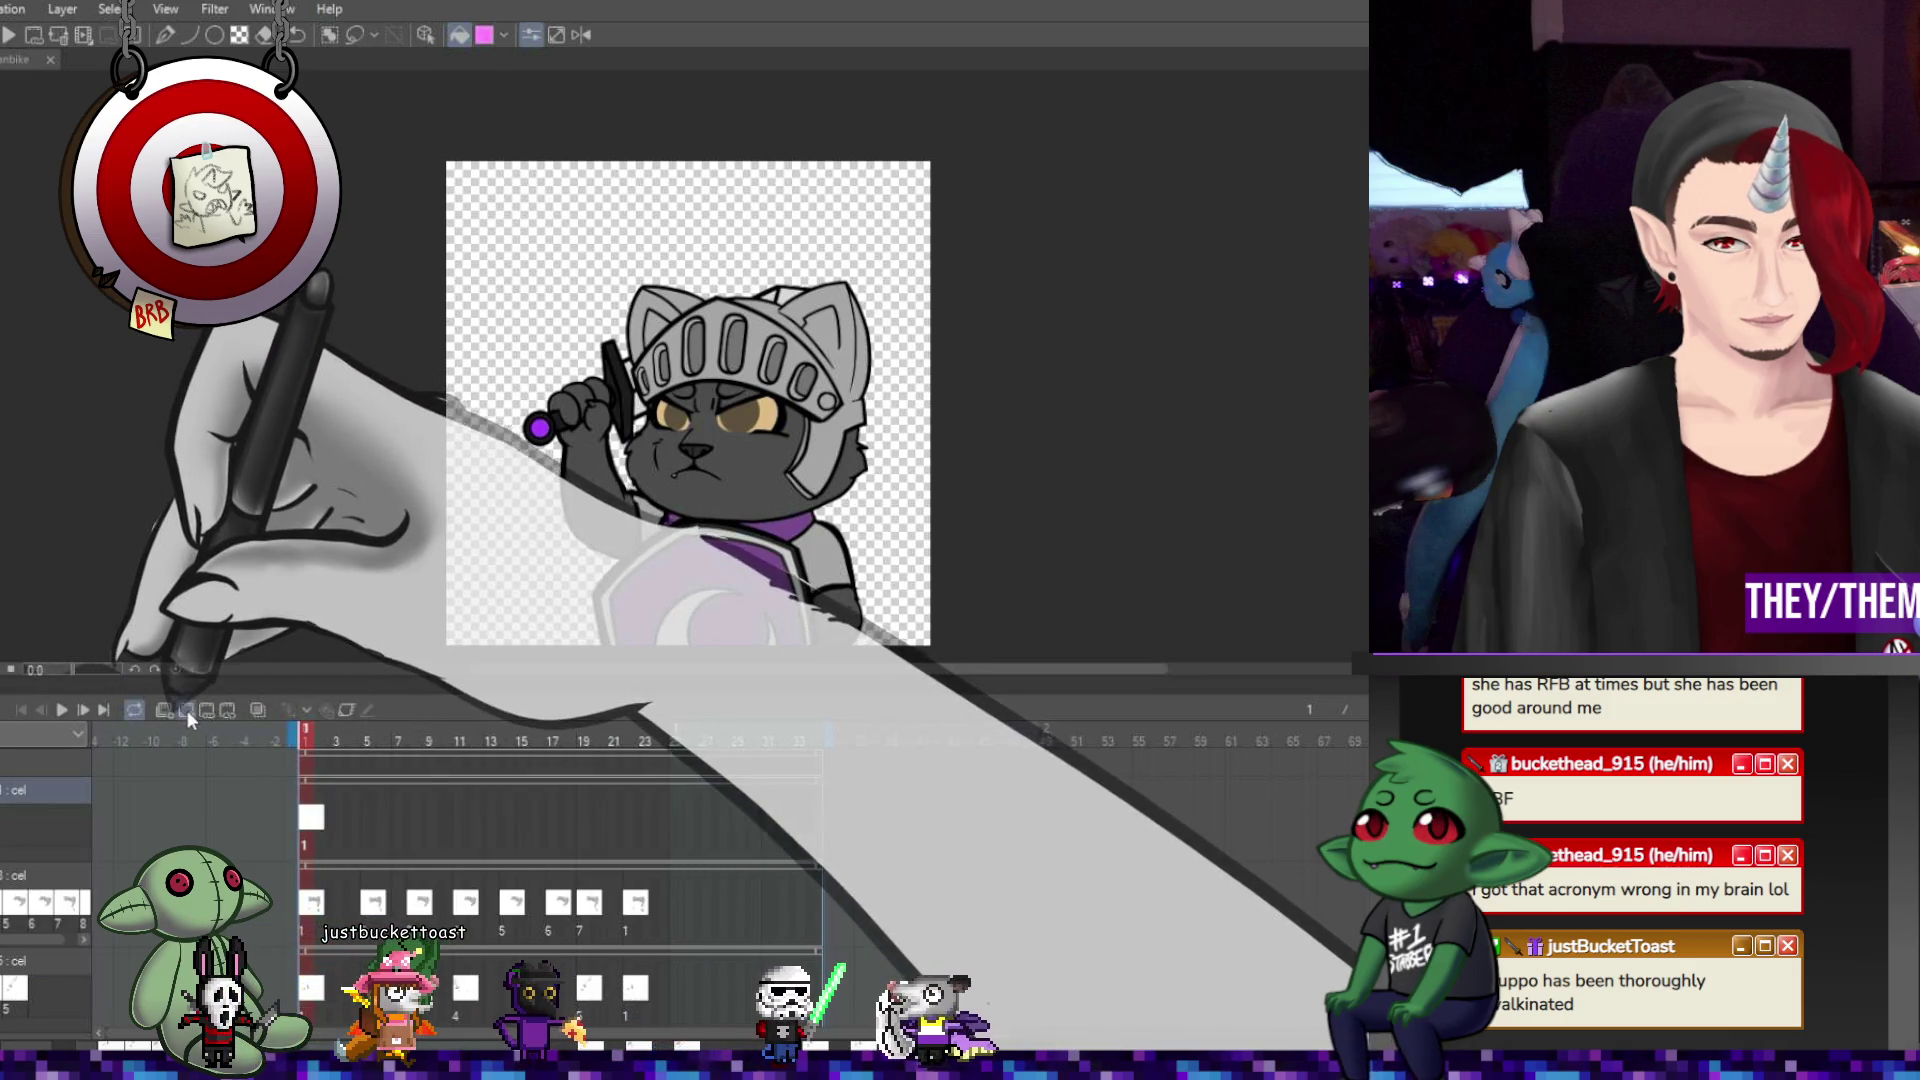
scroll(745, 410, up, 5)
key(p)
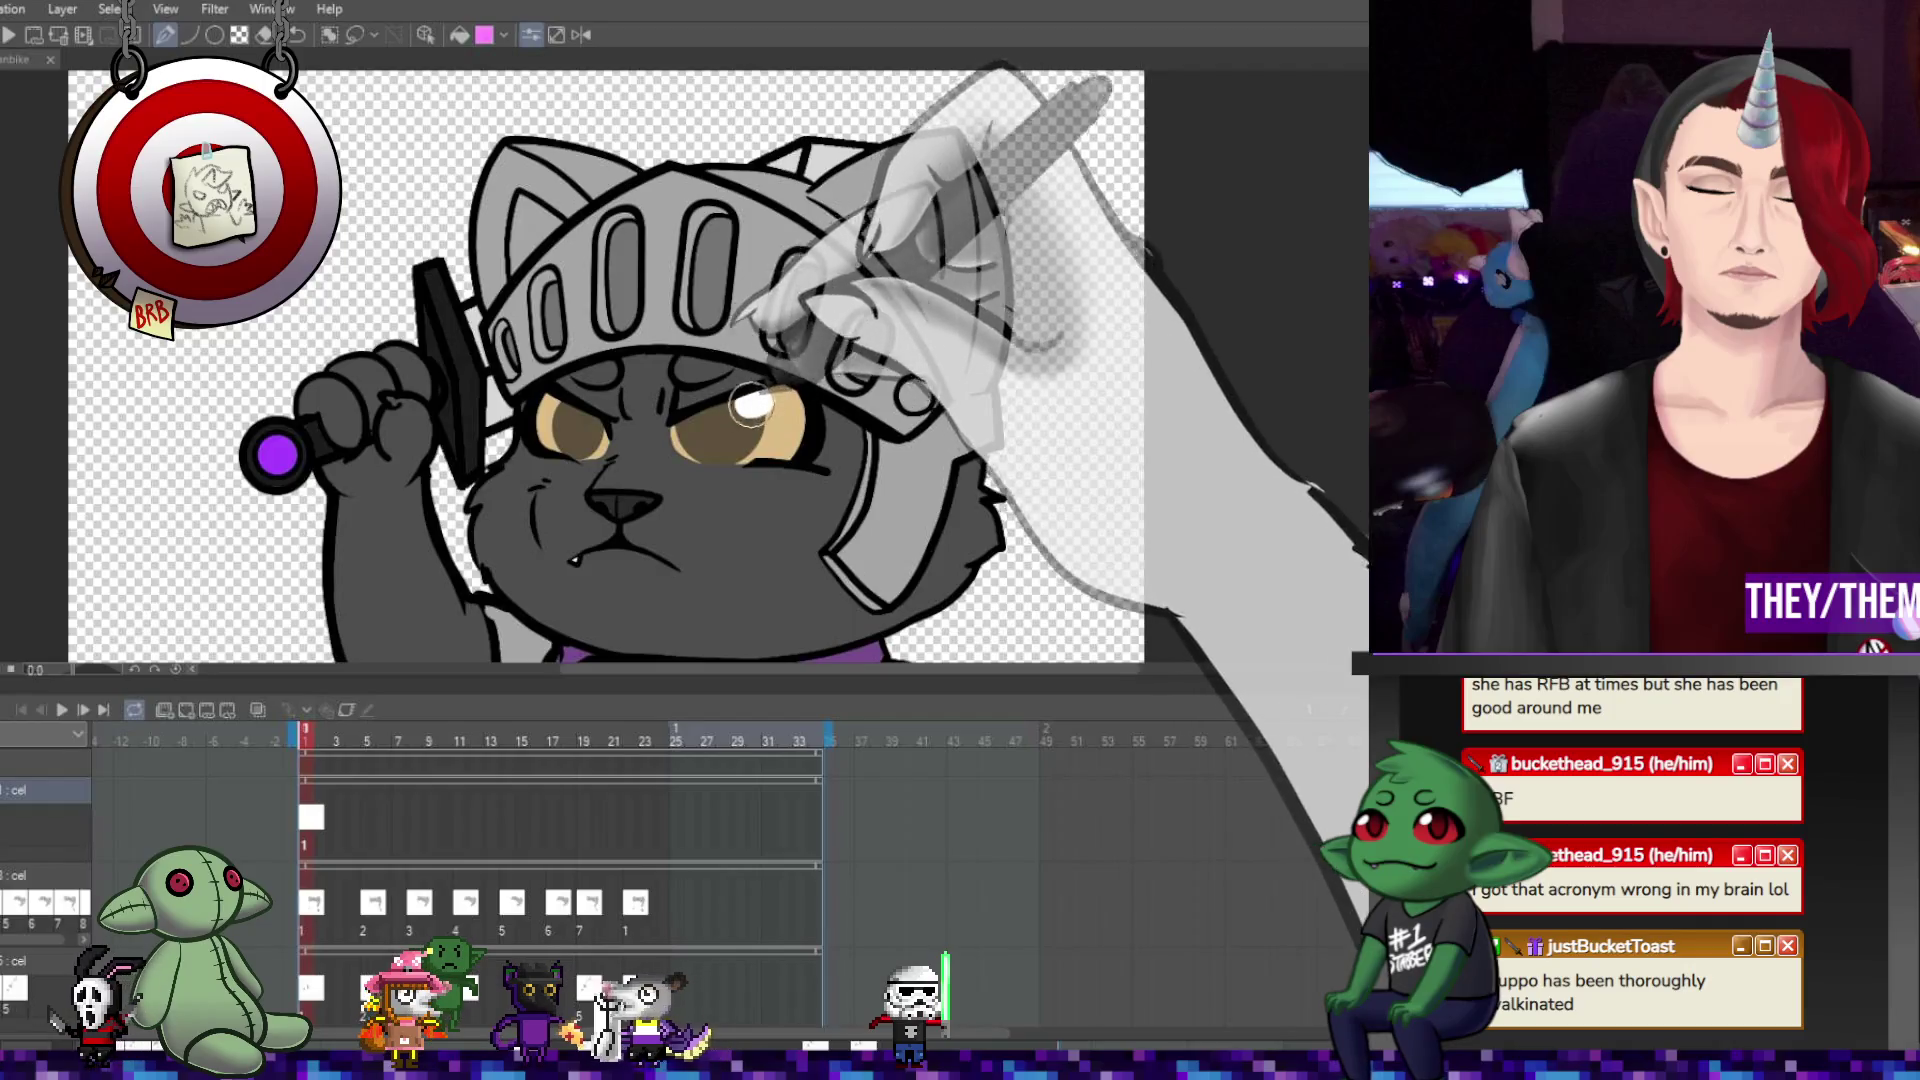
click(592, 420)
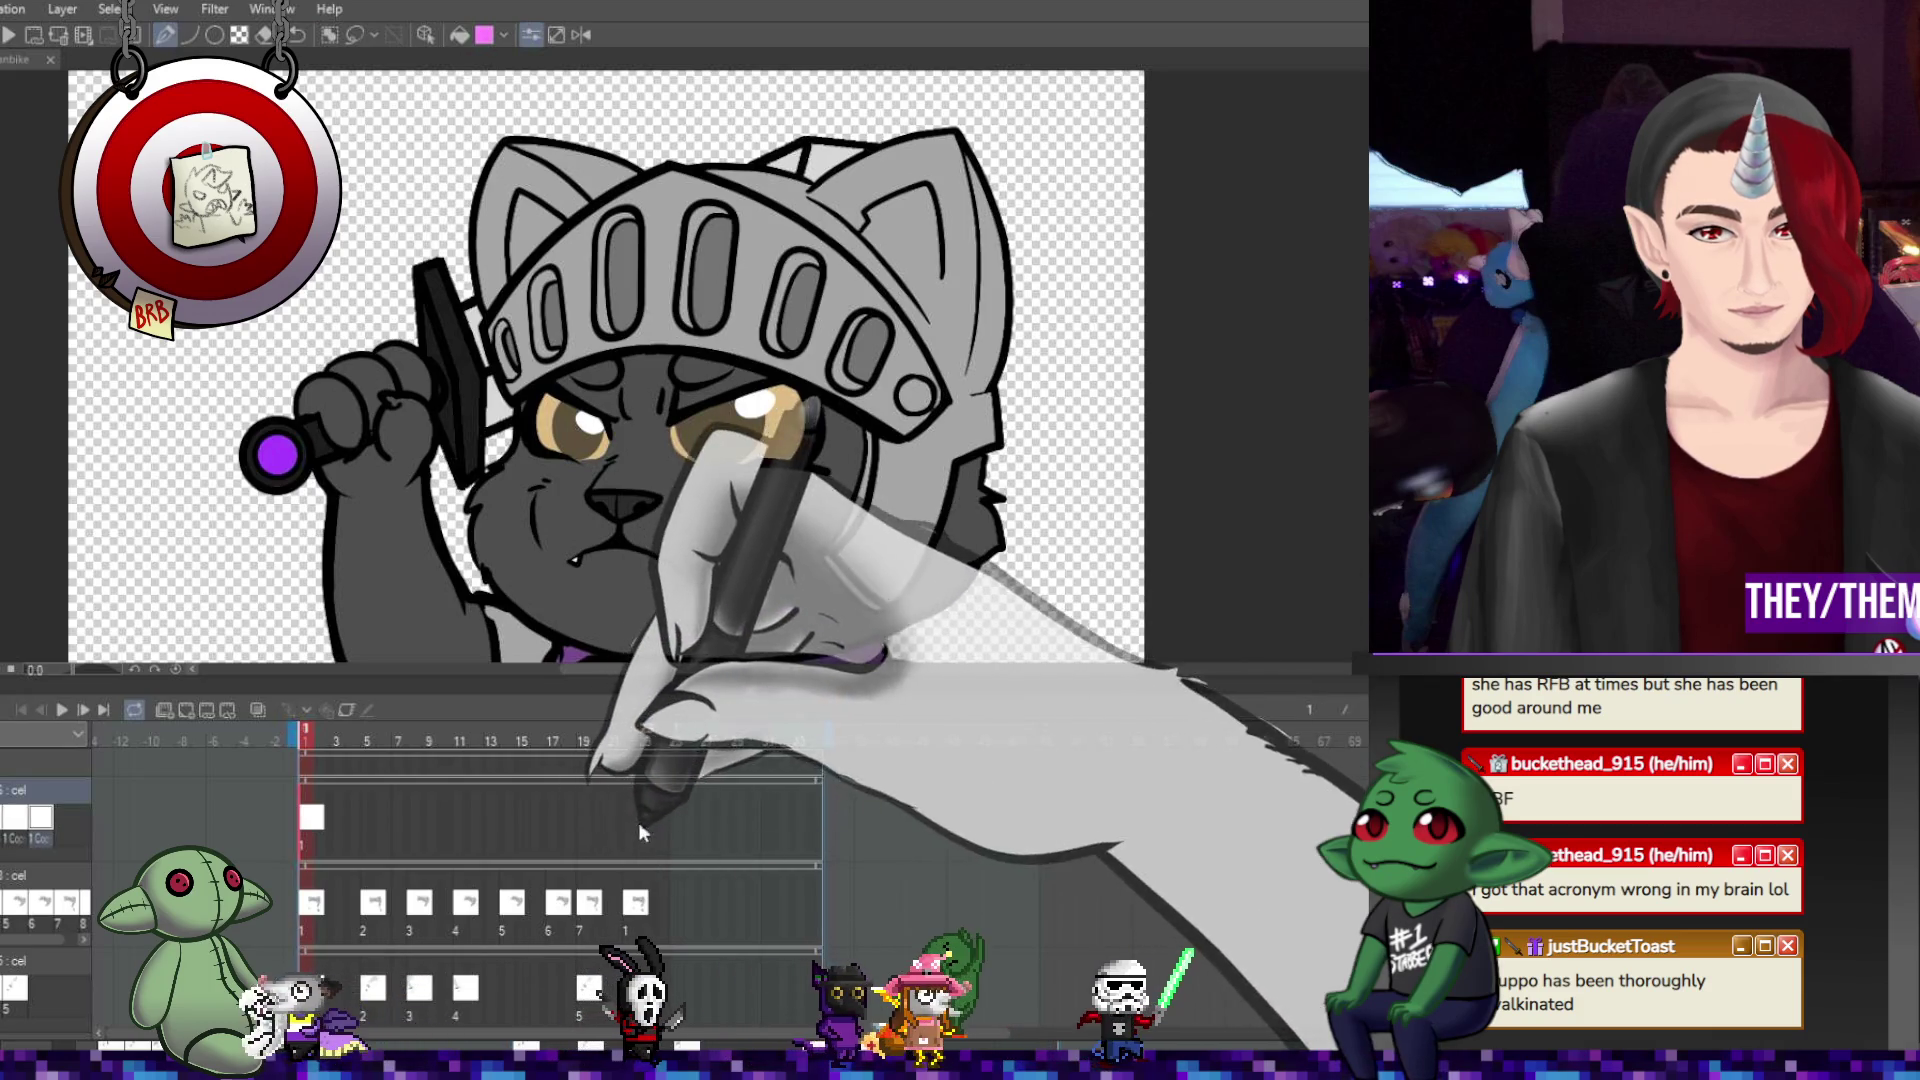
click(384, 838)
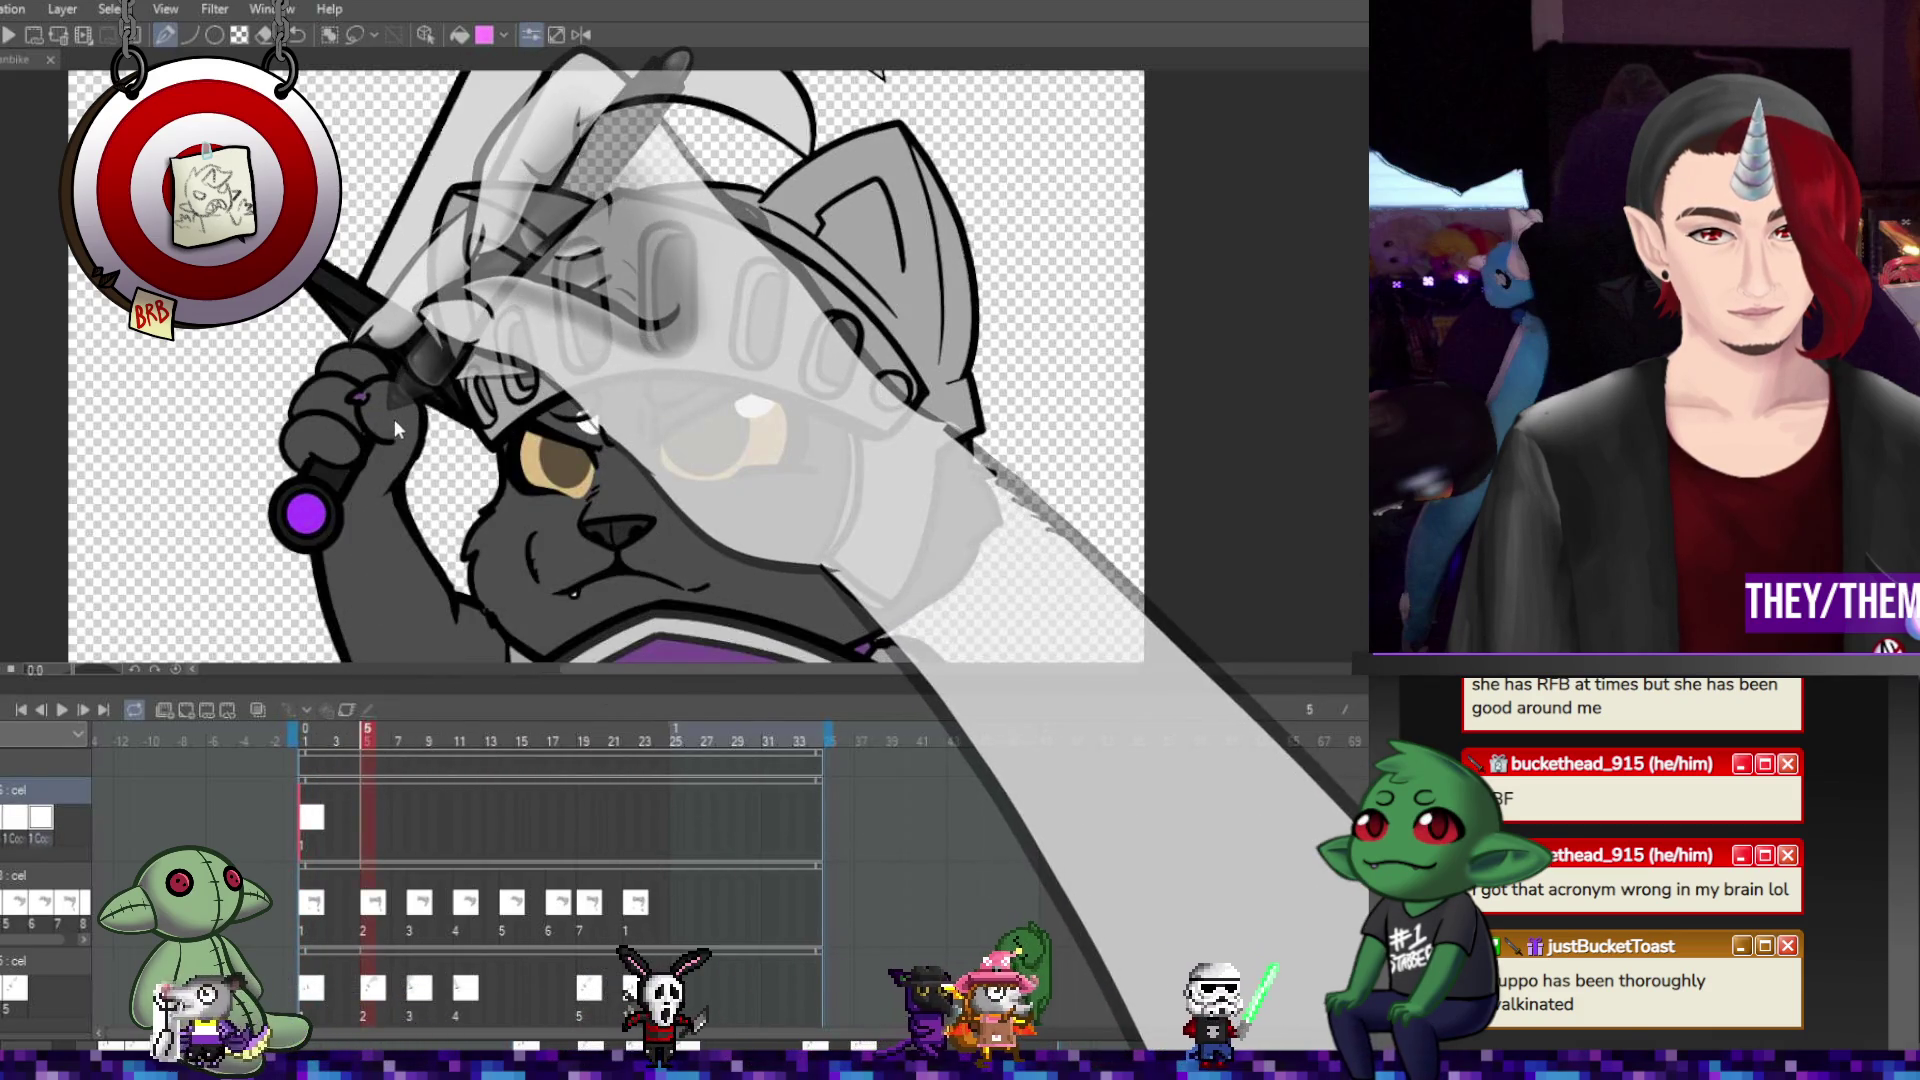
Add a highlight cel at frame 5 and move and tilt the pasted glints onto the eyes.
click(394, 418)
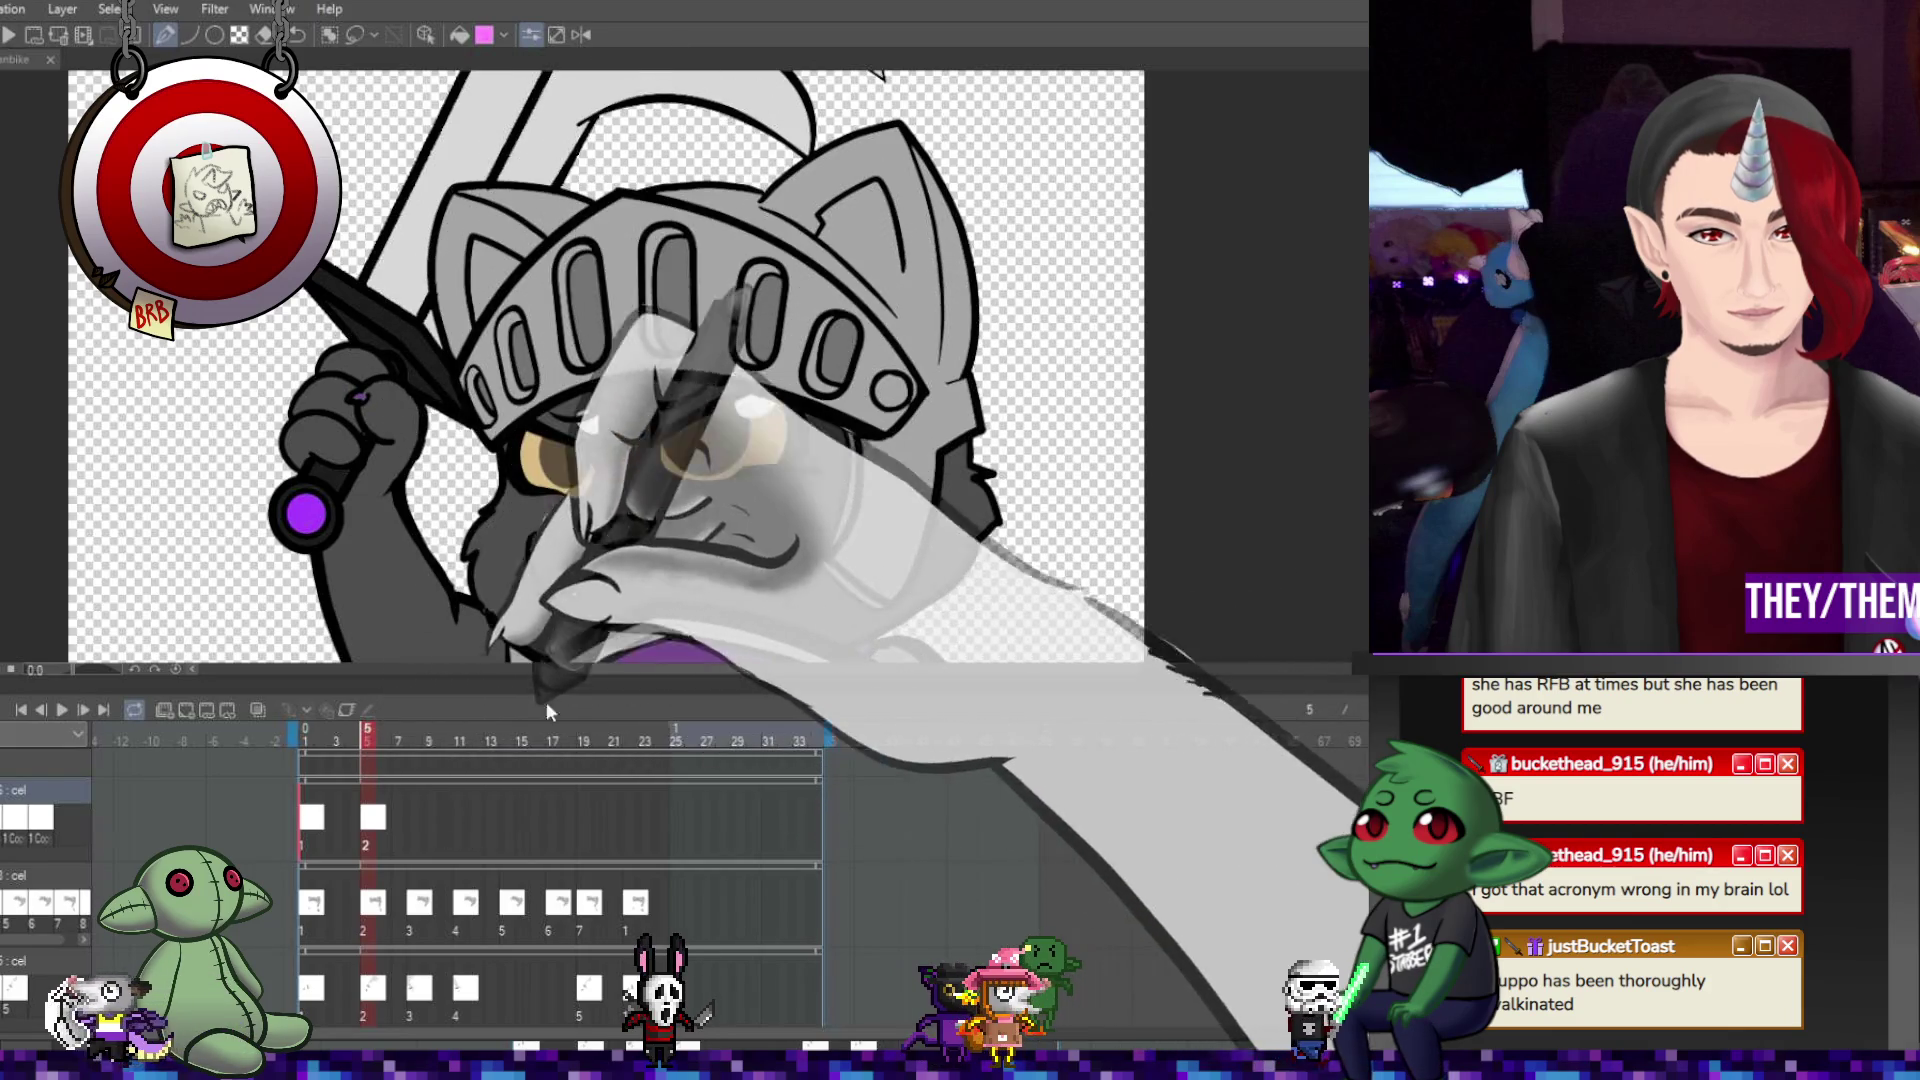
key(ctrl+t)
drag(800, 370, 949, 433)
drag(707, 405, 696, 427)
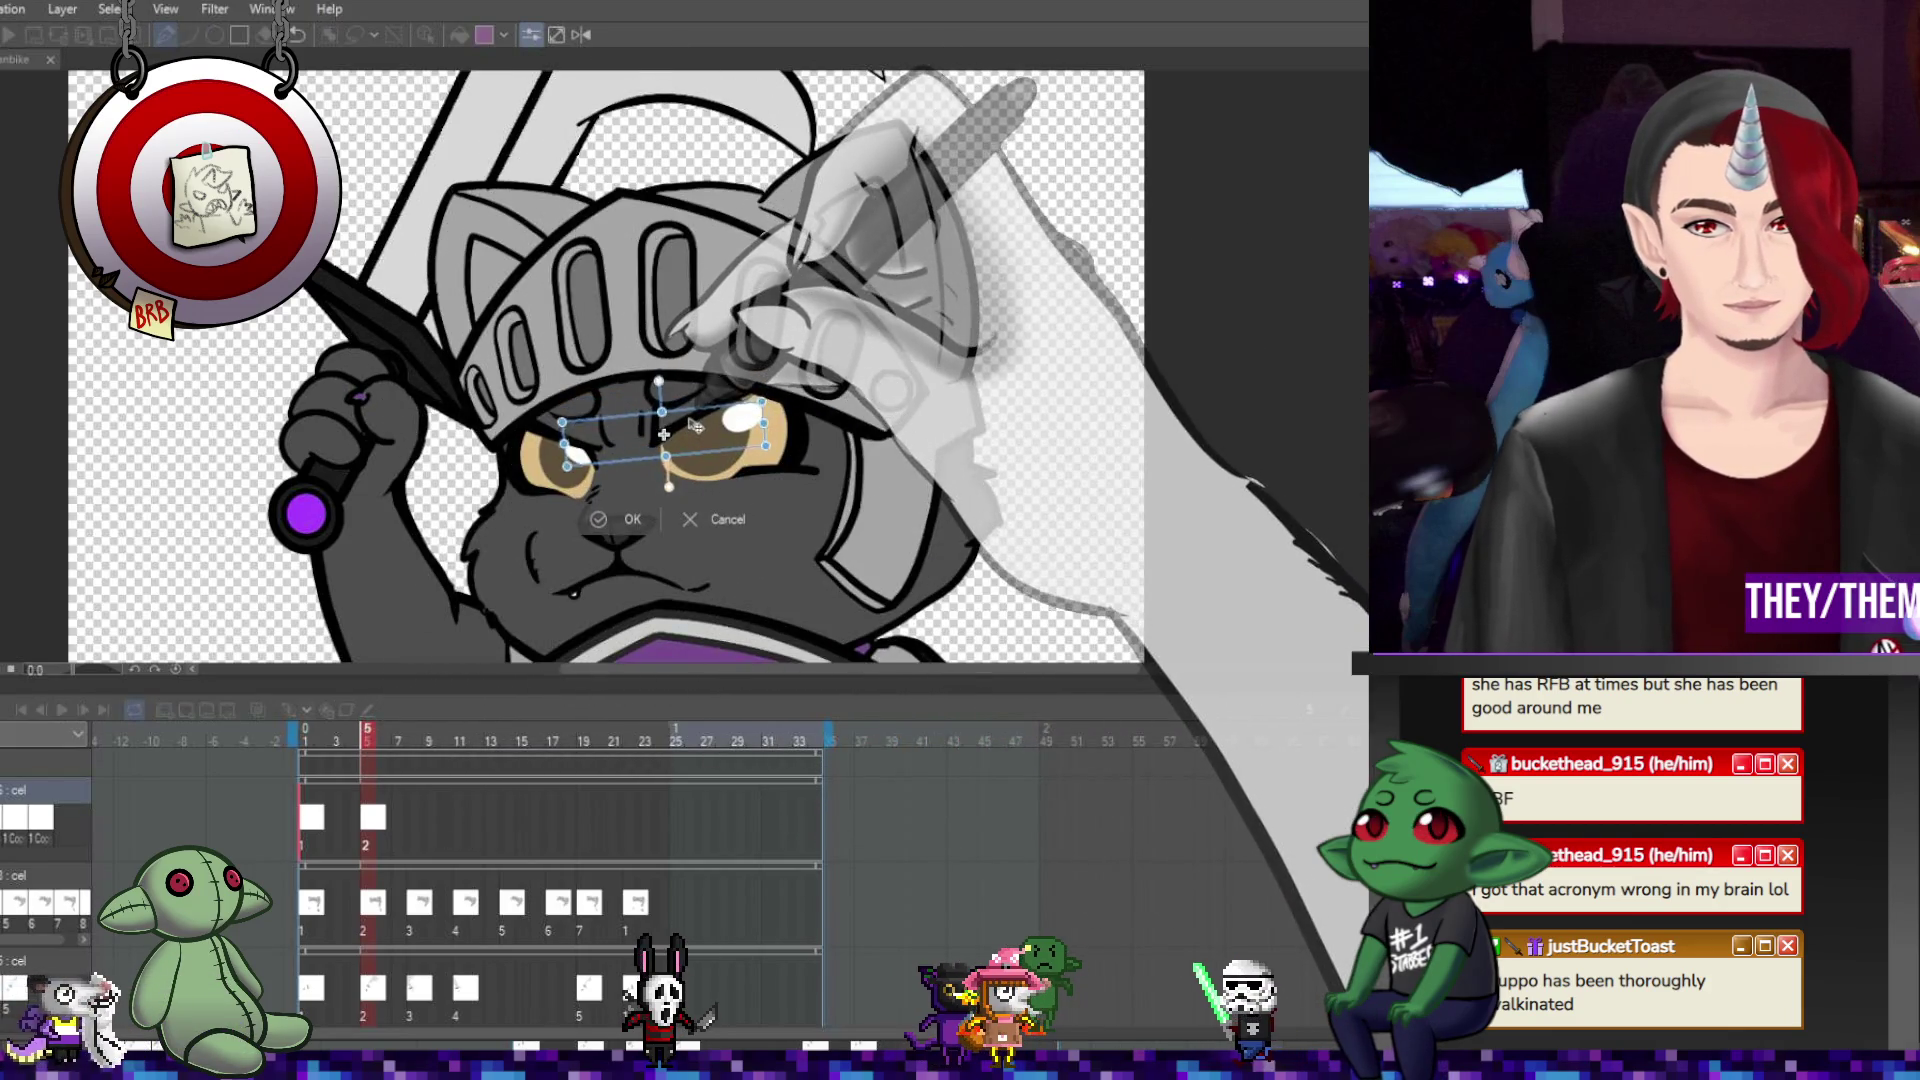
drag(905, 440, 917, 465)
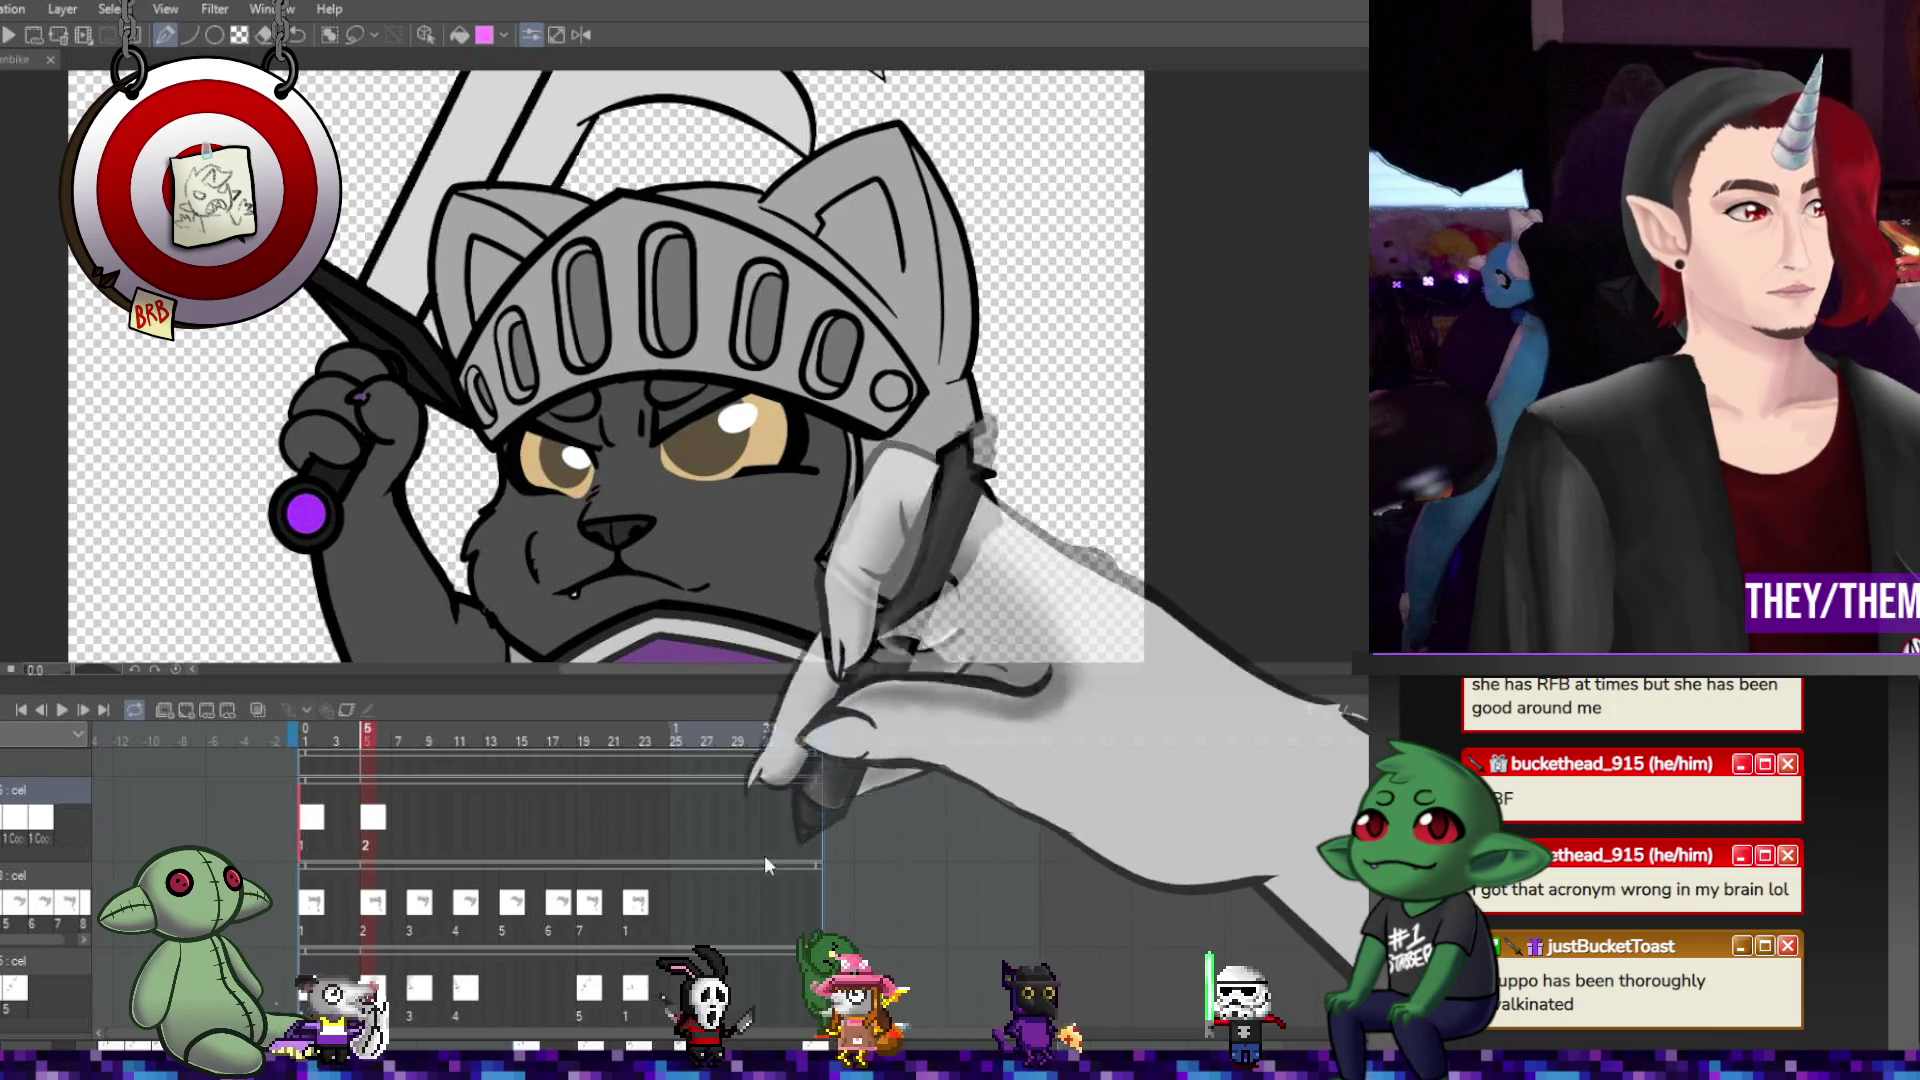
Assign cel 1 to frame 22, then add cel 1a at frame 8 with pasted glints tilted to the raised head.
click(634, 819)
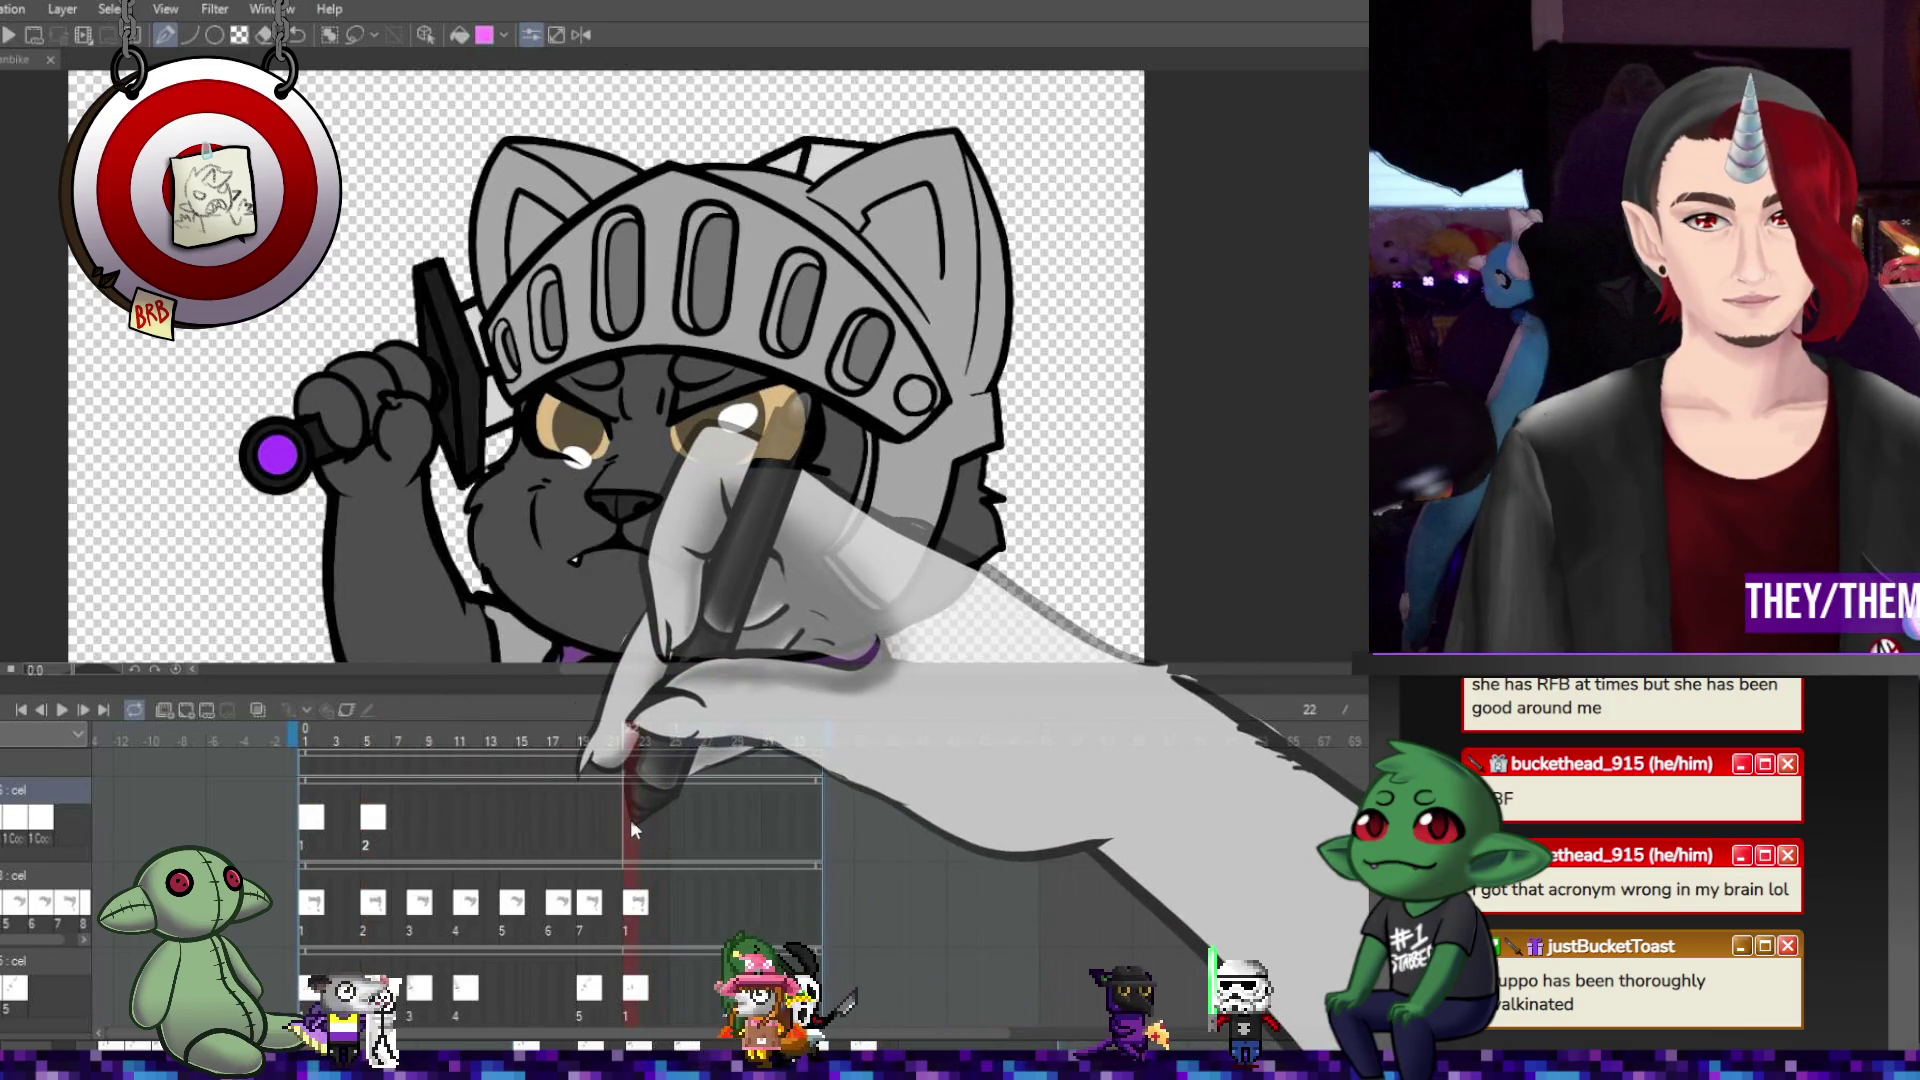
click(630, 819)
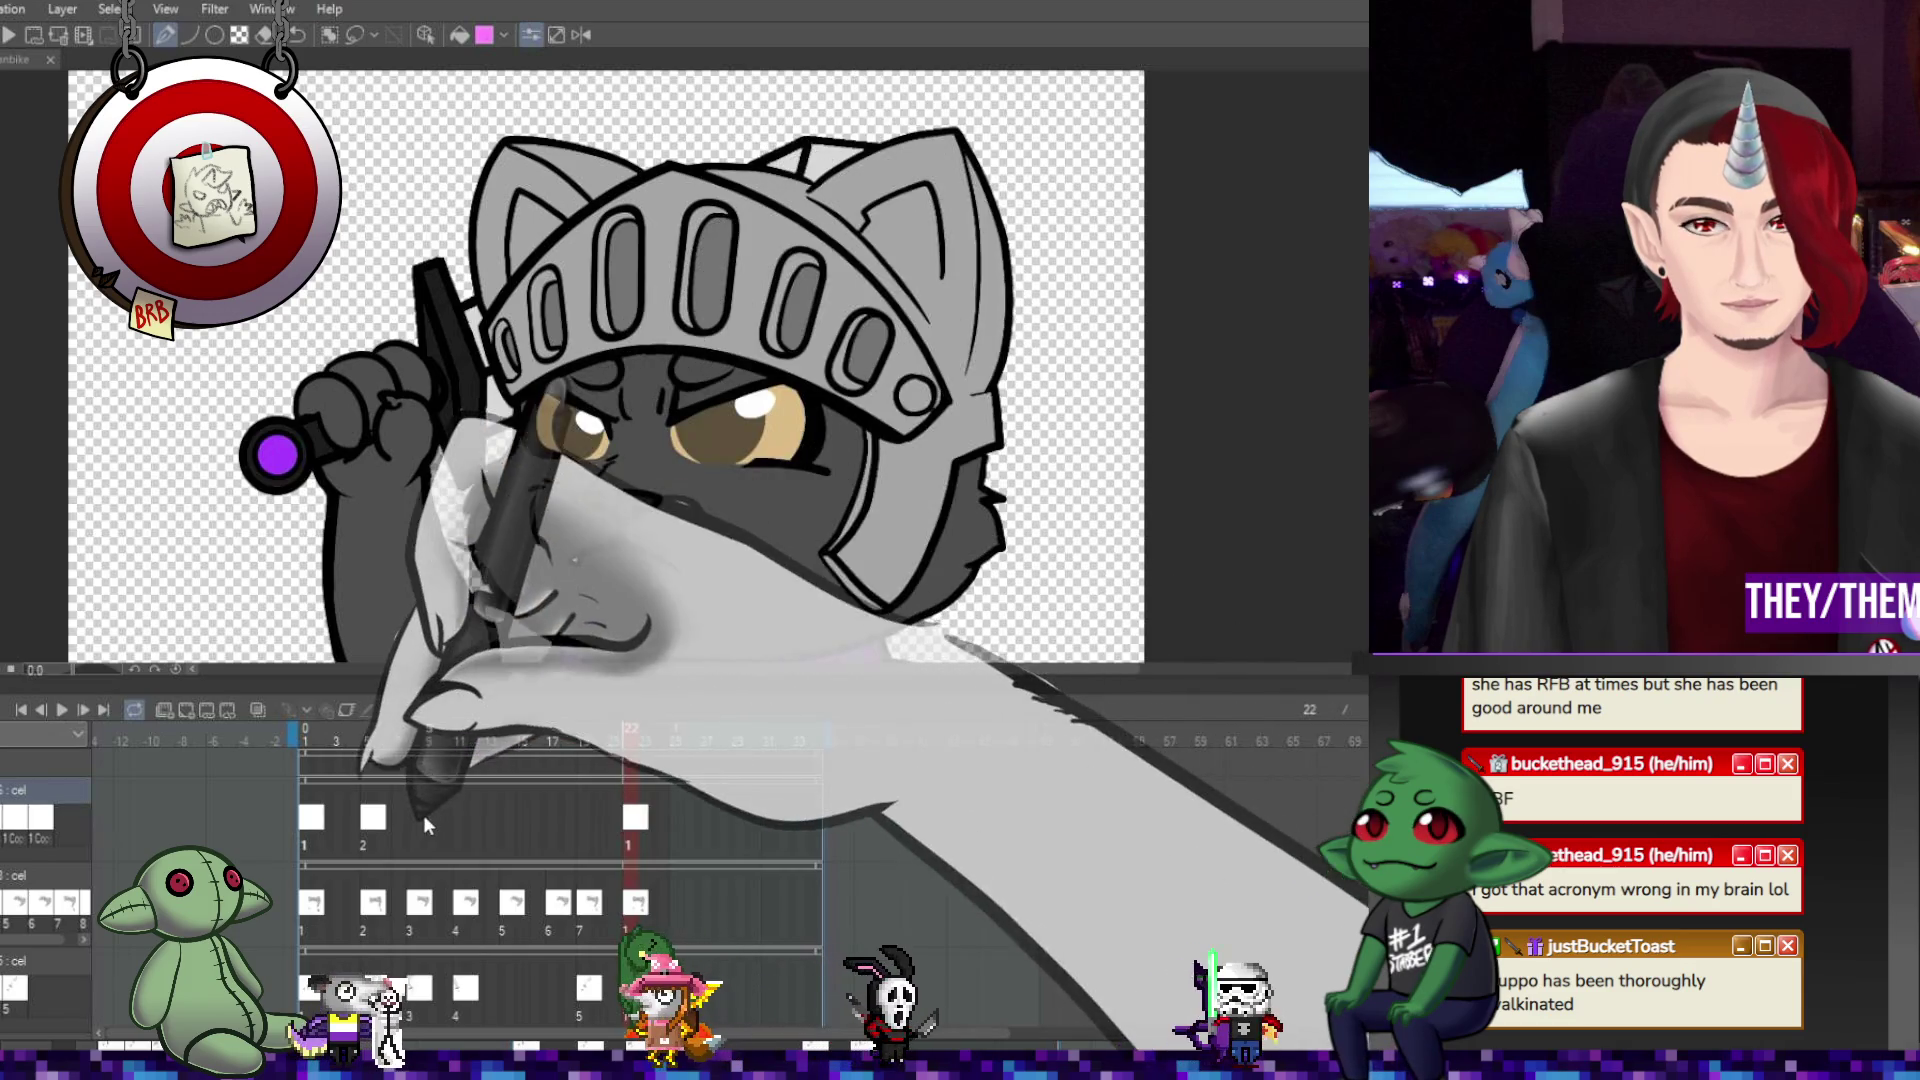
click(412, 814)
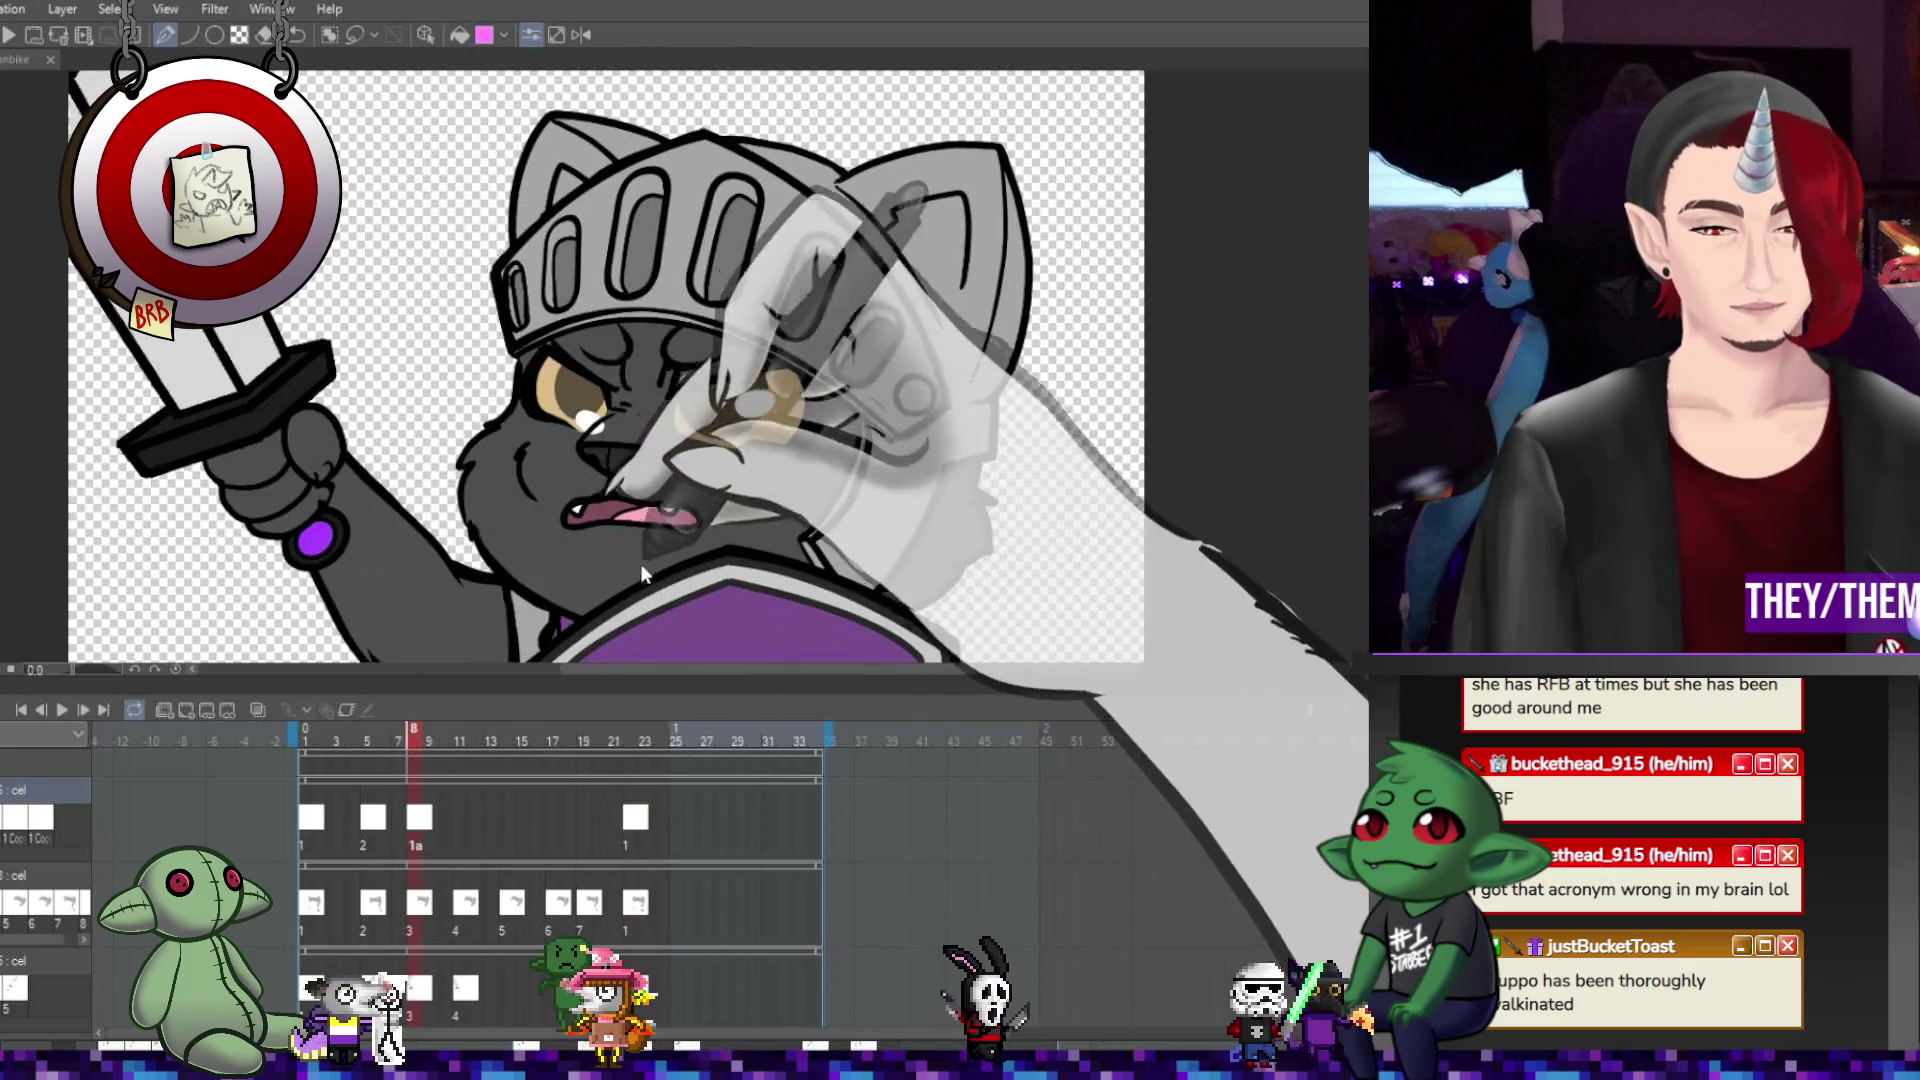
key(ctrl+v)
key(ctrl+t)
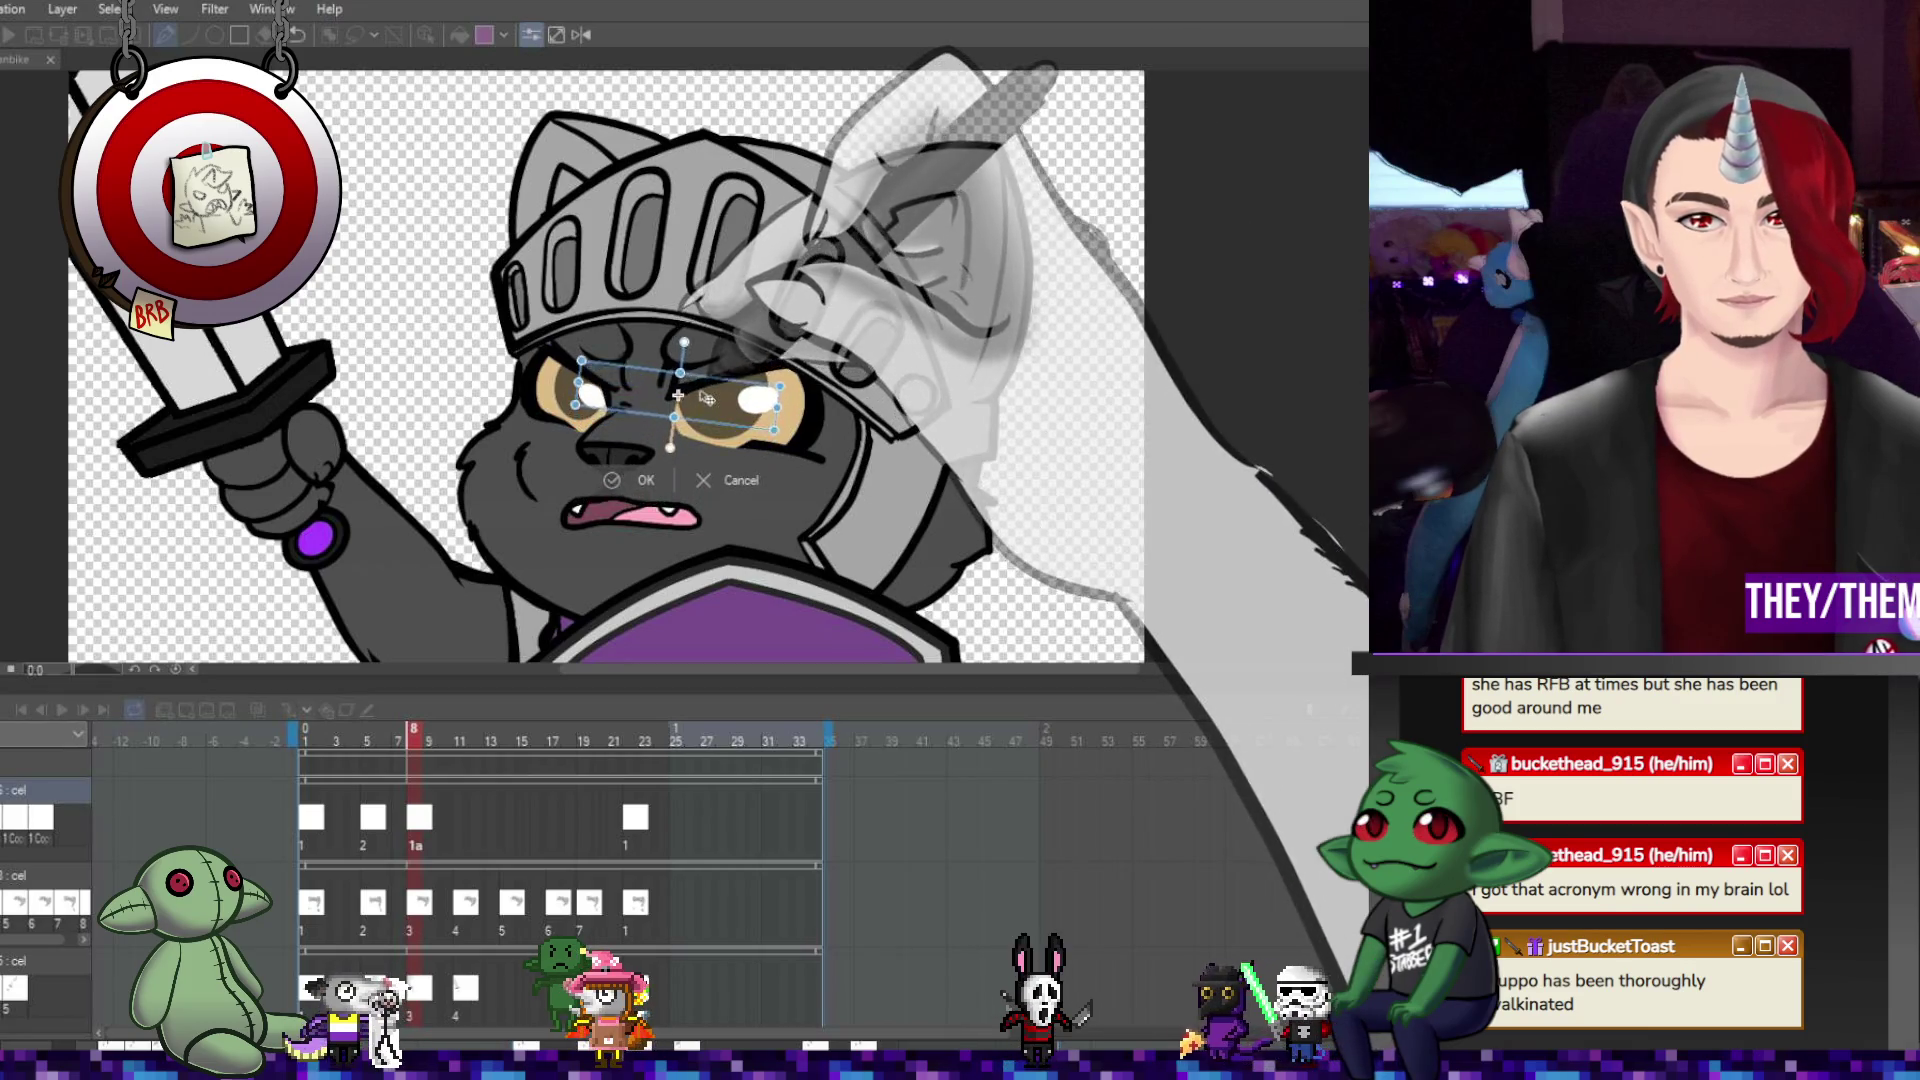
drag(706, 398, 899, 449)
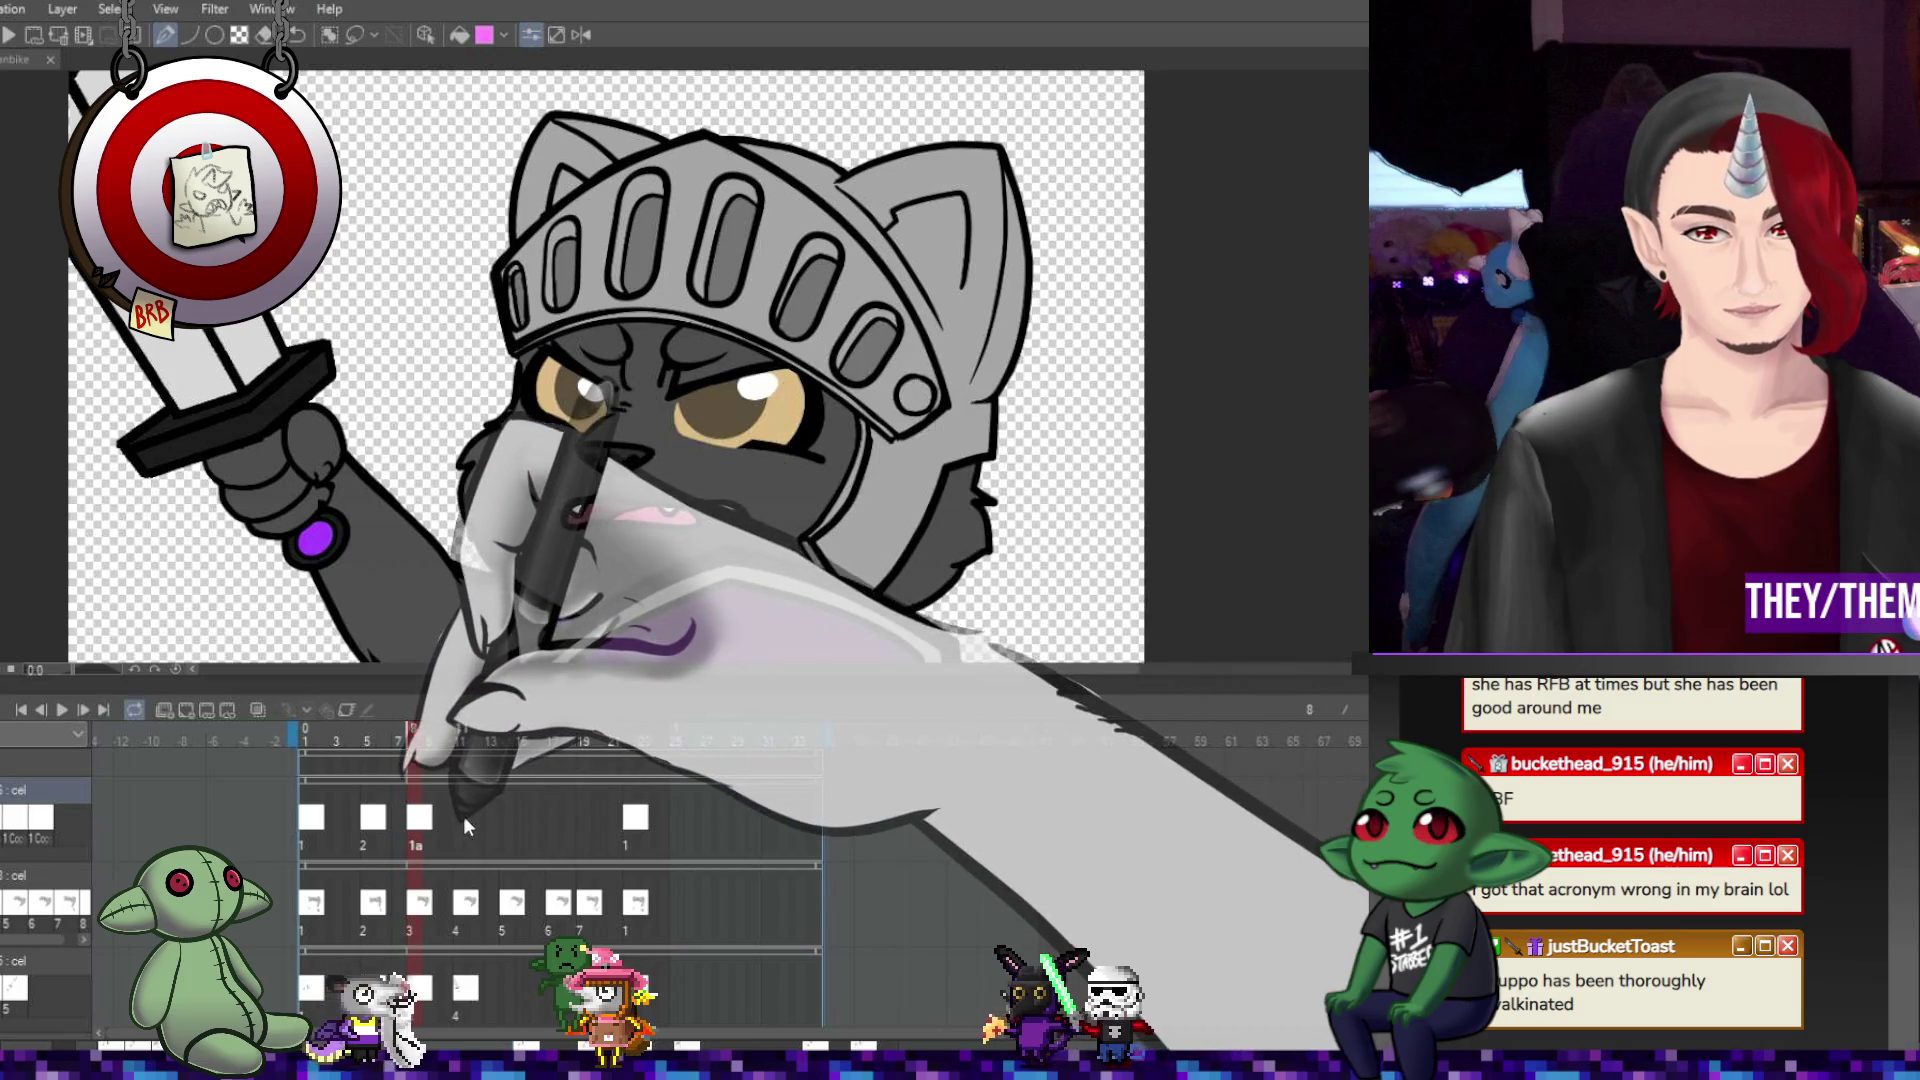
click(464, 816)
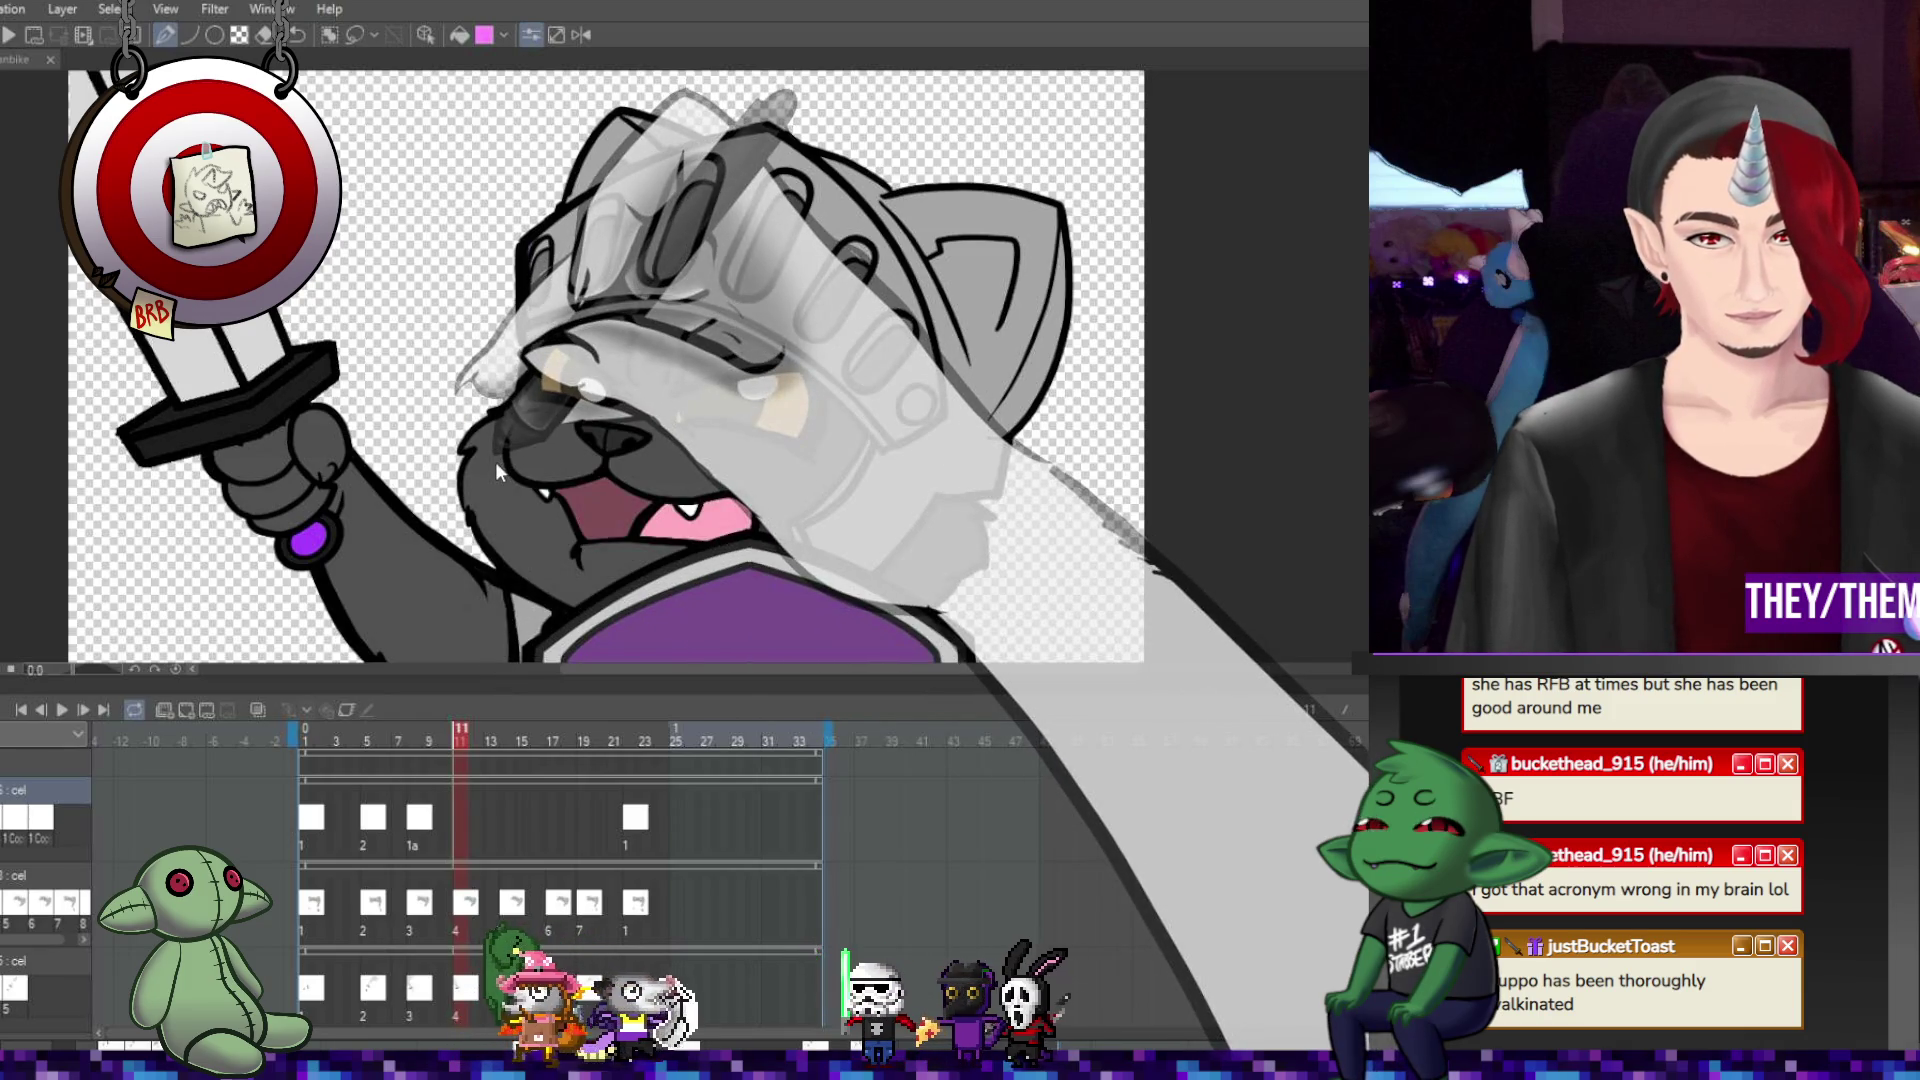
Paste eye cels at frames 11 and 14, raising the eyes on 11 and nudging them left on 14.
key(ctrl+v)
key(ctrl+t)
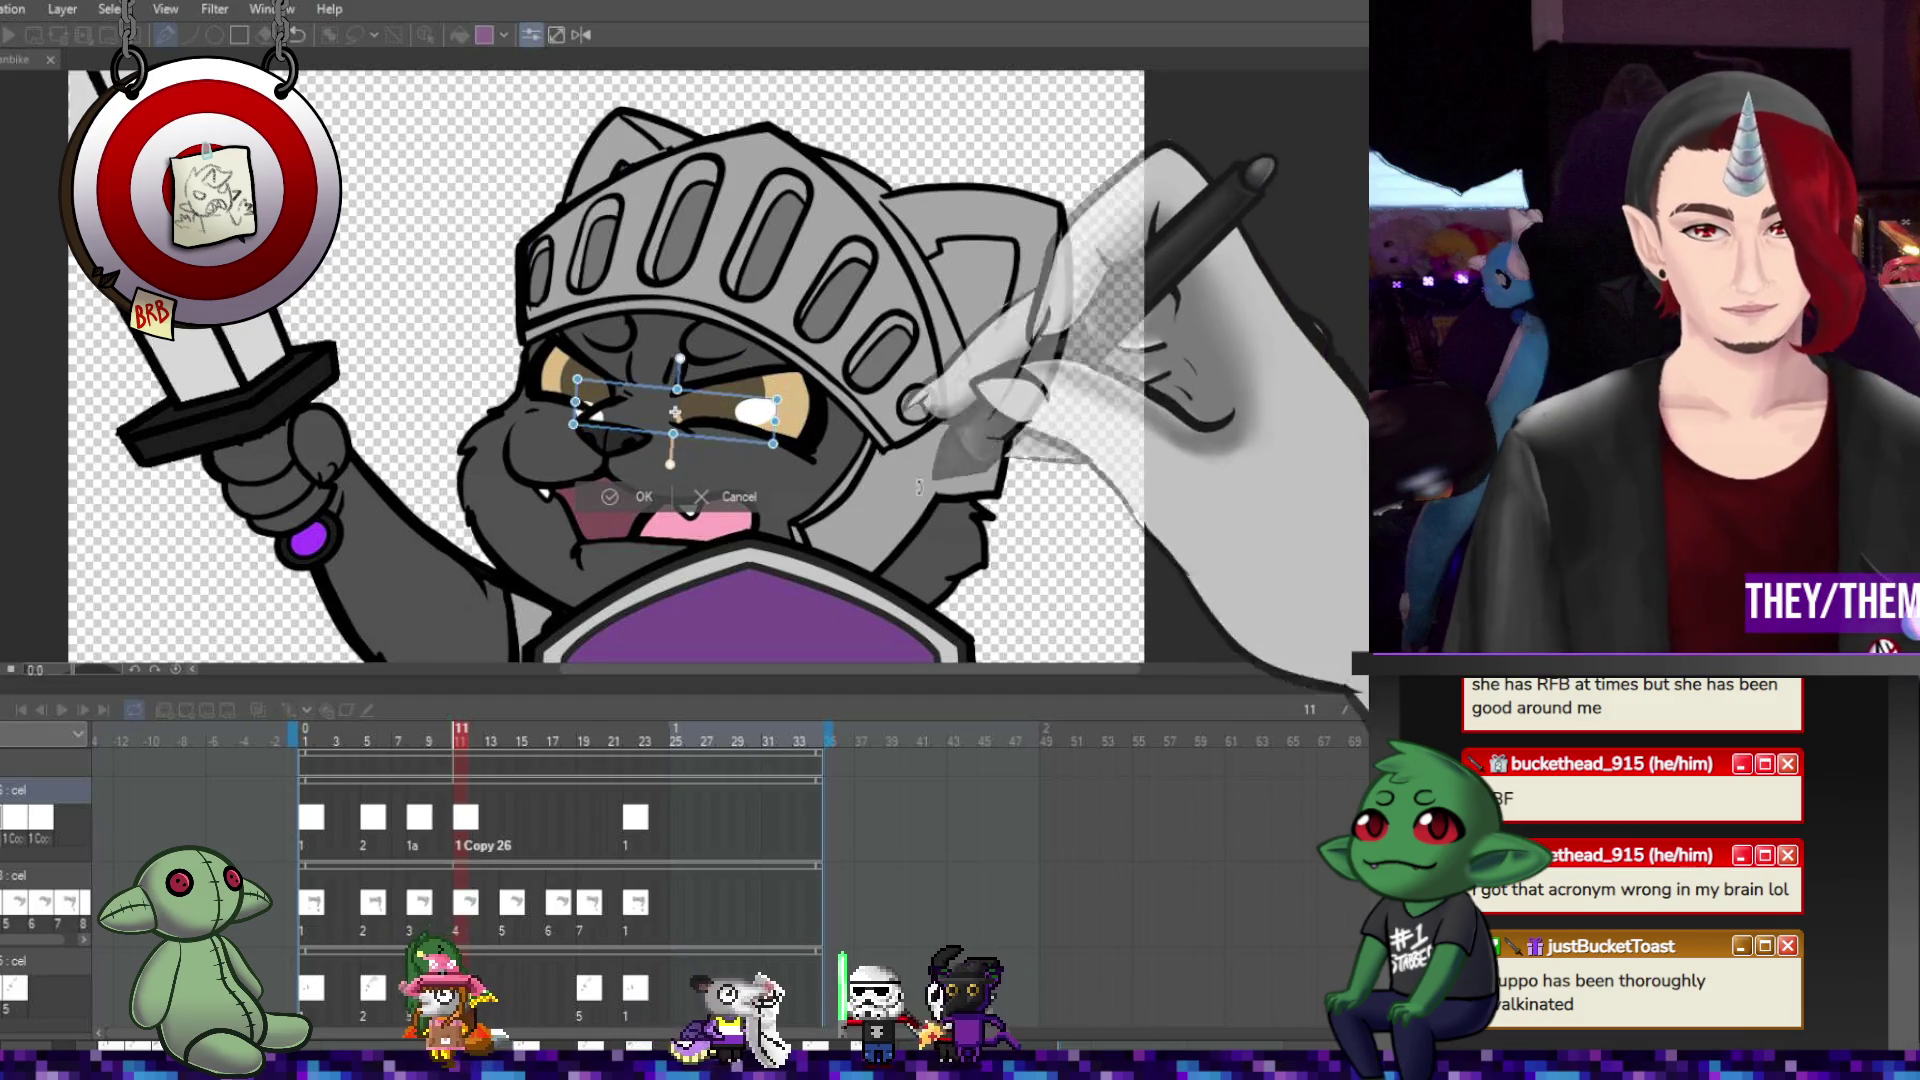
drag(728, 418, 727, 383)
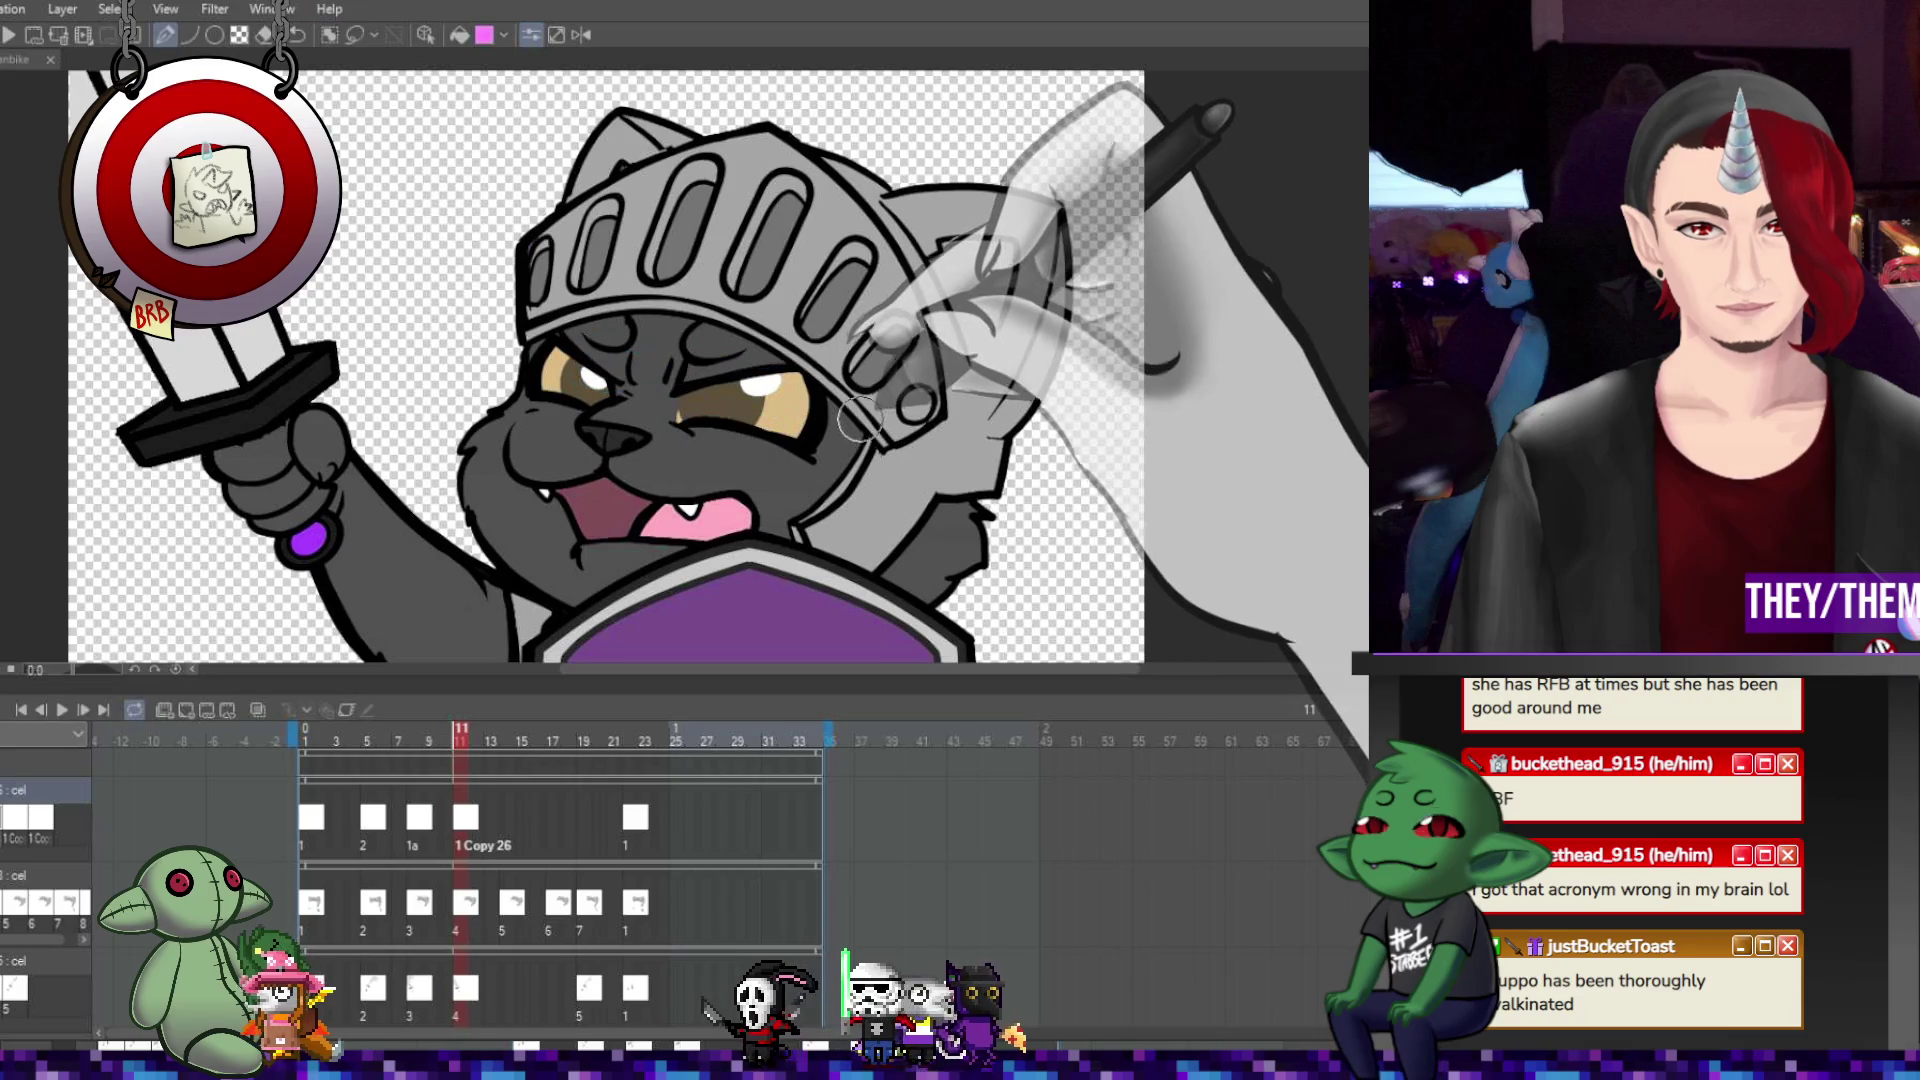
click(508, 818)
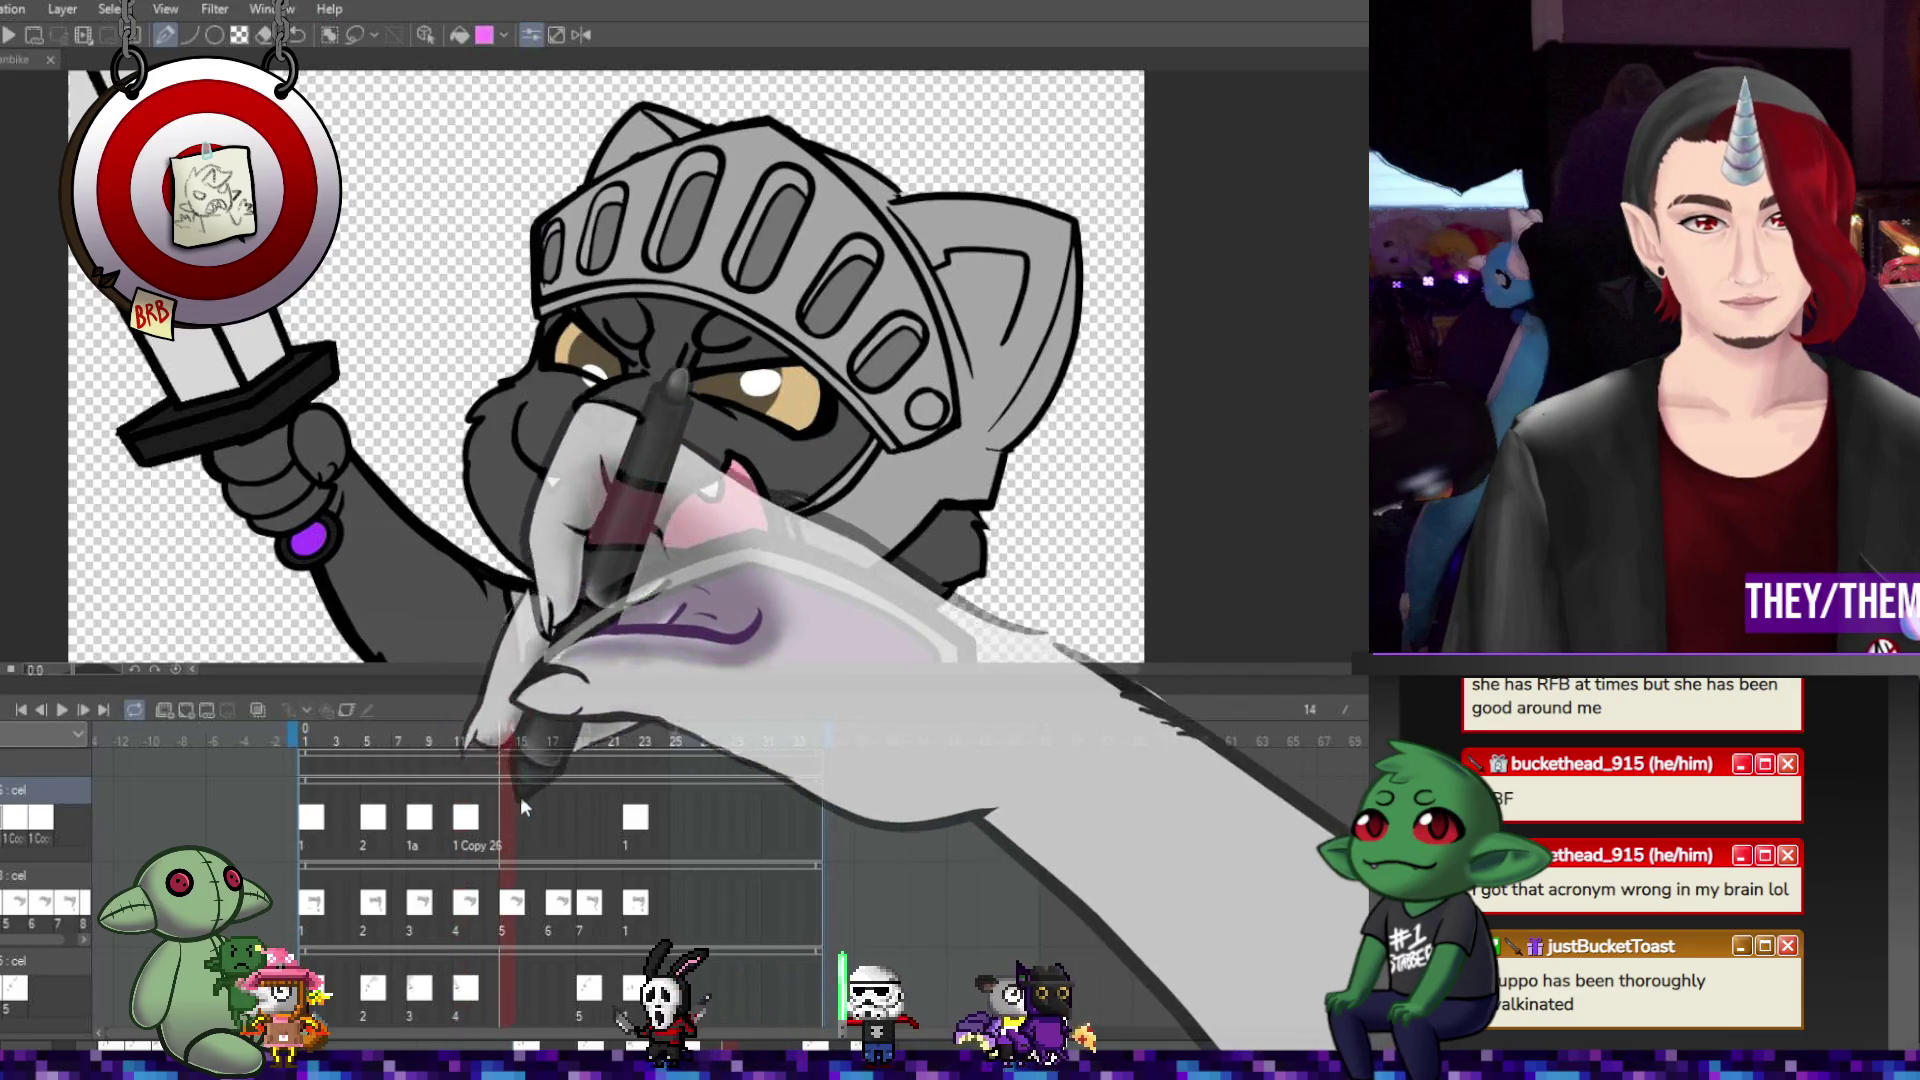
key(ctrl+v)
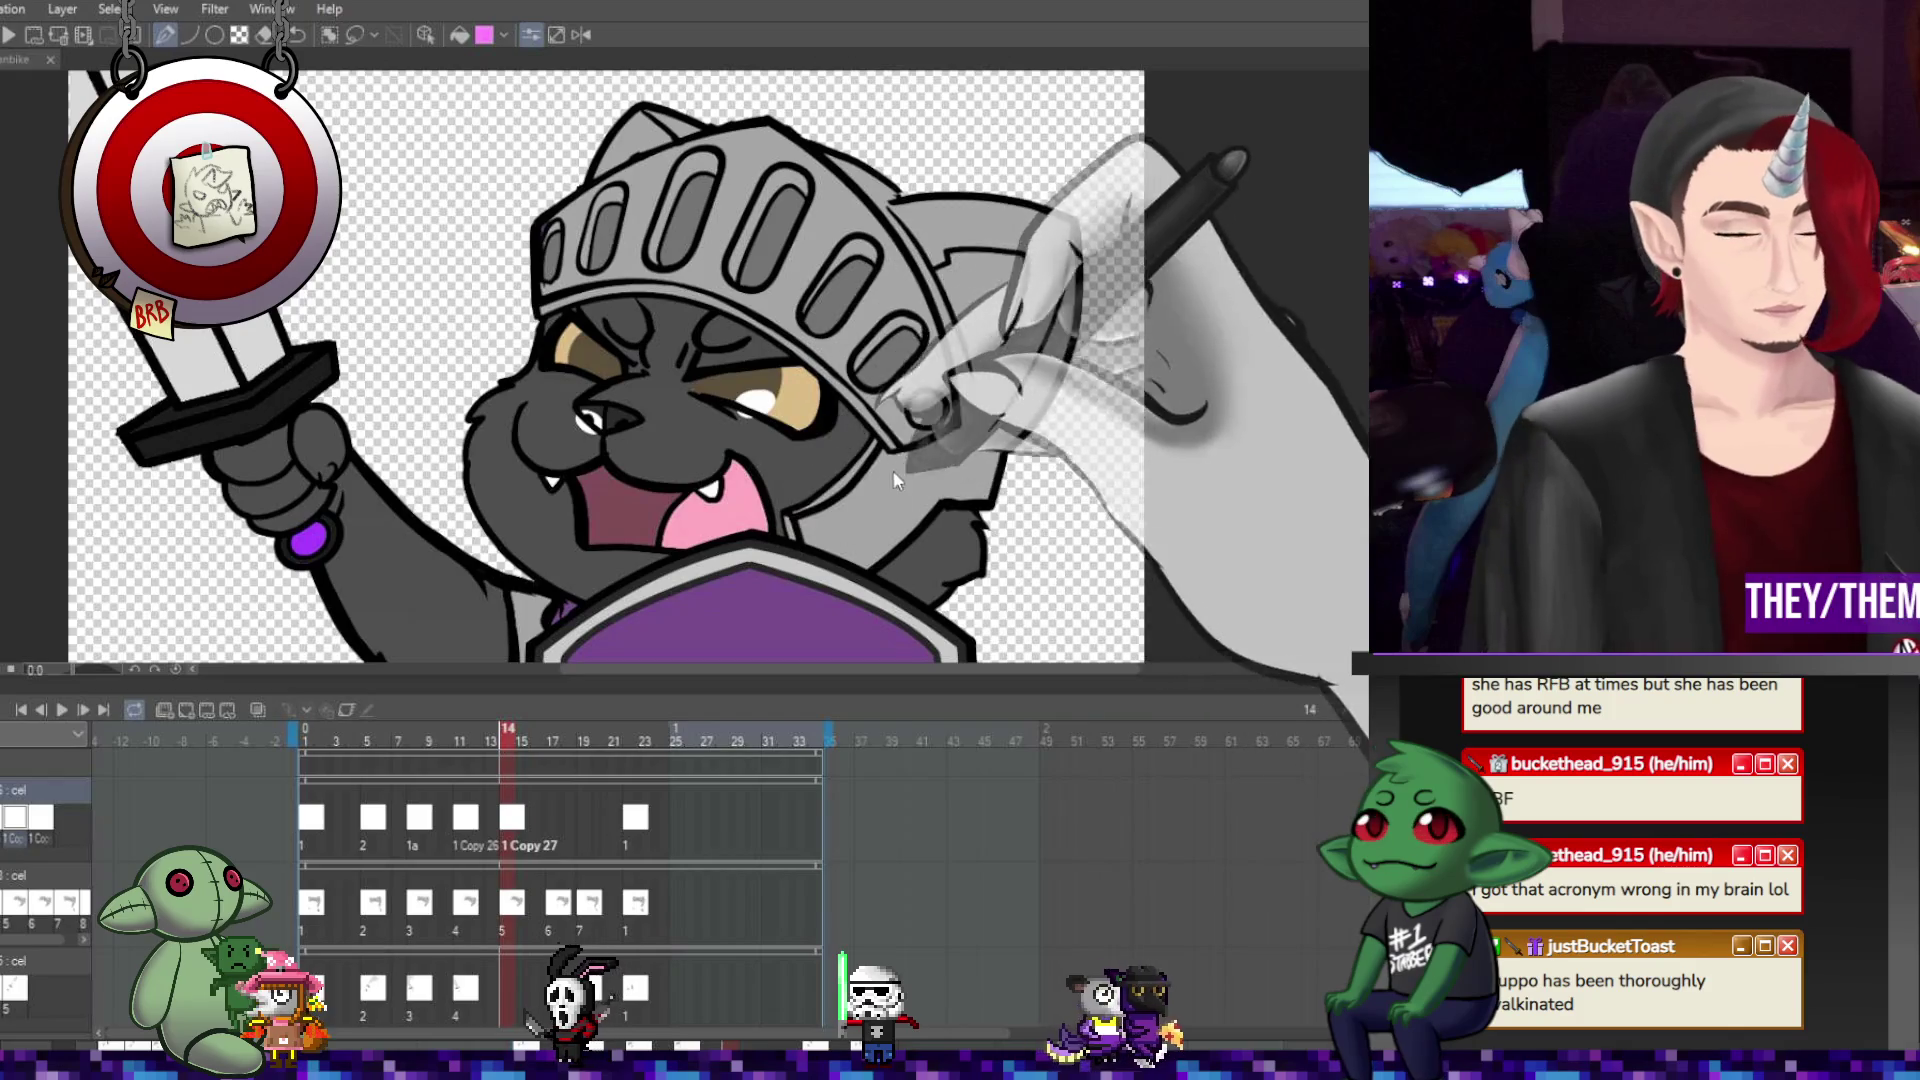
key(ctrl+t)
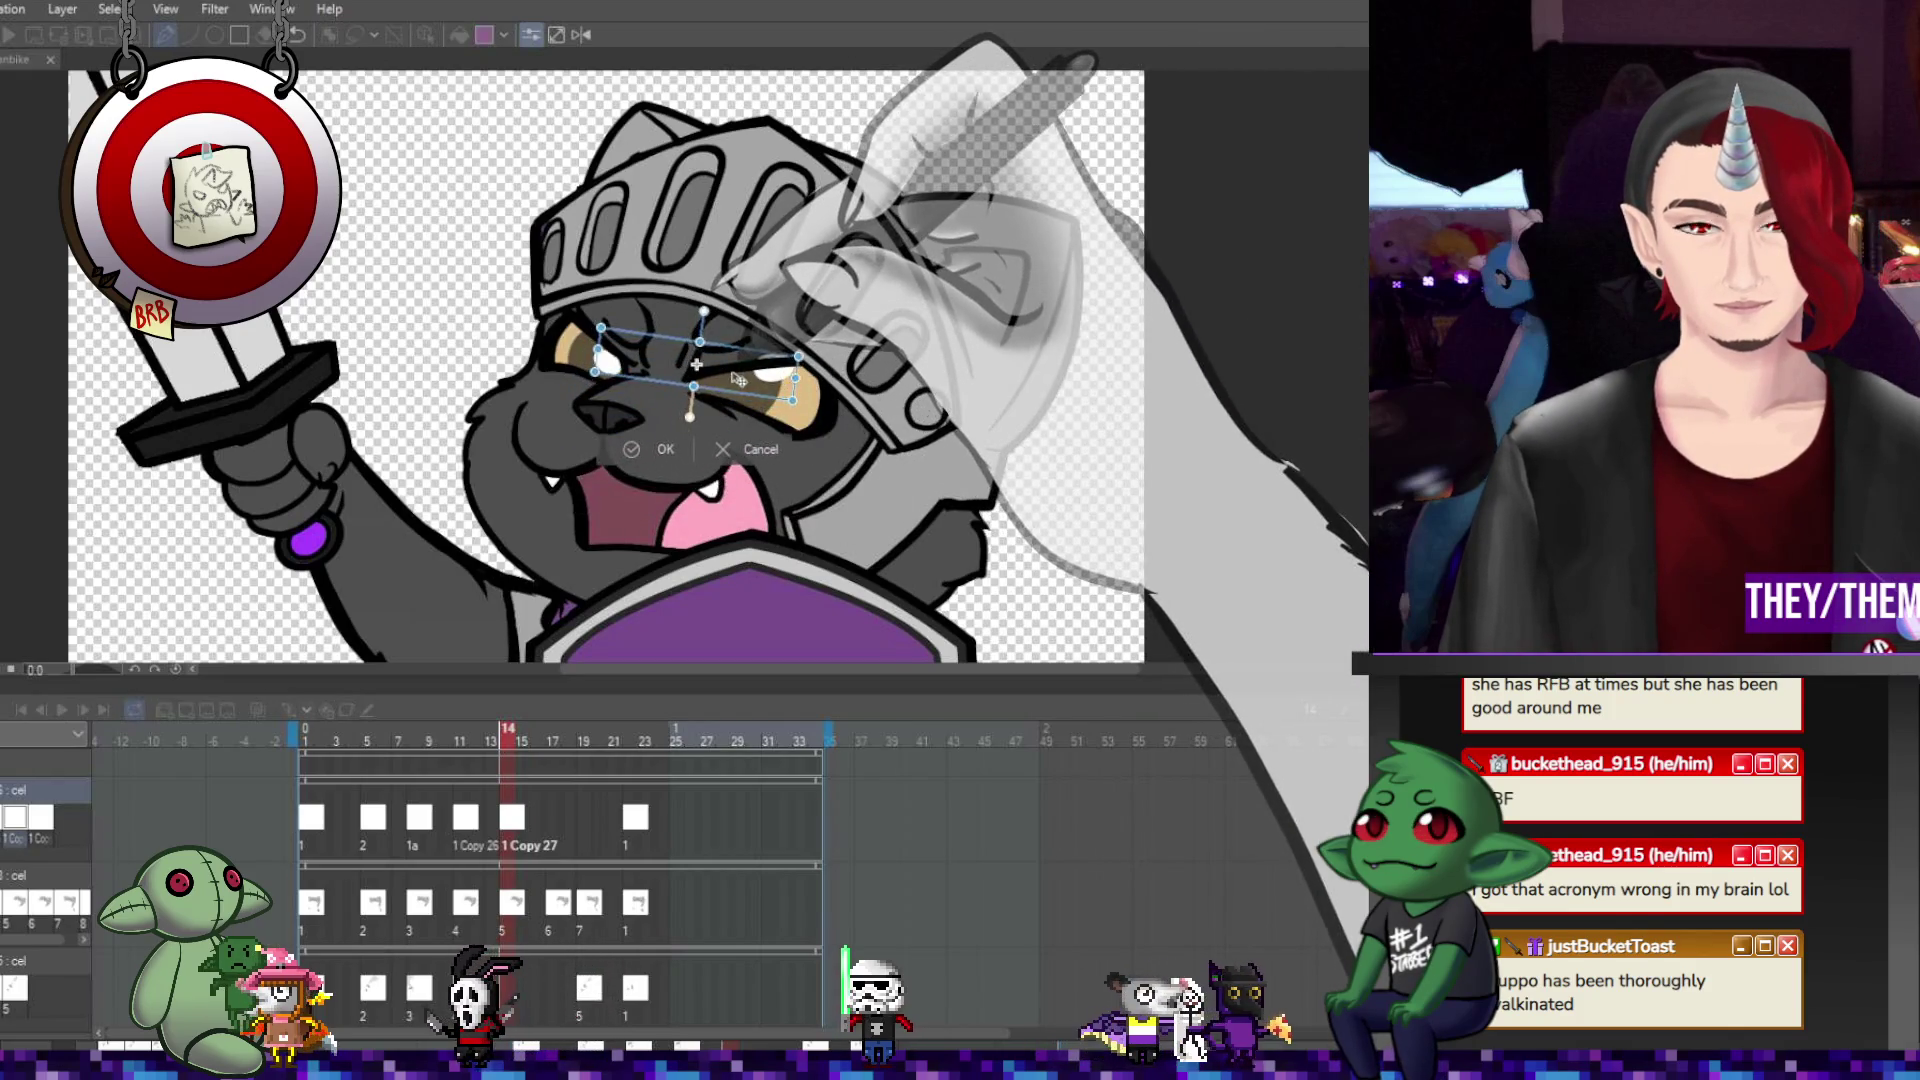
drag(747, 384, 742, 385)
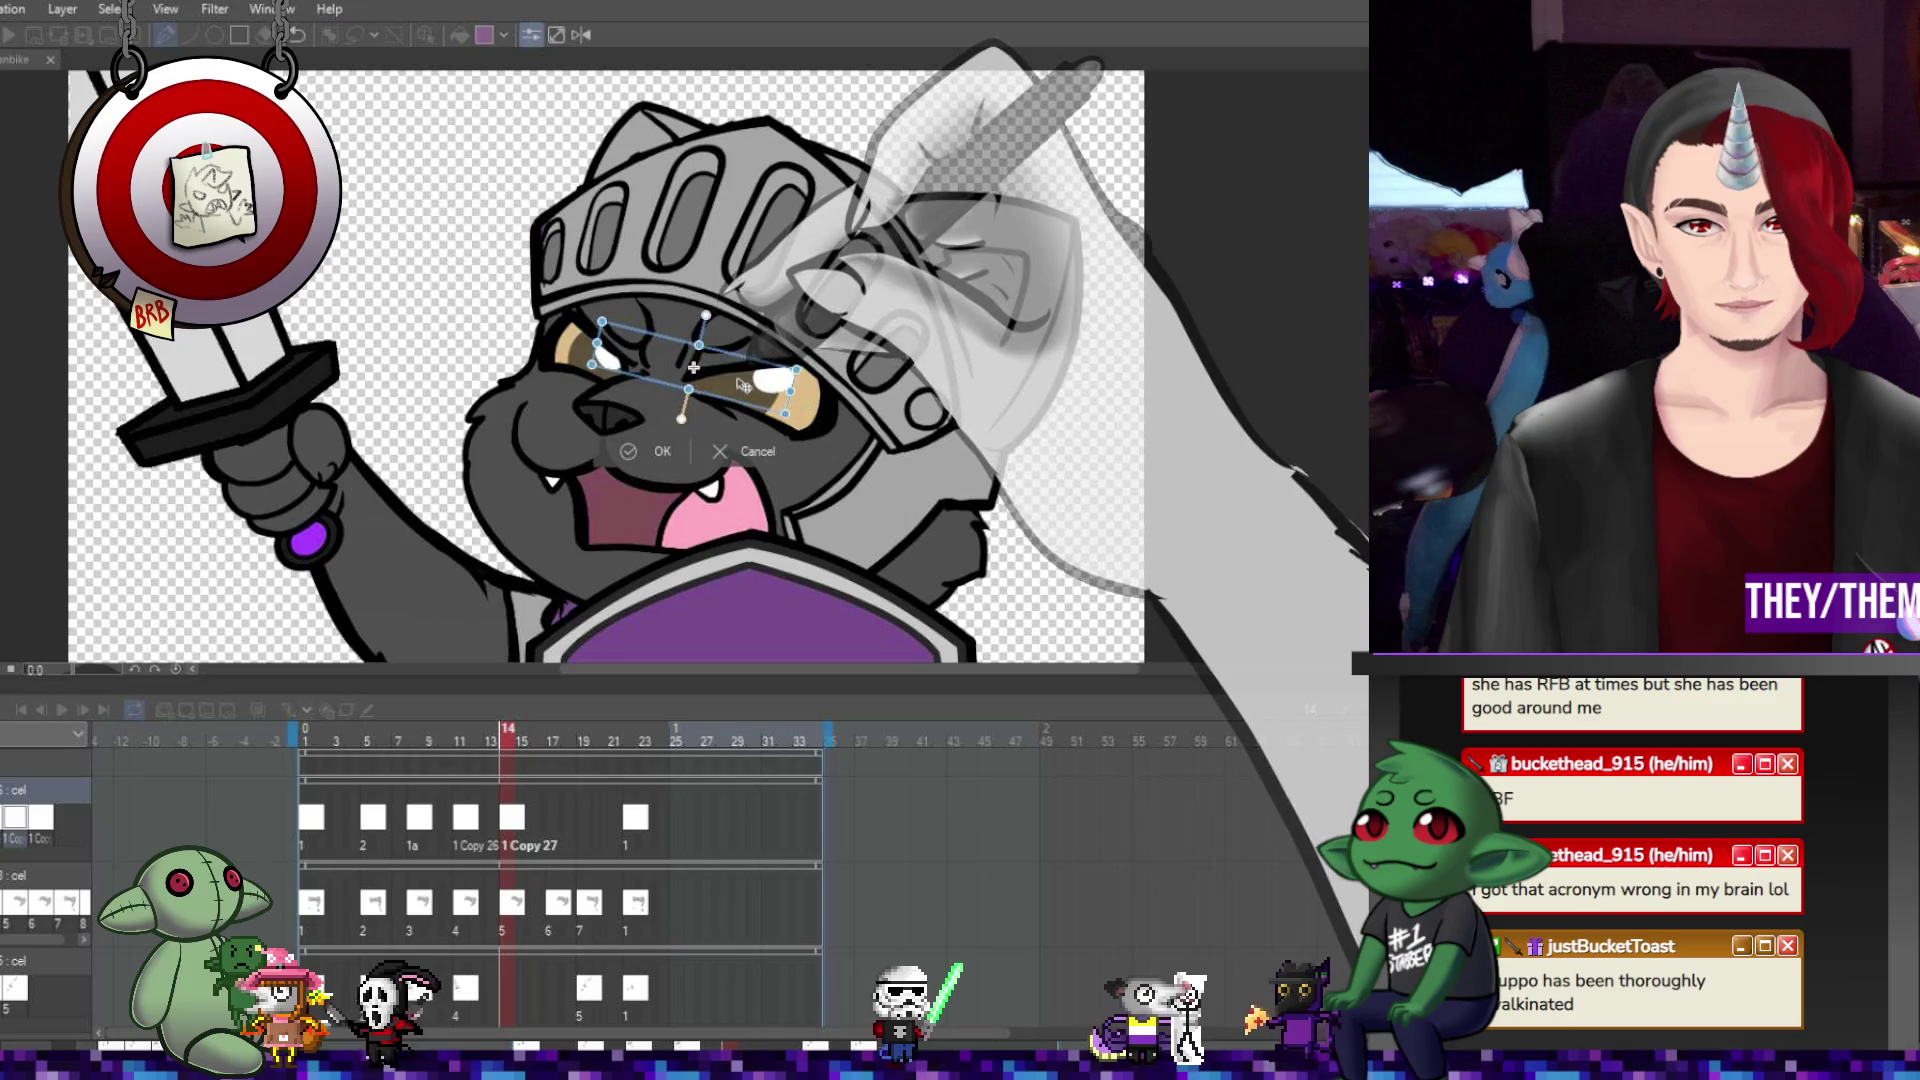
key(Return)
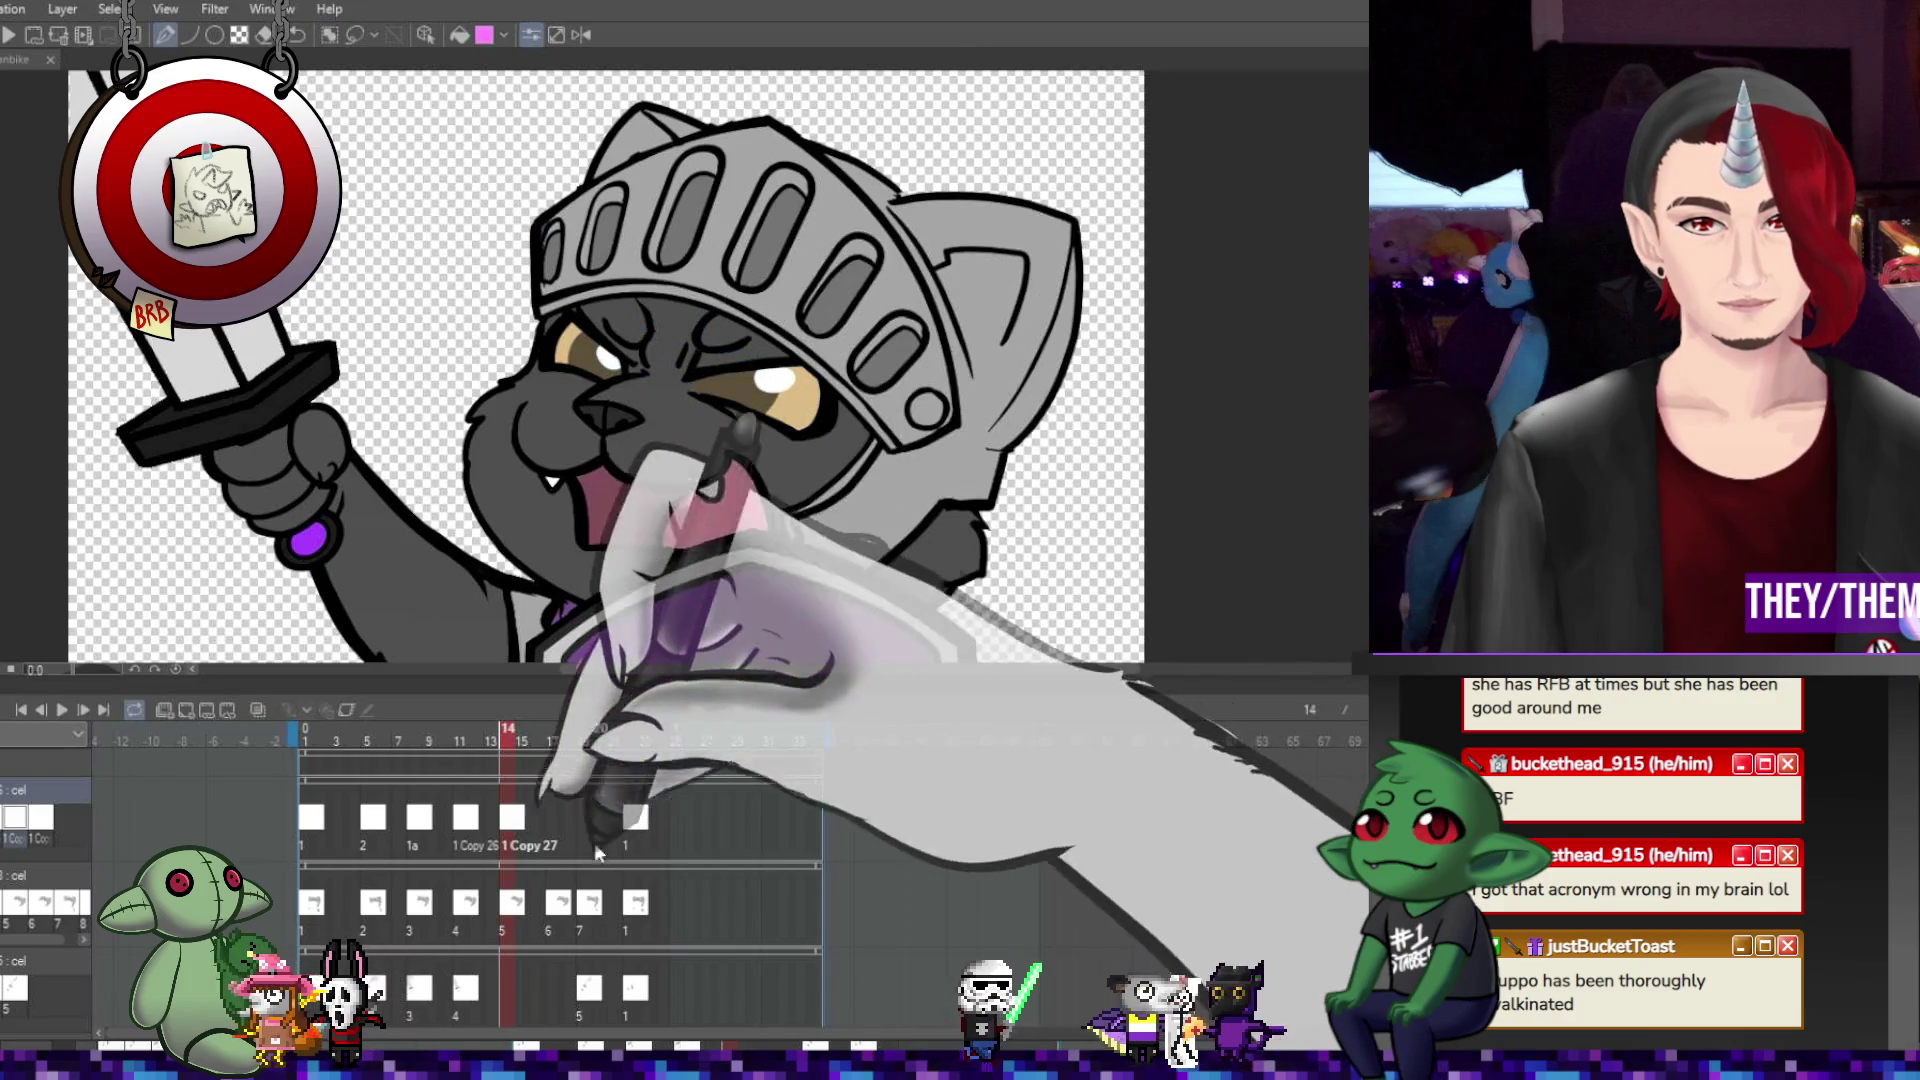
Paste an eye cel at frame 17 lifted and tilted, and rotate the glints slightly at frame 19.
click(554, 818)
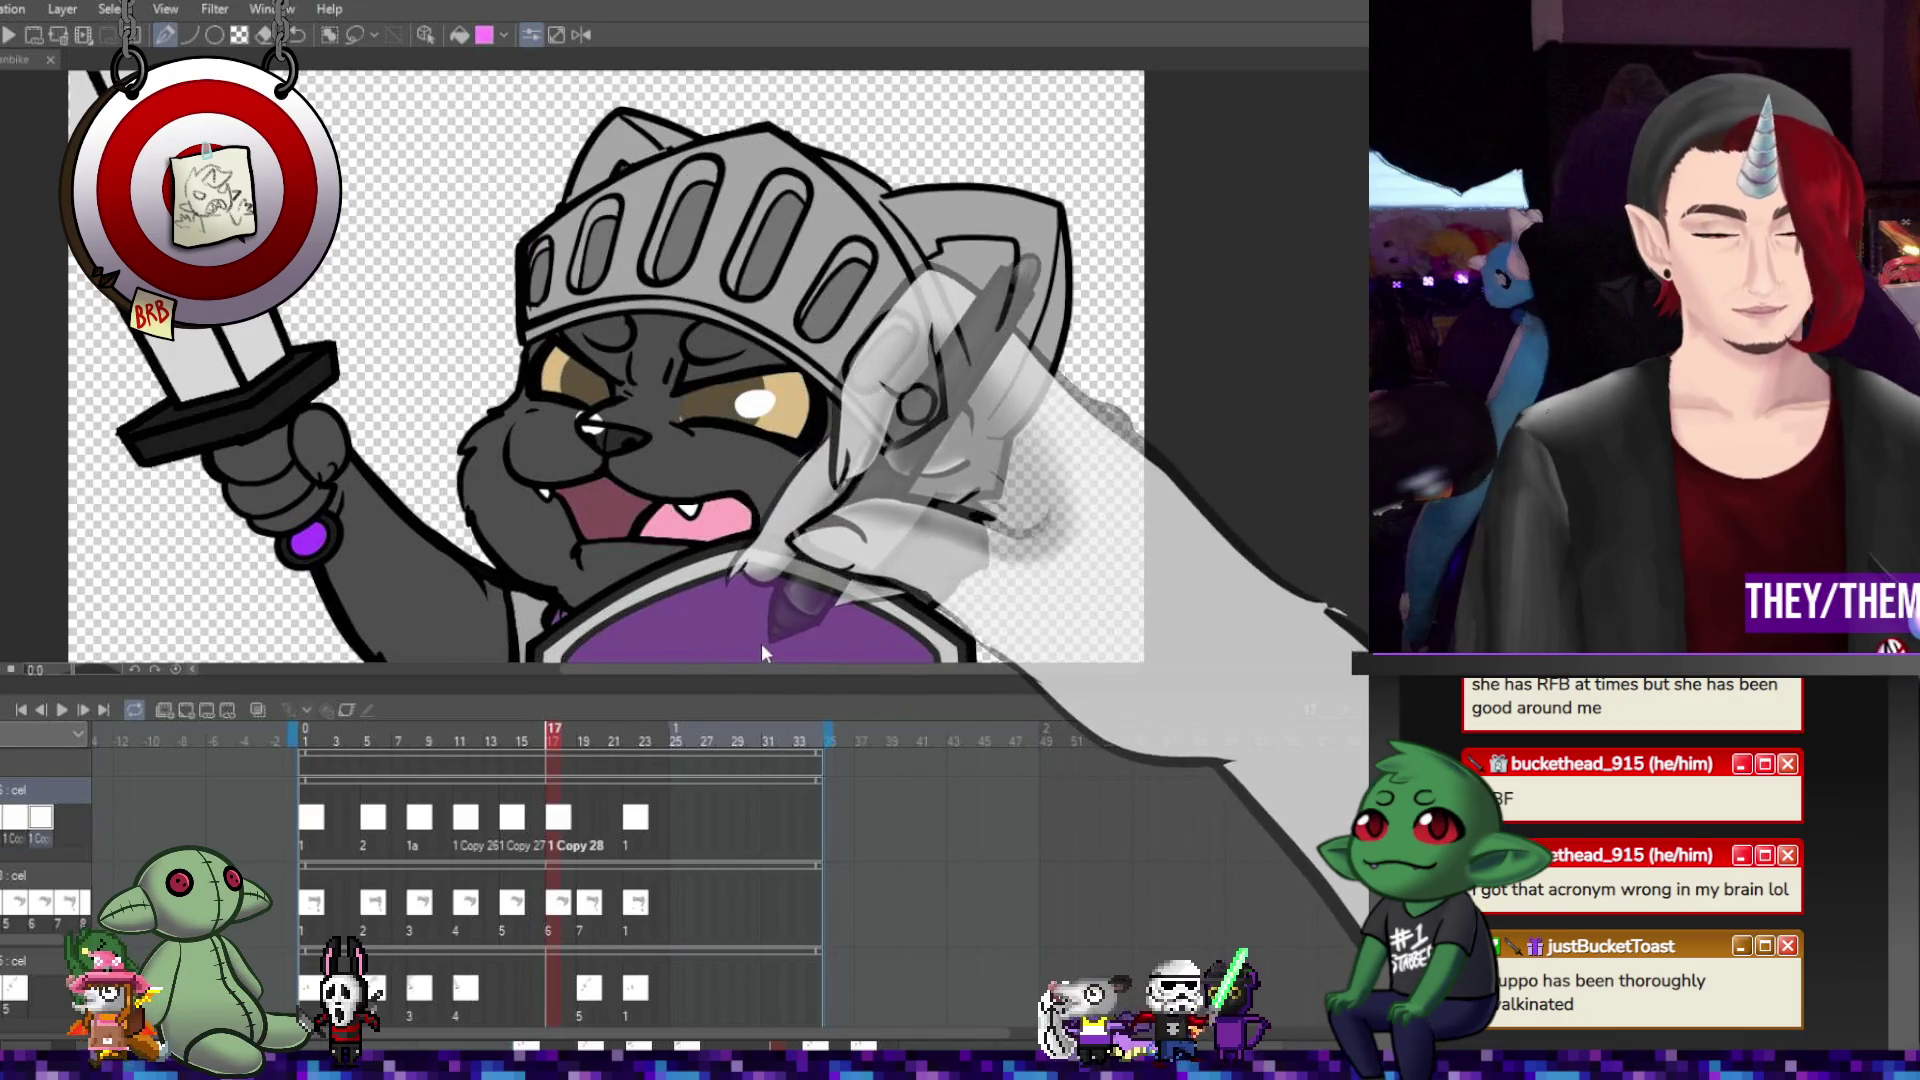
key(ctrl+v)
key(ctrl+t)
drag(748, 450, 733, 398)
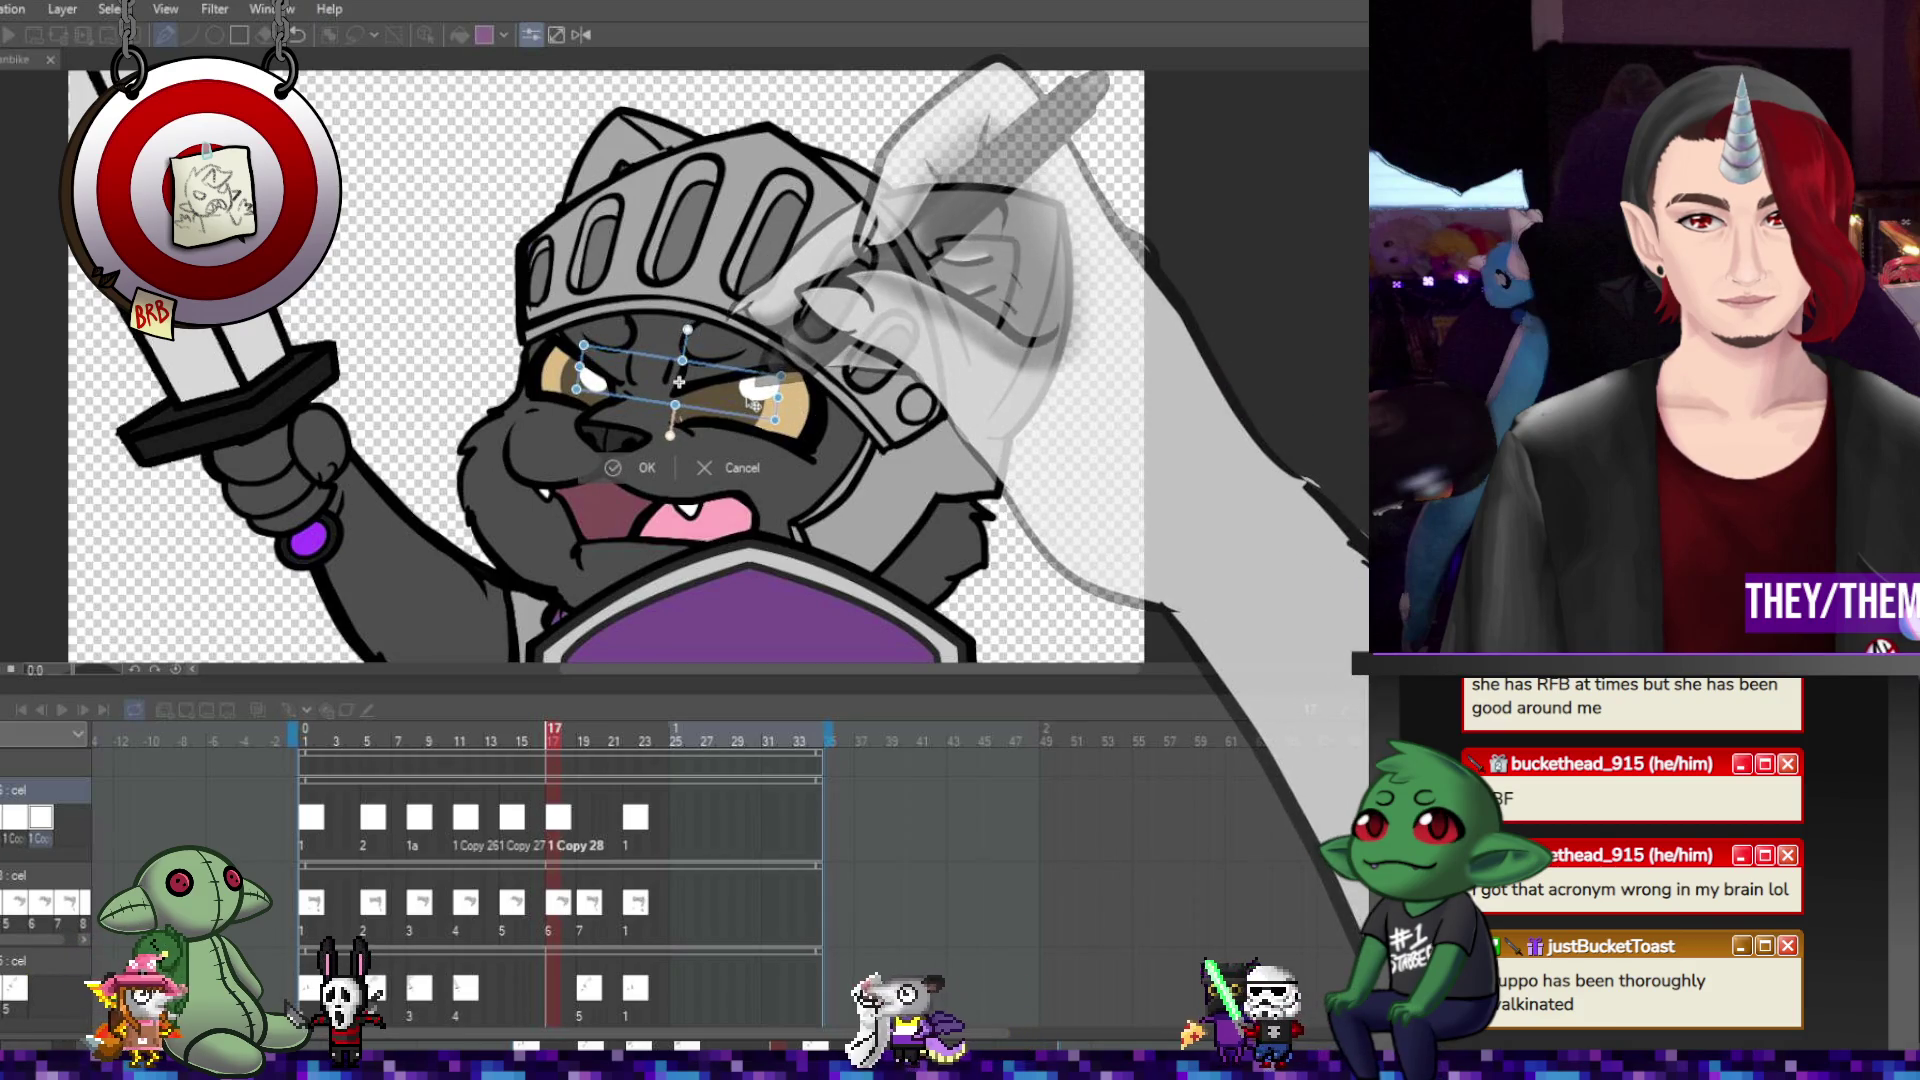
click(592, 814)
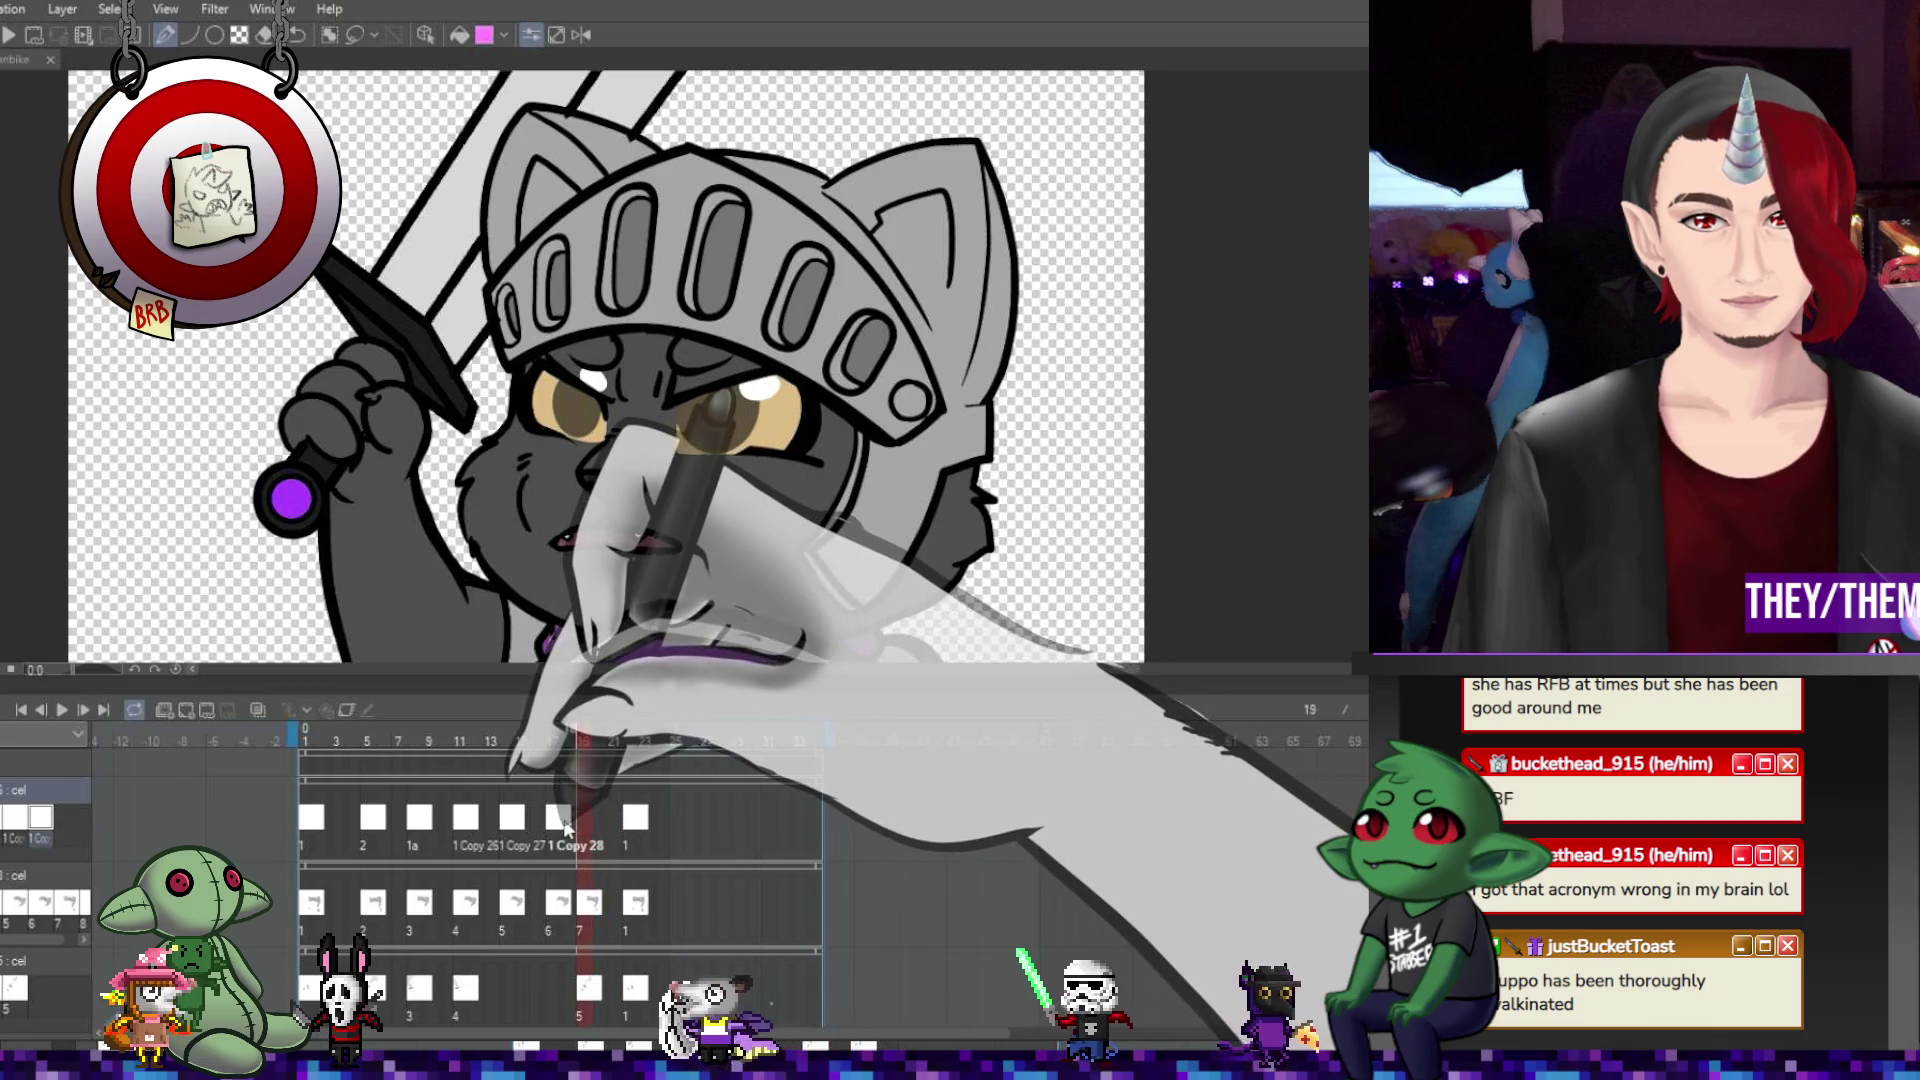
click(566, 818)
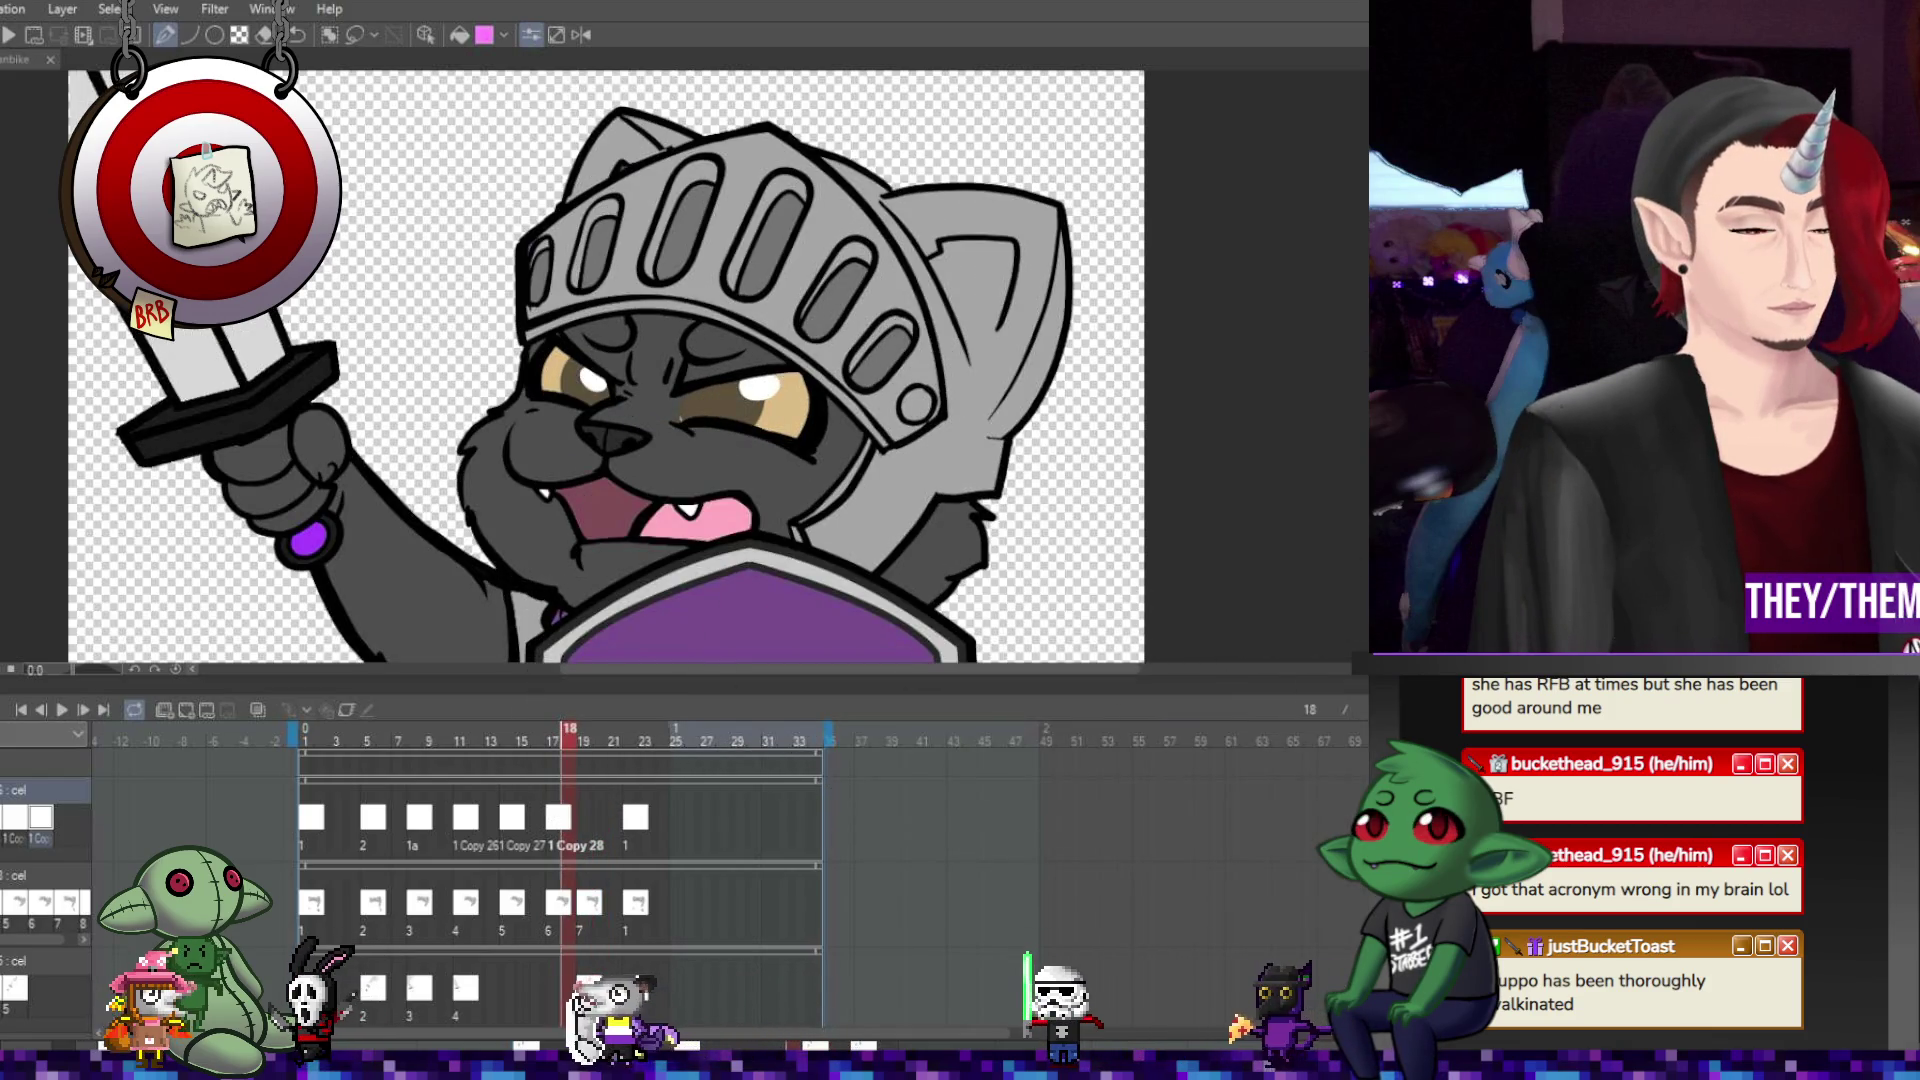
click(585, 818)
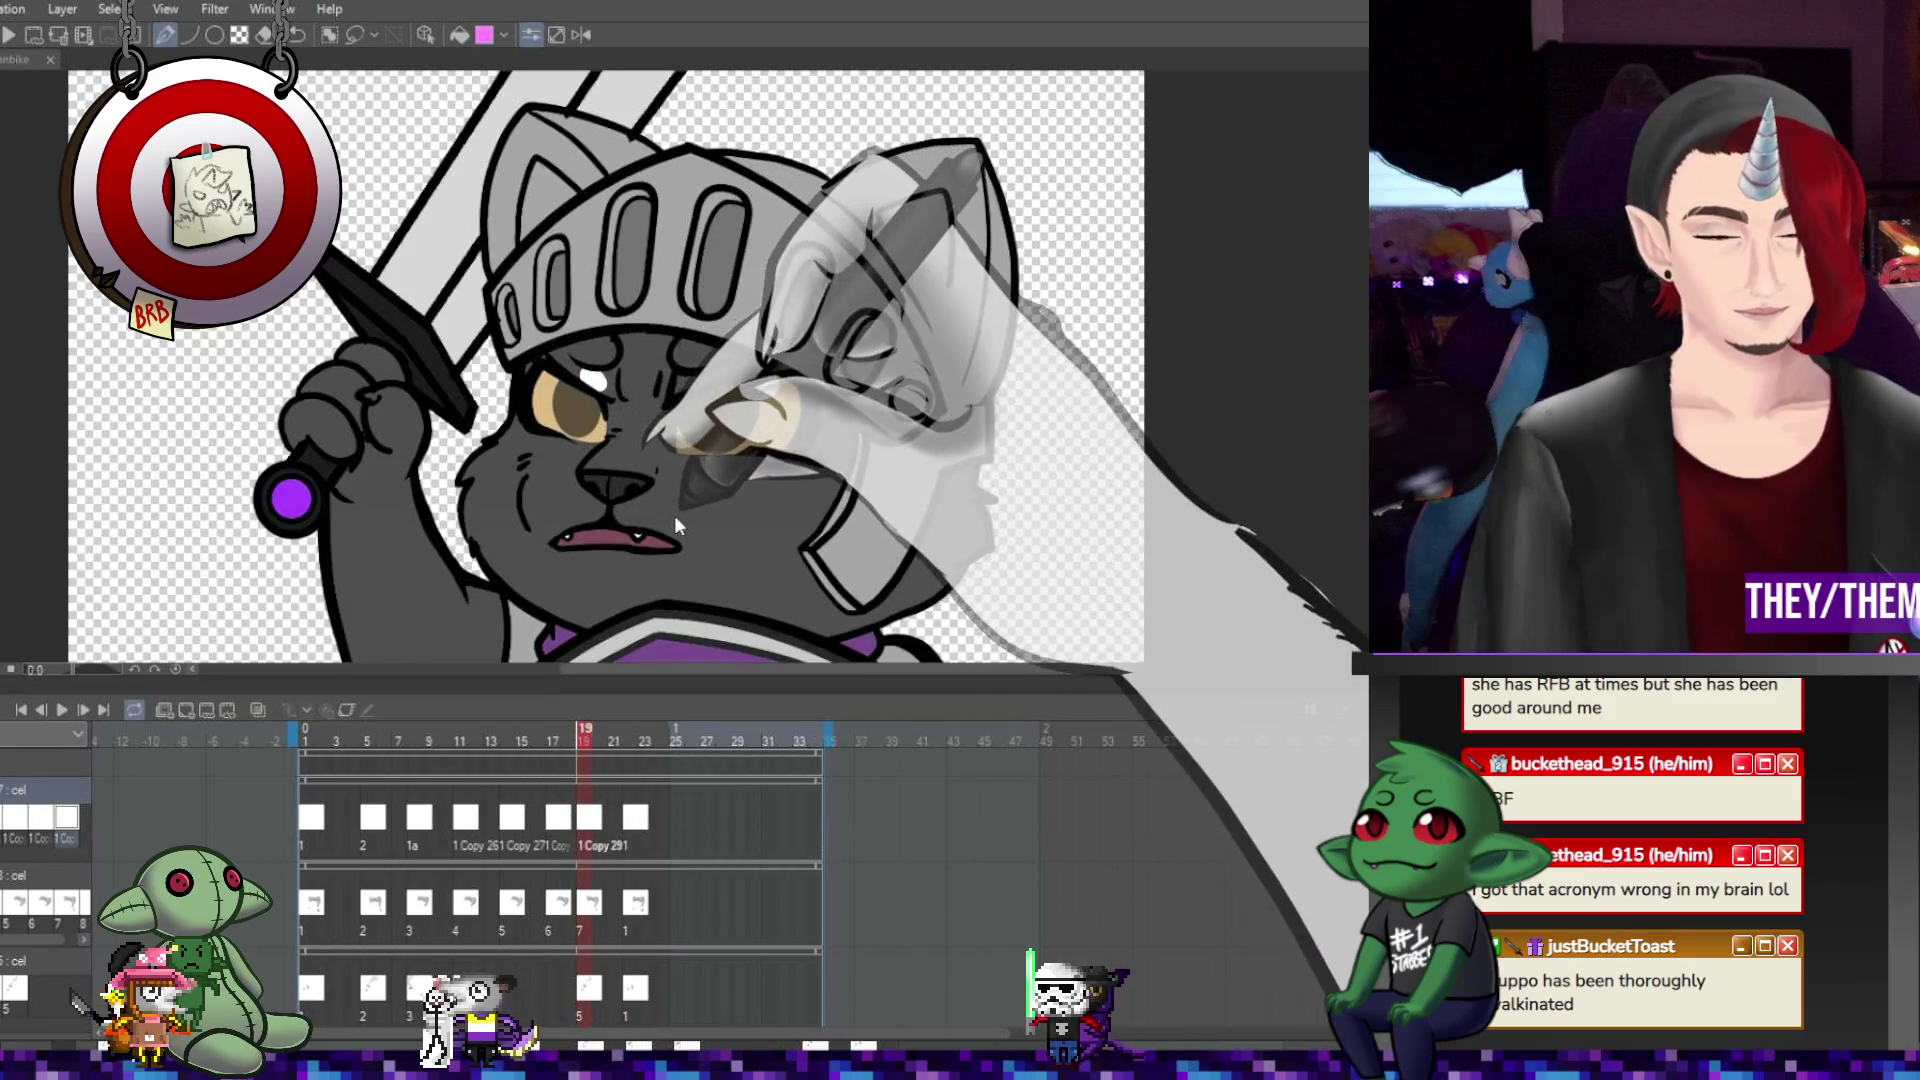
key(ctrl+t)
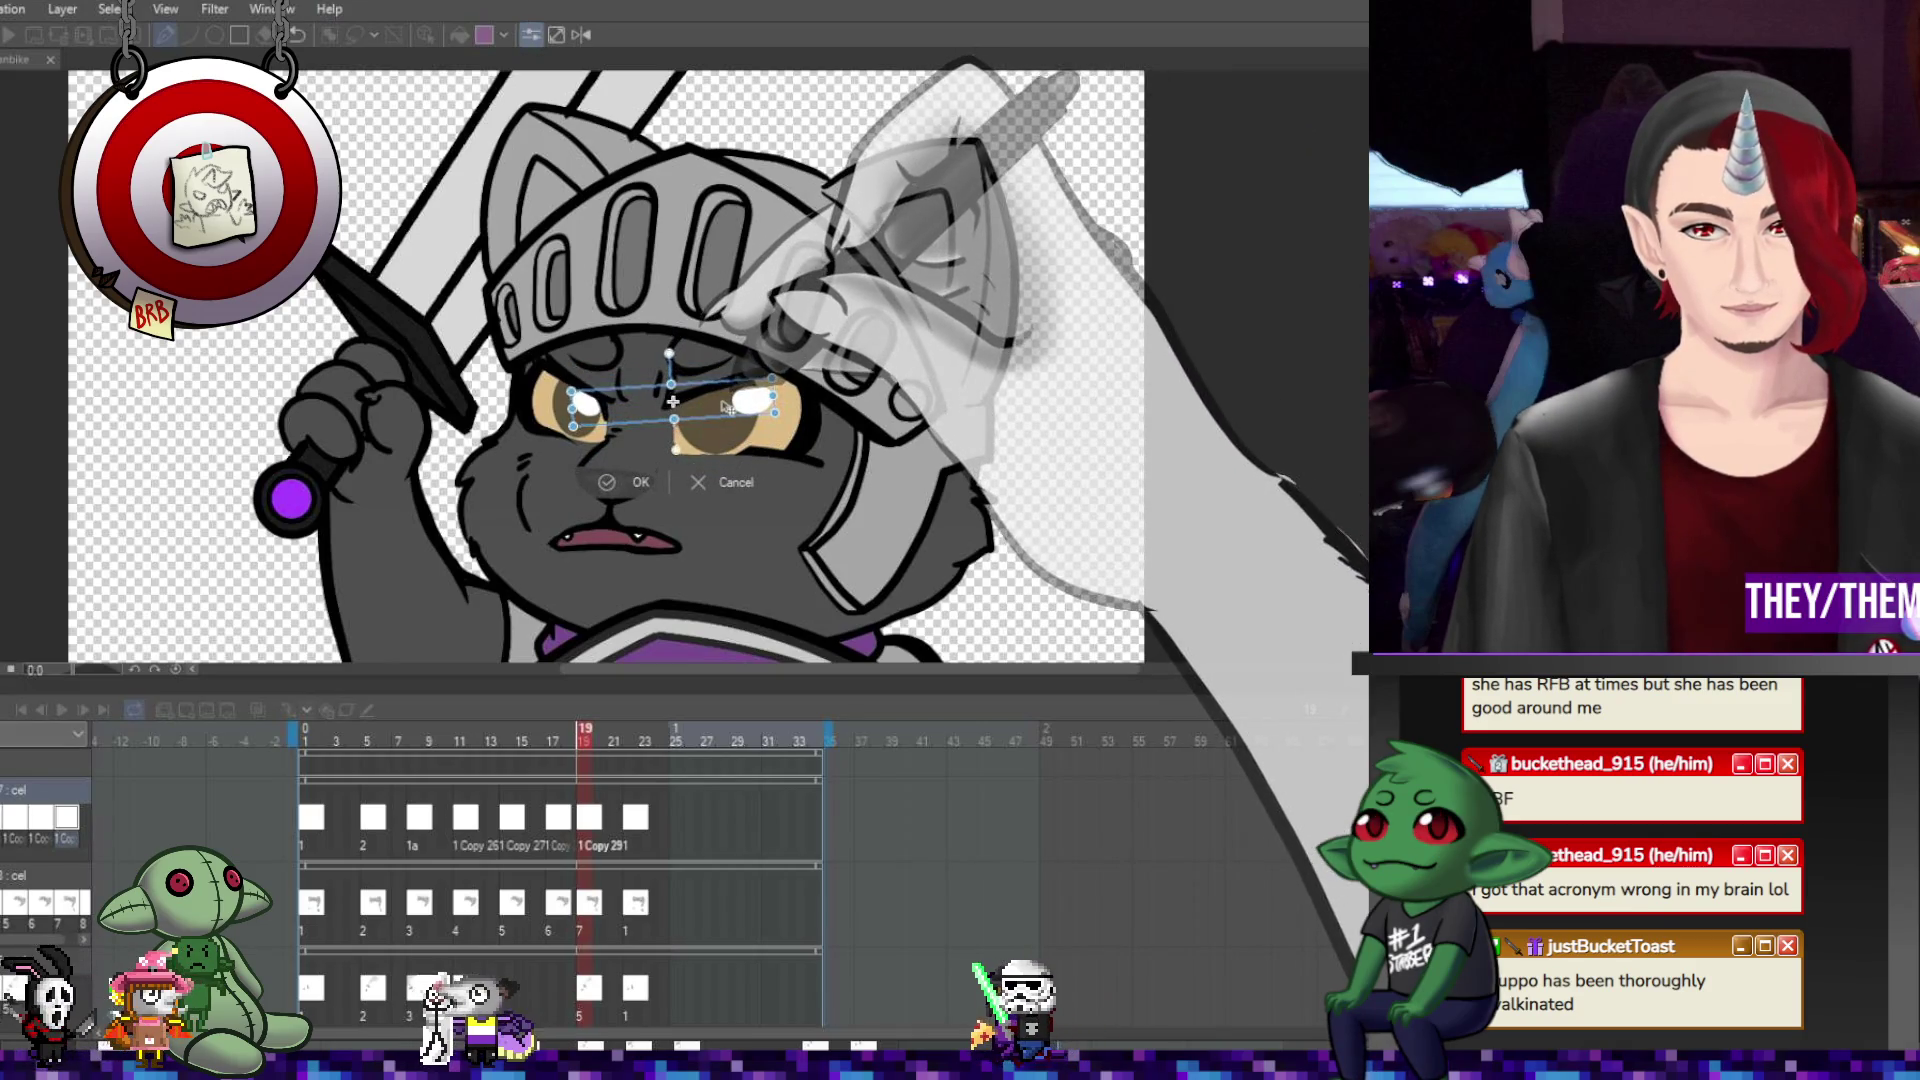
drag(853, 442, 855, 428)
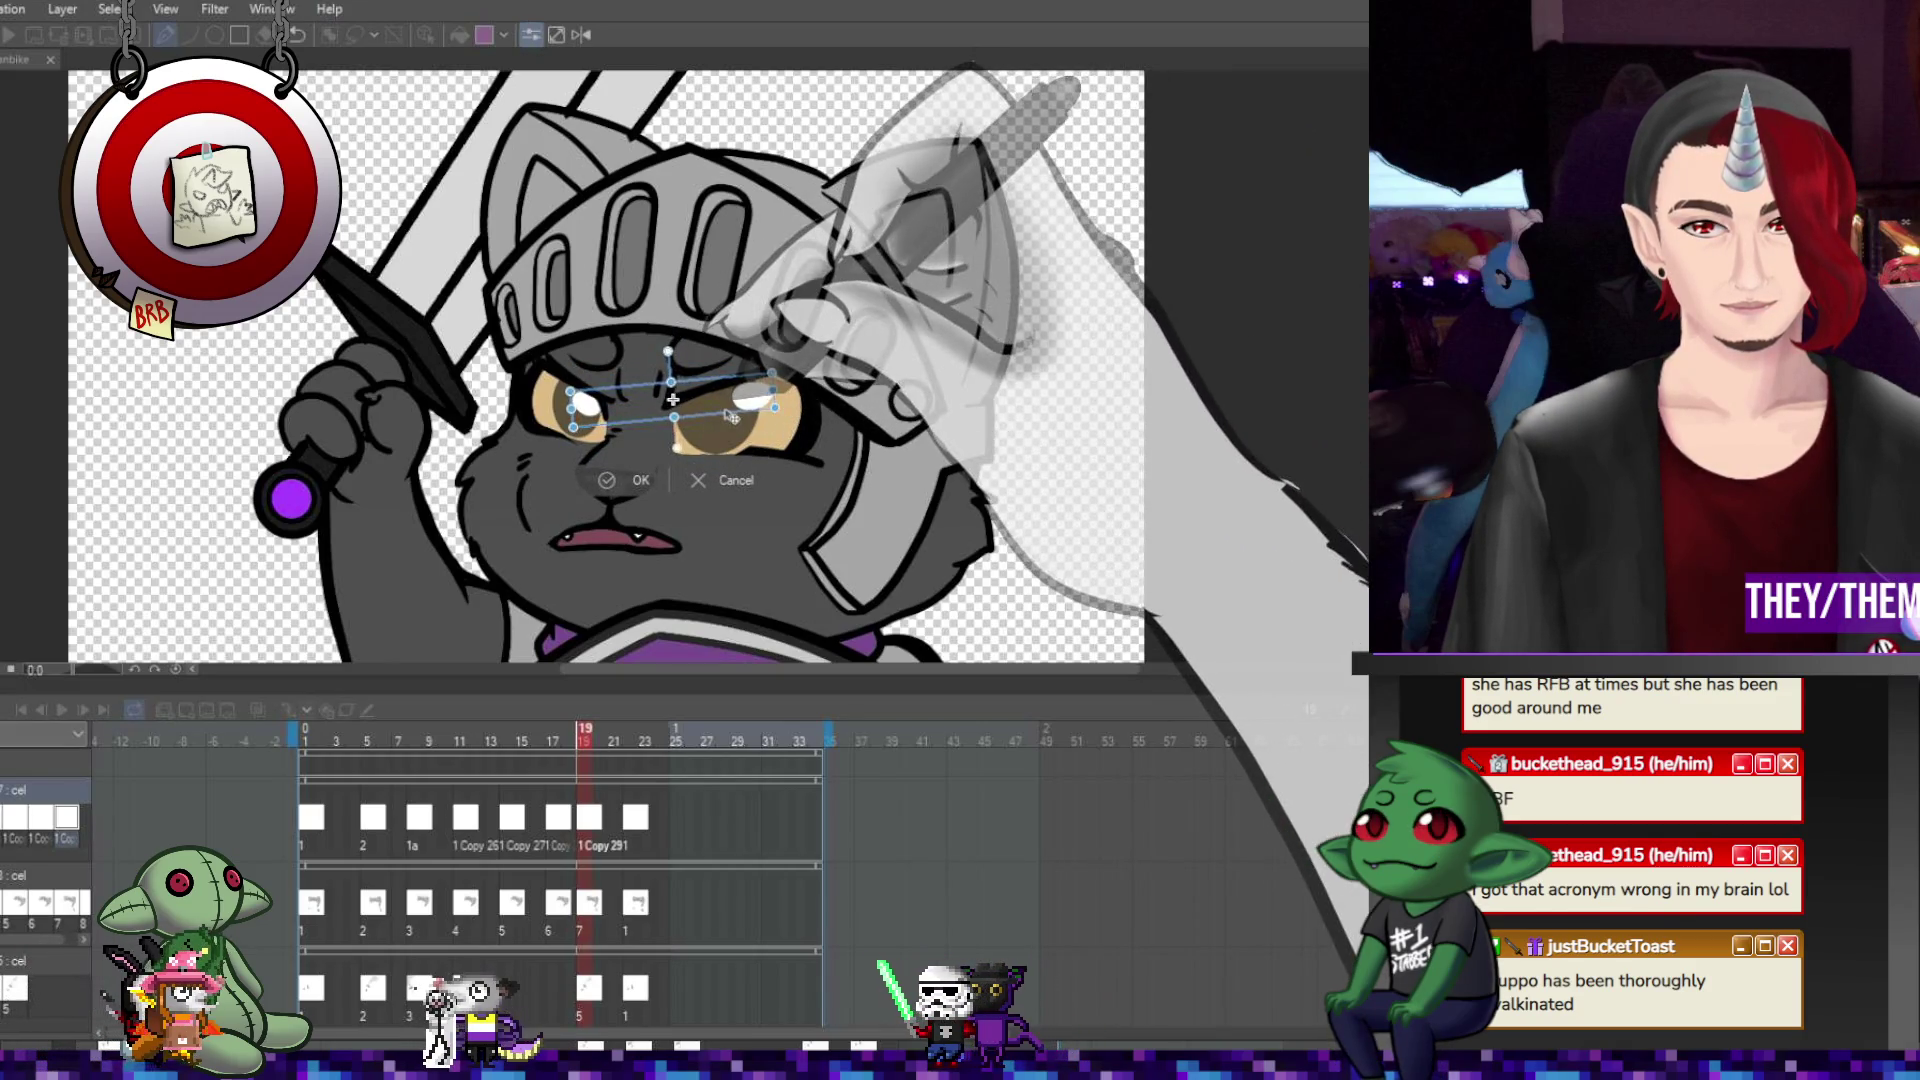
key(Return)
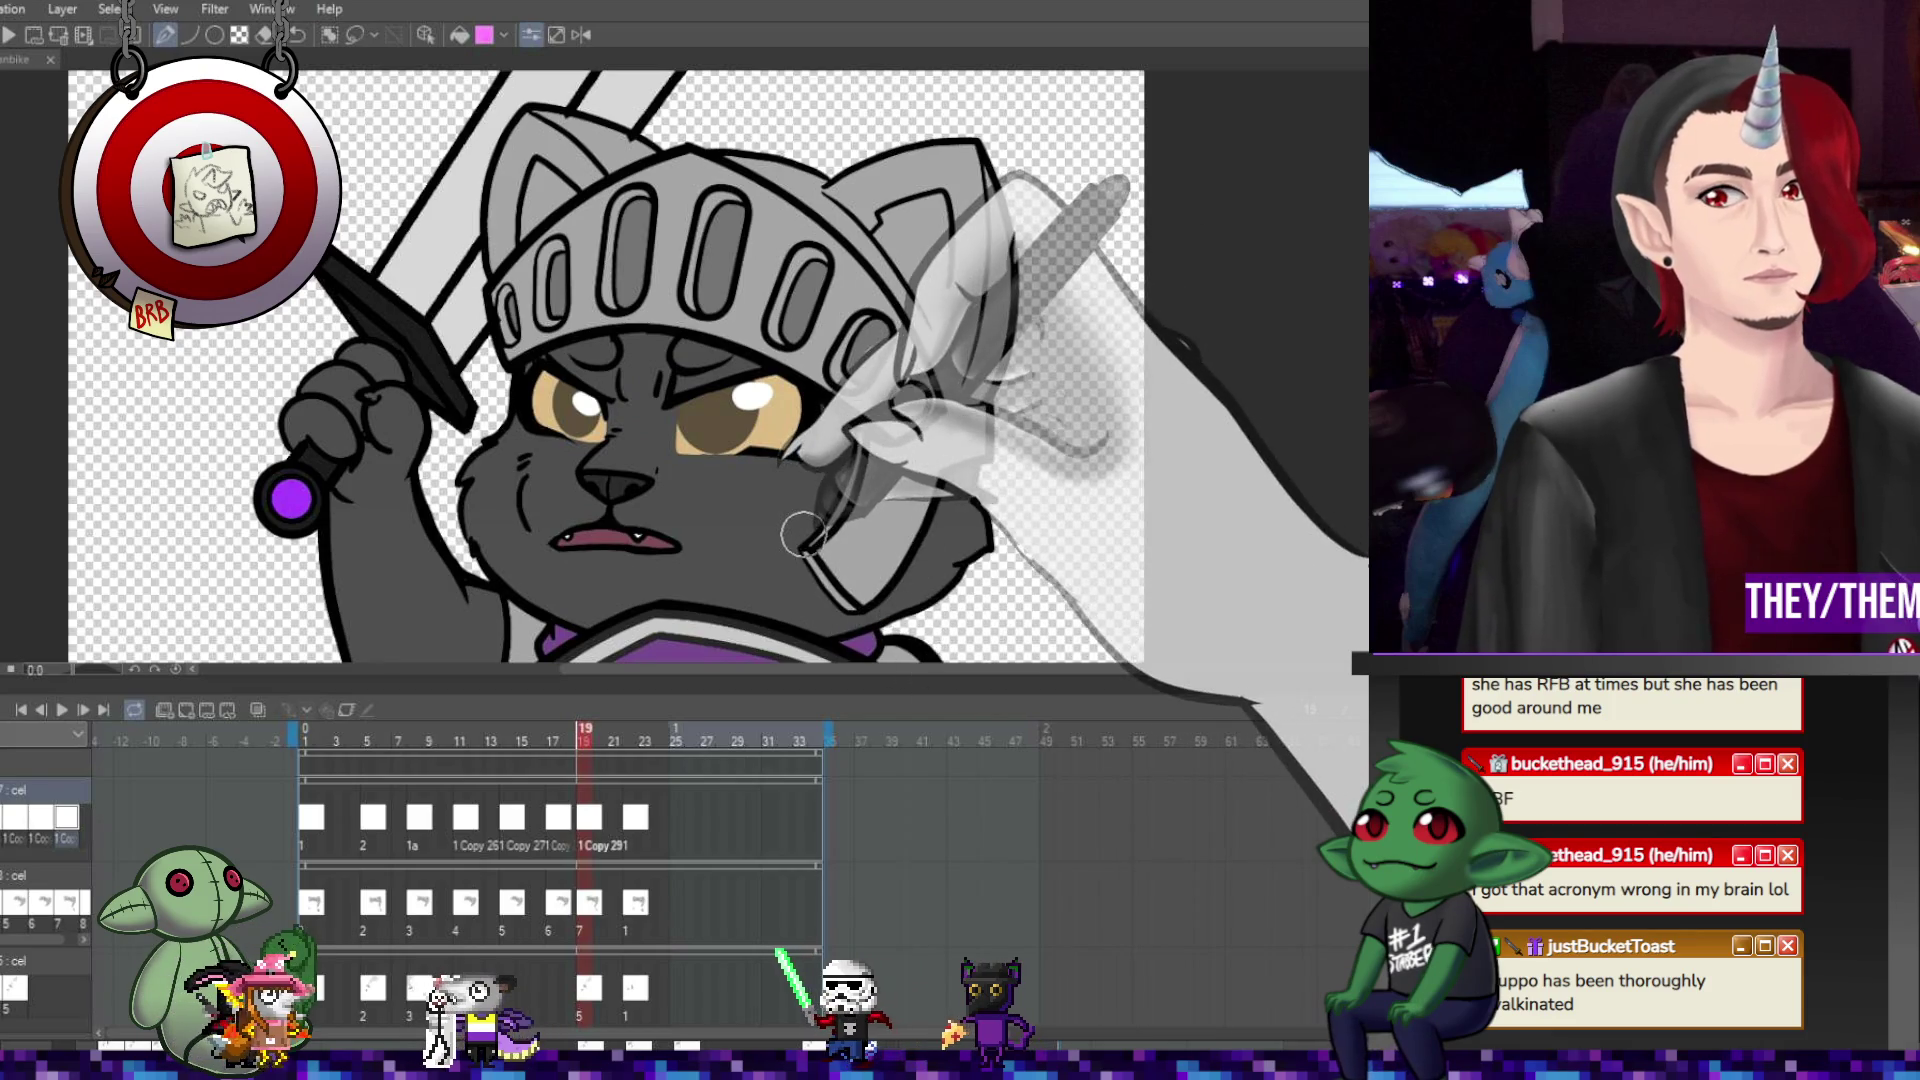
scroll(884, 578, down, 4)
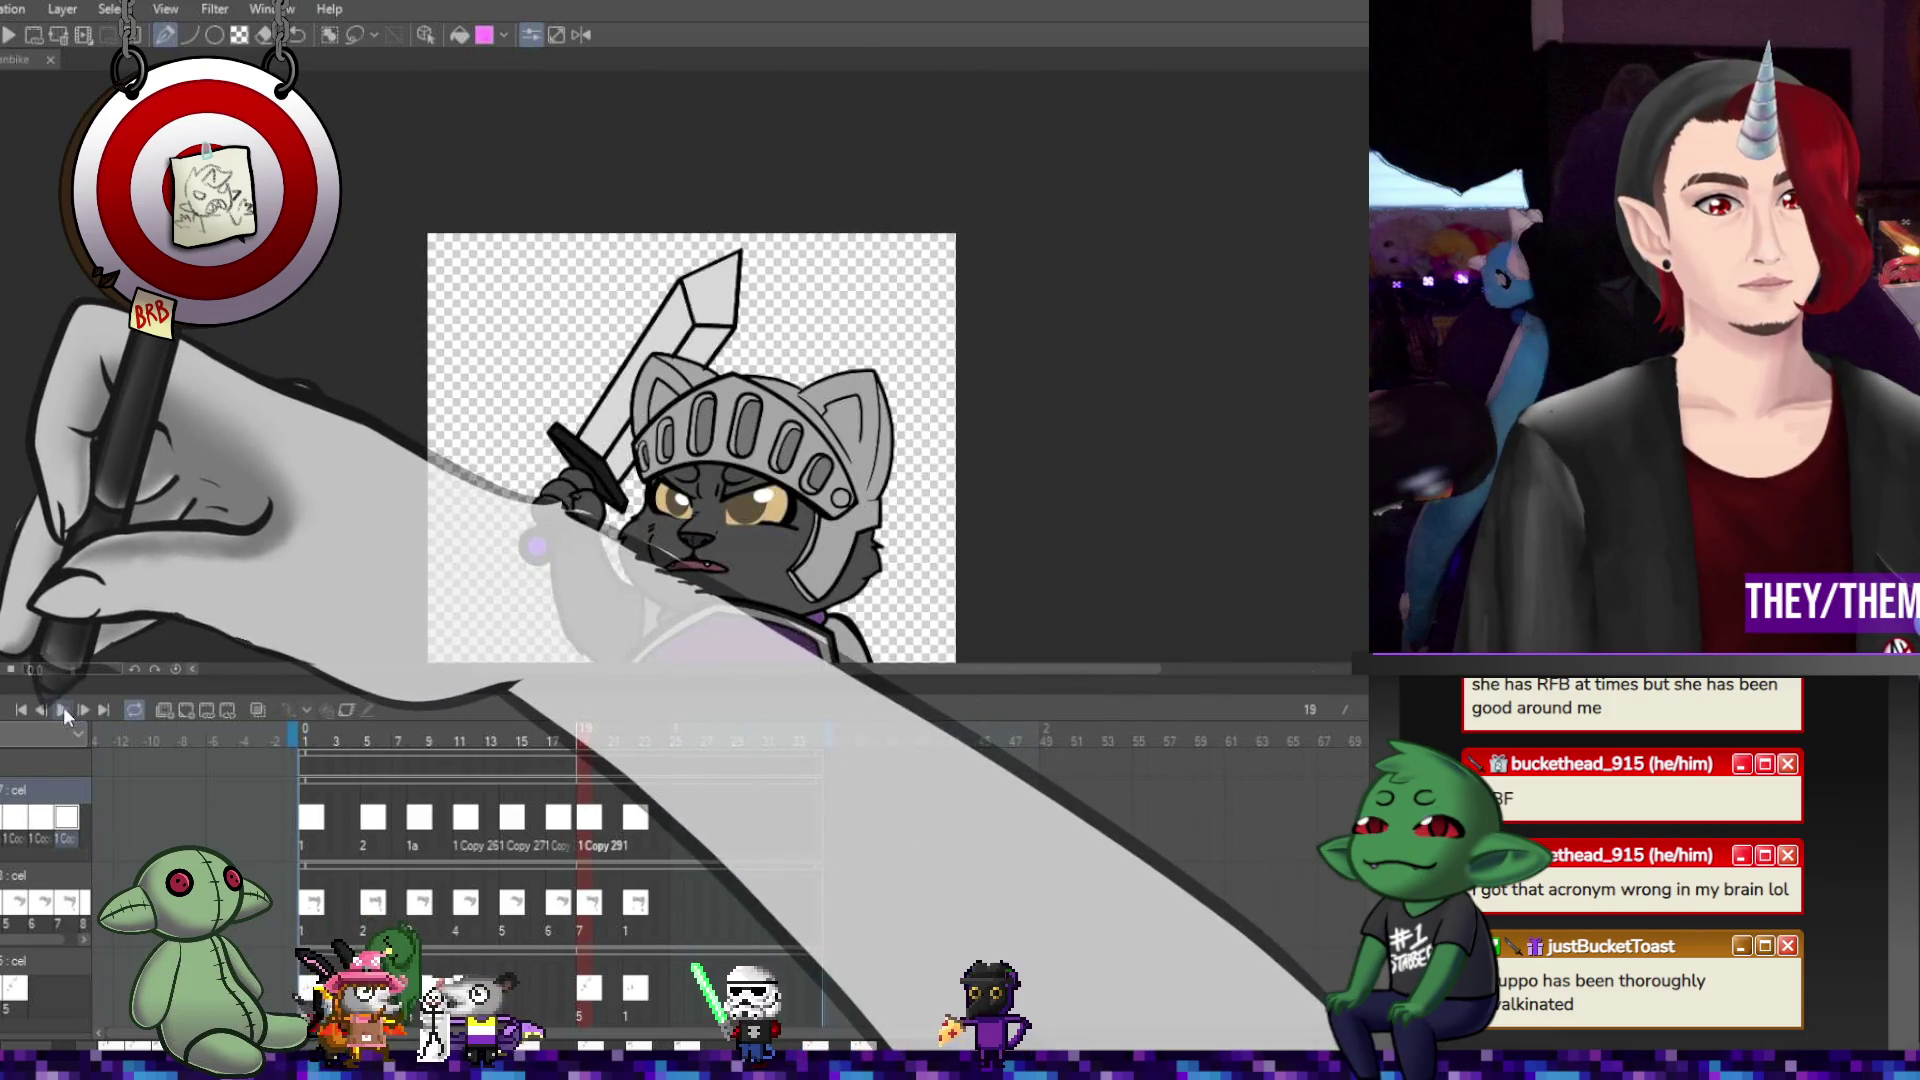
click(62, 708)
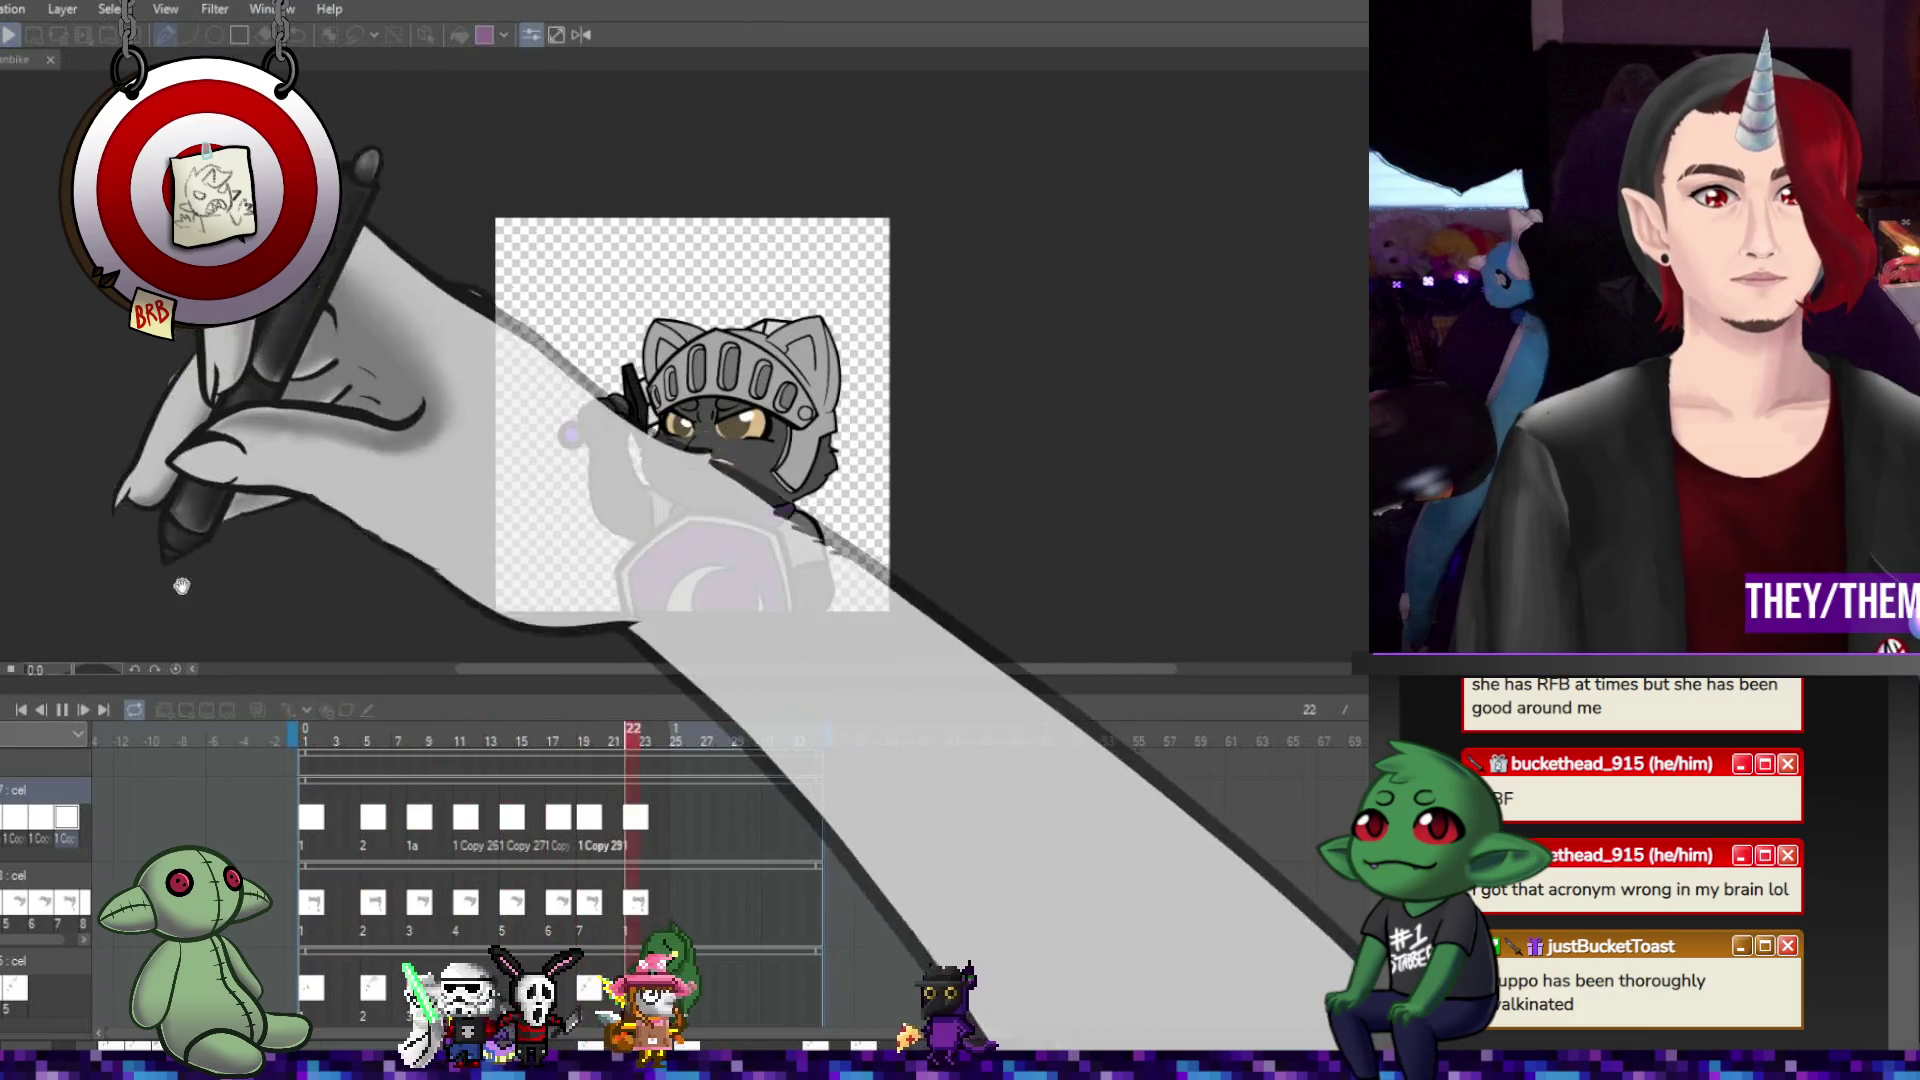
click(62, 708)
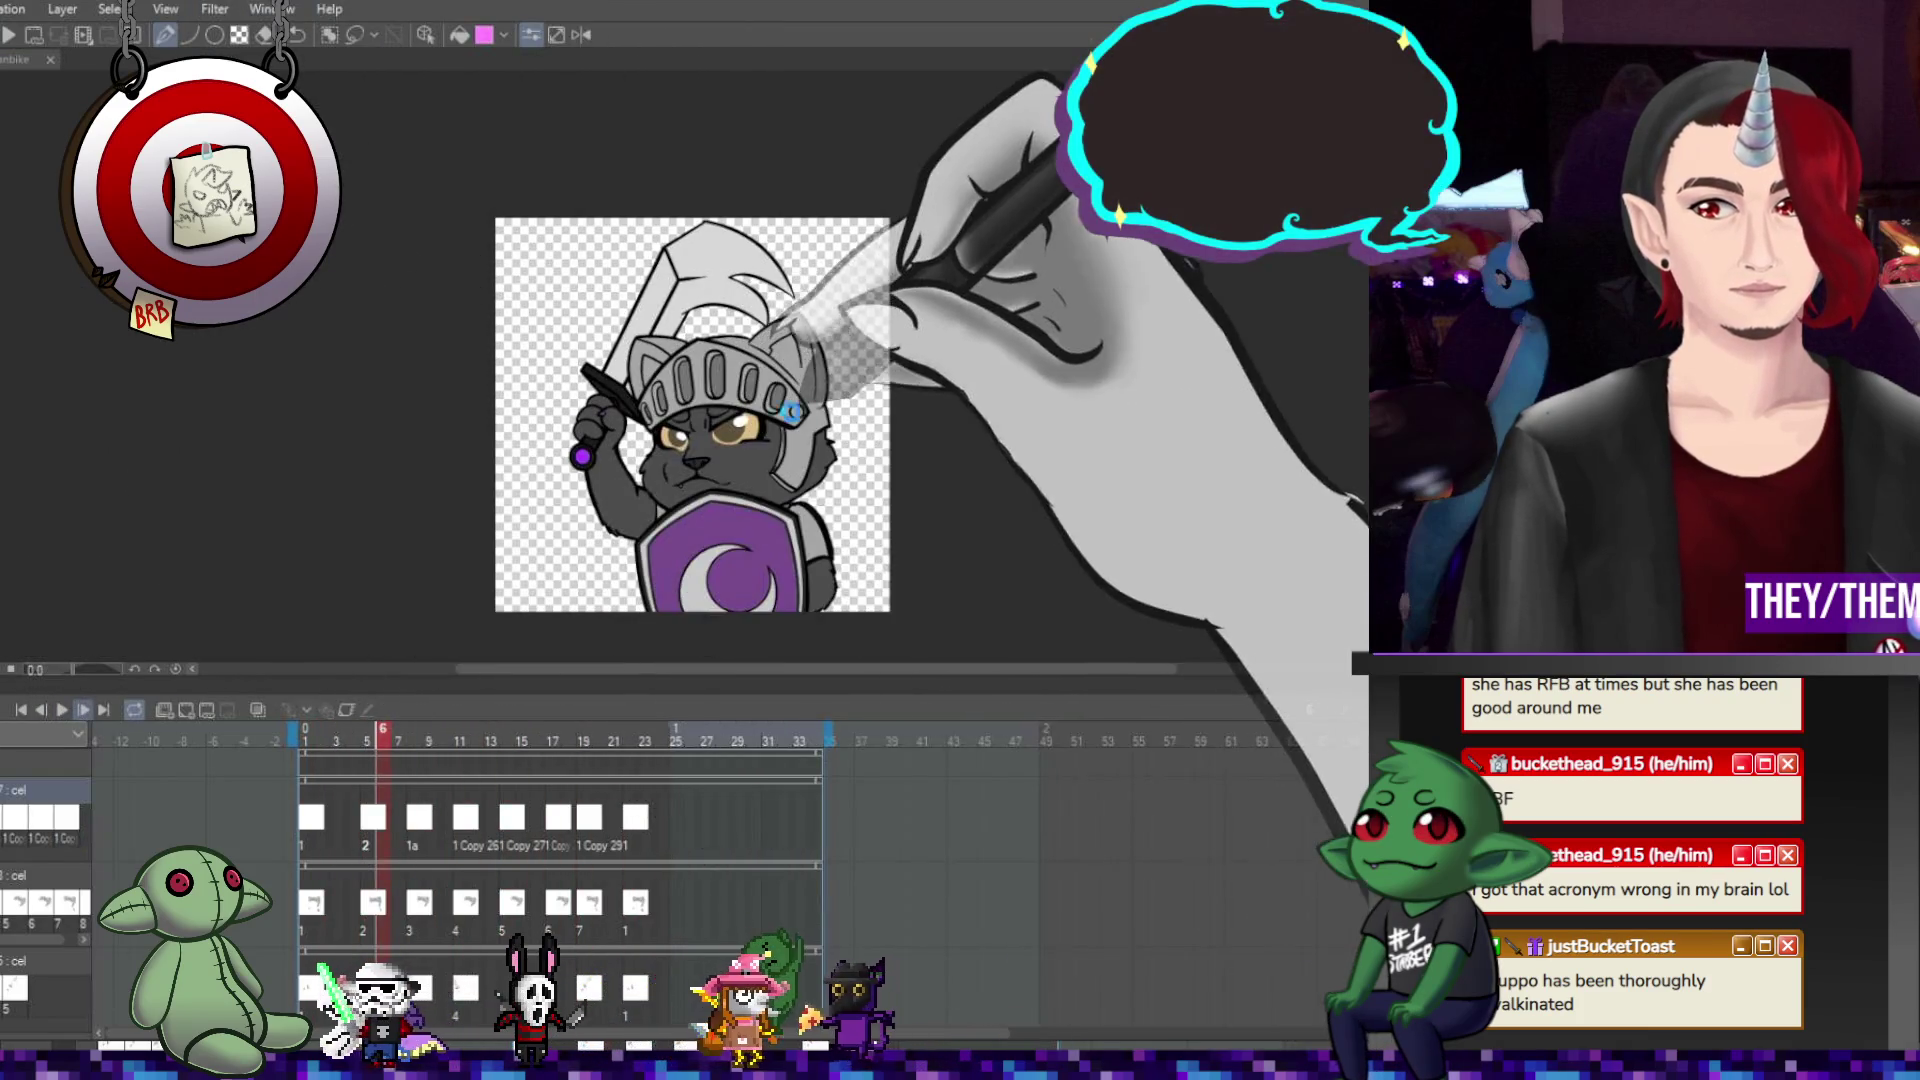
scroll(820, 423, up, 1)
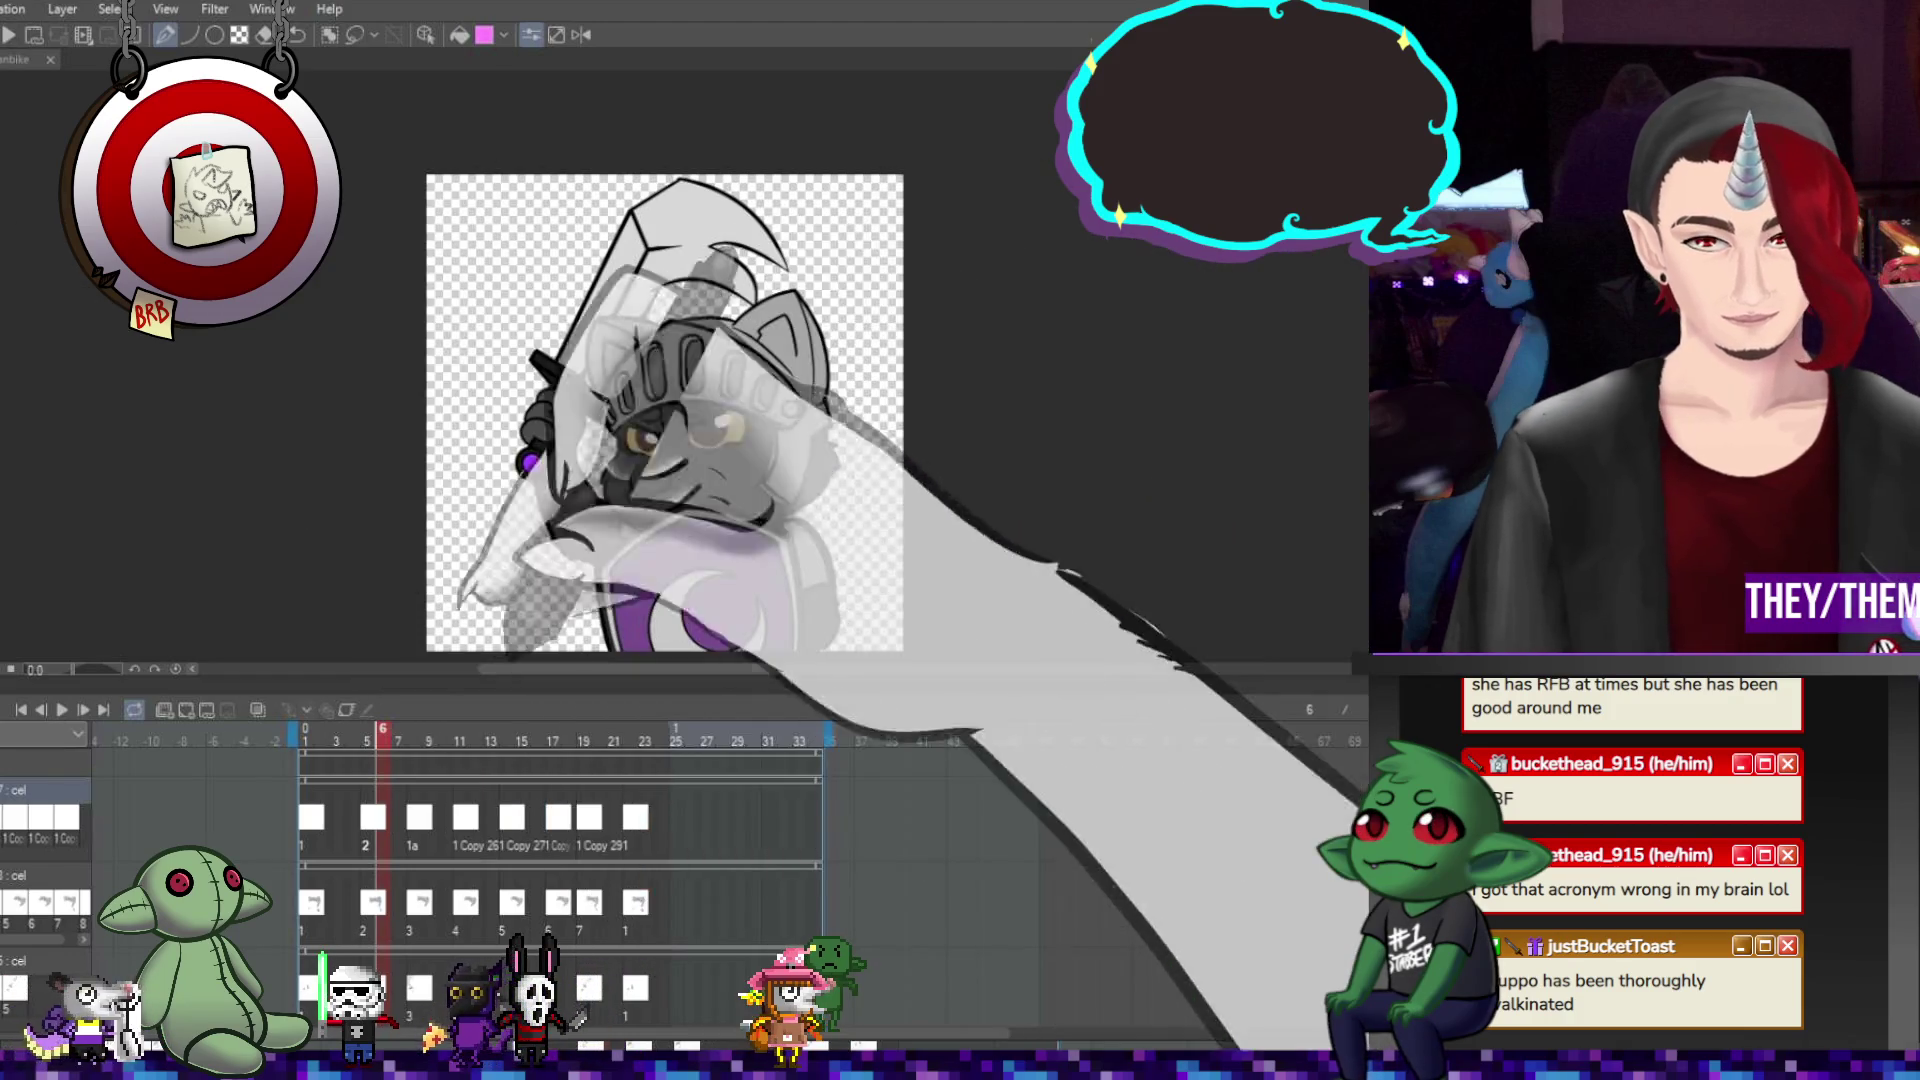
scroll(856, 360, down, 2)
scroll(800, 385, up, 3)
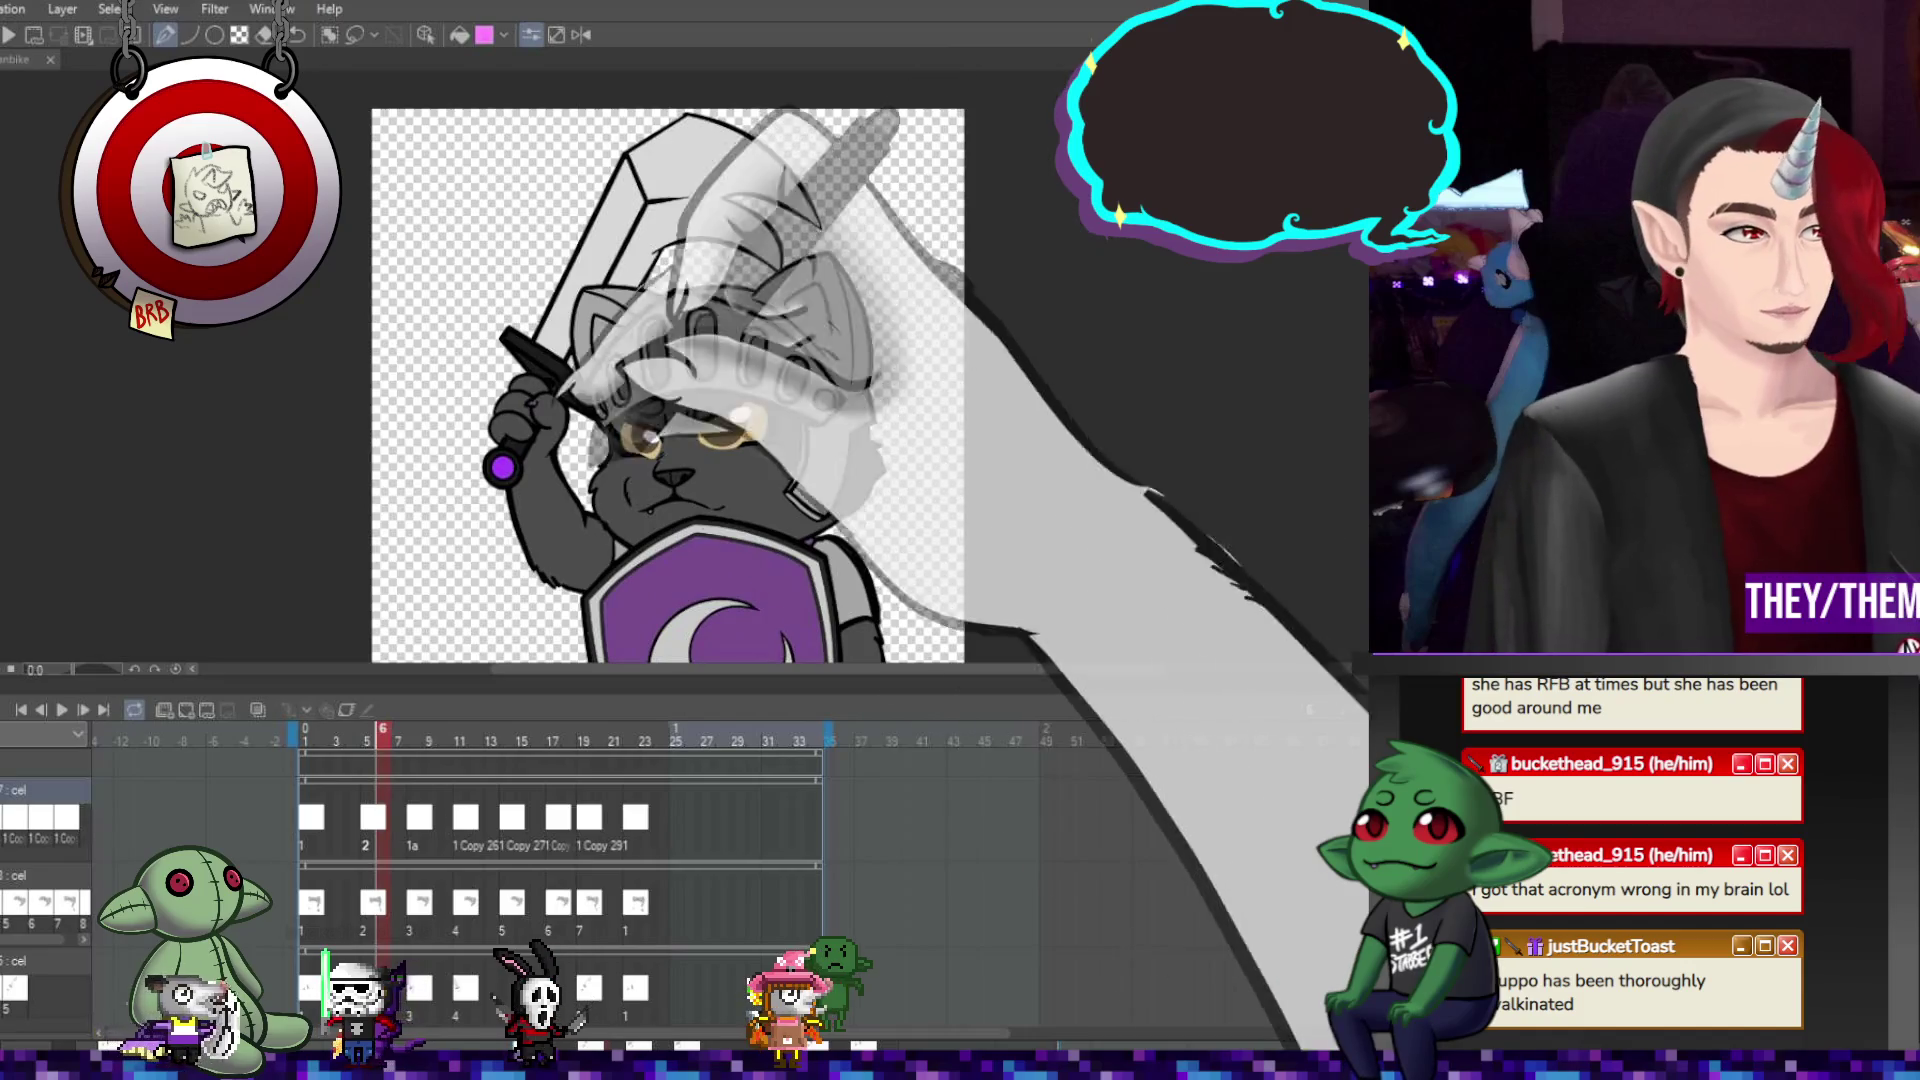
key(Return)
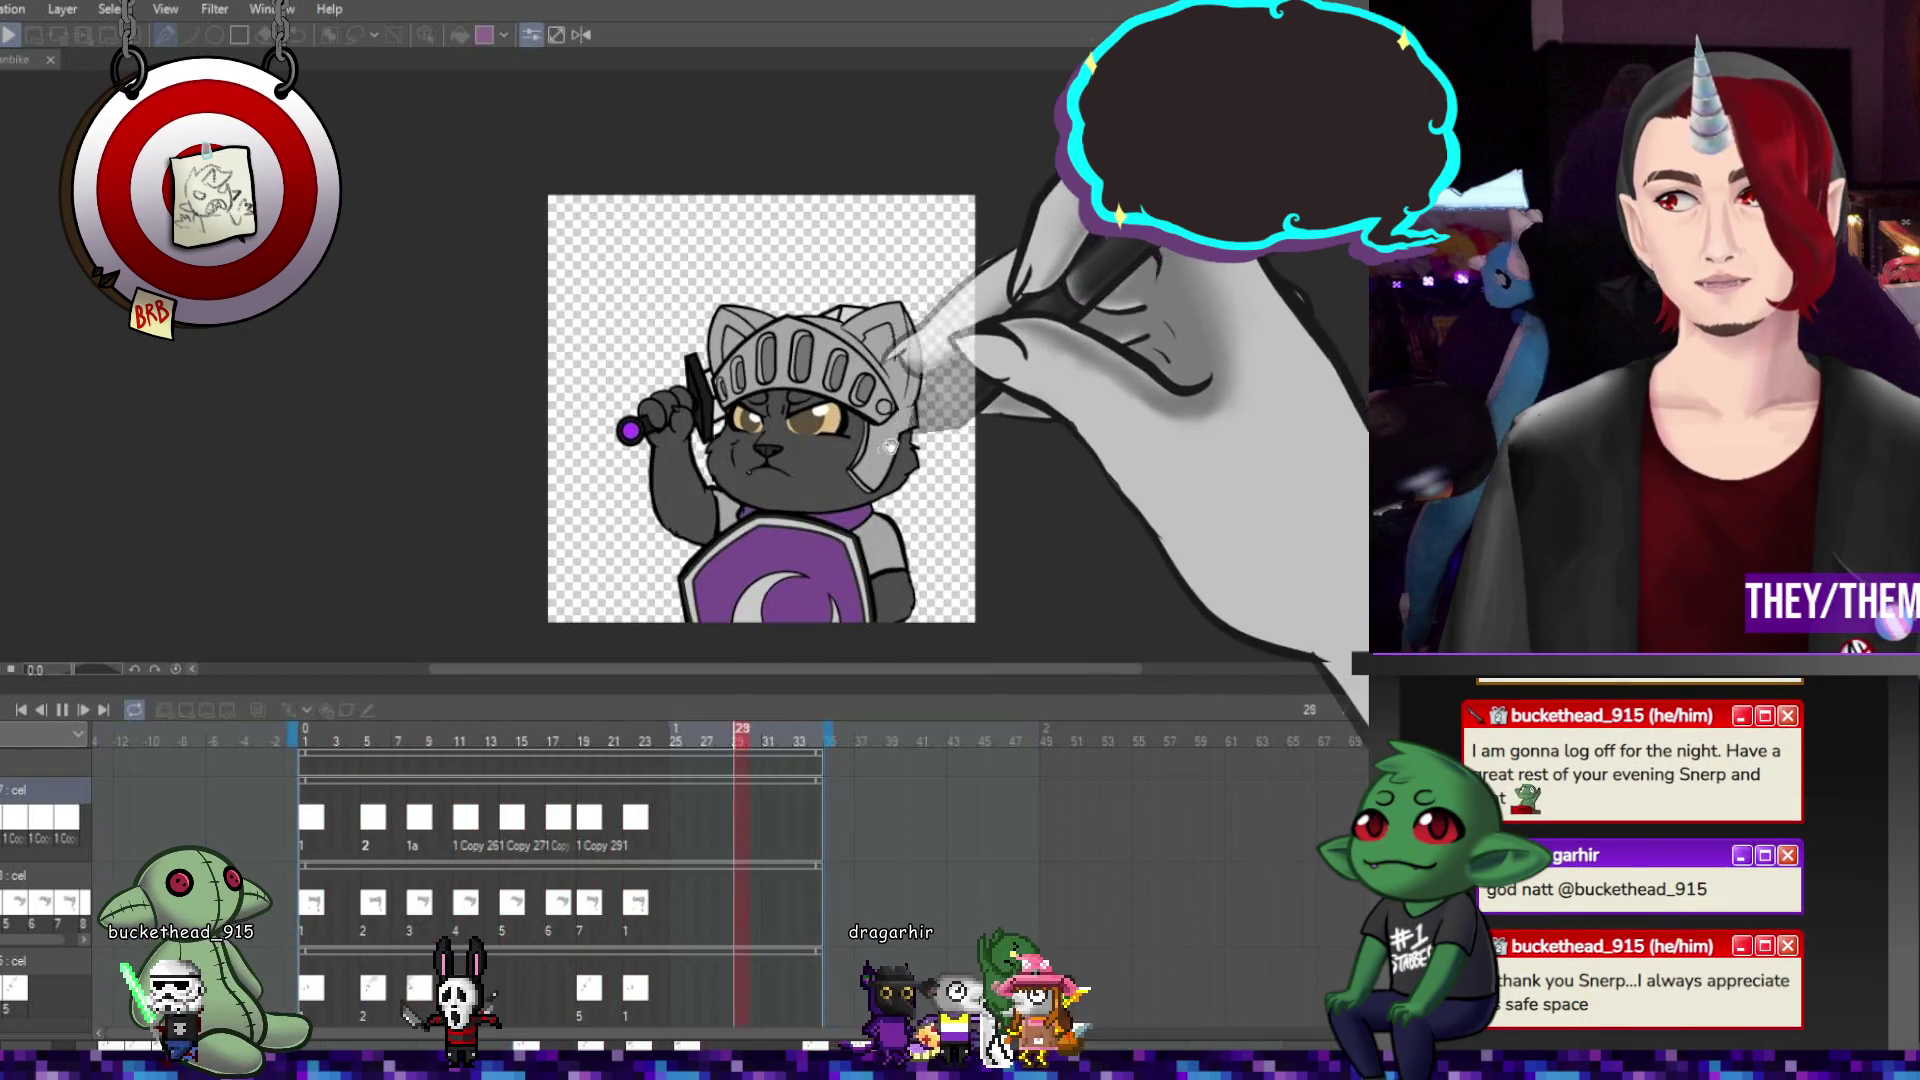
Stop playback, rewind the knight emote to frame 1, and play it from the start.
click(57, 709)
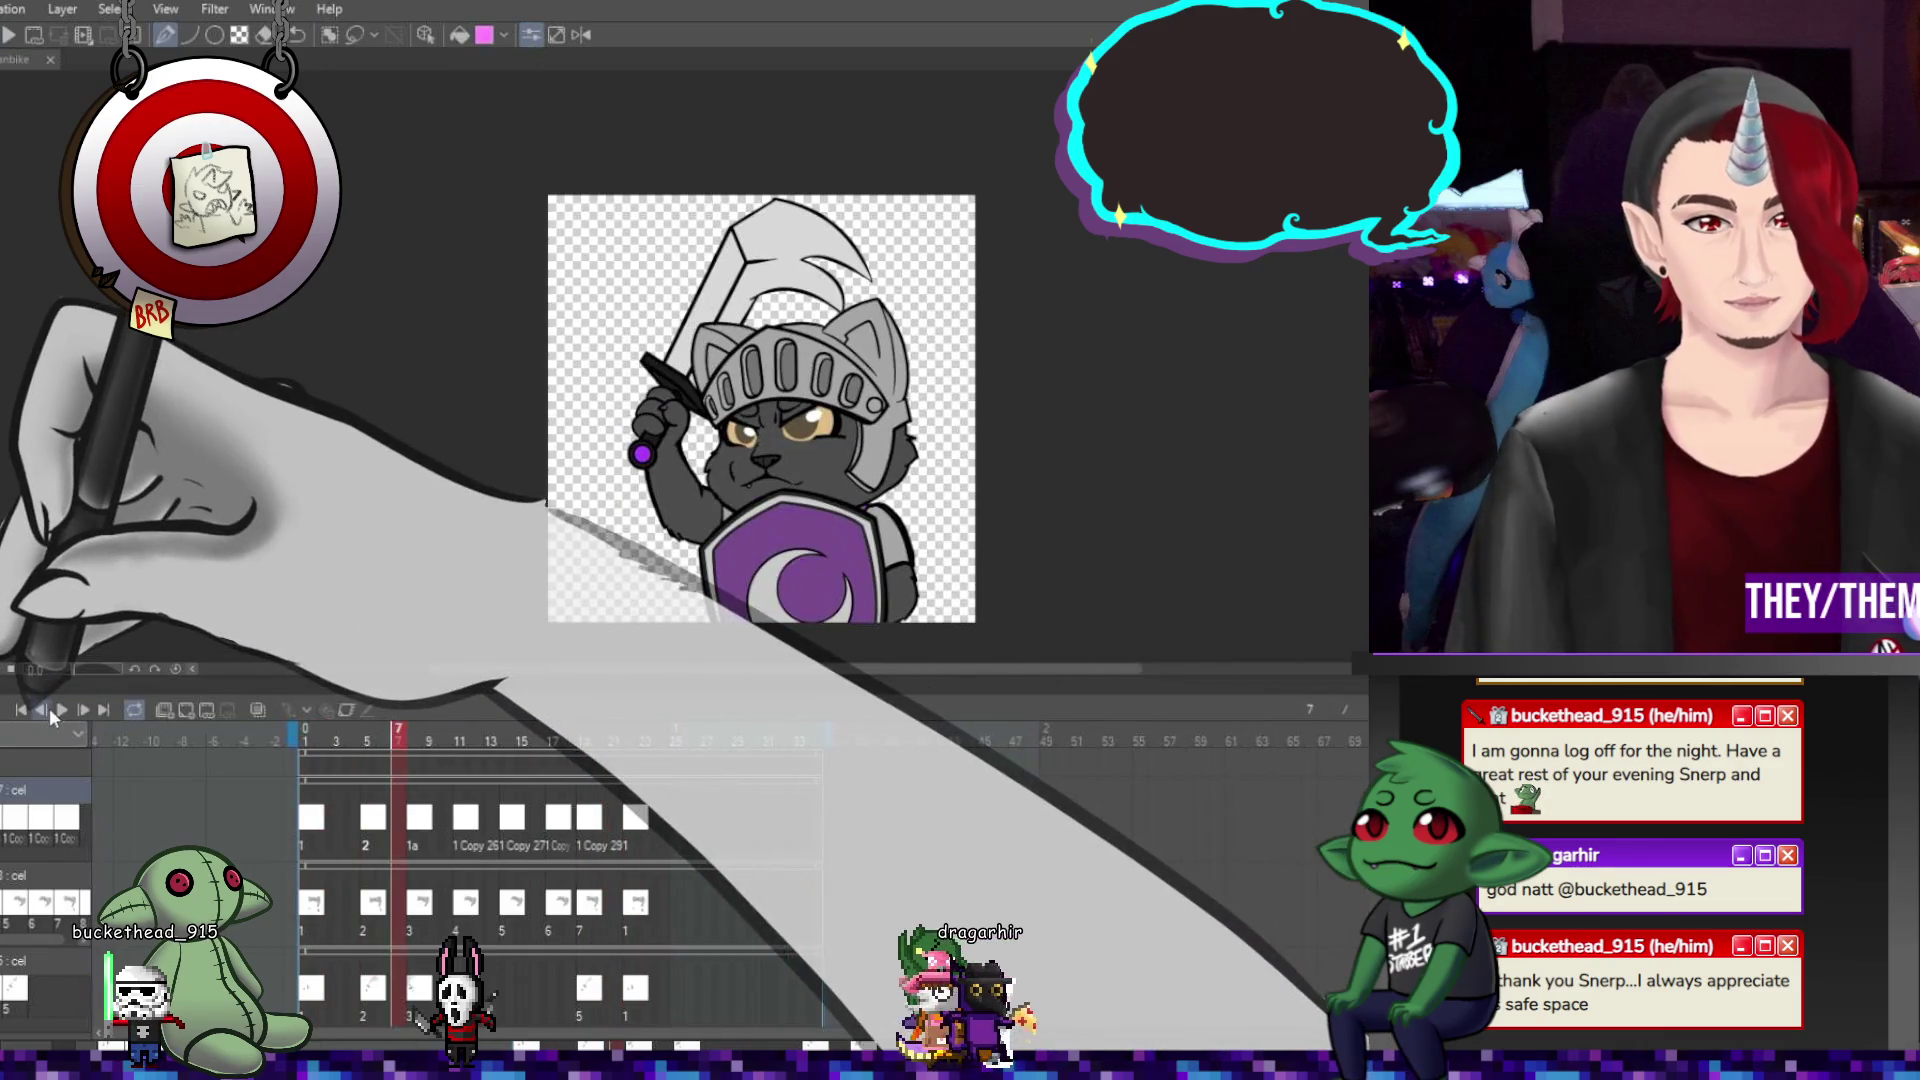
click(305, 740)
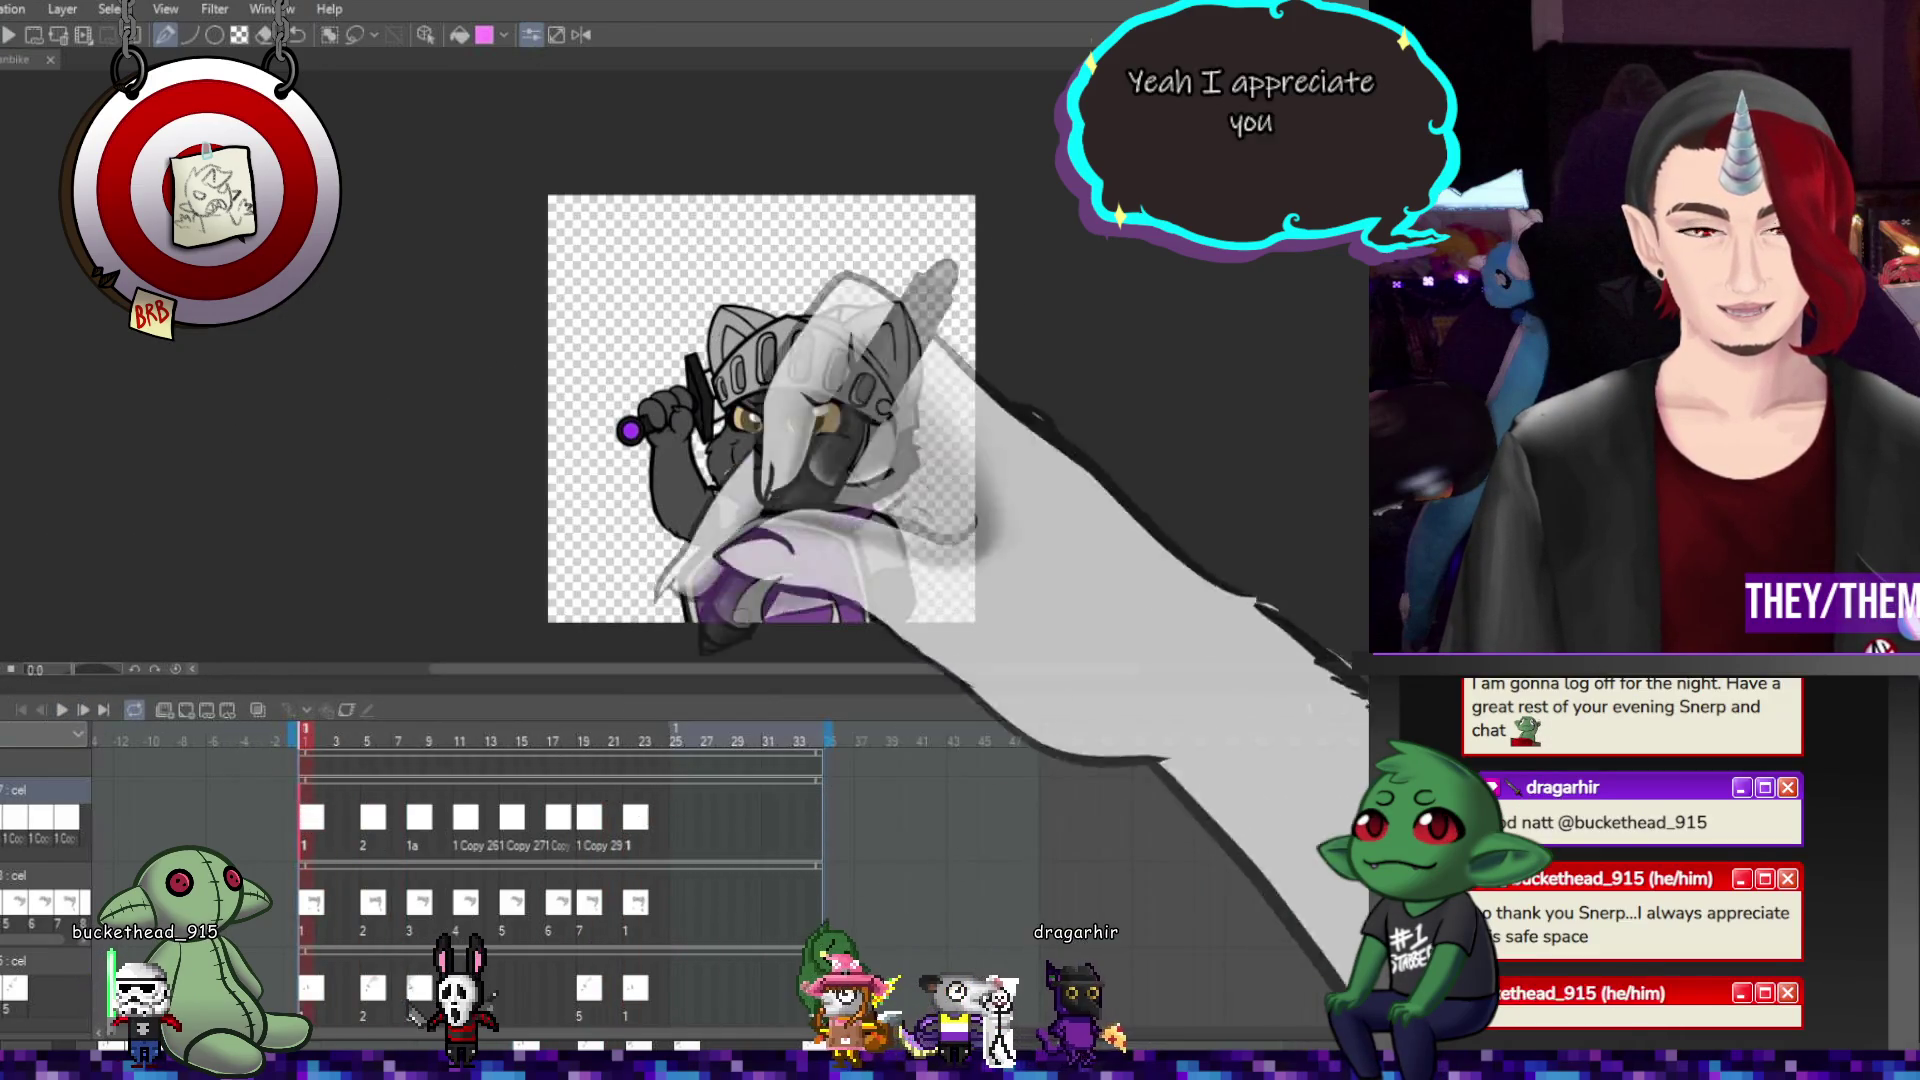
scroll(845, 415, up, 1)
scroll(804, 410, up, 4)
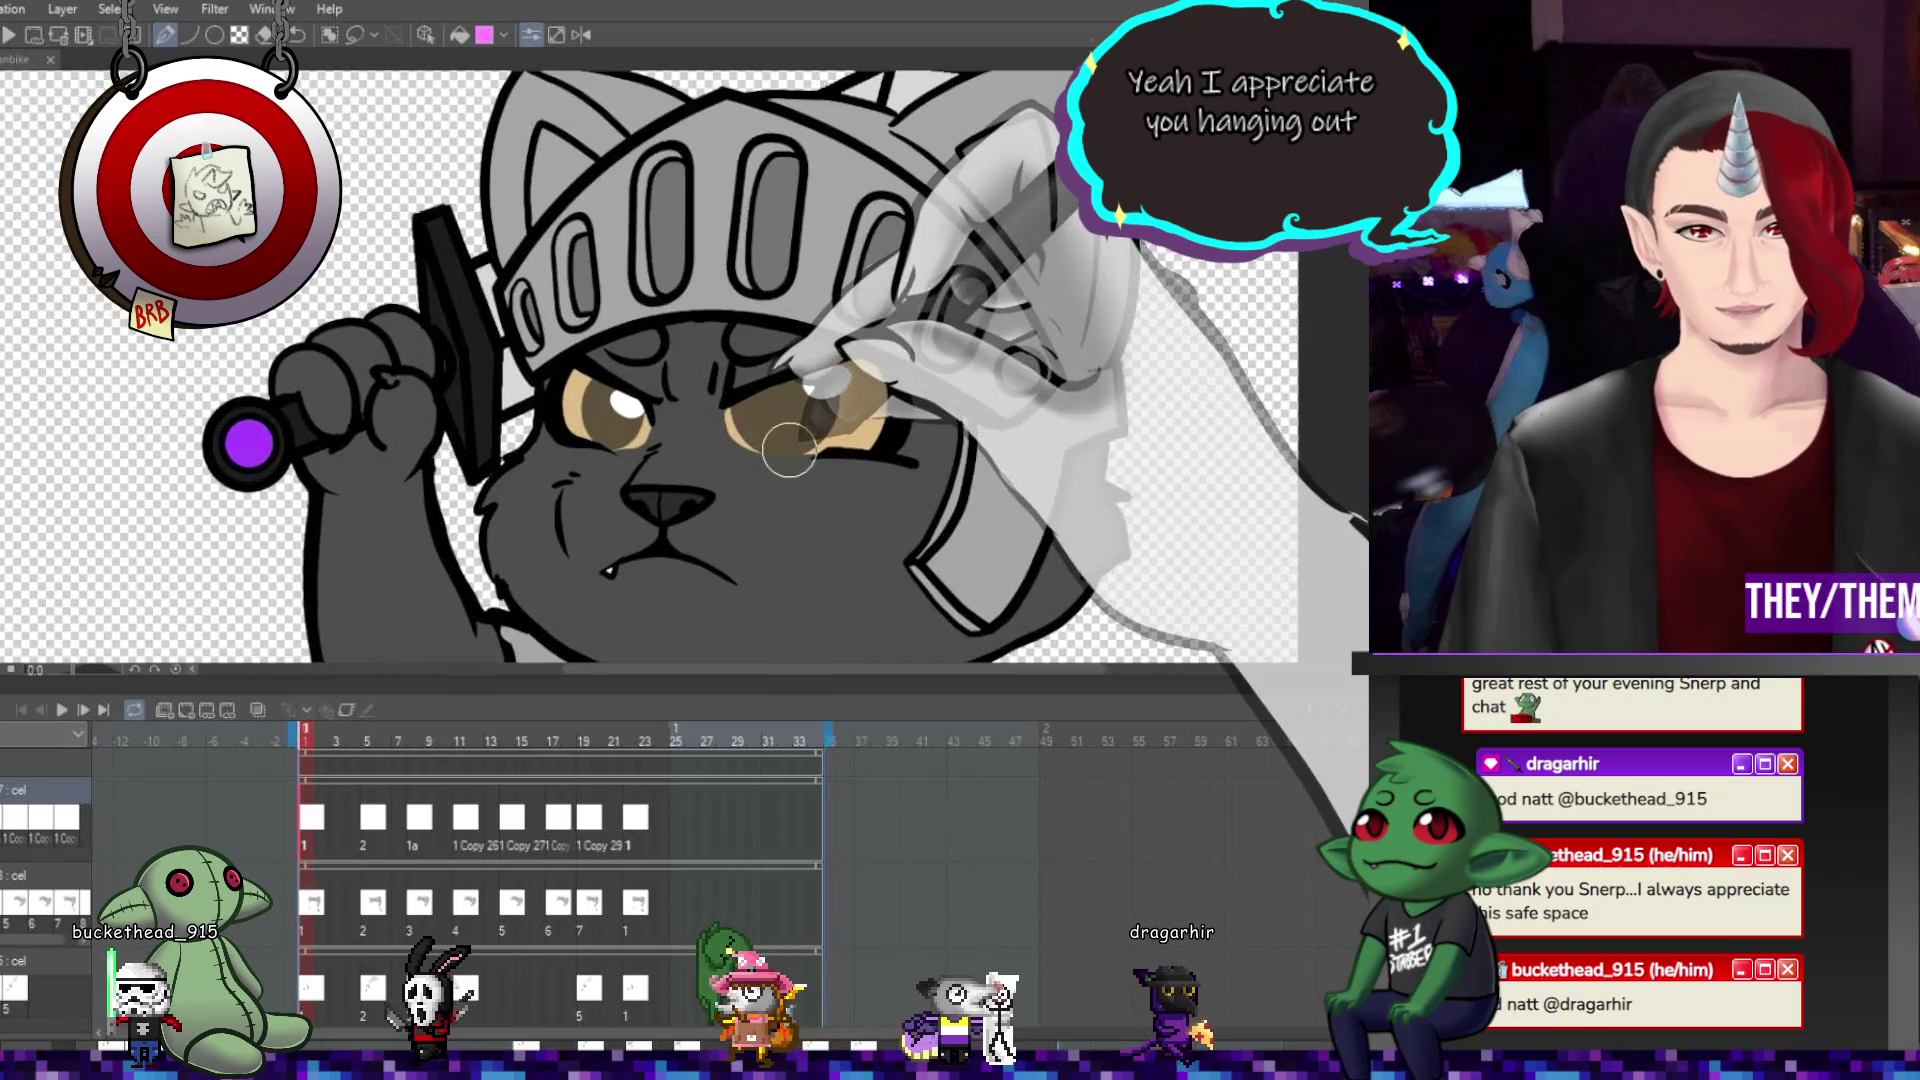
scroll(795, 439, down, 5)
scroll(789, 453, up, 1)
scroll(760, 470, down, 2)
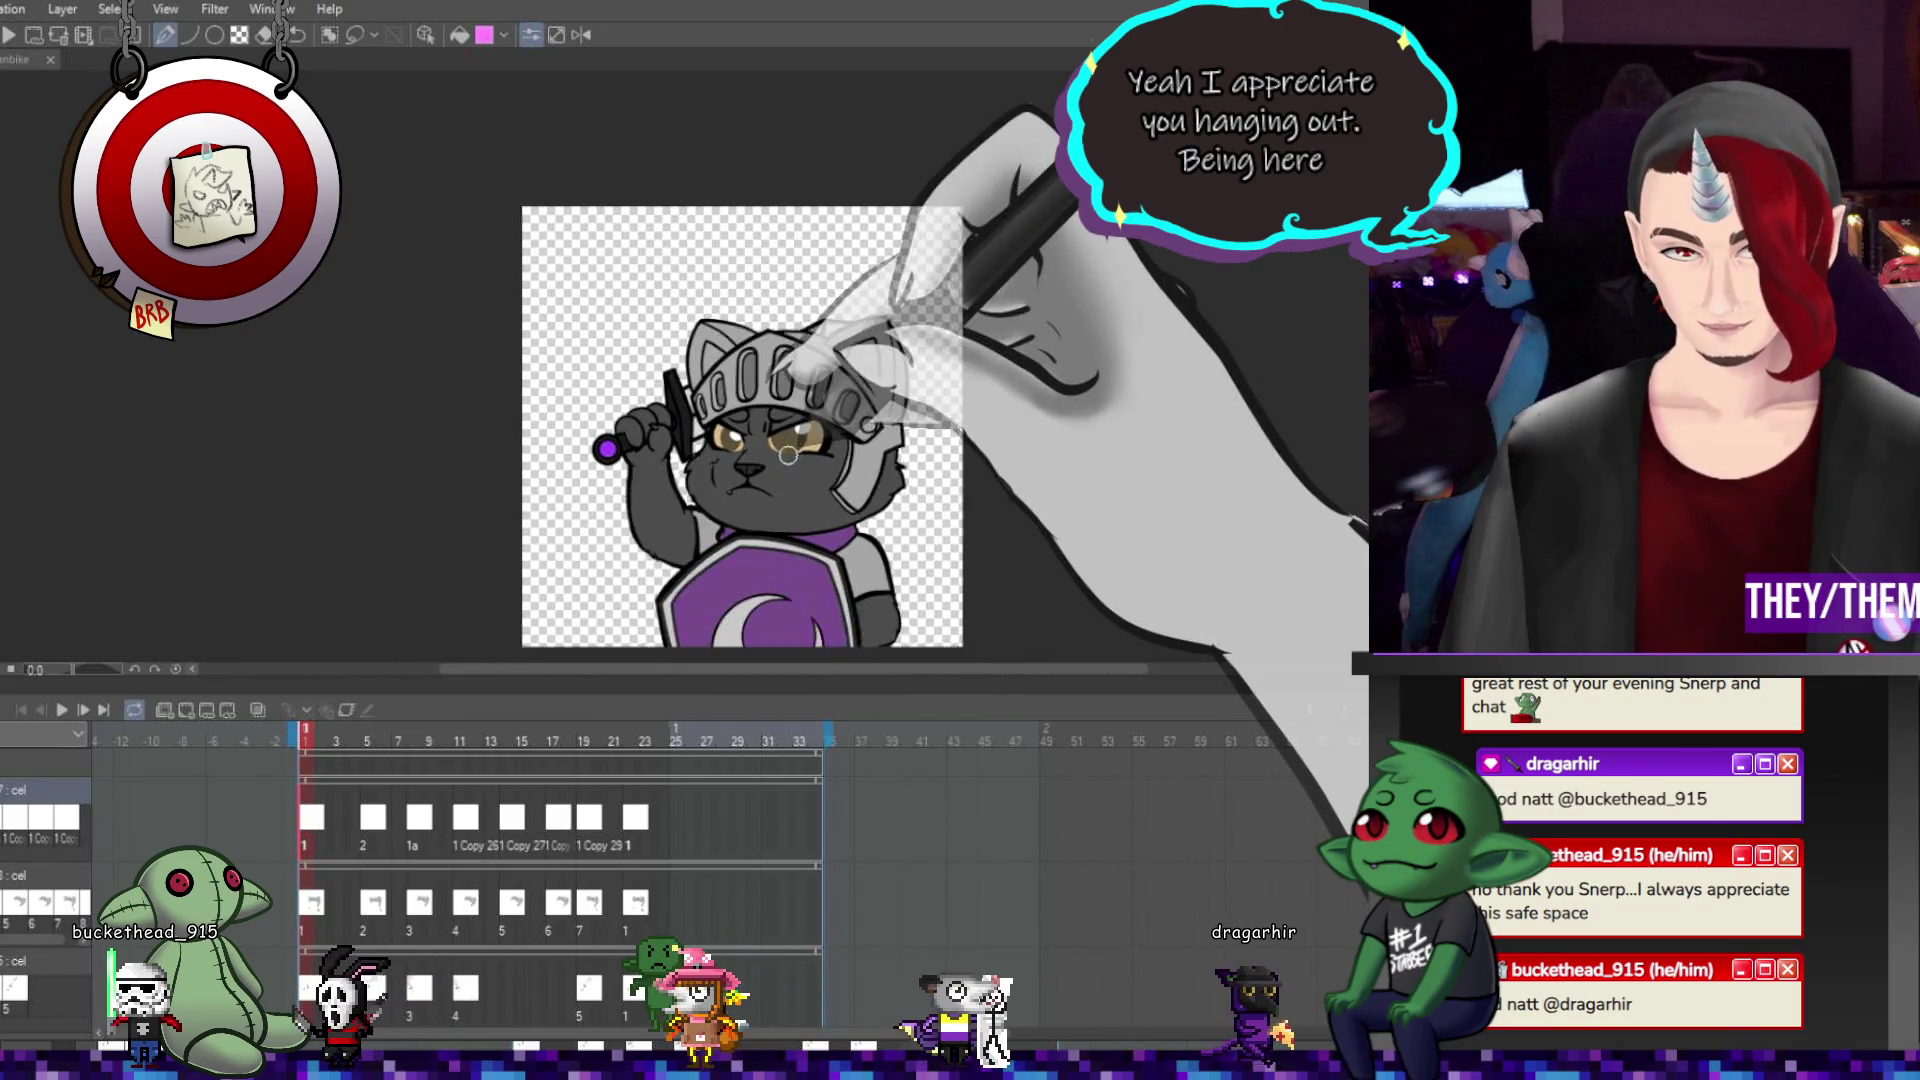
scroll(736, 491, up, 1)
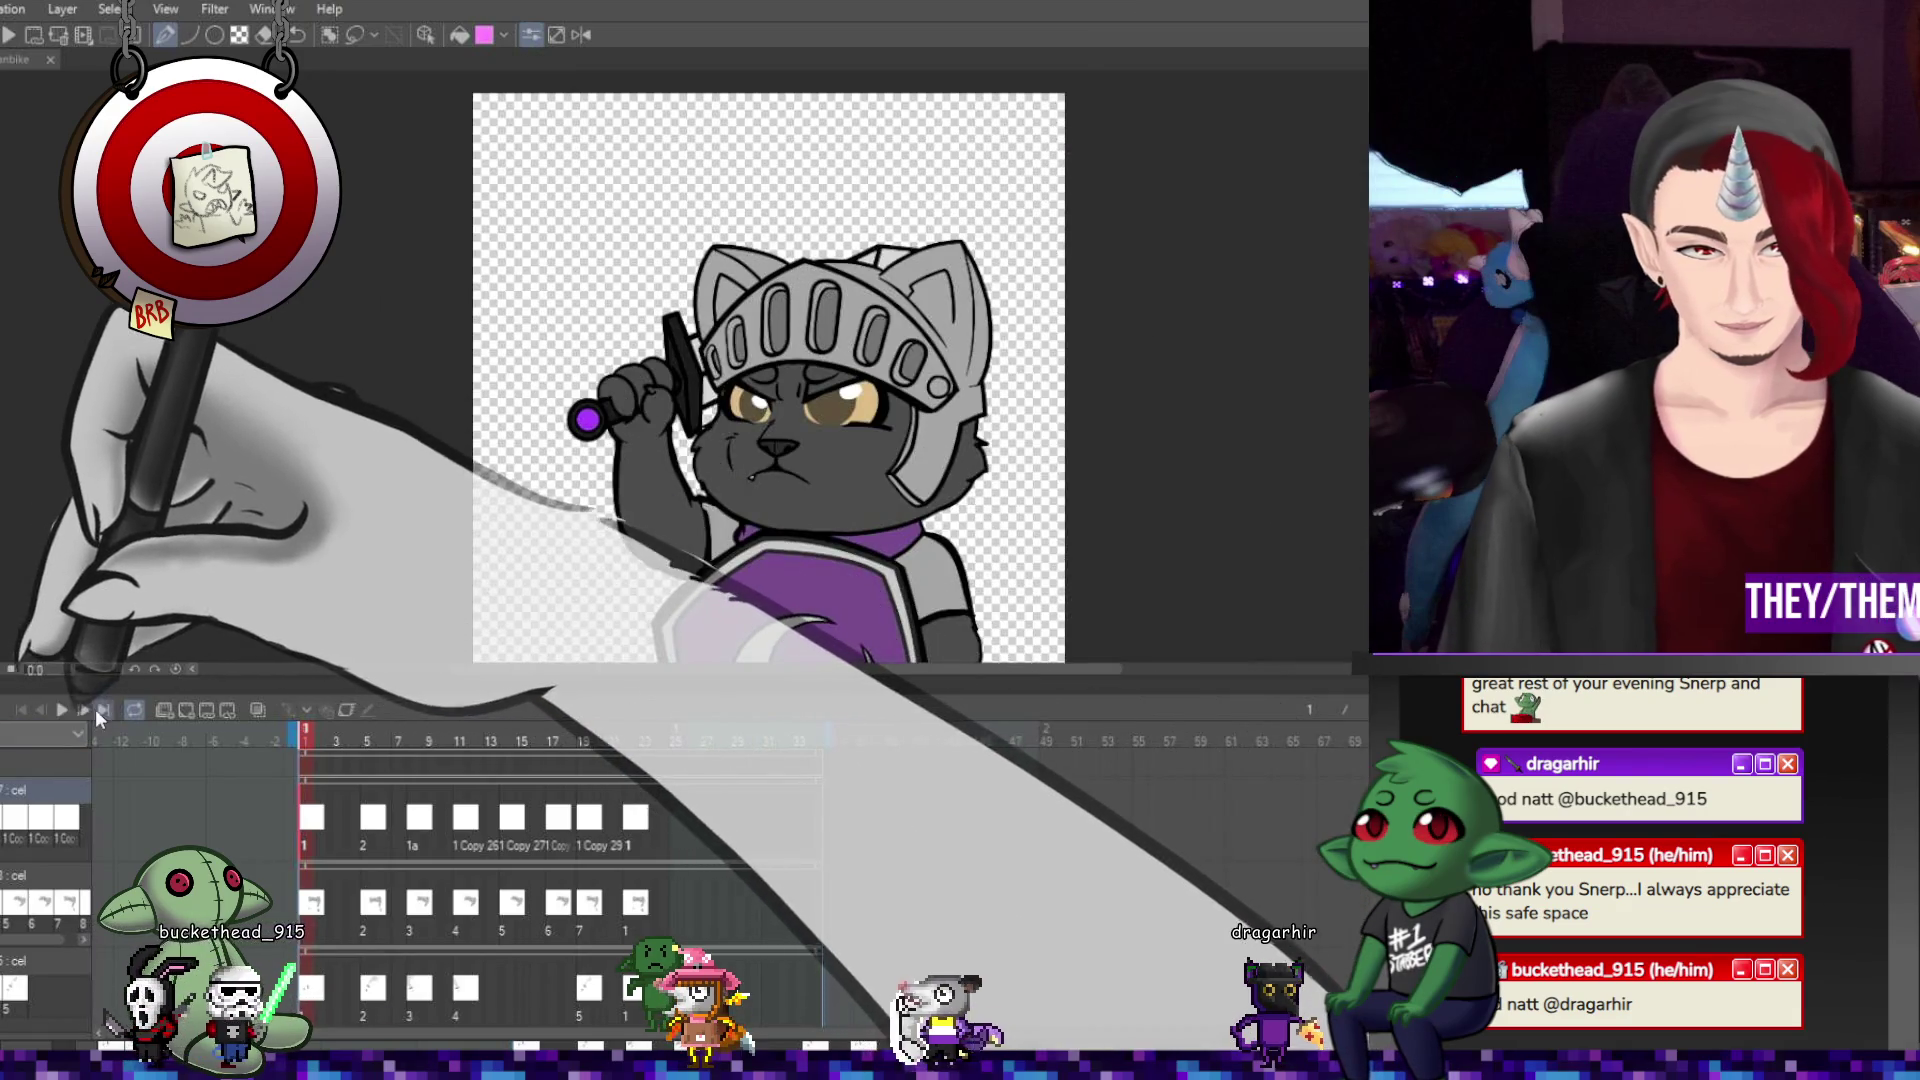
click(64, 715)
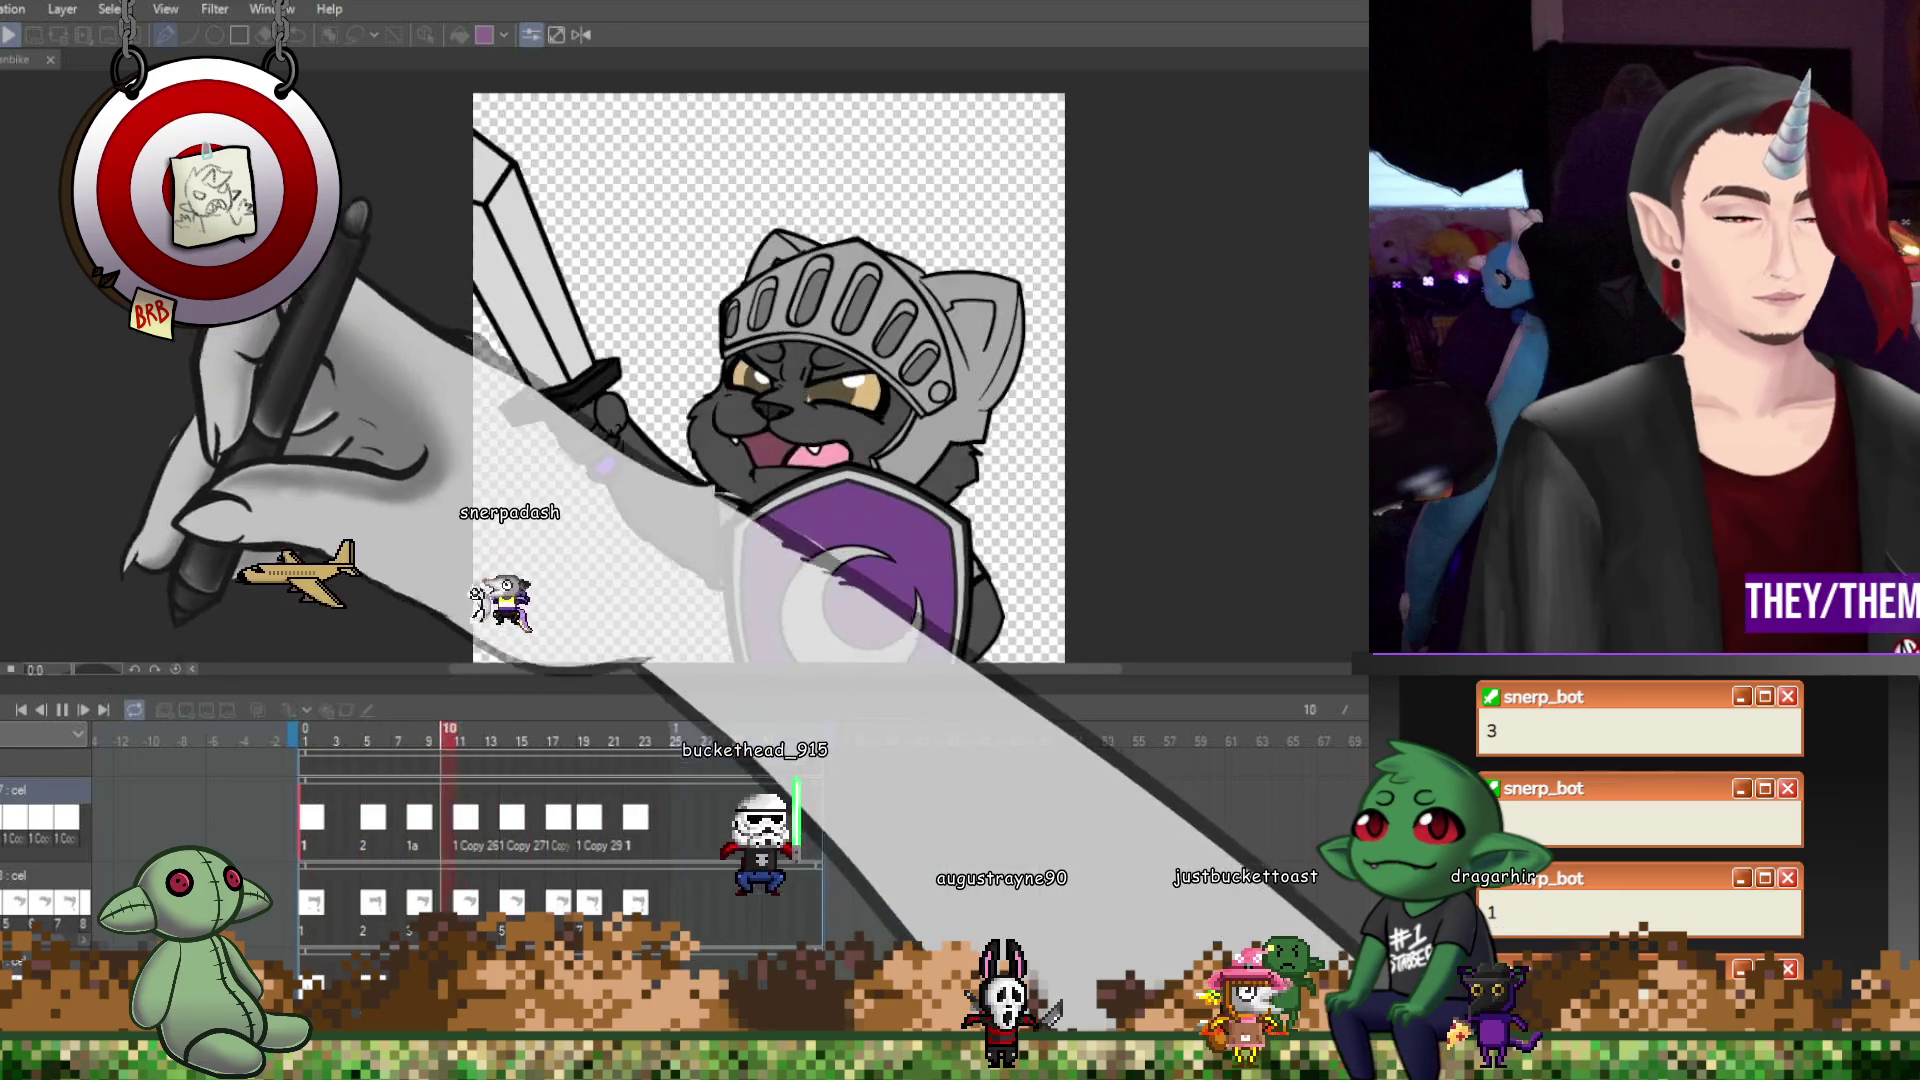
Stop playback and create a blank animation cel at frame 1 on the third track.
key(space)
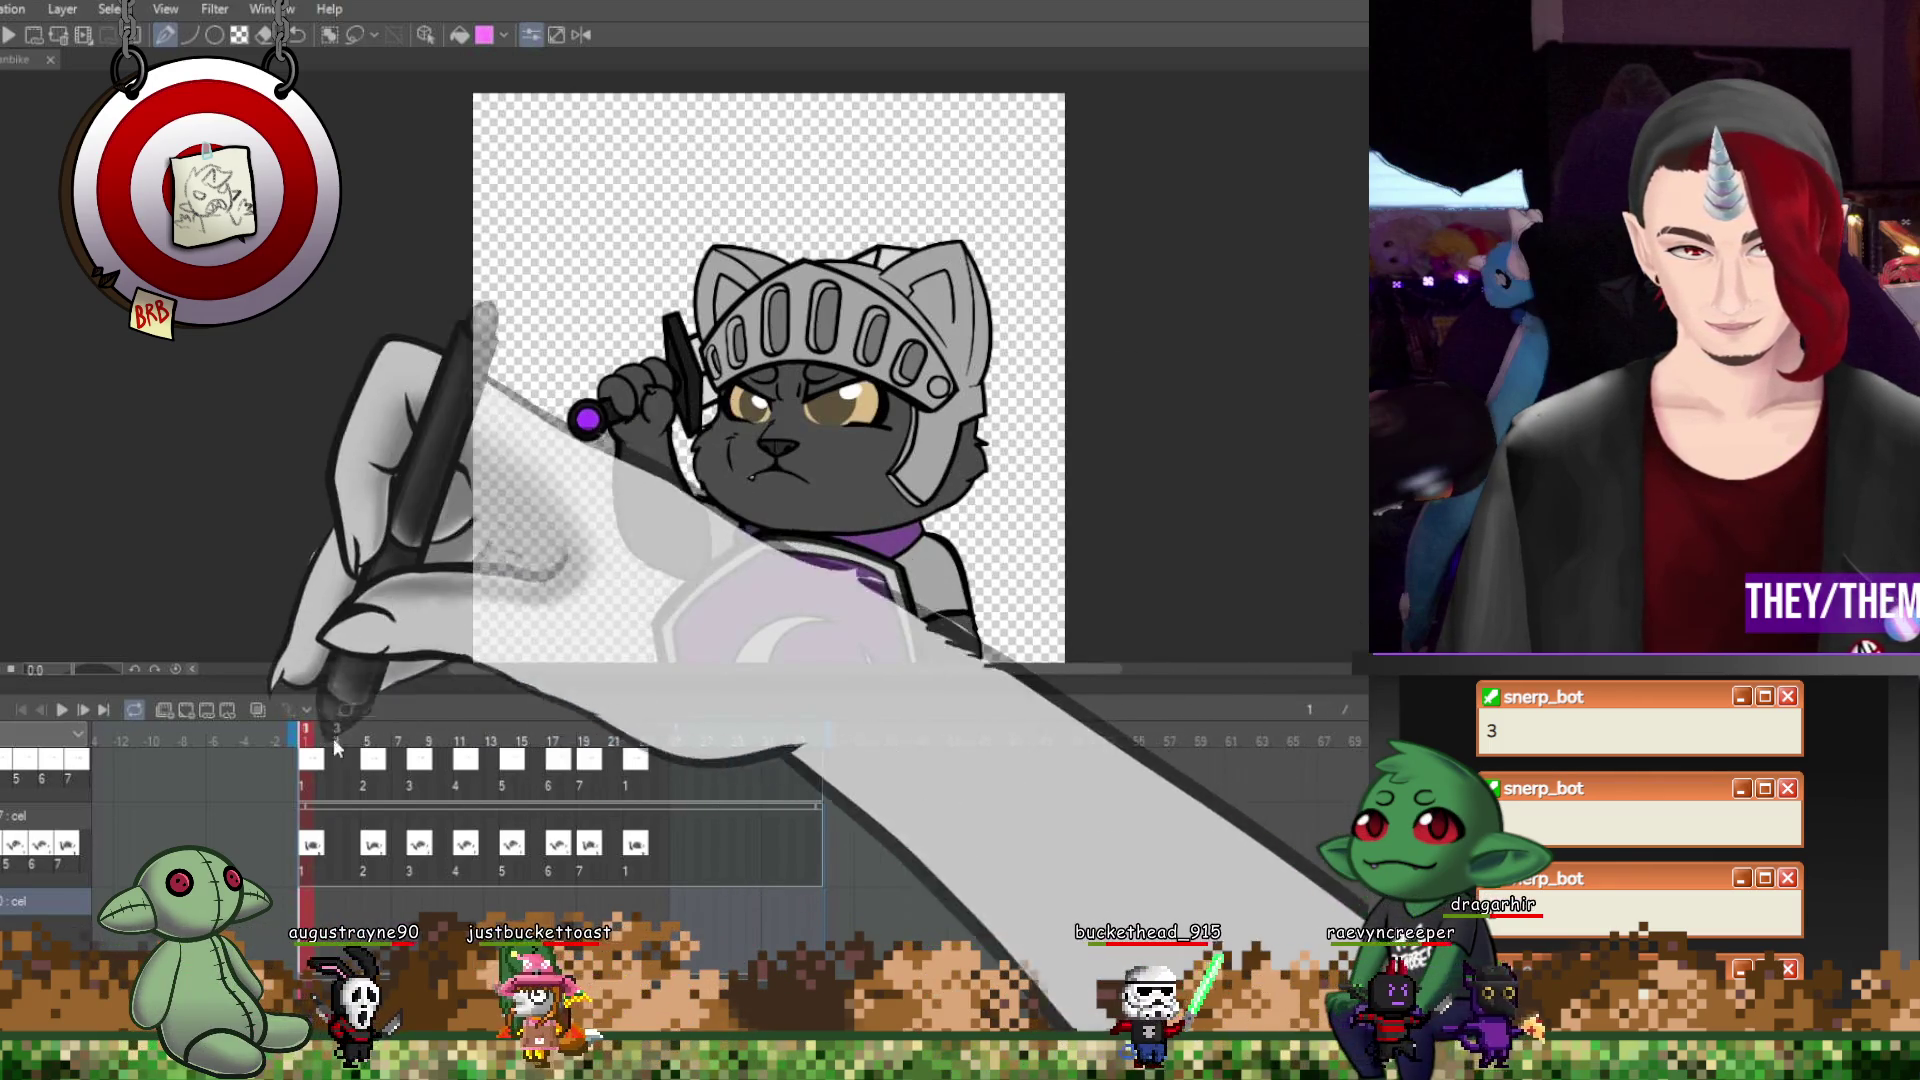
key(ctrl+minus)
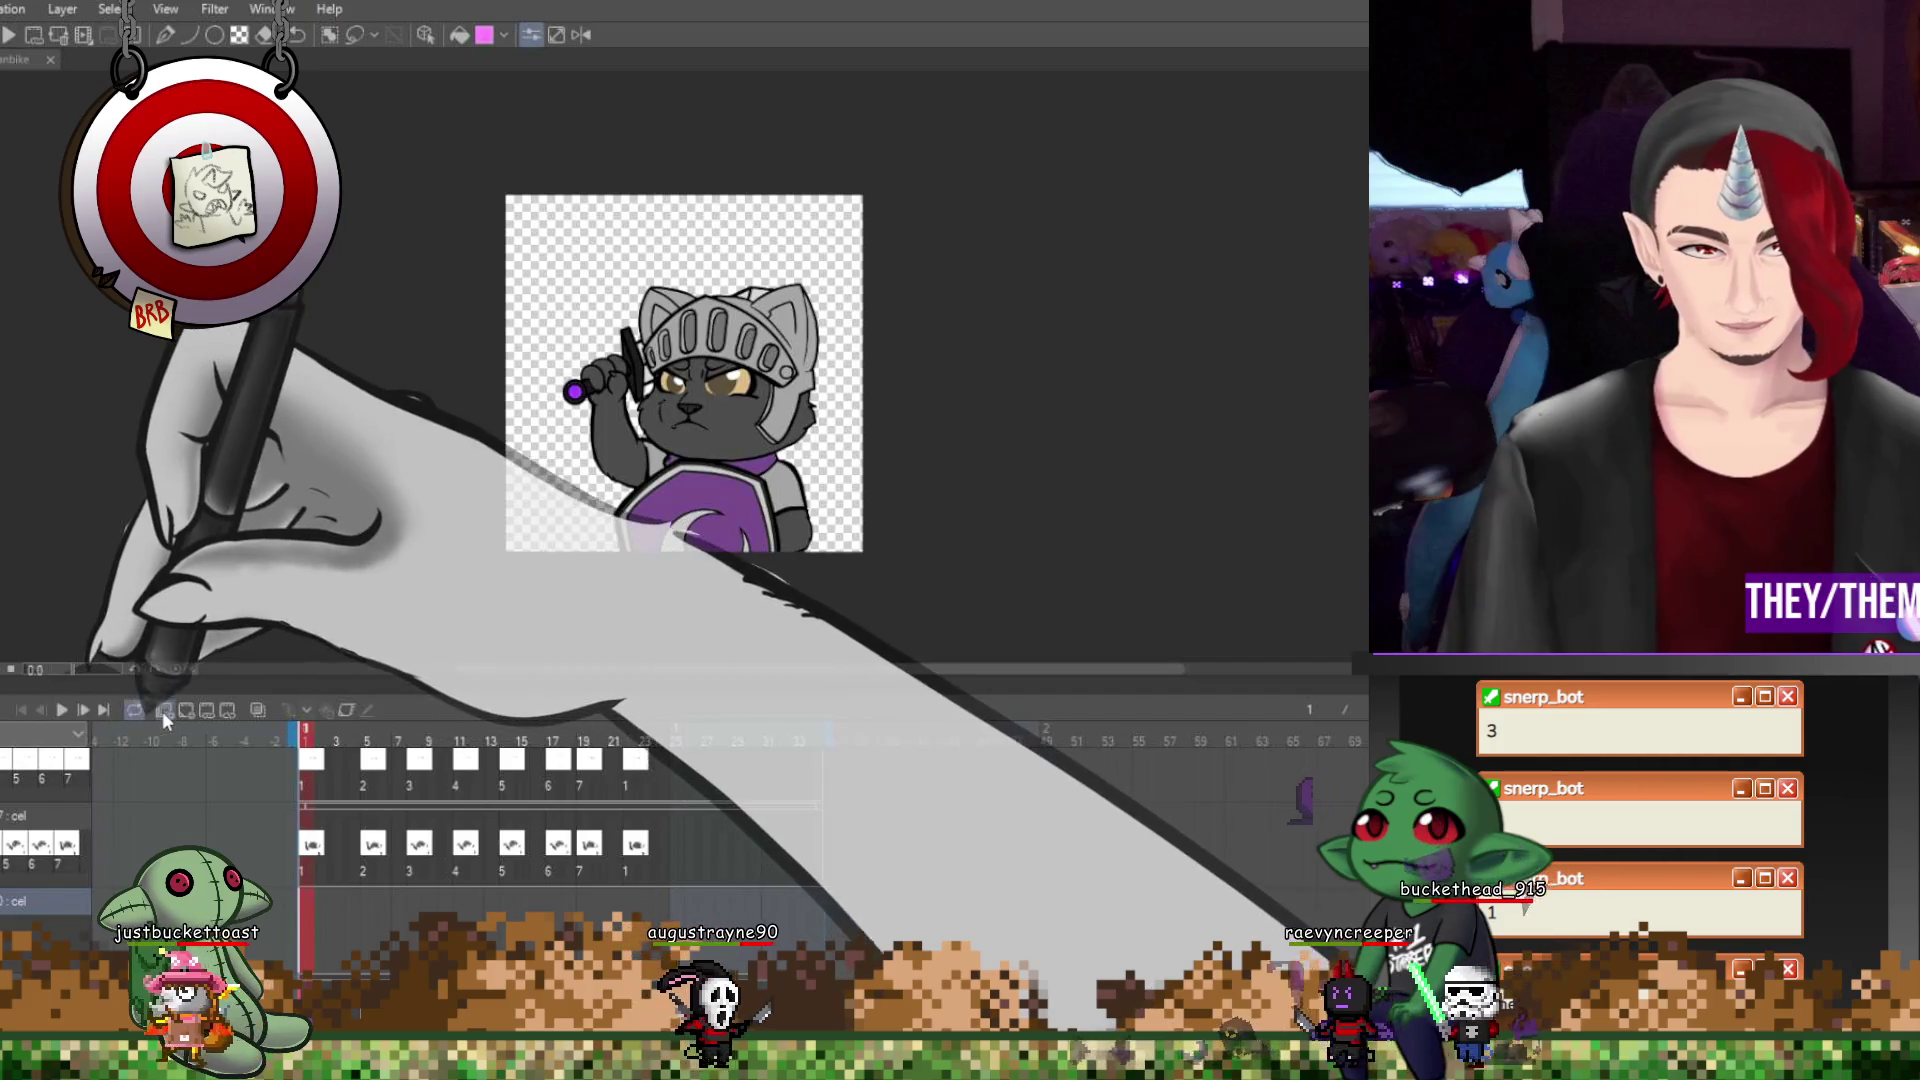
click(164, 710)
scroll(684, 363, down, 1)
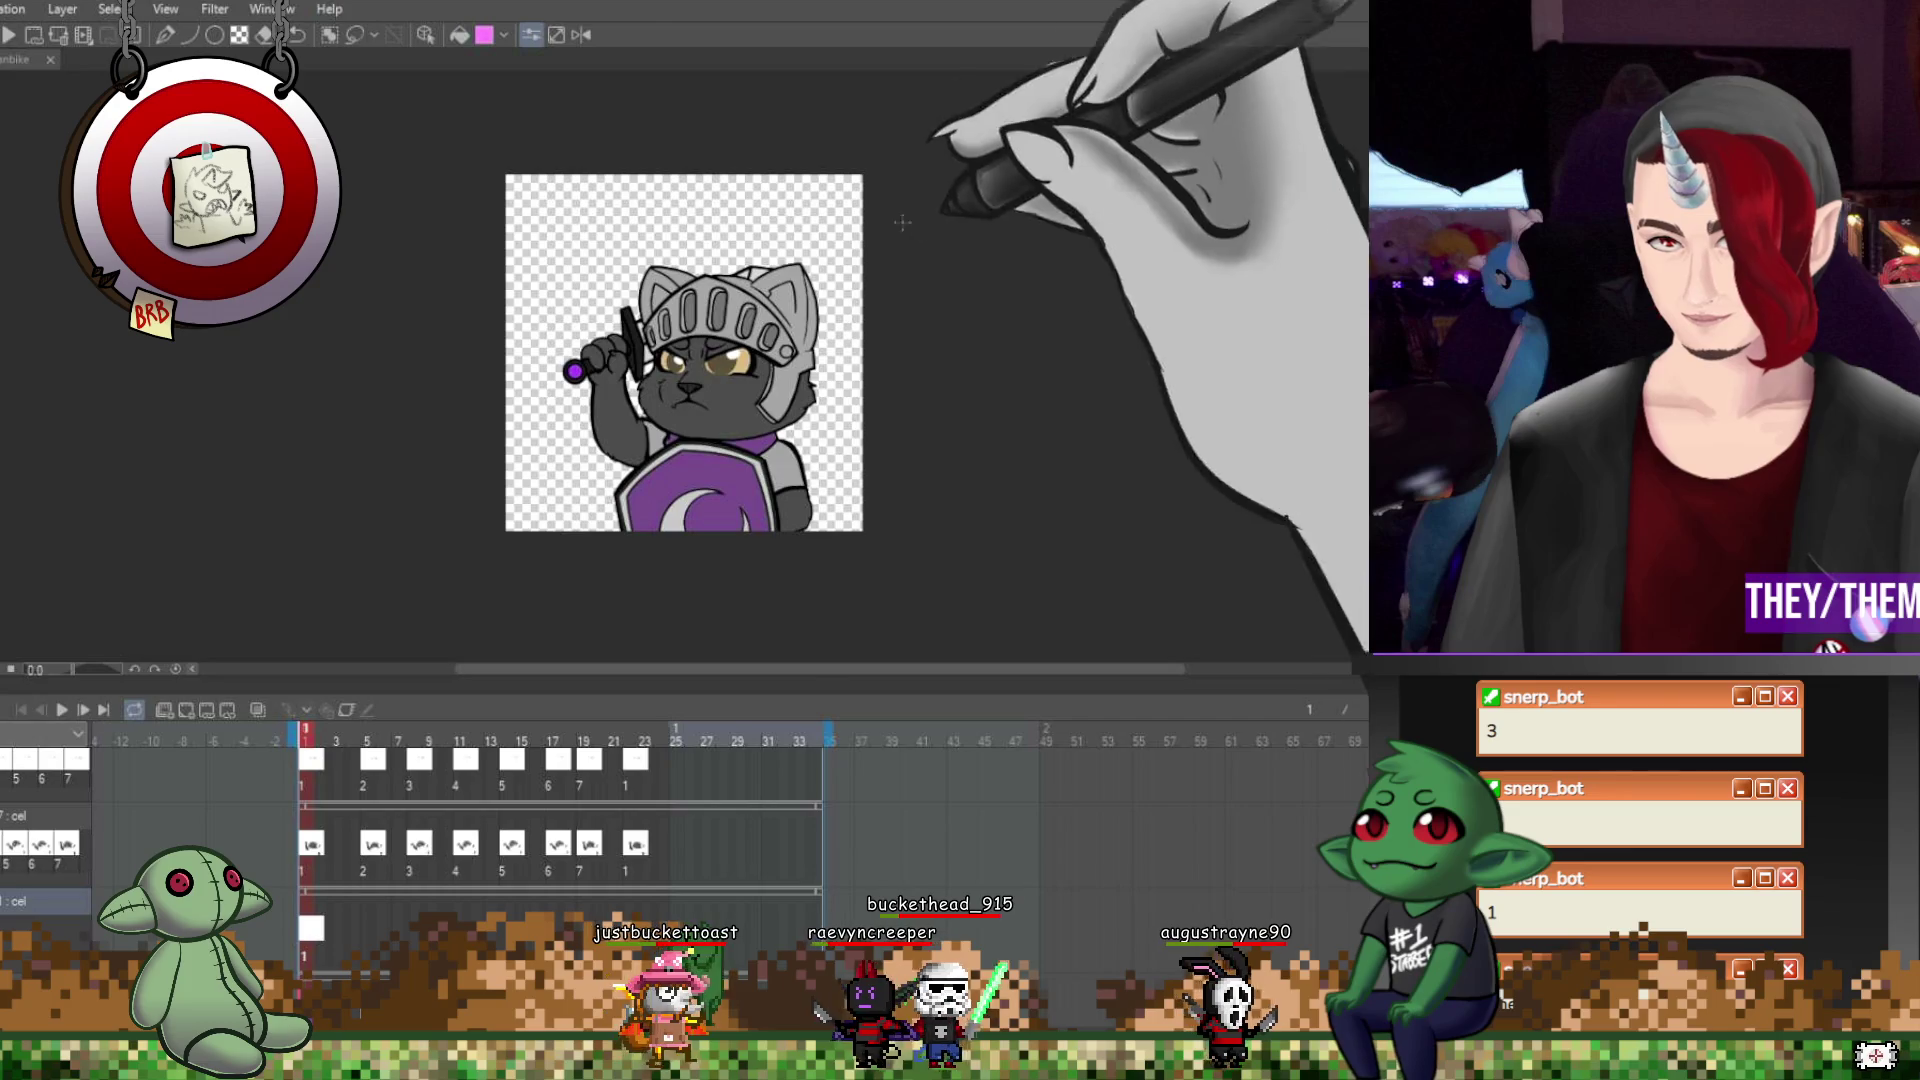
Fill the knight's shield with vivid purple on the new cel.
scroll(684, 353, down, 5)
click(700, 385)
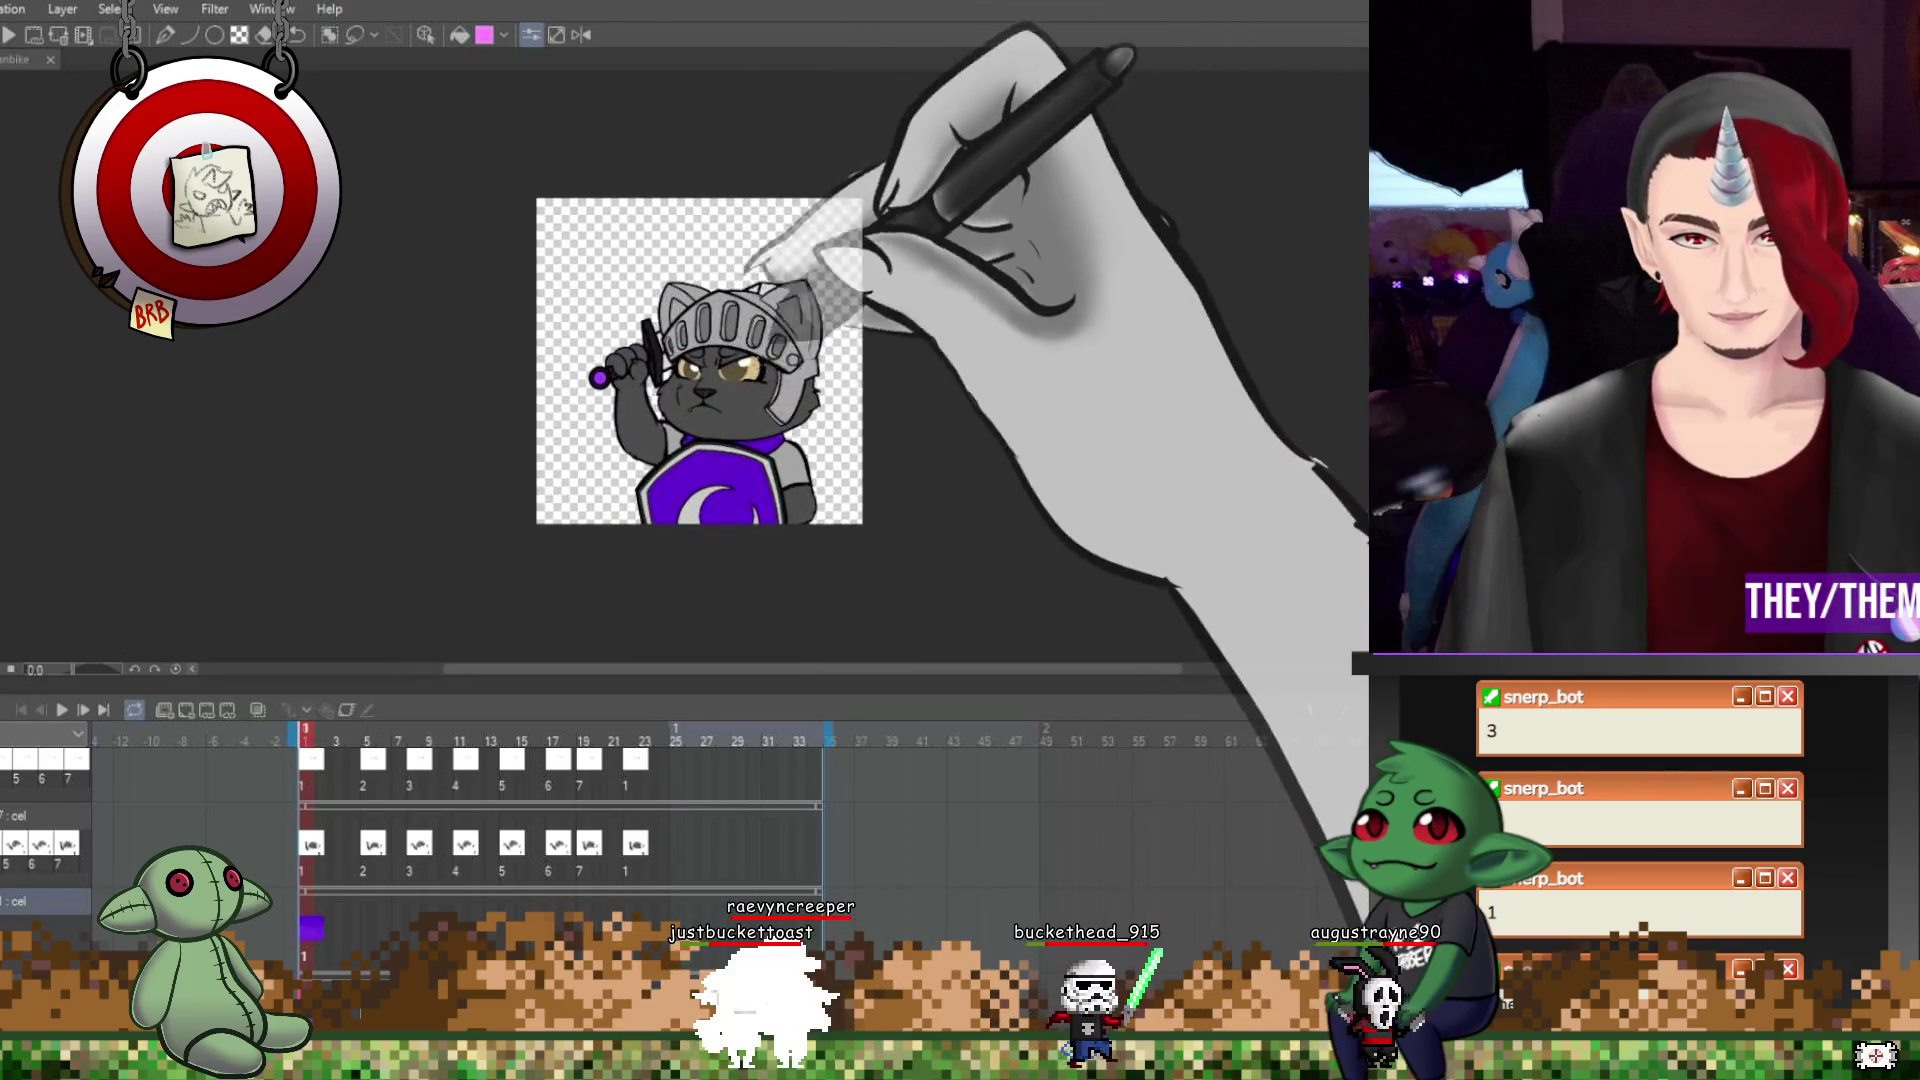
scroll(684, 300, up, 1)
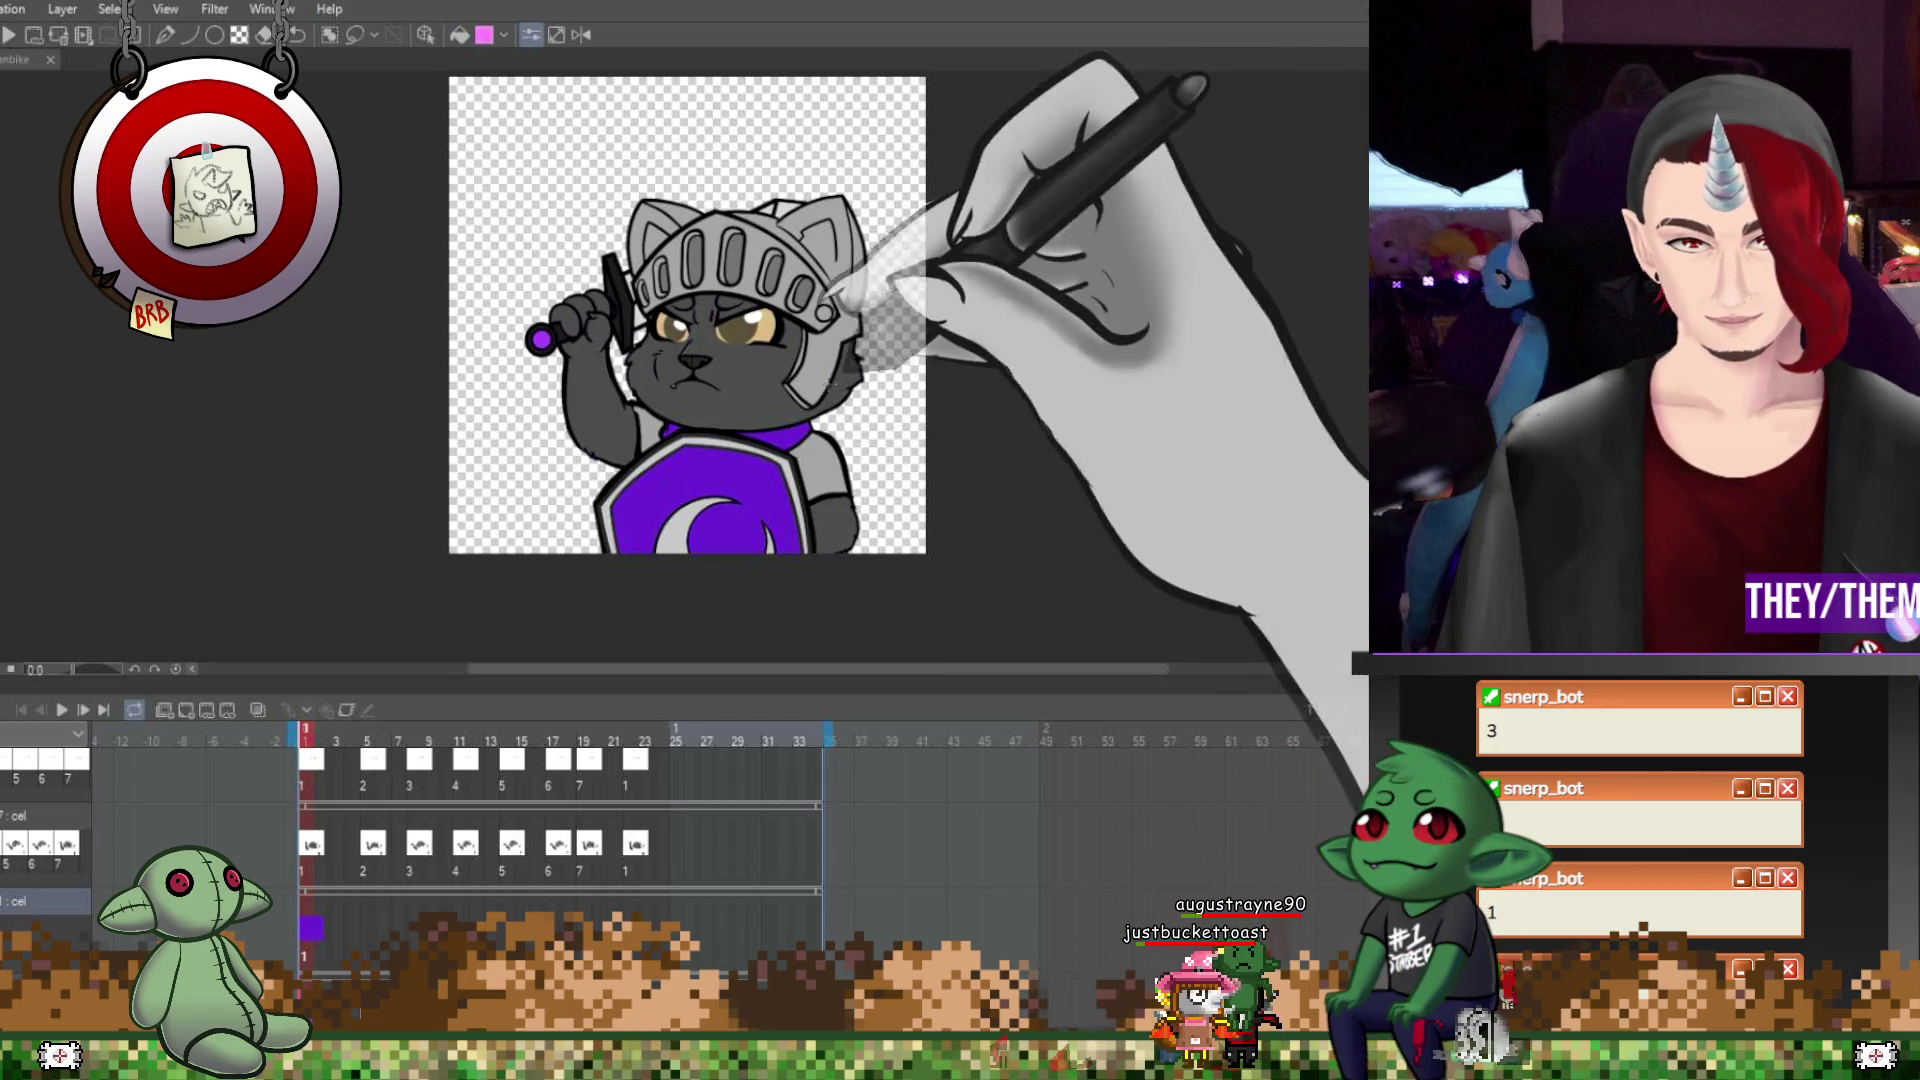
key(ctrl+plus)
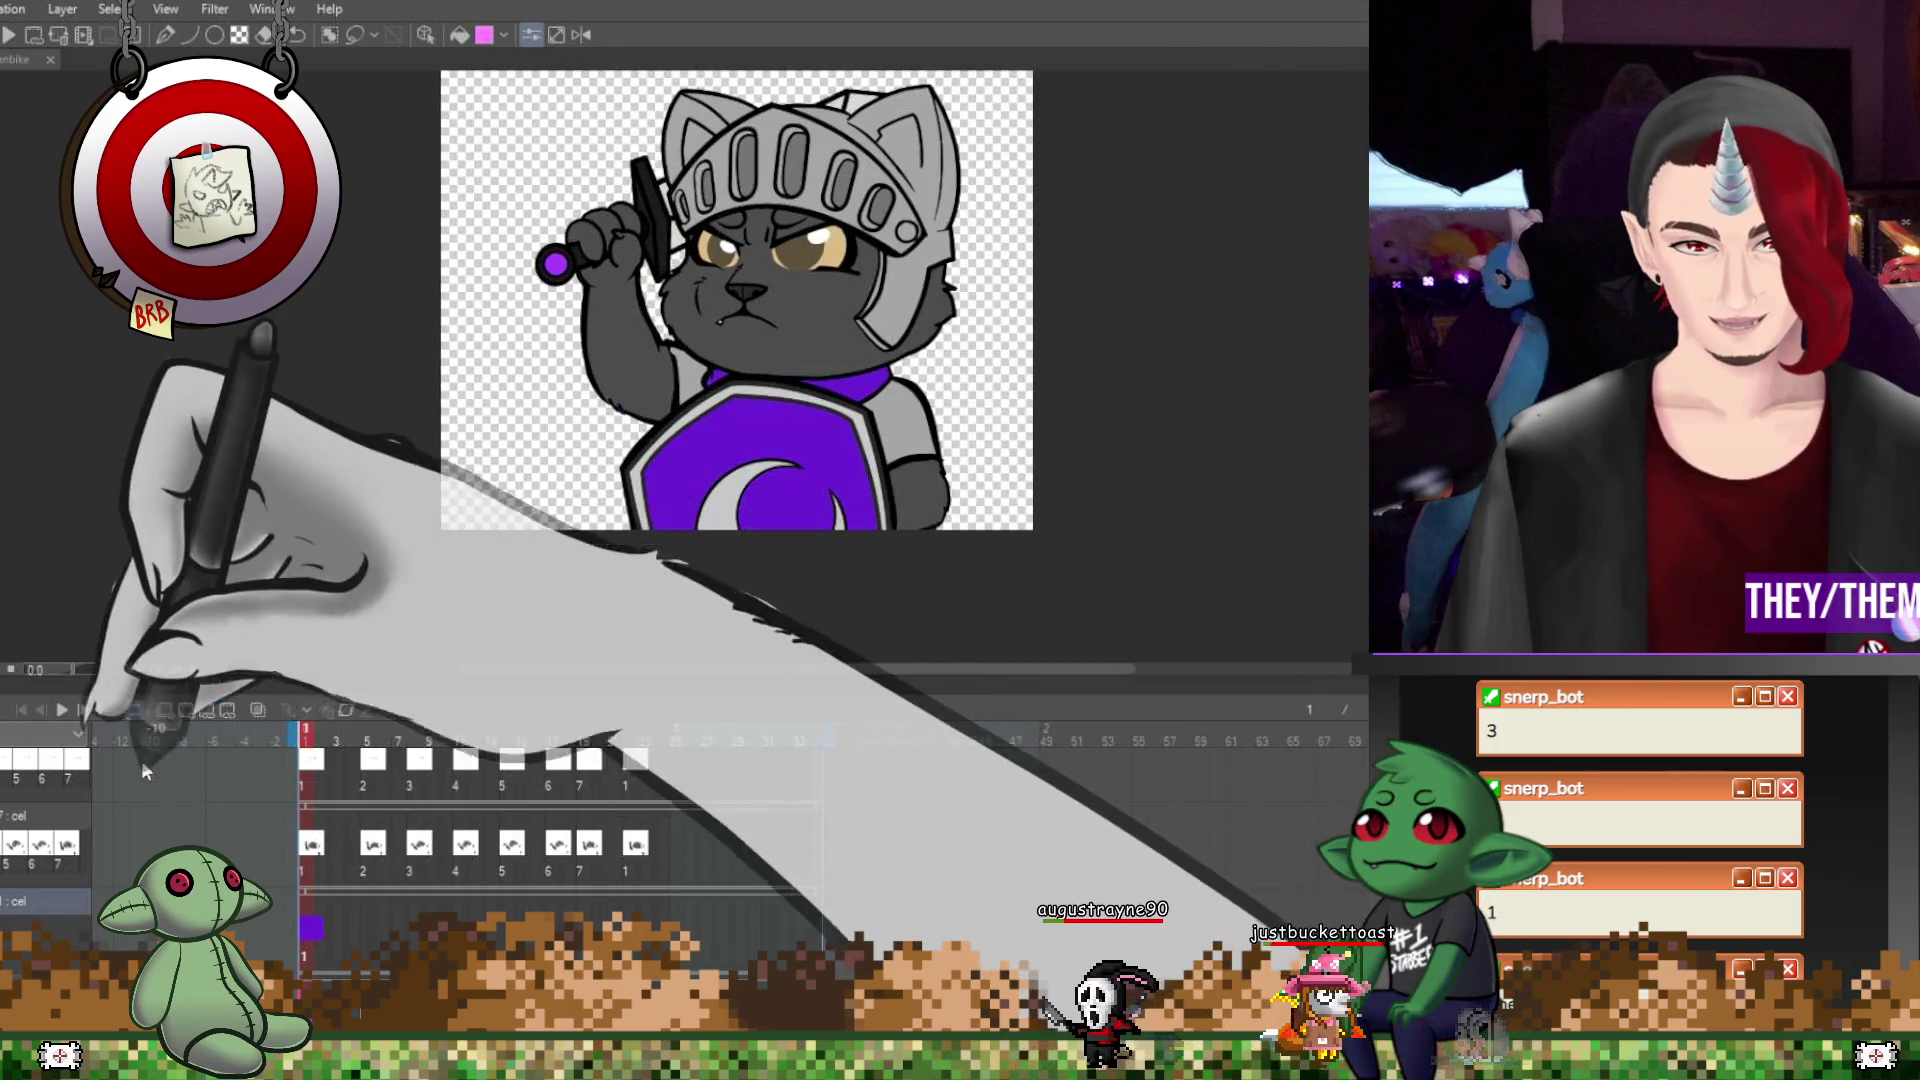
Play the animation through, then stop it on frame 19.
click(62, 709)
key(ctrl+minus)
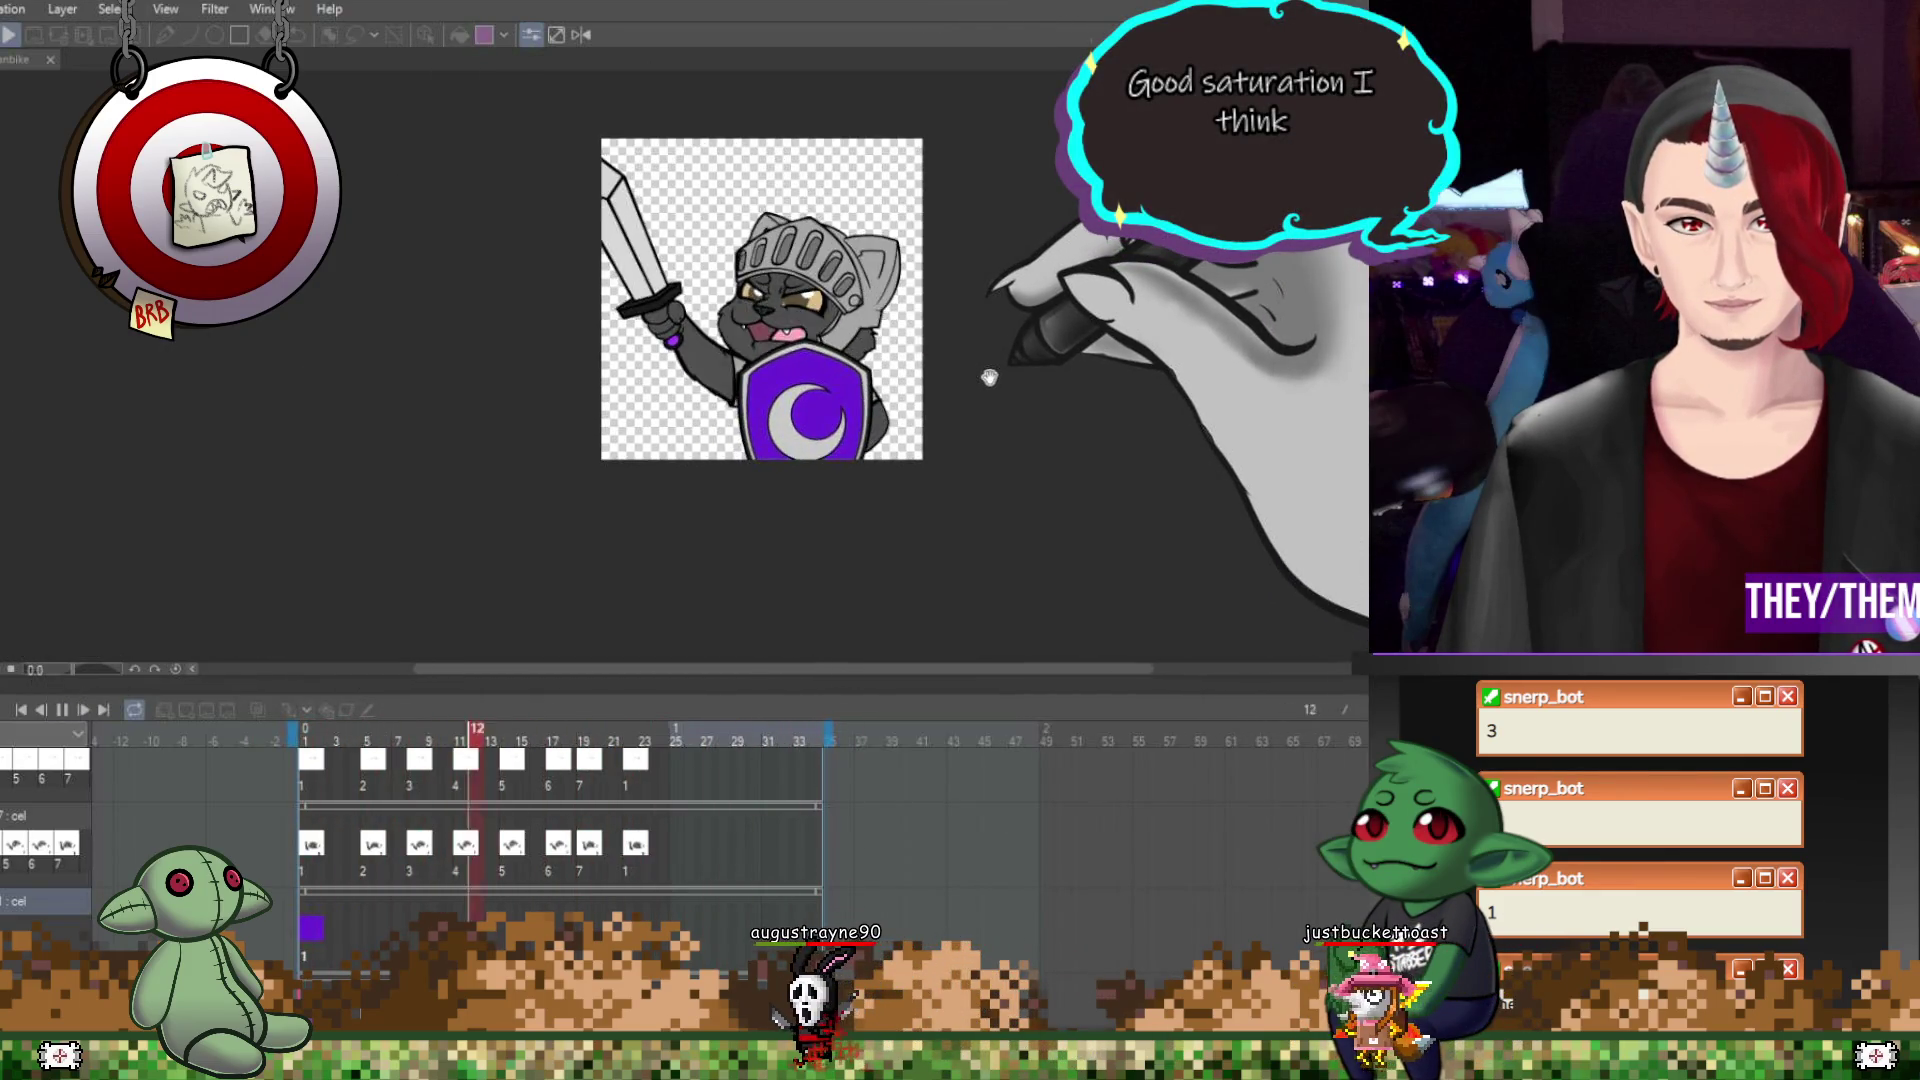
scroll(829, 422, up, 2)
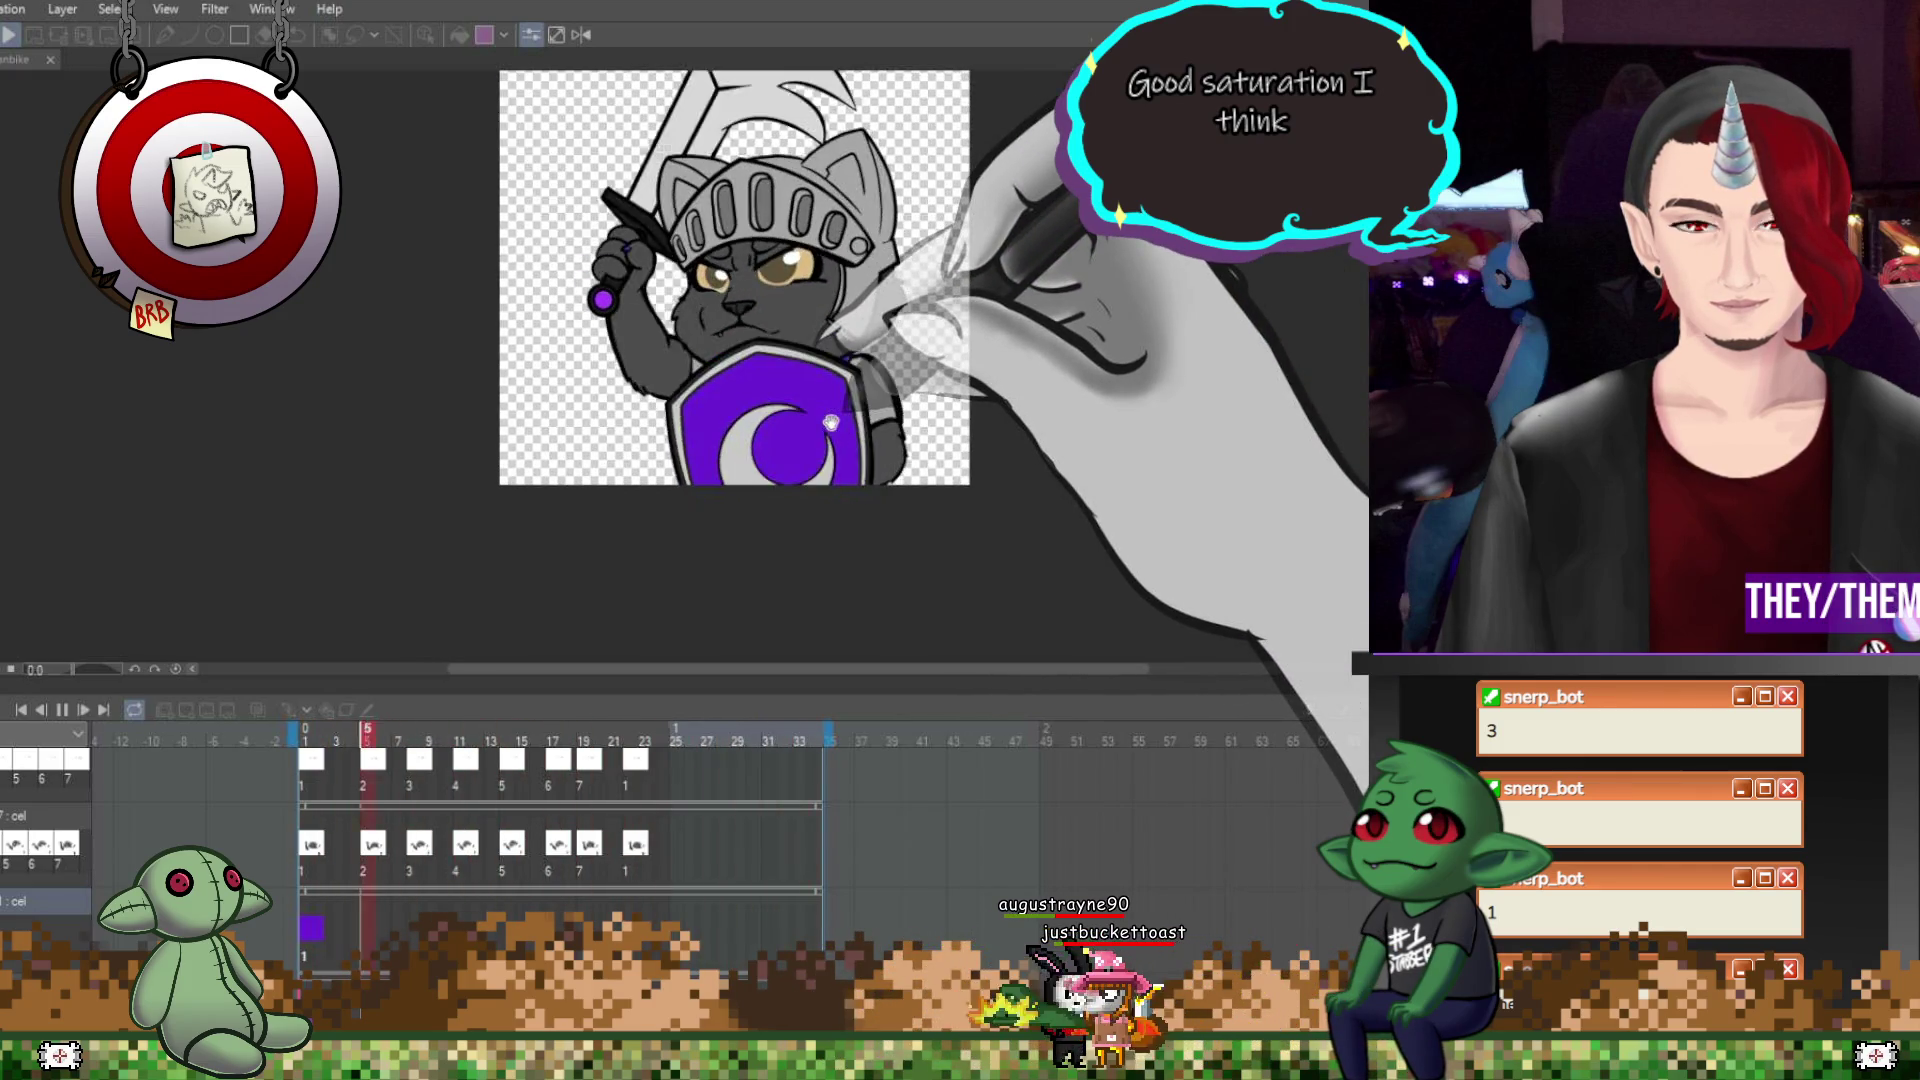
click(96, 714)
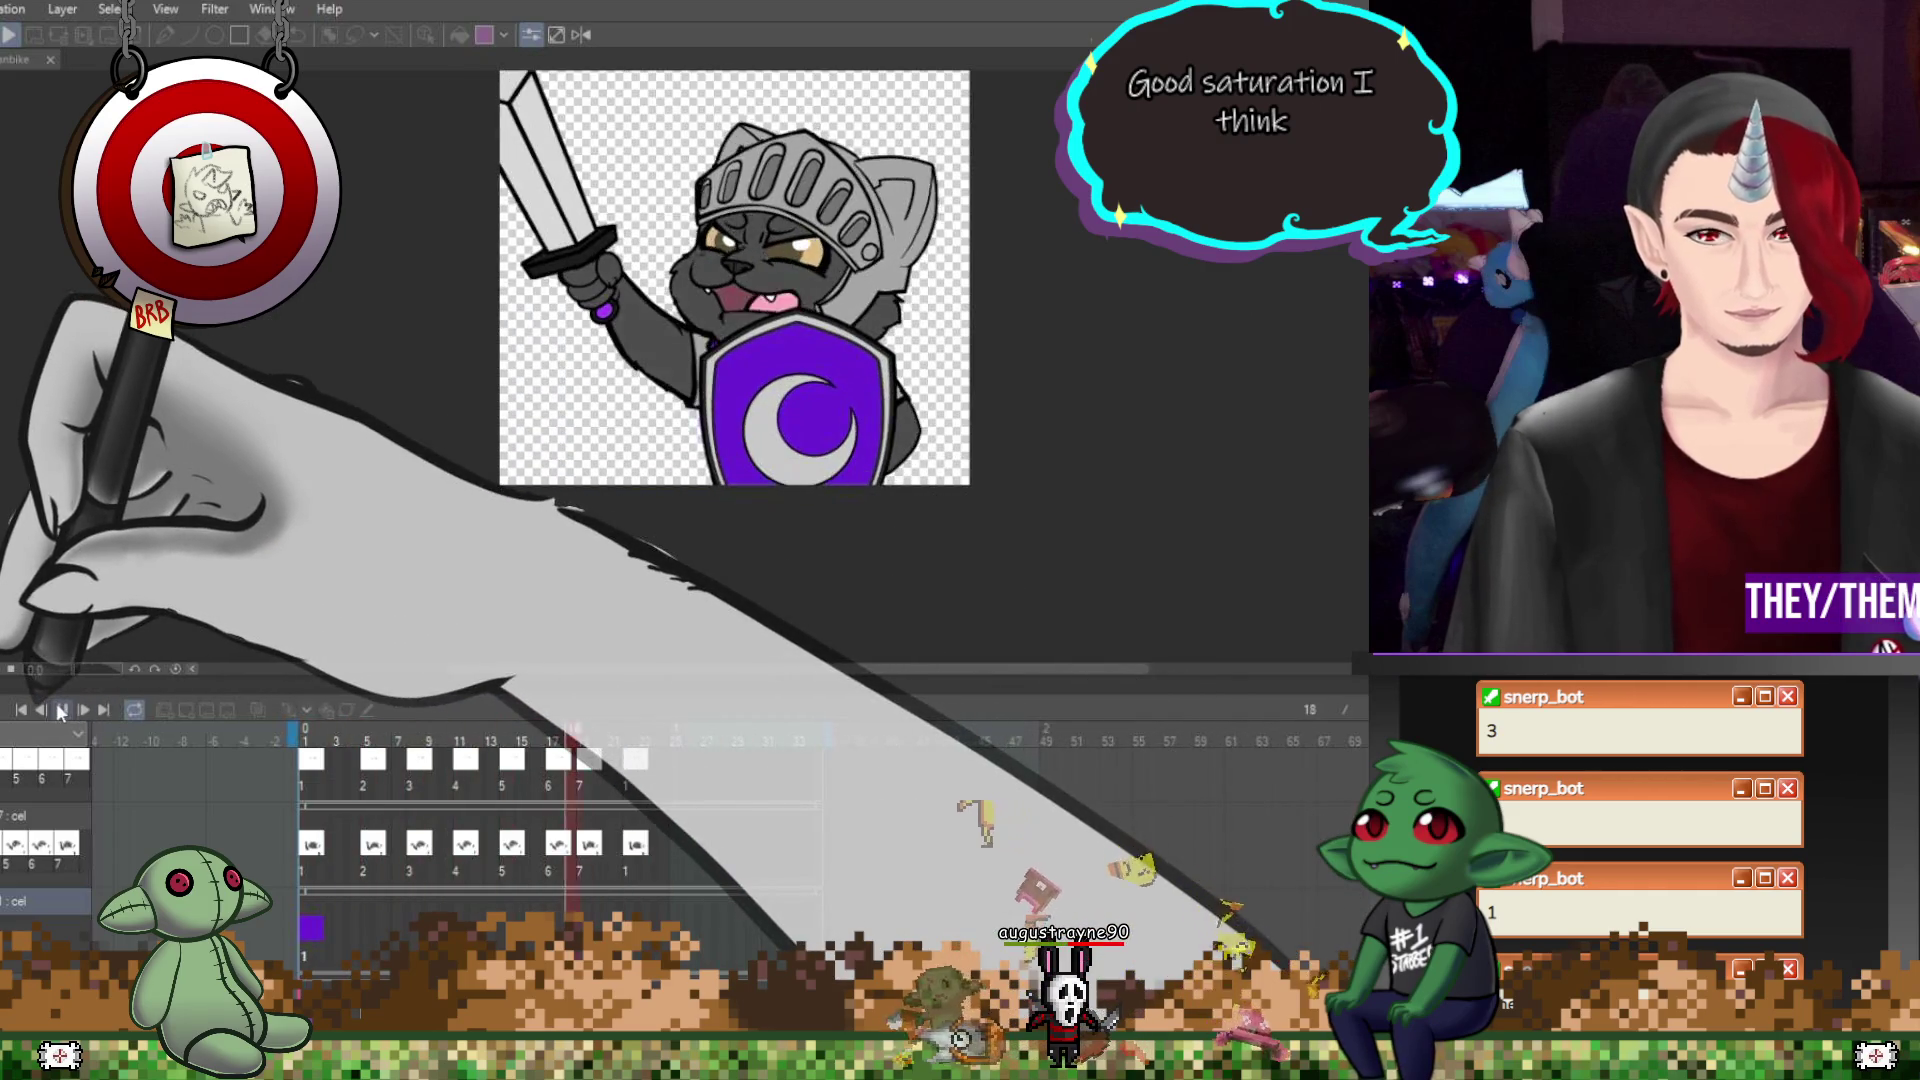
click(96, 714)
scroll(769, 335, down, 1)
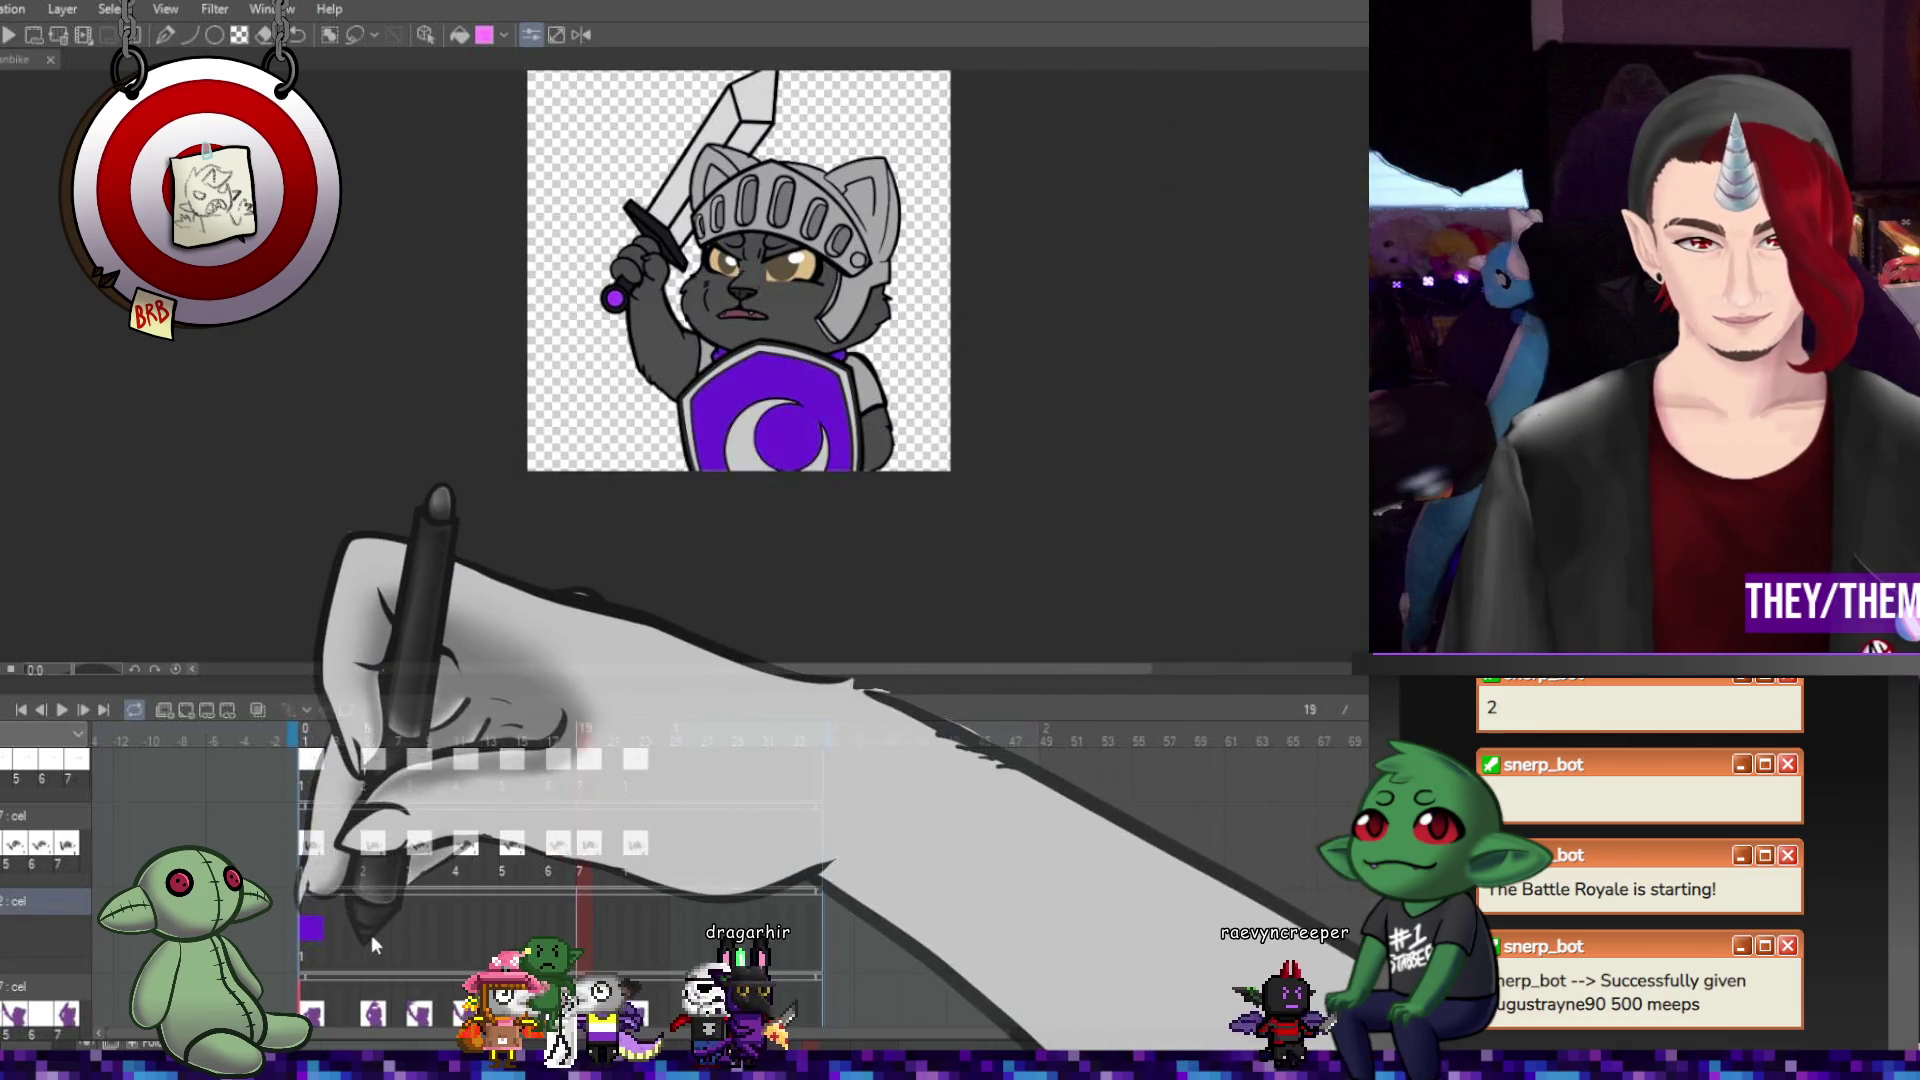
Undo the stray cel added at frame 5 of the third track and return to frame 2.
click(371, 930)
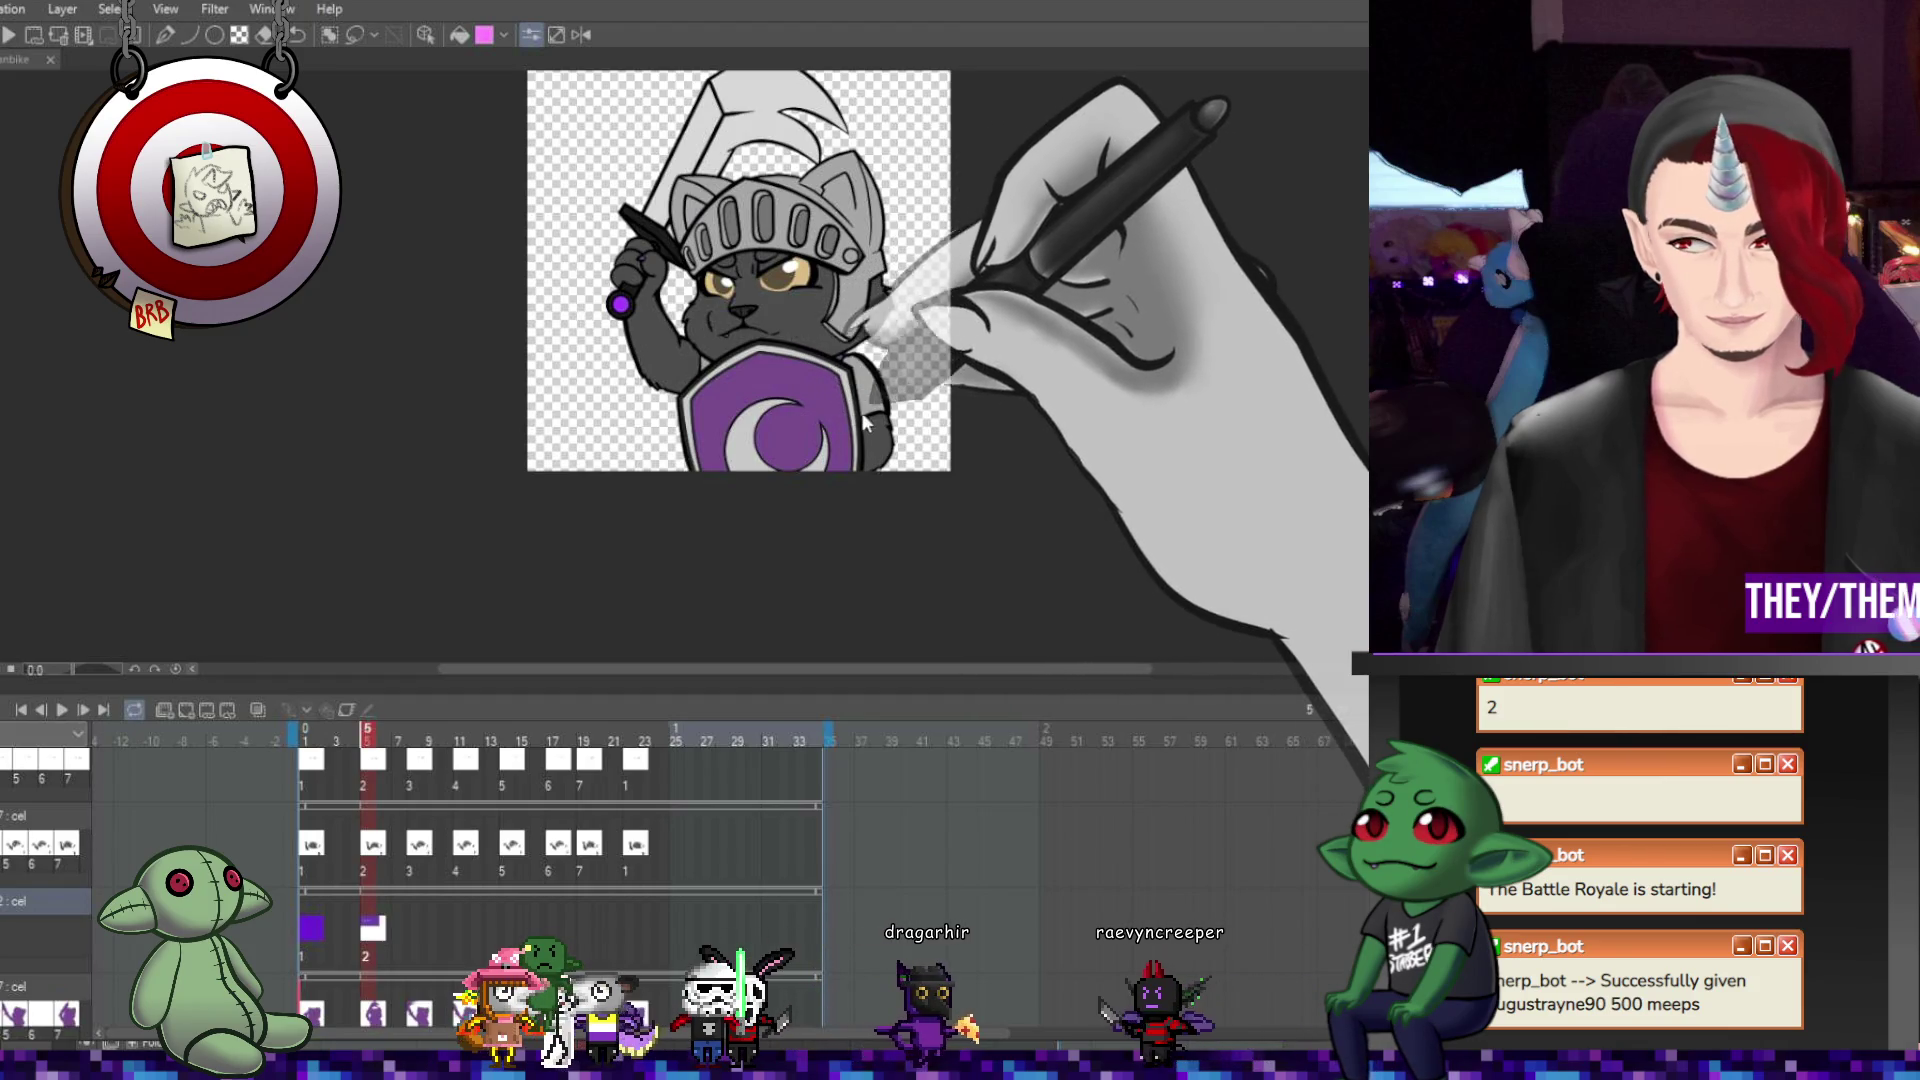
key(ctrl+z)
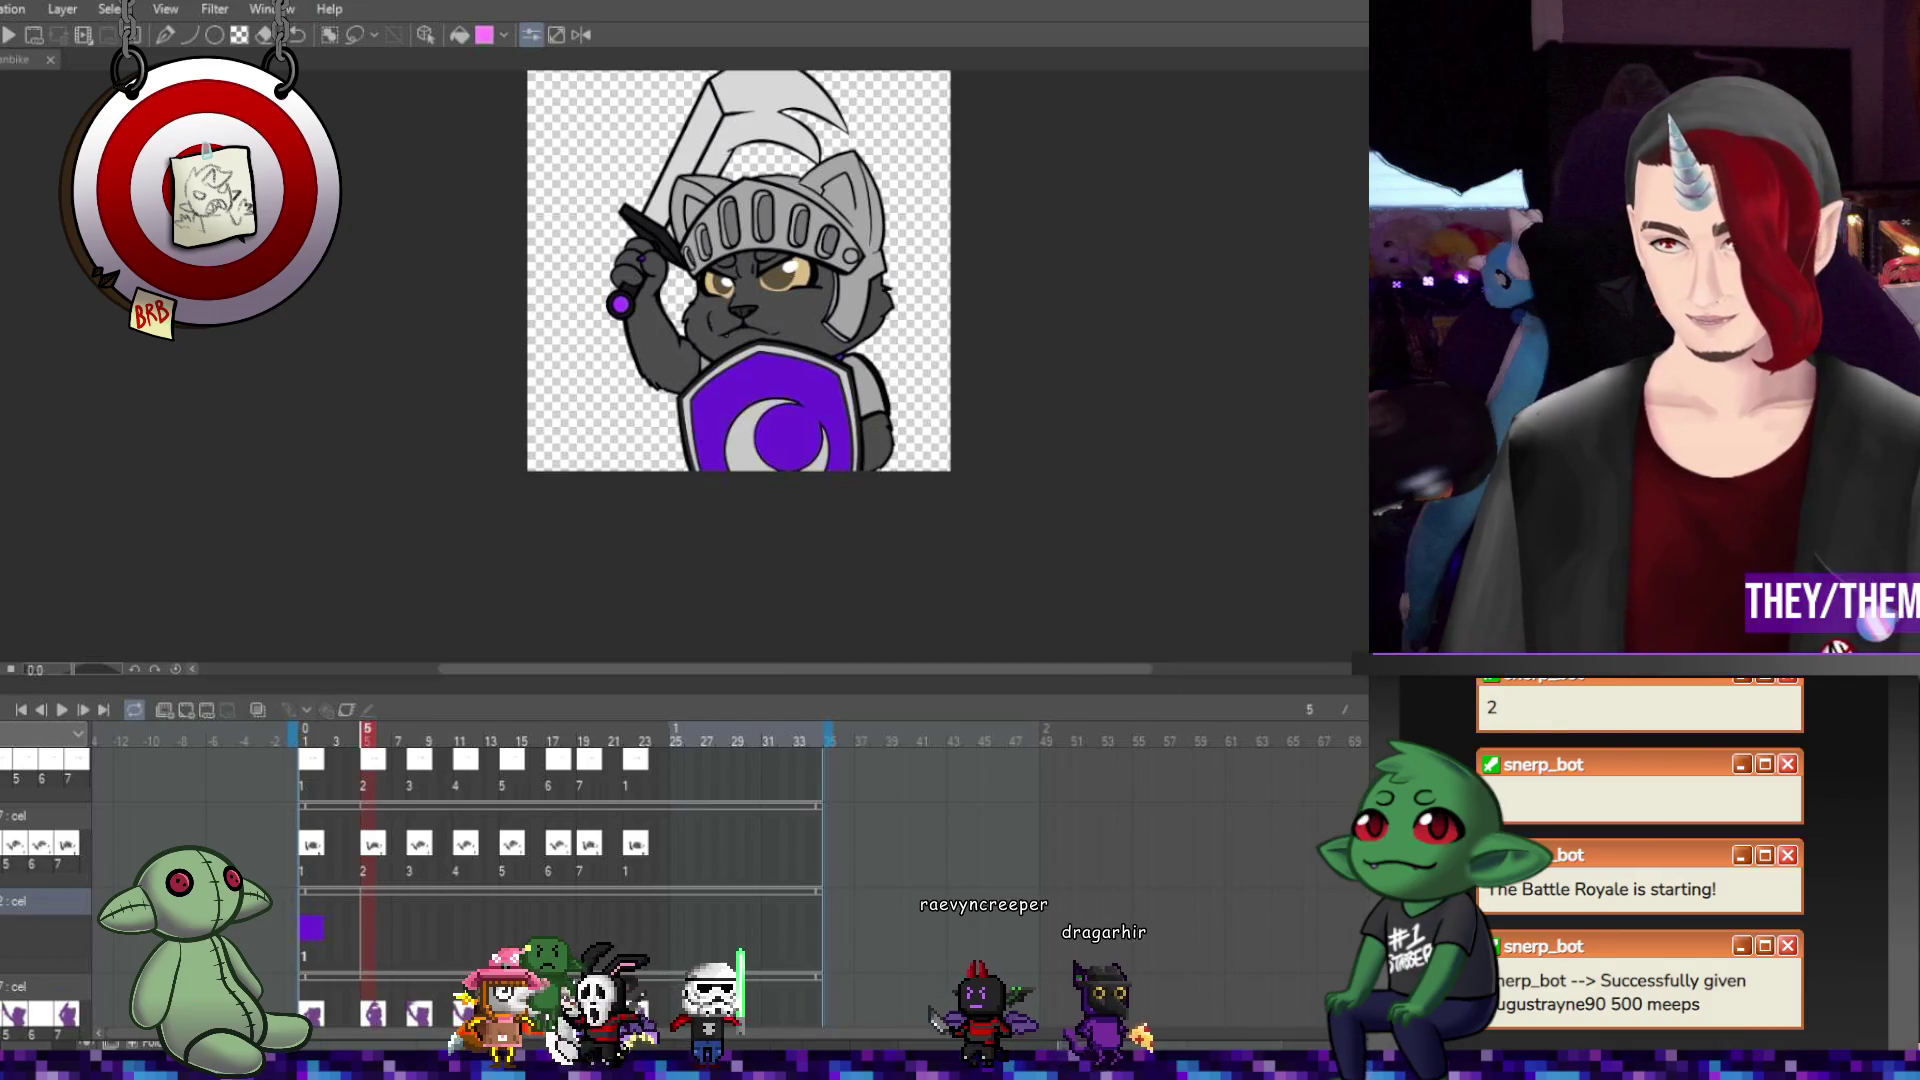
click(320, 926)
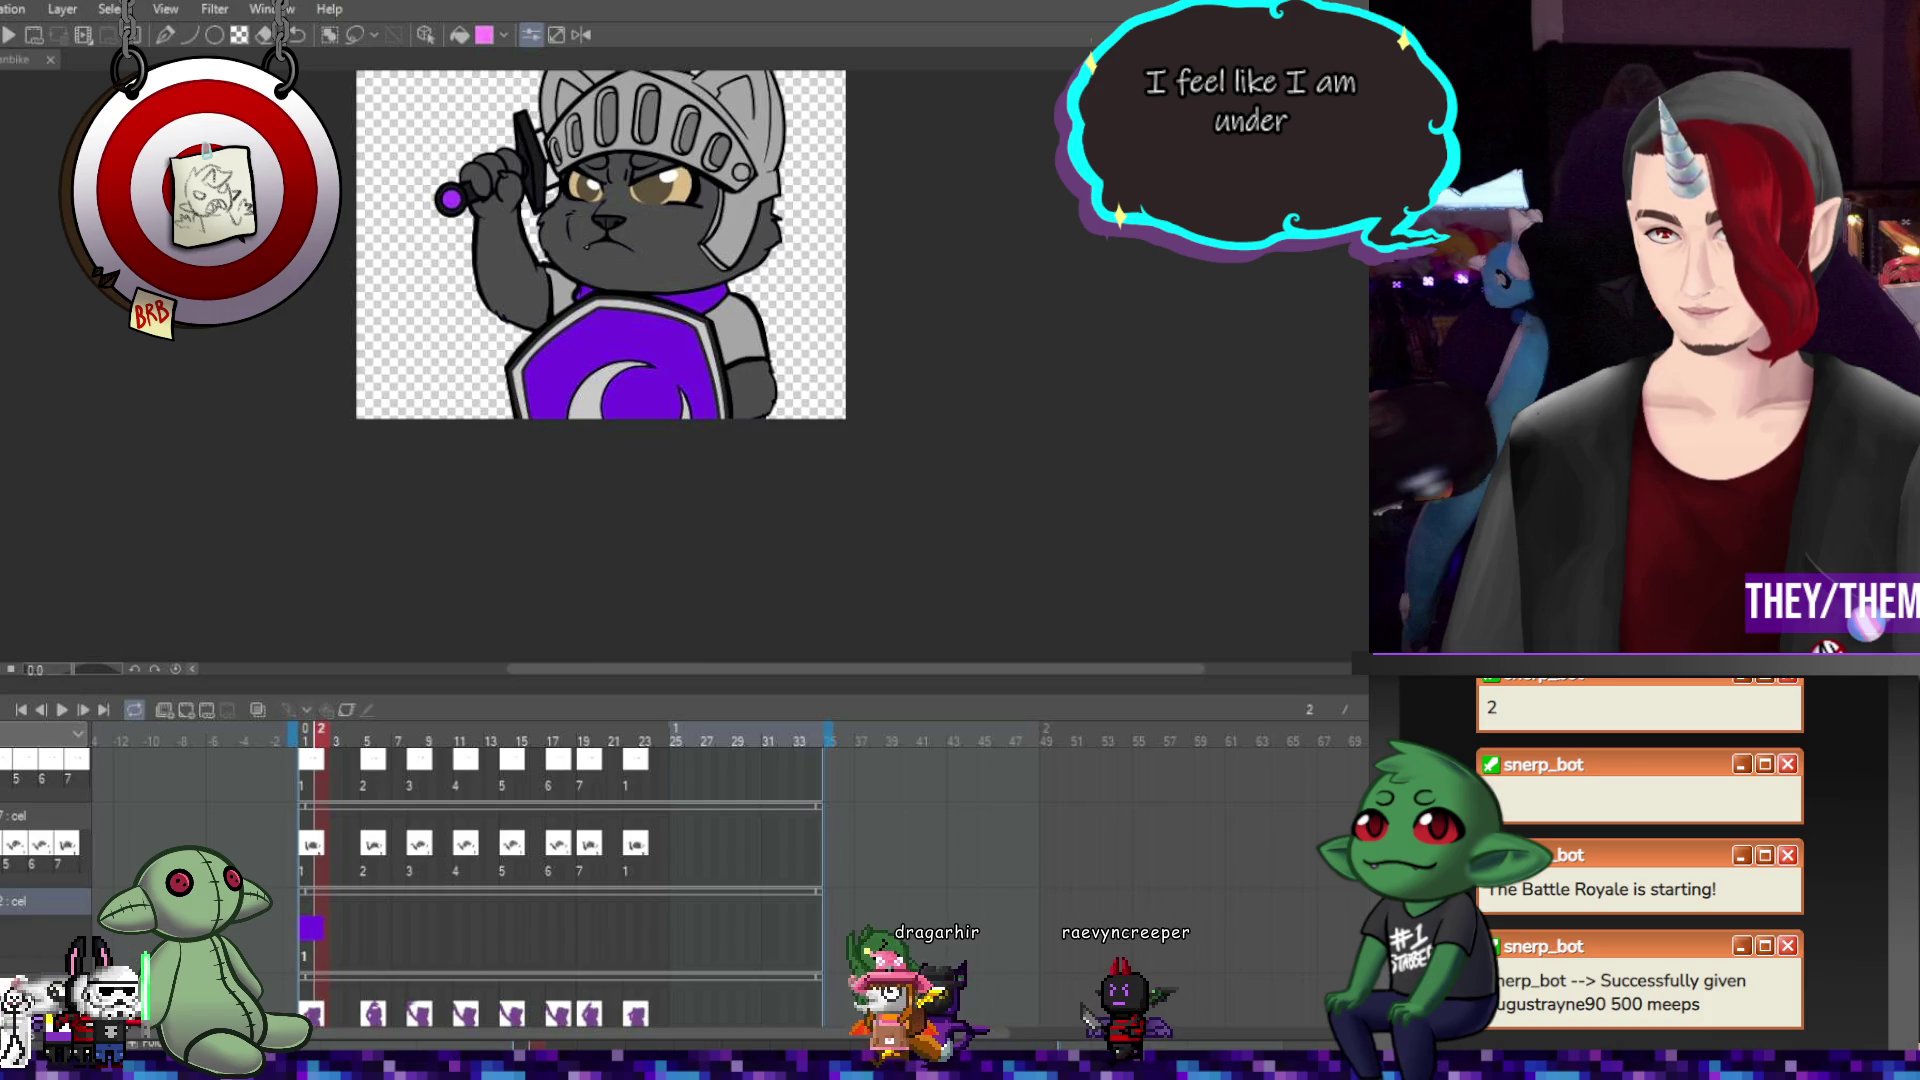
scroll(884, 454, down, 3)
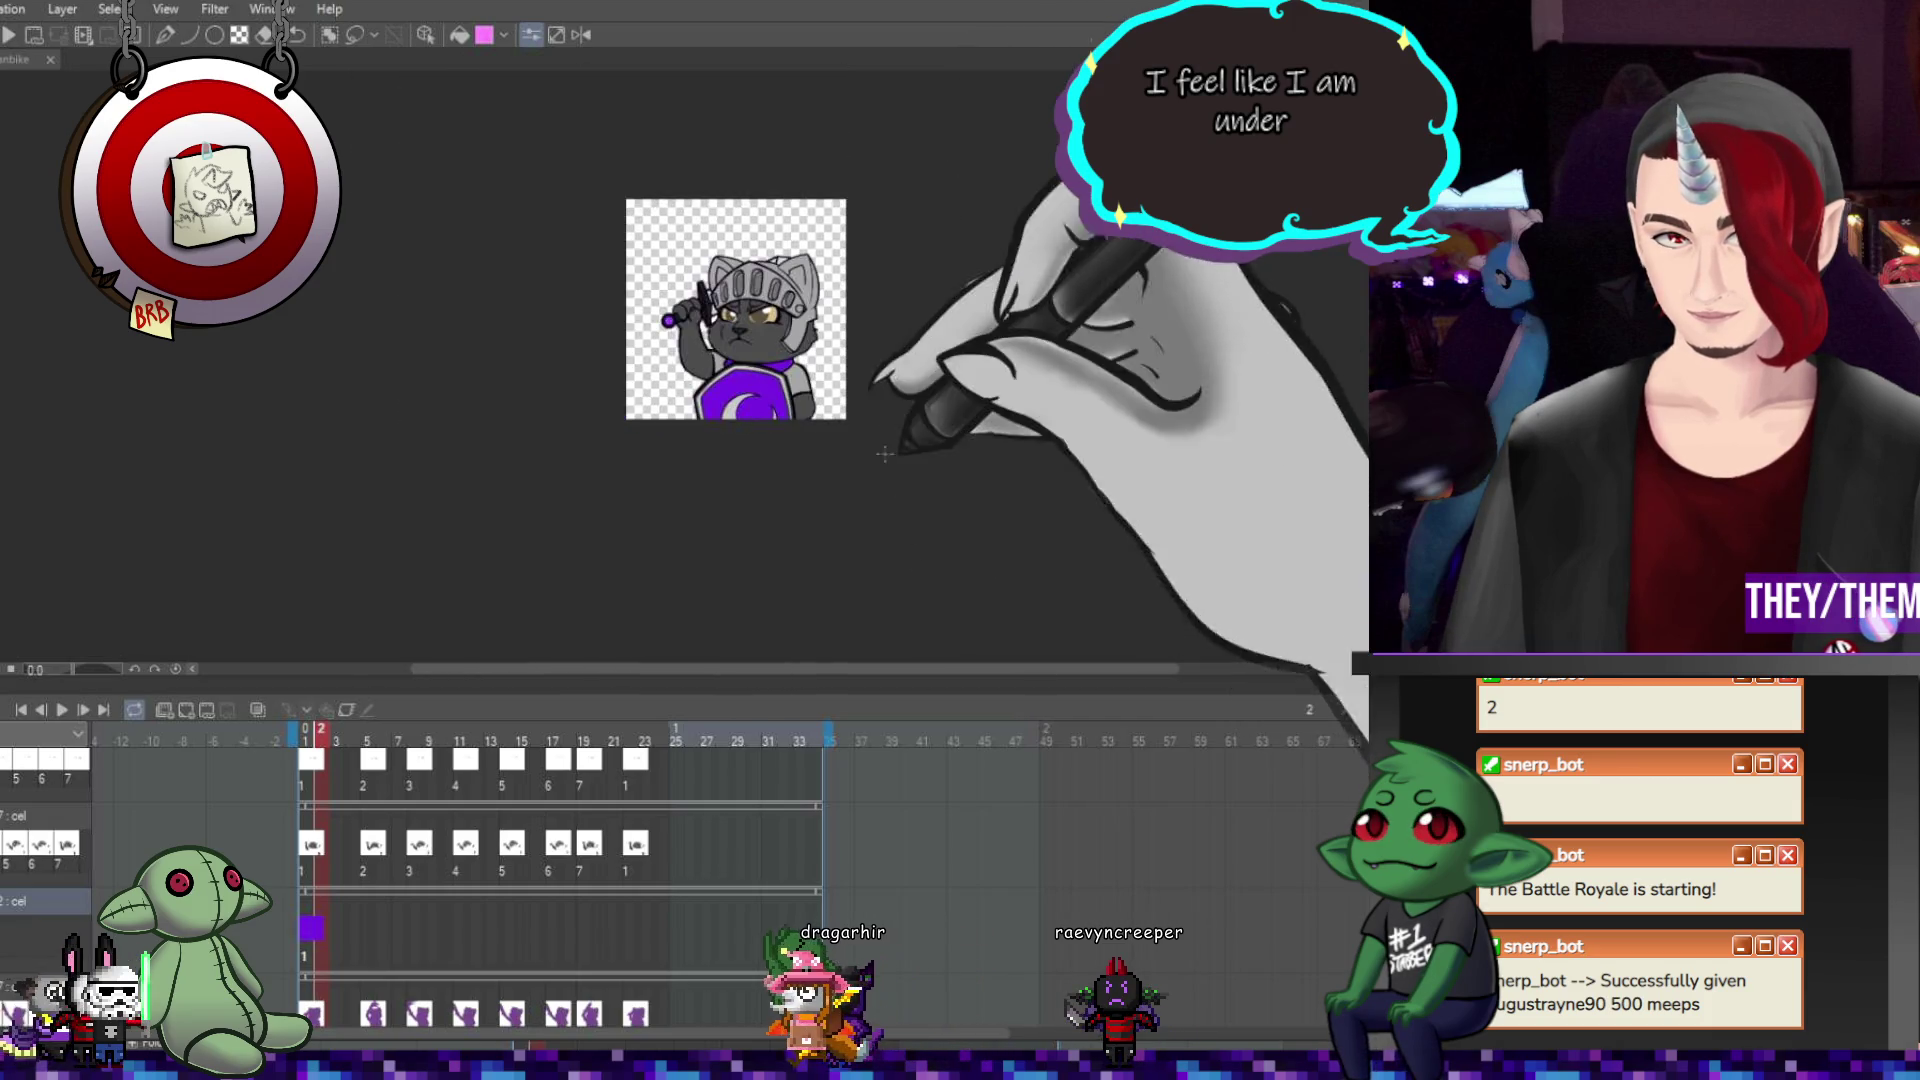
scroll(884, 454, up, 3)
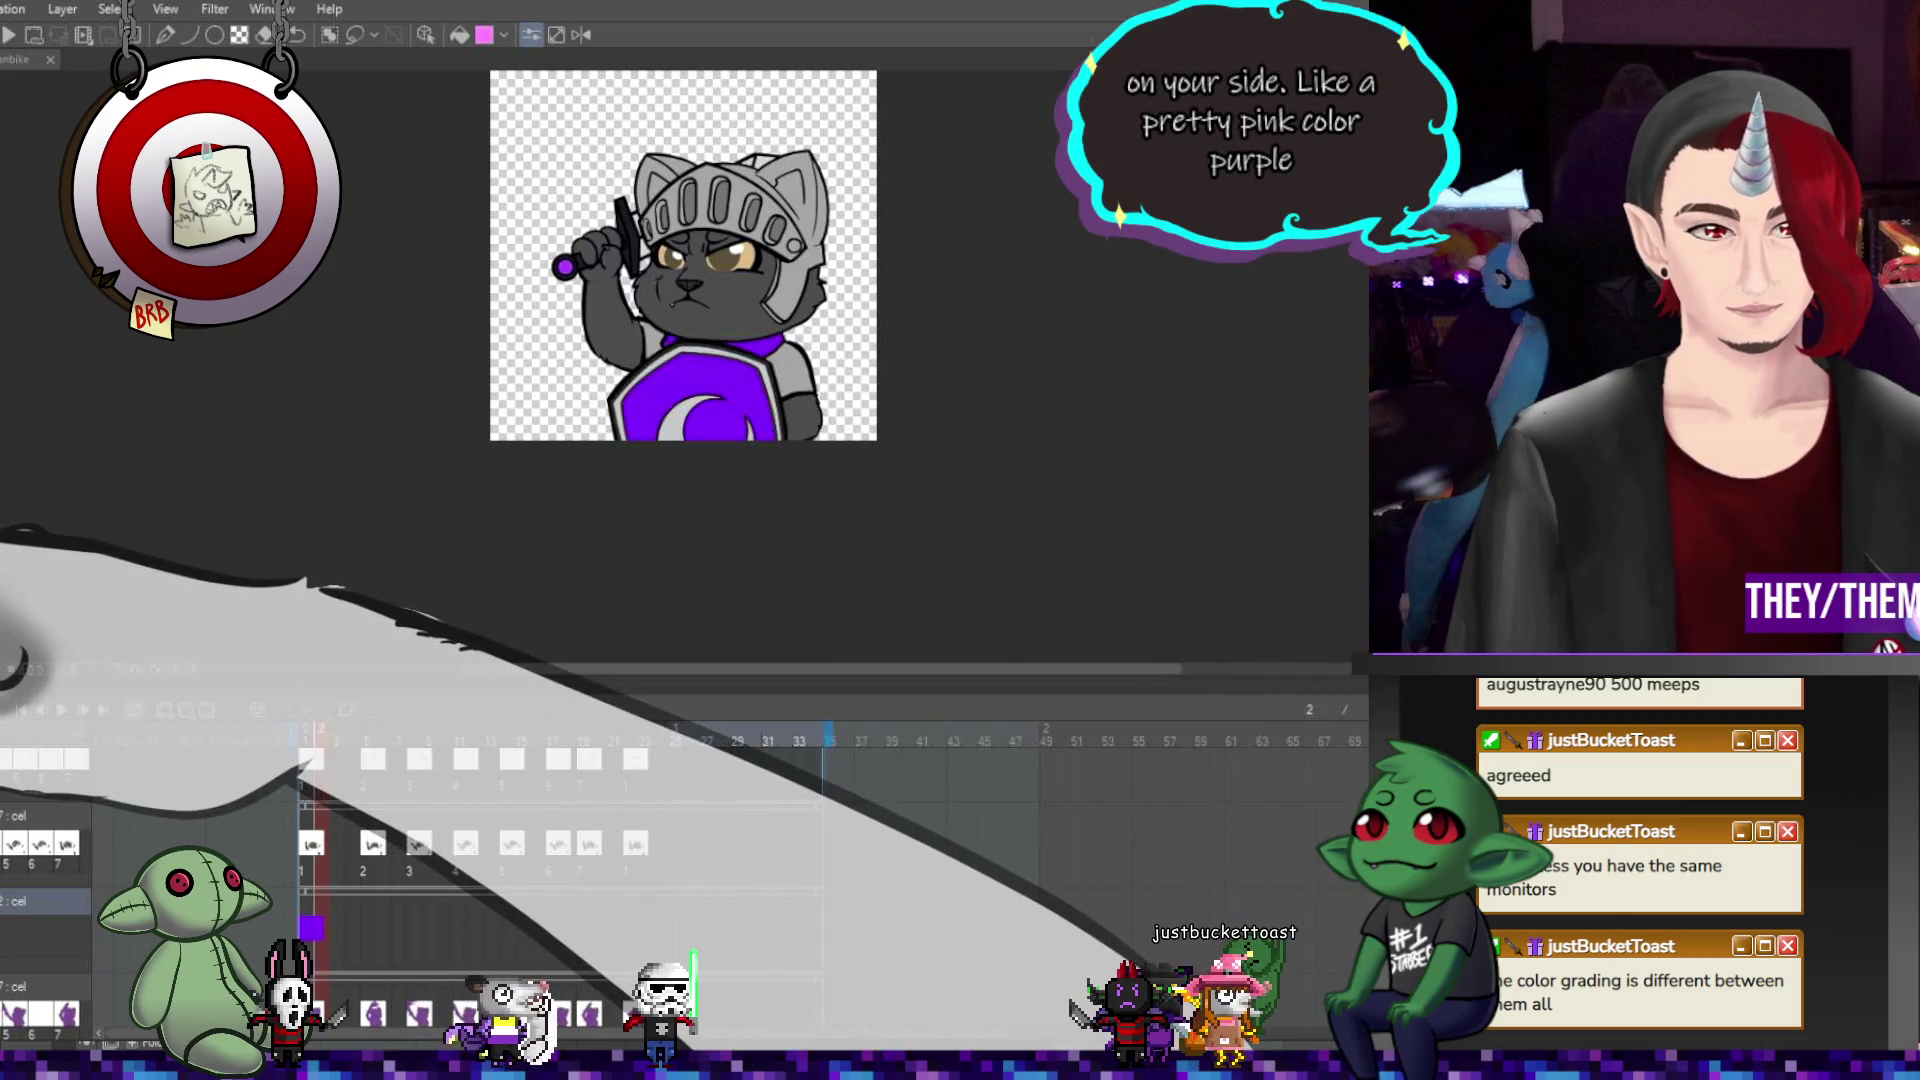
Compare muted and vivid purple on the shield, keeping the vivid purple layer visible.
key(space)
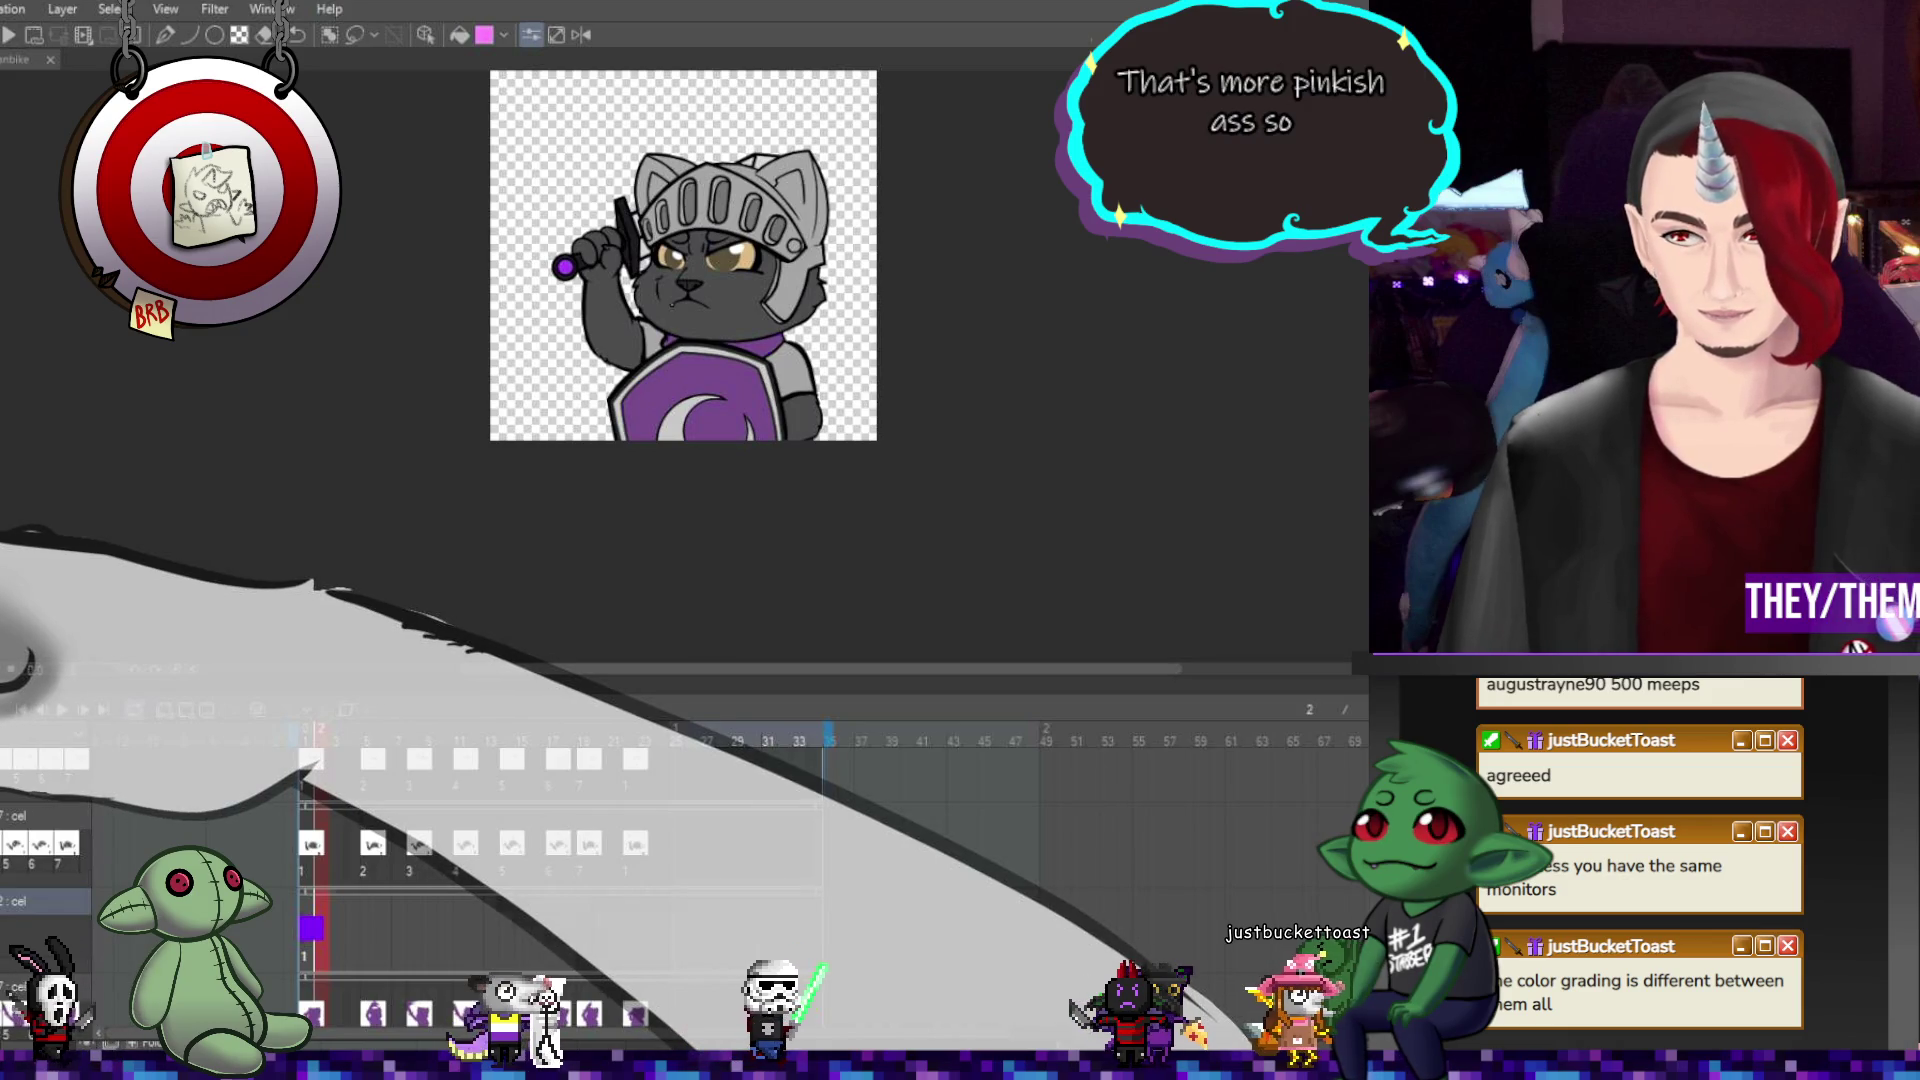
click(749, 375)
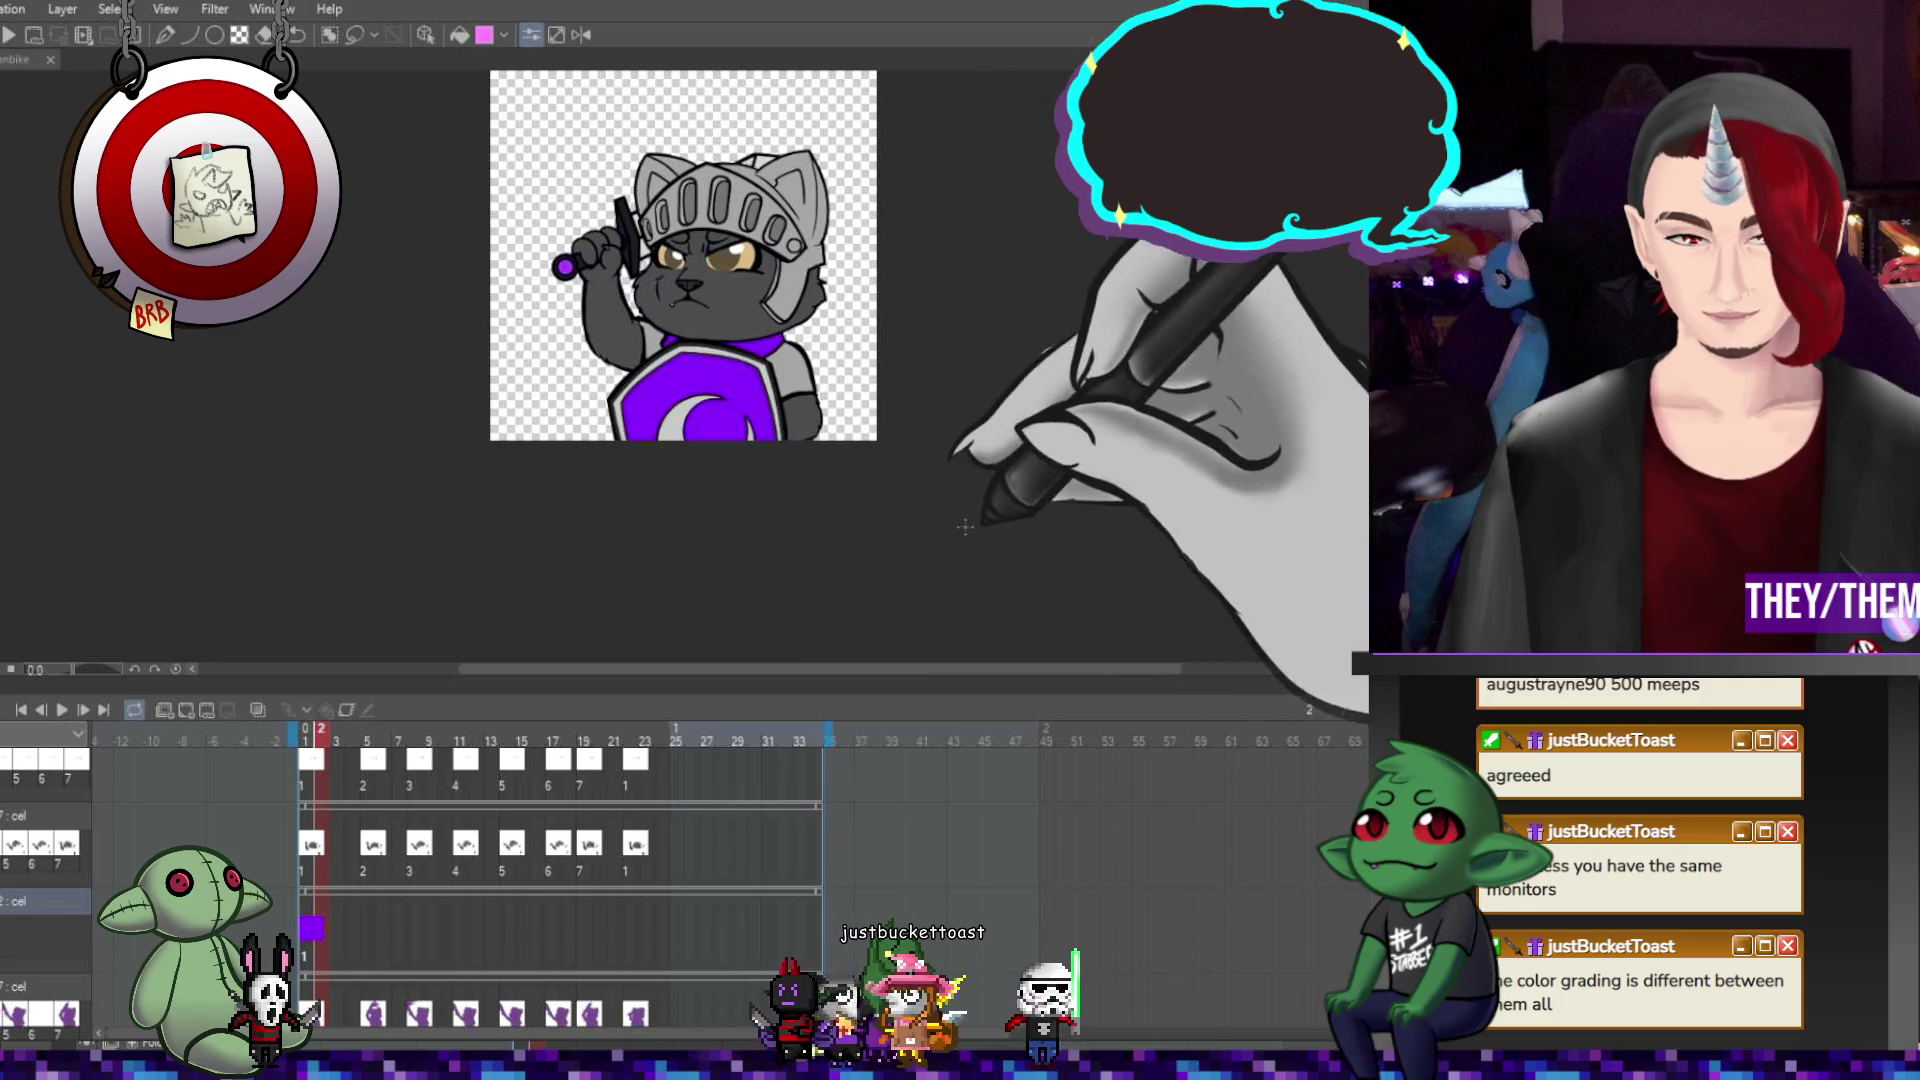
Zoom in and out with Ctrl++ and Ctrl+- until the whole cat knight canvas fits the window.
scroll(1047, 419, down, 2)
scroll(1047, 419, up, 4)
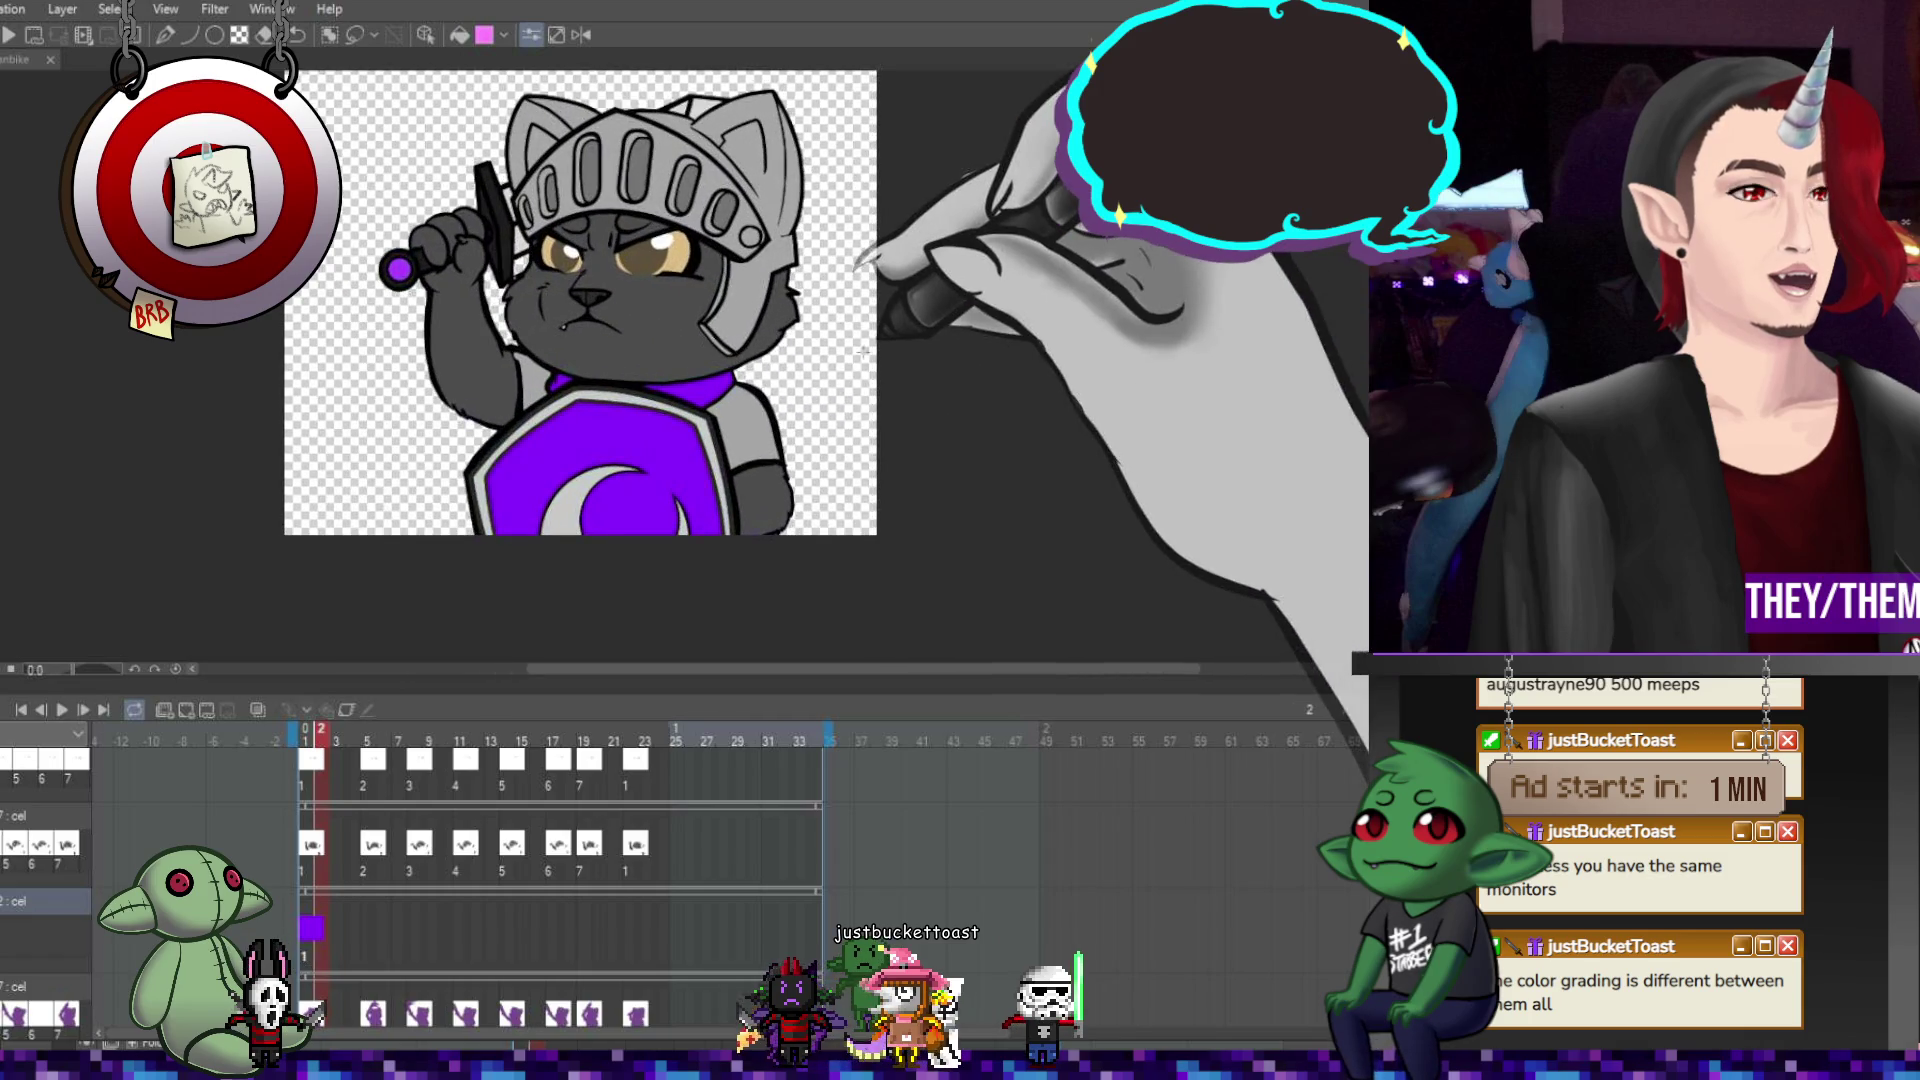
scroll(1120, 352, down, 1)
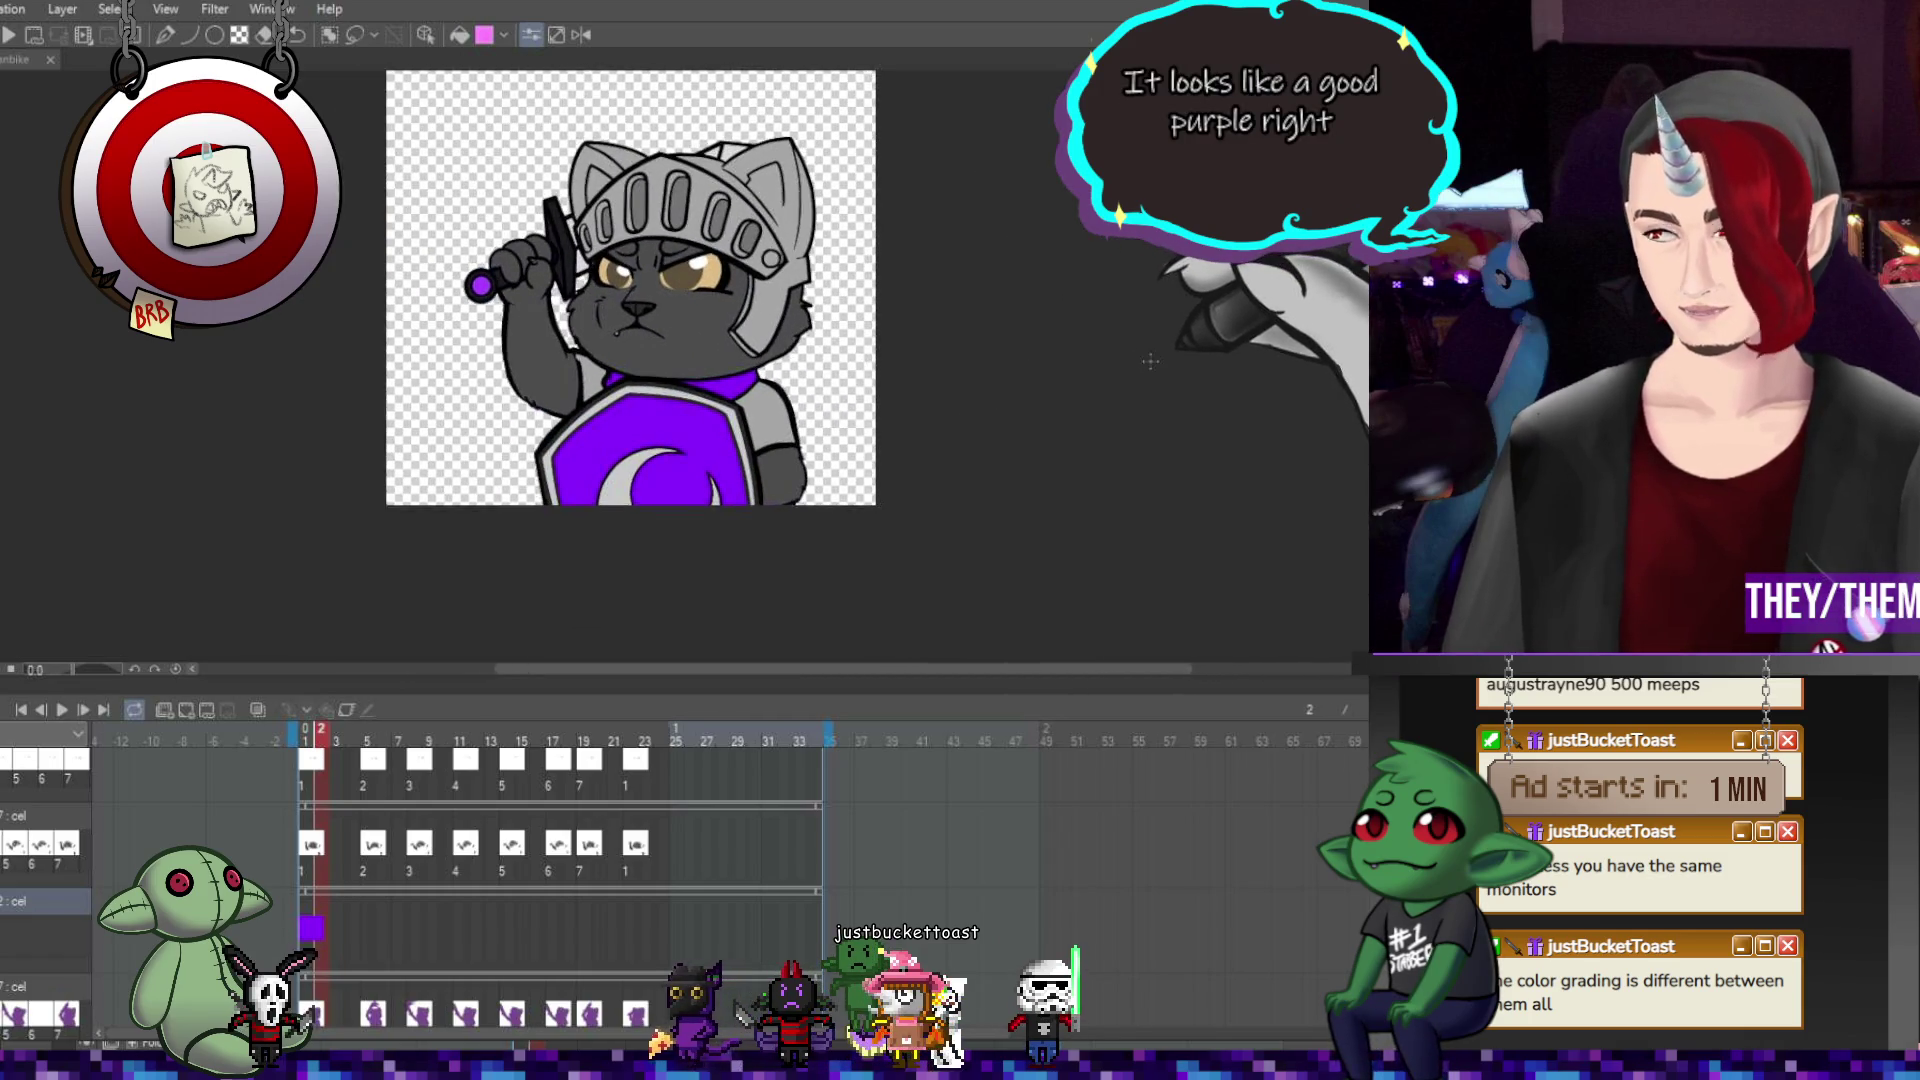
scroll(1140, 358, up, 1)
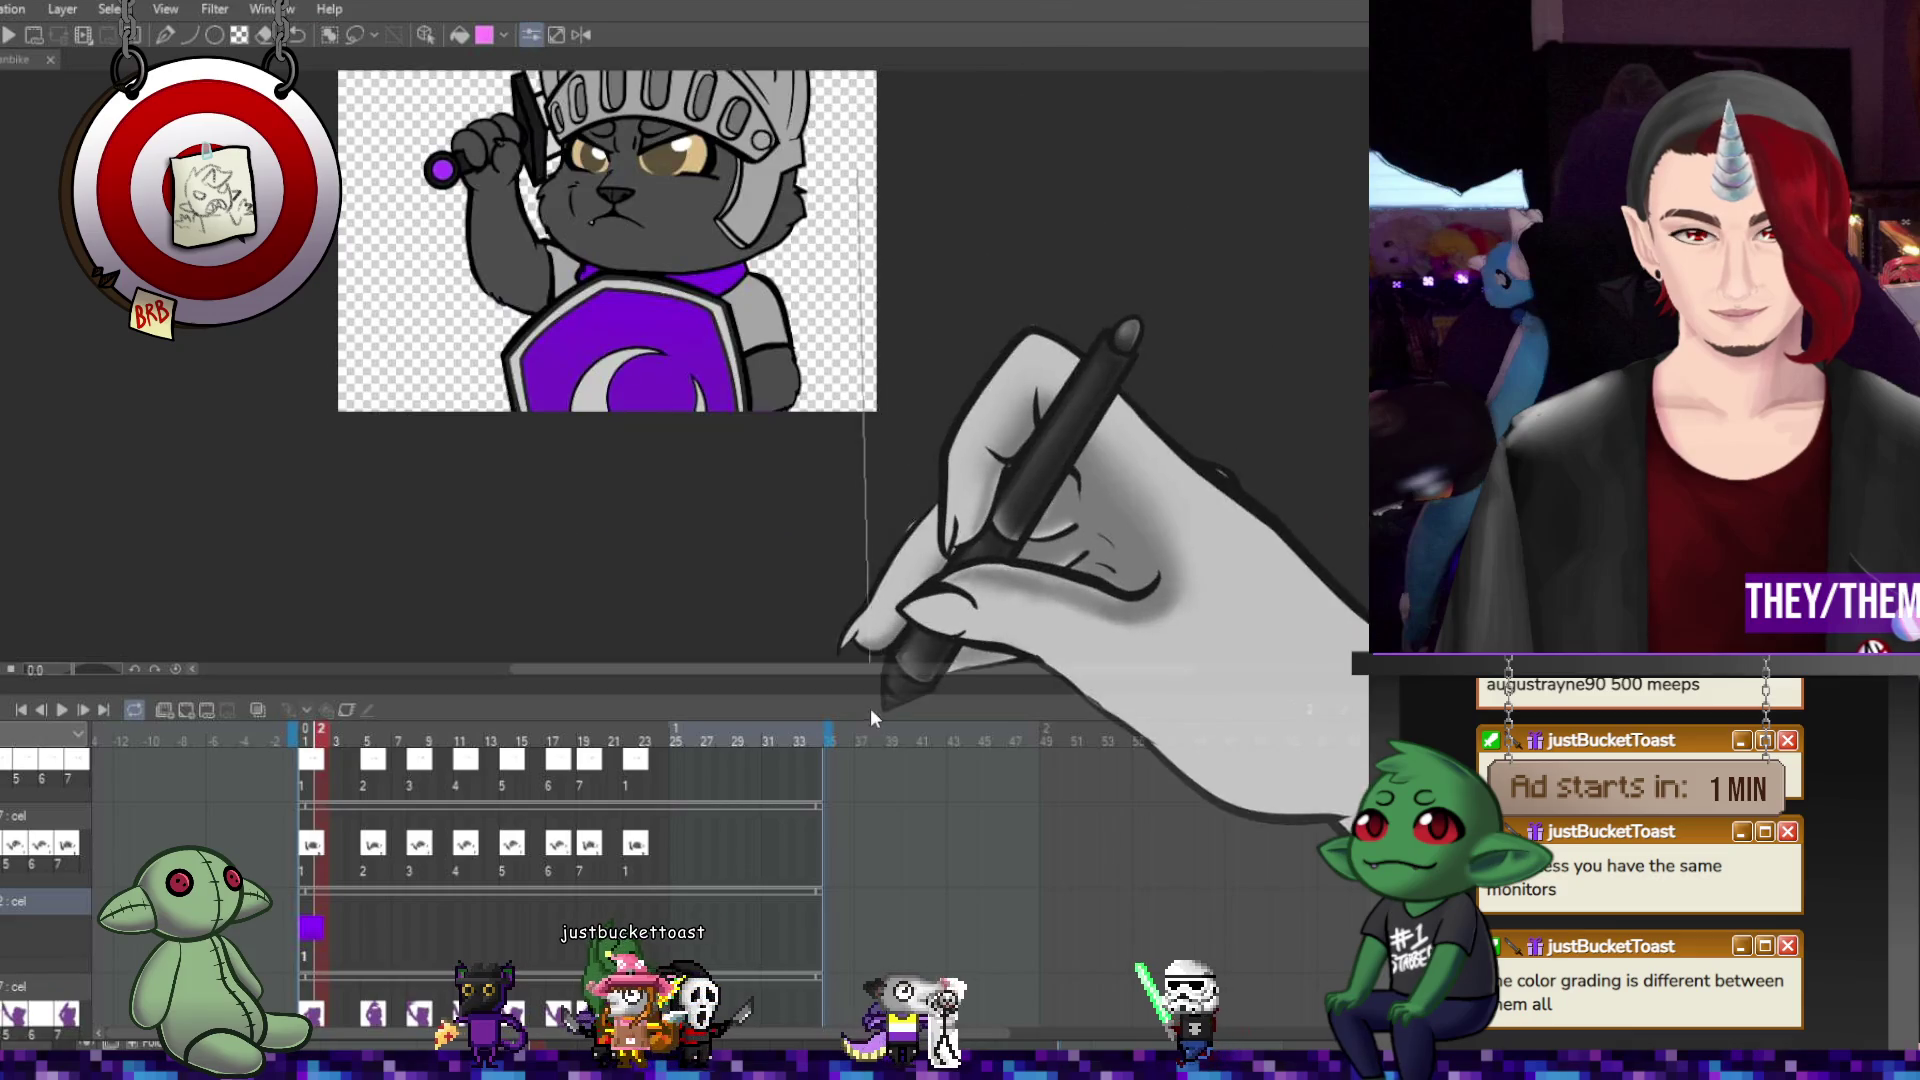
scroll(790, 262, up, 1)
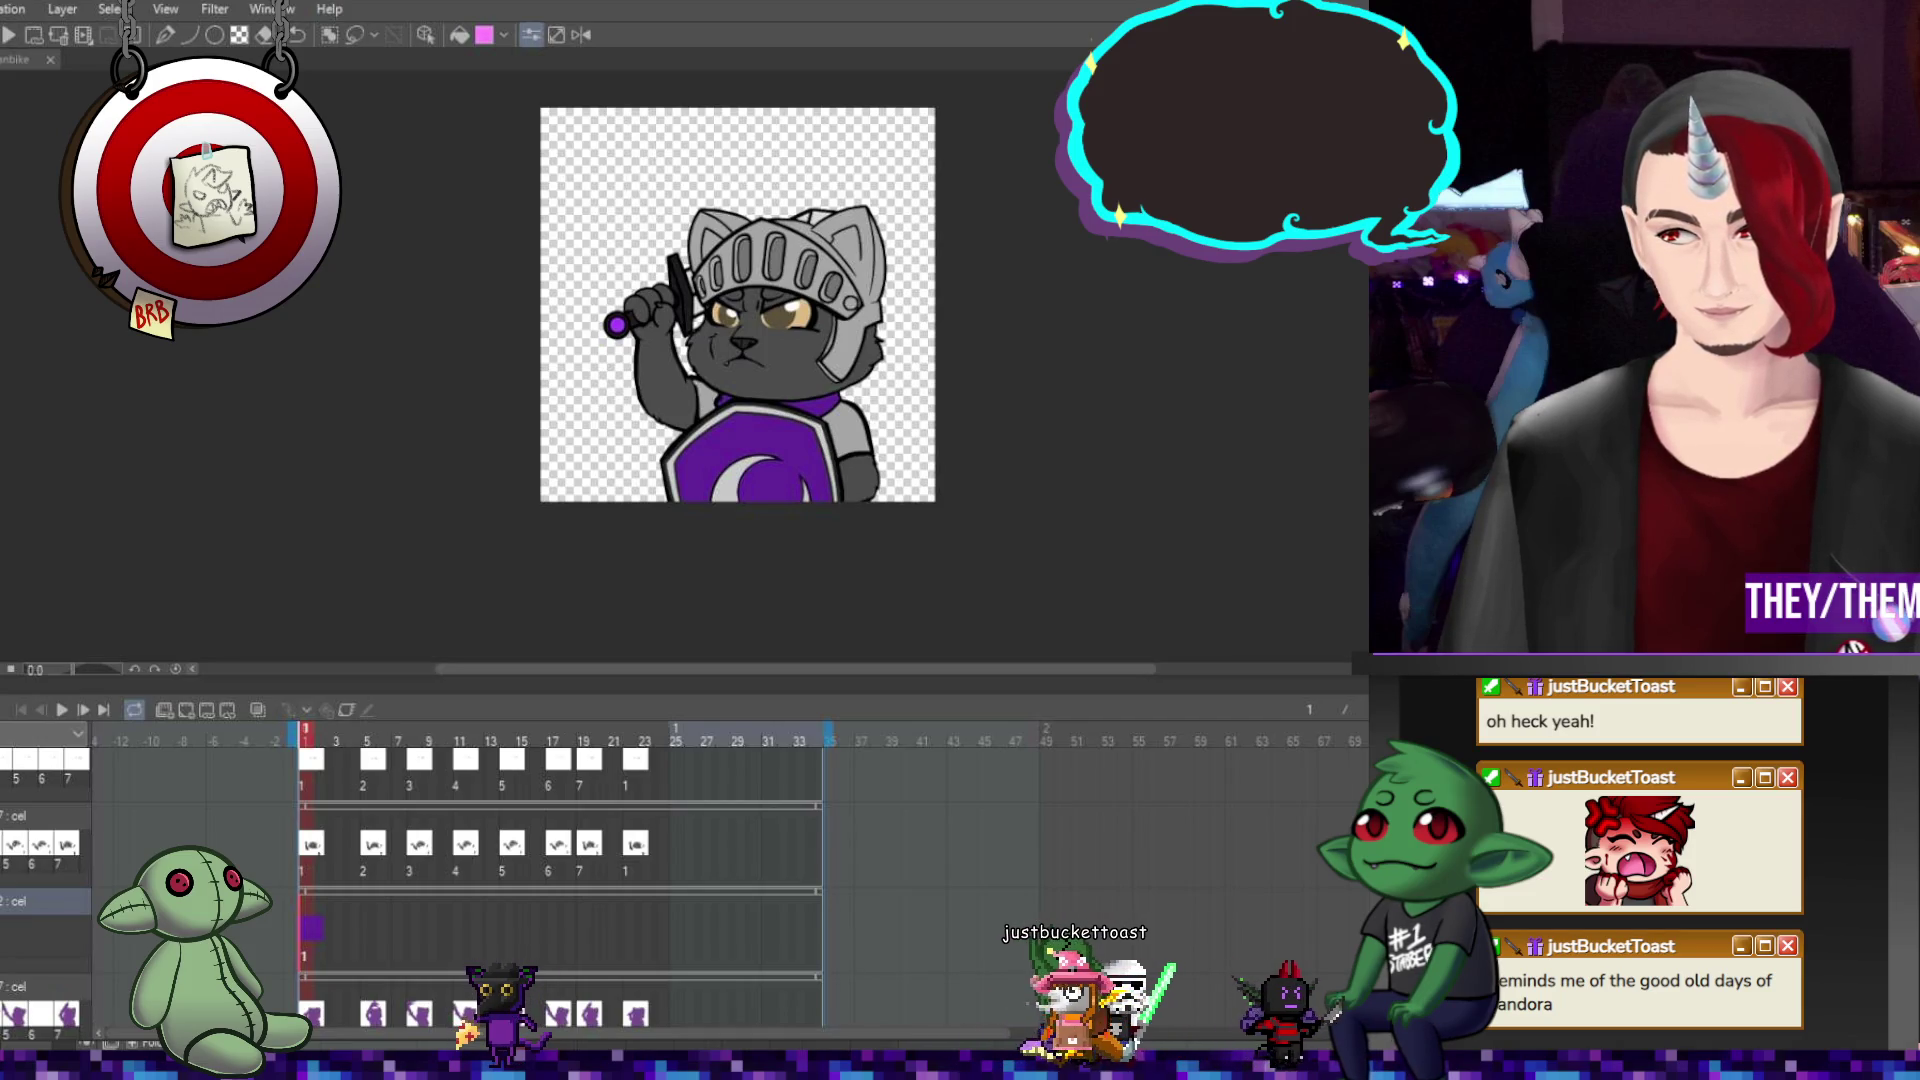
key(ctrl+plus)
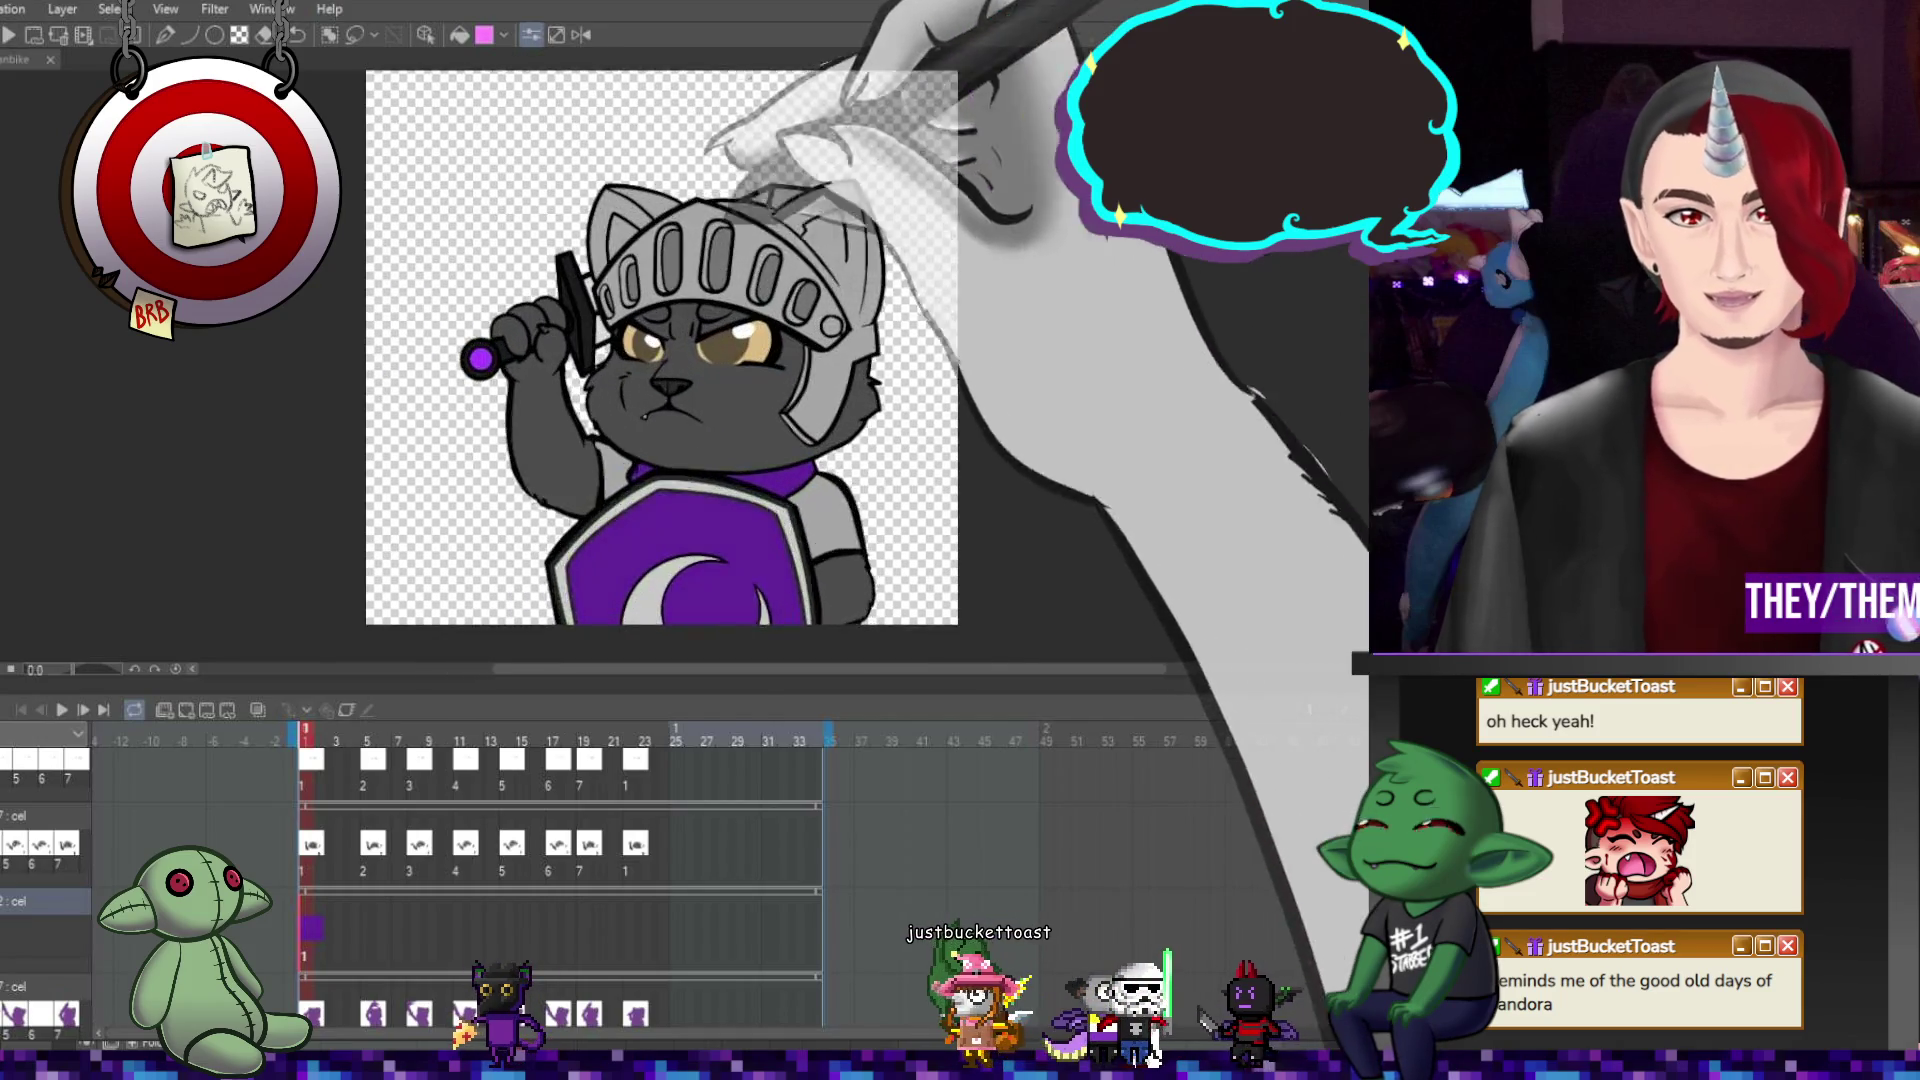
key(ctrl+minus)
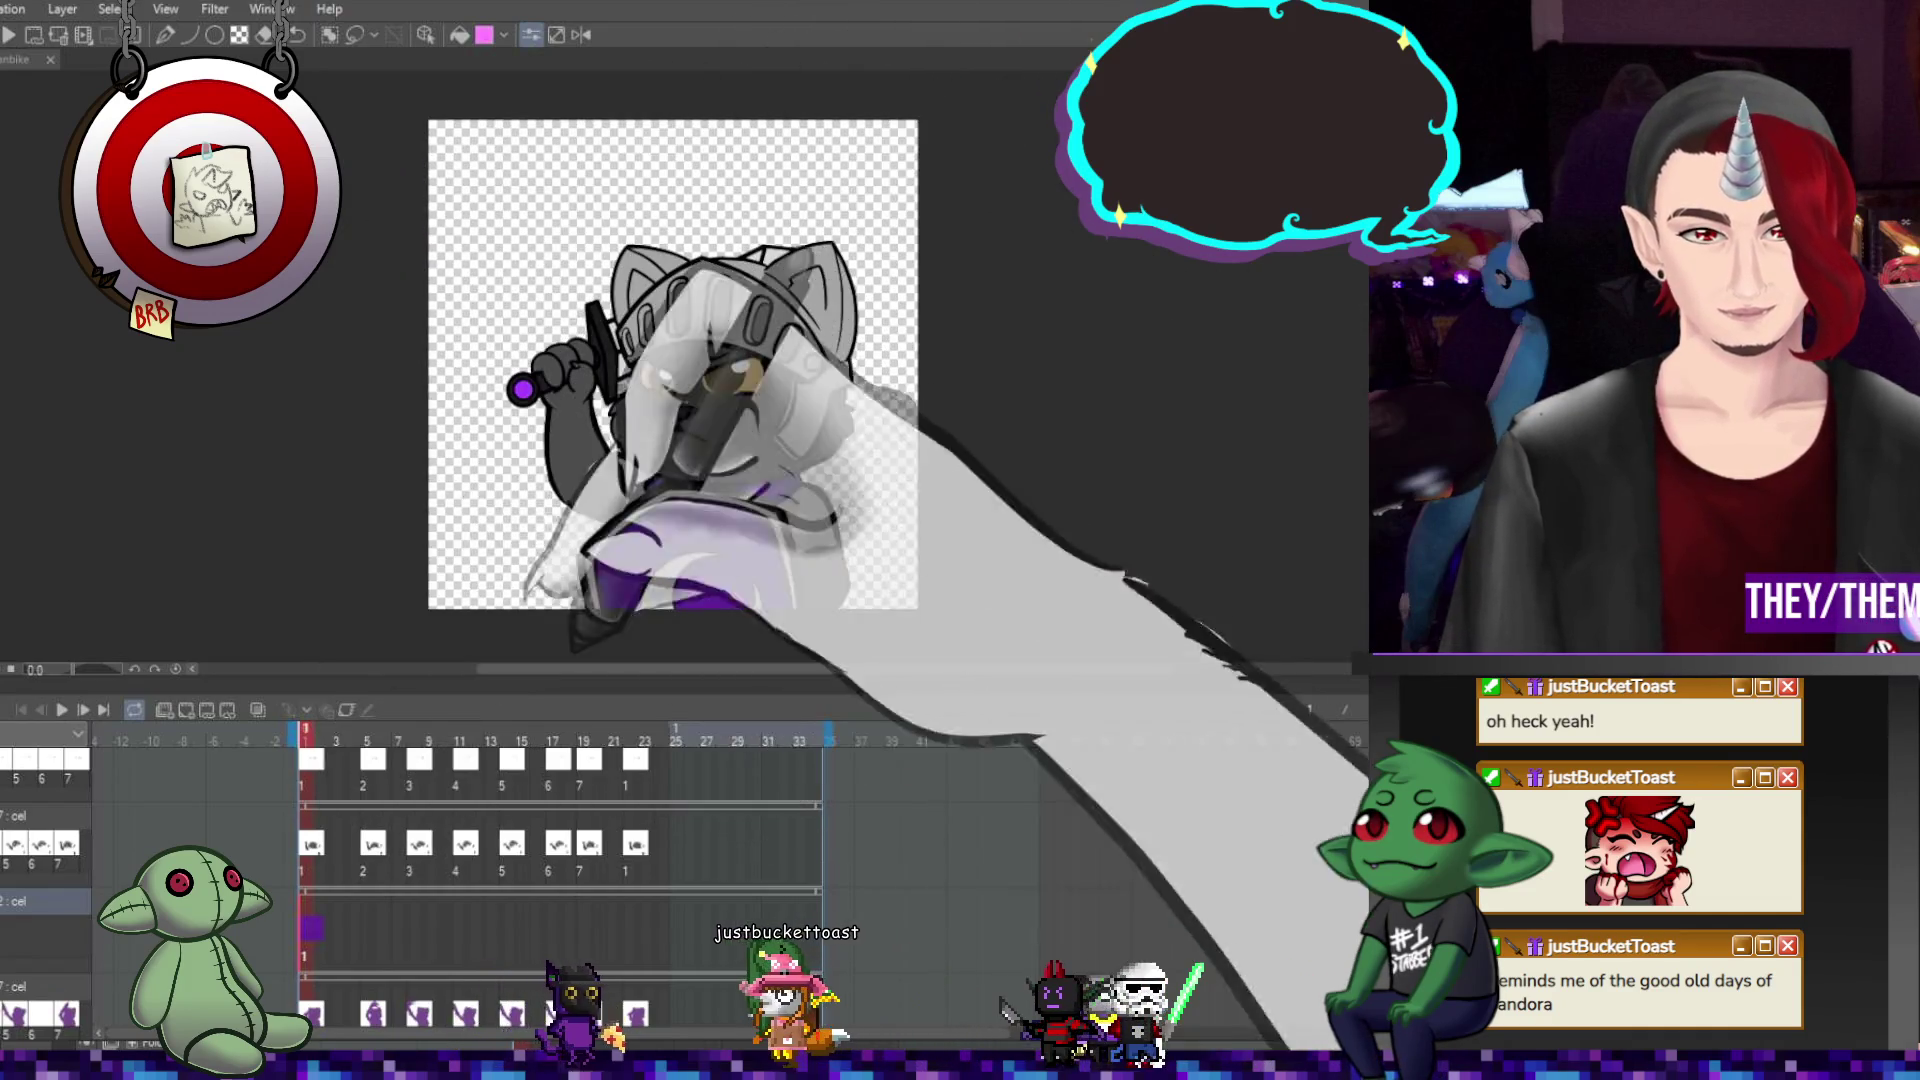
key(ctrl+plus)
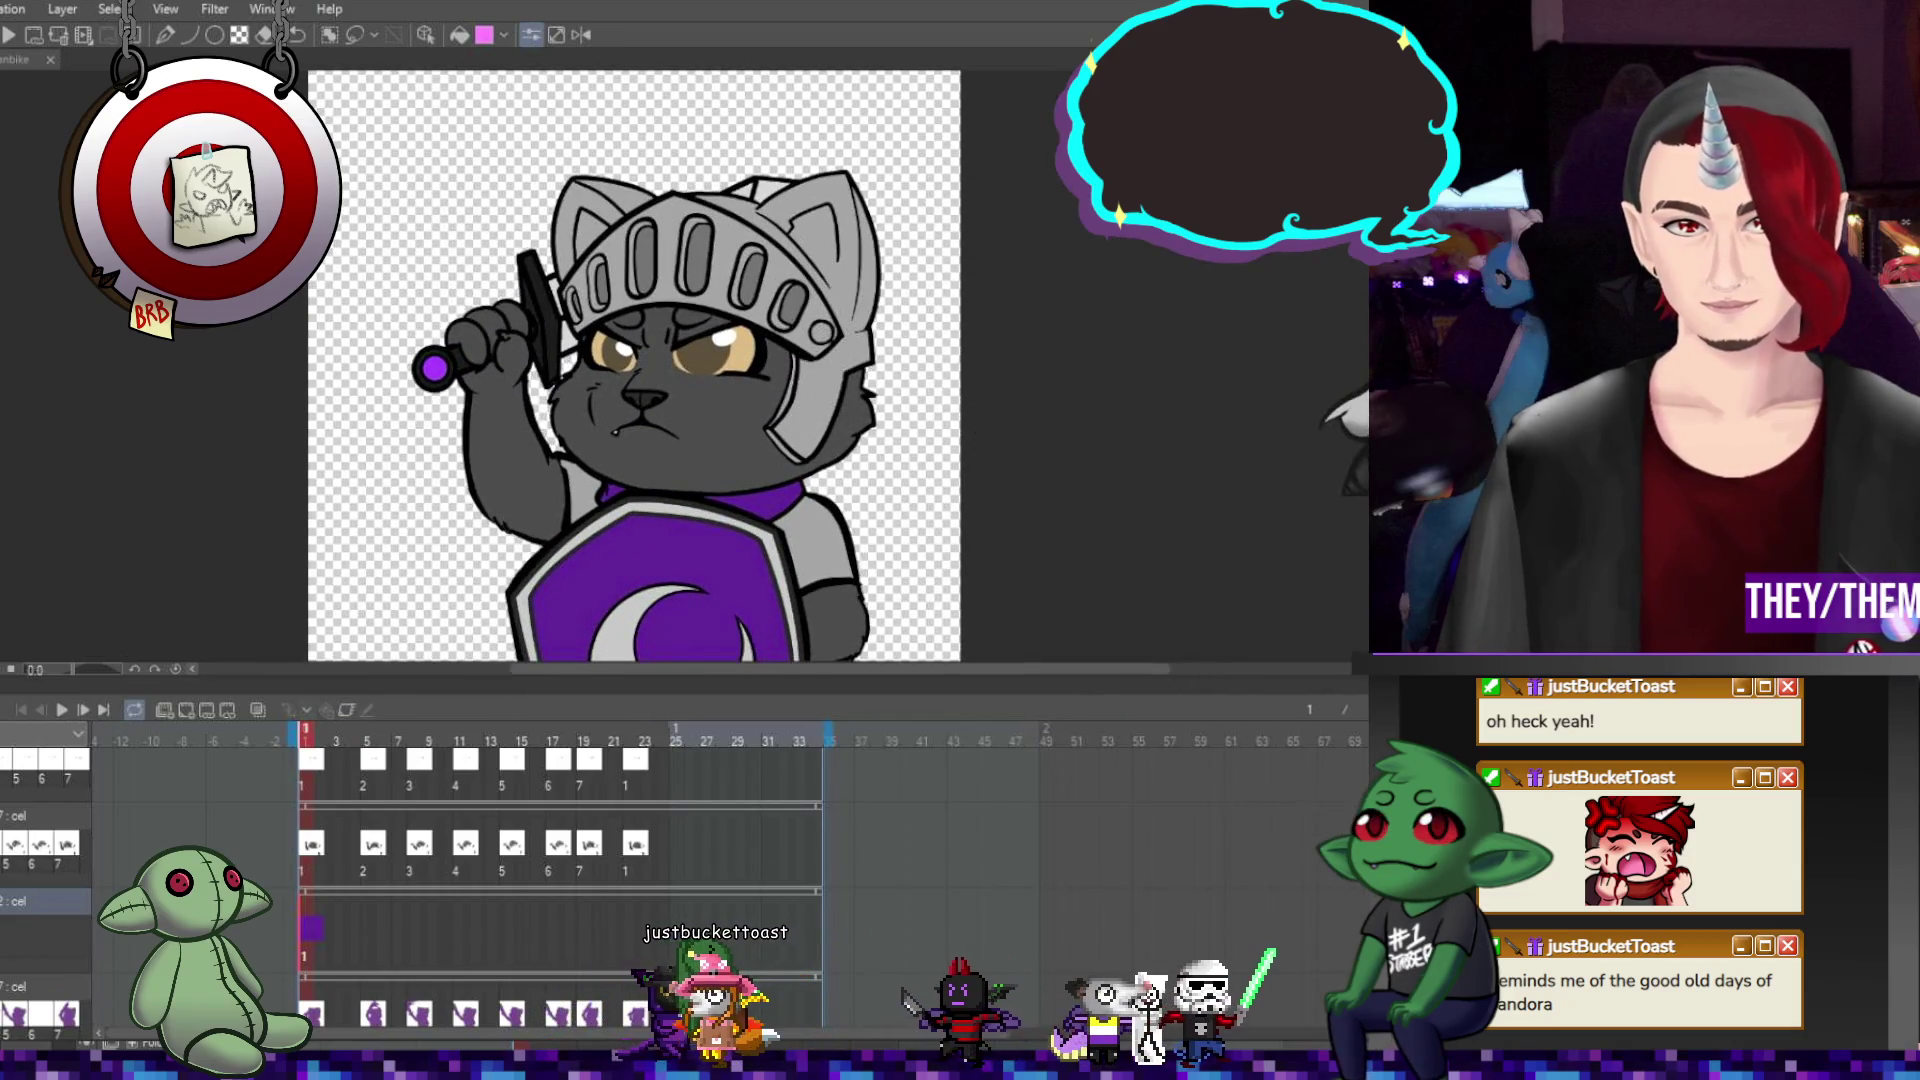
key(ctrl+minus)
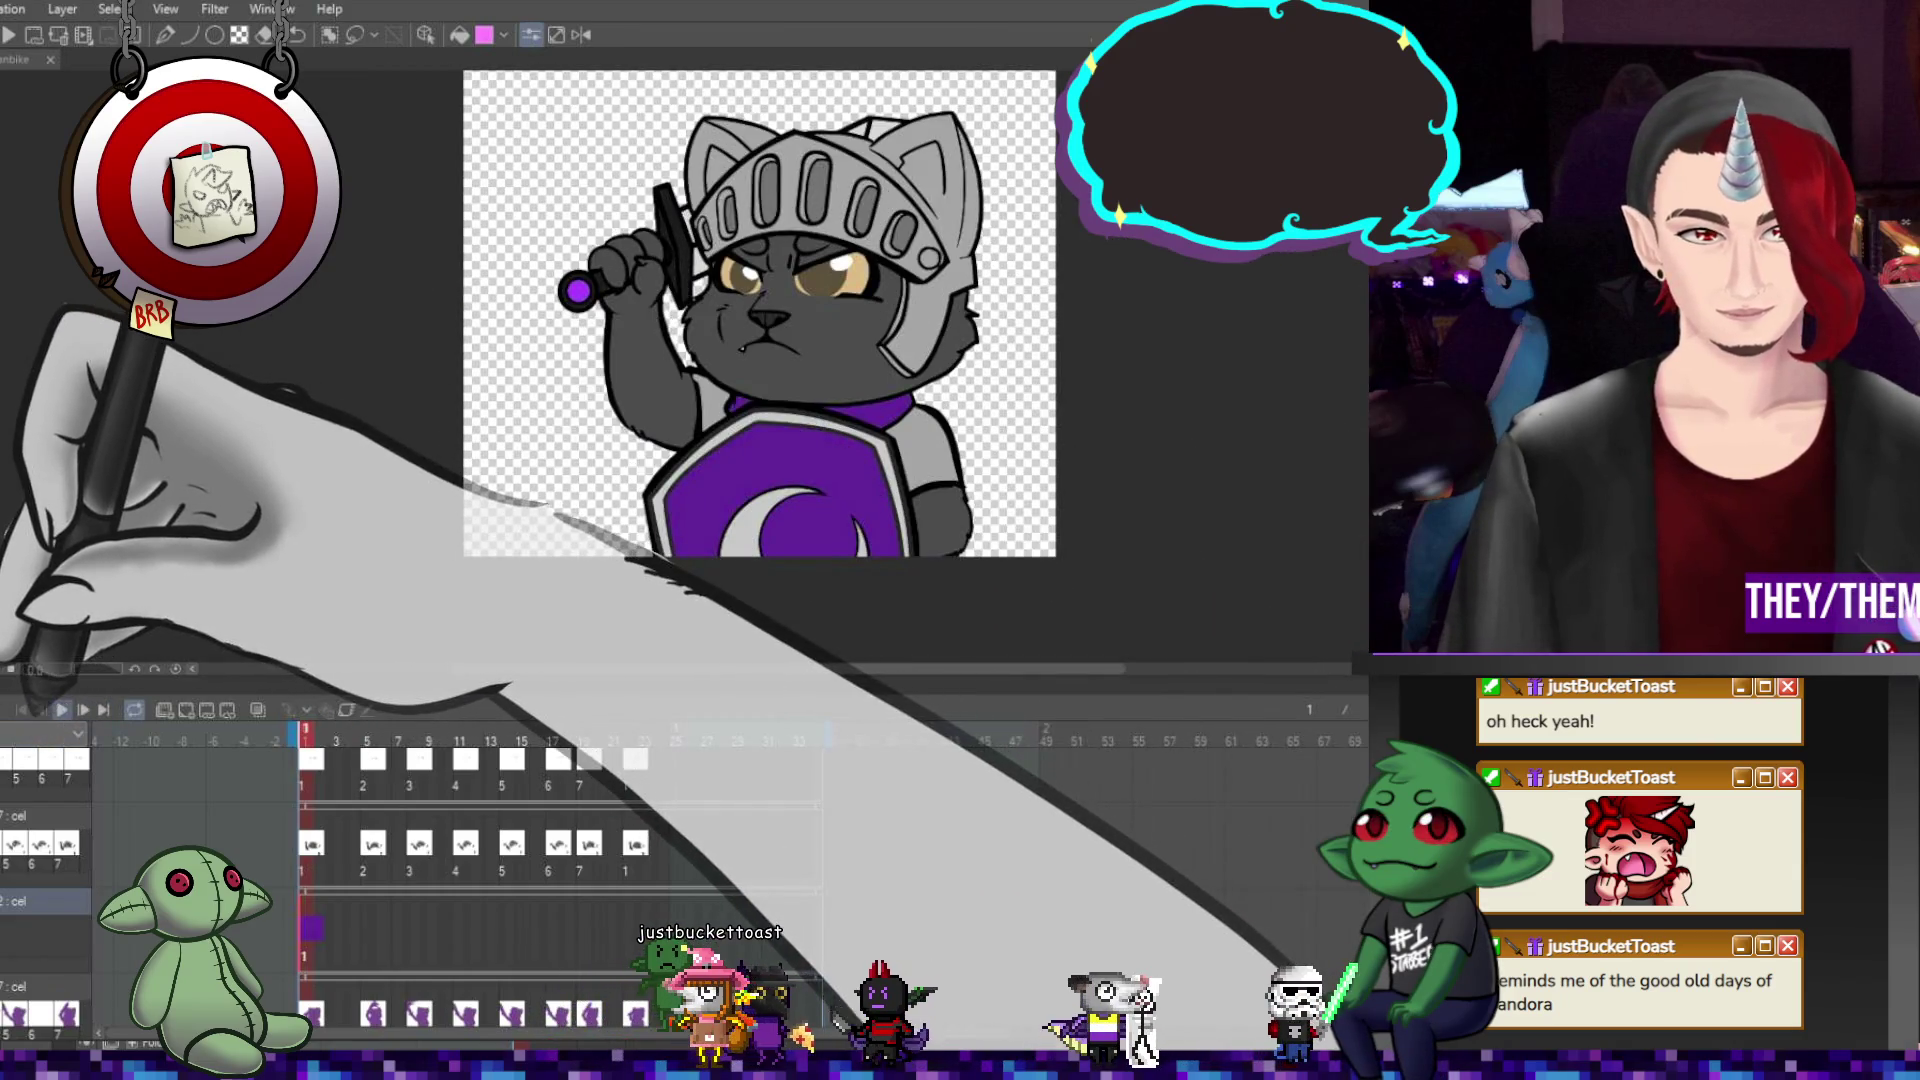
key(space)
Loop the knight emote animation, zooming the canvas while it plays.
key(ctrl+minus)
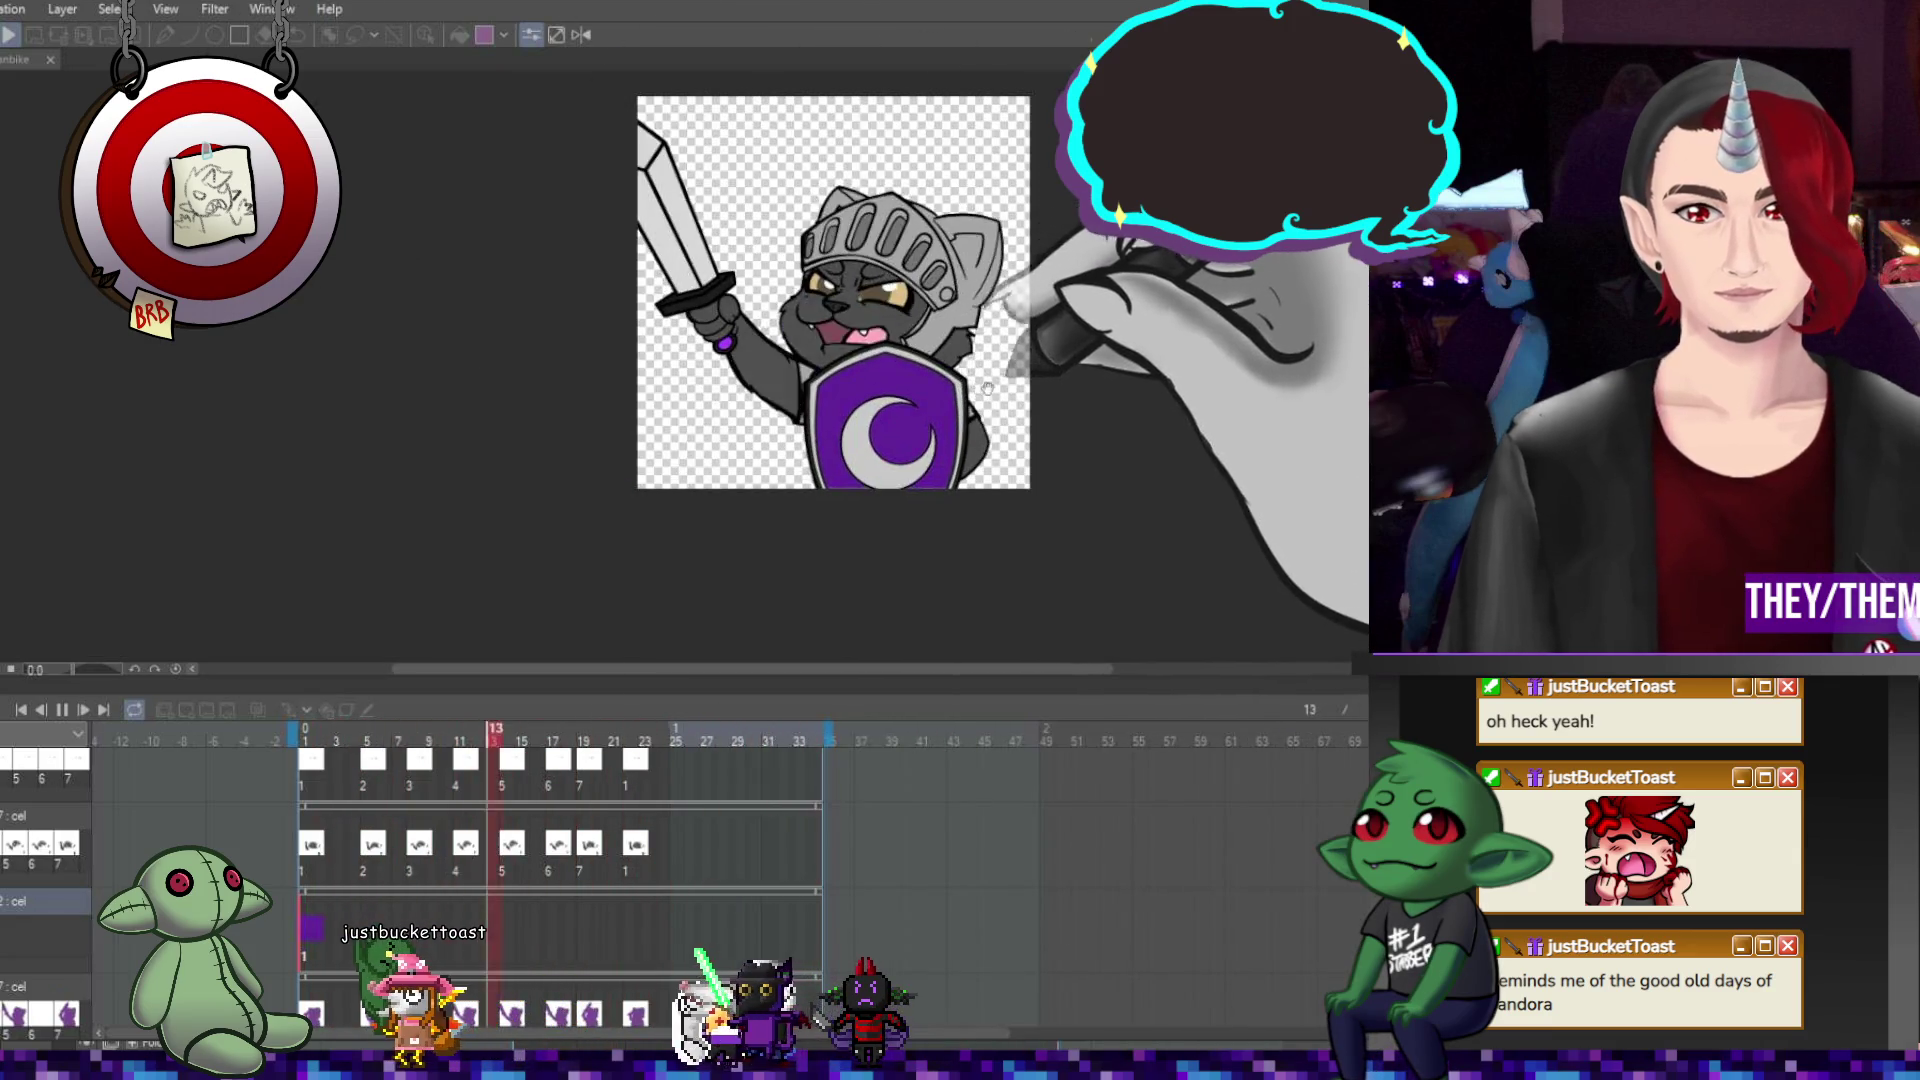
scroll(1040, 386, down, 2)
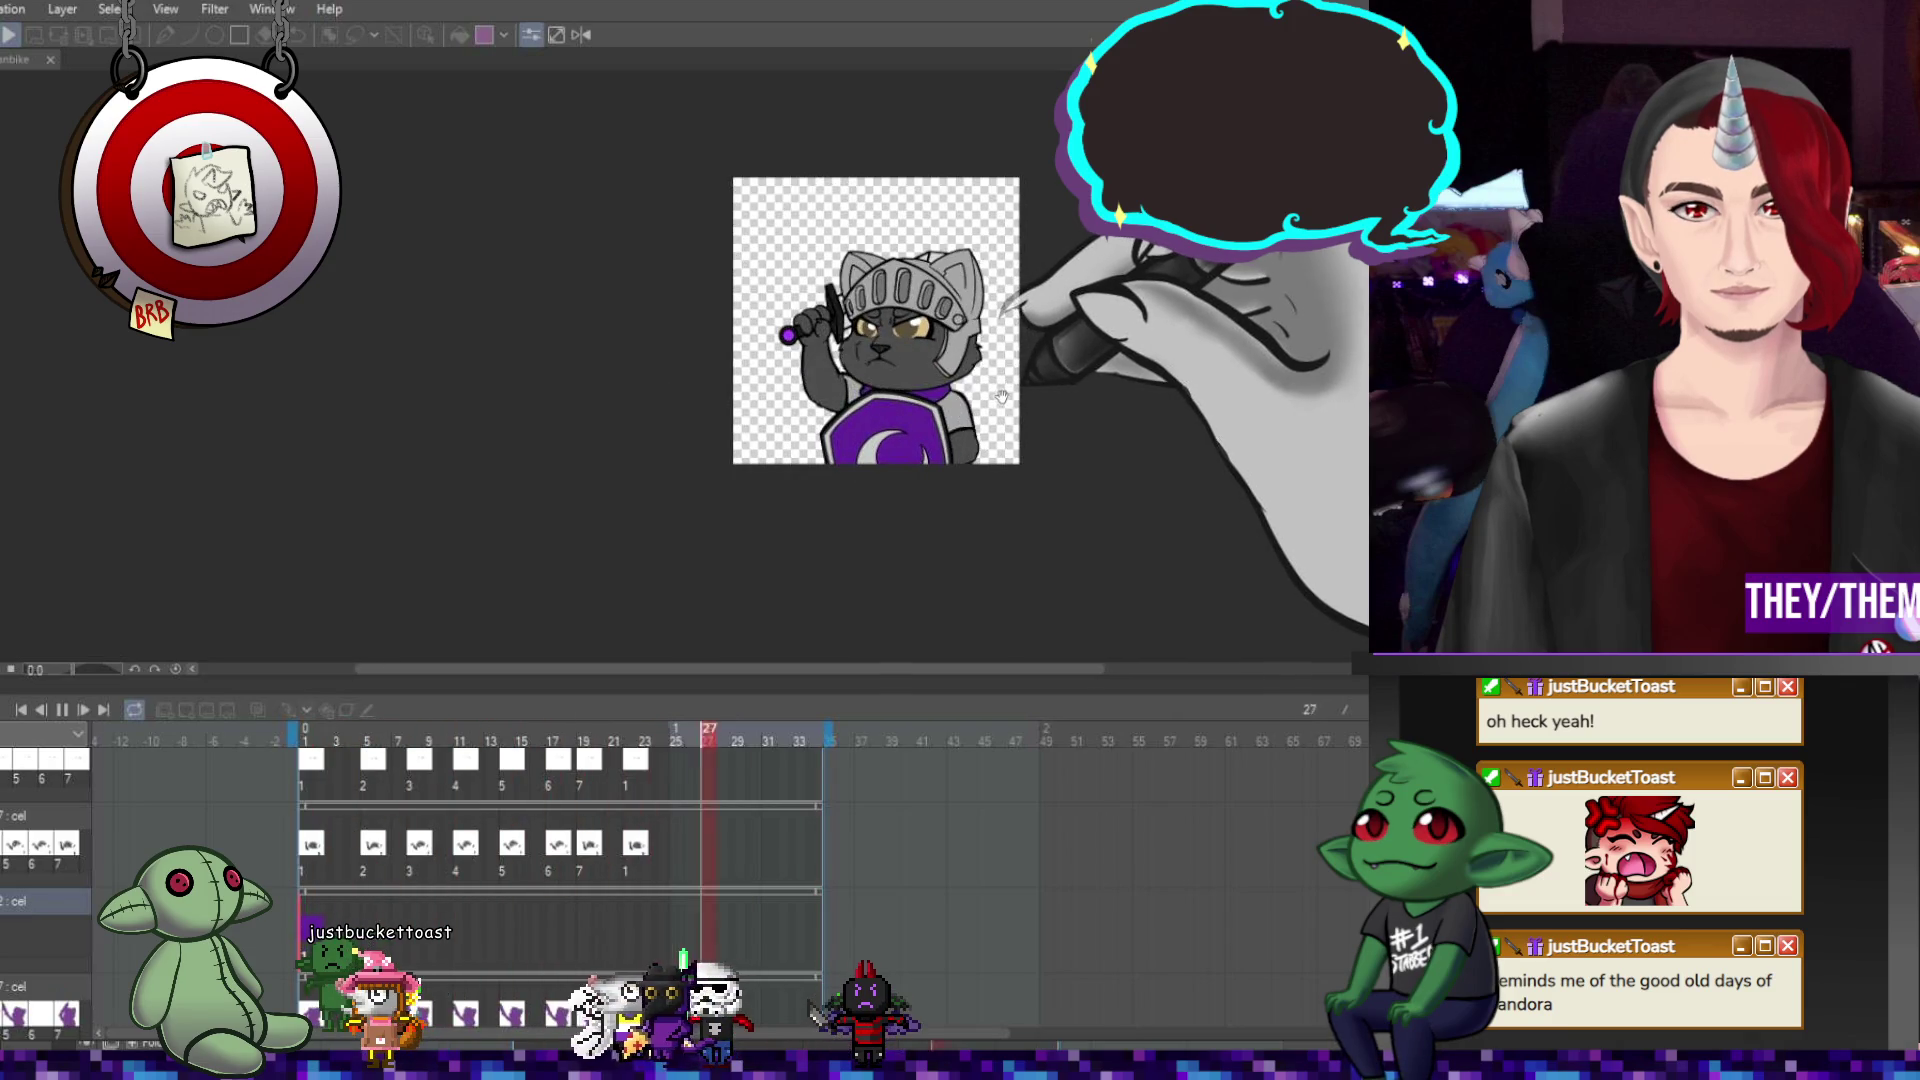
scroll(1008, 397, up, 2)
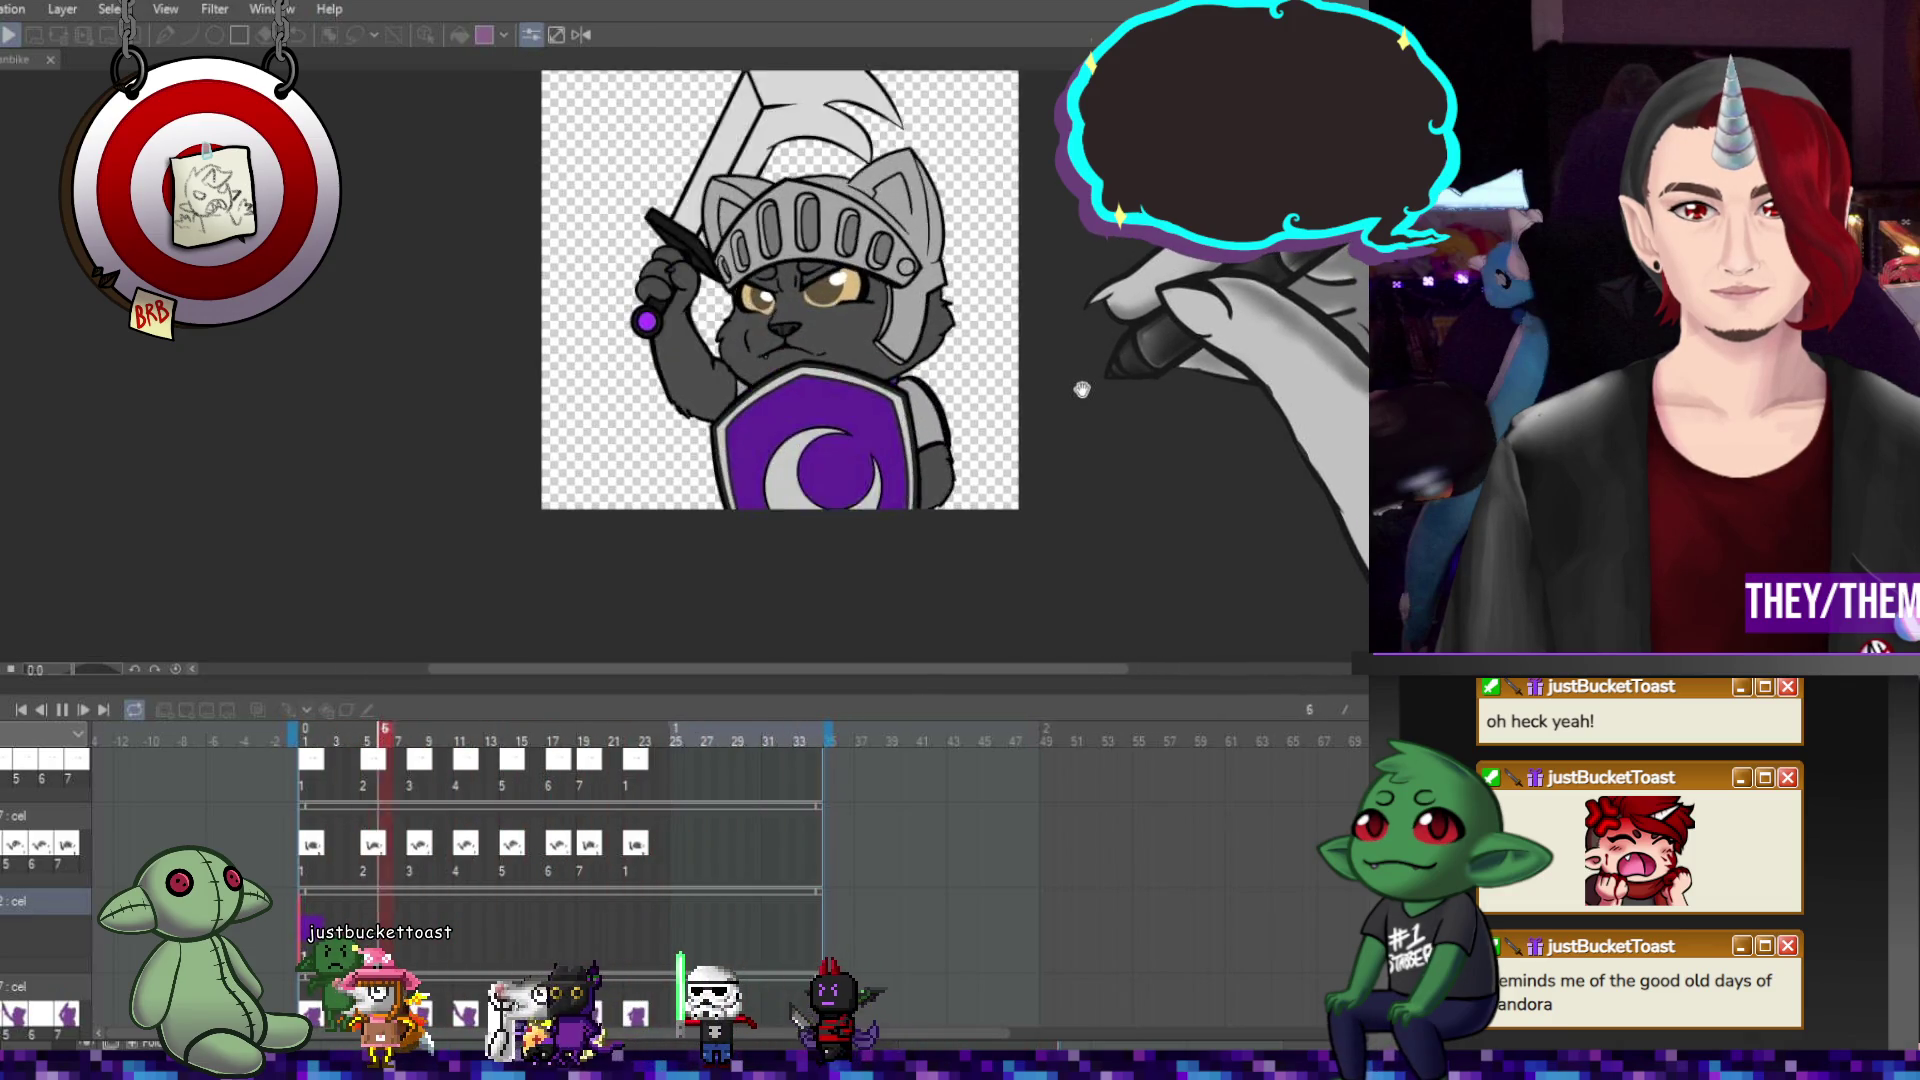
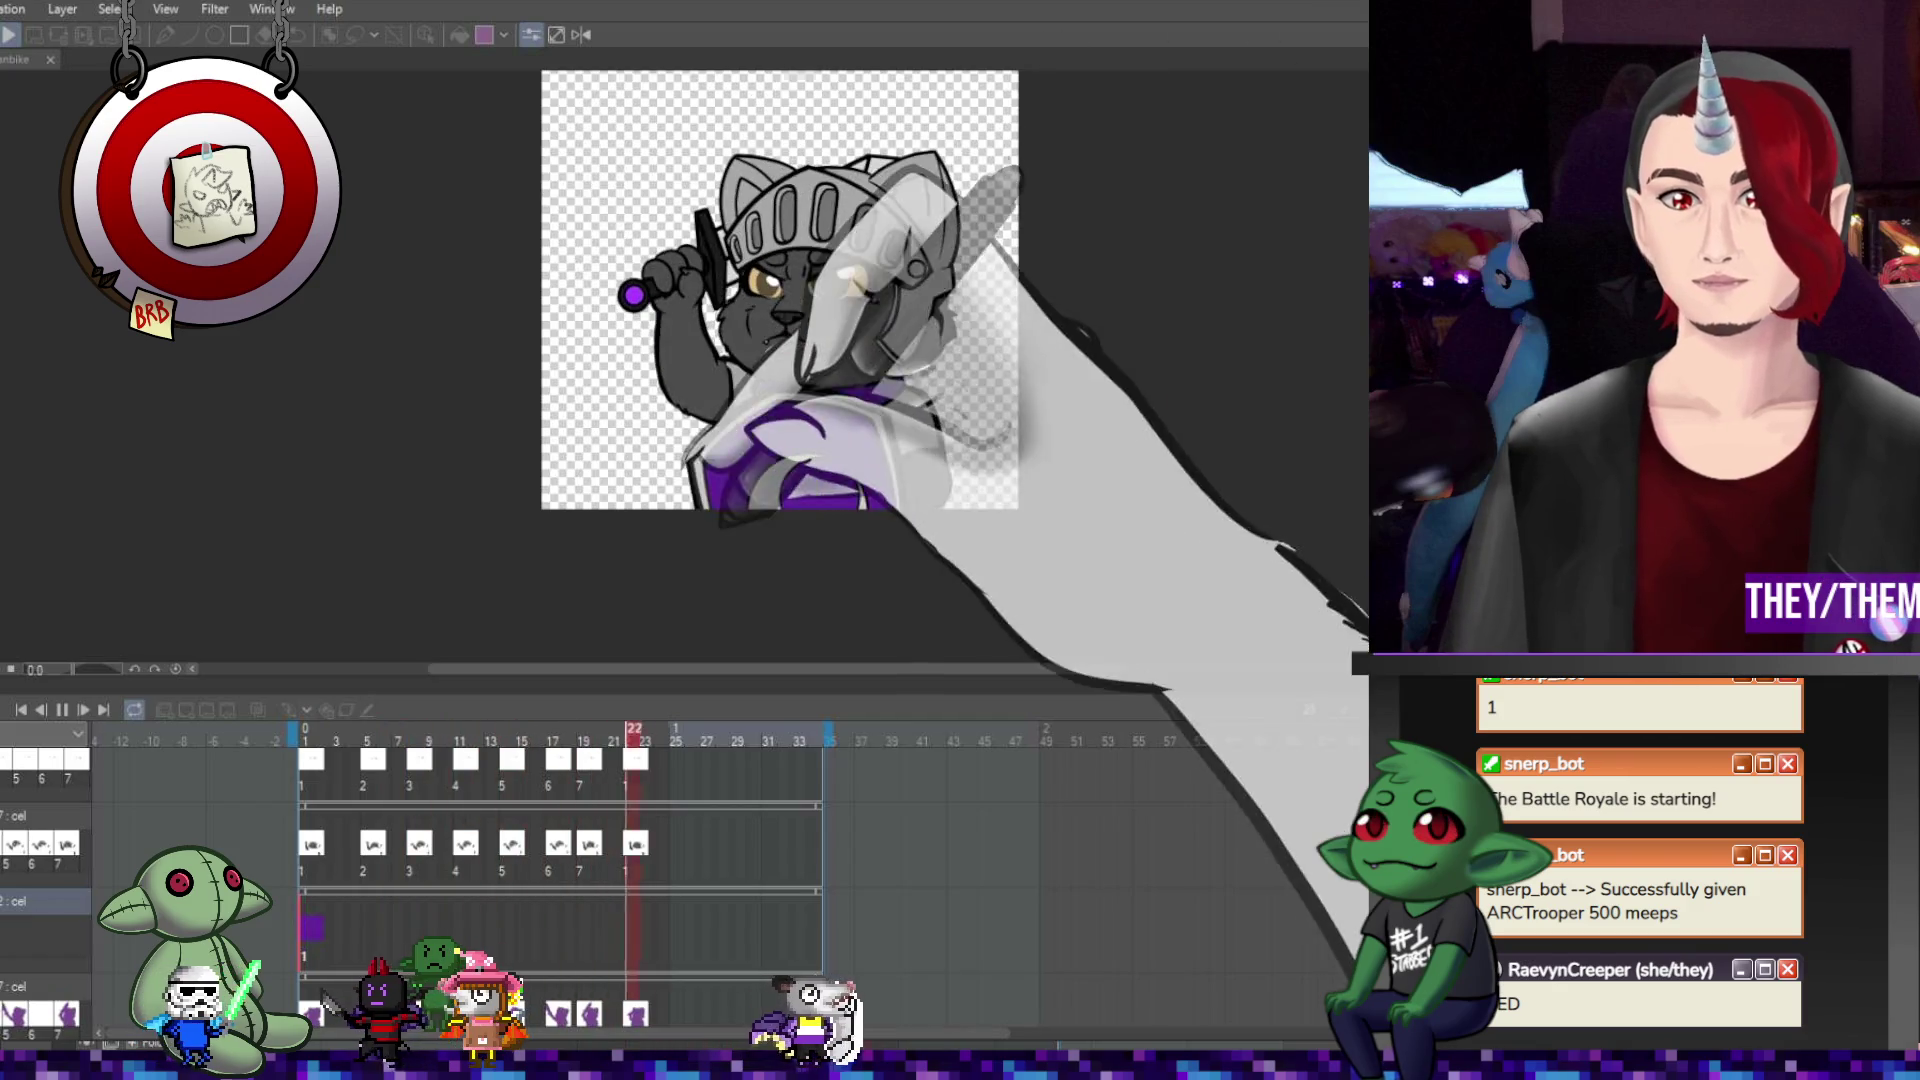
Stop the animation playback.
key(space)
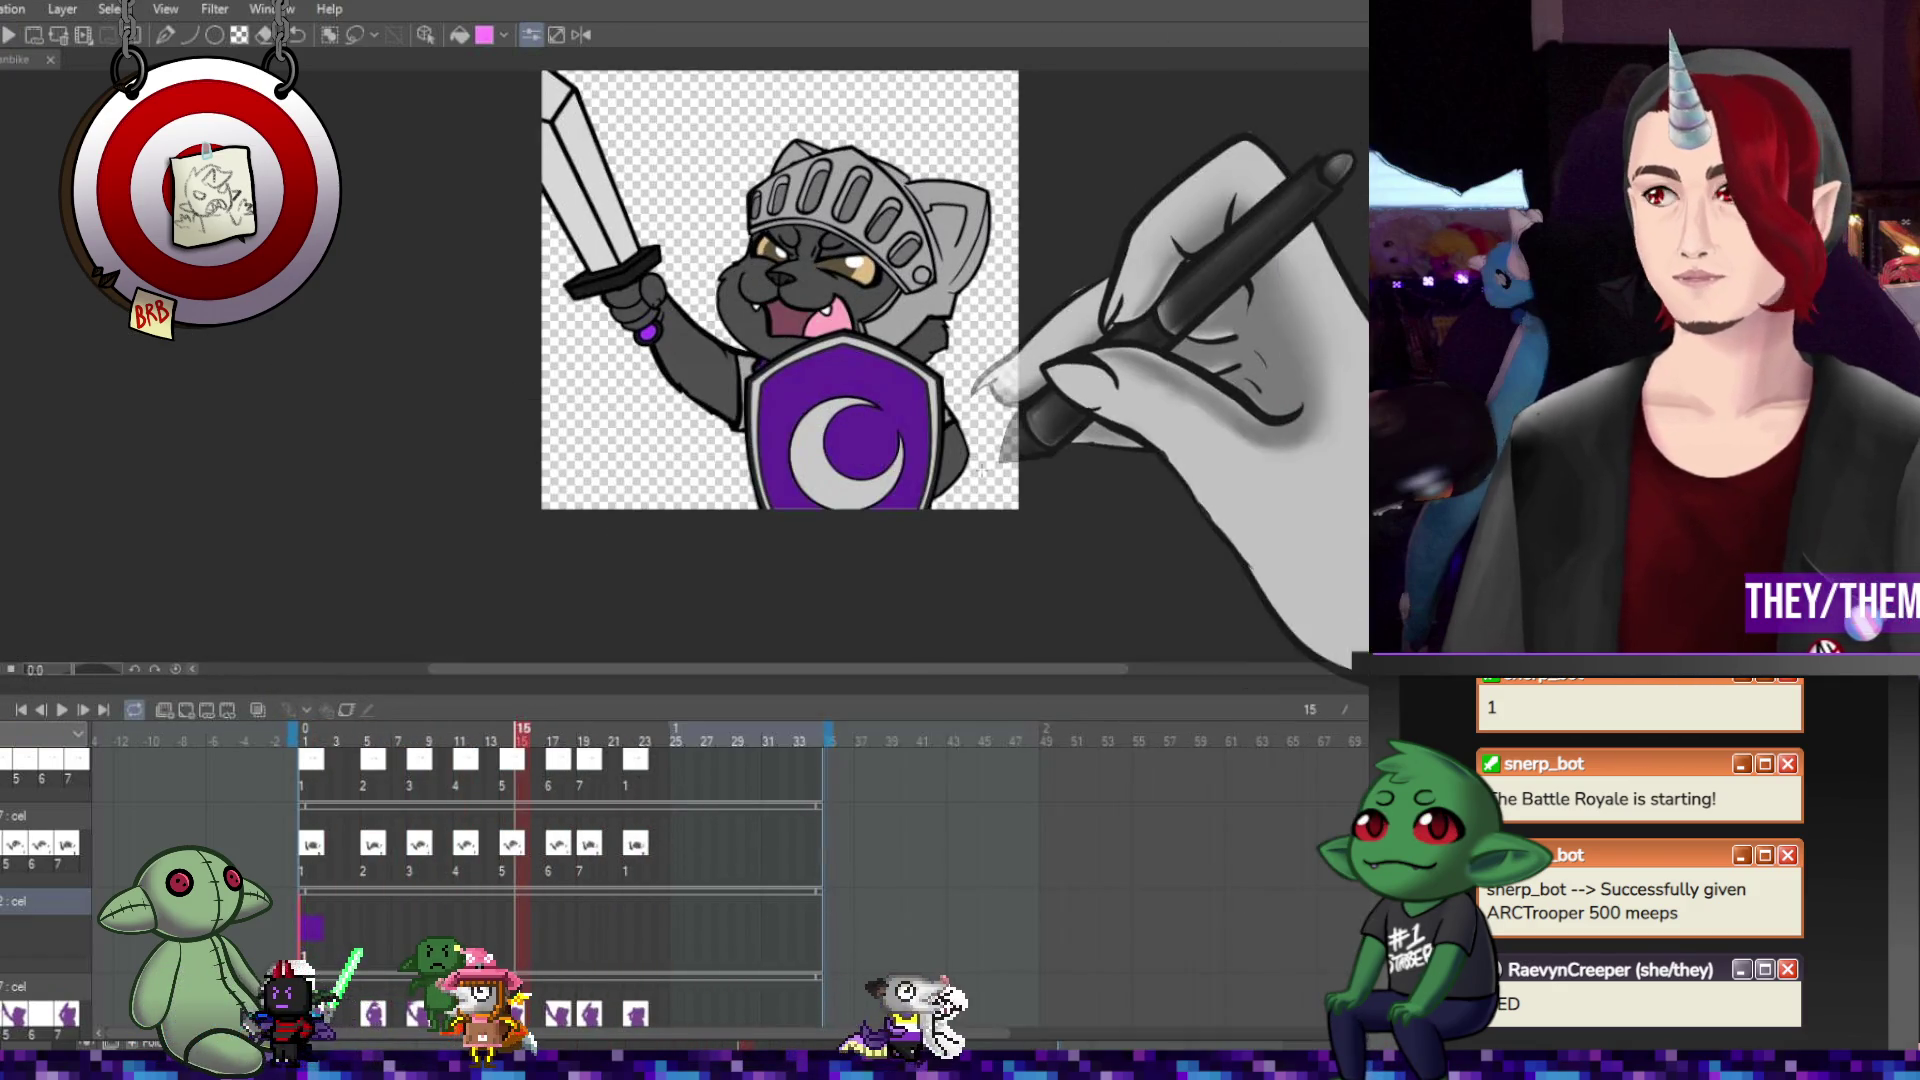
scroll(1049, 317, down, 3)
scroll(1018, 205, up, 3)
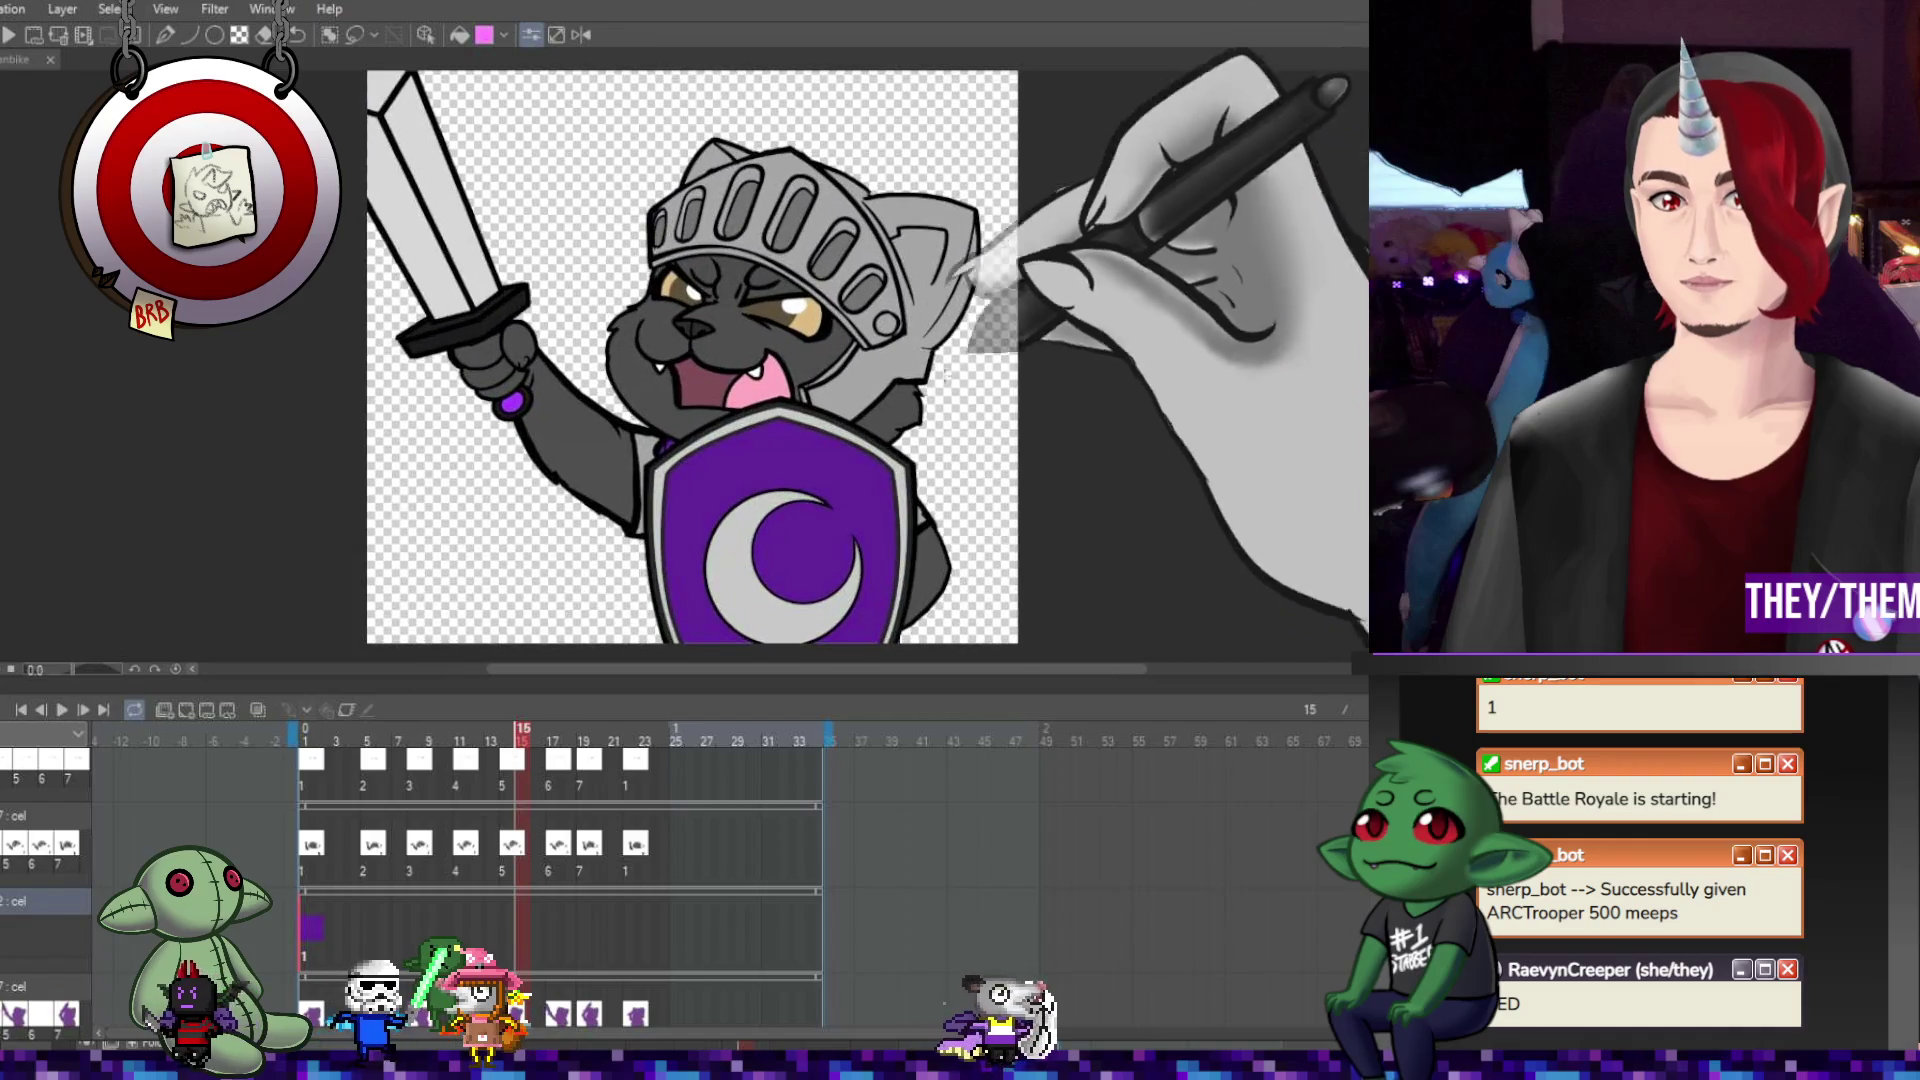
scroll(764, 296, up, 2)
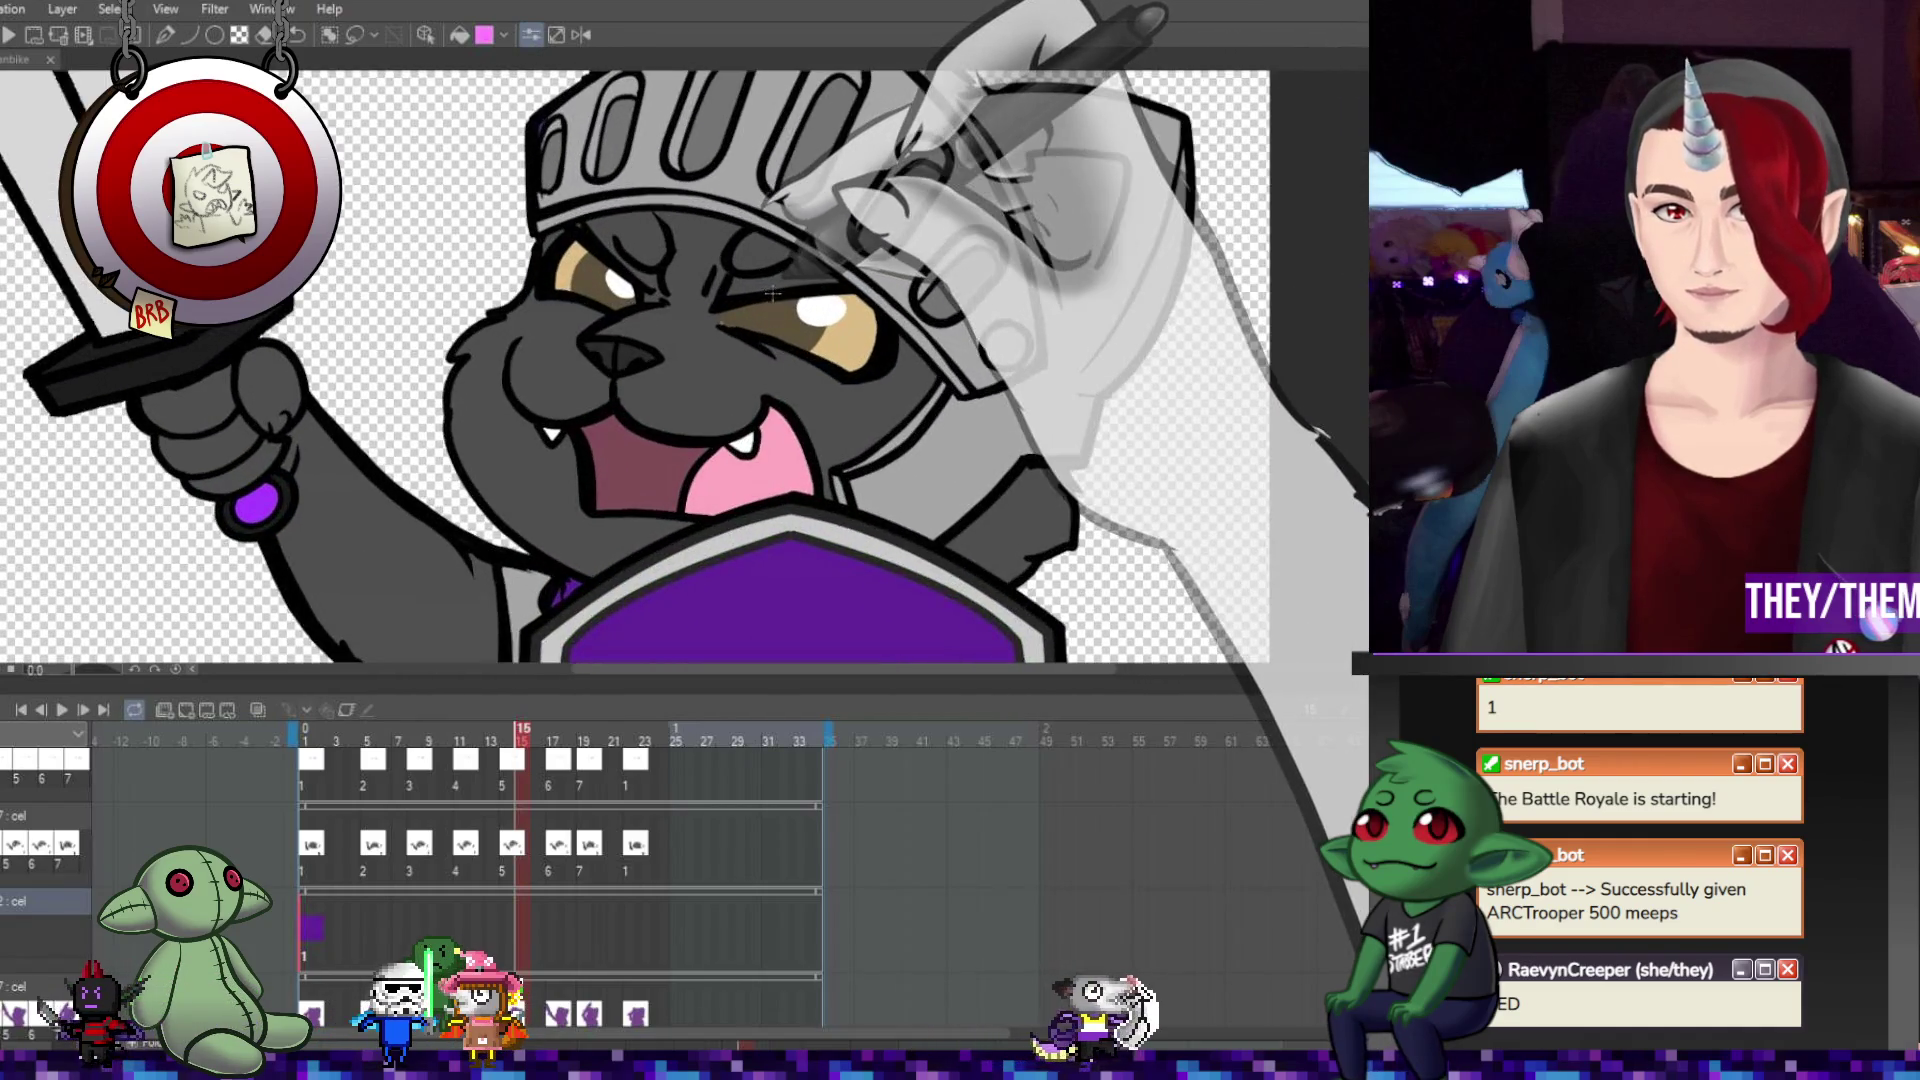
scroll(773, 294, down, 3)
scroll(773, 294, up, 2)
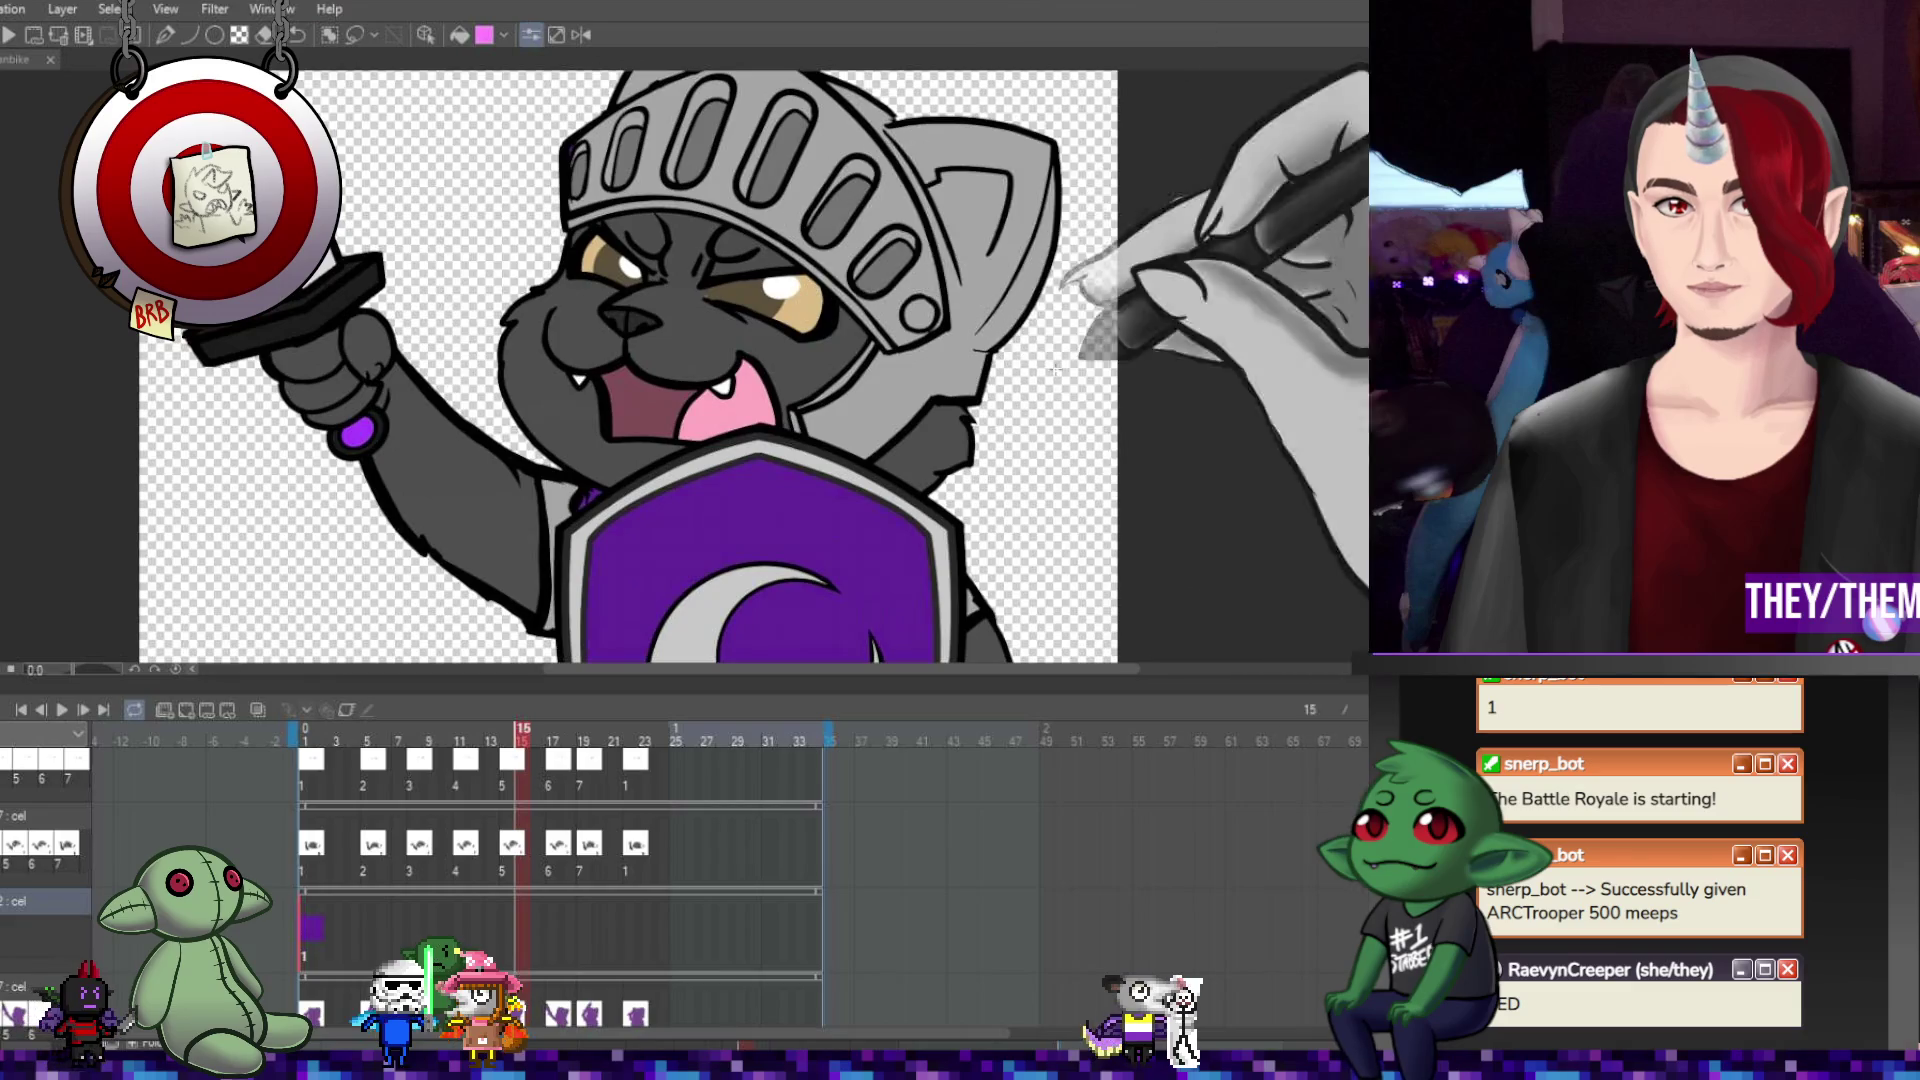
scroll(96, 814, up, 2)
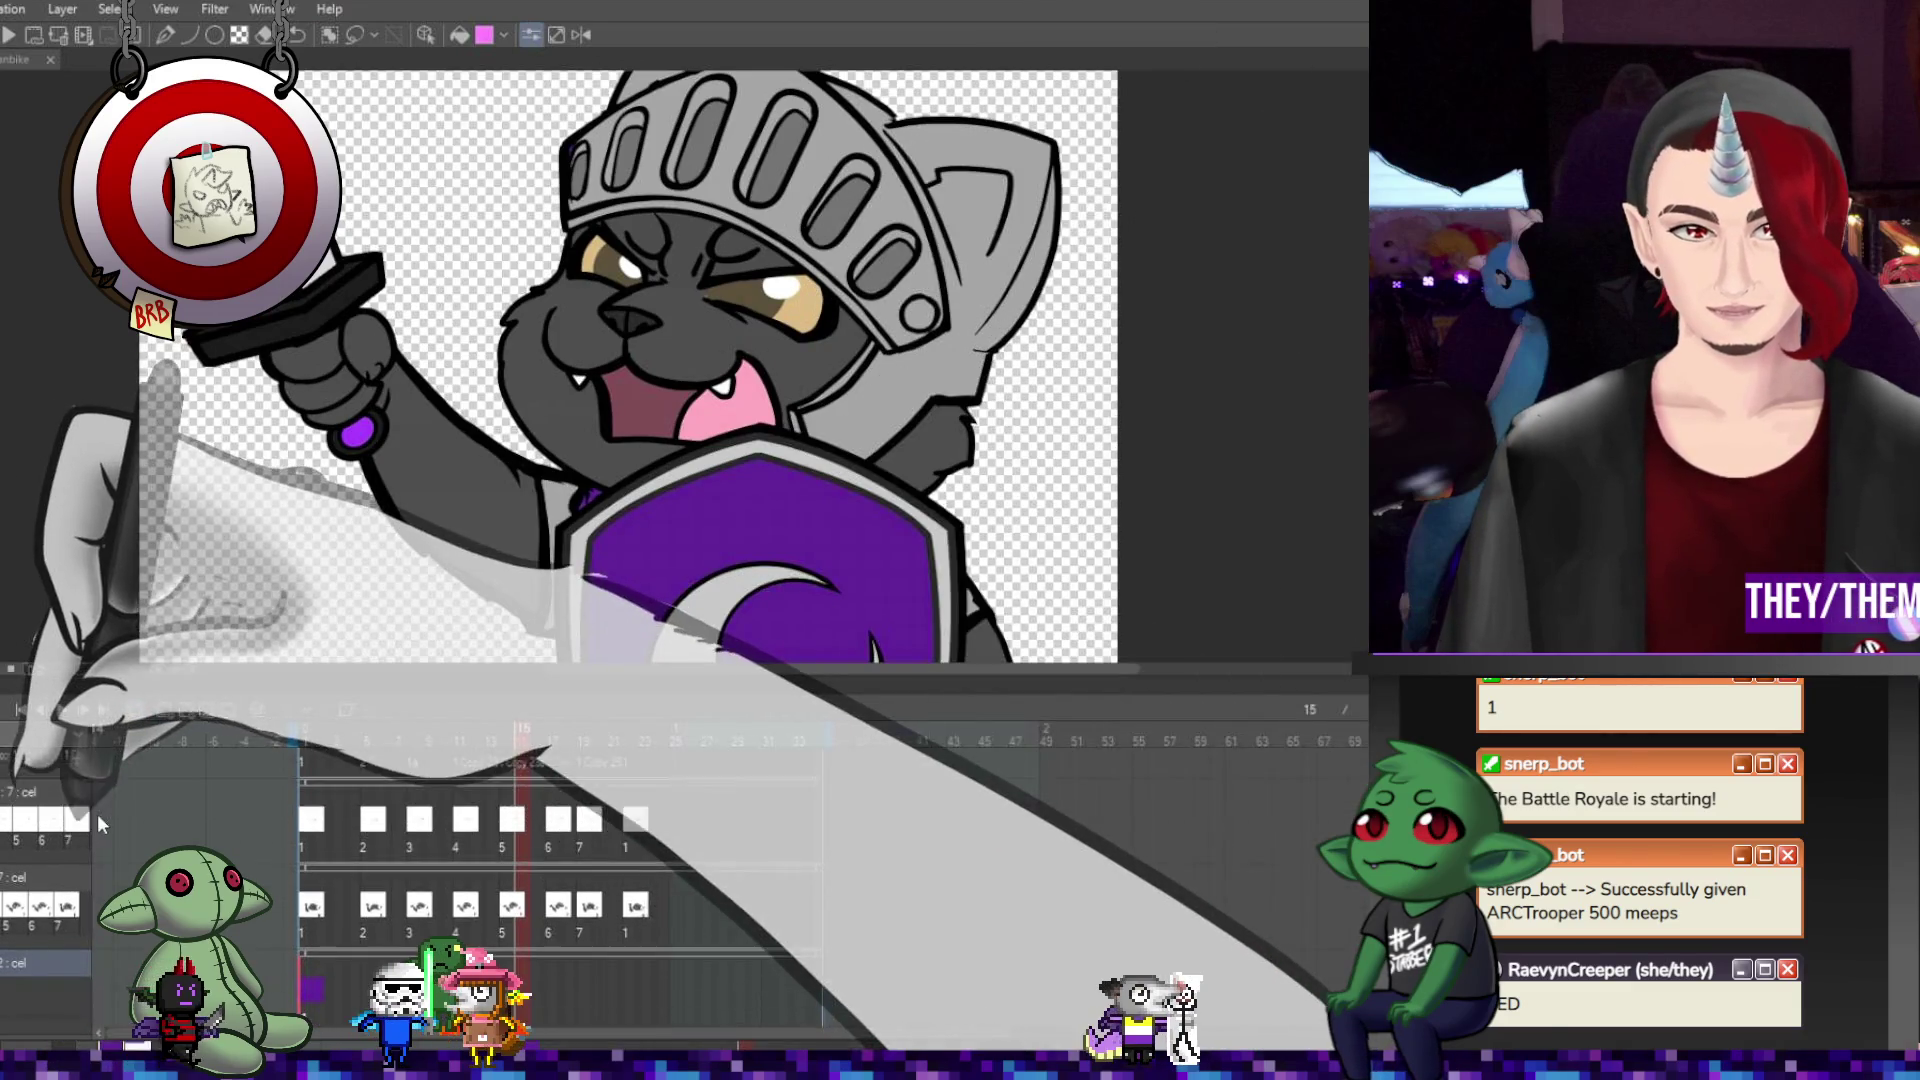
scroll(140, 802, down, 1)
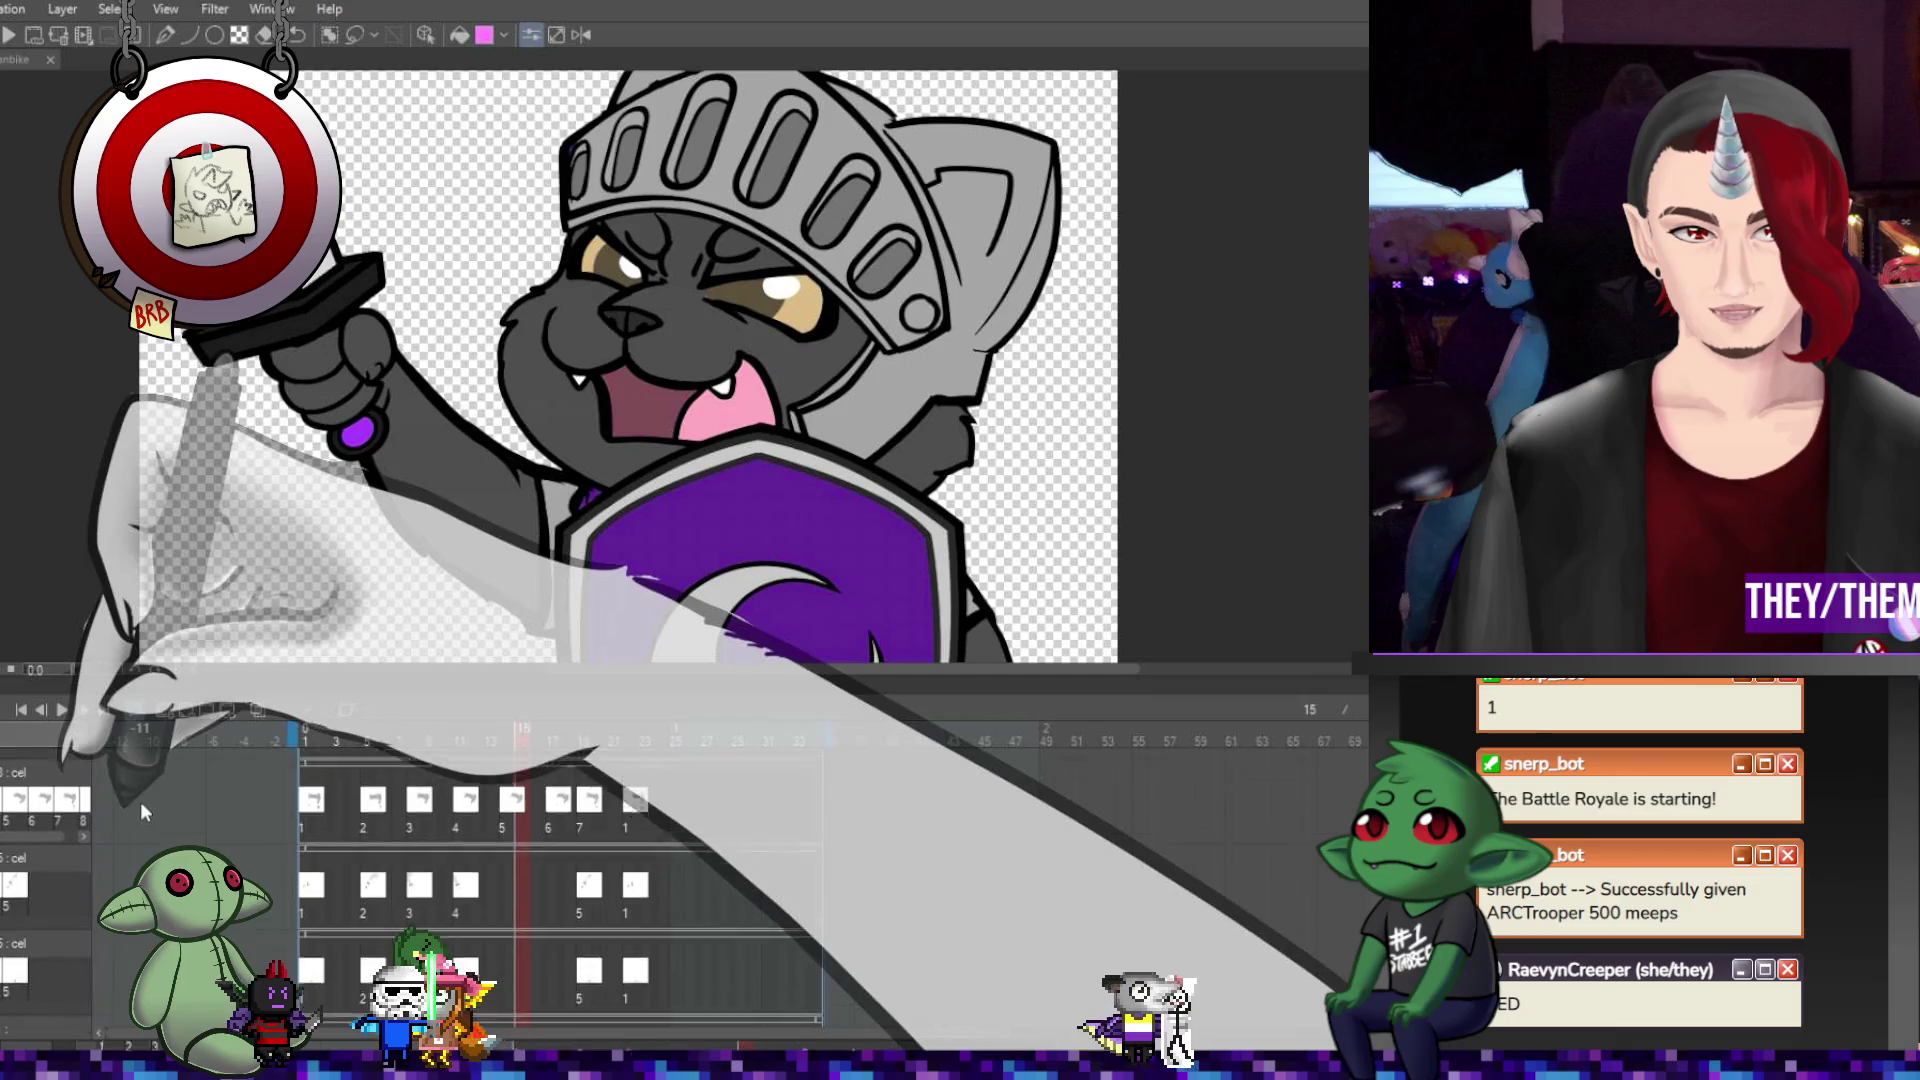
Check the knight's poses on frames 1, 2 and 3.
click(314, 840)
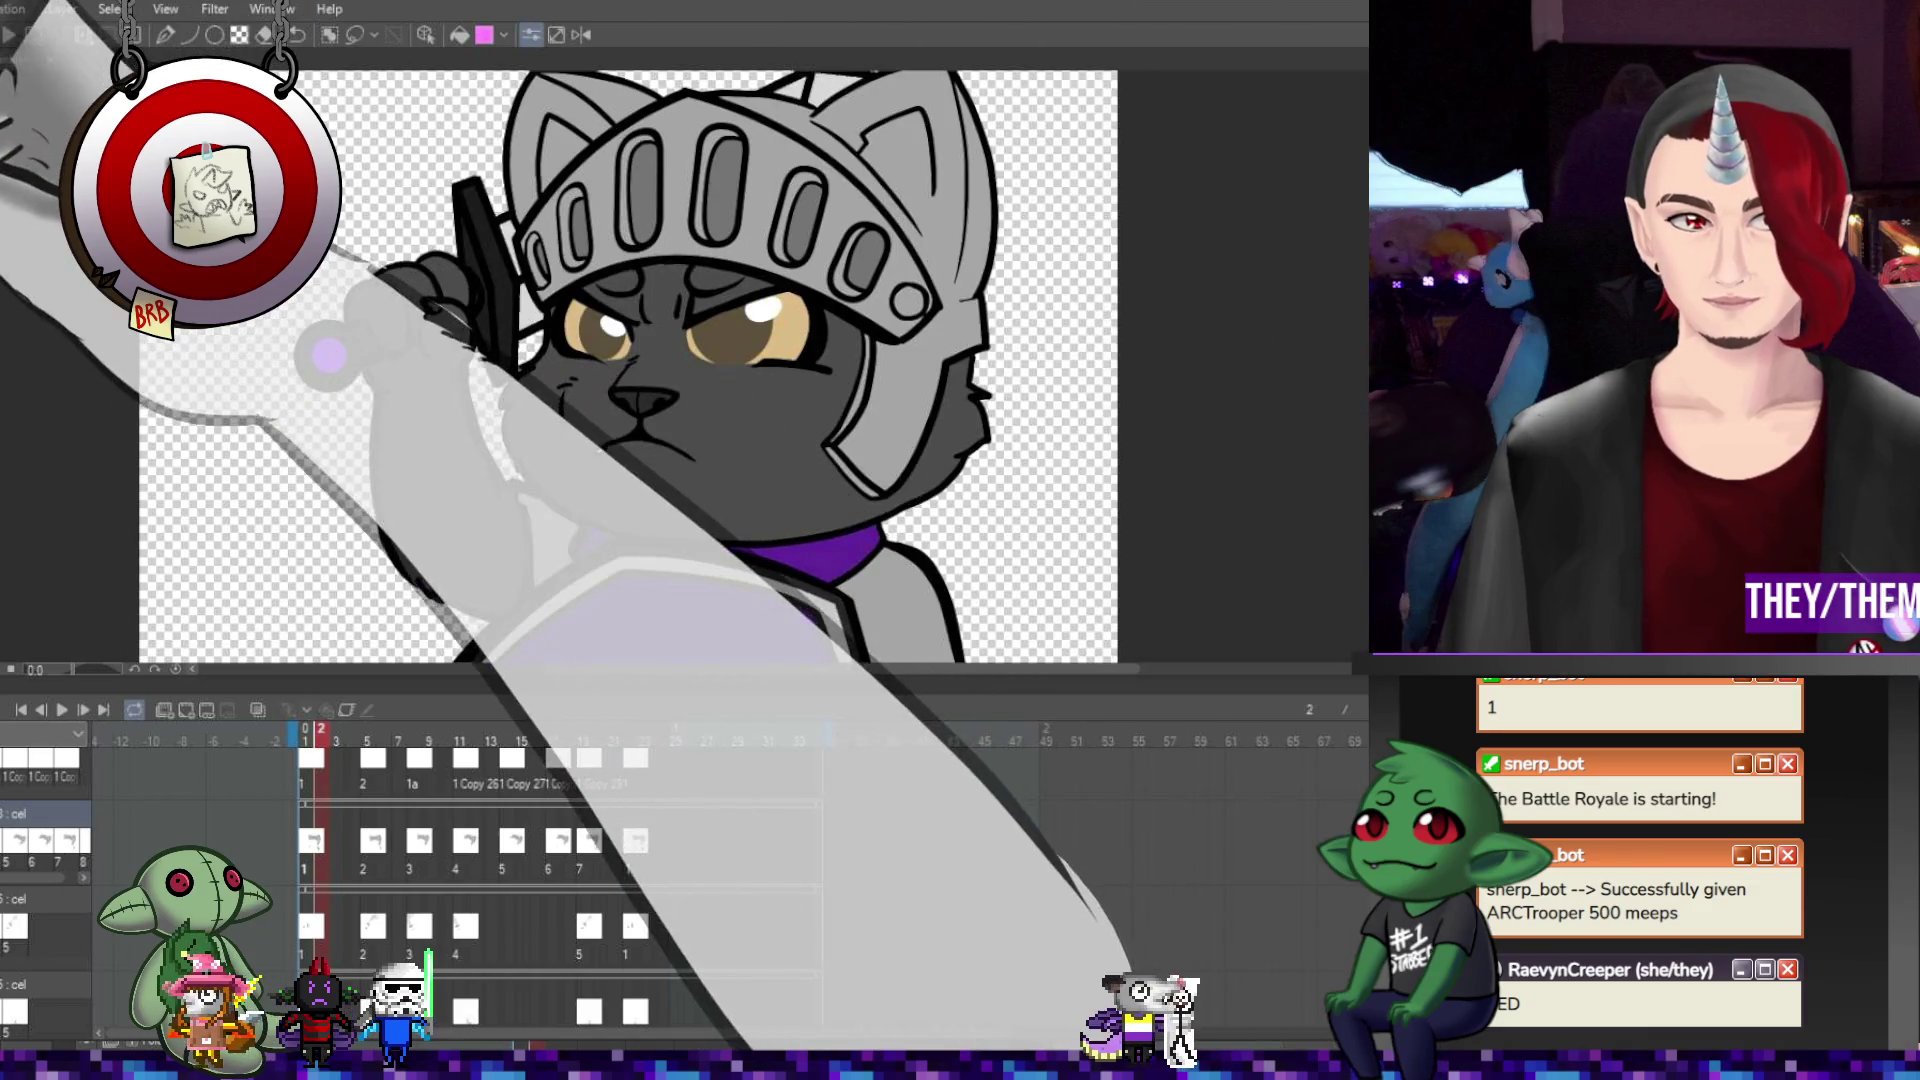
click(373, 843)
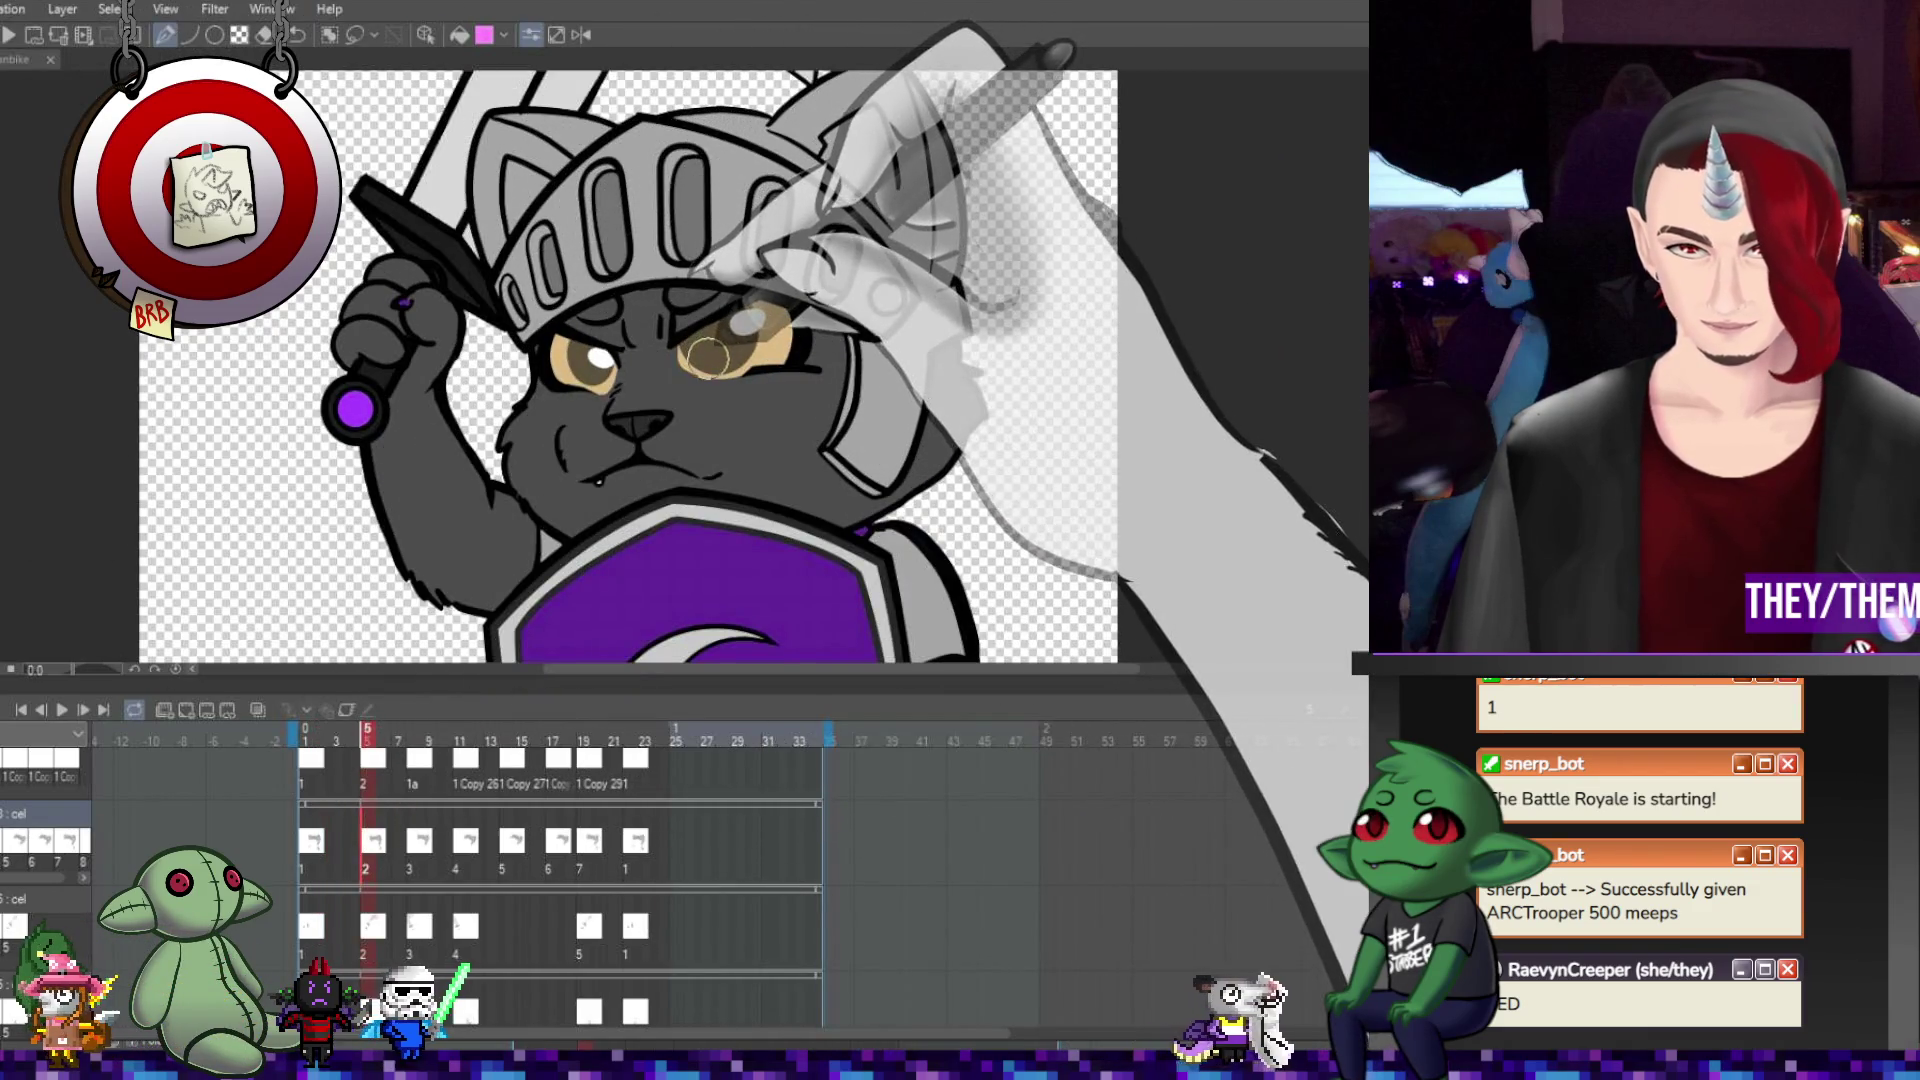
click(420, 843)
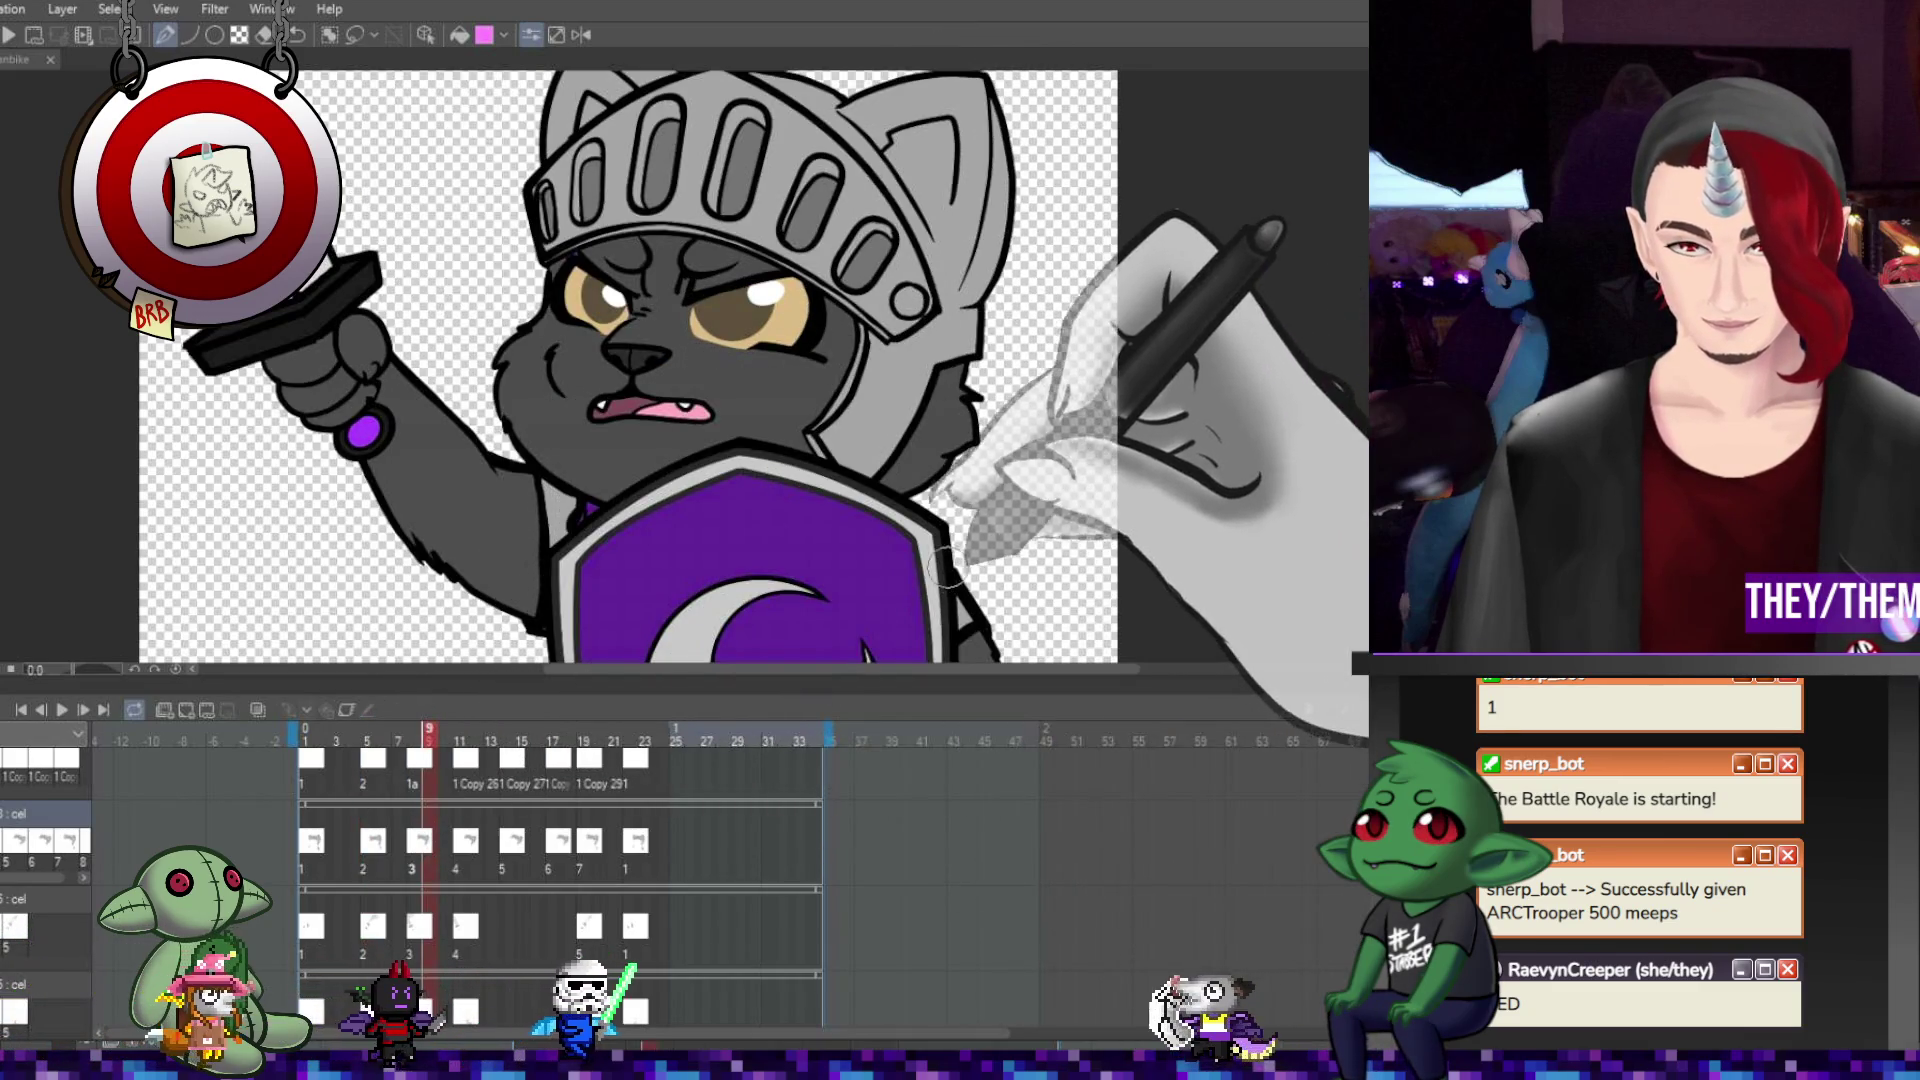
scroll(577, 255, up, 2)
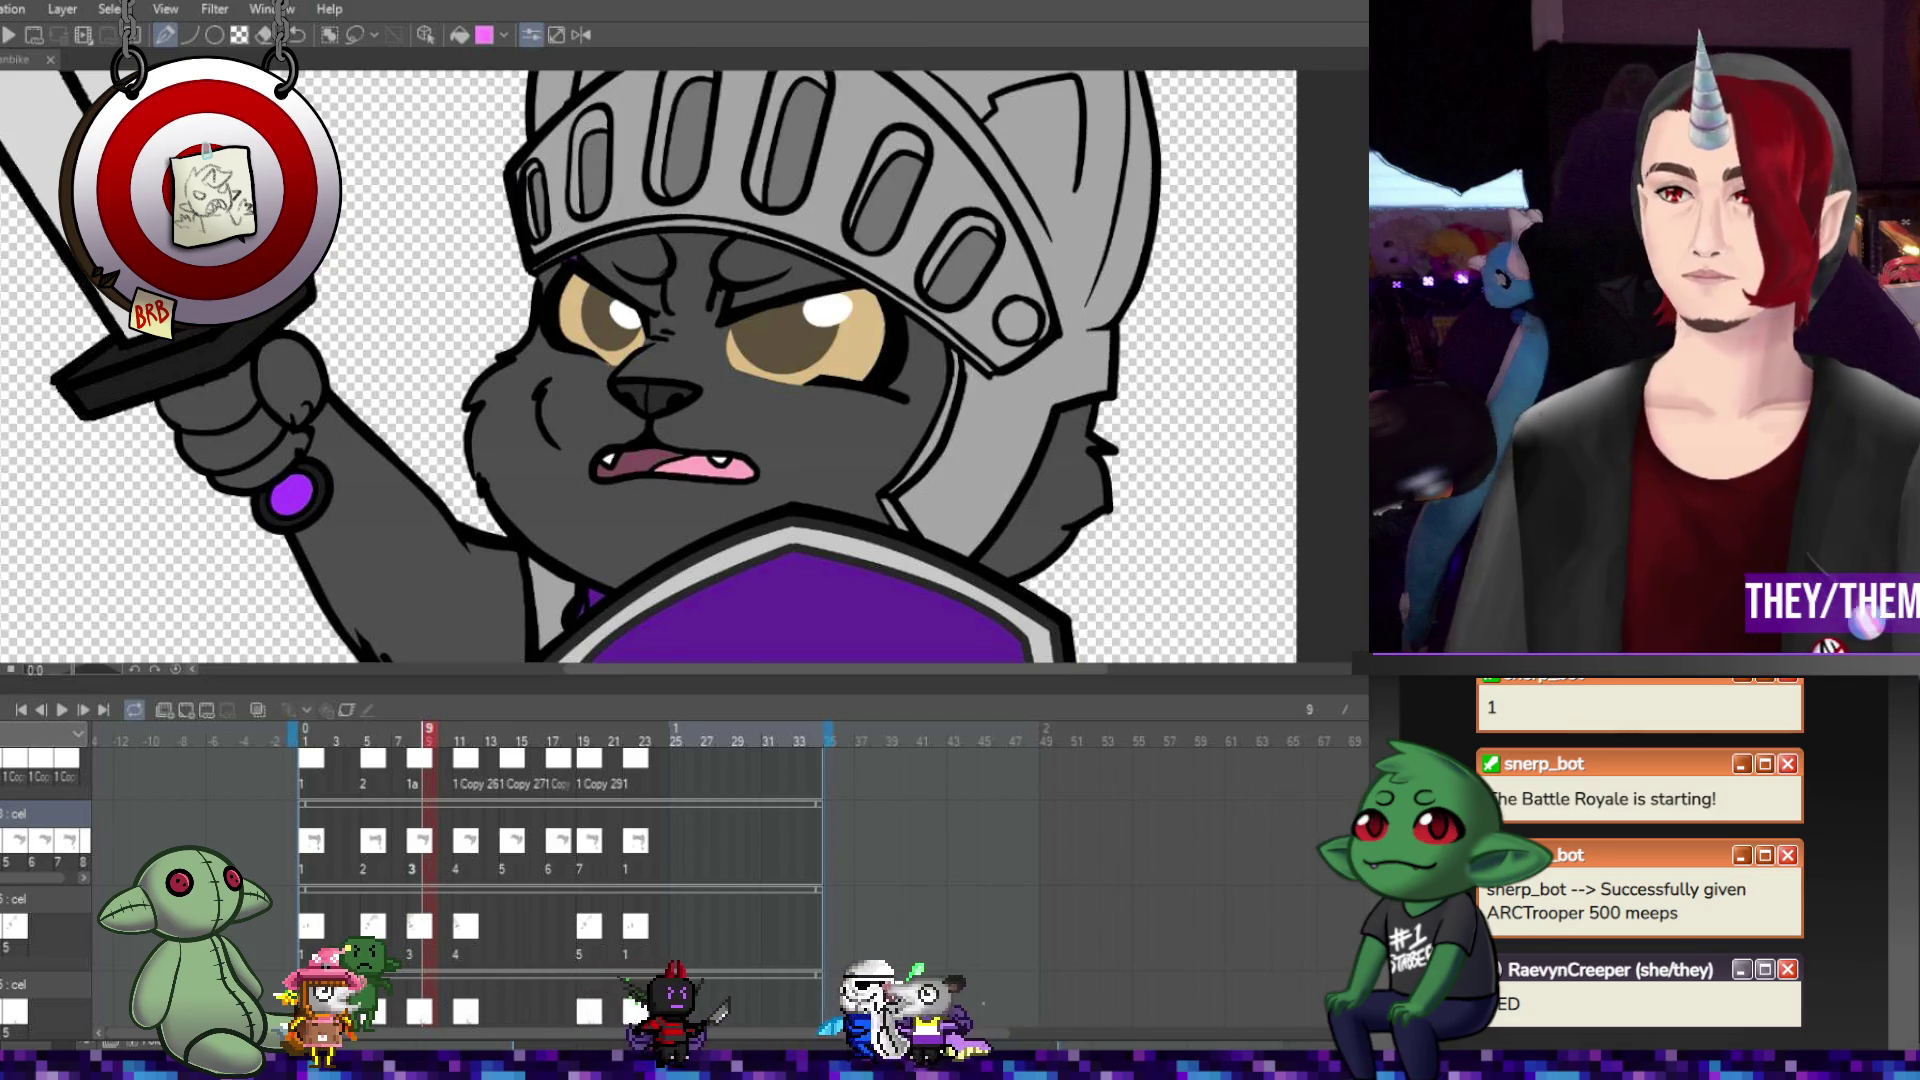
scroll(559, 870, down, 1)
scroll(560, 870, down, 2)
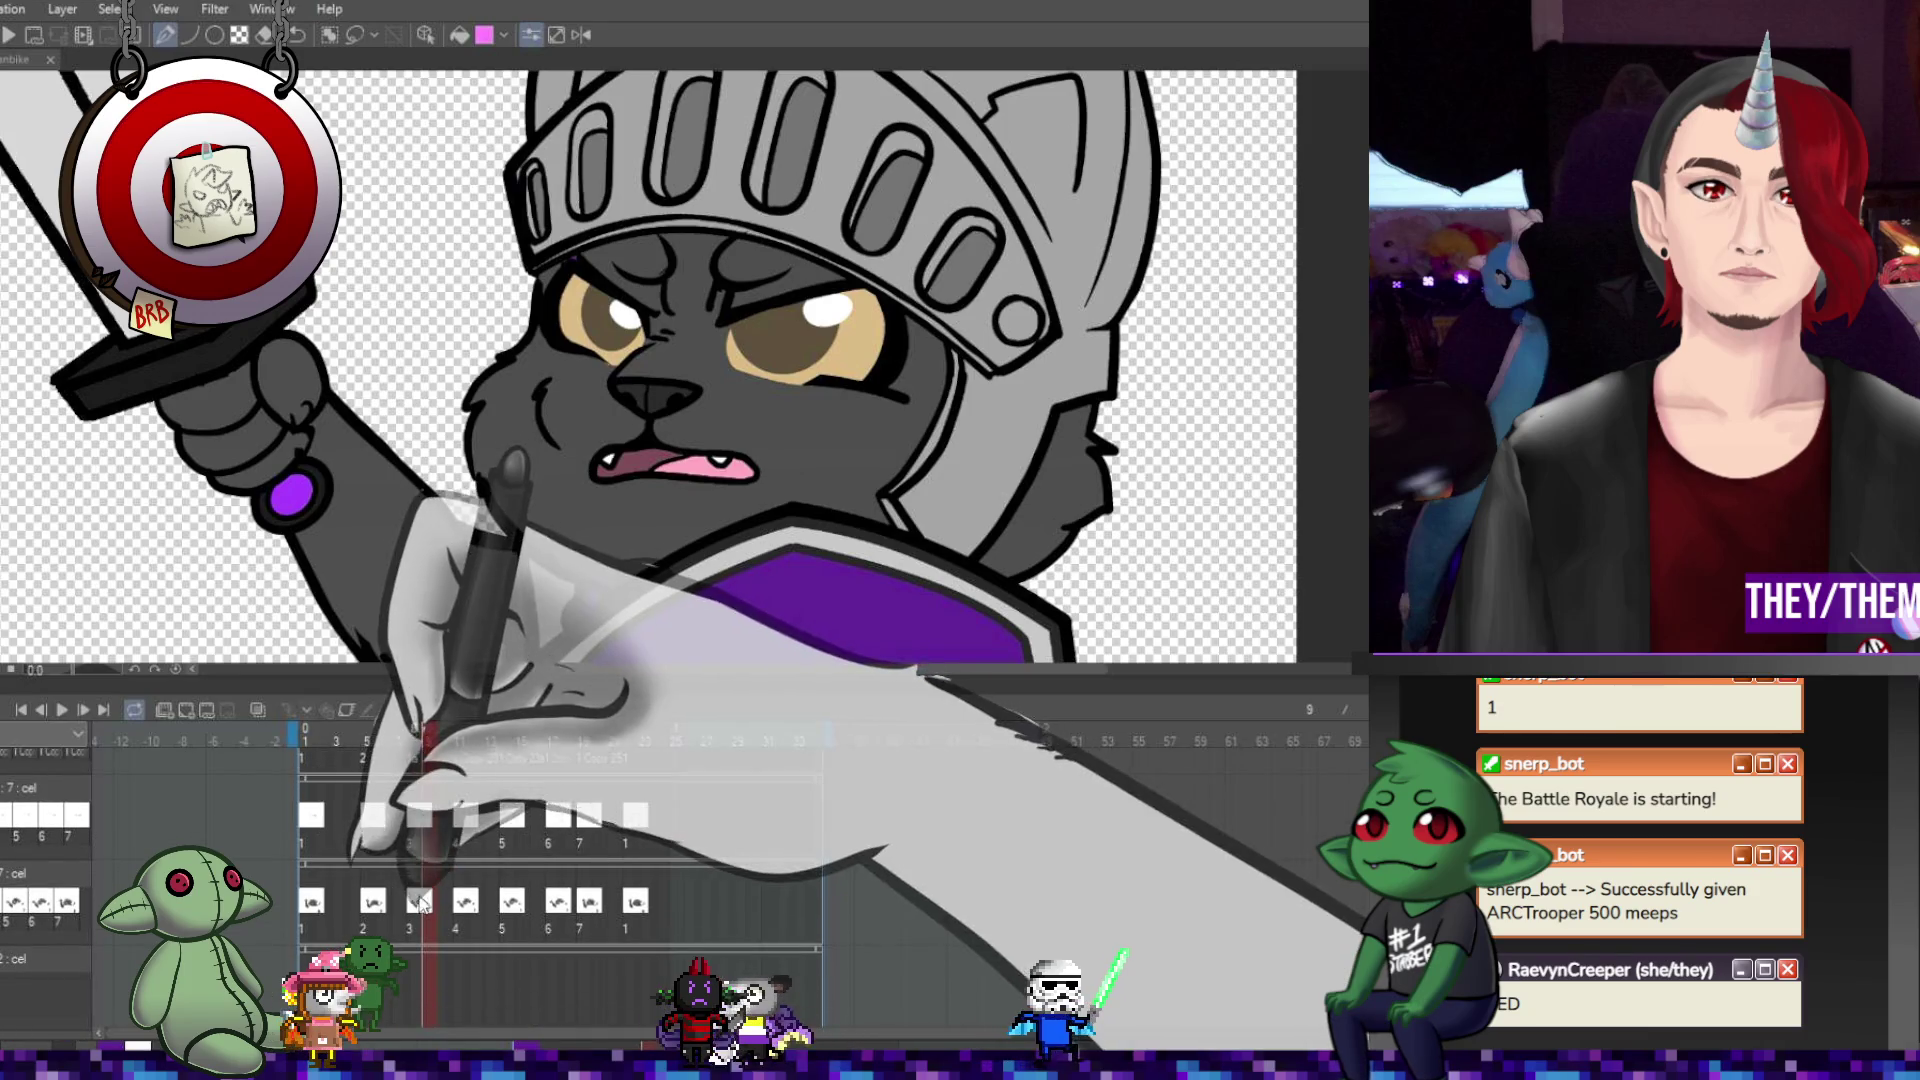
Review the poses on frames 8, 12, 15, 18, 19 and 22.
click(413, 899)
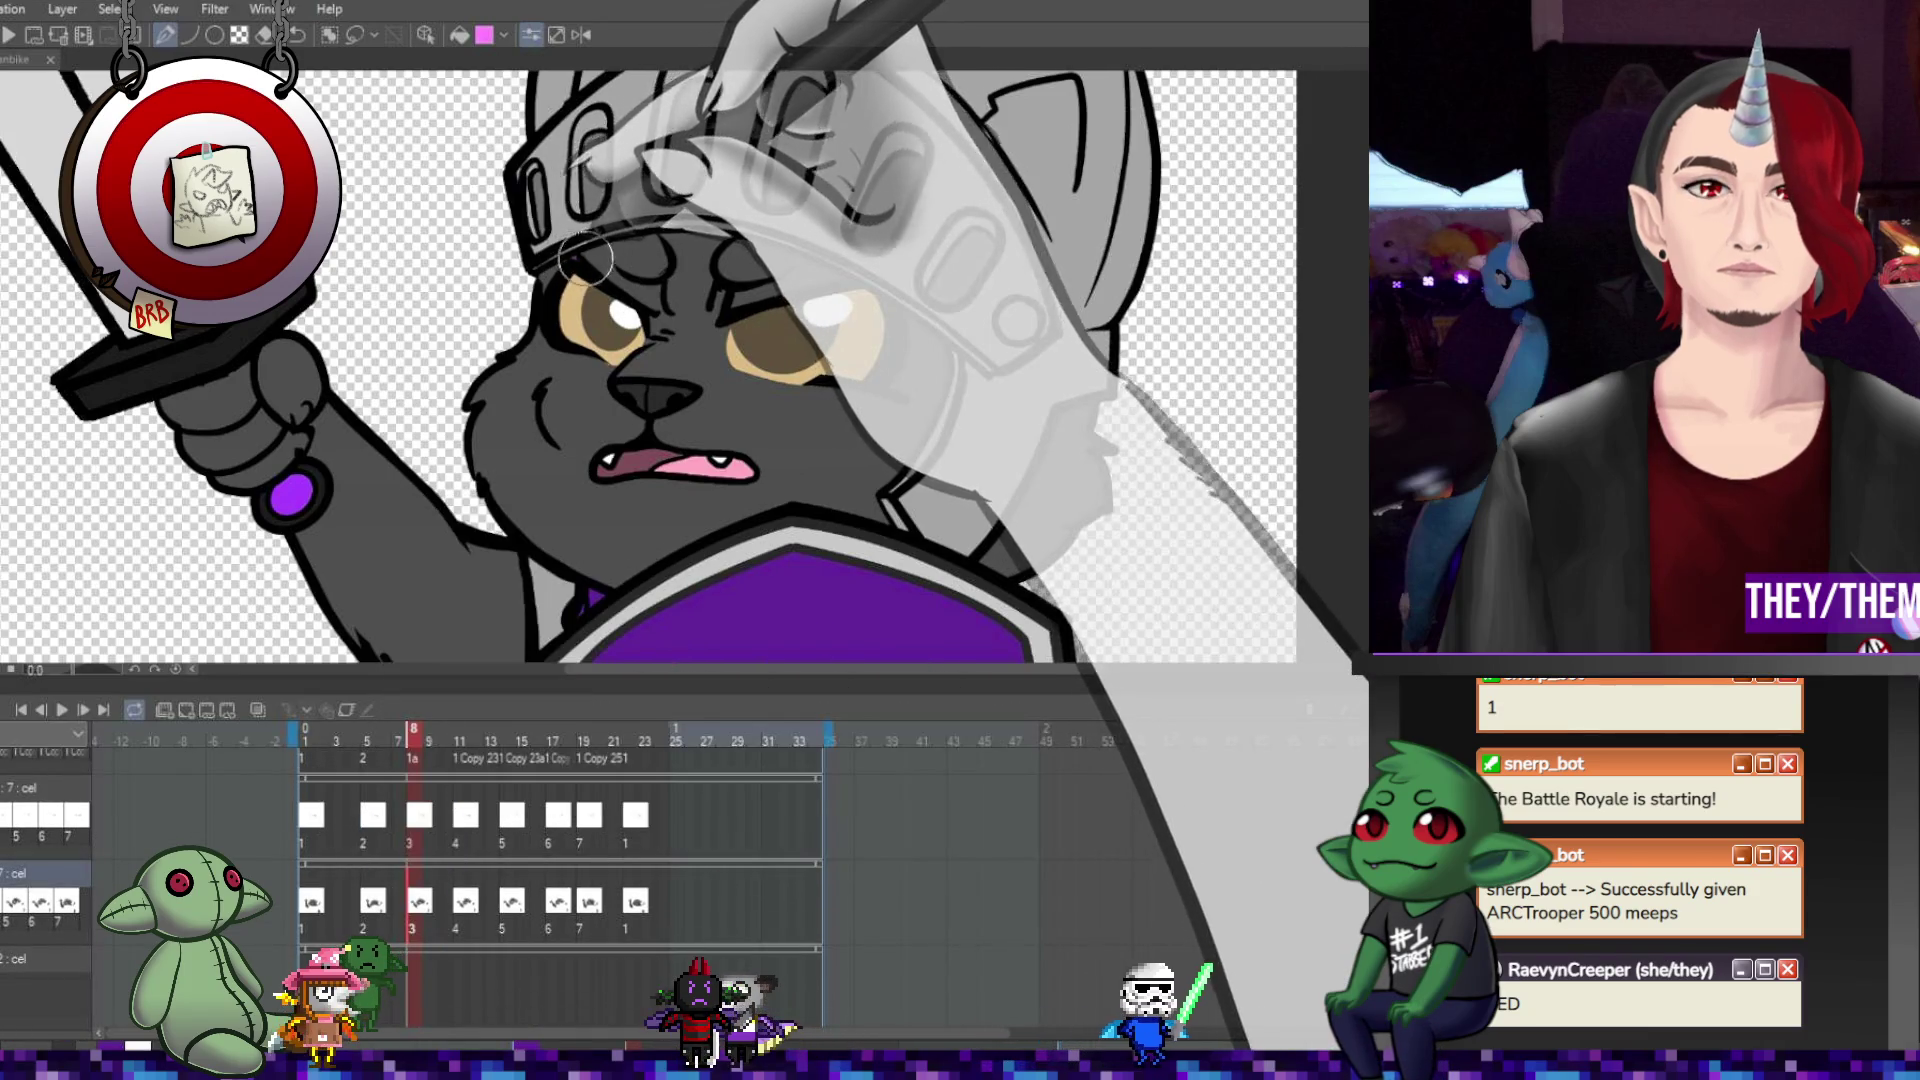
key(Right)
key(Right)
key(Right)
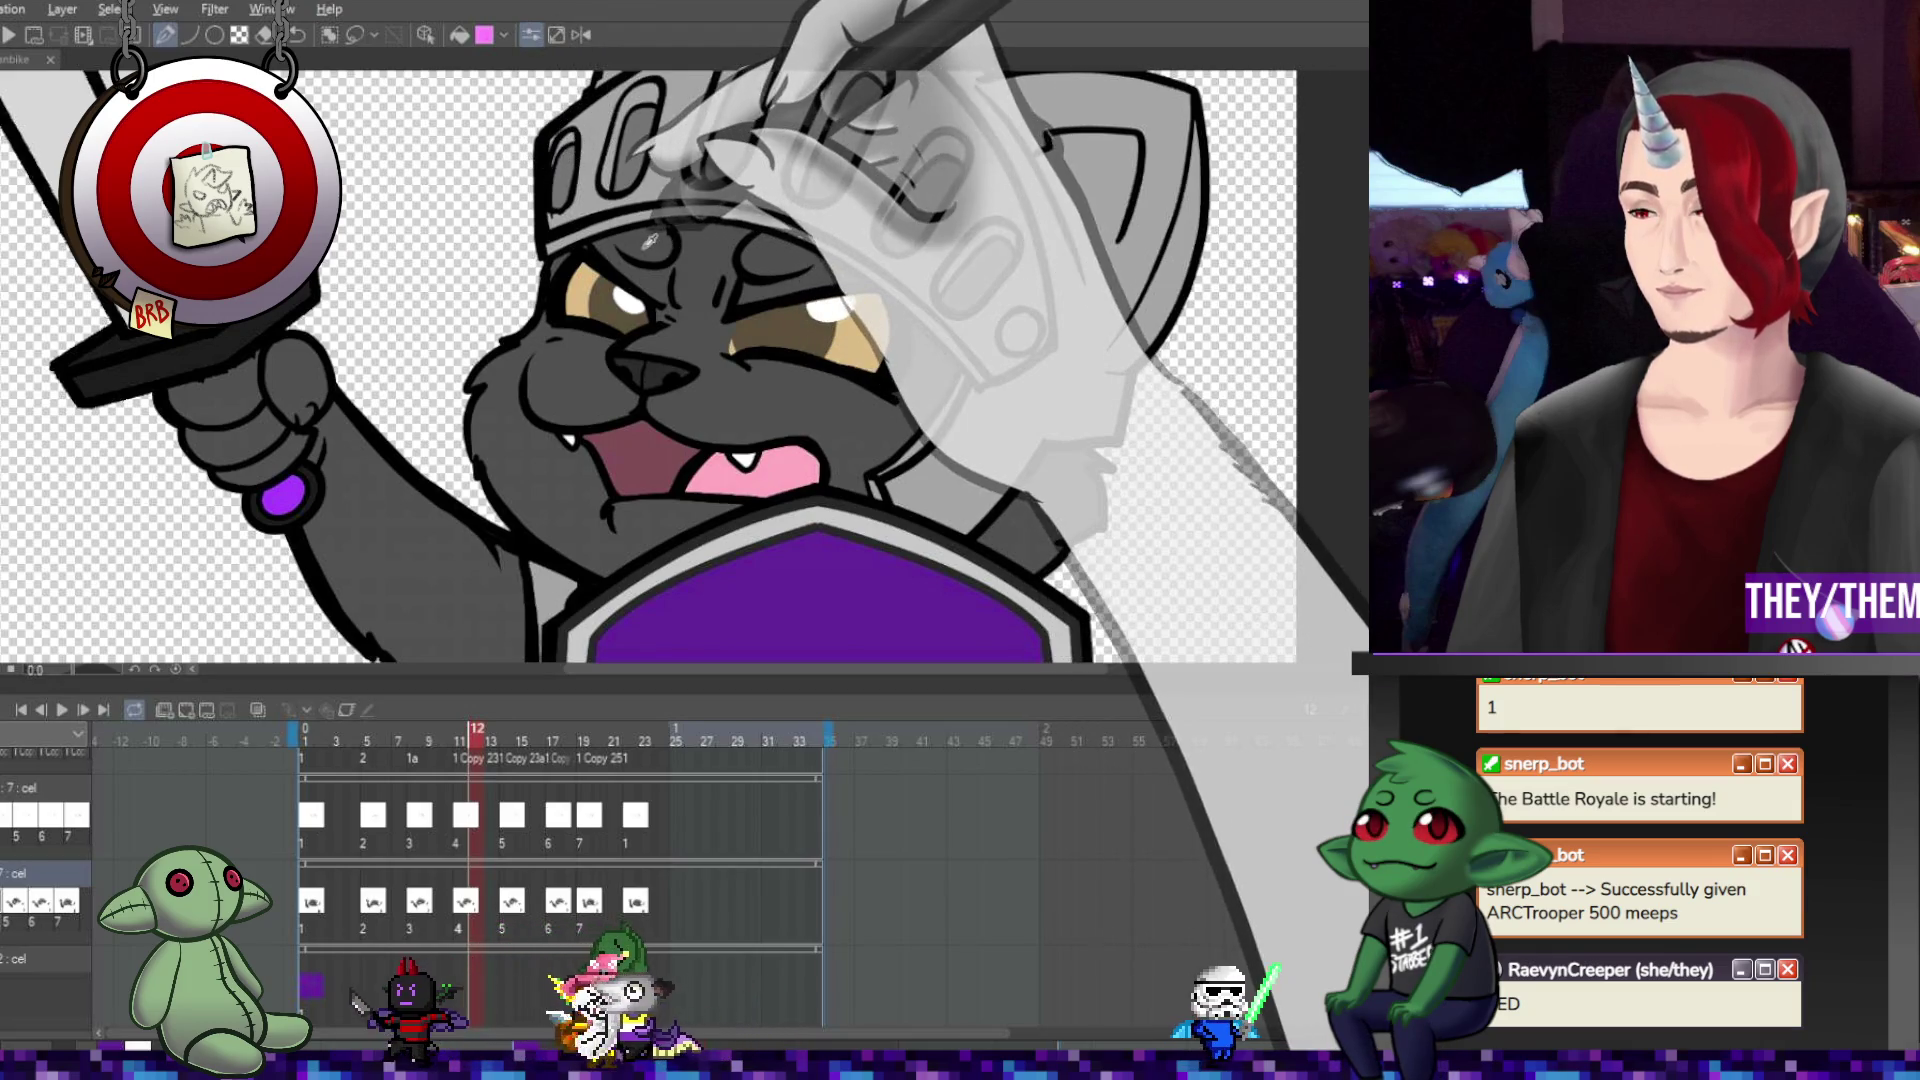
click(519, 905)
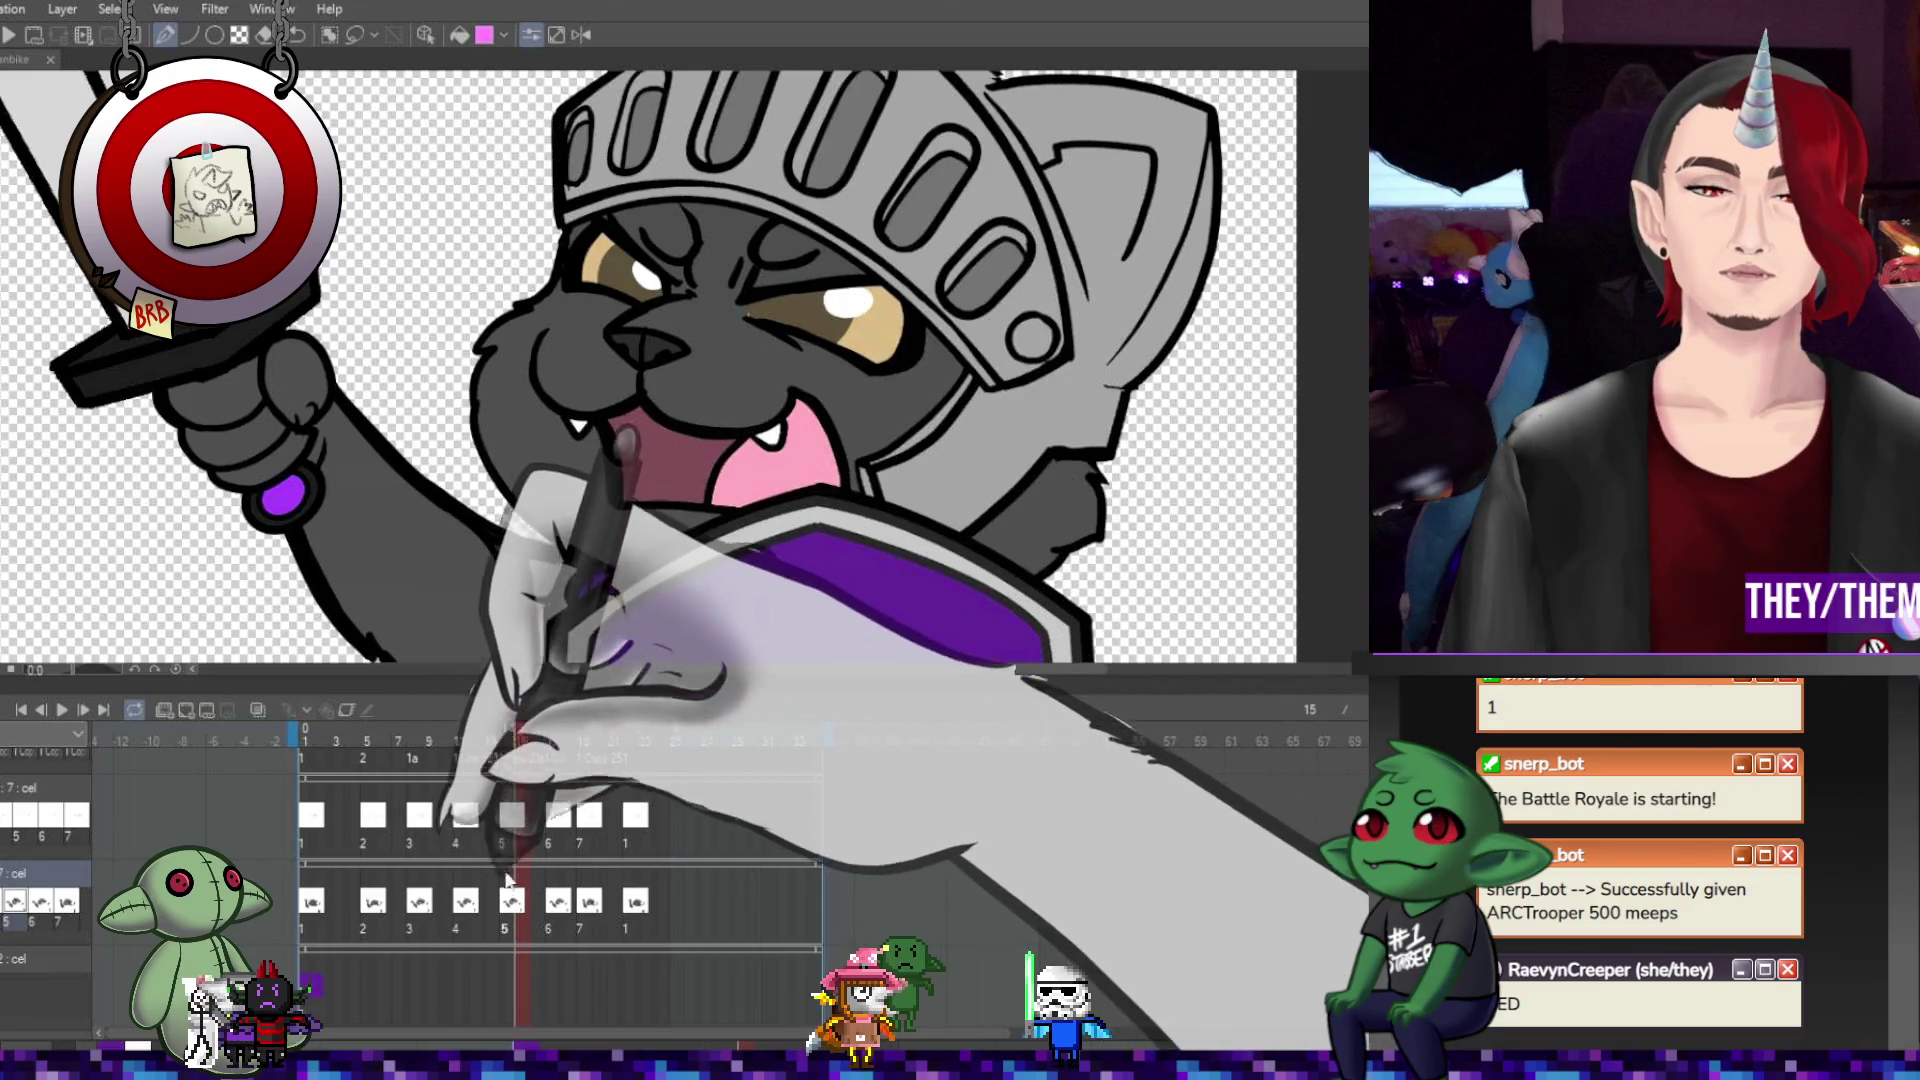
click(563, 910)
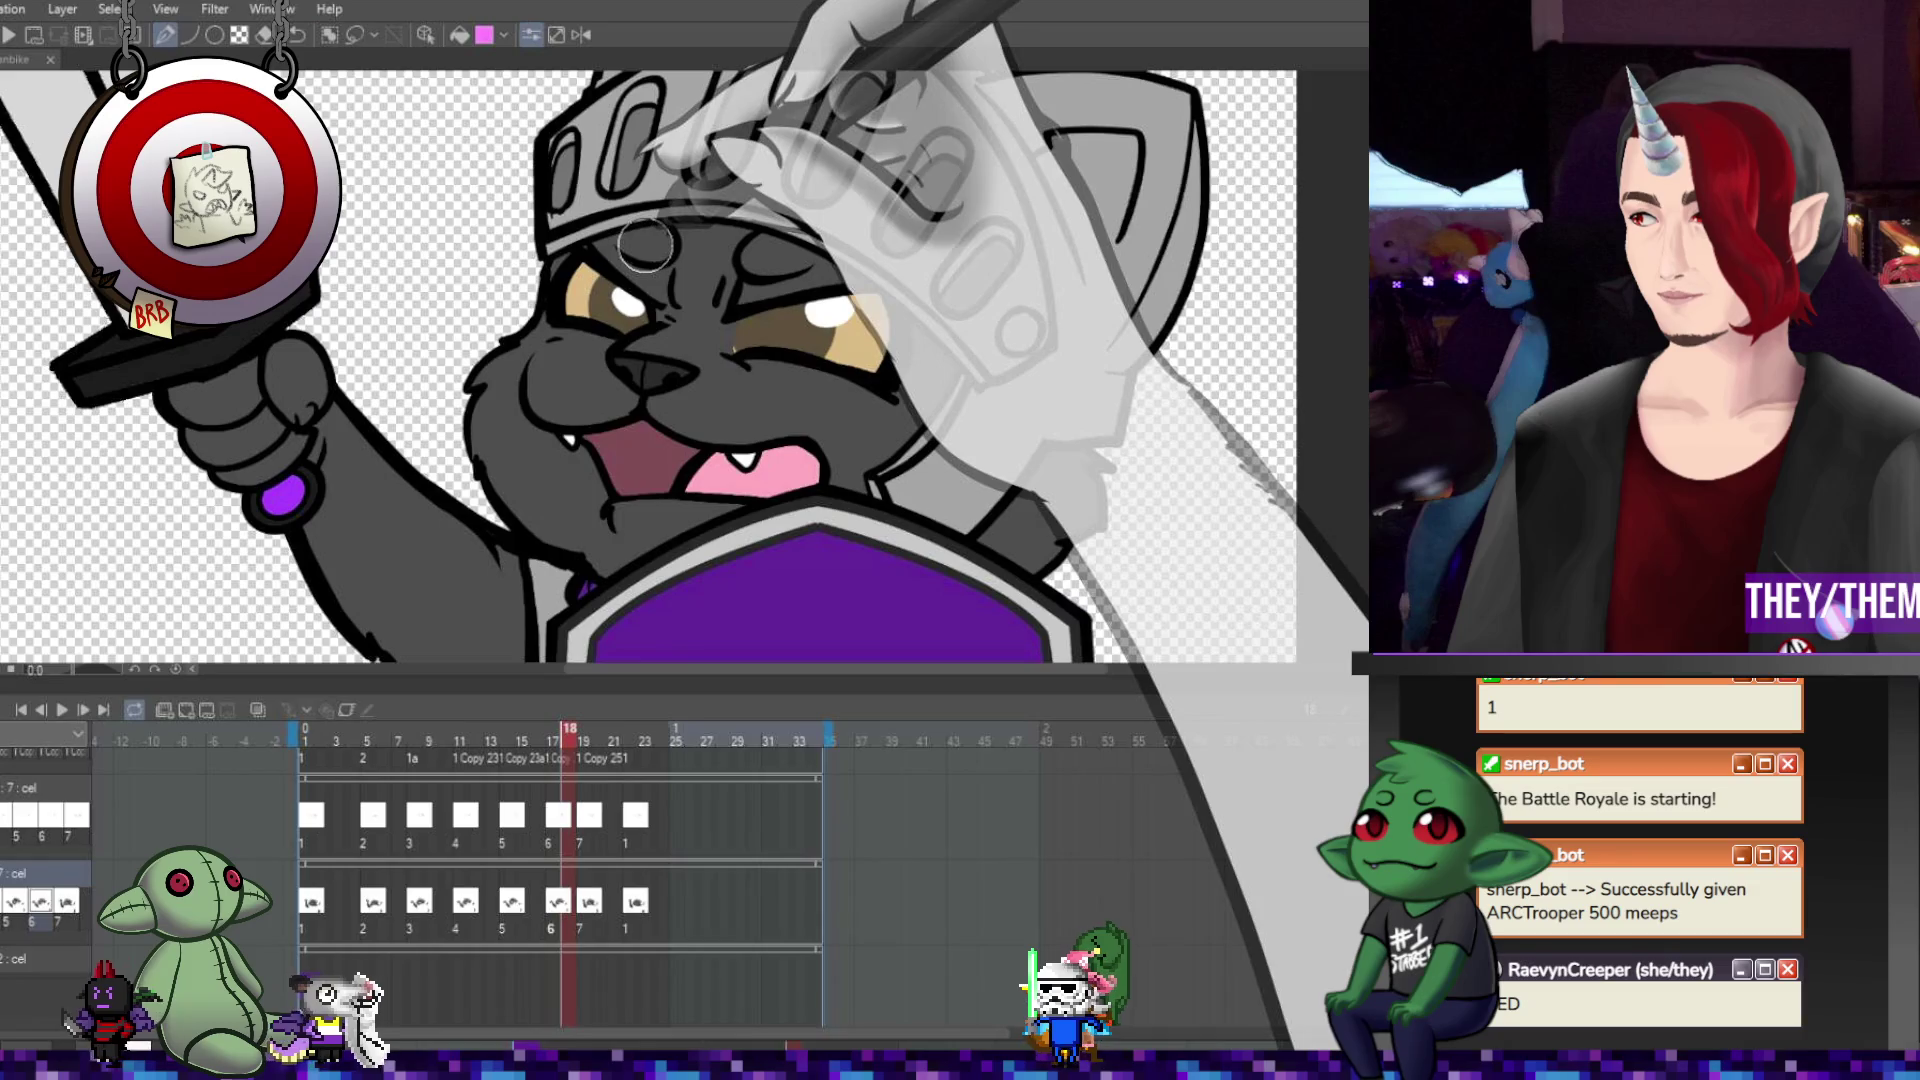
click(584, 868)
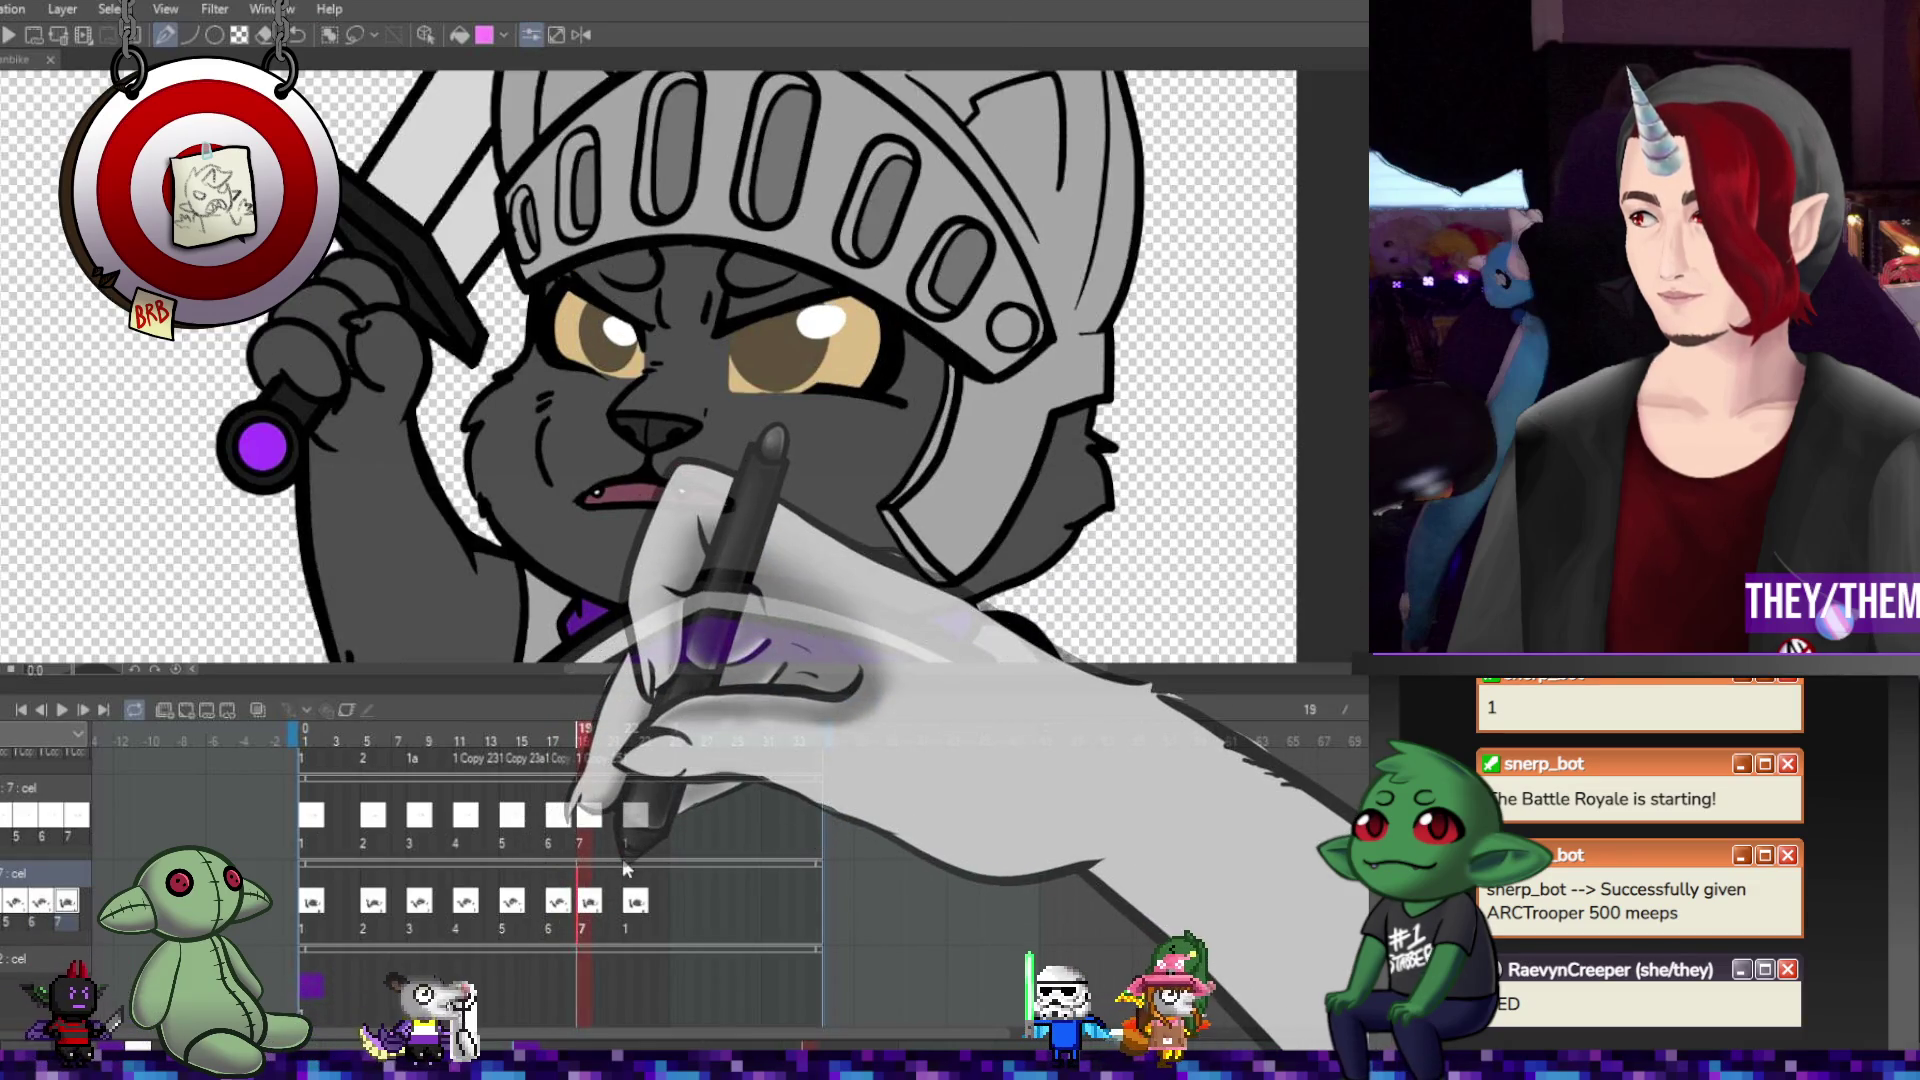
click(627, 870)
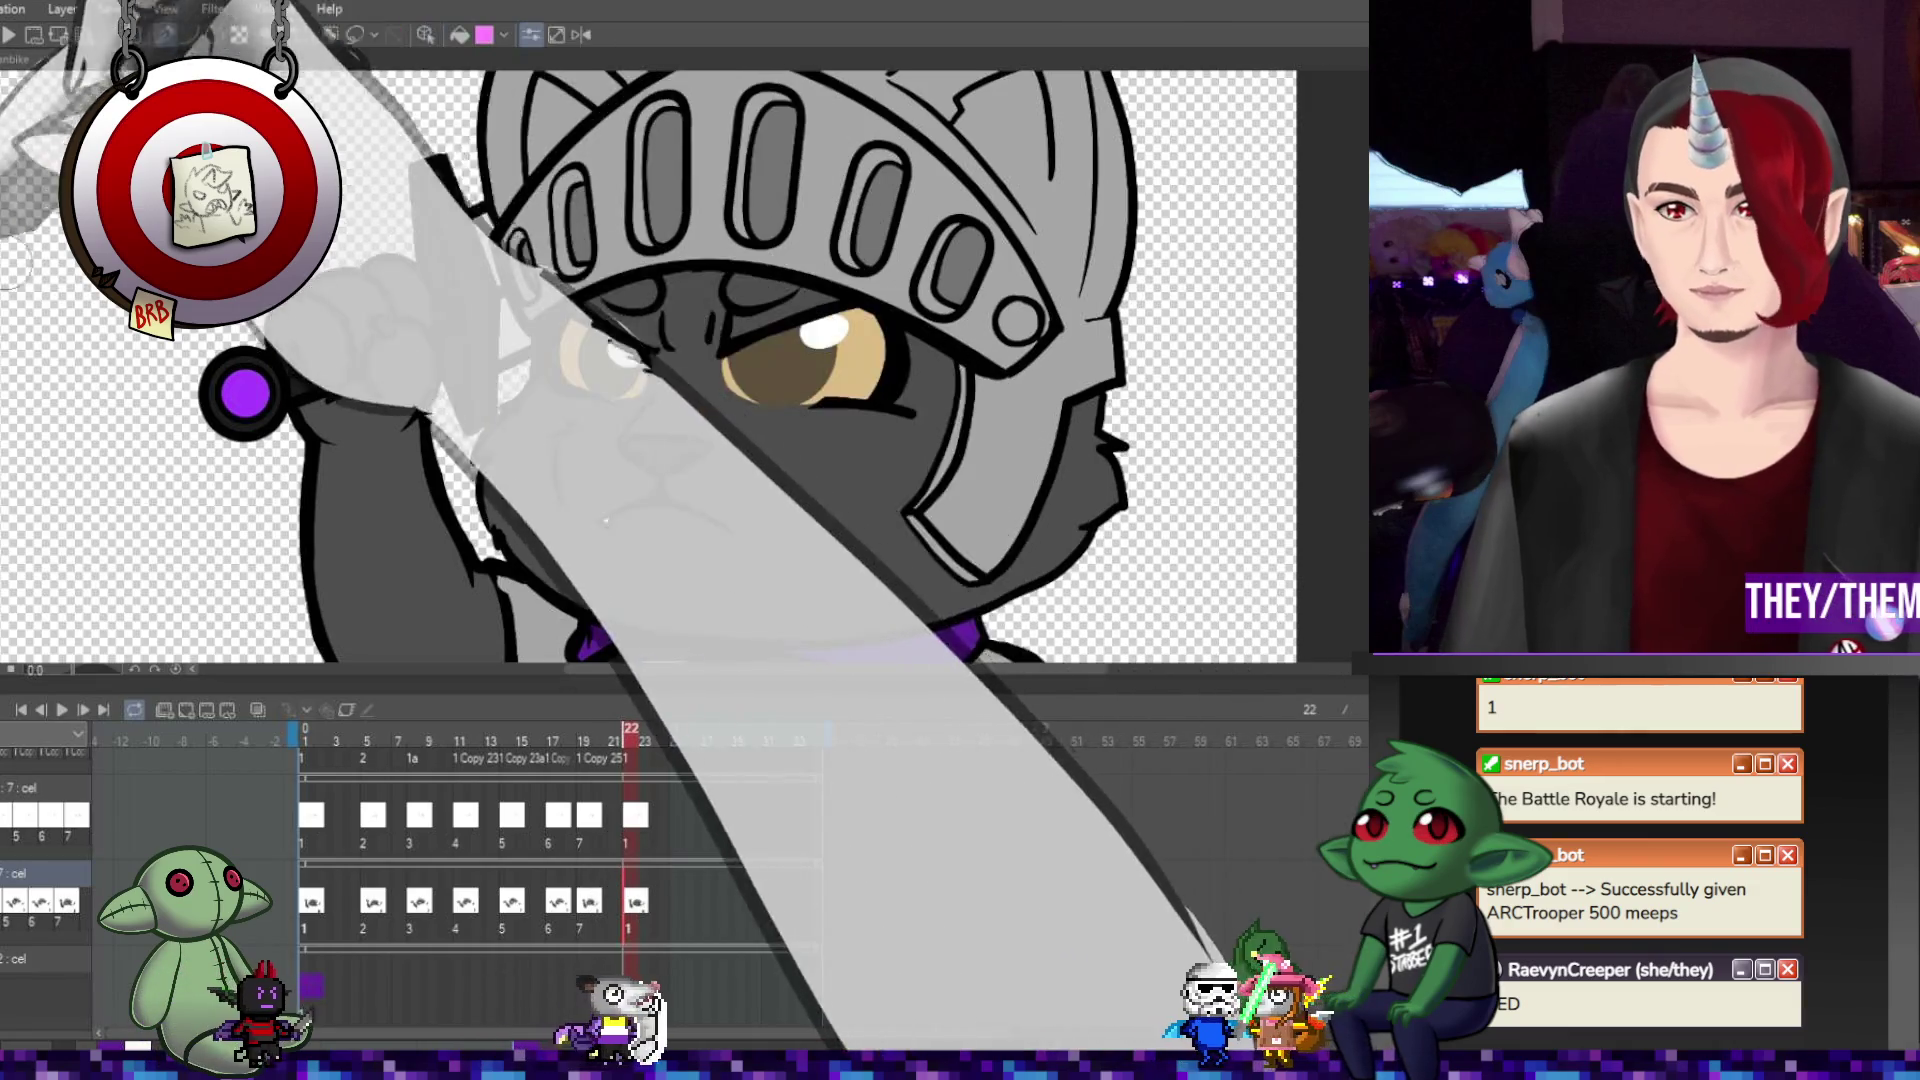
Fit the whole drawing in view and preview the animation loop twice.
key(ctrl+0)
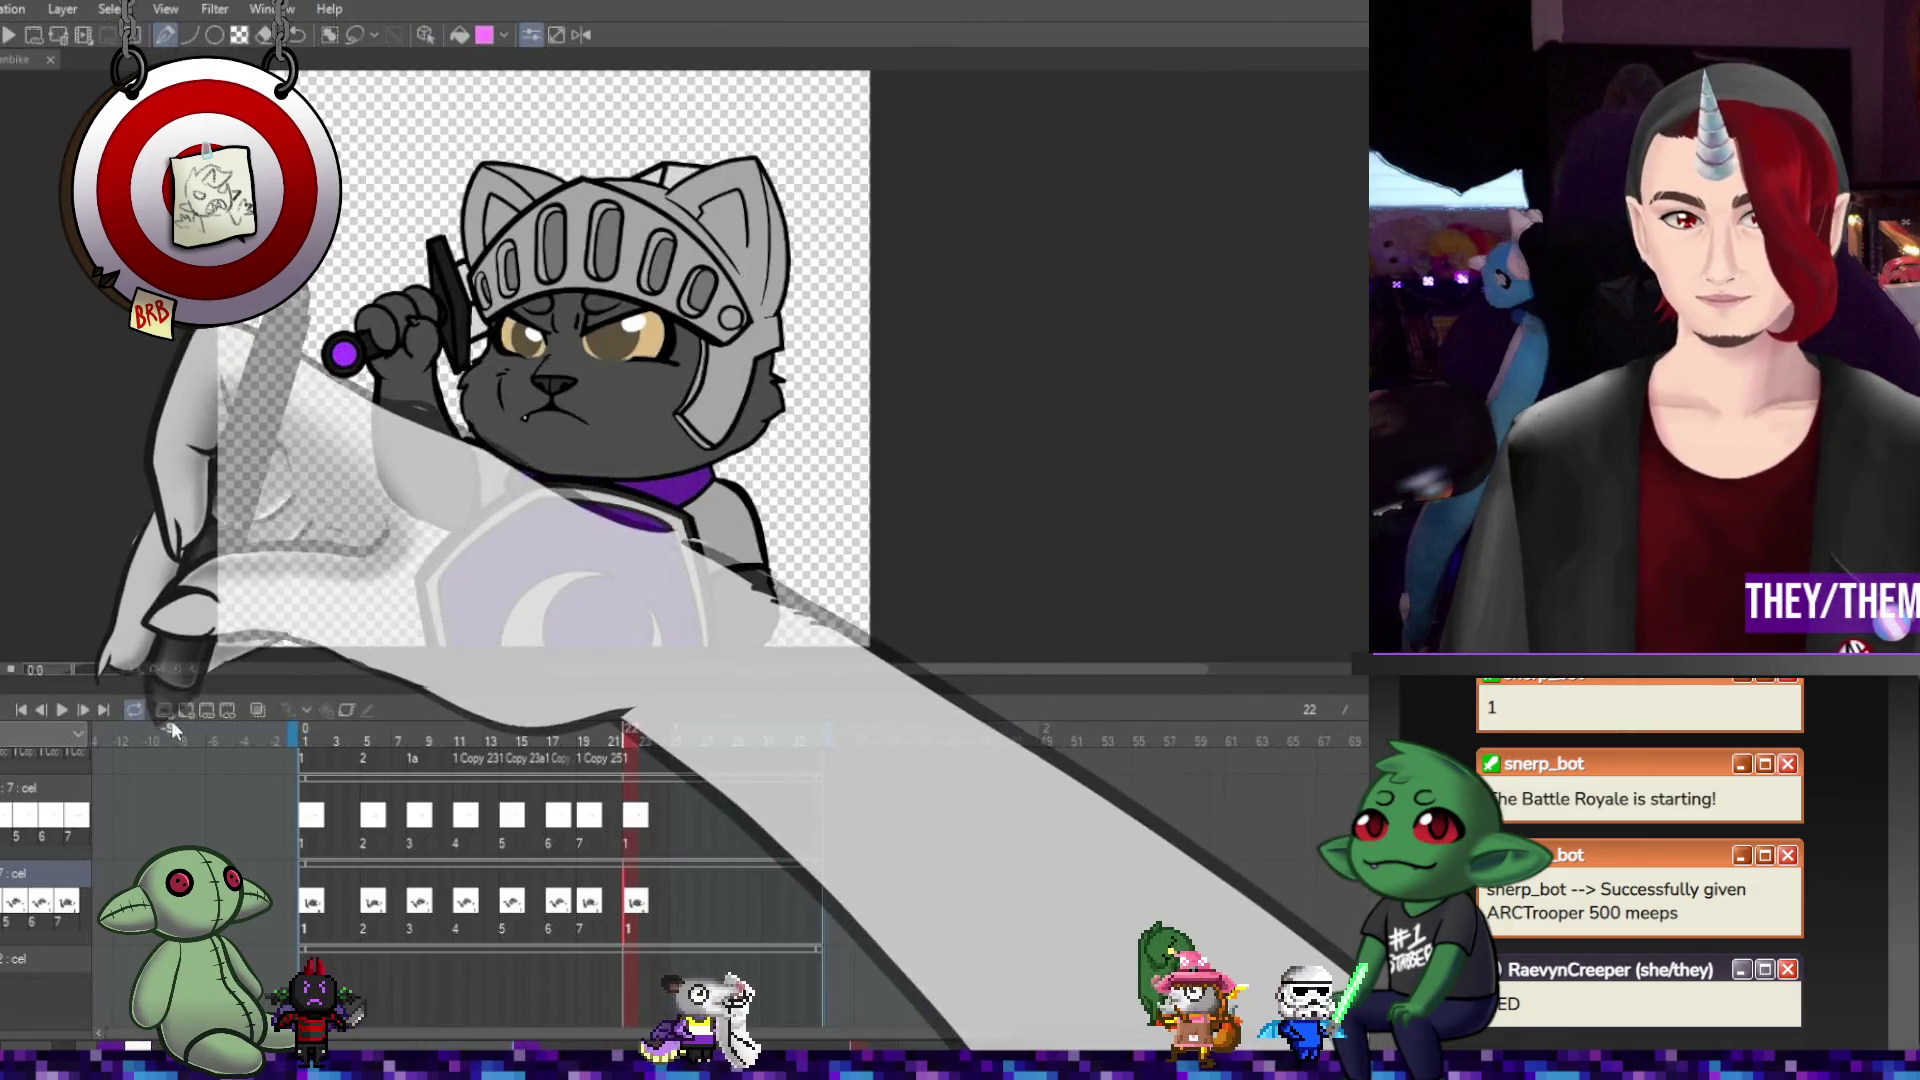
click(68, 712)
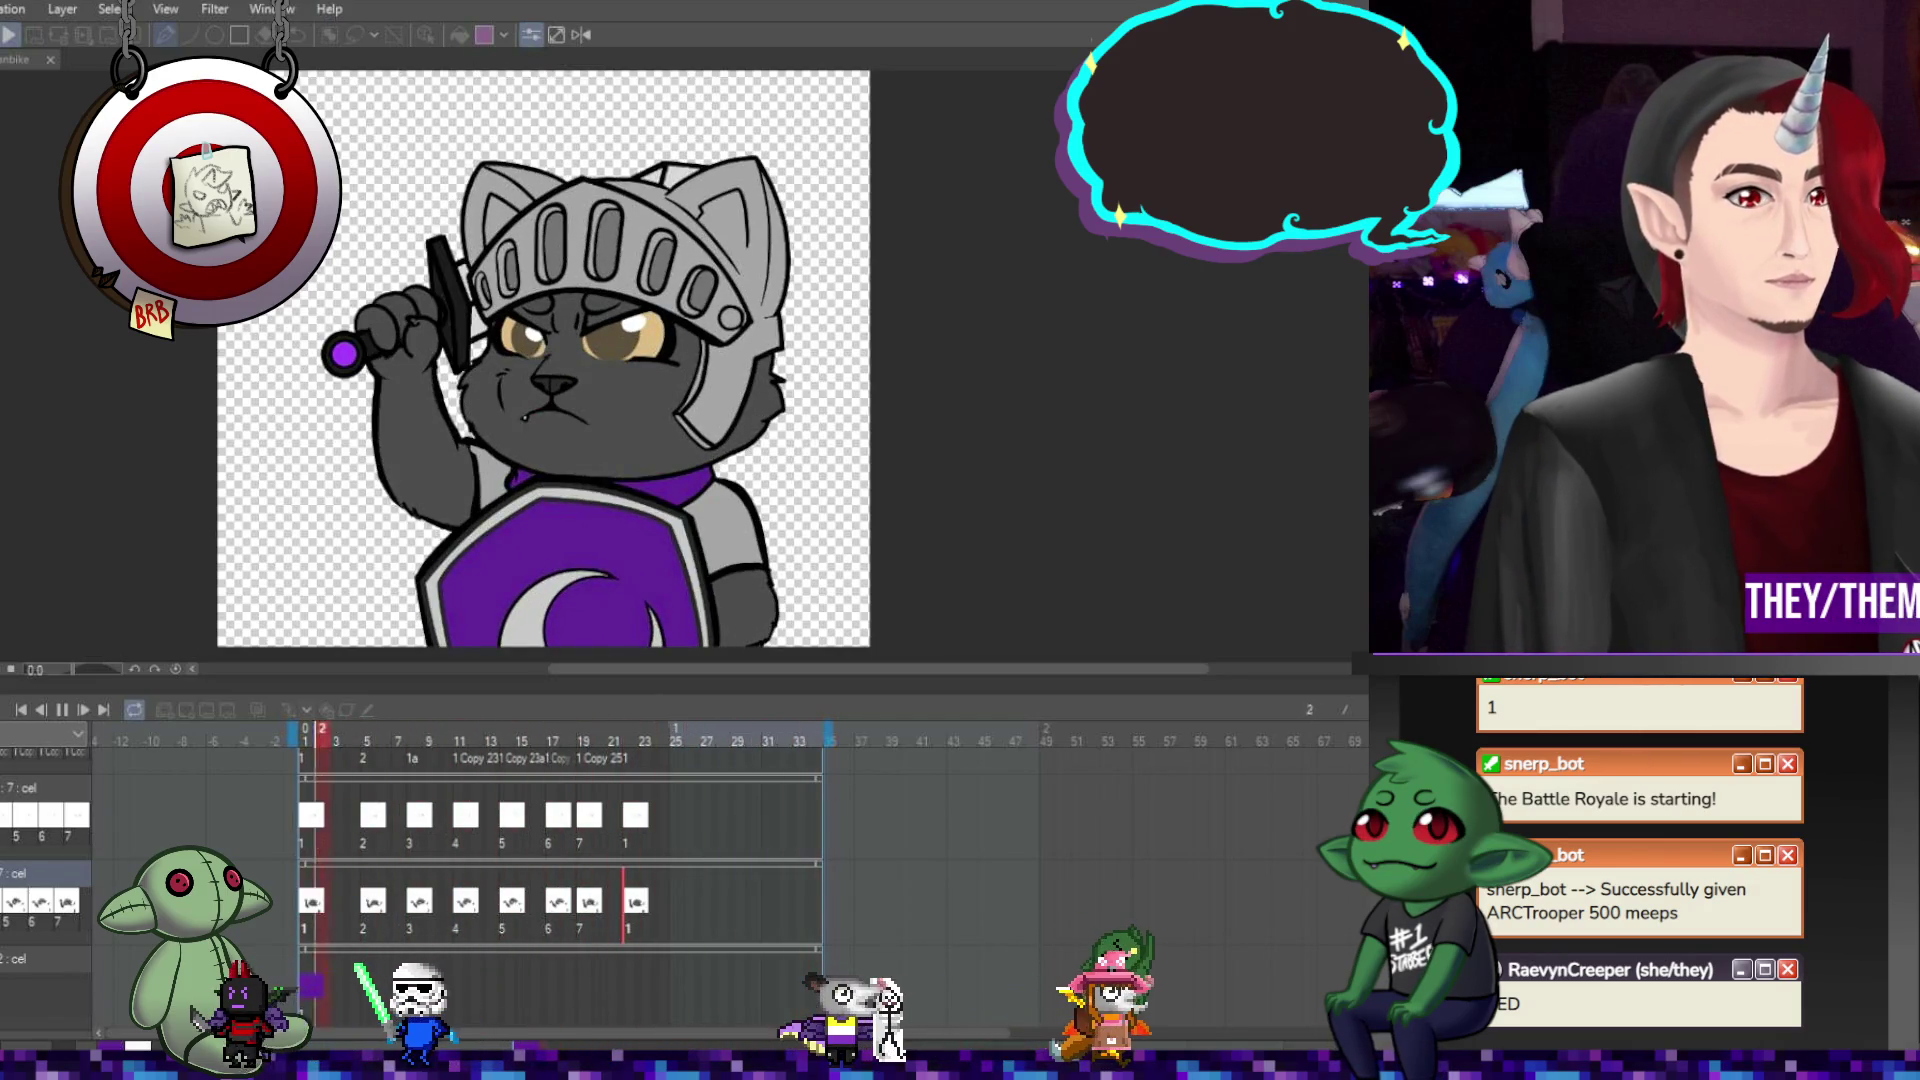
key(Return)
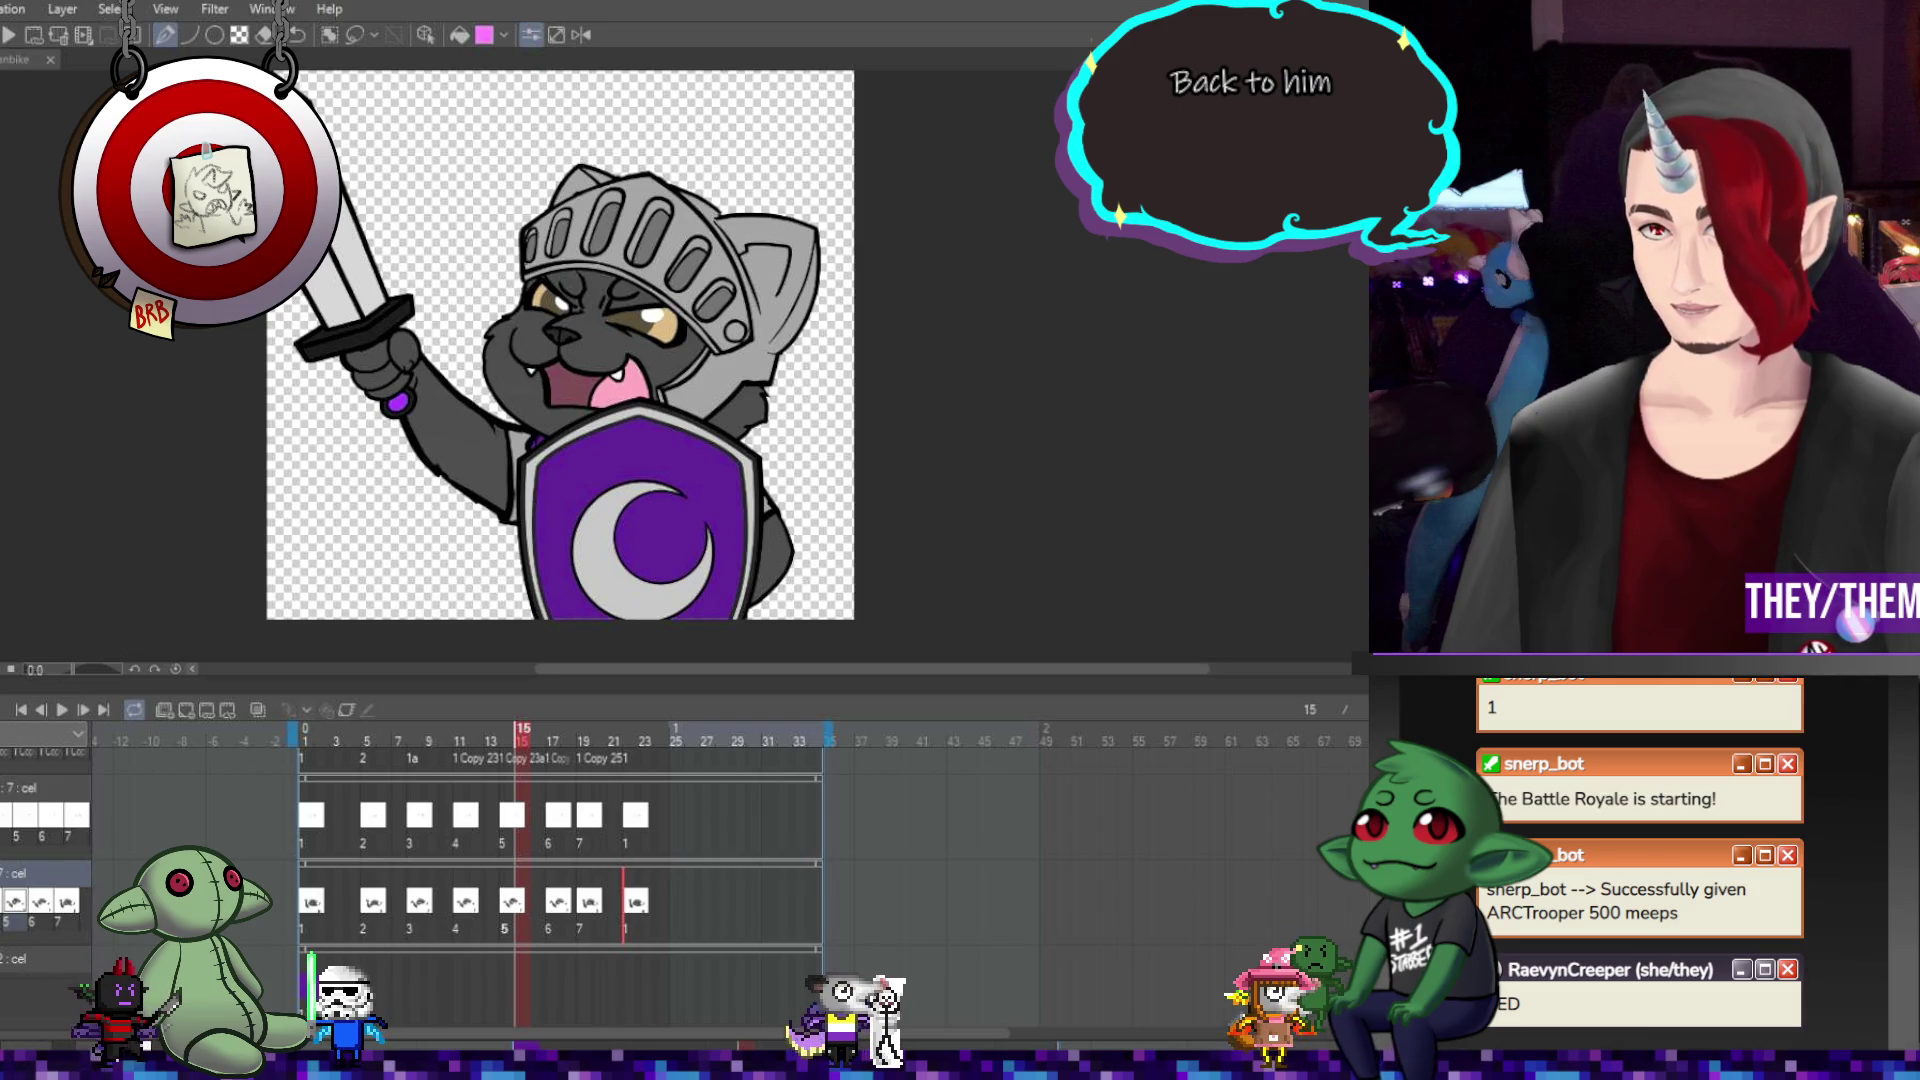
scroll(1042, 433, down, 3)
scroll(969, 416, up, 1)
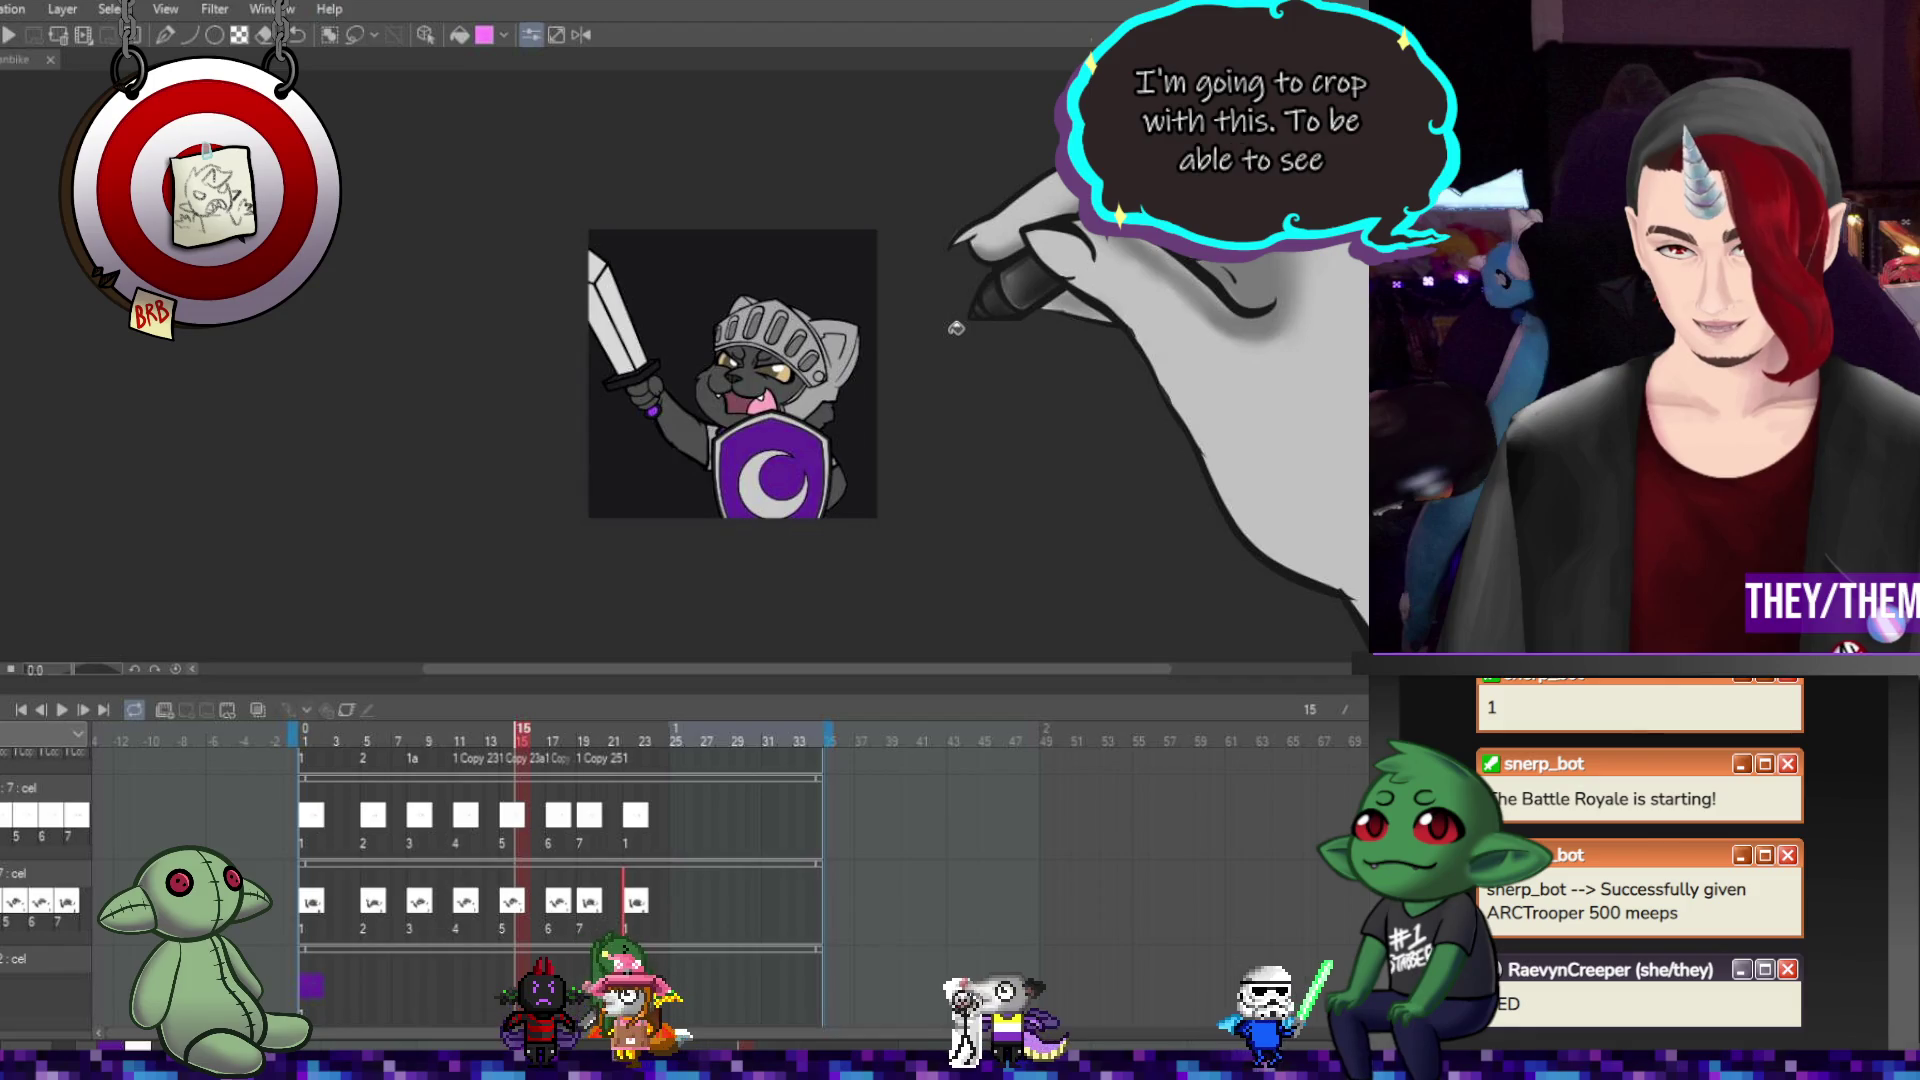
scroll(956, 328, down, 1)
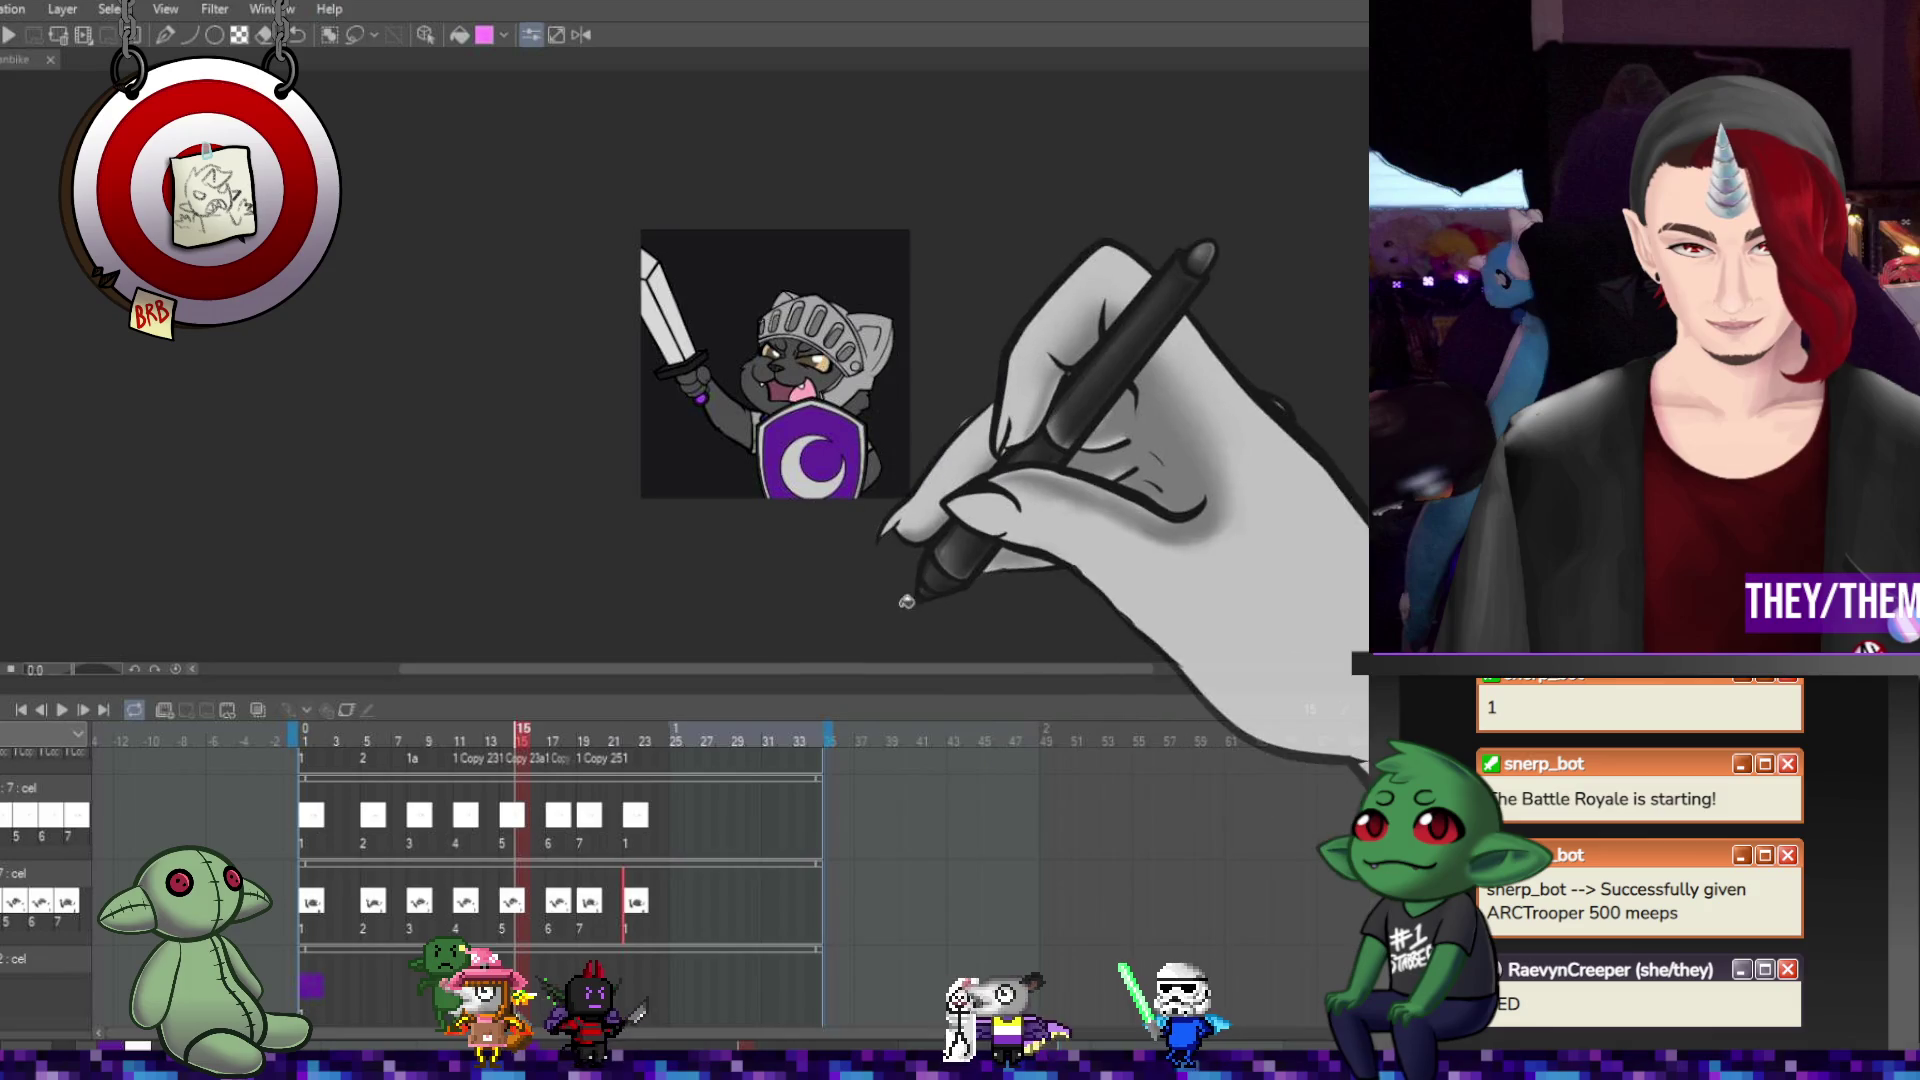
click(62, 708)
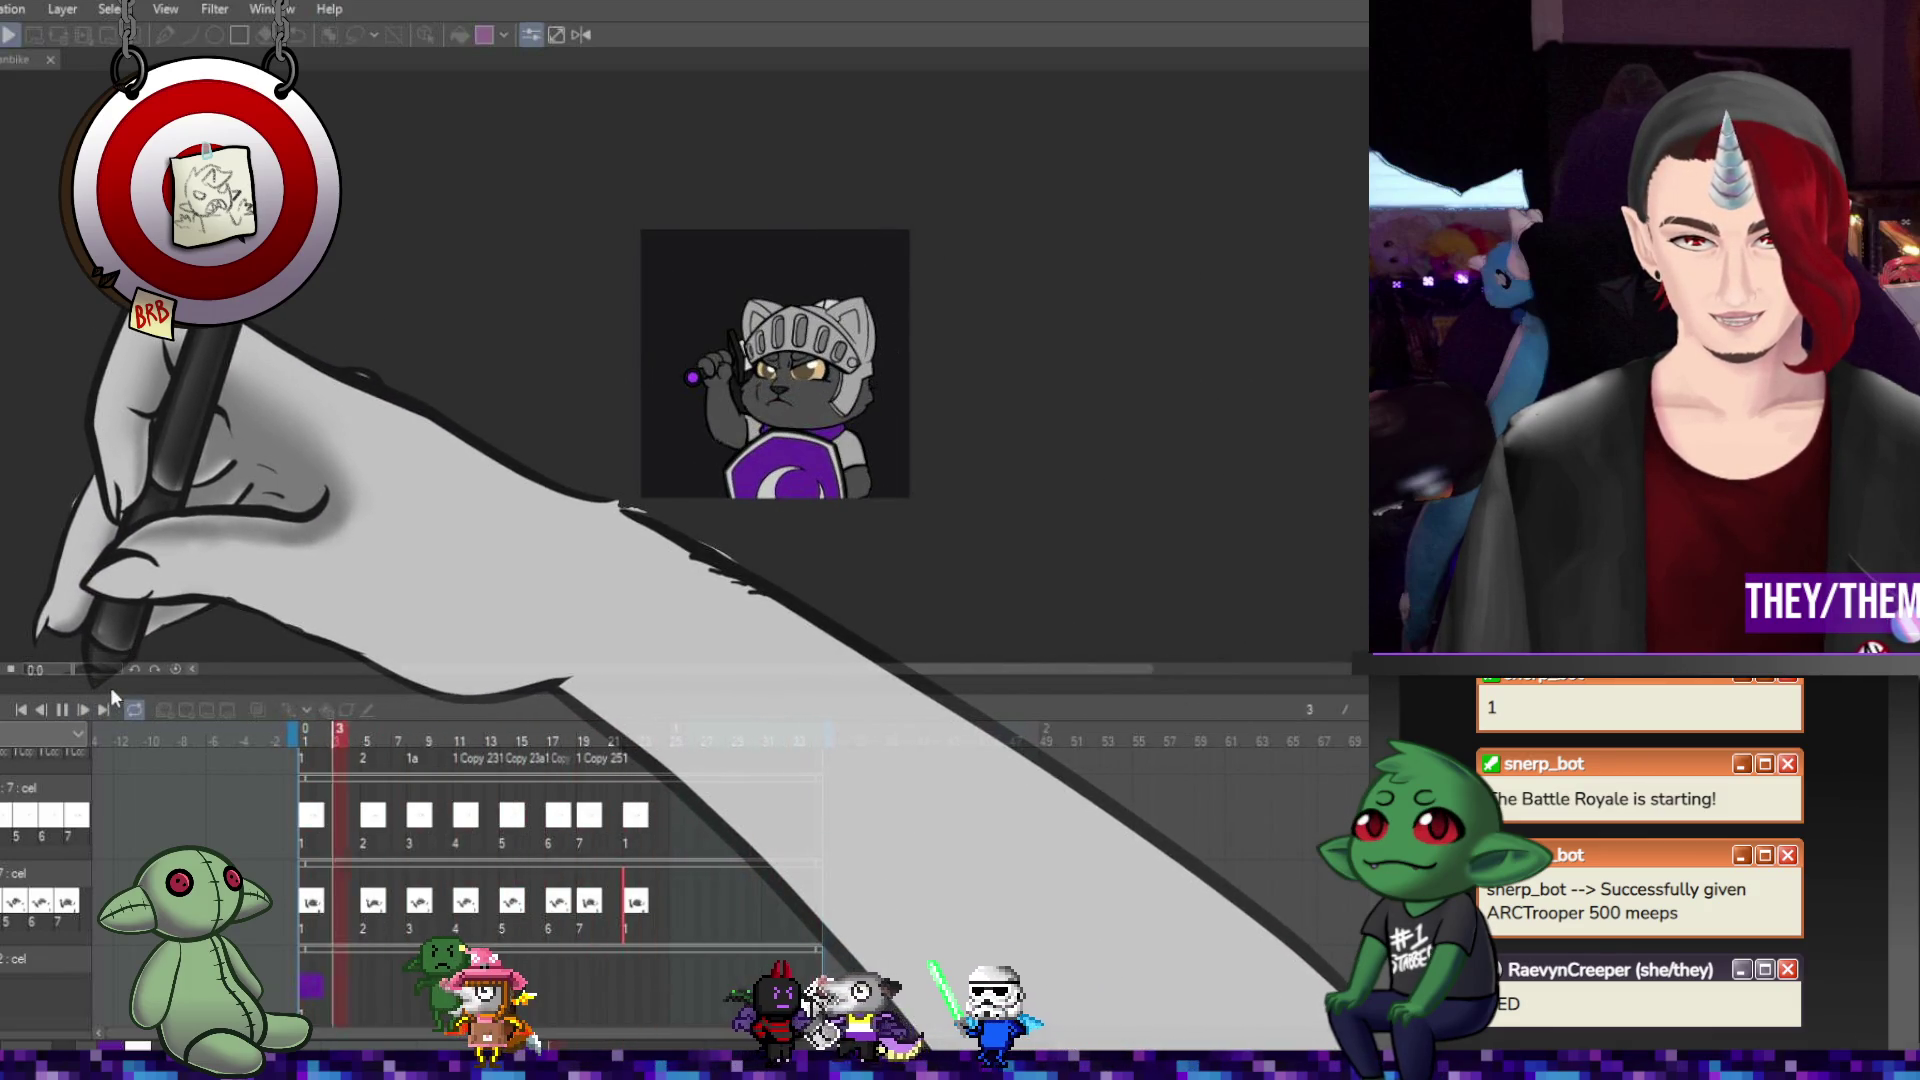
click(40, 707)
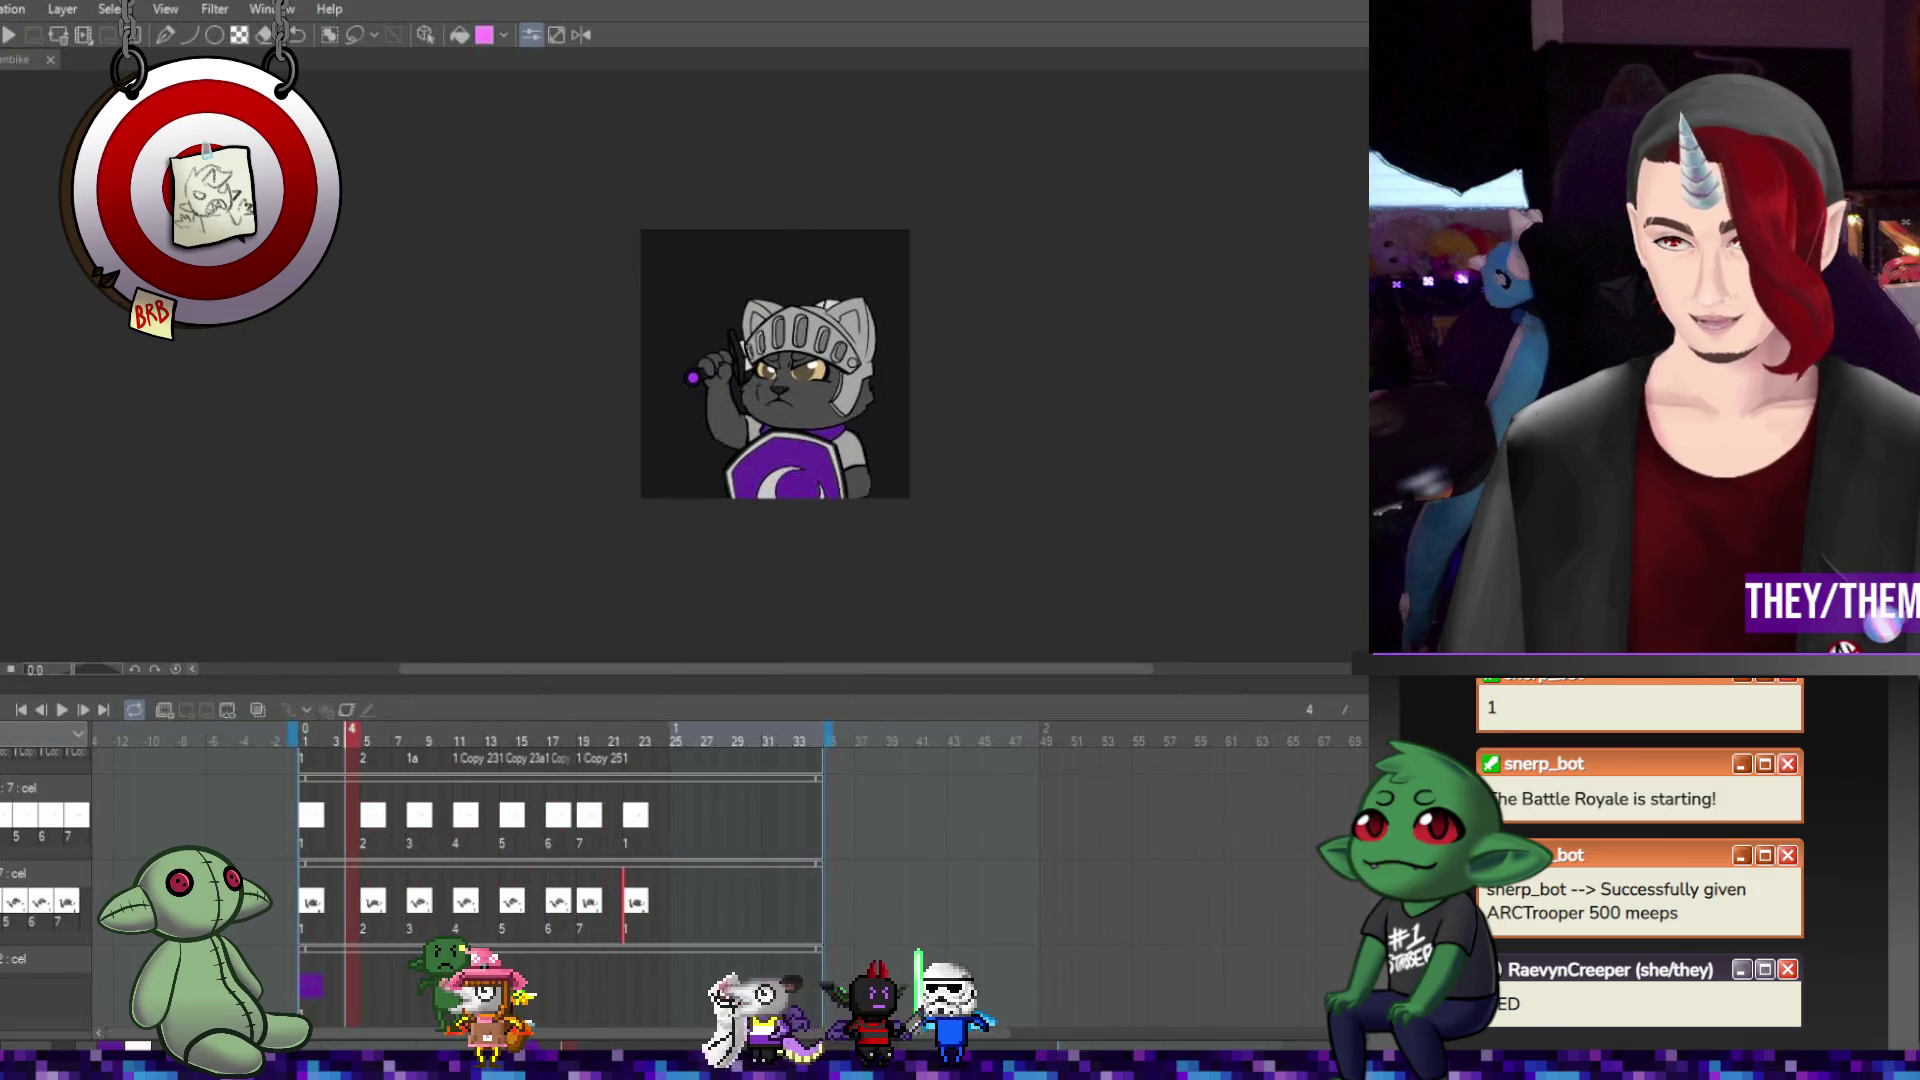
Add a new raster layer at the top of the layer list with Ctrl+Shift+N.
scroll(381, 825, up, 1)
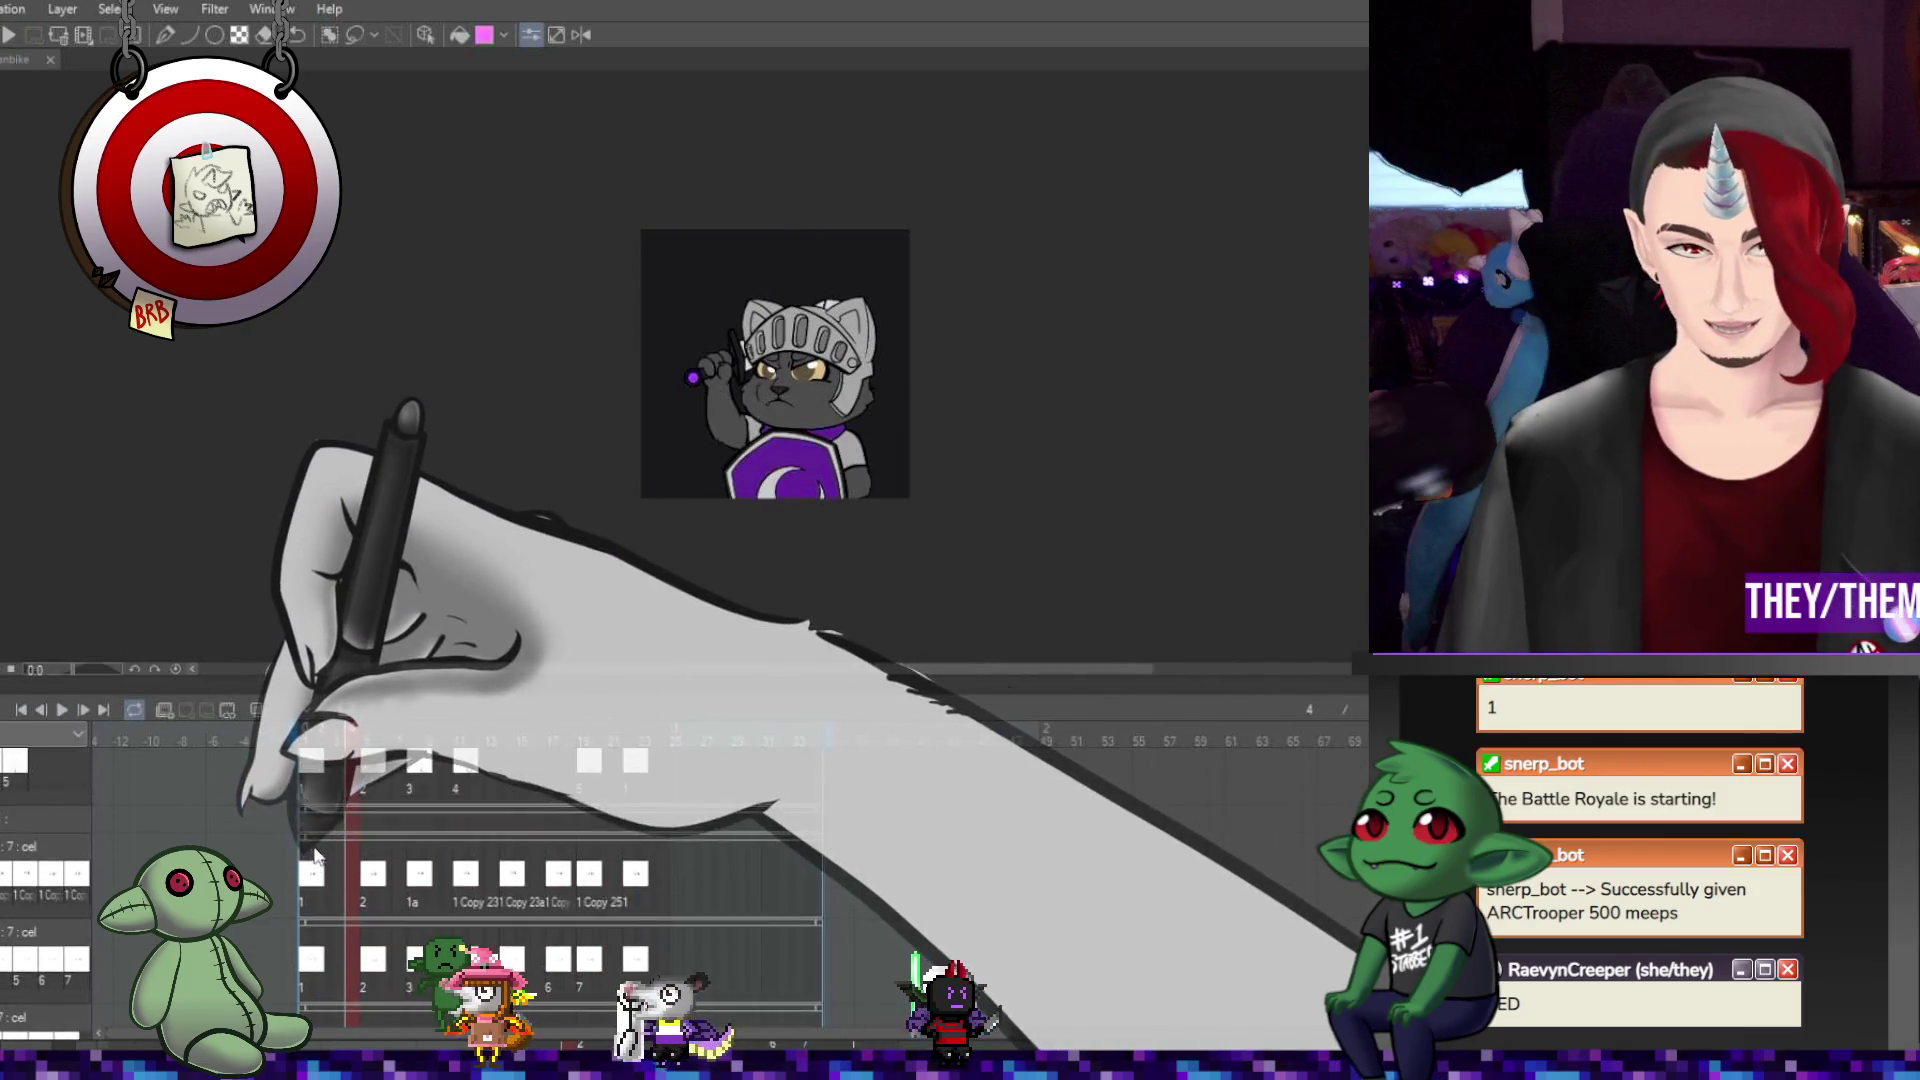
scroll(381, 826, up, 1)
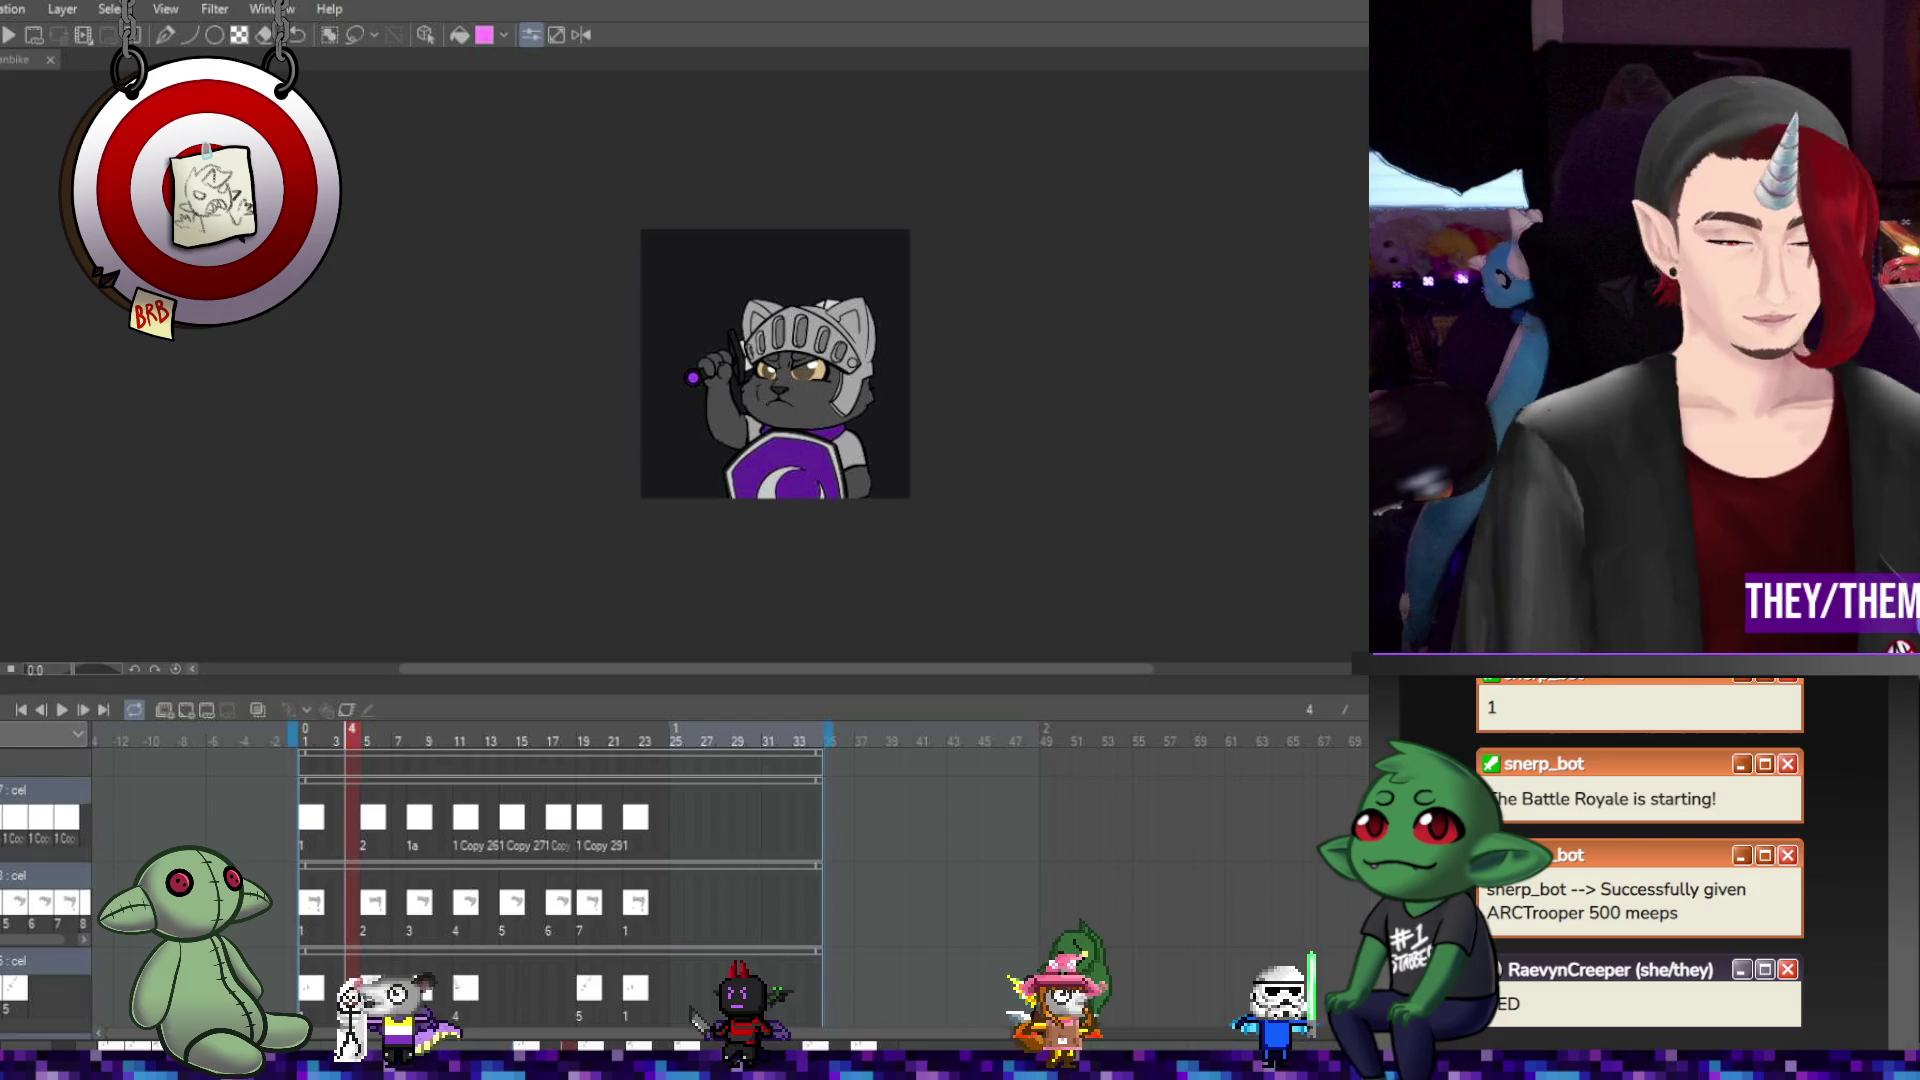
key(ctrl+shift+n)
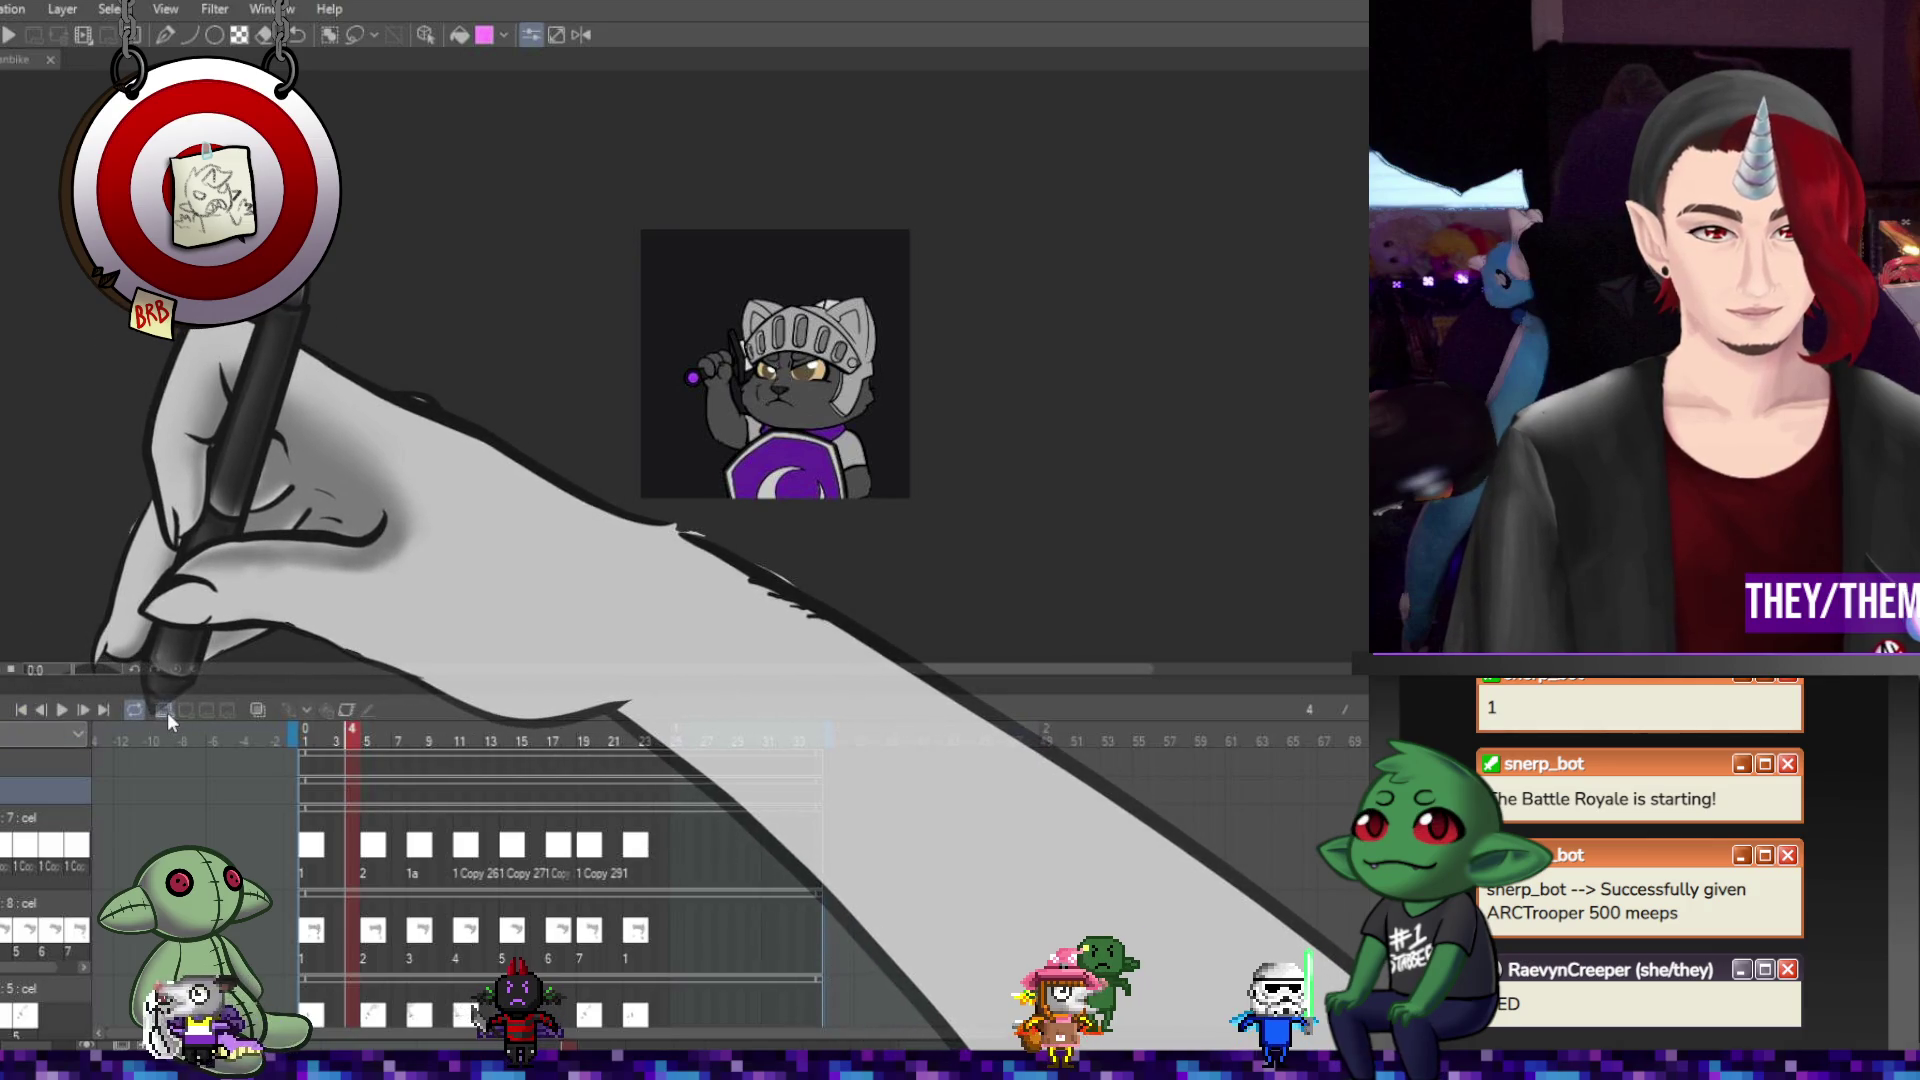
Add two new tracks, return to frame 1 and play back the motion.
click(184, 712)
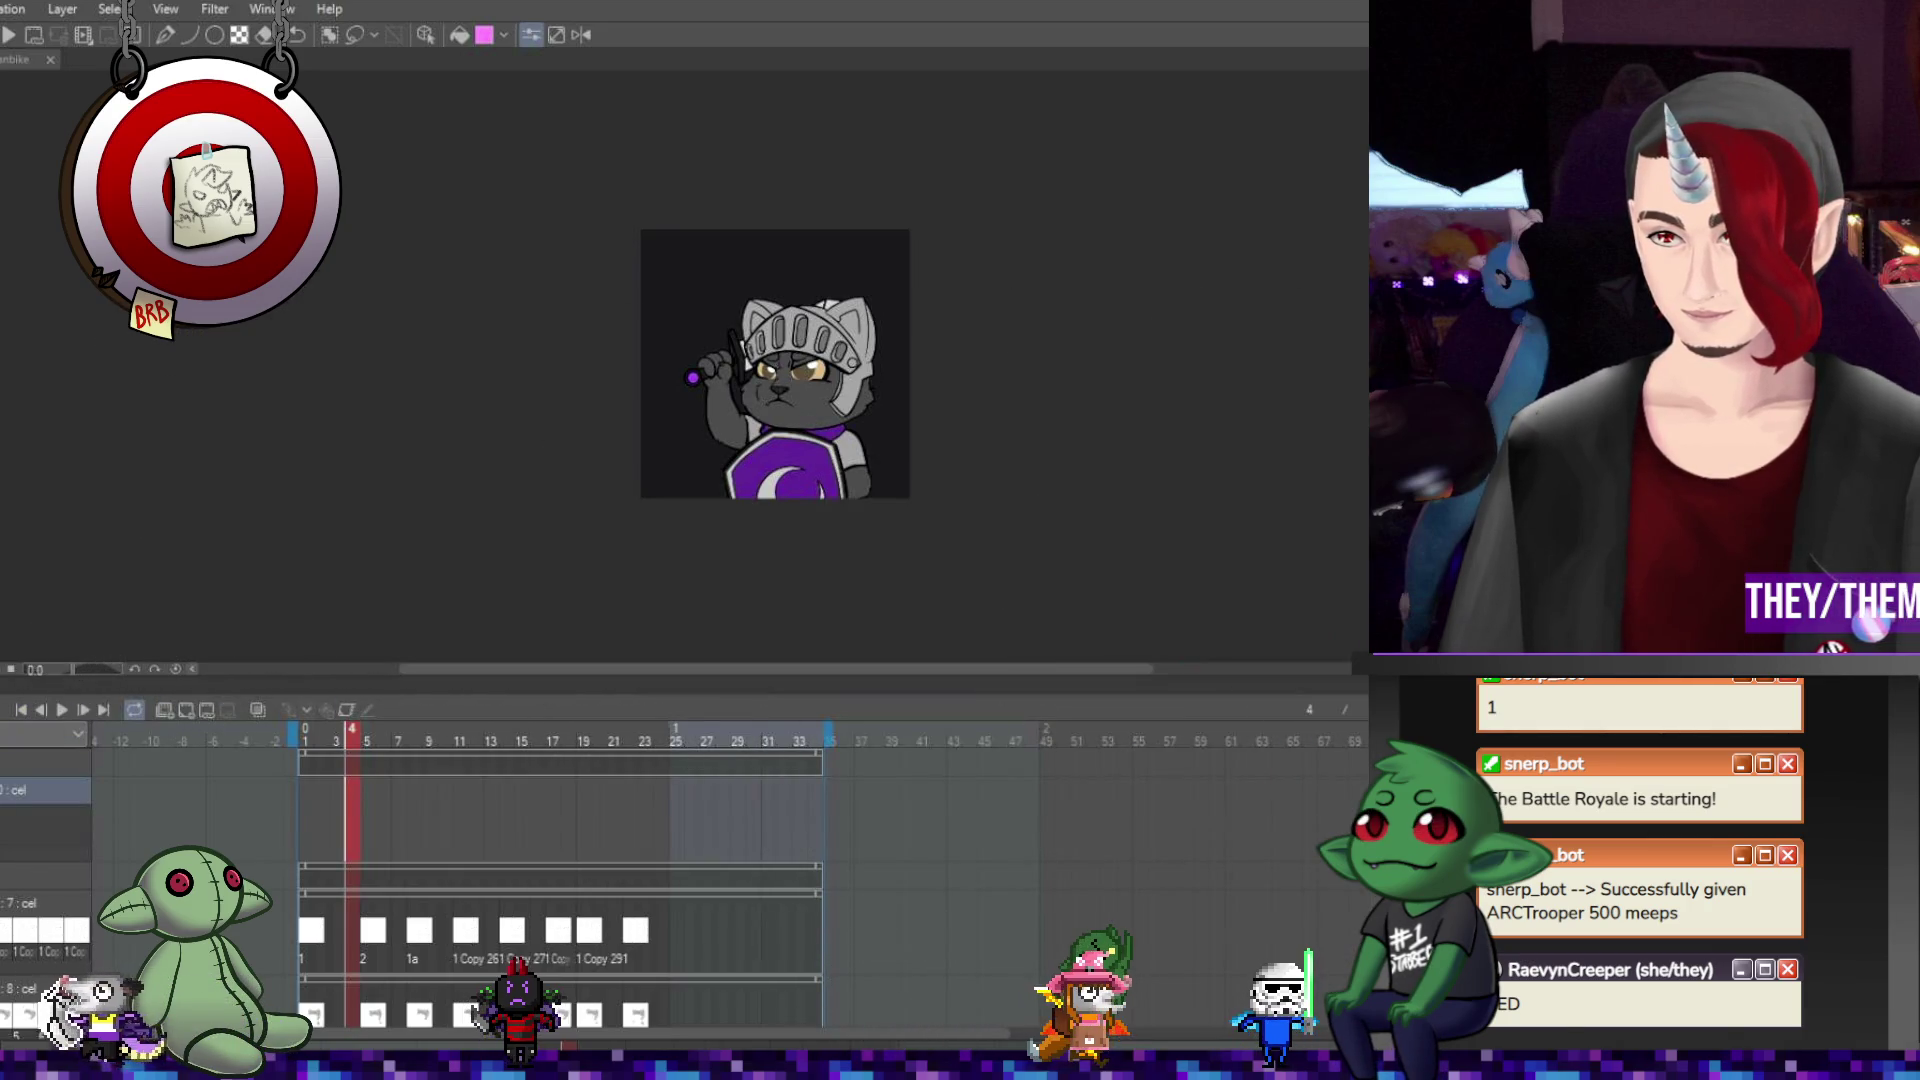
key(ctrl+shift+n)
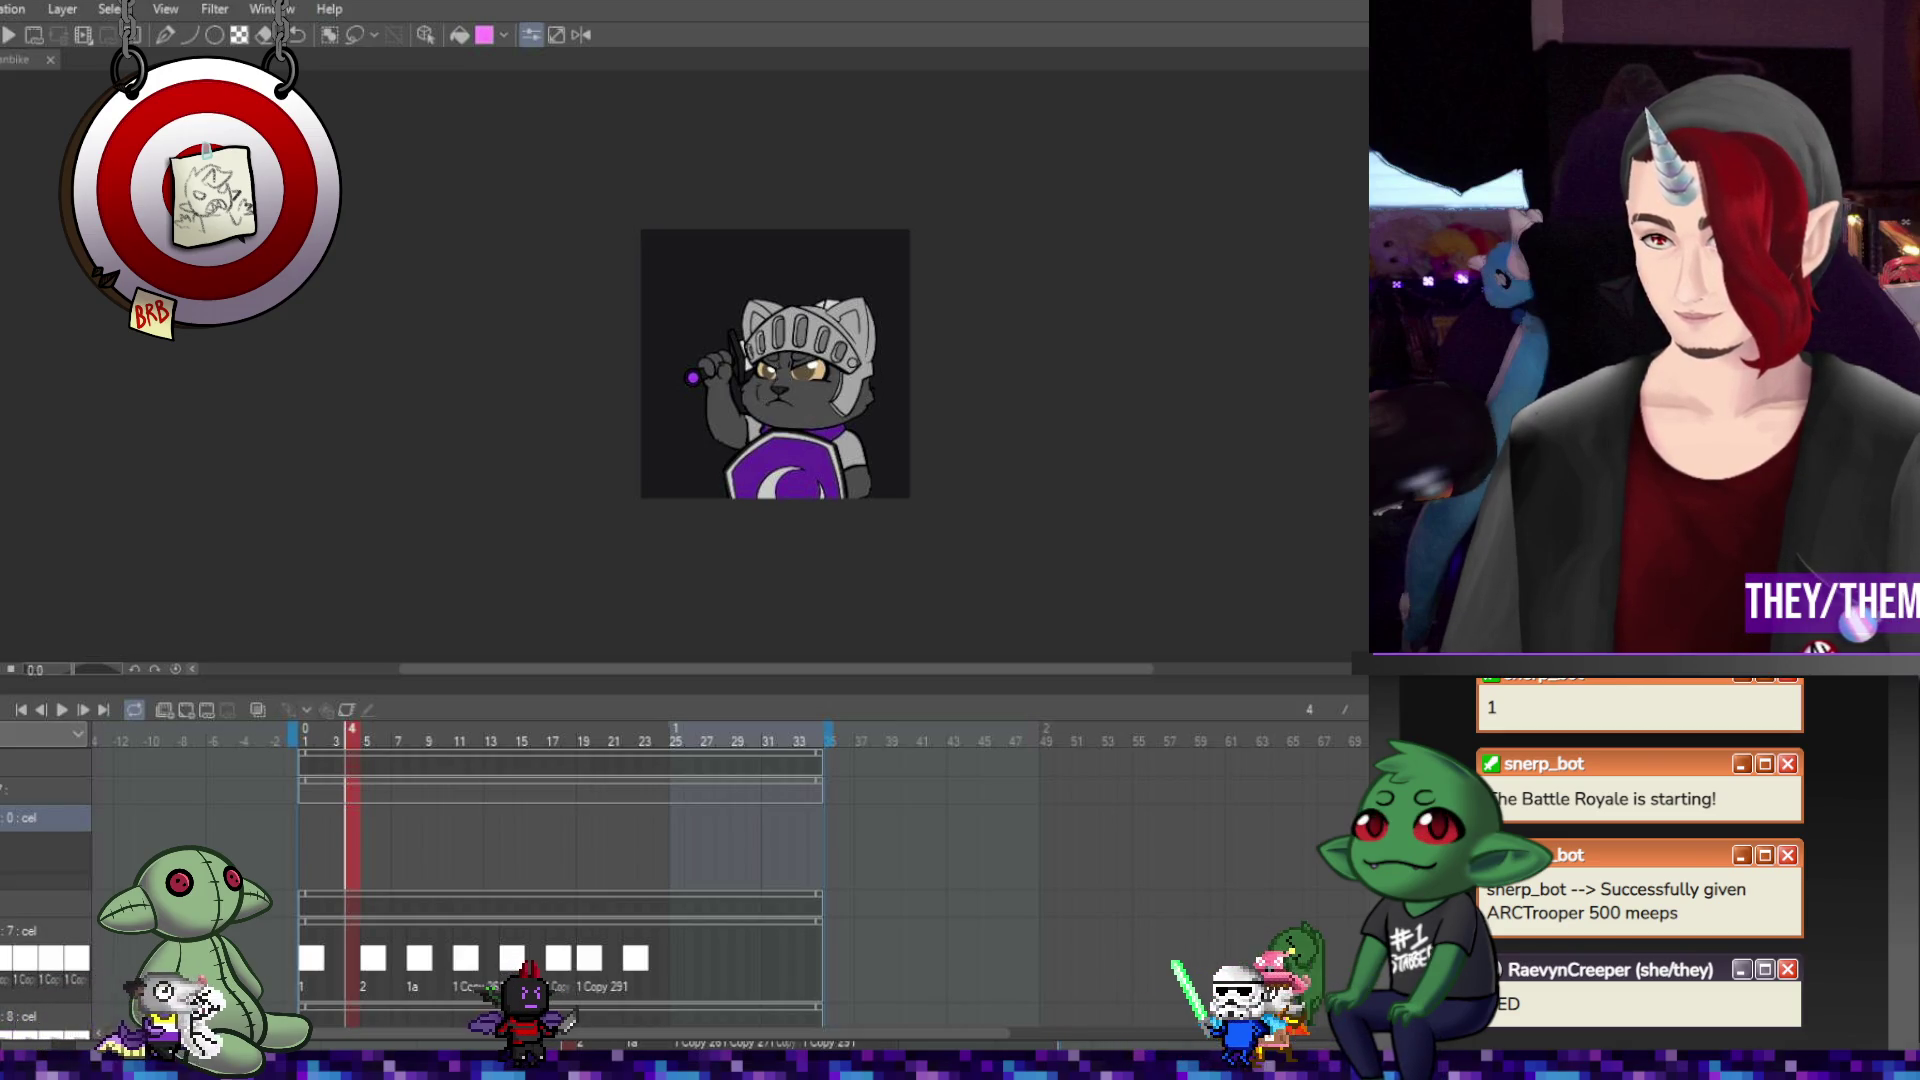
click(304, 819)
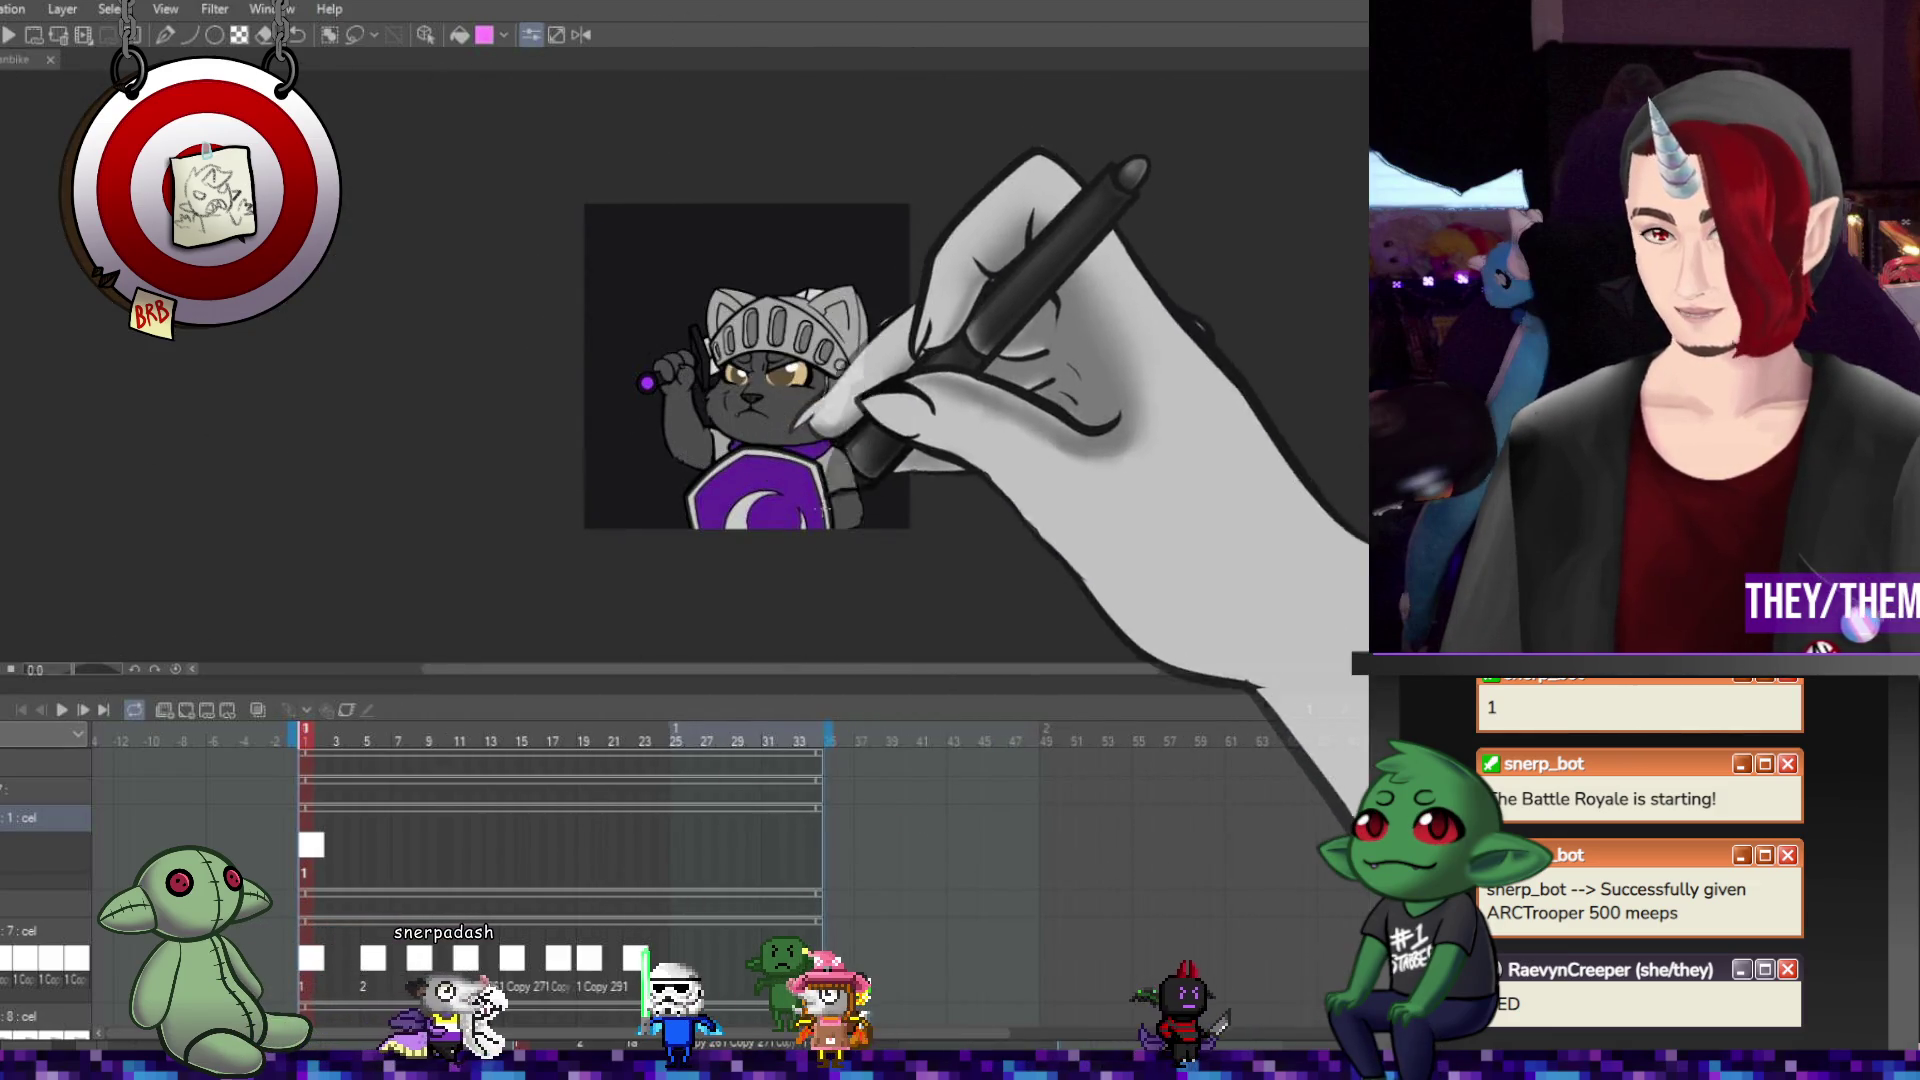
scroll(875, 445, up, 2)
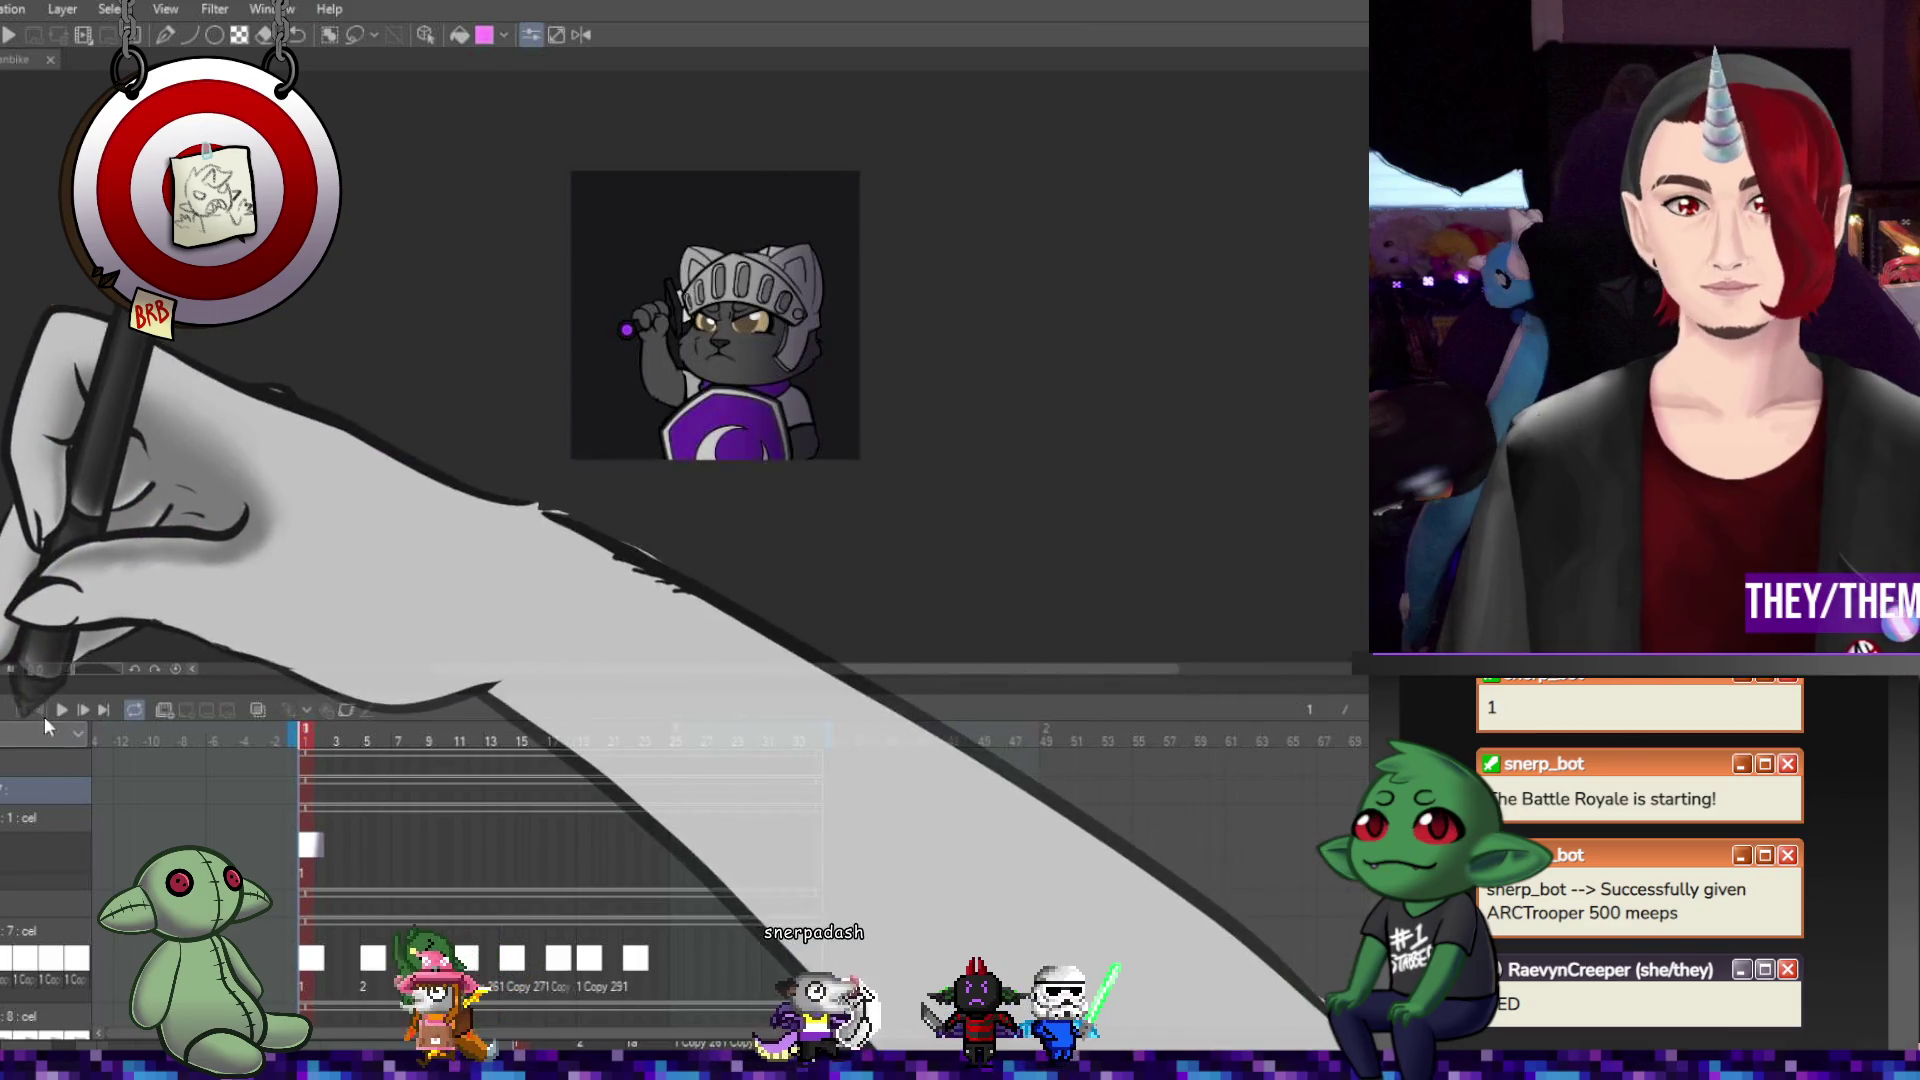
key(space)
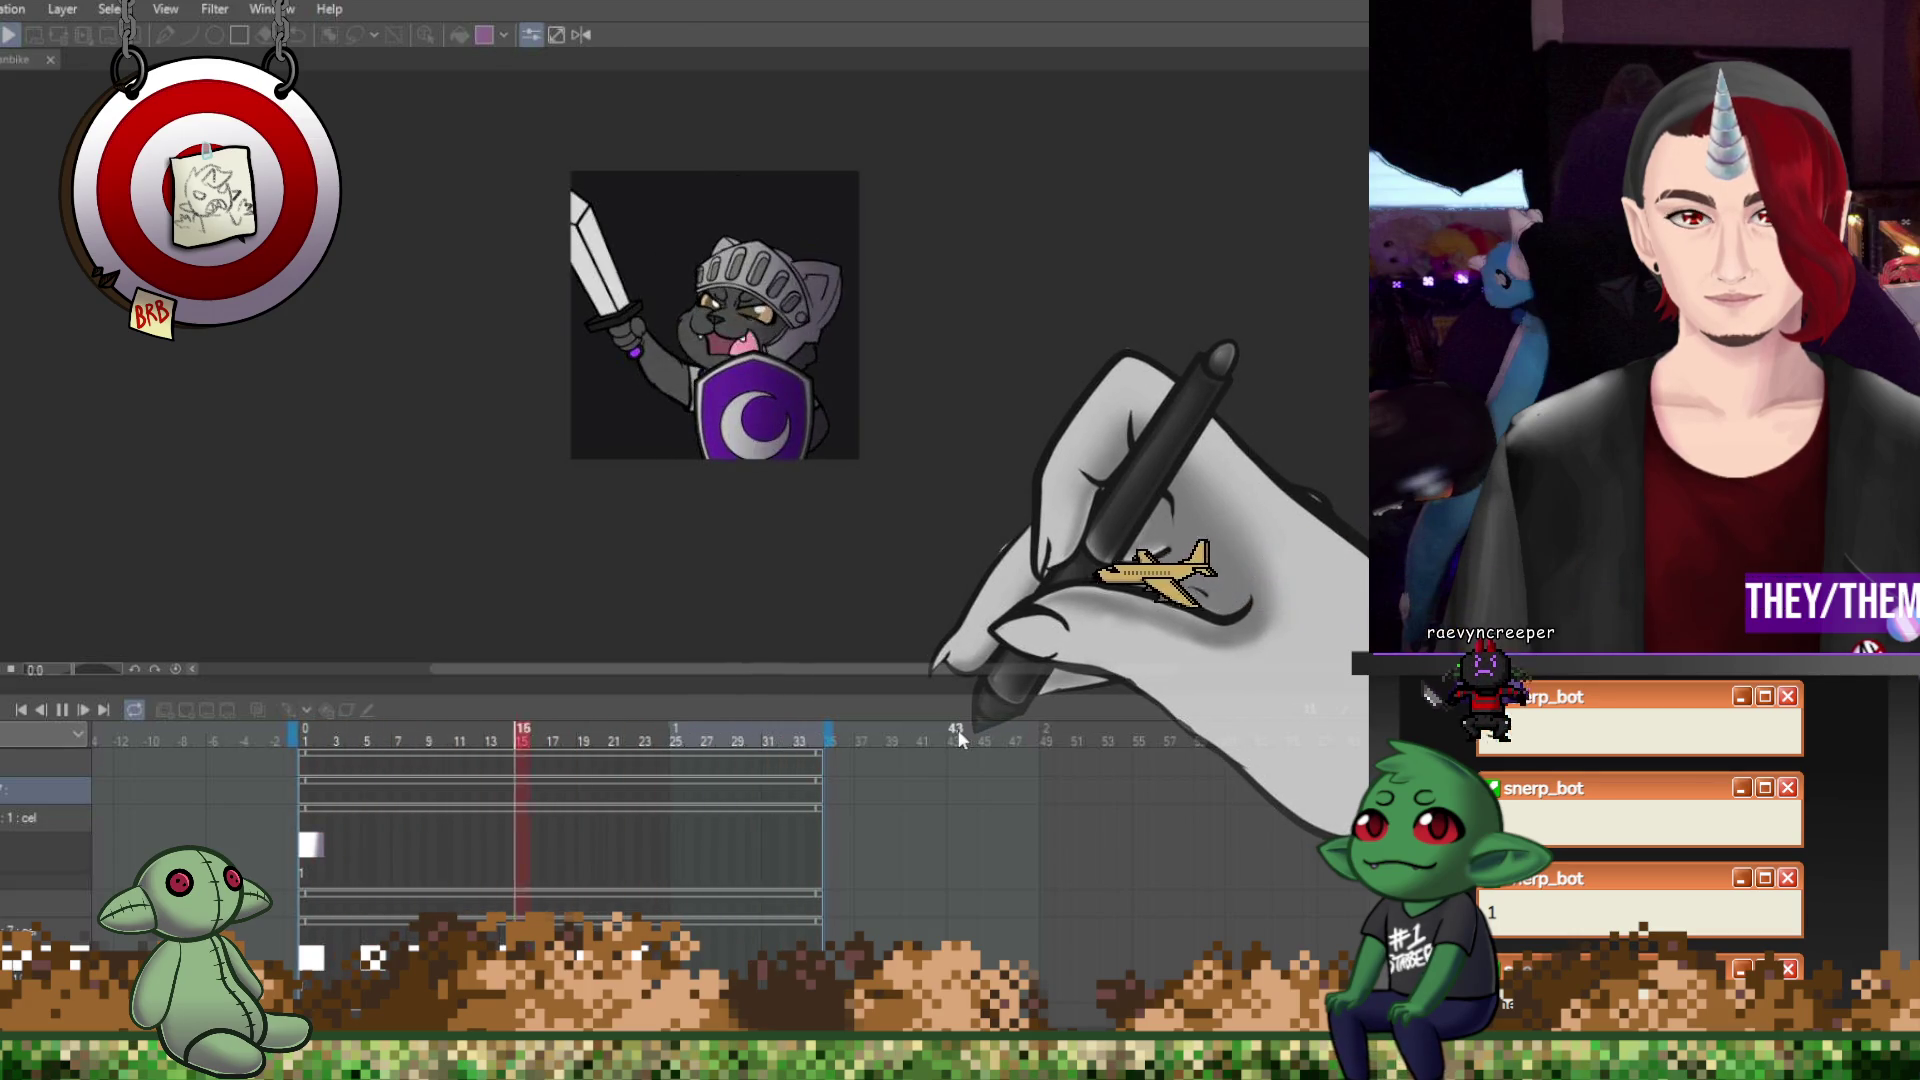
key(space)
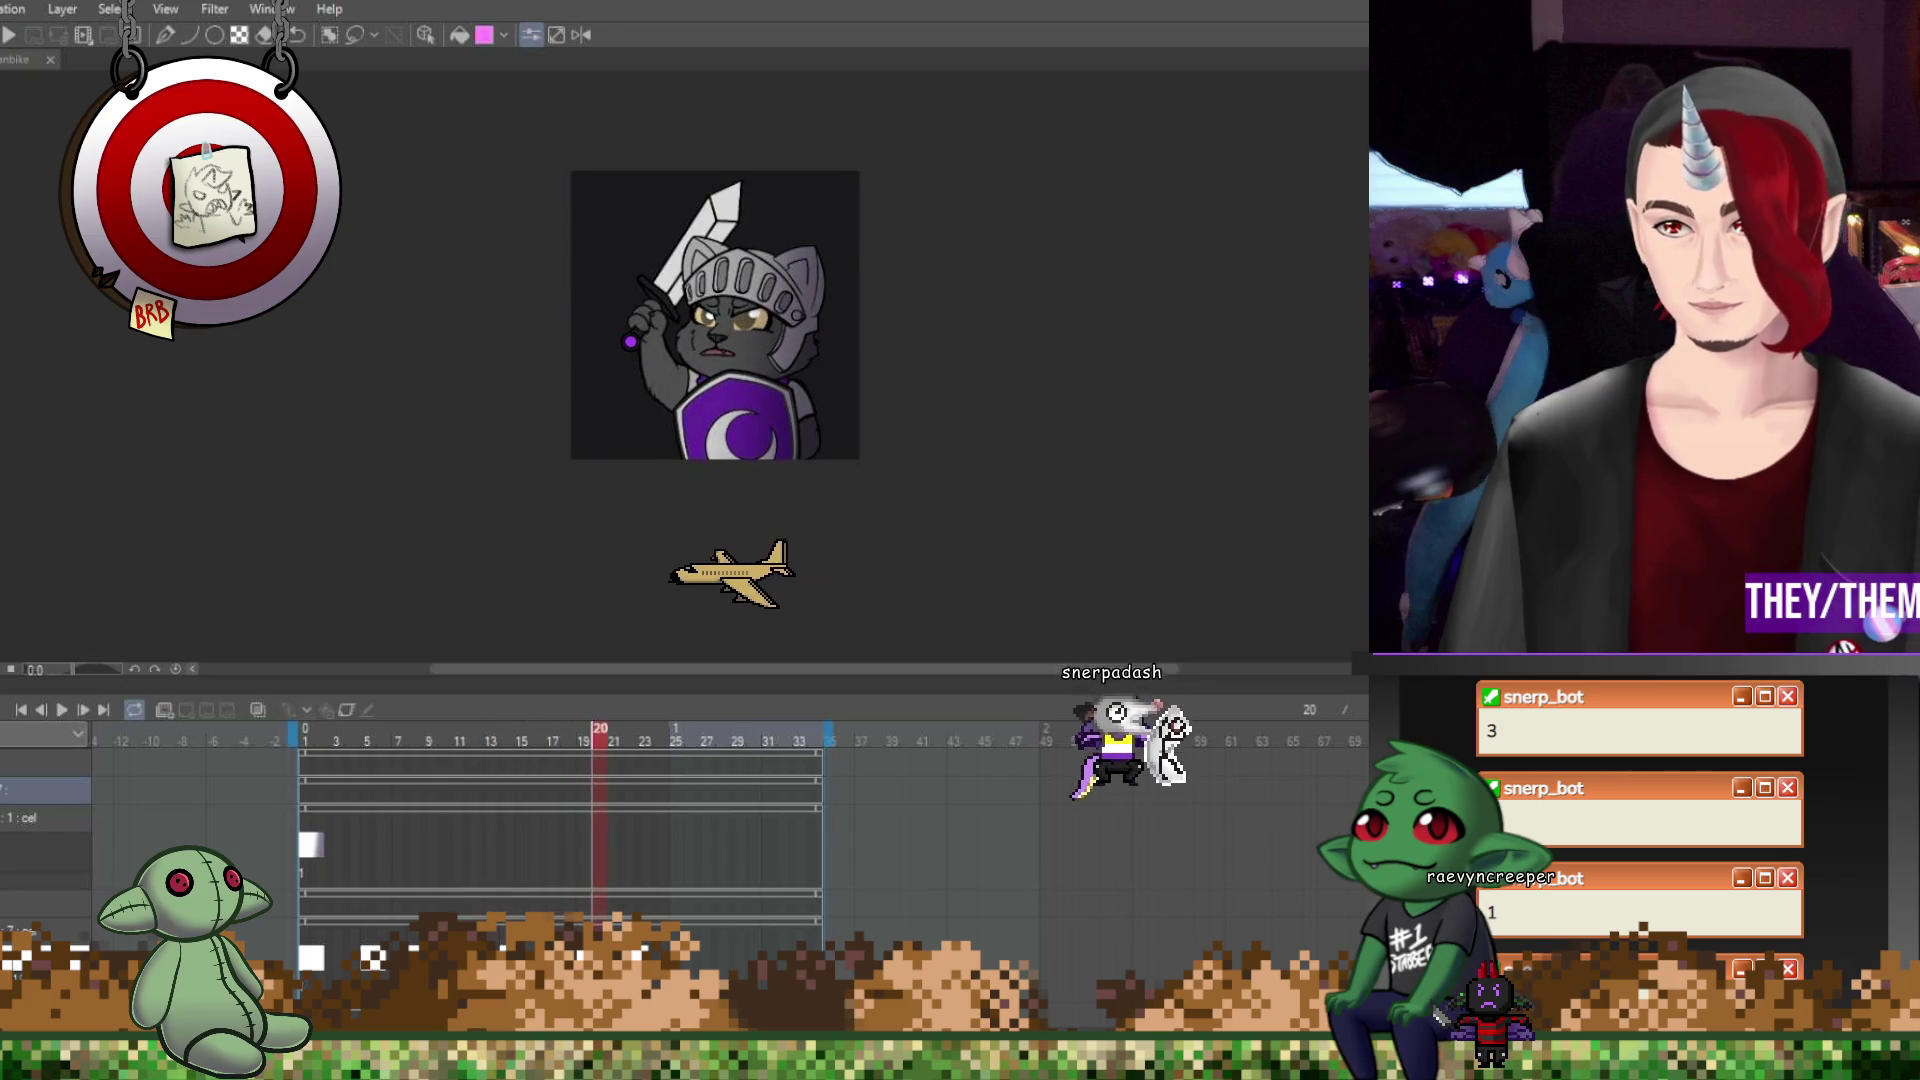
Insert a glow track and create its first new cel at frame 1.
click(164, 709)
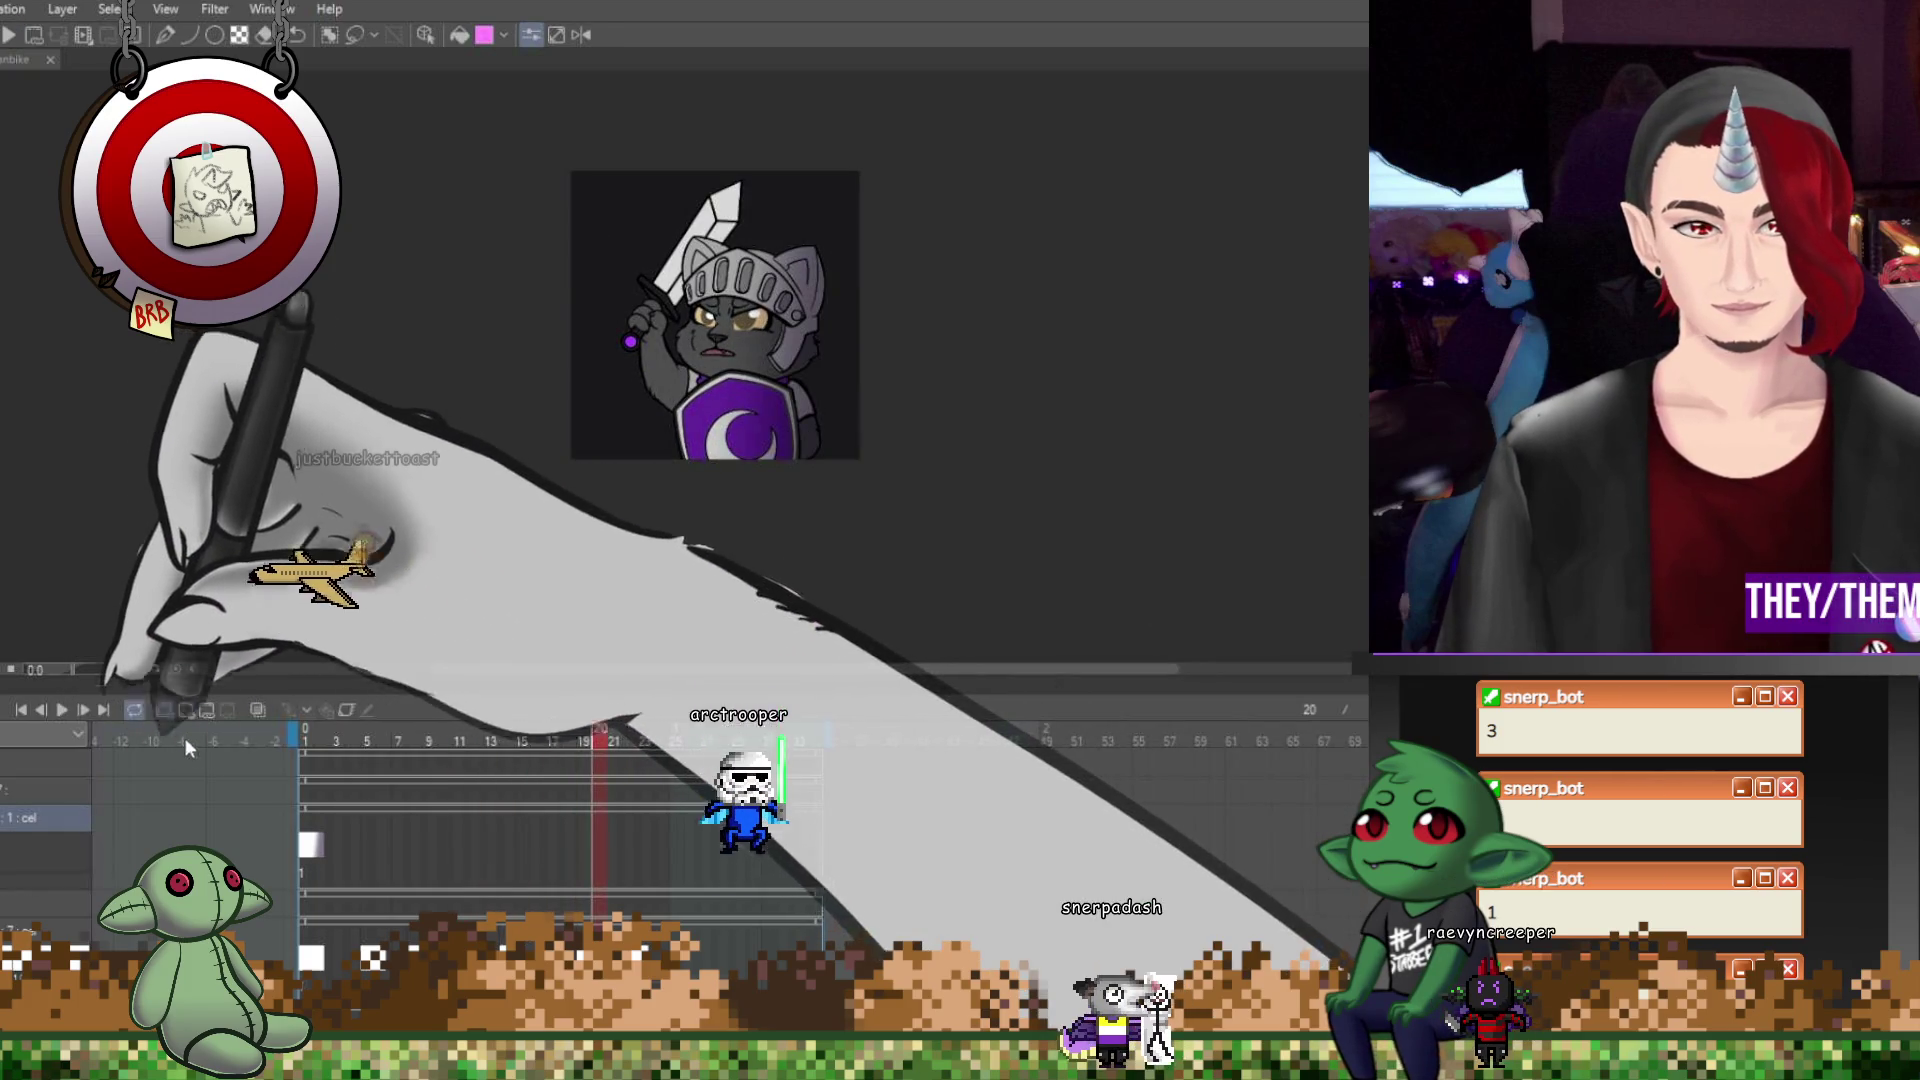
click(310, 848)
click(190, 706)
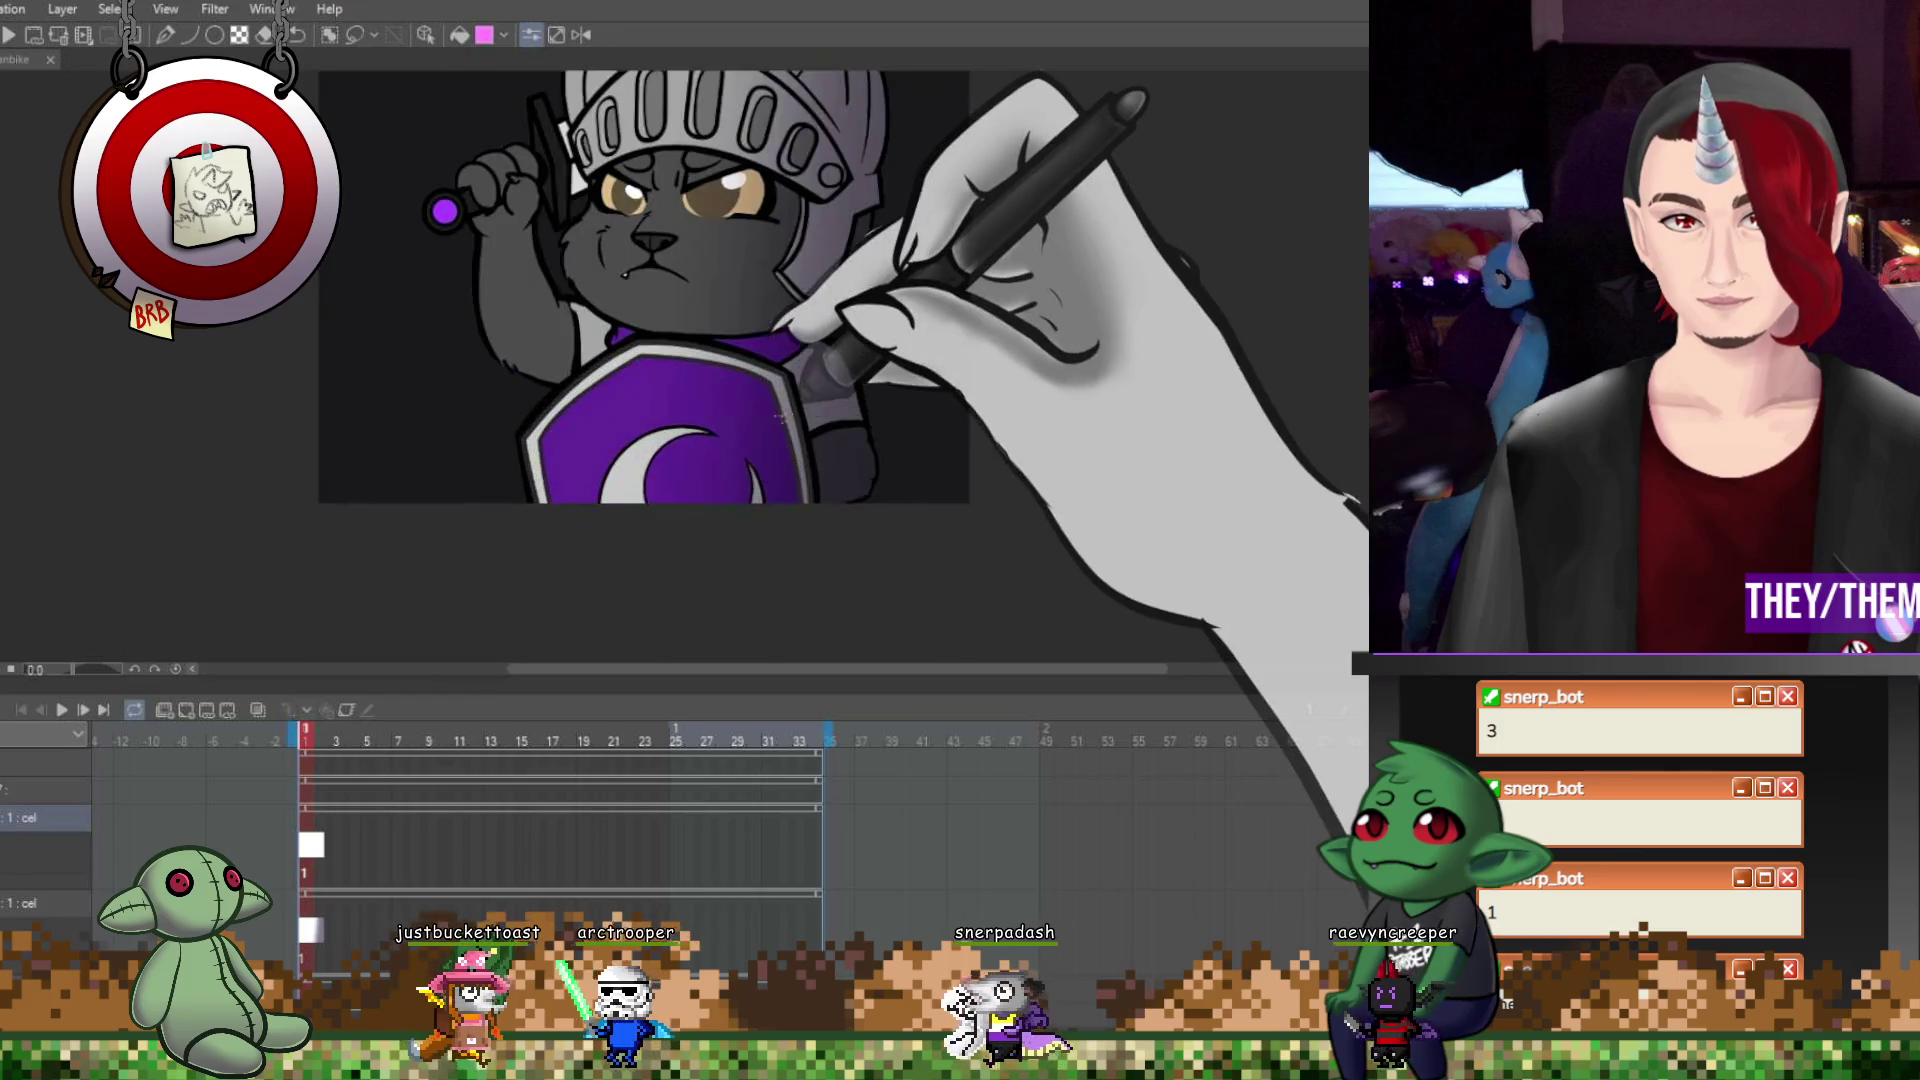
scroll(725, 320, up, 5)
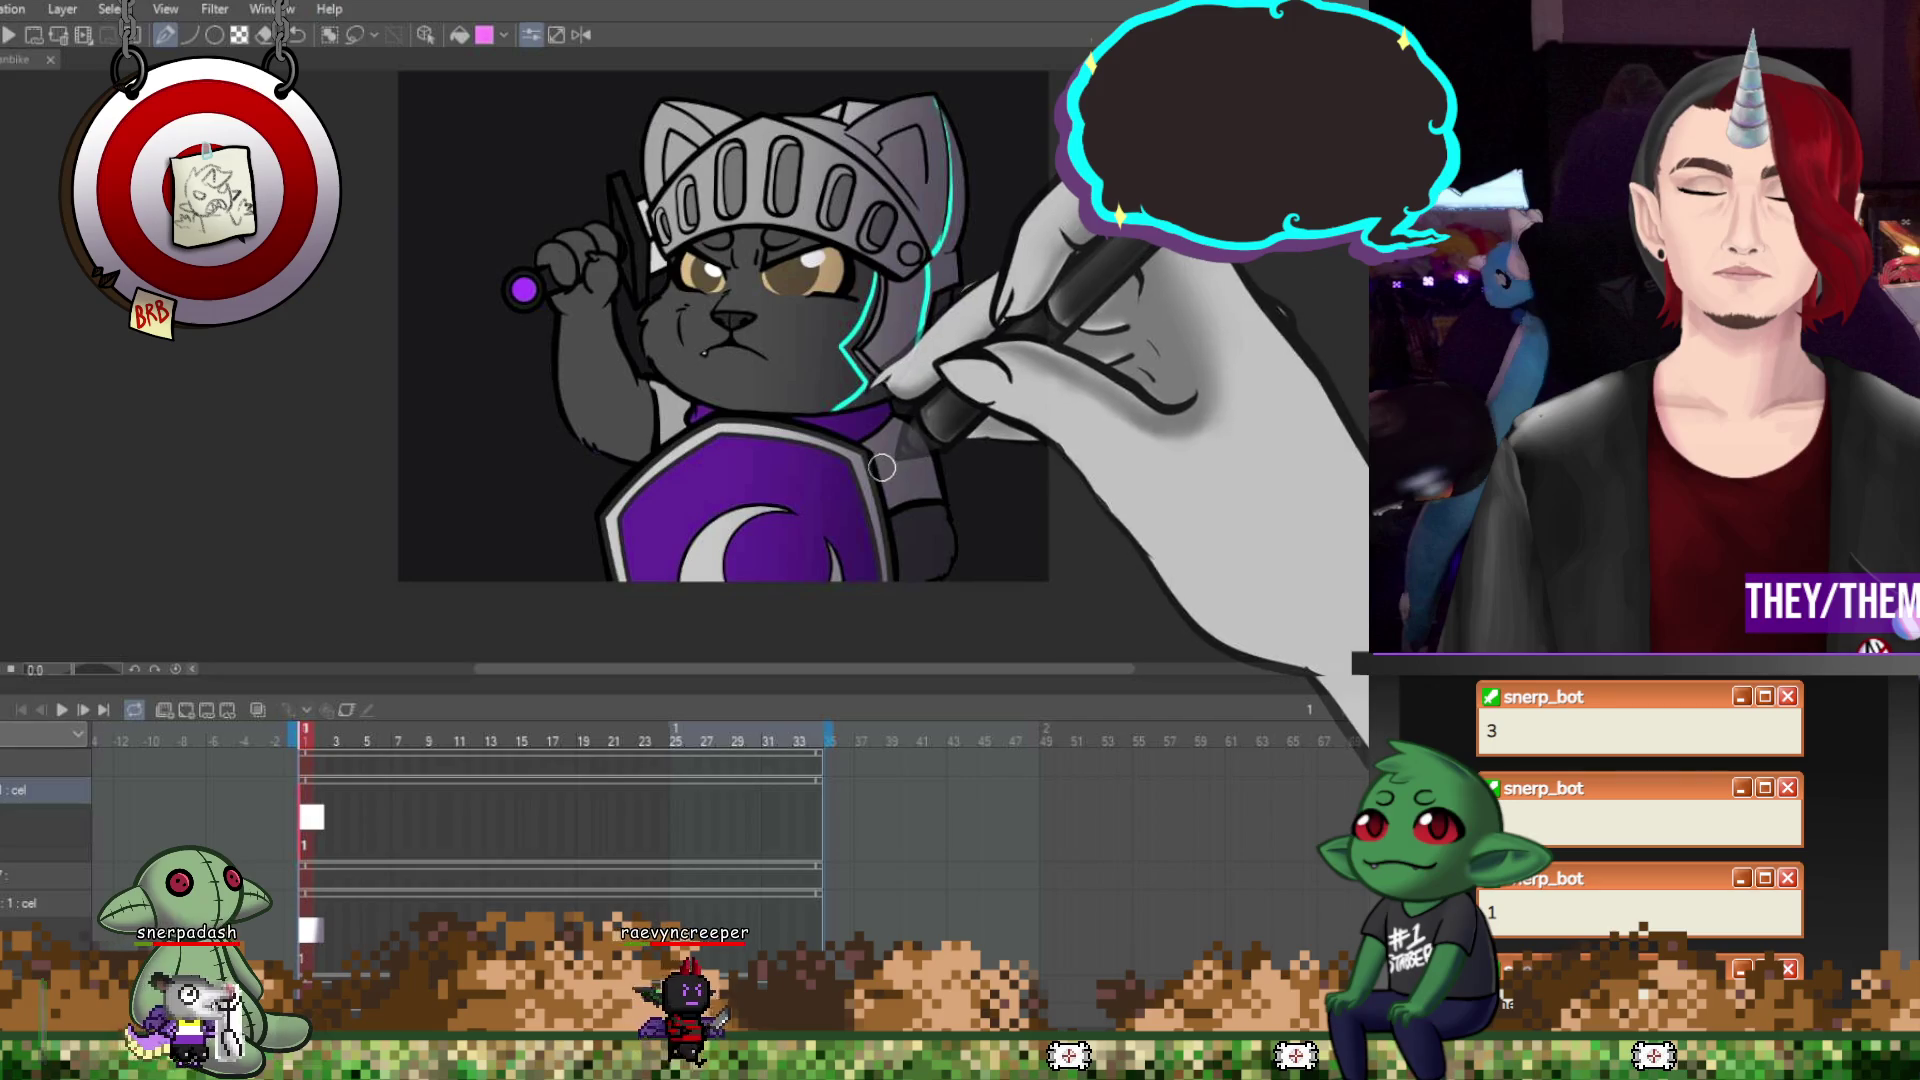
Draw cyan glow along the cat's right side, the sword-hilt arm and the helmet's lower rim.
mouse_move(912, 556)
mouse_down()
mouse_move(904, 491)
mouse_move(928, 526)
mouse_up()
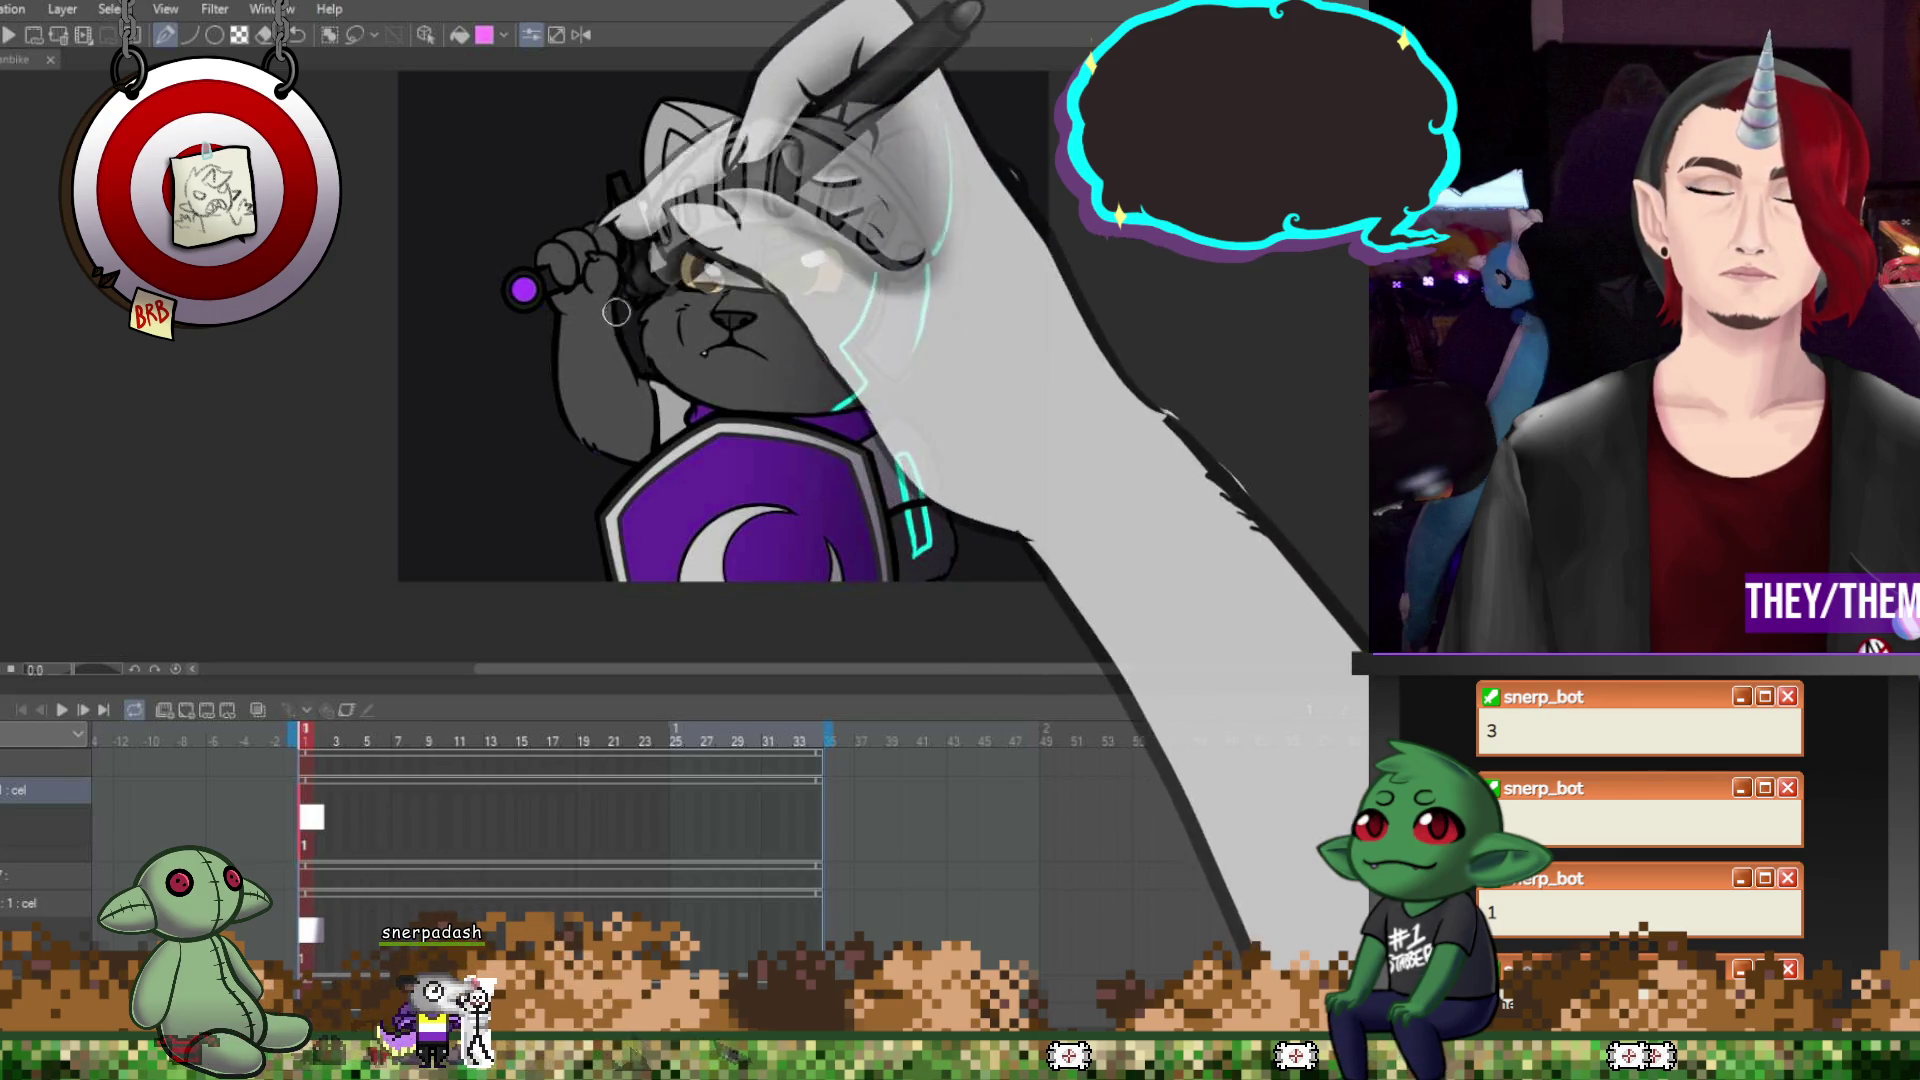
mouse_move(607, 265)
mouse_down()
mouse_move(683, 416)
mouse_move(653, 416)
mouse_up()
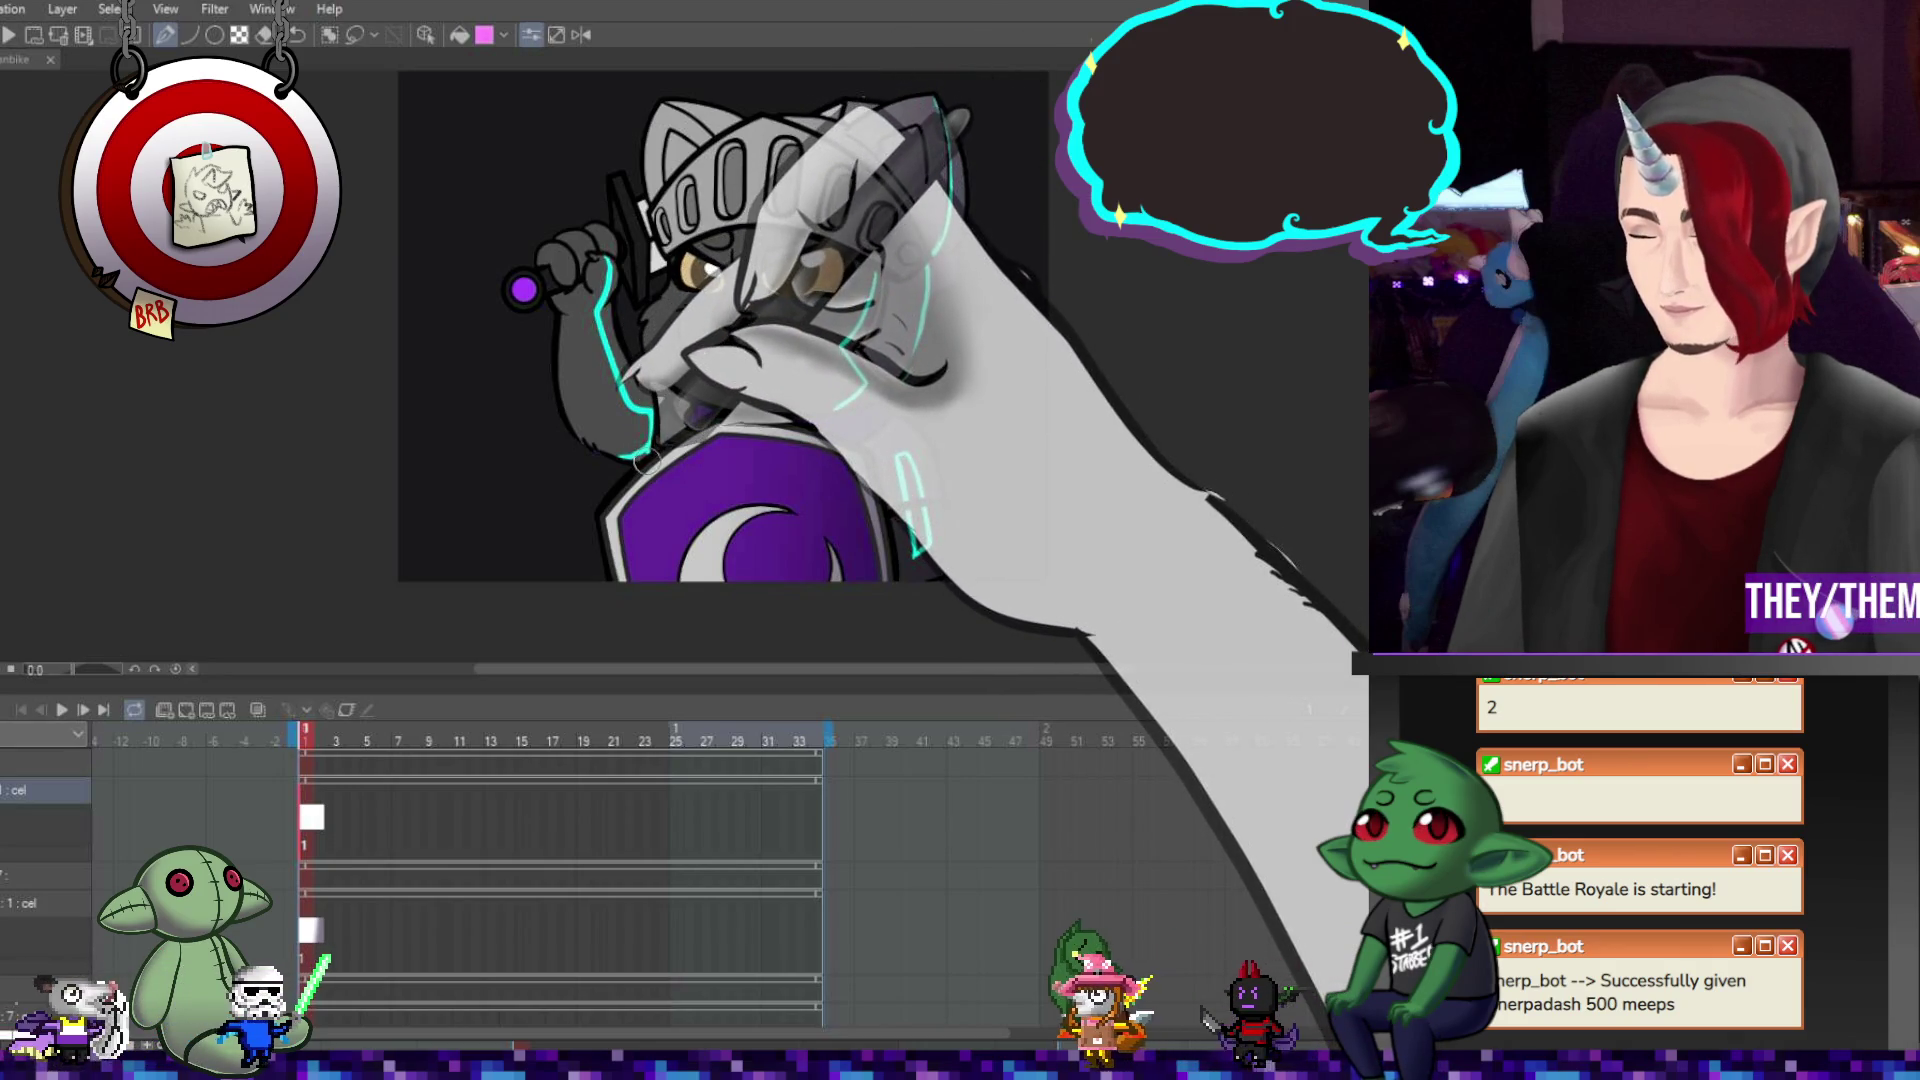
drag(690, 240, 840, 255)
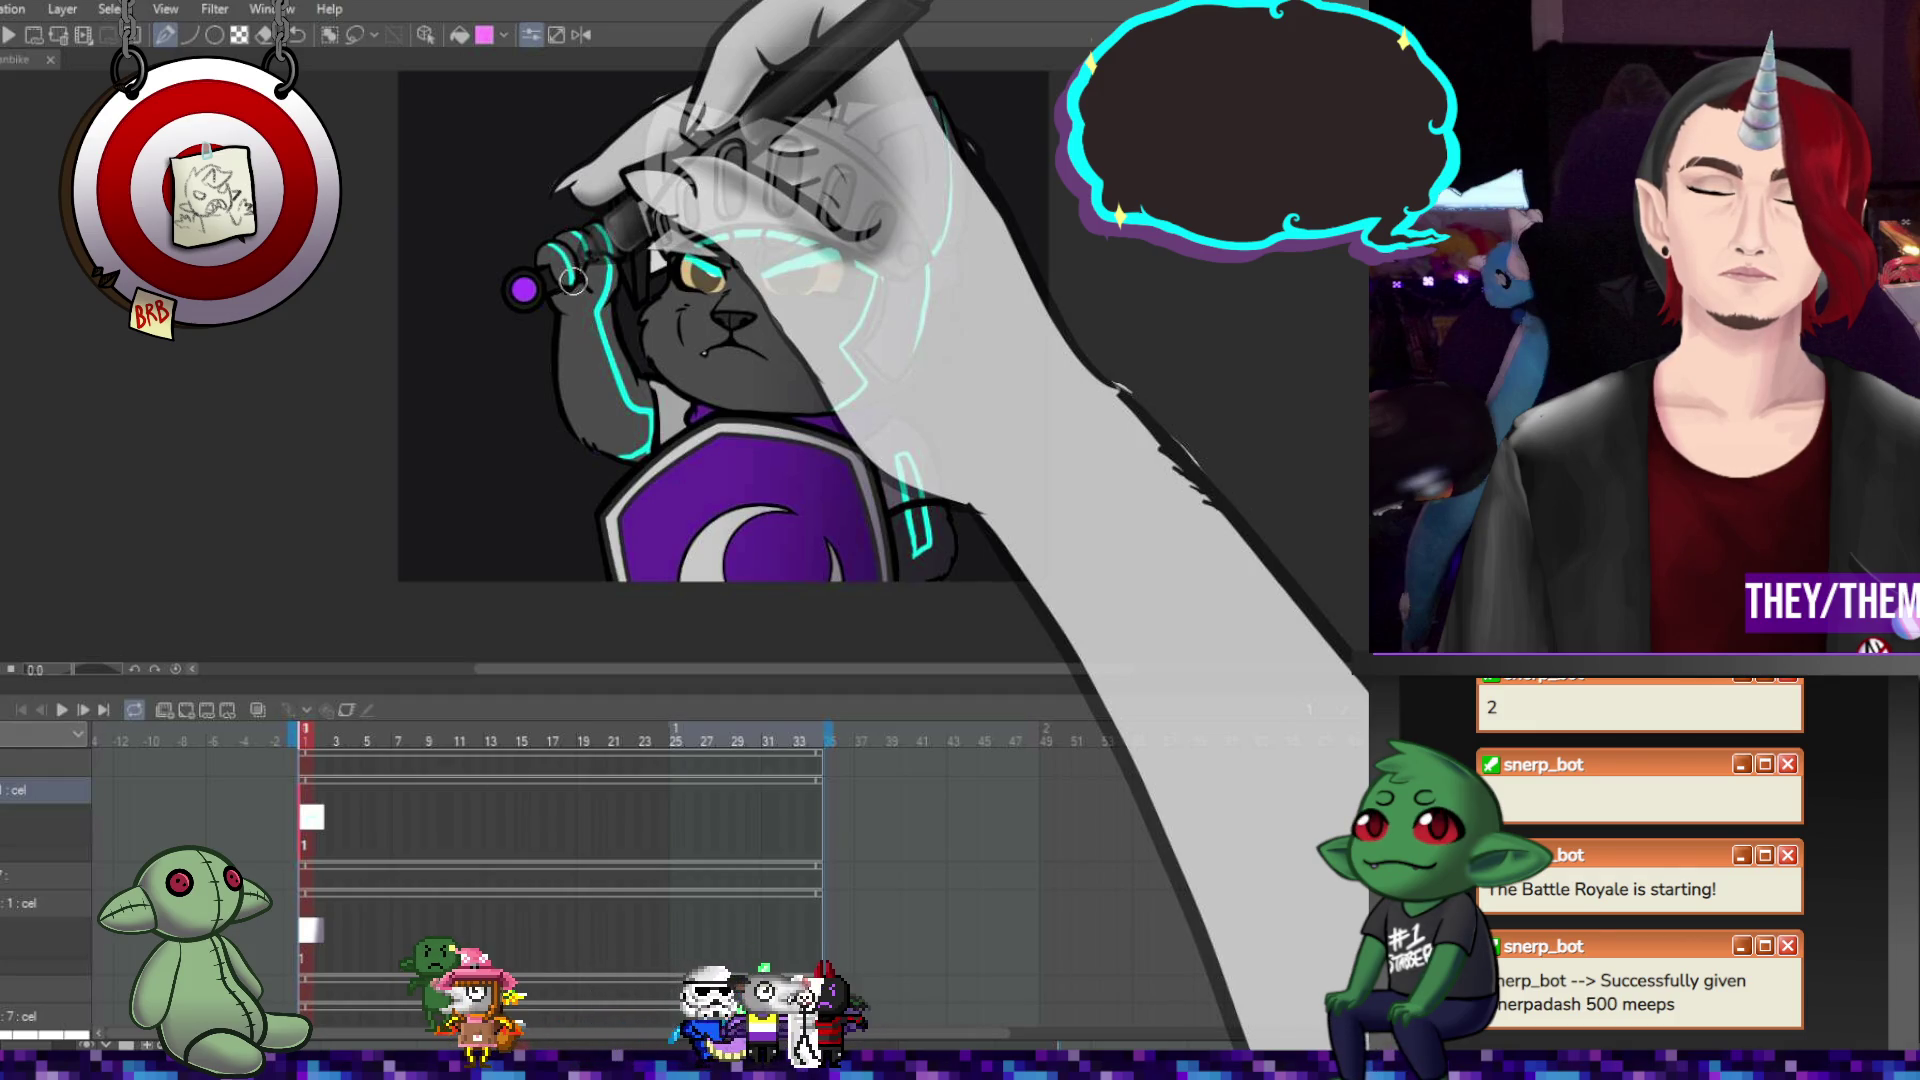
Create a new glow cel at frame 5.
click(354, 818)
click(362, 818)
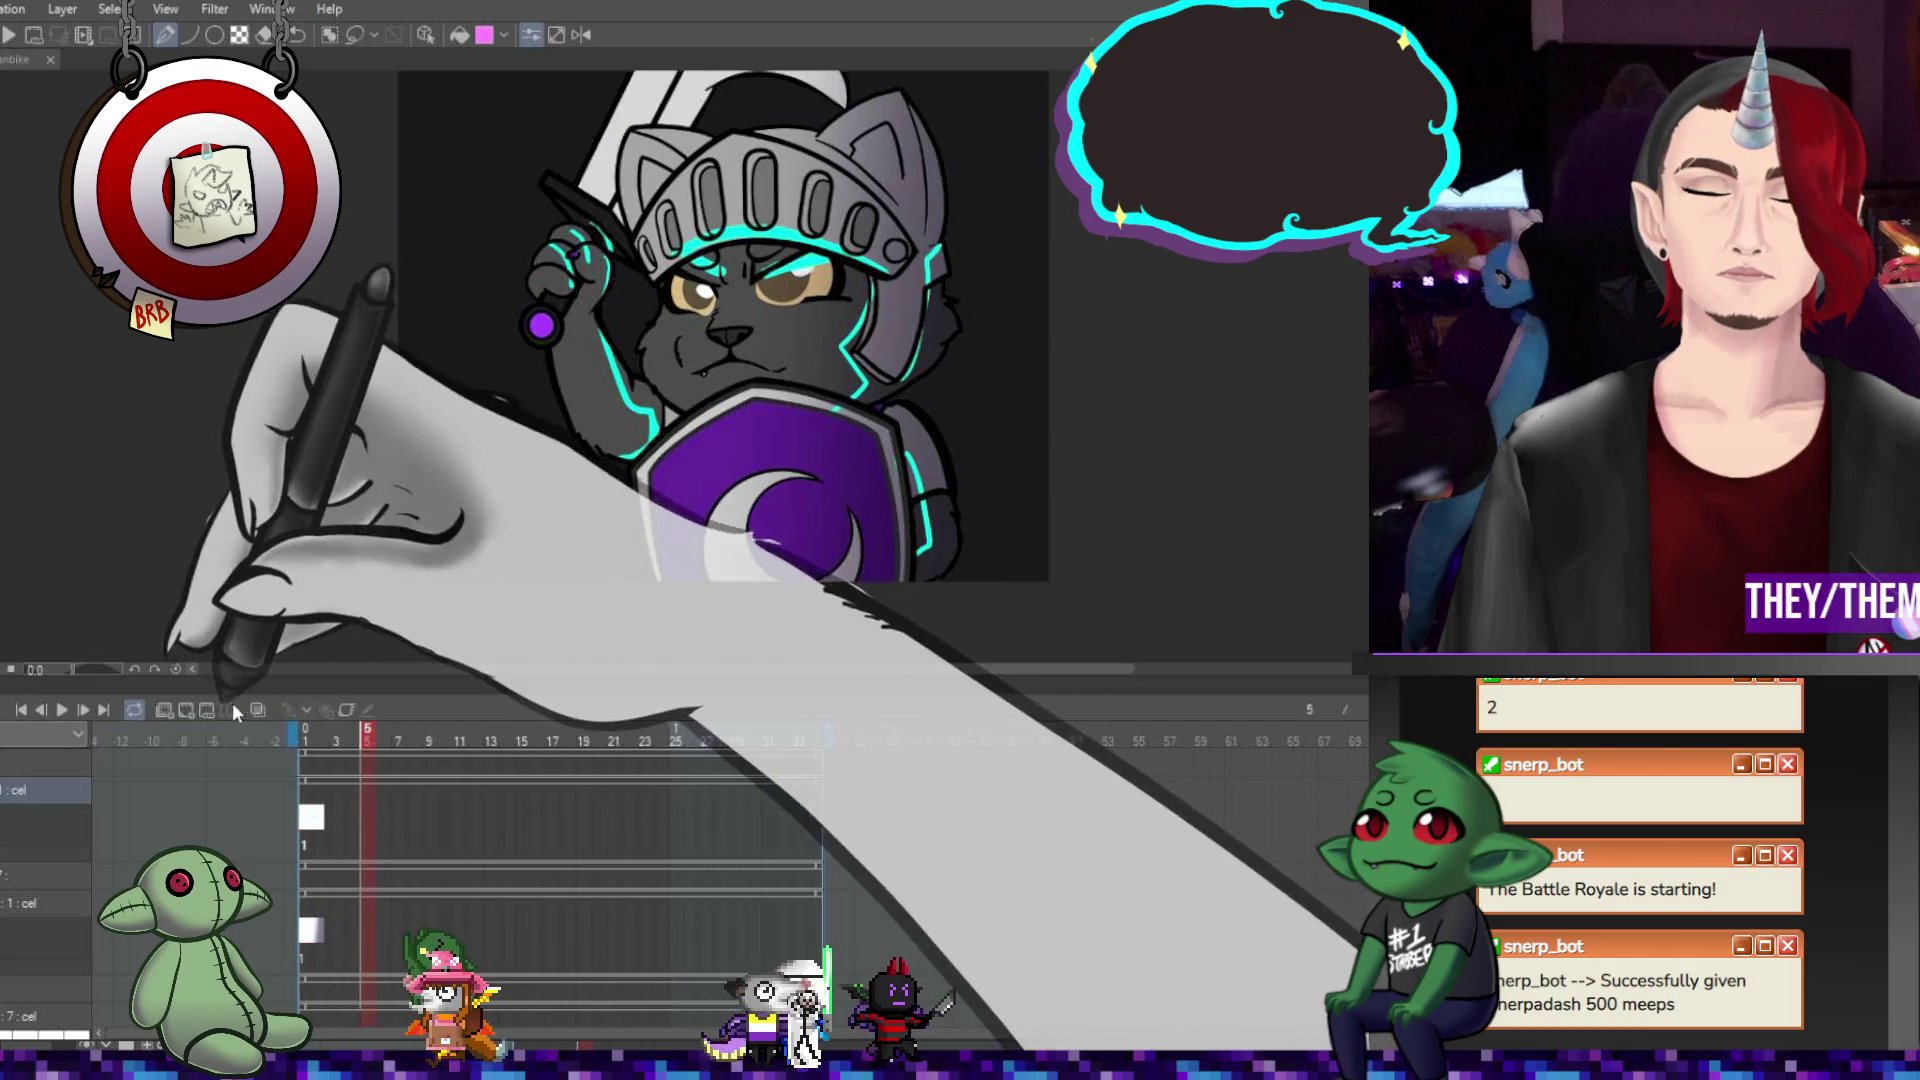
click(190, 706)
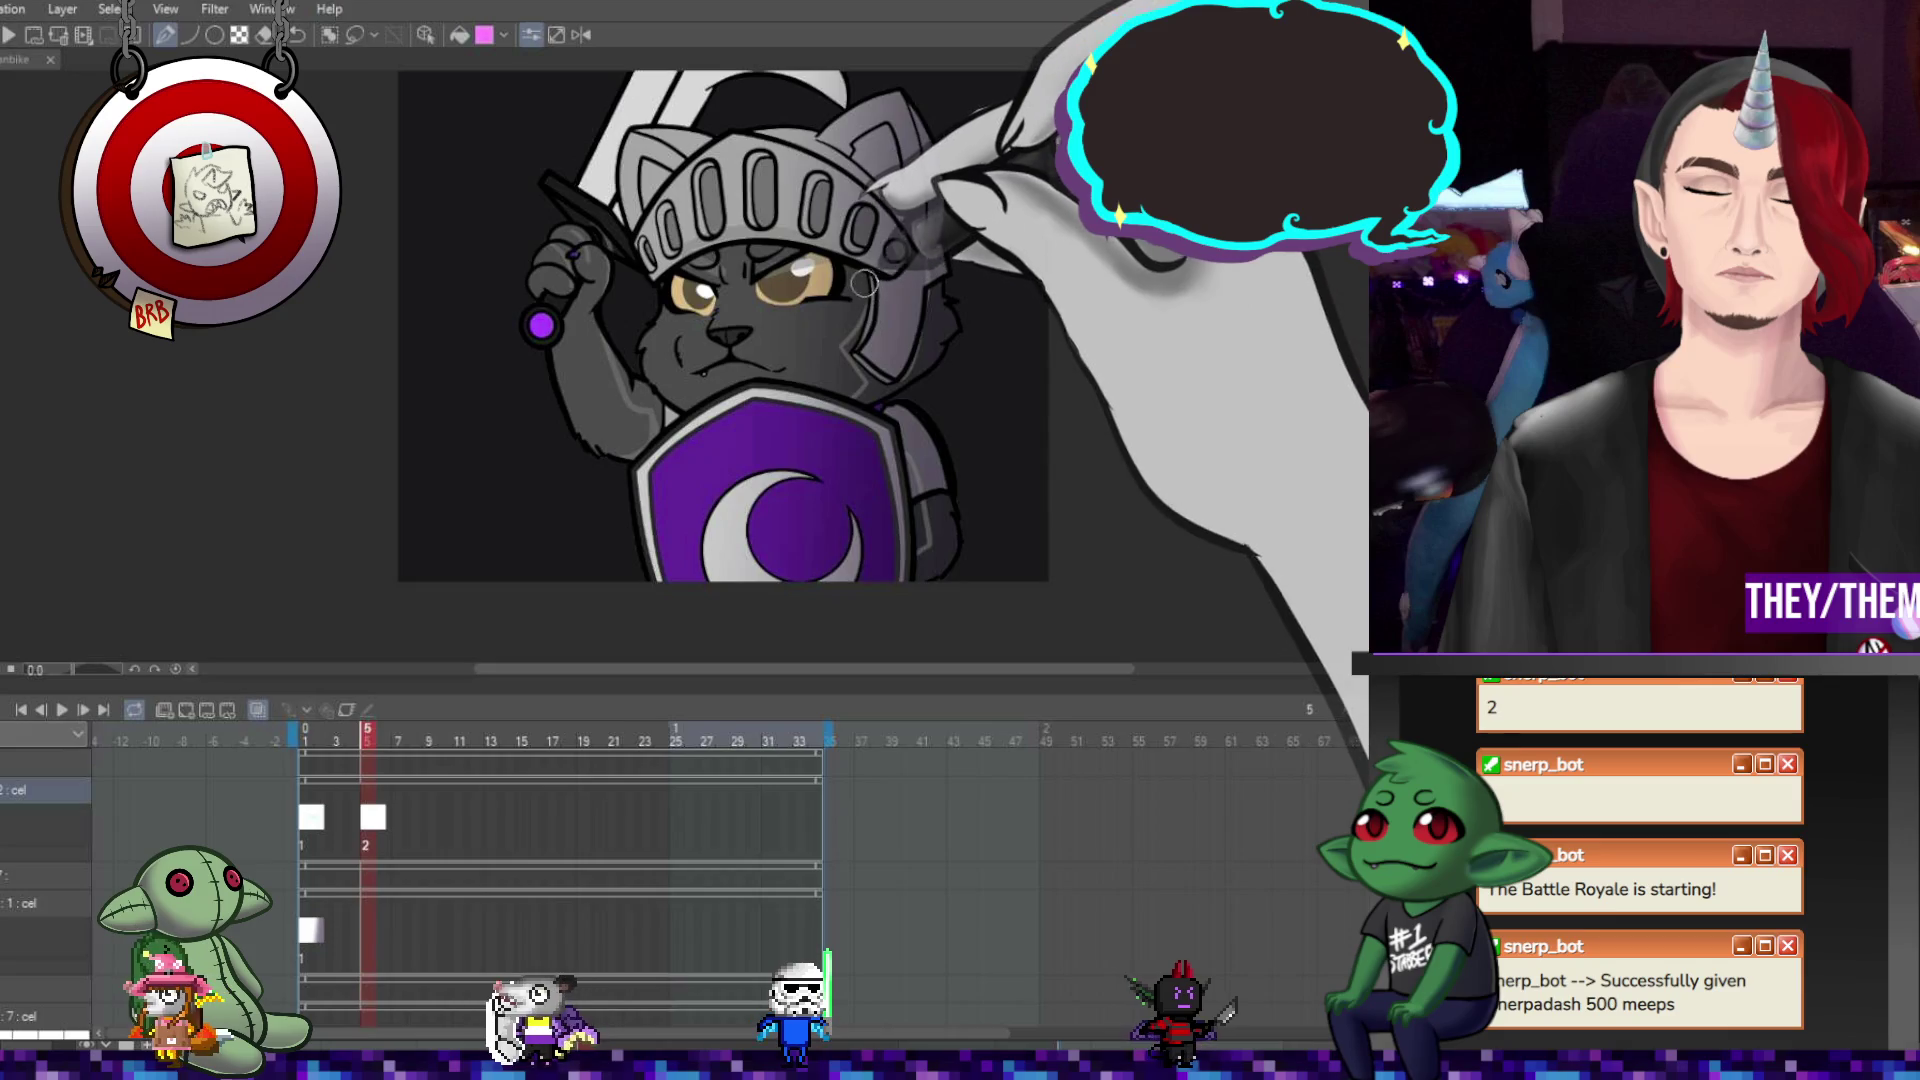
Outline the cheek, helmet edge, raised paw and helmet's left ear in cyan.
mouse_move(862, 278)
mouse_down()
mouse_move(843, 345)
mouse_move(925, 512)
mouse_up()
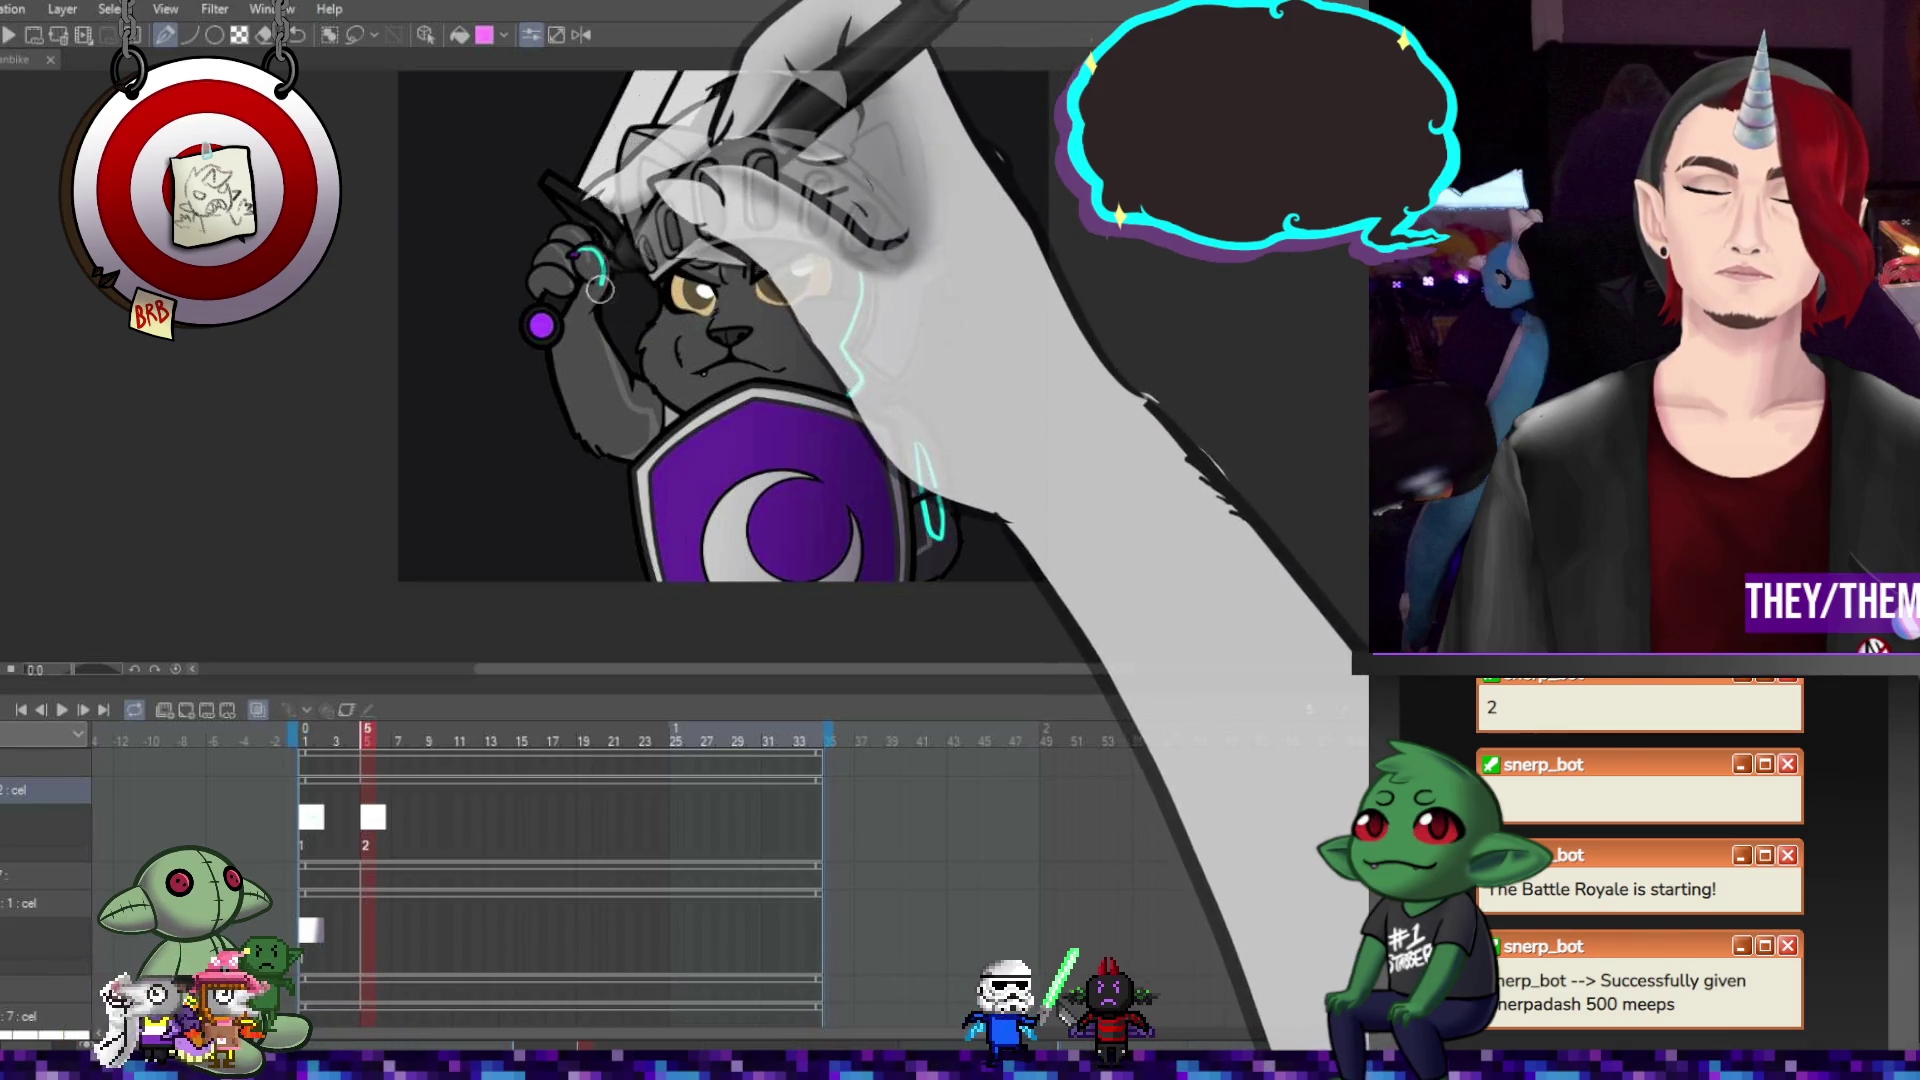
mouse_move(594, 251)
mouse_down()
mouse_move(587, 307)
mouse_move(650, 432)
mouse_up()
drag(537, 278, 578, 256)
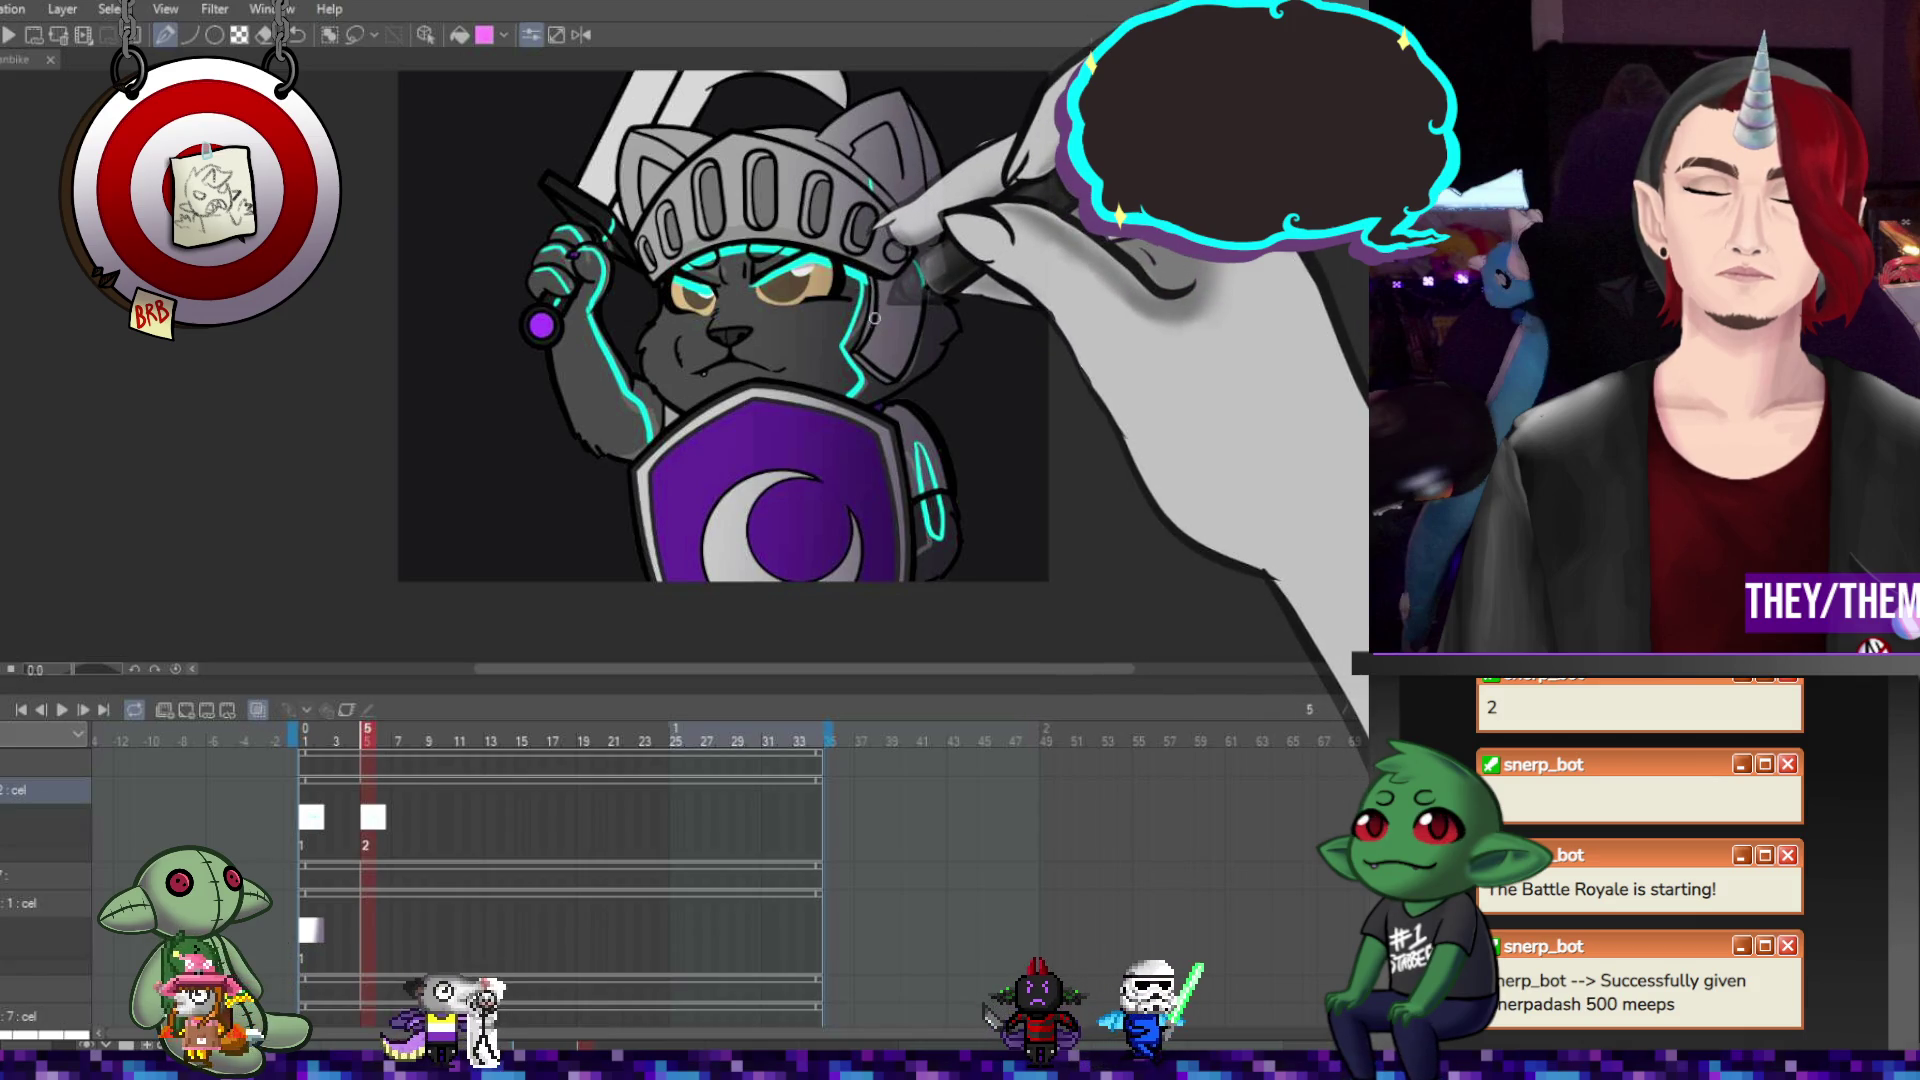
drag(665, 150, 703, 138)
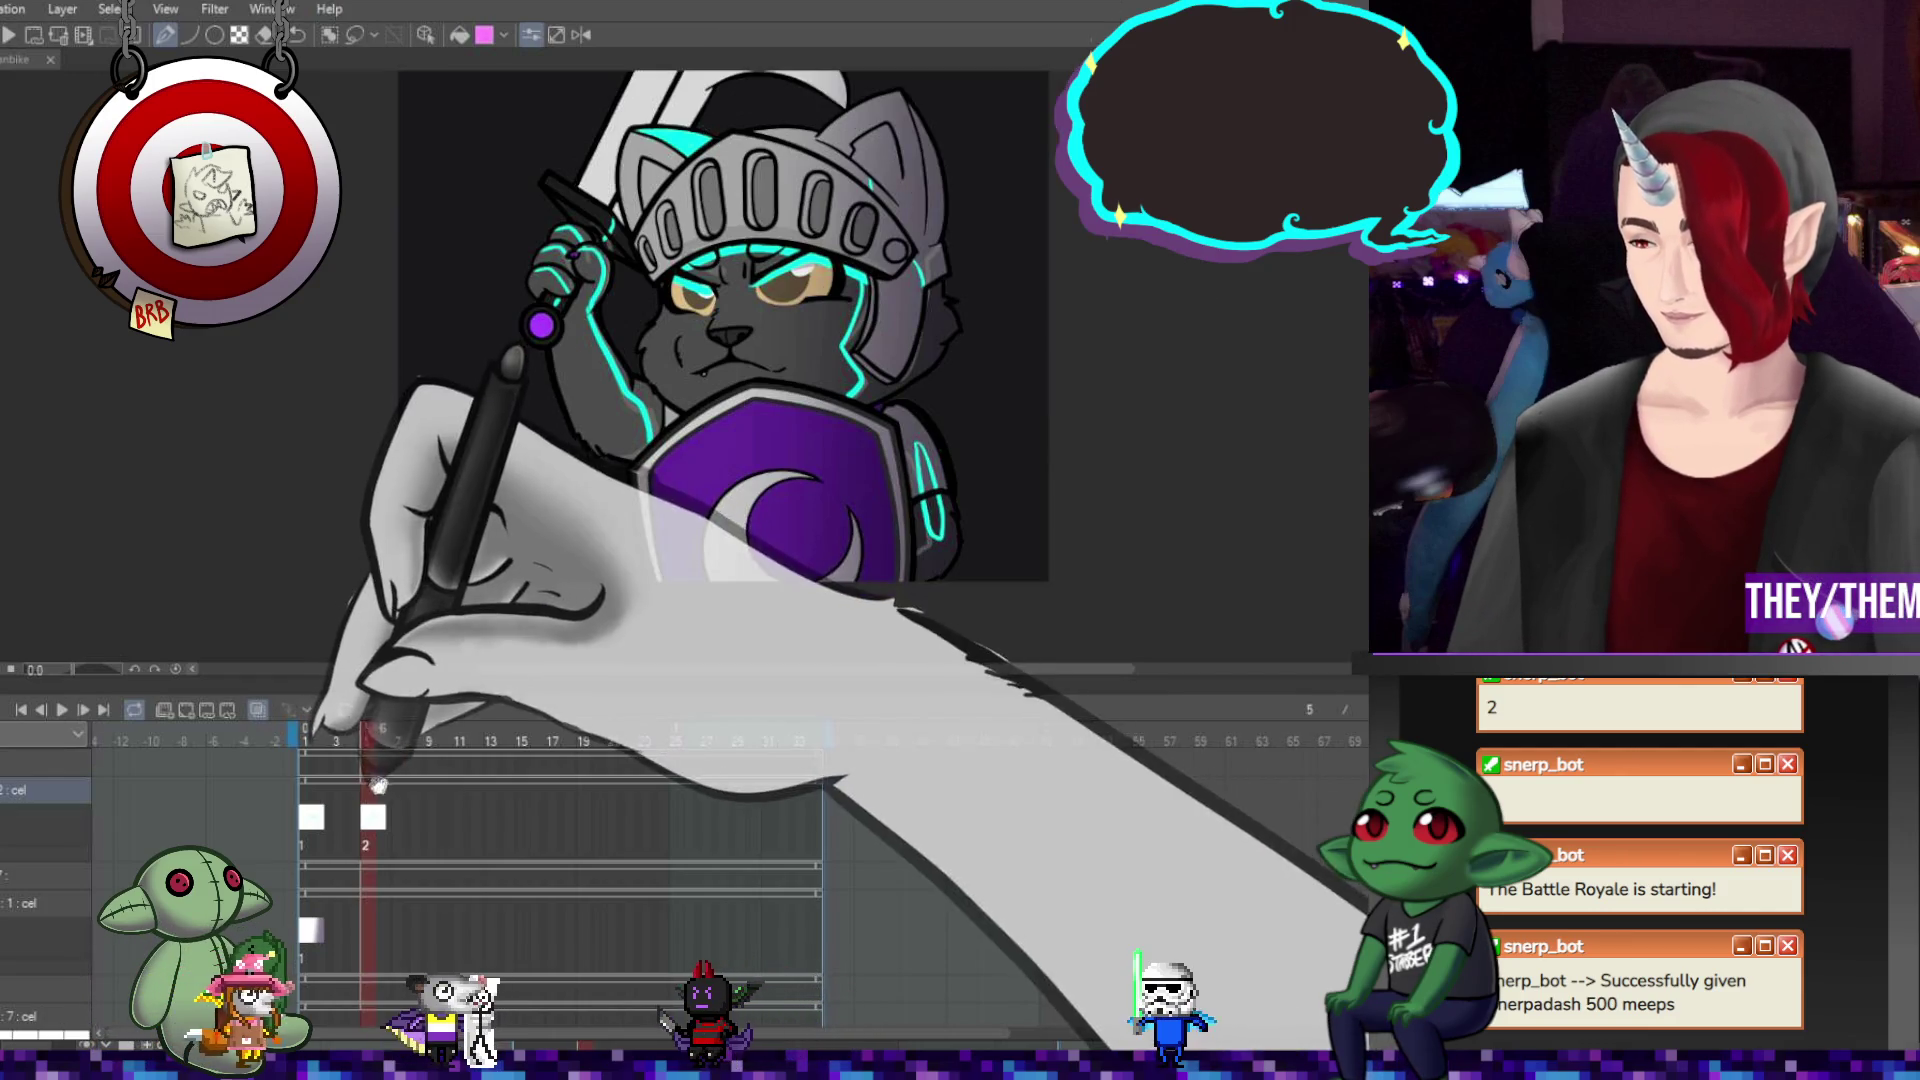
click(414, 814)
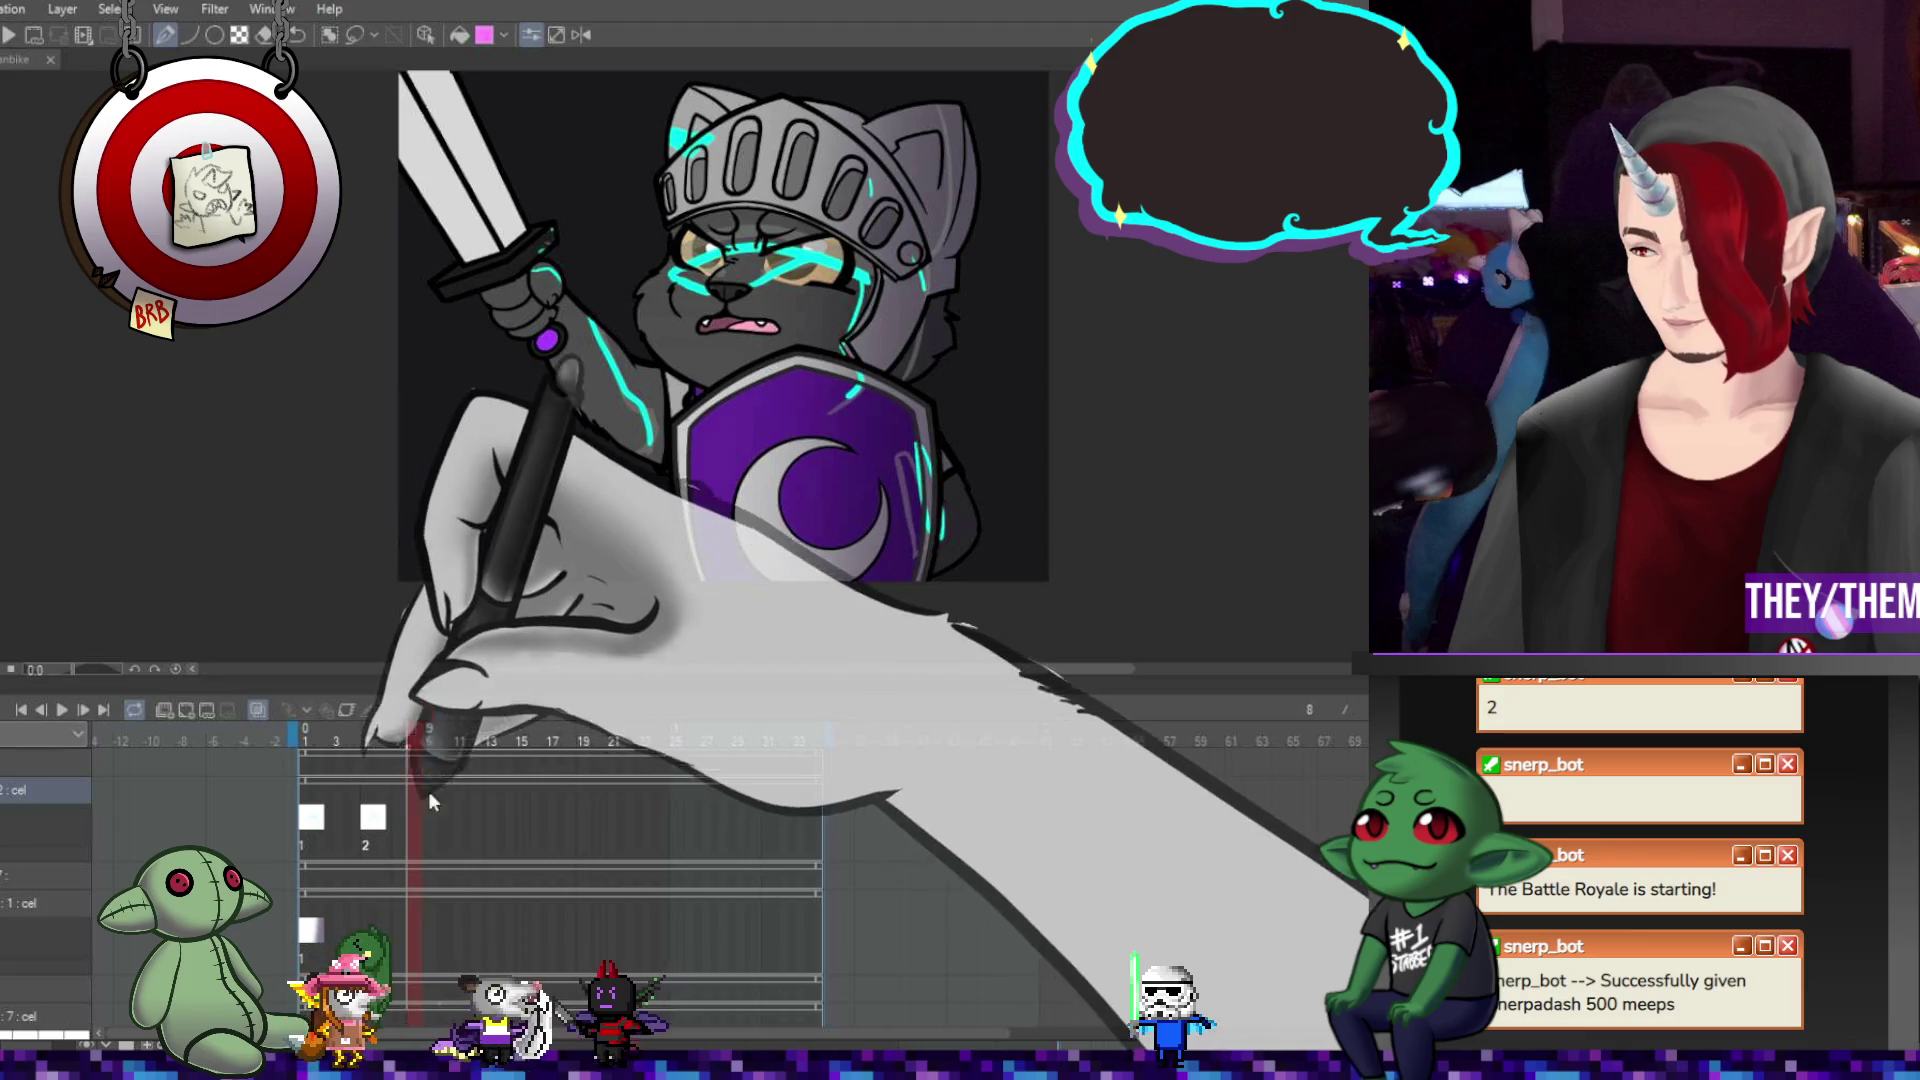
On a new frame-8 glow cel, trace cyan along the helmet brim and sword arm.
click(186, 708)
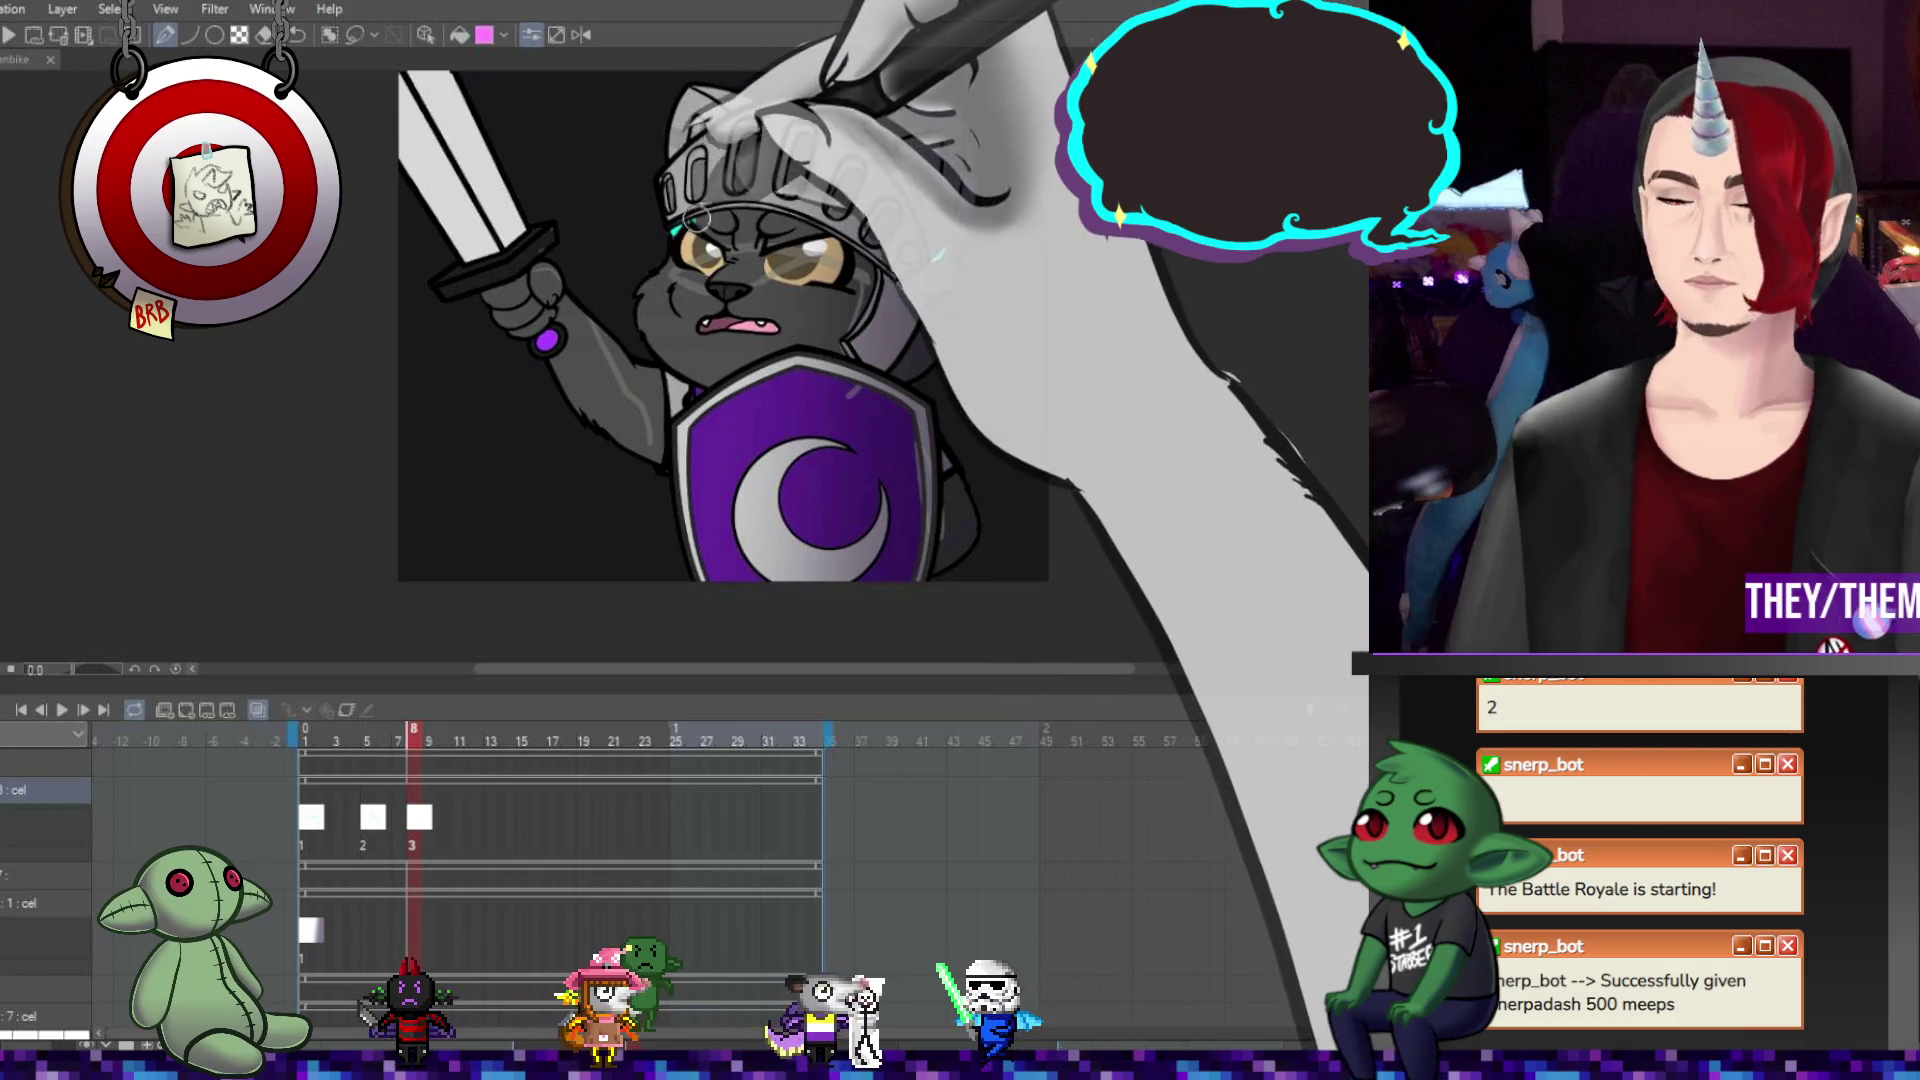
drag(672, 232, 797, 216)
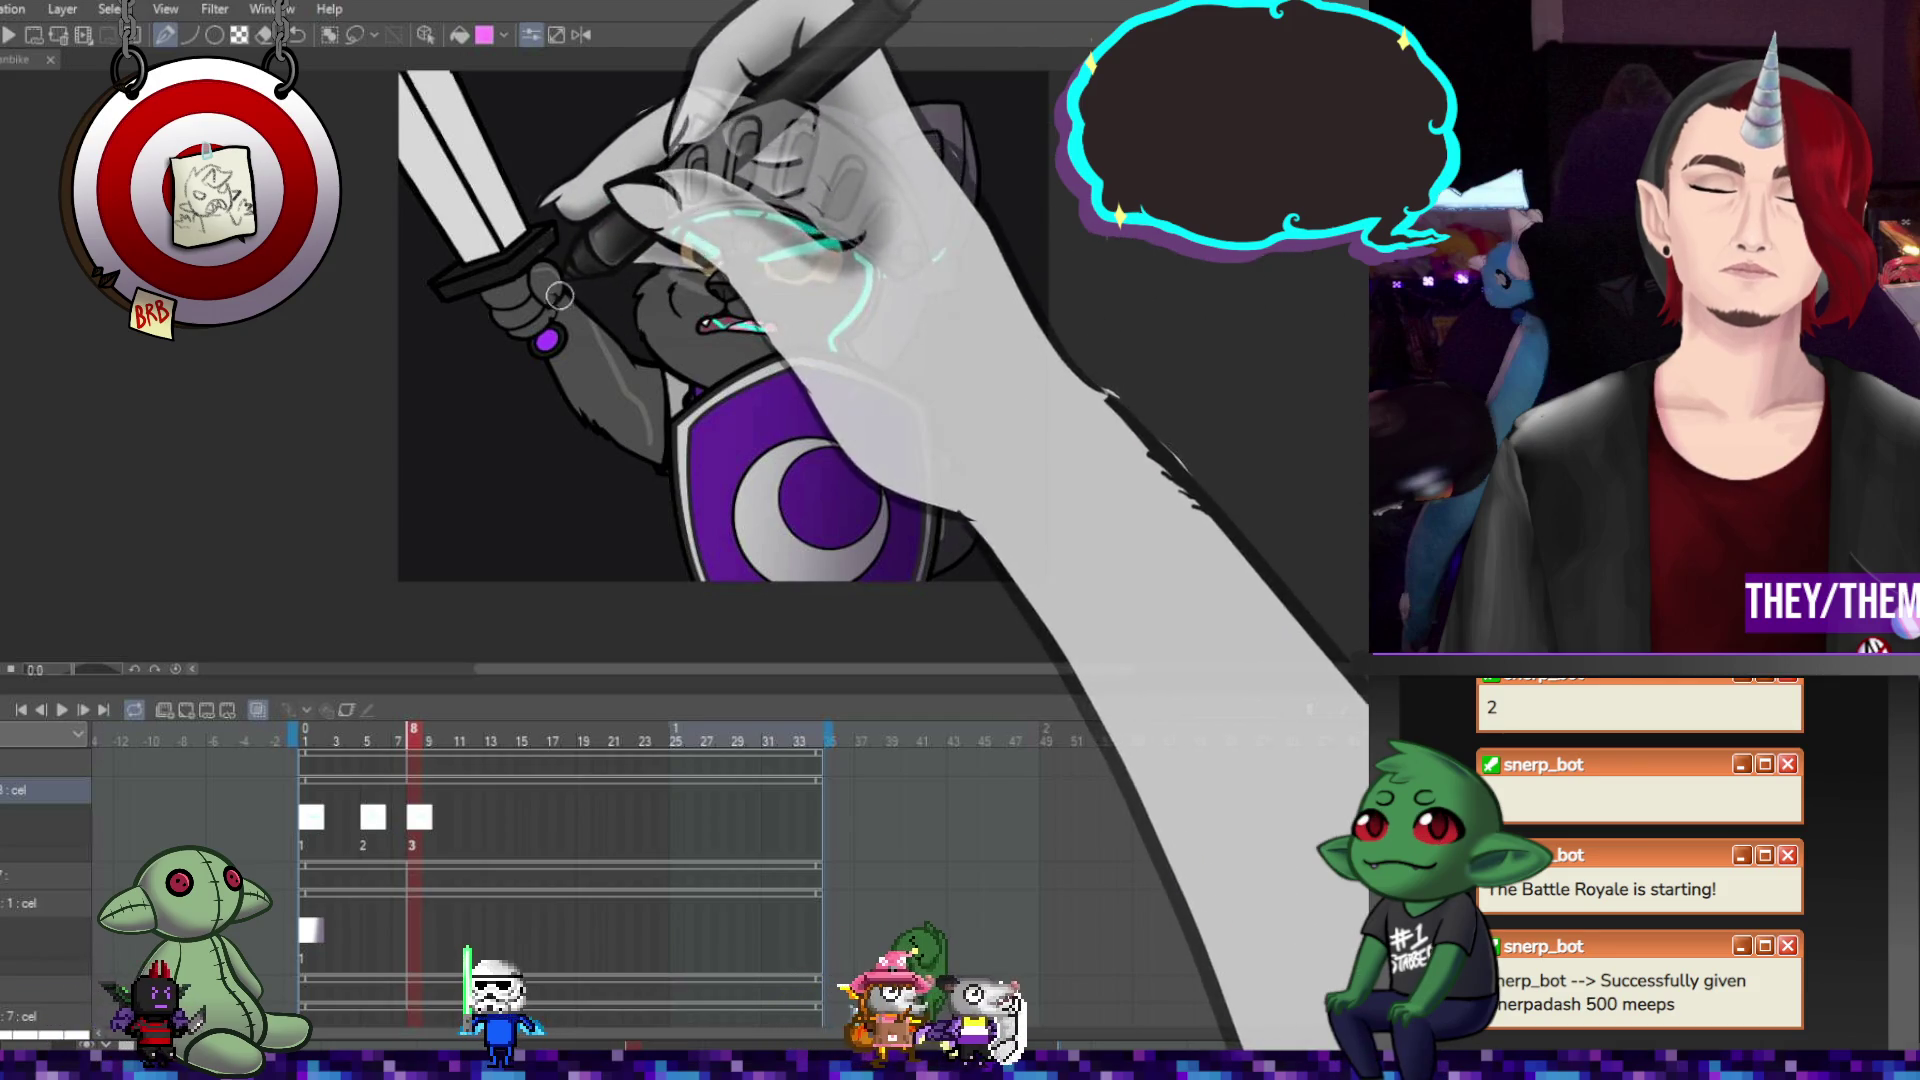
drag(549, 300, 627, 380)
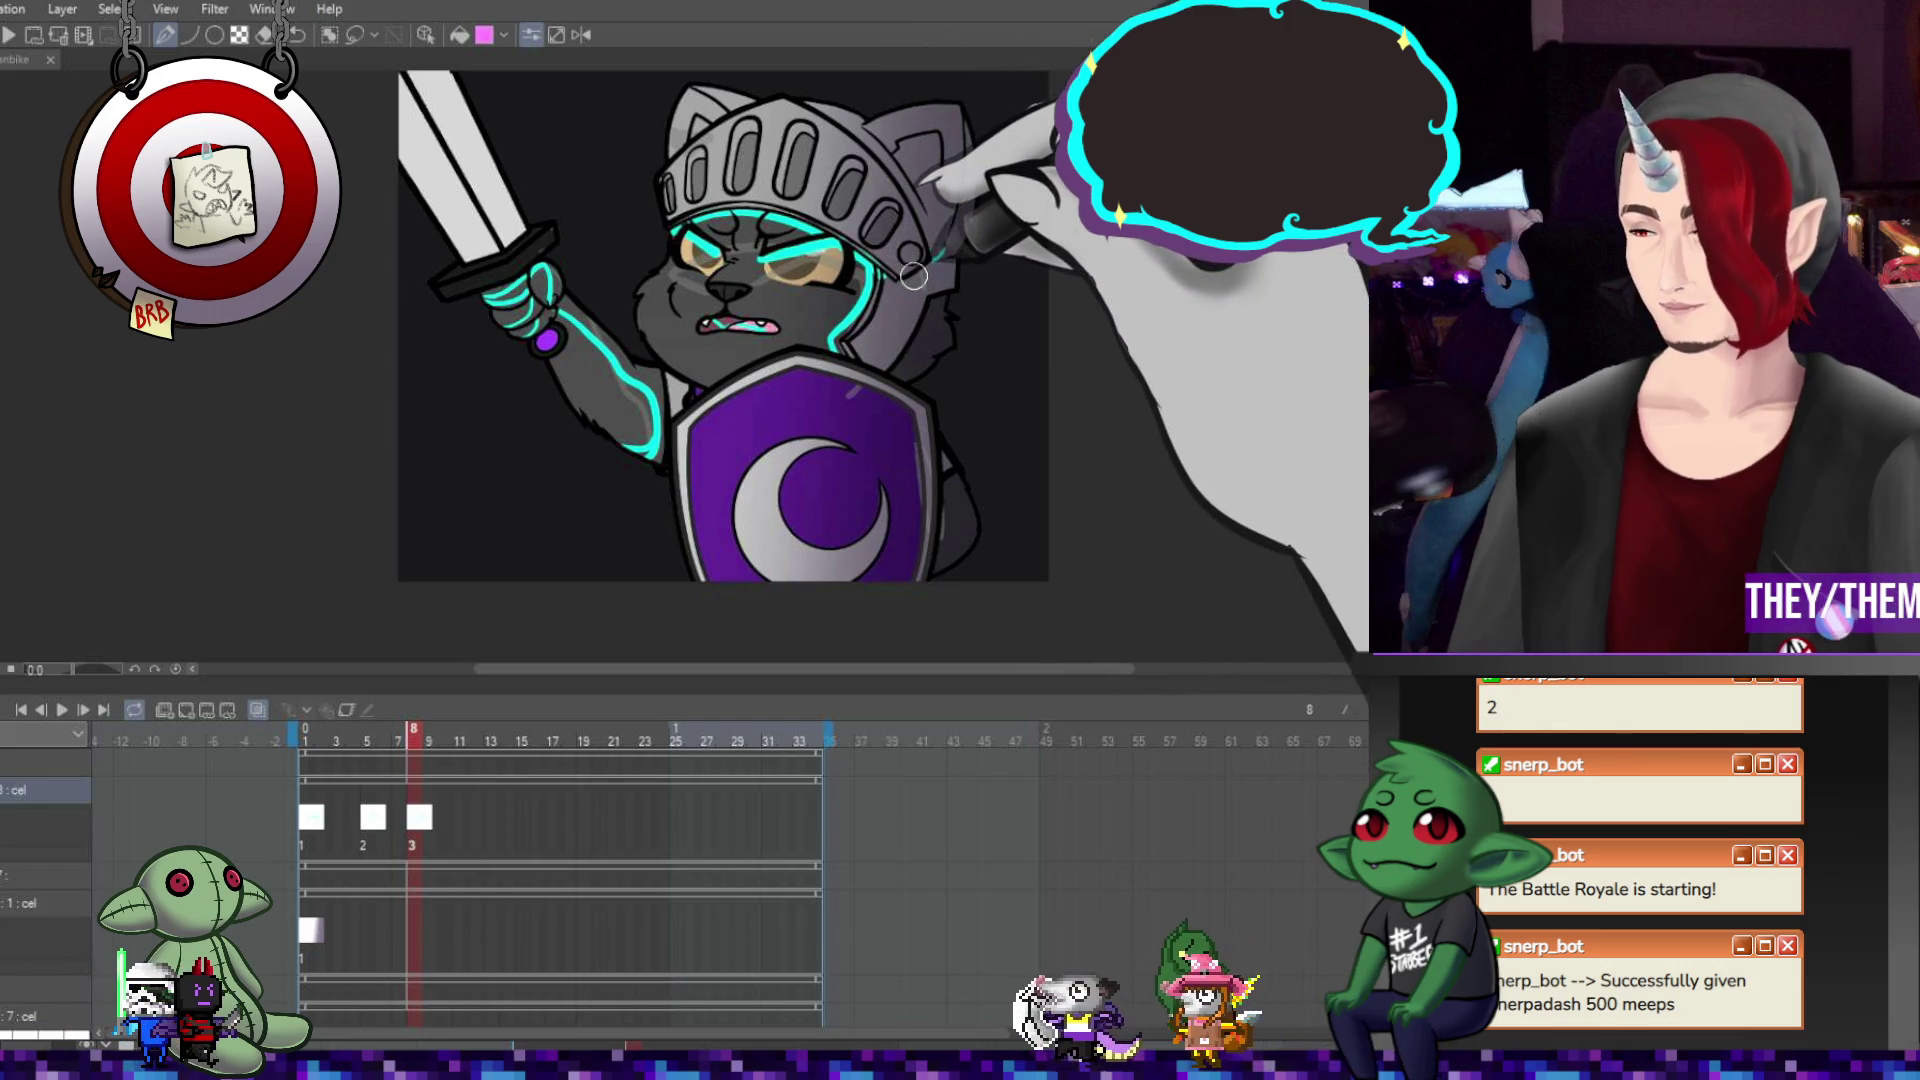
click(460, 816)
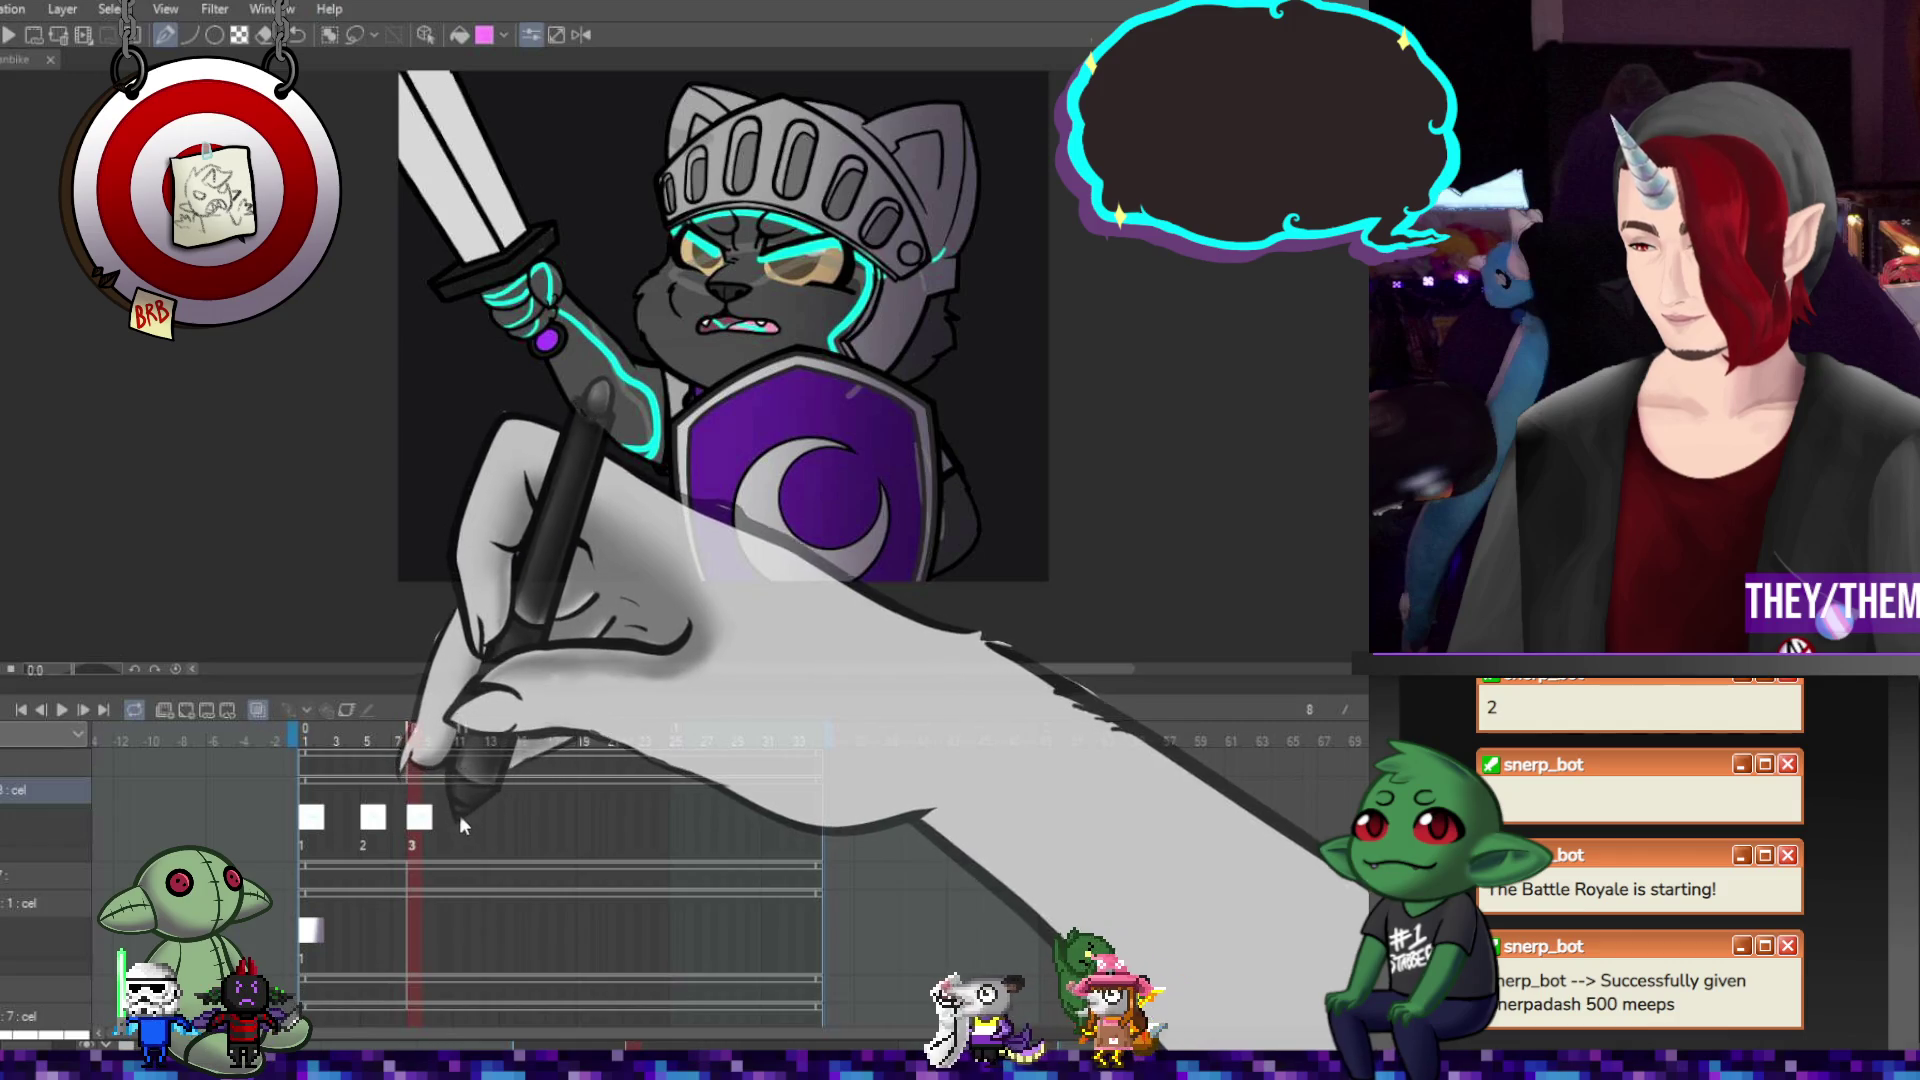
Add a glow cel at frame 11 and trace cyan along the helmet brim.
click(188, 709)
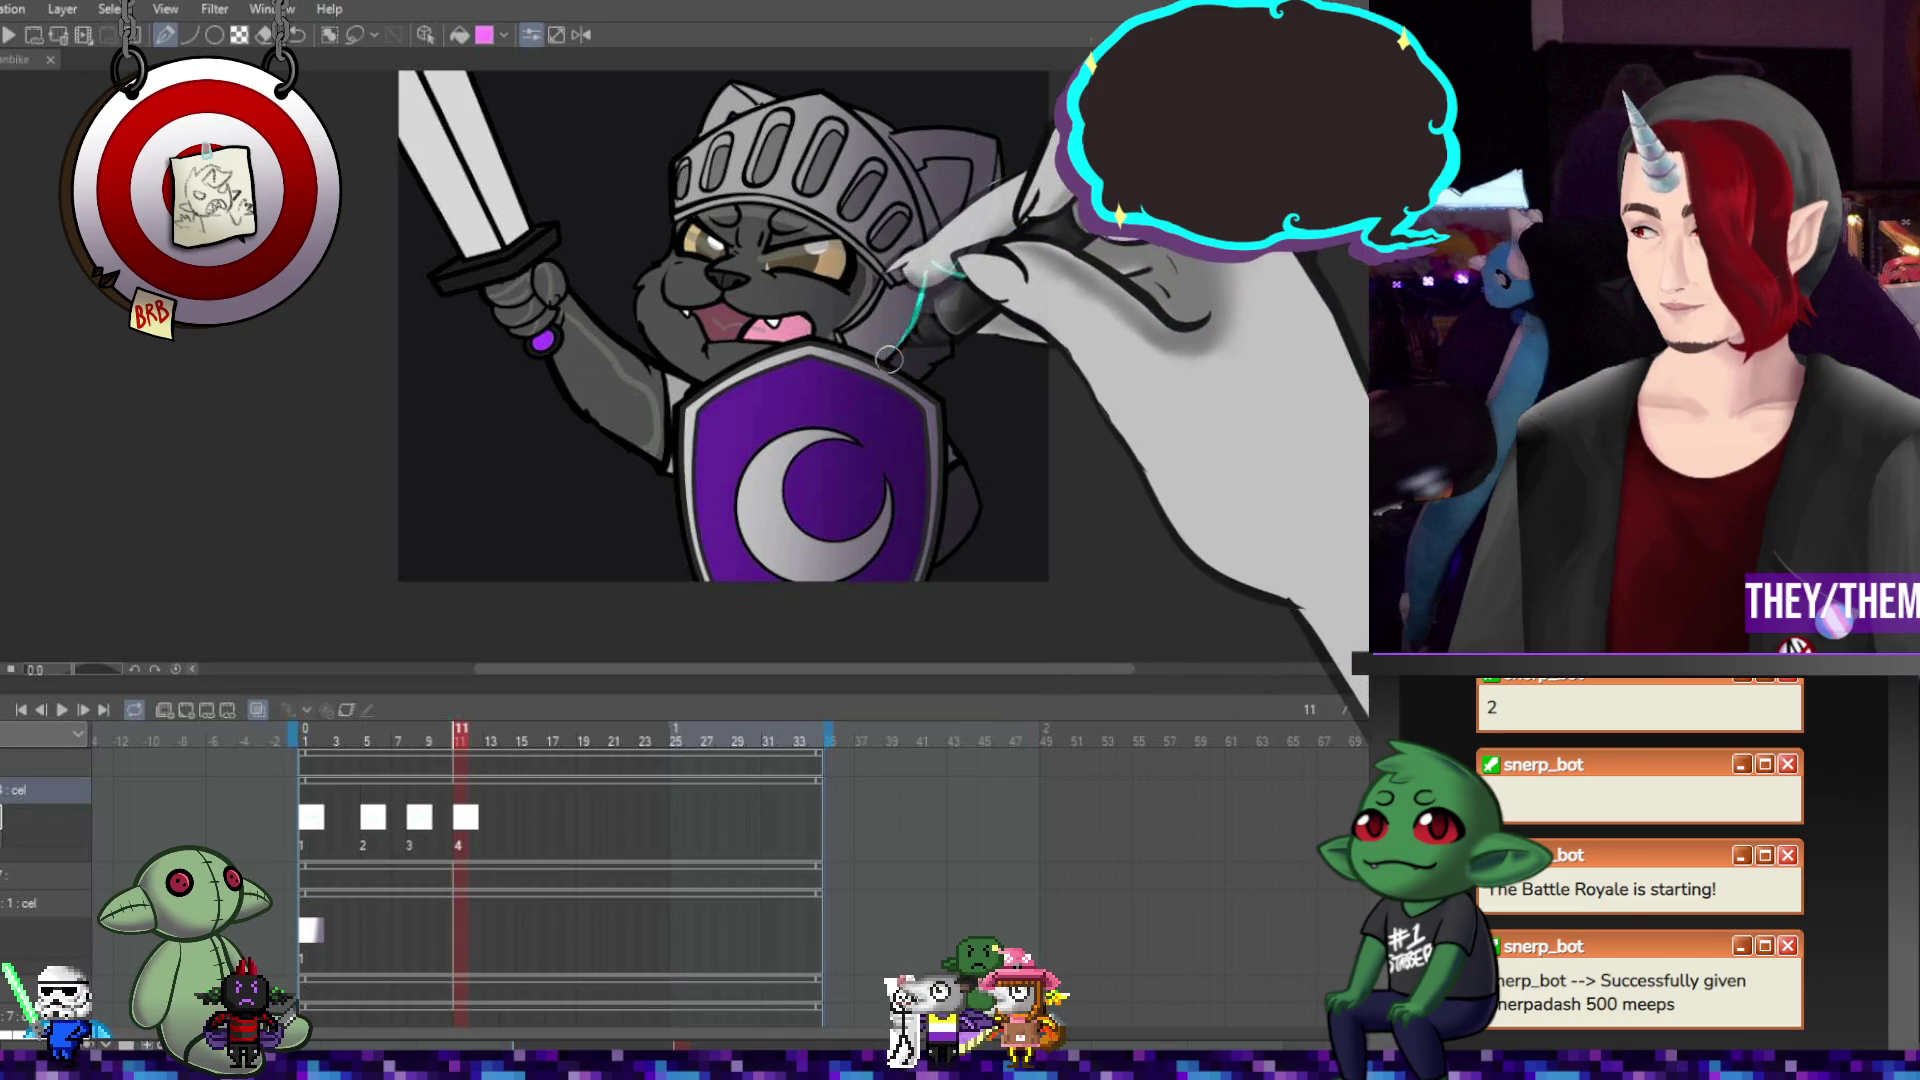
mouse_move(680, 228)
mouse_down()
mouse_move(789, 214)
mouse_move(877, 272)
mouse_up()
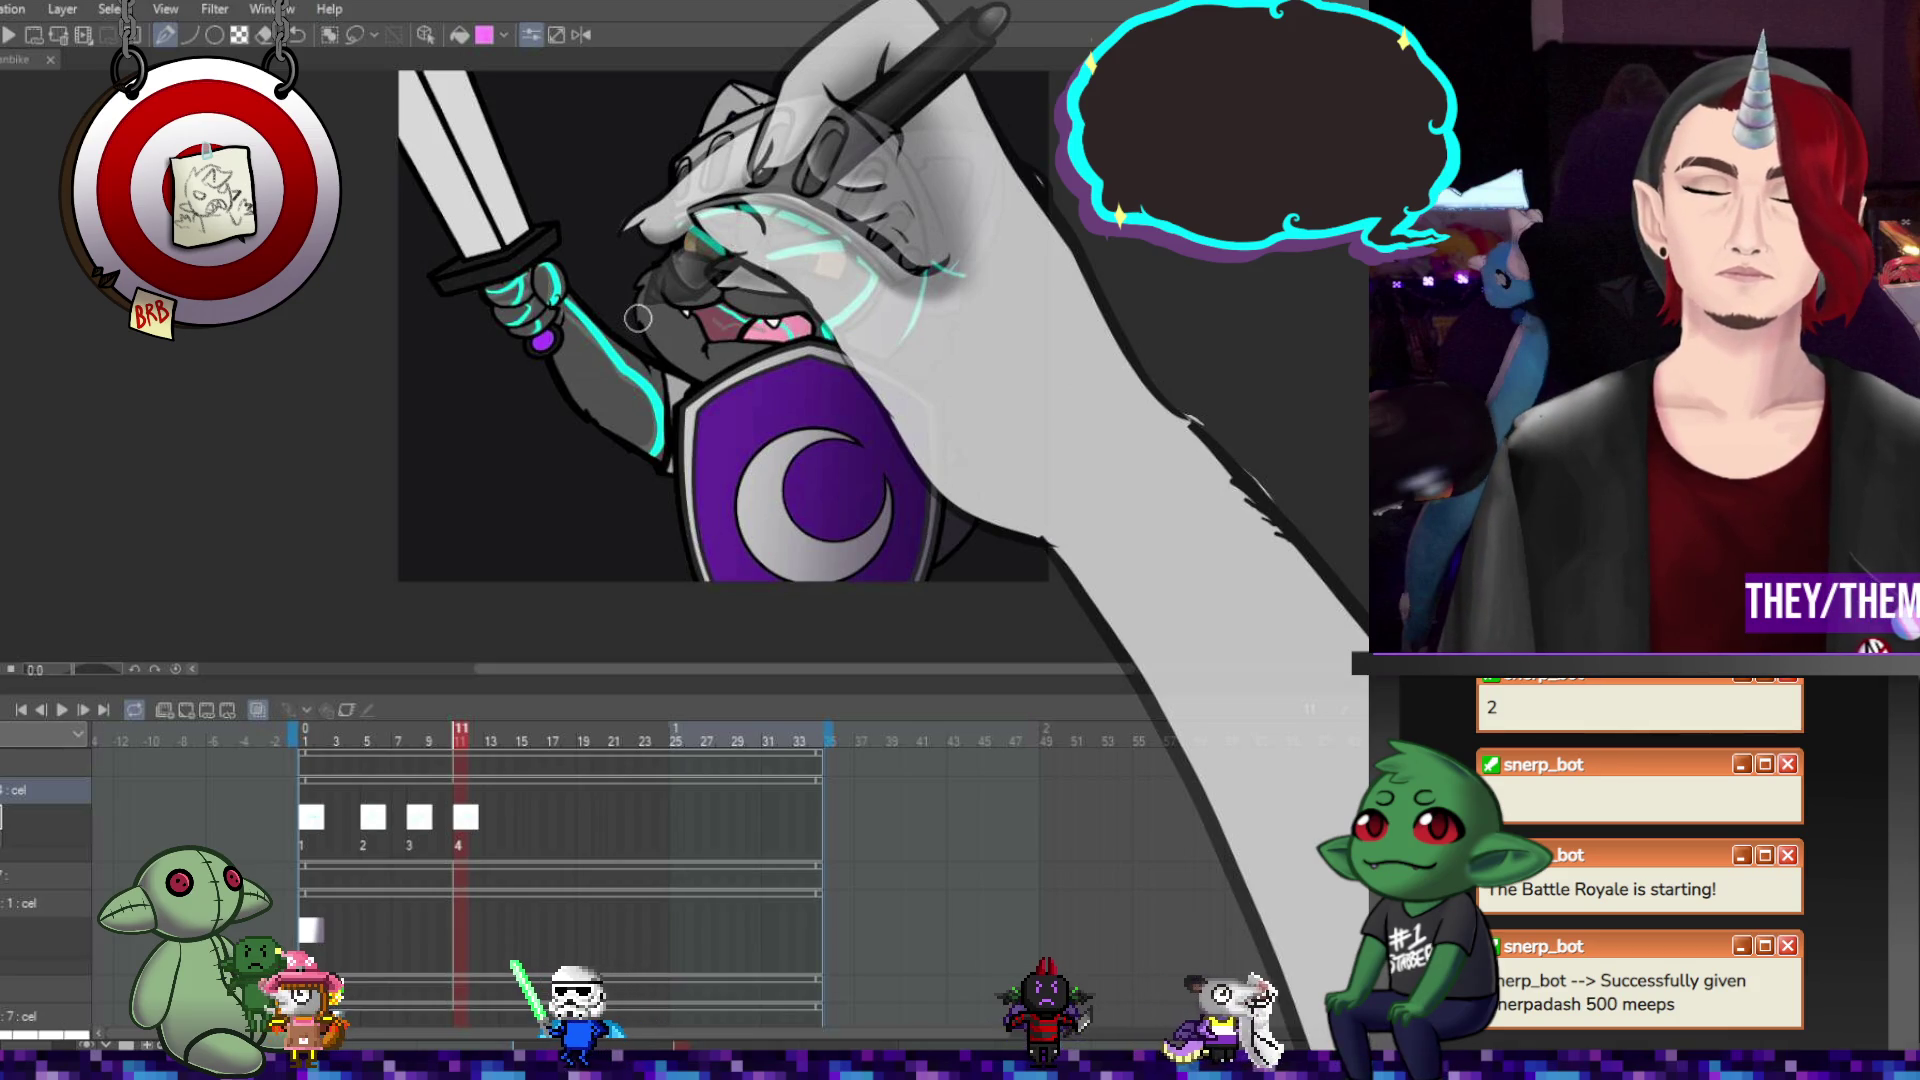
click(502, 819)
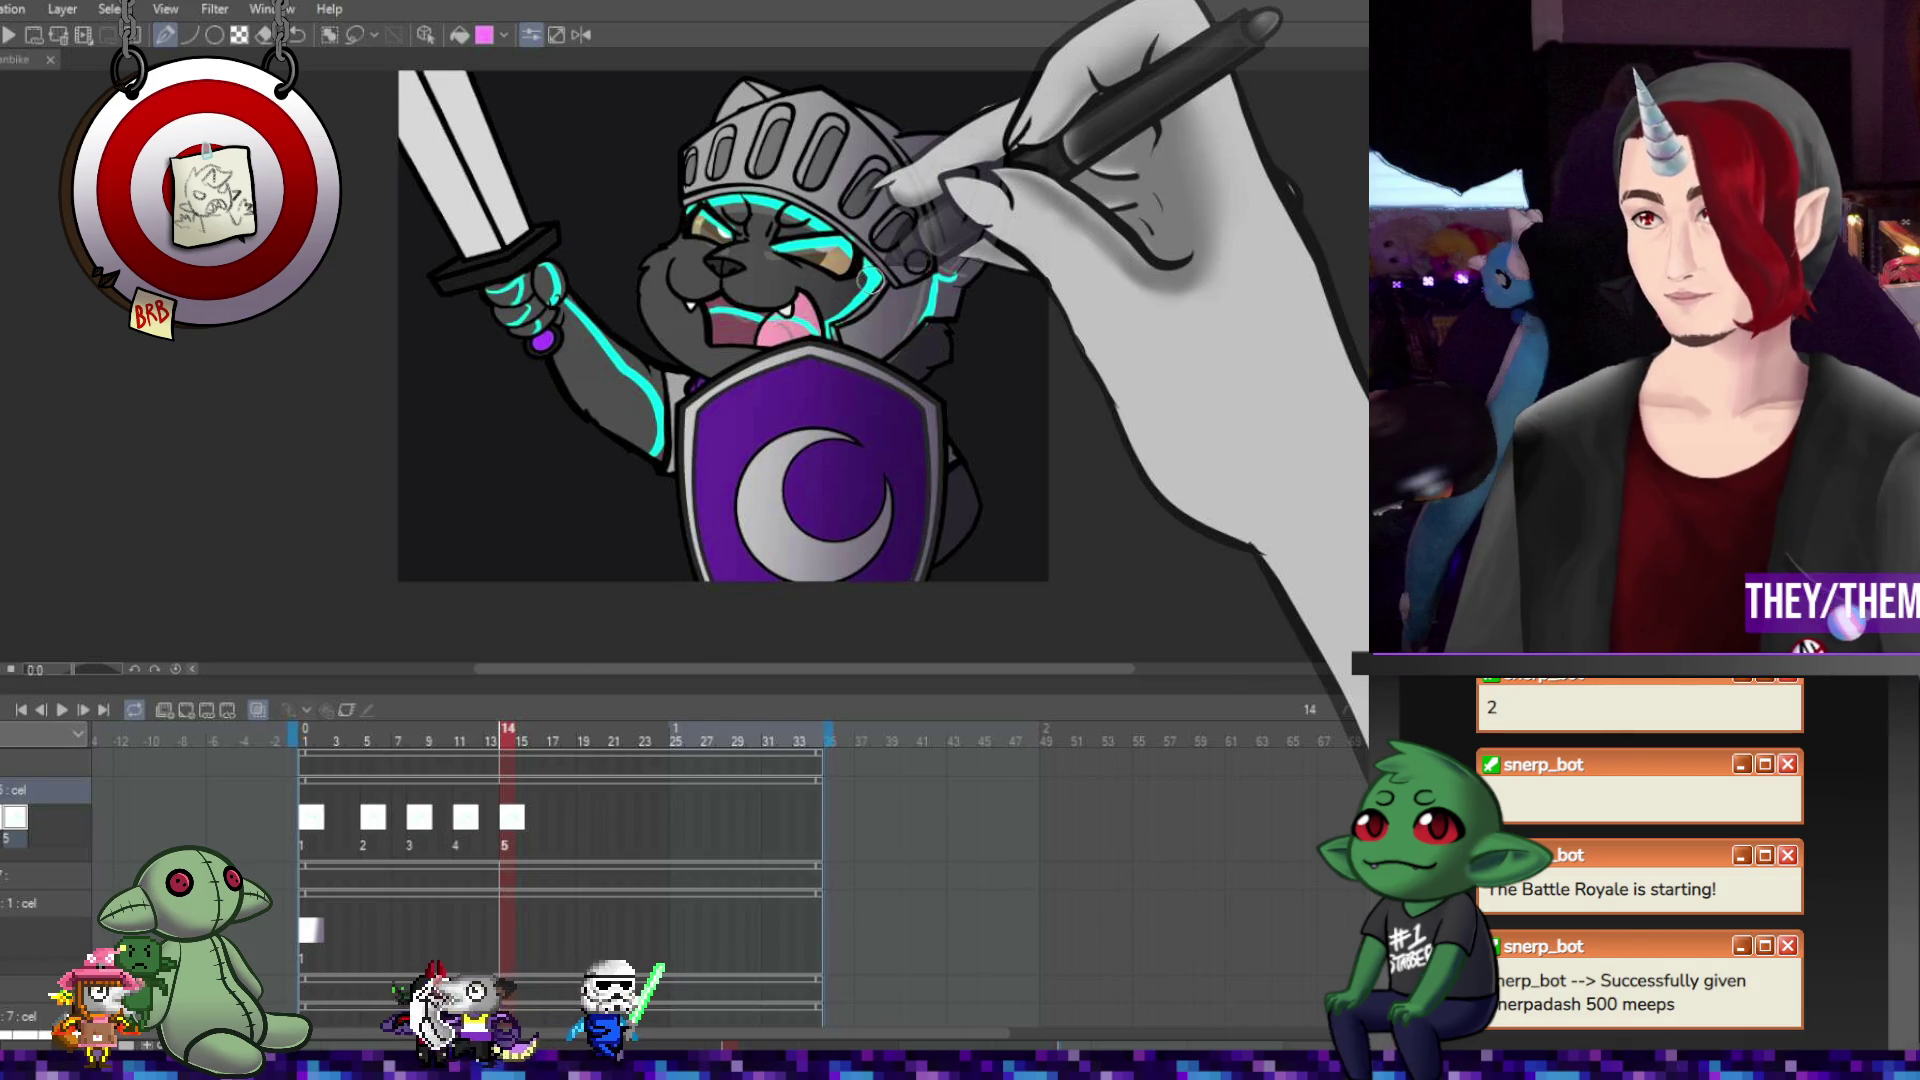
Reuse cel 4 at frame 17, then add cel 4a at frame 20 with cyan brow glow.
click(548, 818)
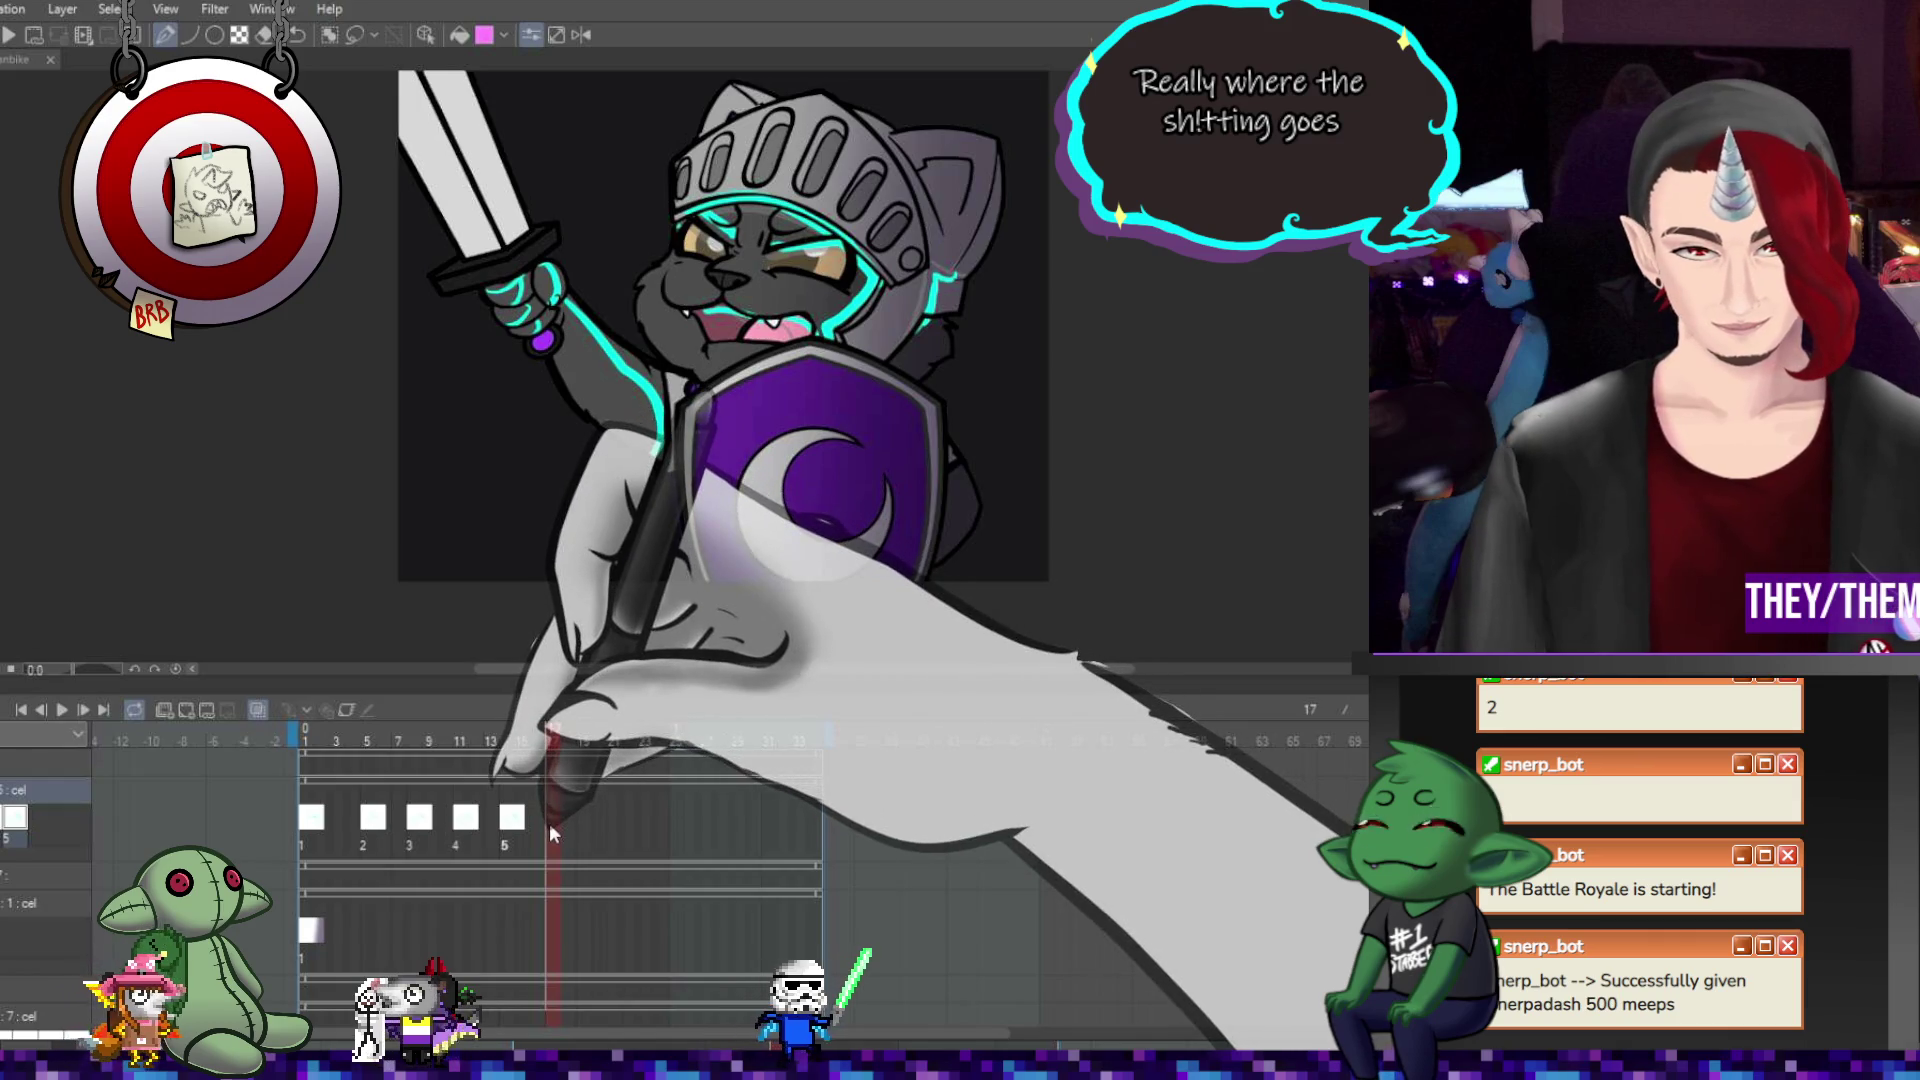
key(4)
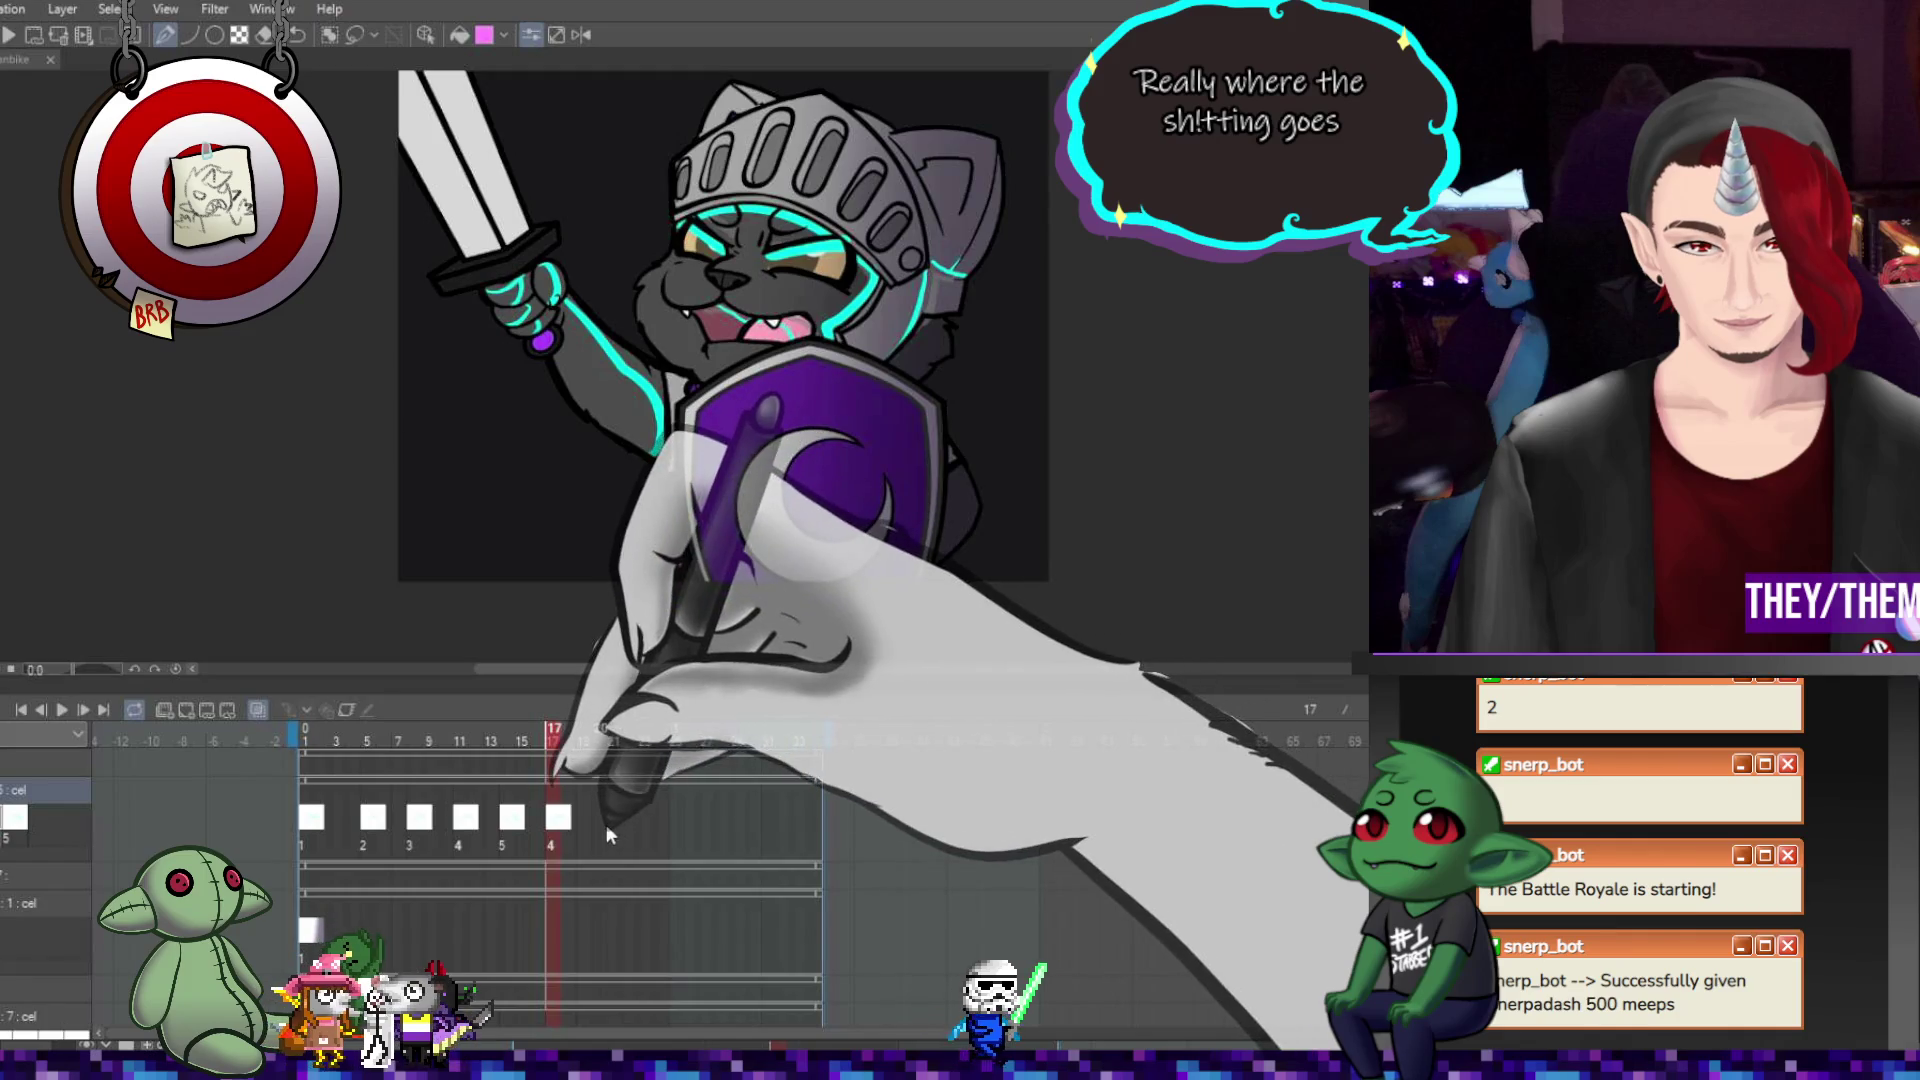
click(600, 819)
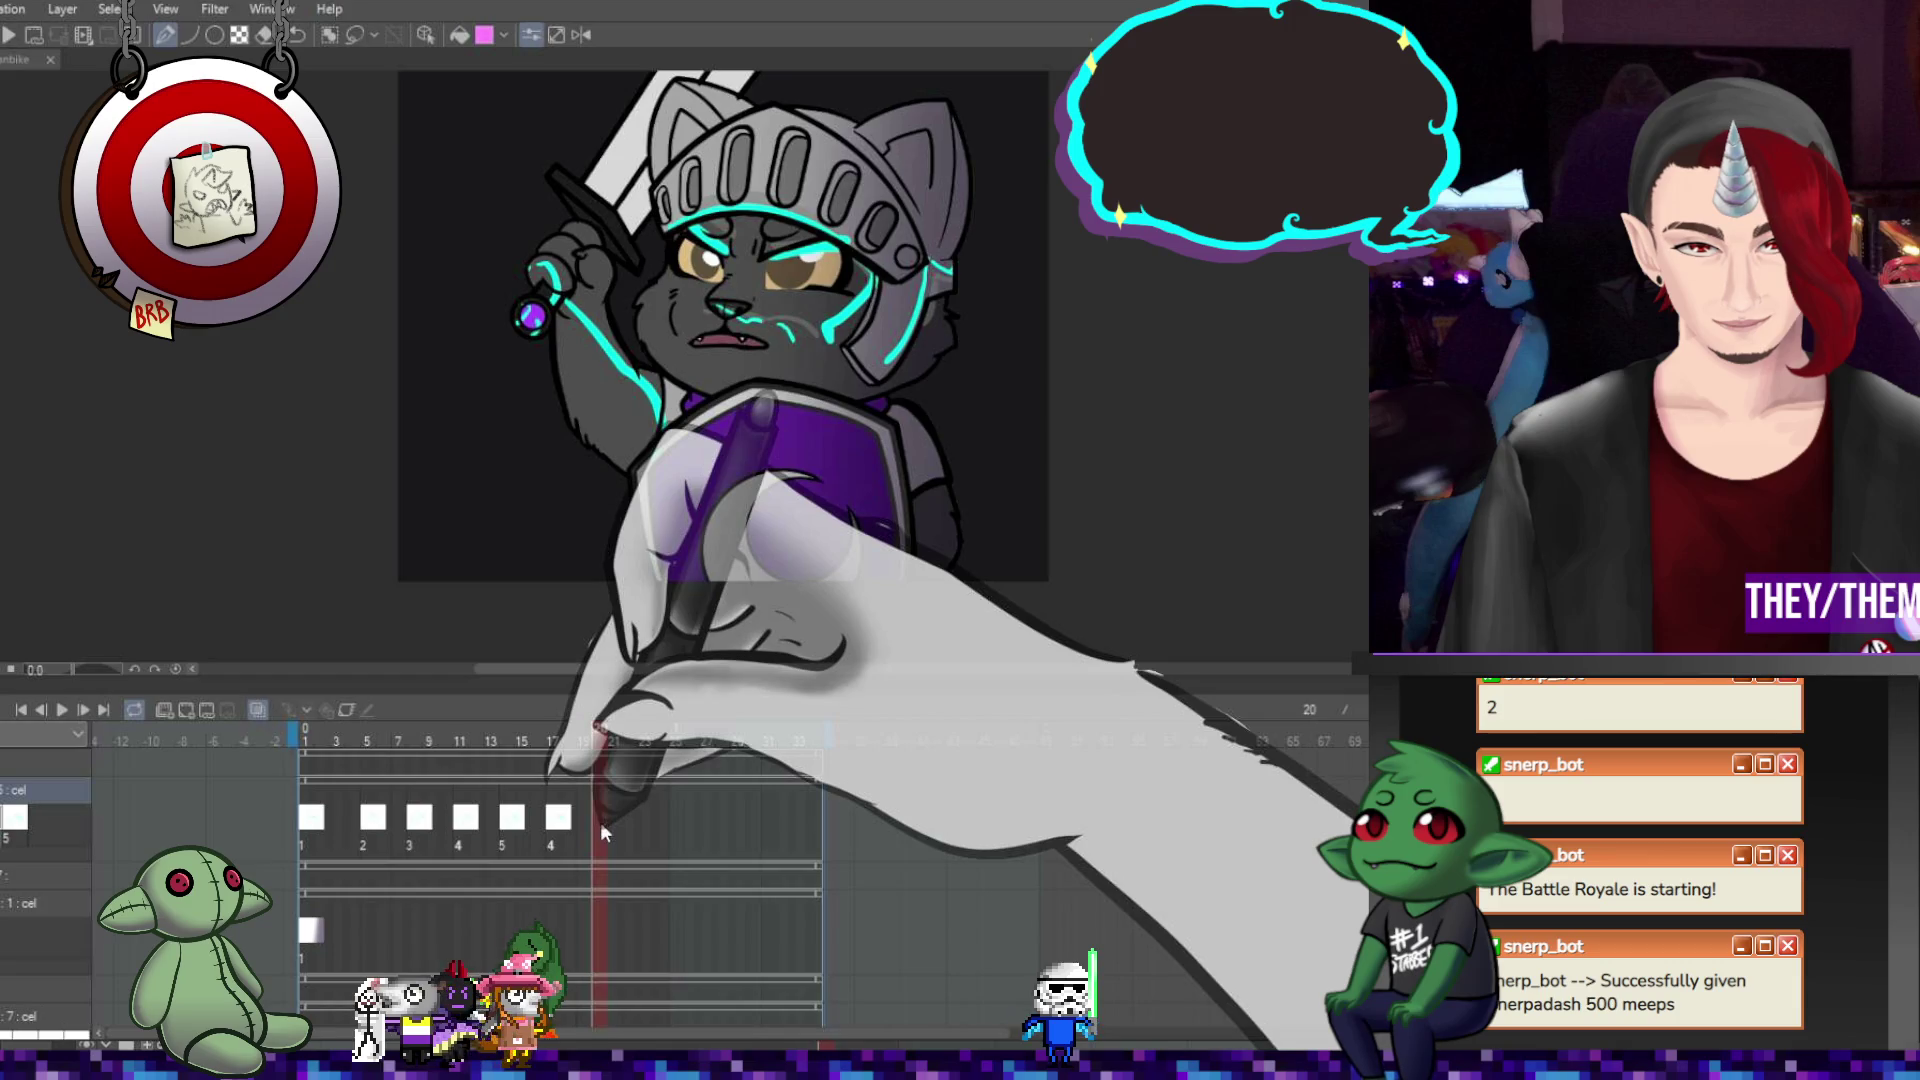
click(196, 708)
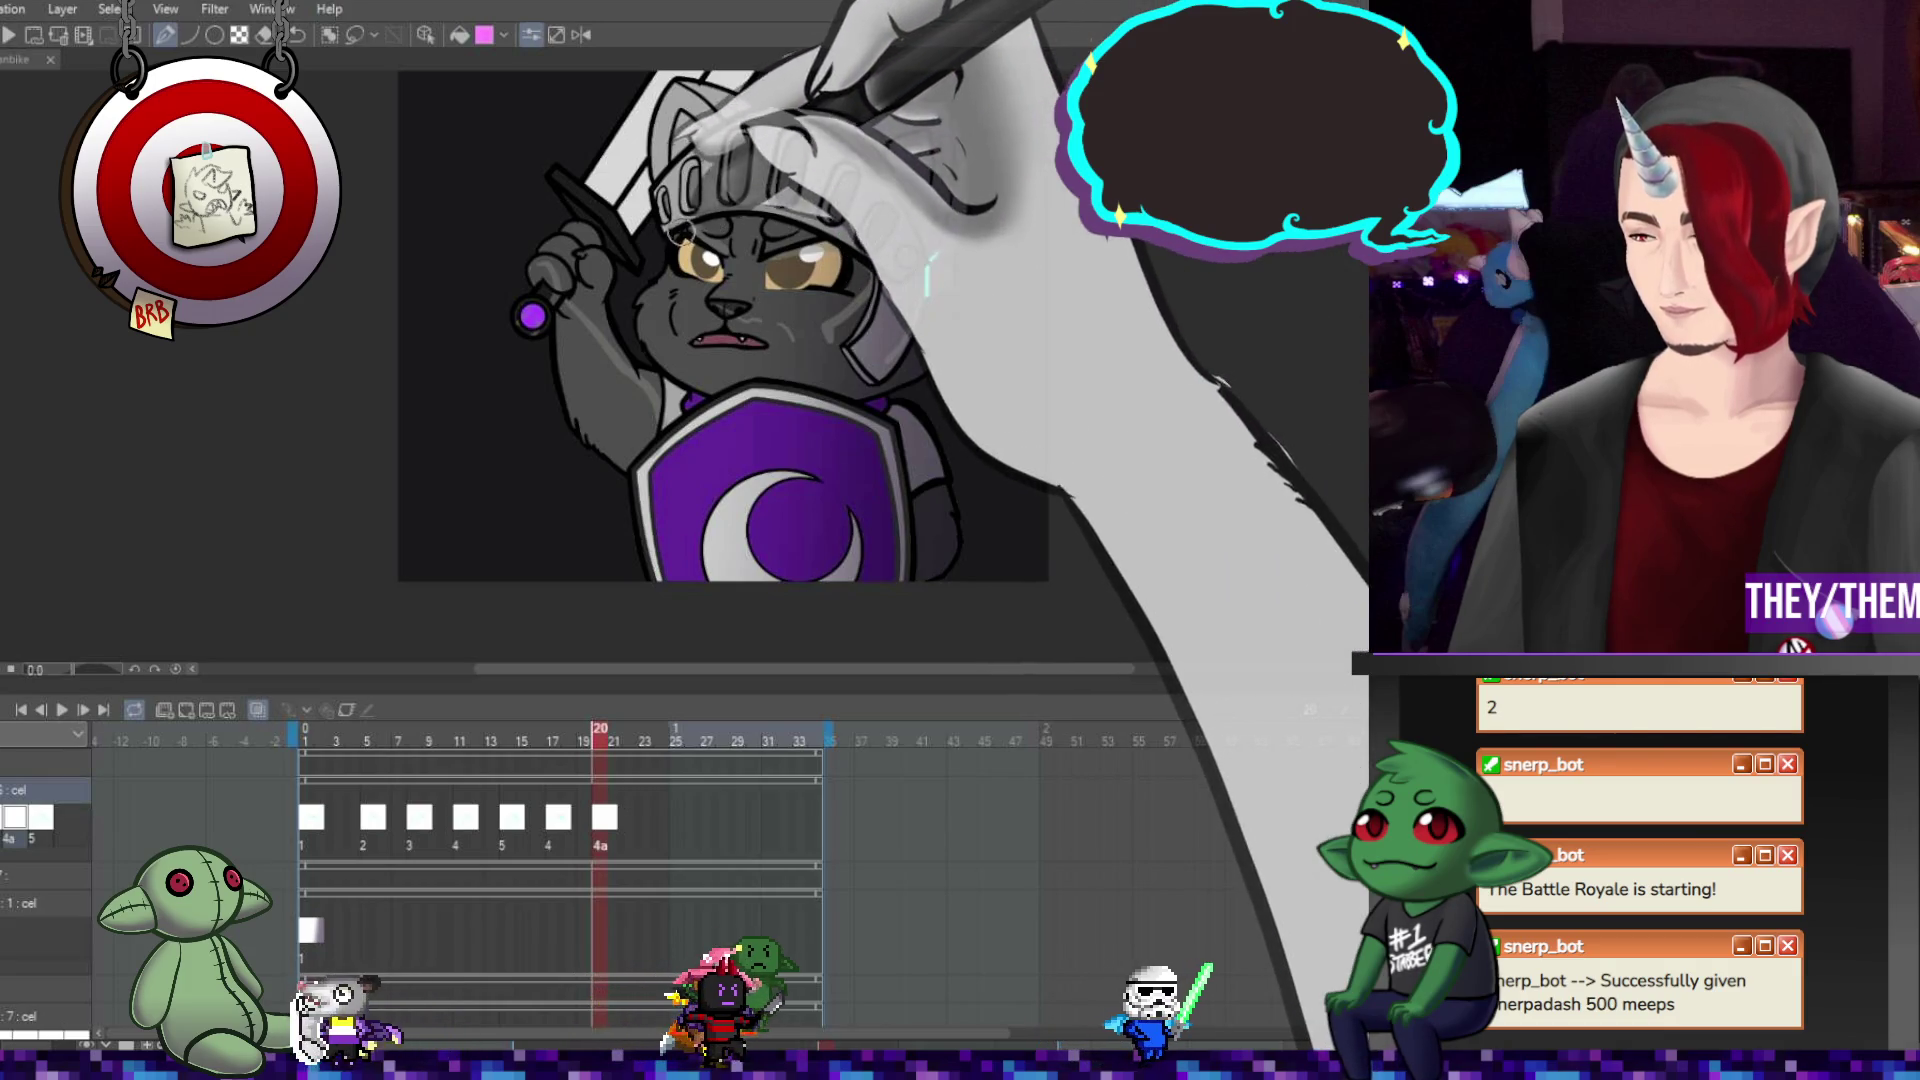
mouse_move(683, 233)
mouse_down()
mouse_move(757, 221)
mouse_move(860, 262)
mouse_up()
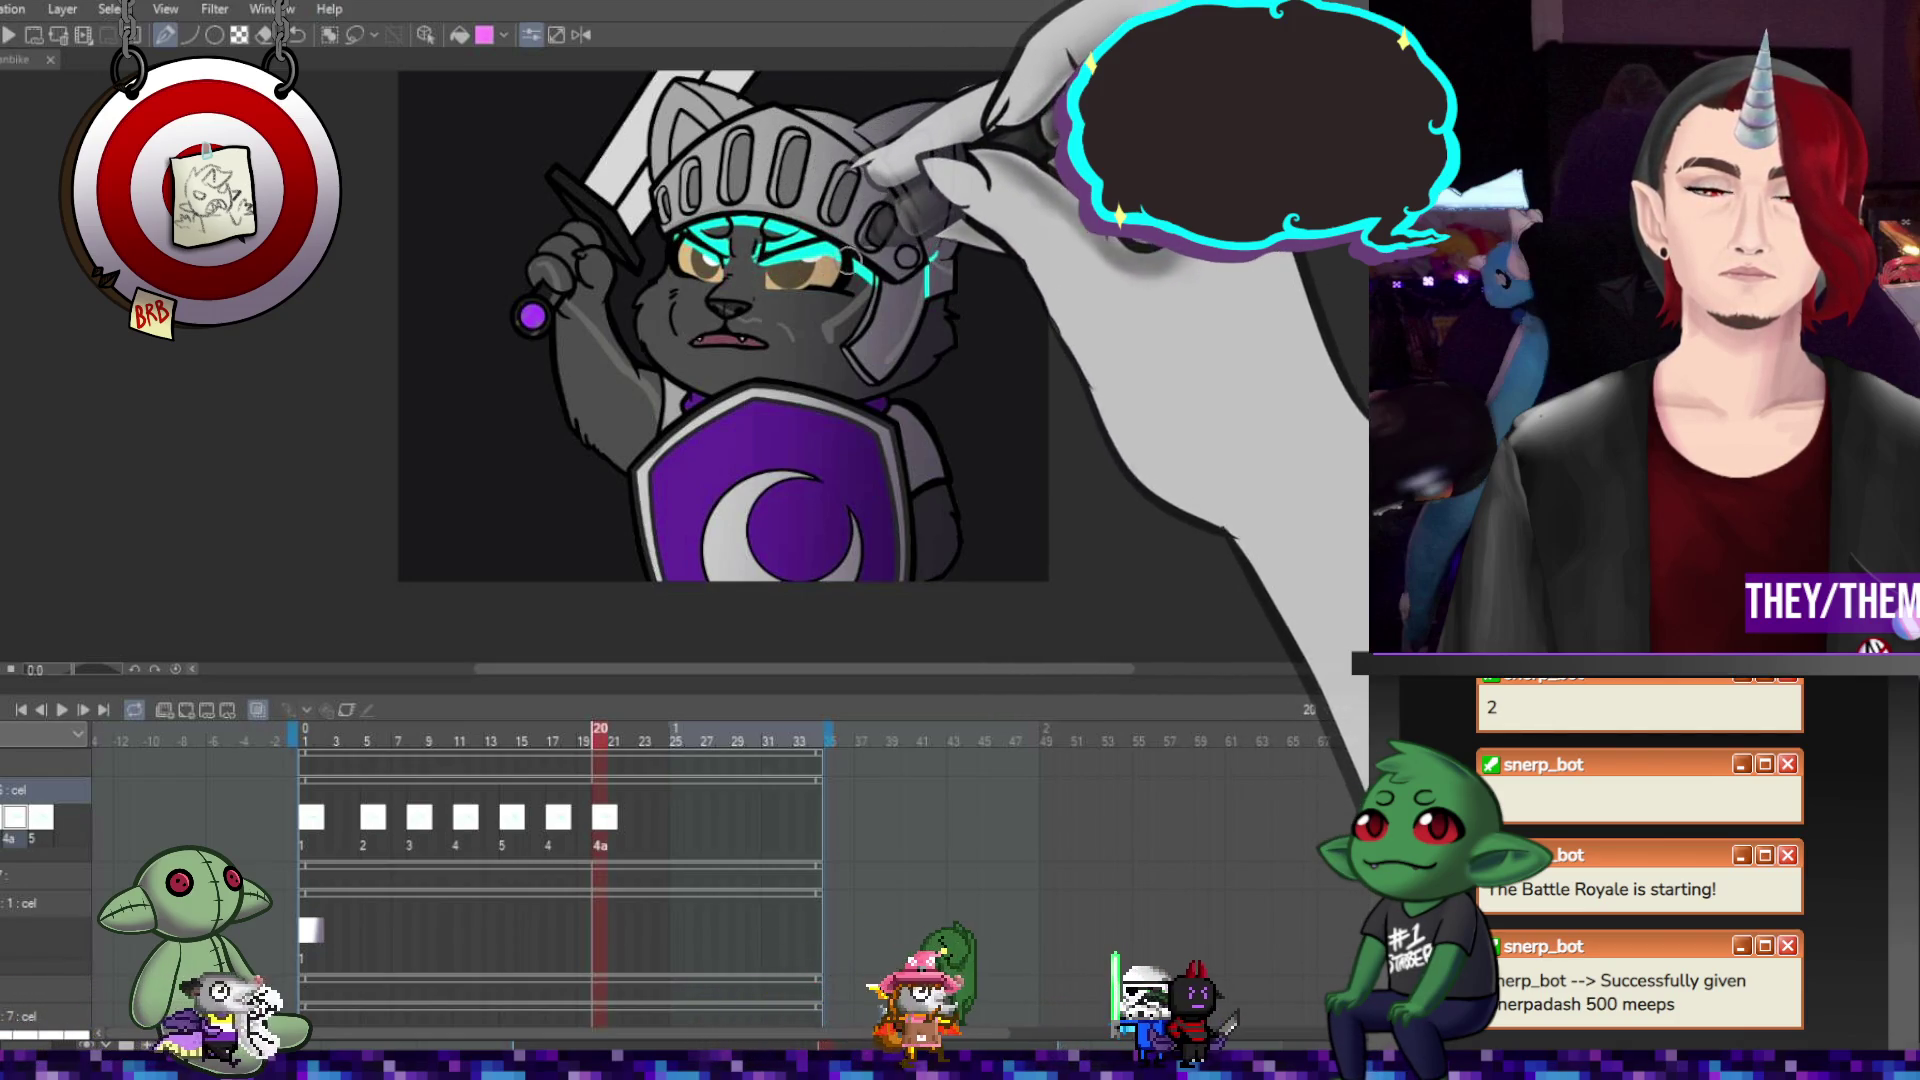
Trace cyan glow down the helmet's right edge and around the sword hilt, then reuse cel 1 at frame 23.
drag(866, 268, 845, 390)
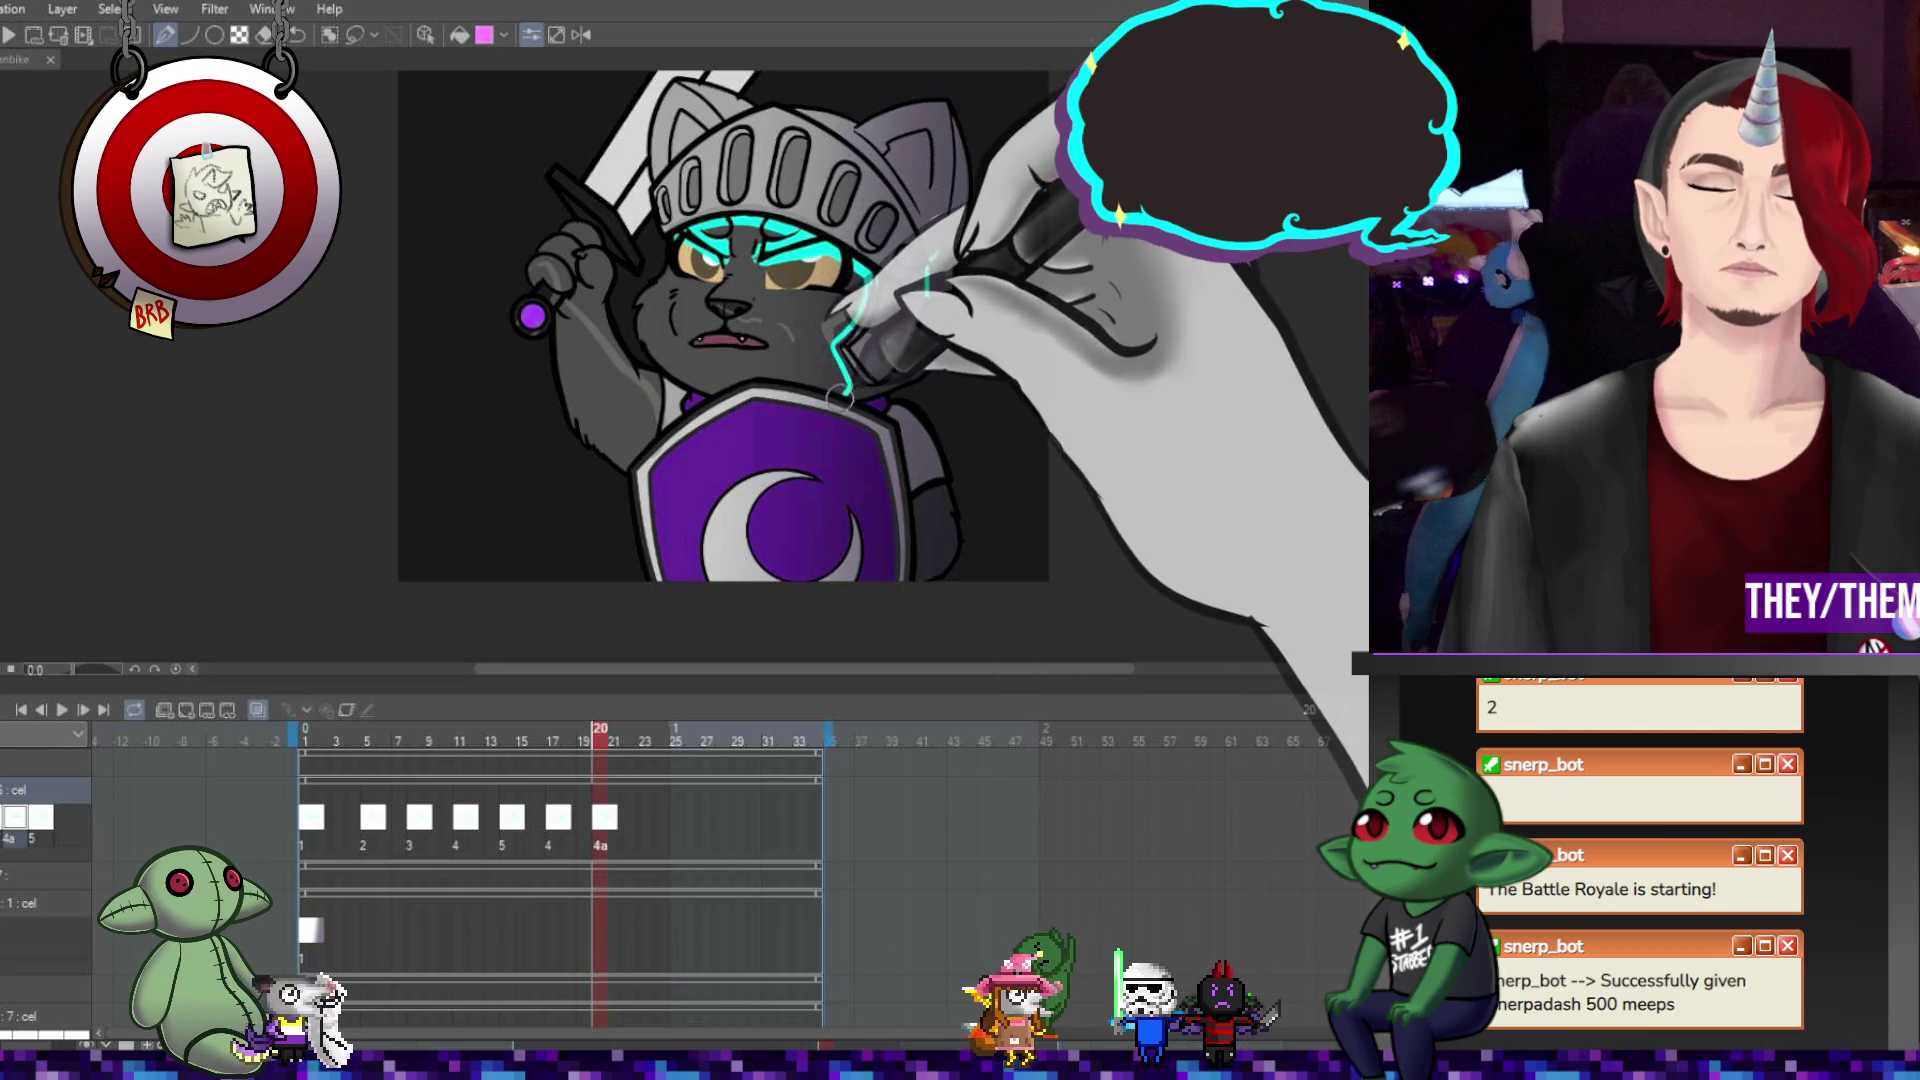
mouse_move(603, 255)
mouse_down()
mouse_move(596, 312)
mouse_move(650, 430)
mouse_up()
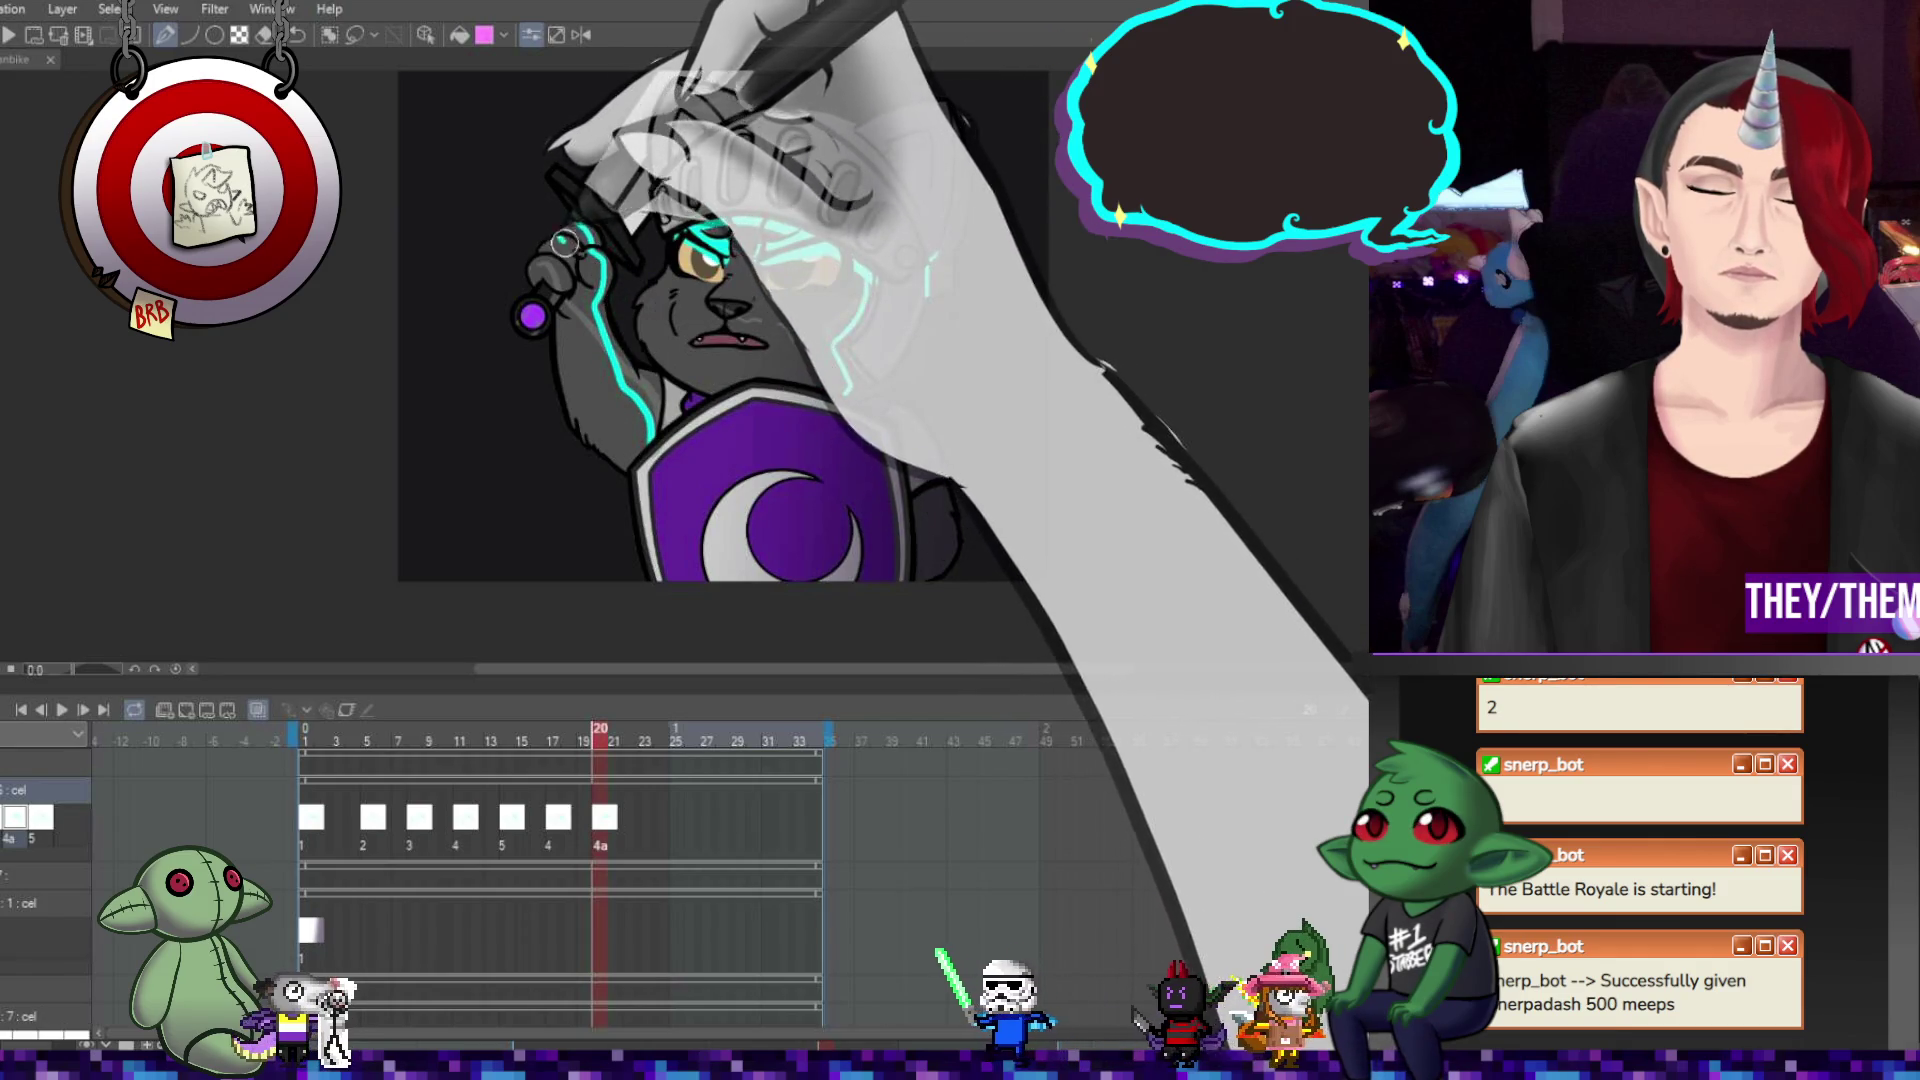
drag(600, 242, 568, 262)
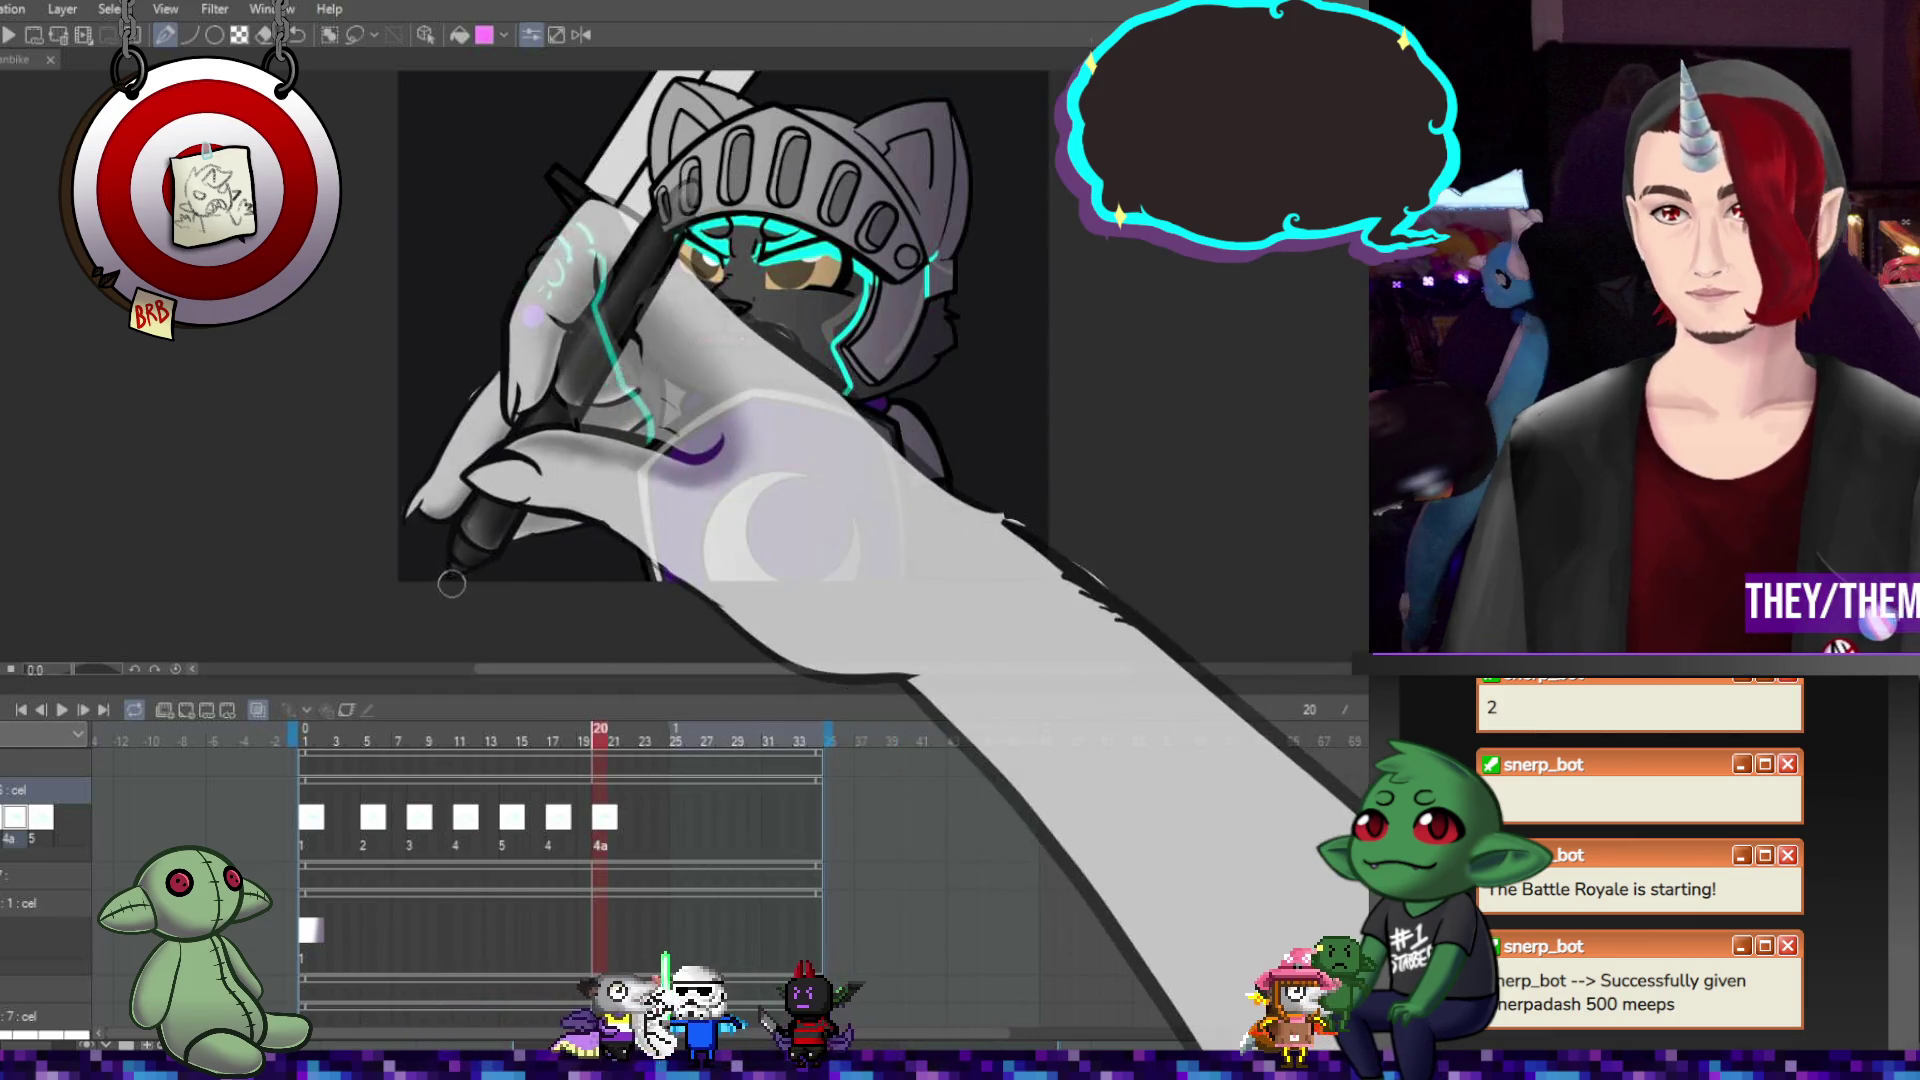
click(642, 826)
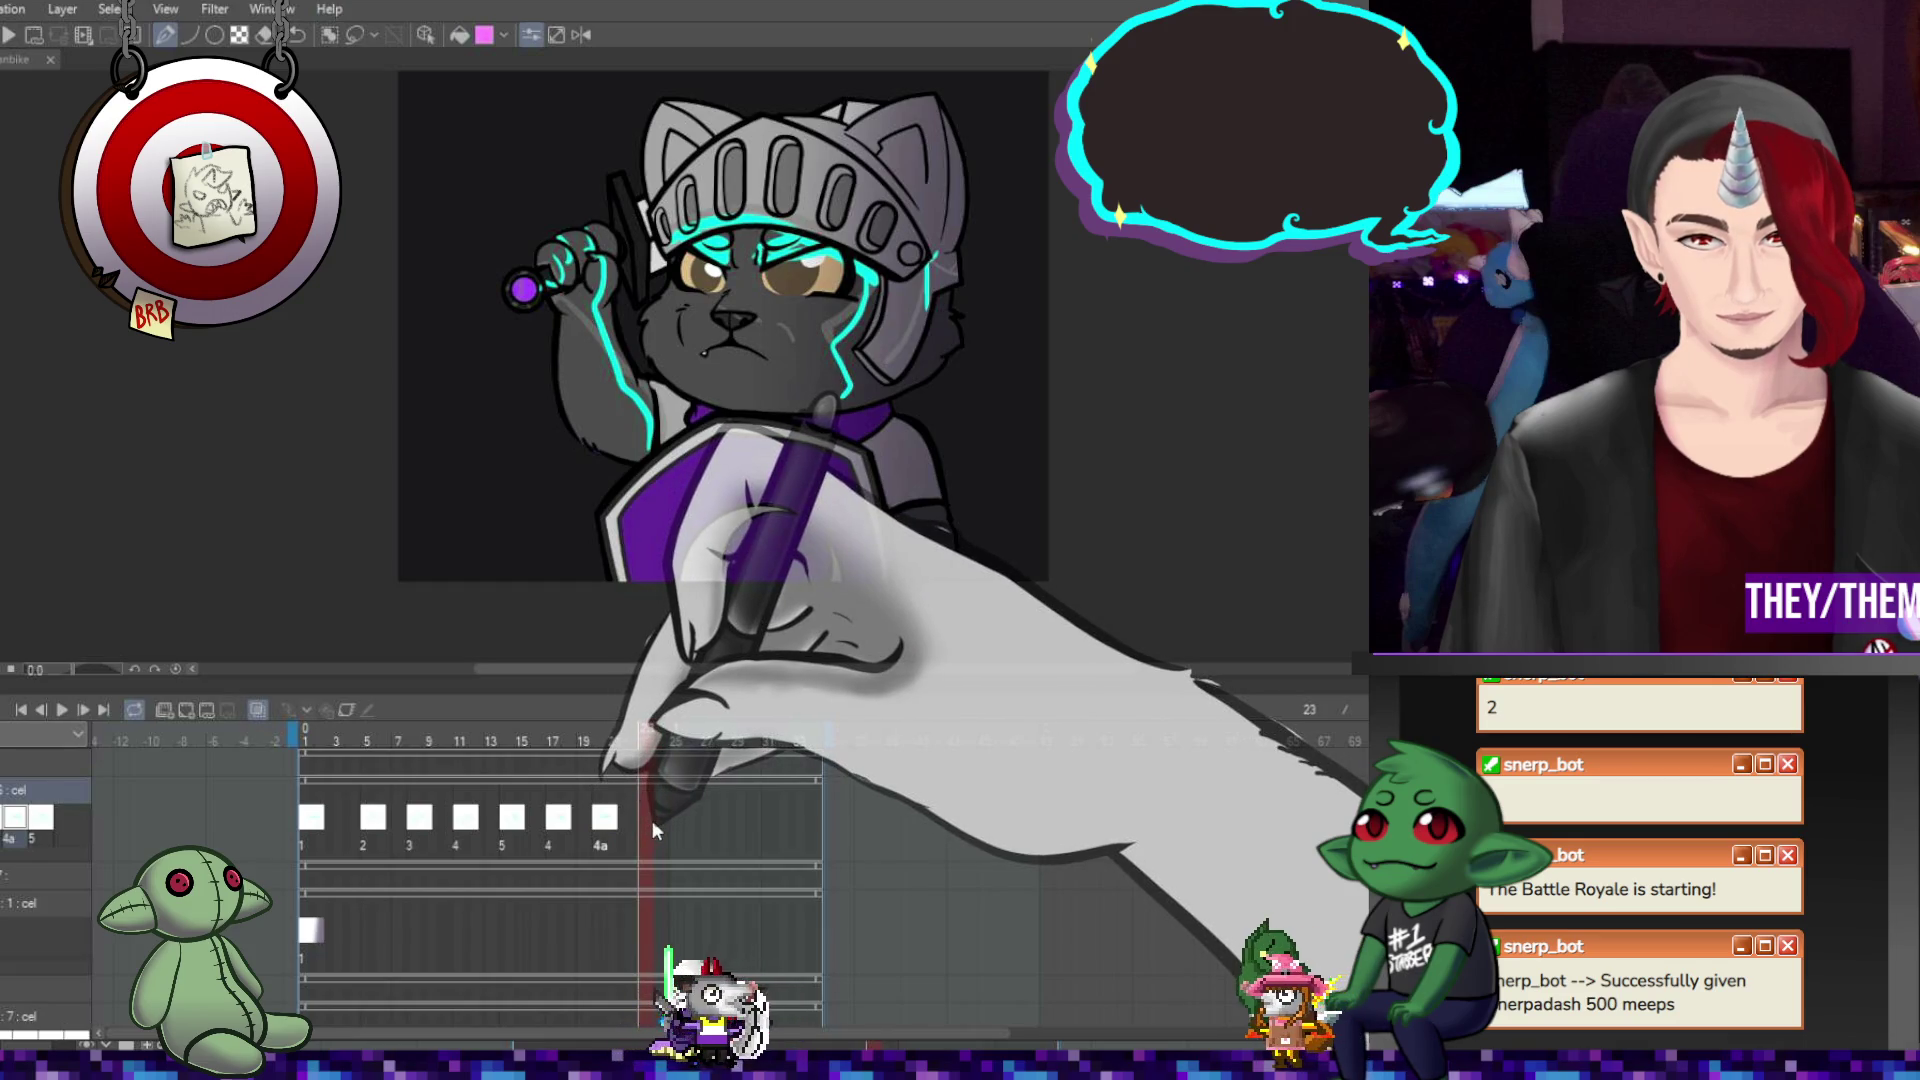
click(650, 817)
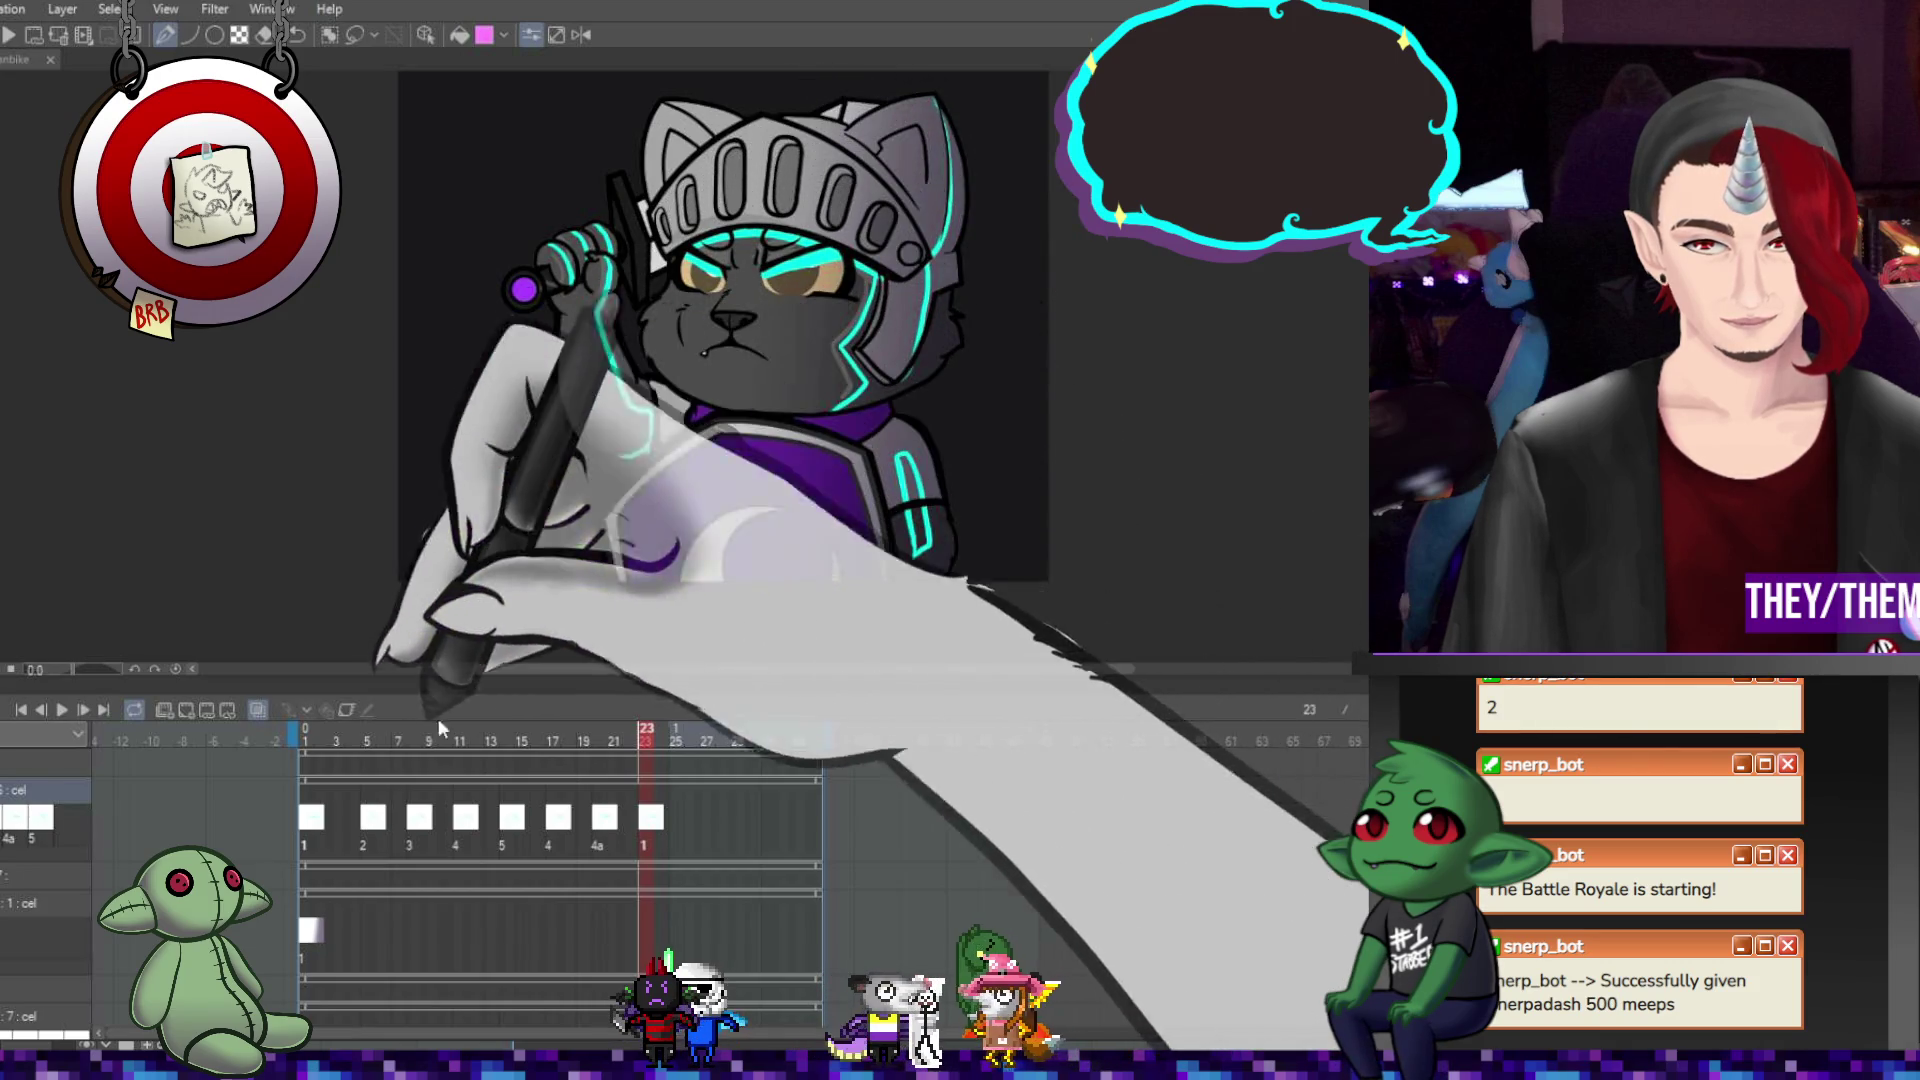
Play and stop the glowing loop preview, then zoom into the face.
click(60, 707)
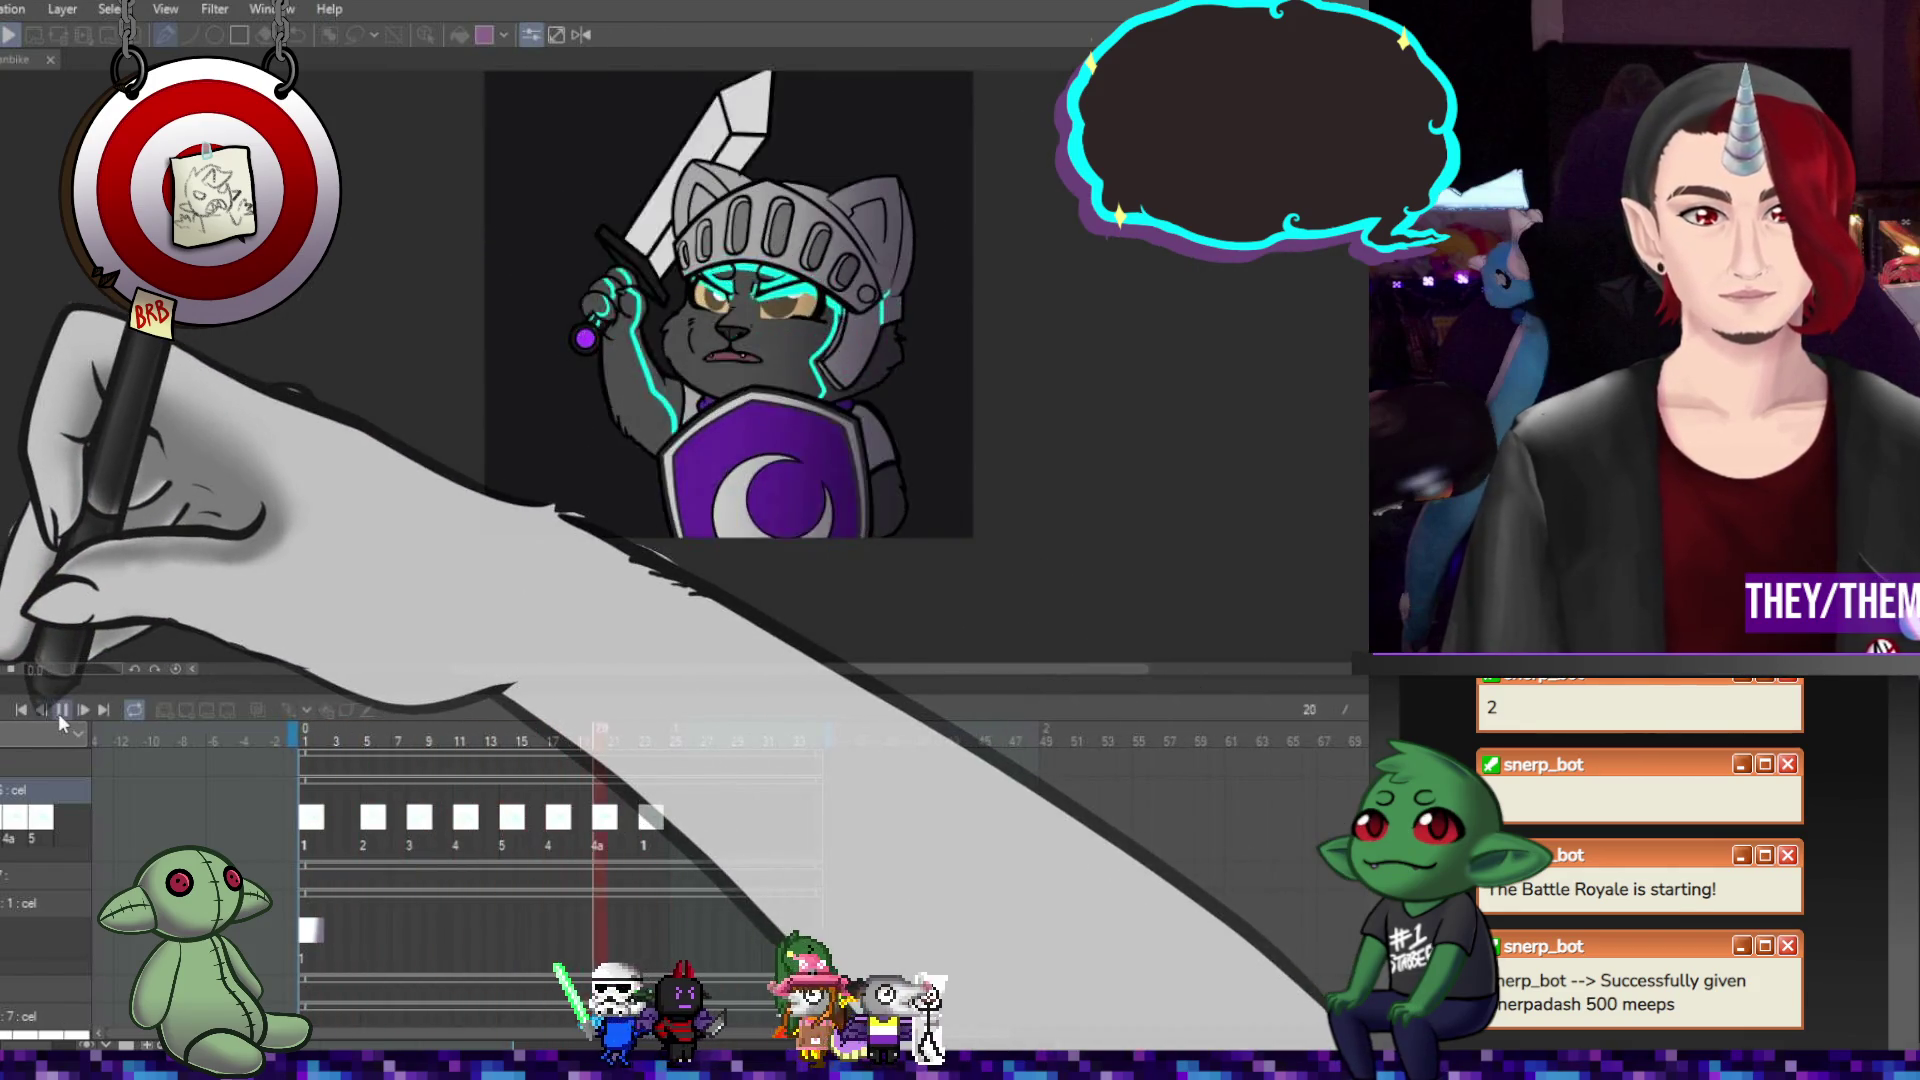
click(59, 710)
scroll(740, 292, up, 3)
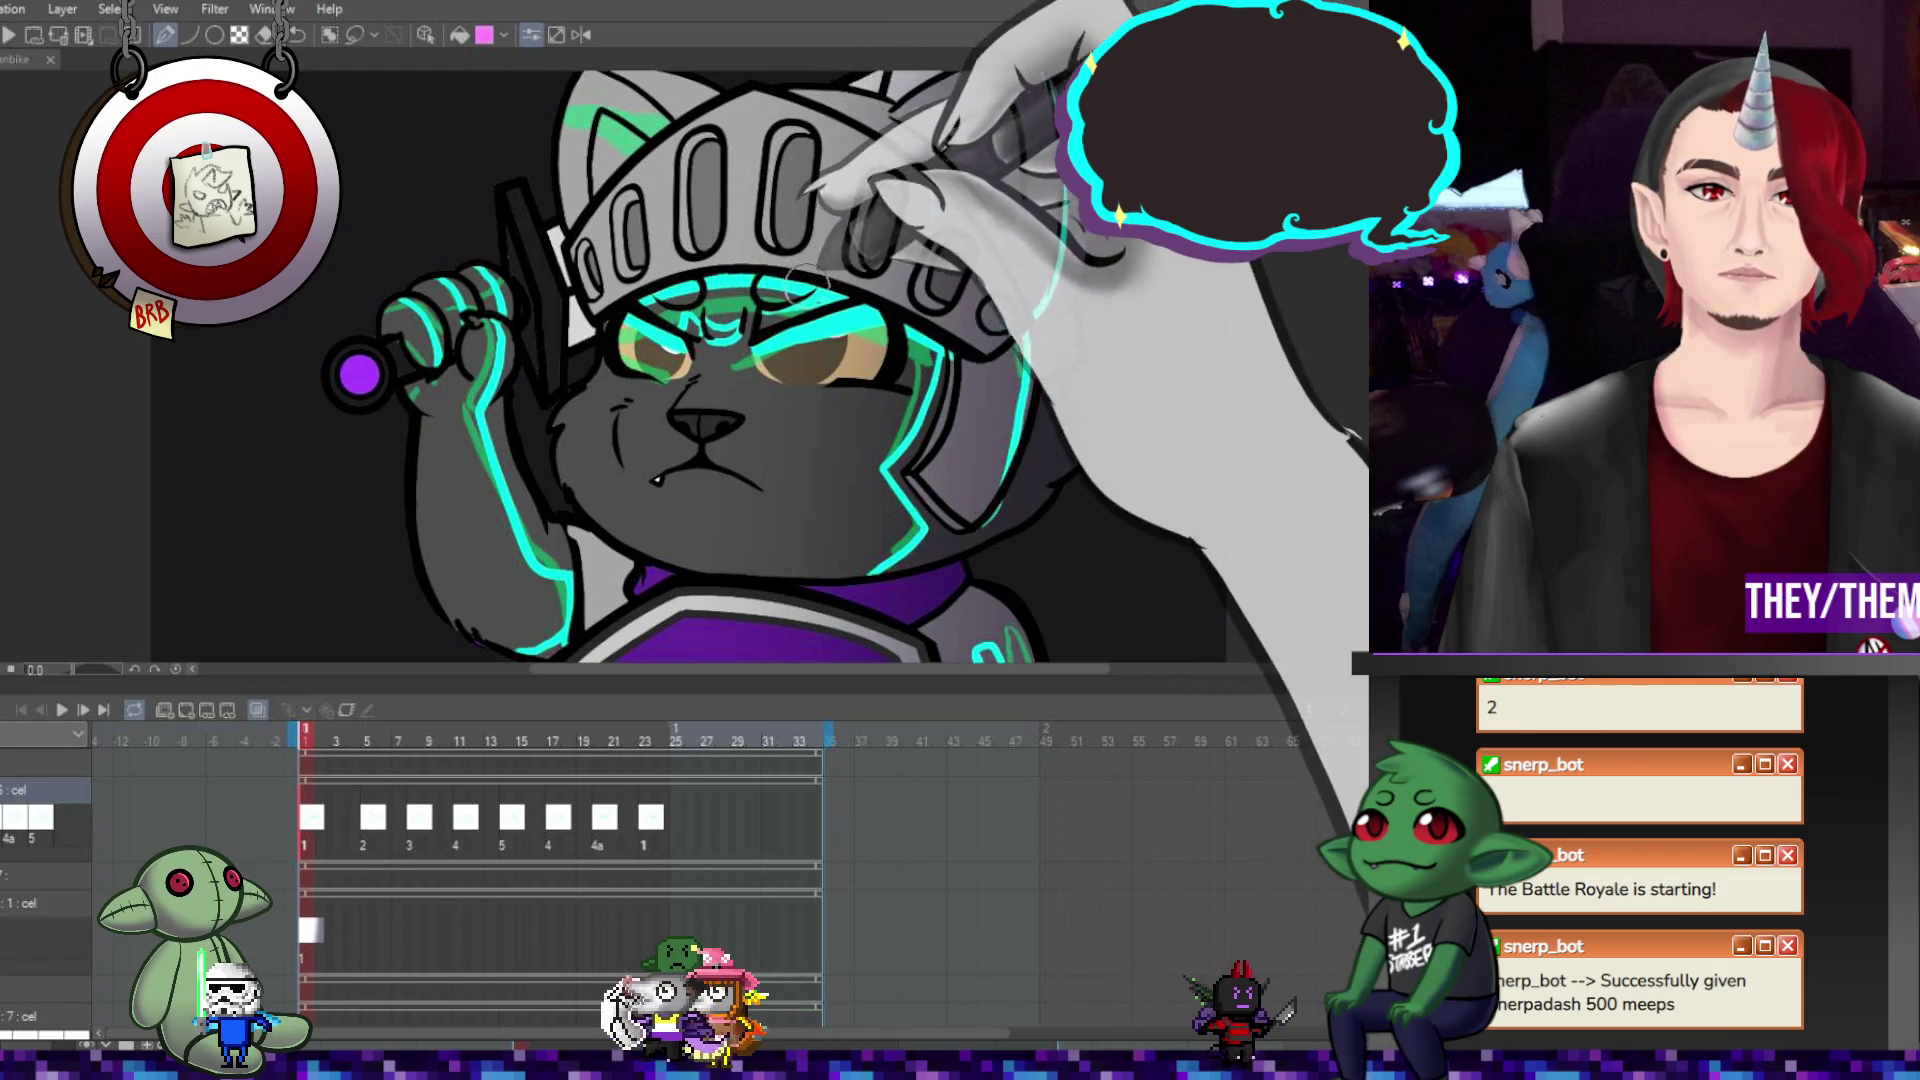
Inspect the cyan glow on frames 6, 9 and 12.
click(373, 820)
click(381, 822)
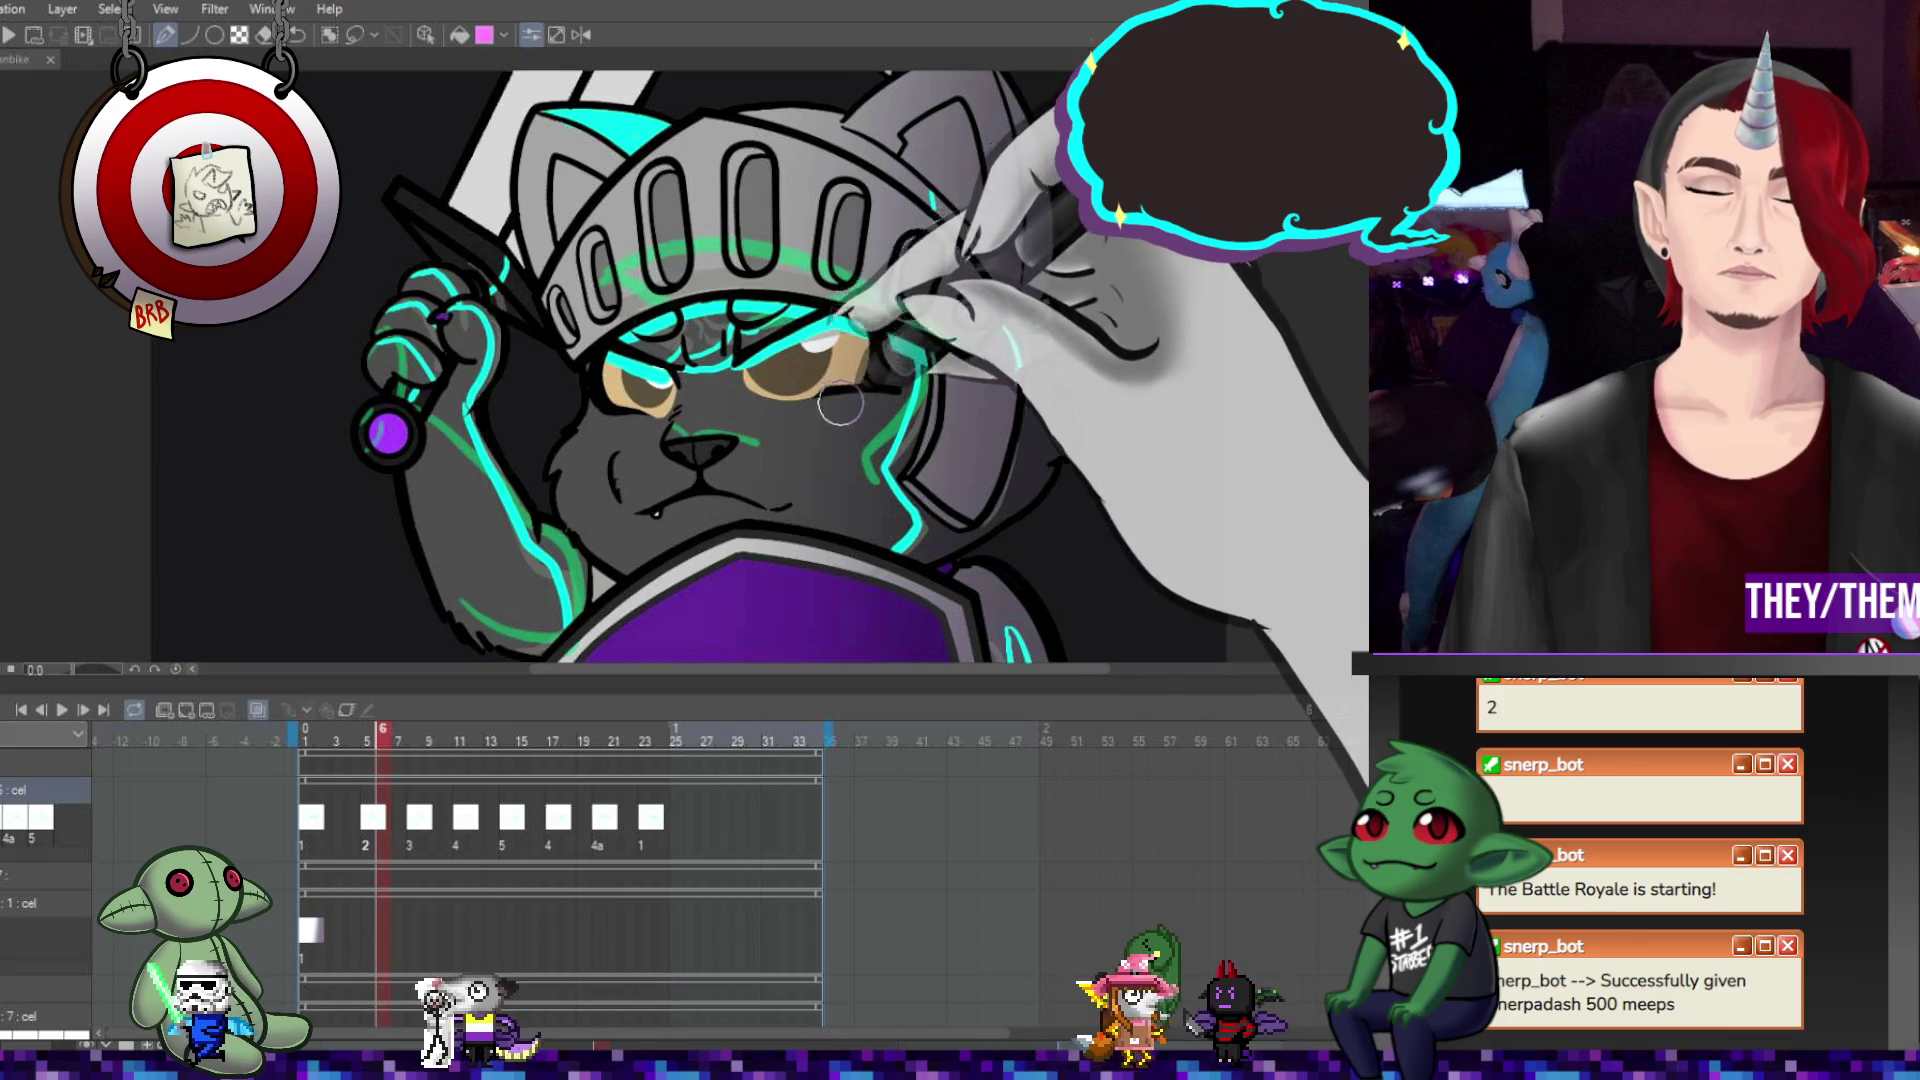
key(Right)
key(Right)
key(Right)
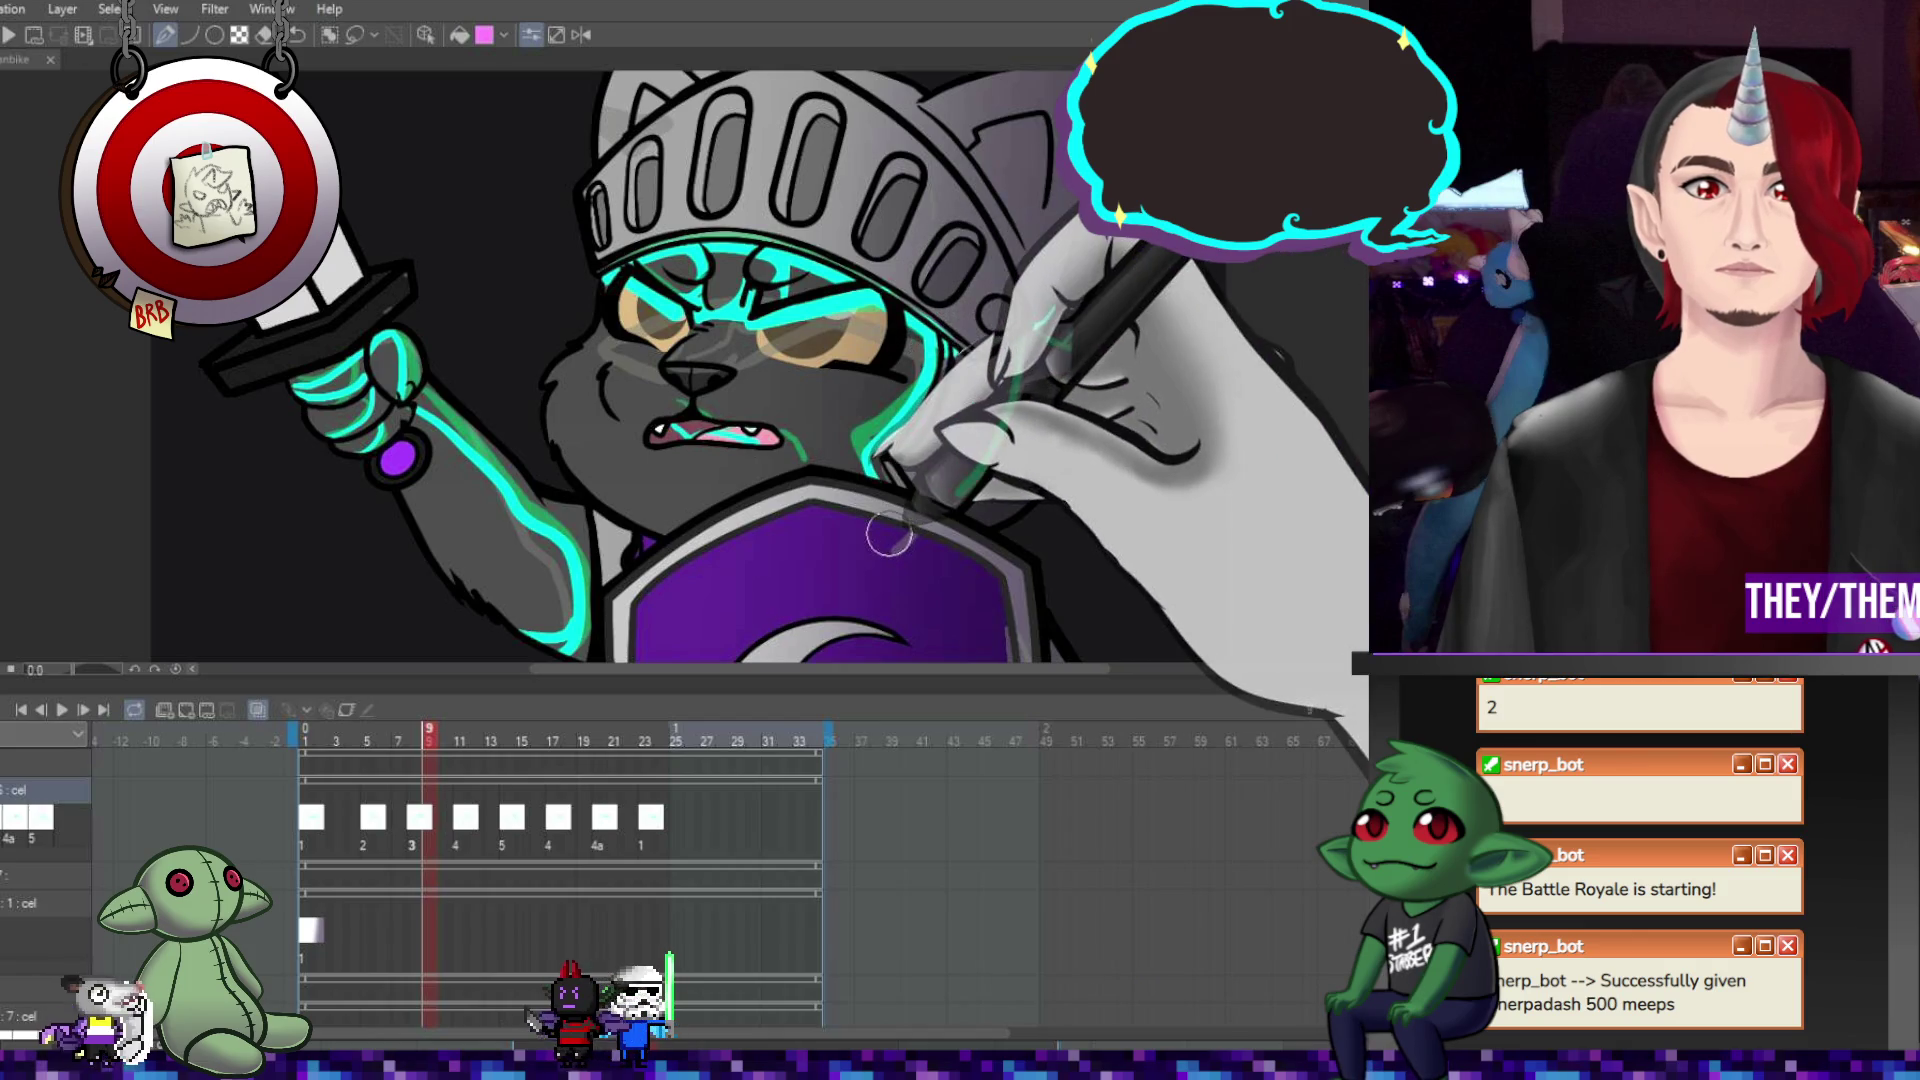
key(Right)
key(Right)
key(Right)
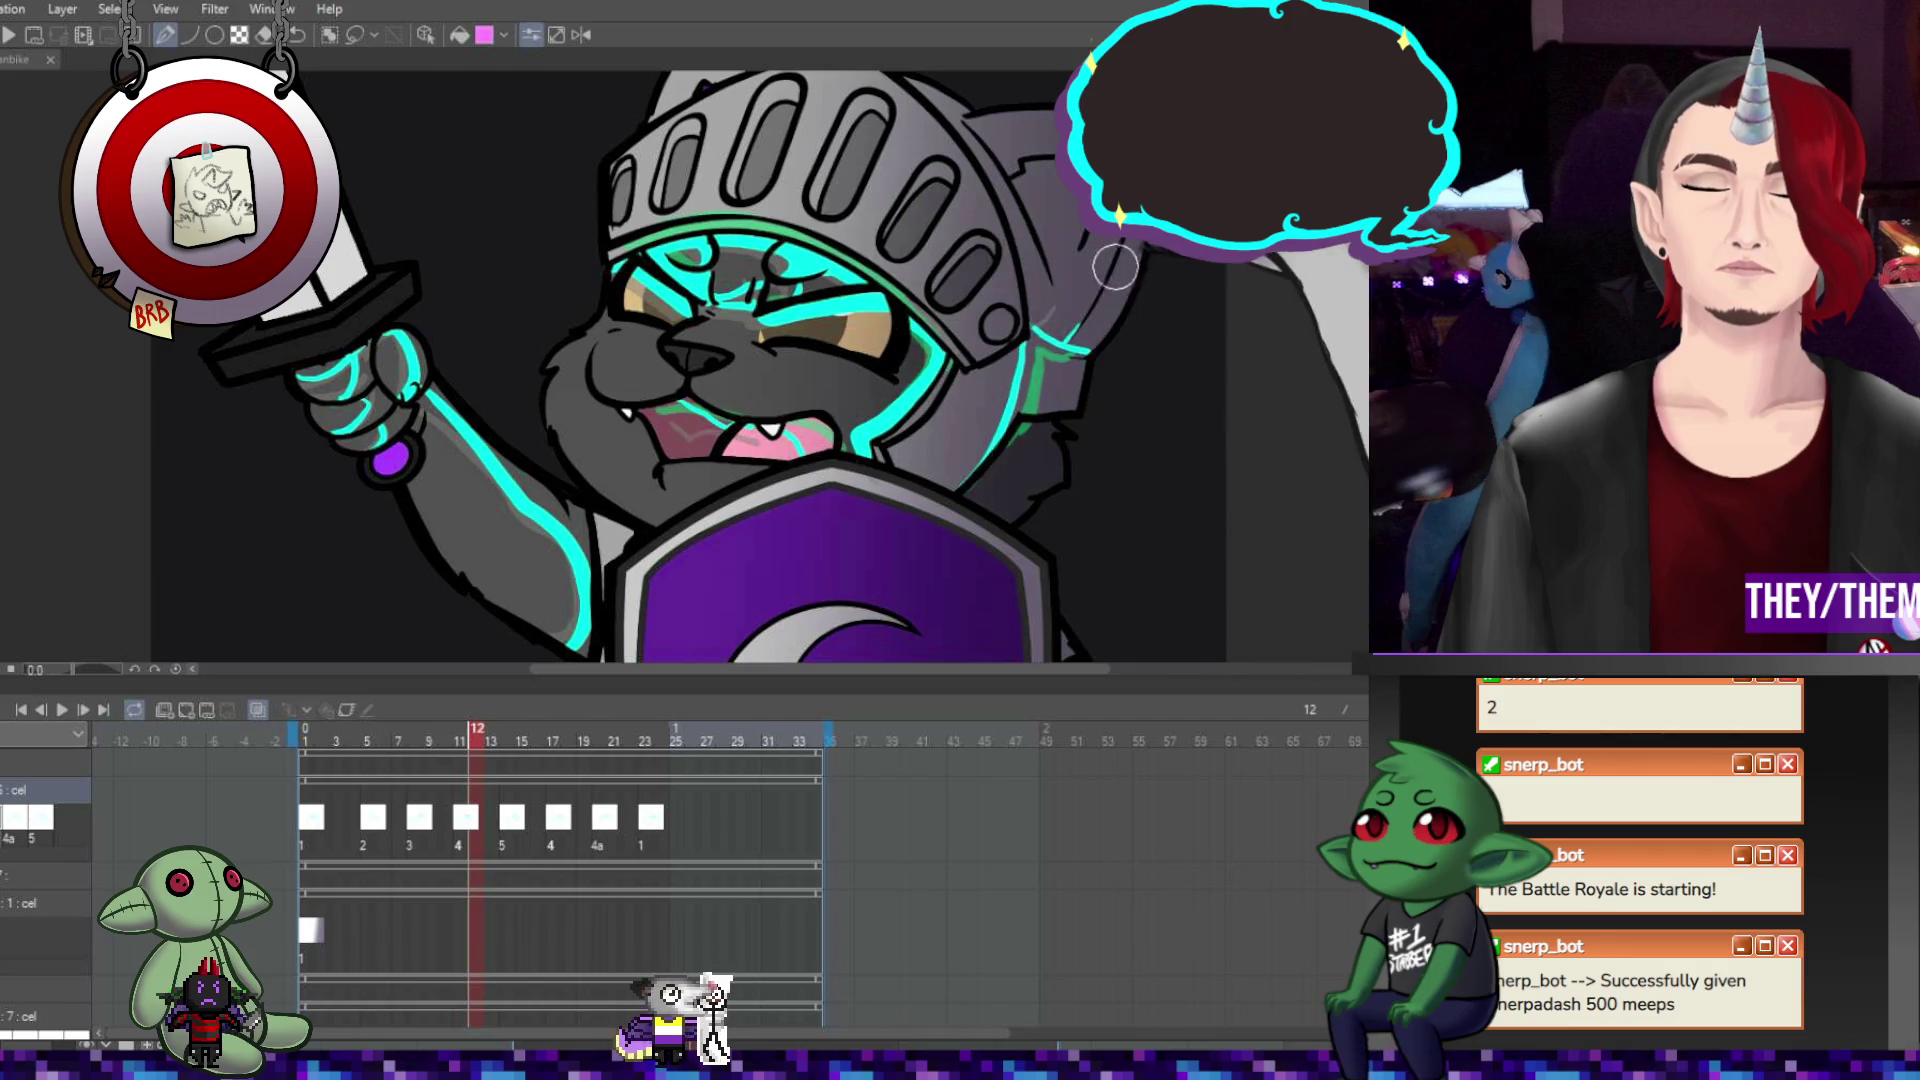
Step forward to frame 14, then jump to frame 17 to check the reused glow cel 4.
key(Right)
key(Right)
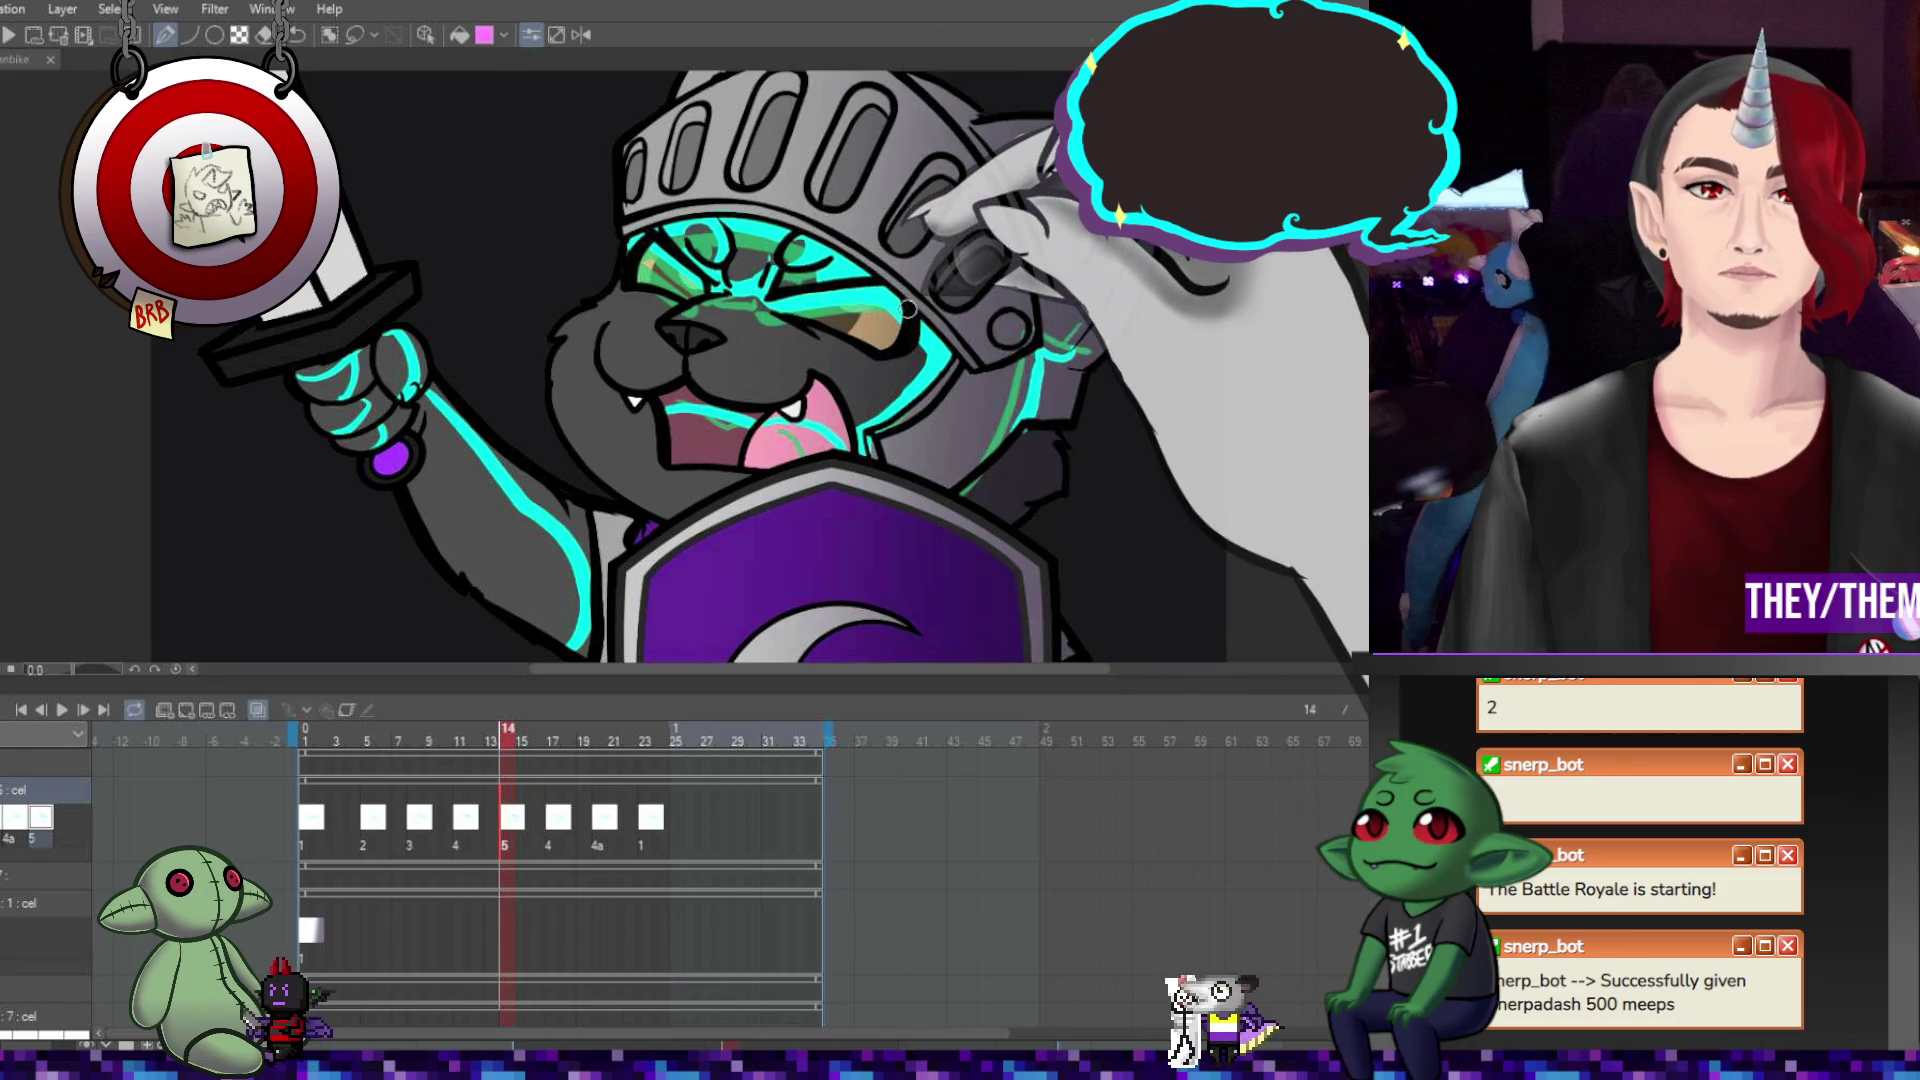
click(556, 817)
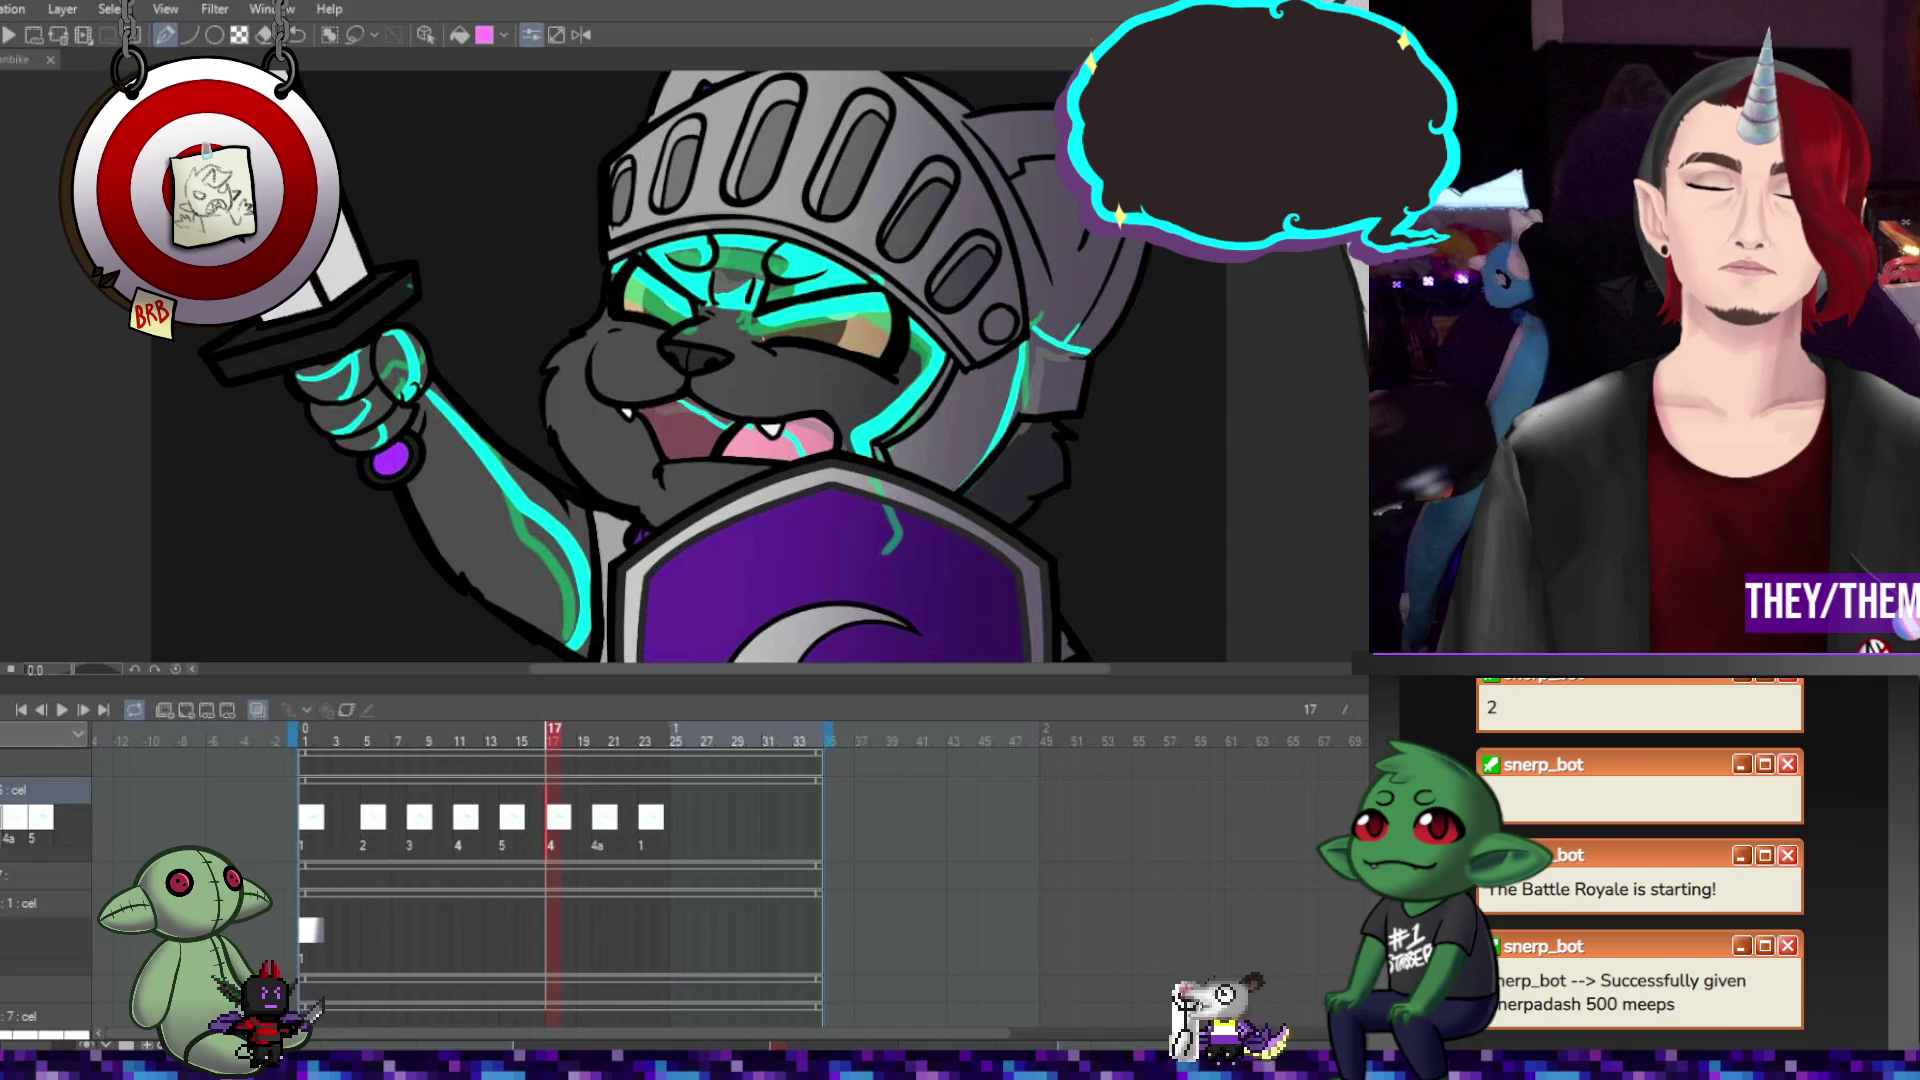
Thicken the cyan glow along the helmet's upper and lower right edge.
drag(1068, 350, 1133, 258)
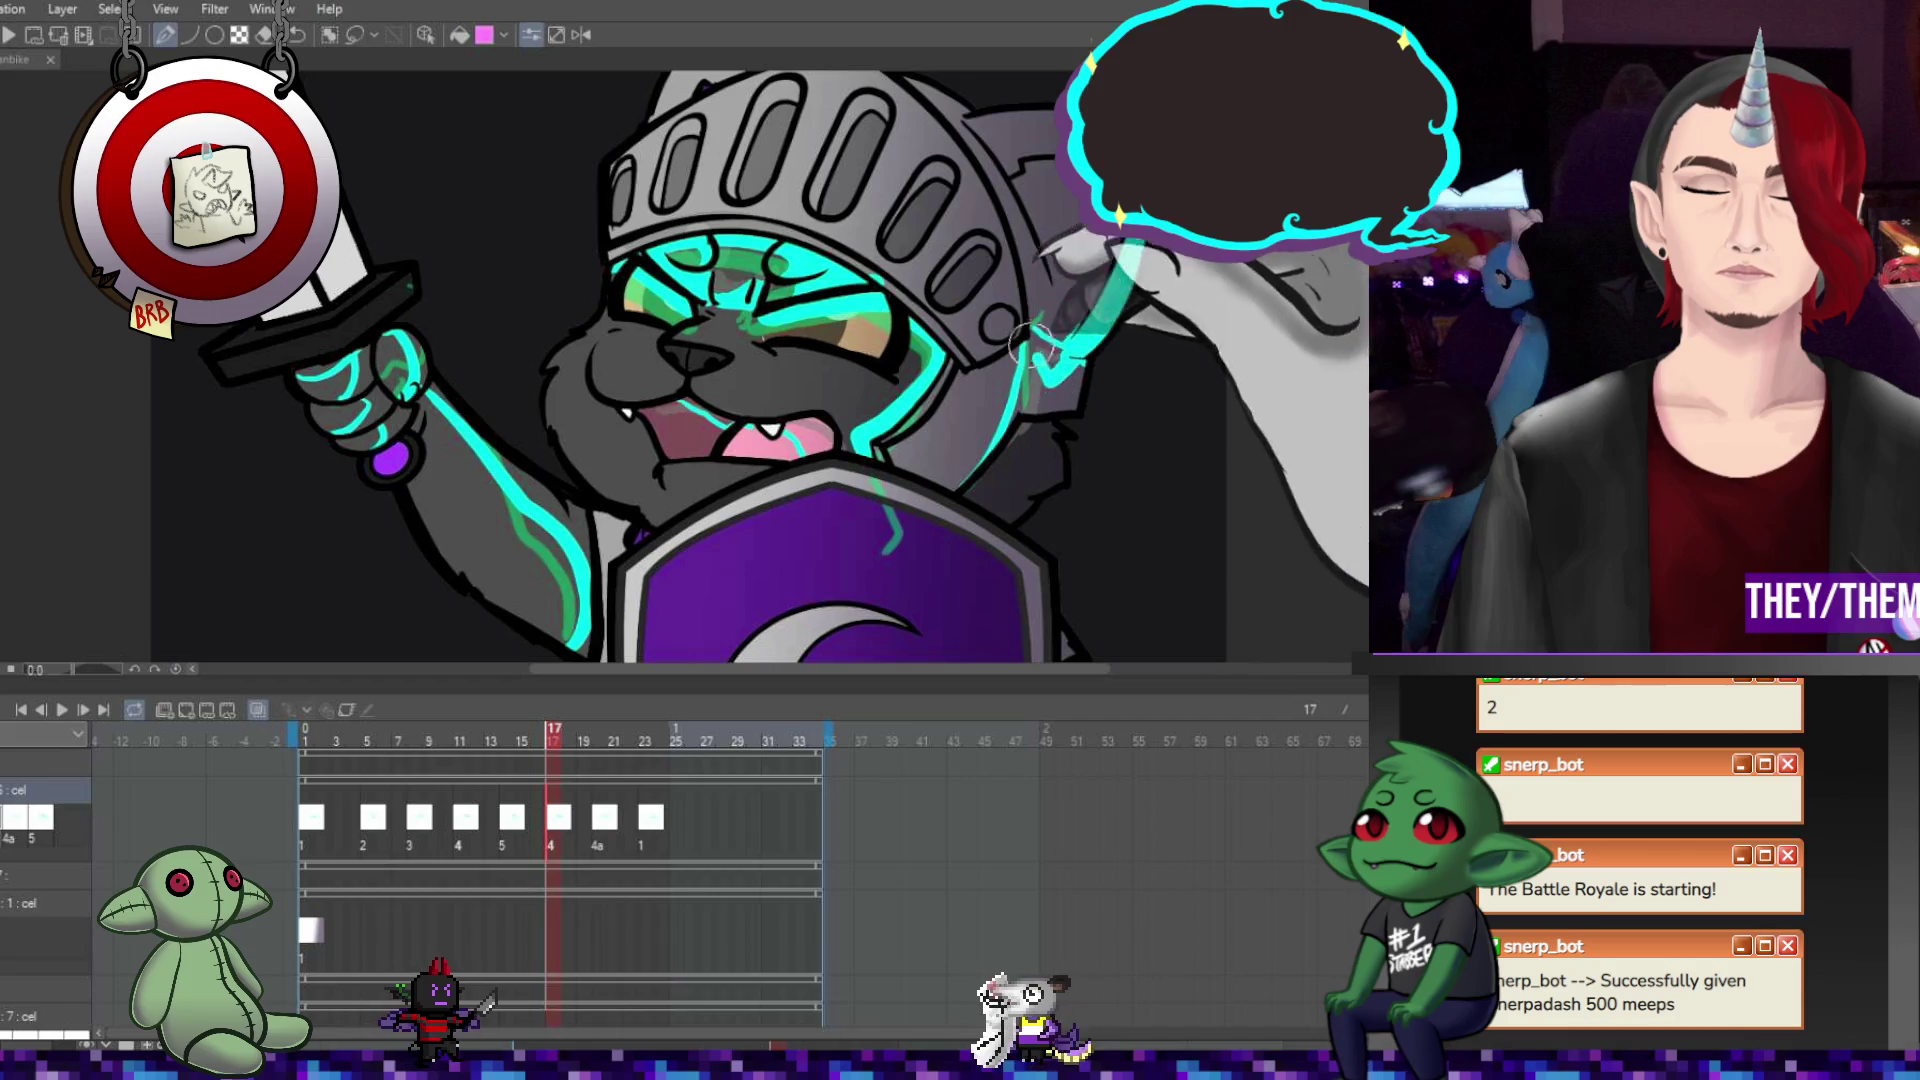
mouse_move(1045, 330)
mouse_down()
mouse_move(996, 502)
mouse_move(1035, 534)
mouse_up()
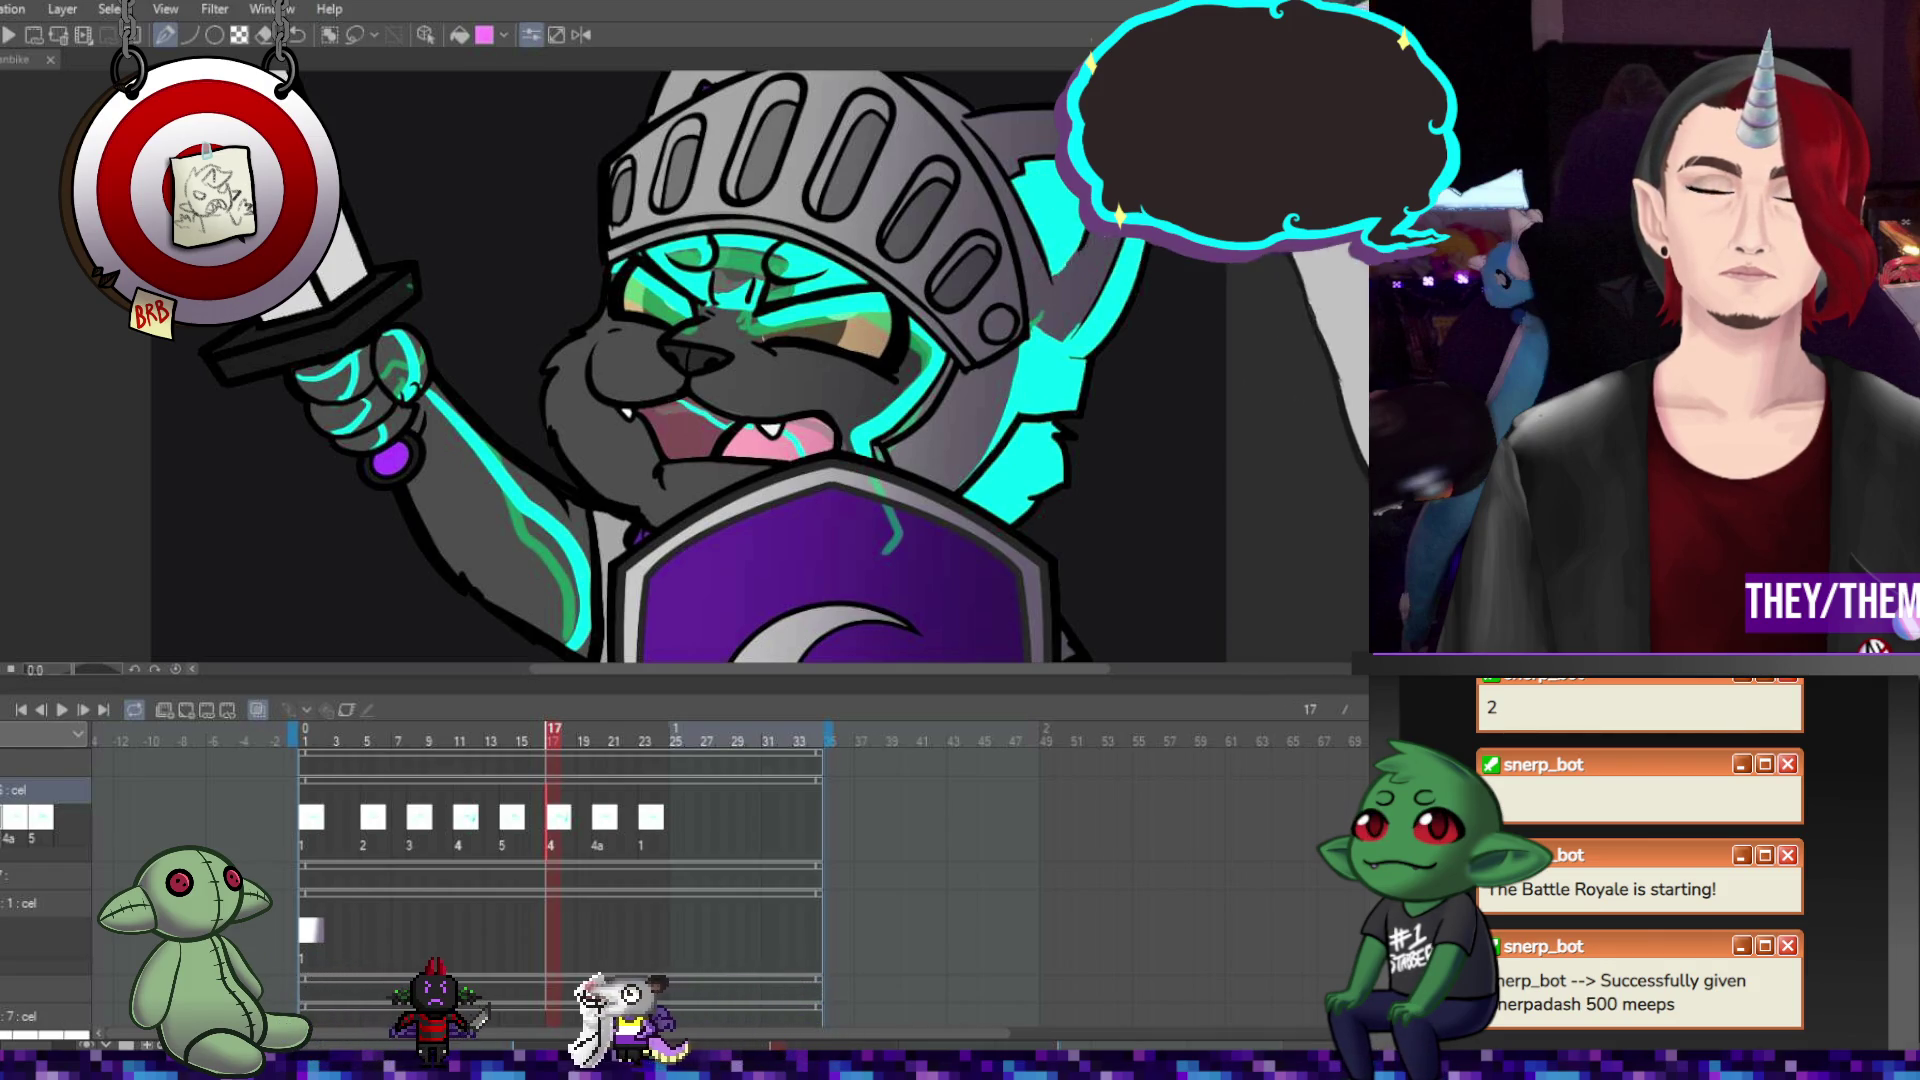
scroll(1072, 272, up, 3)
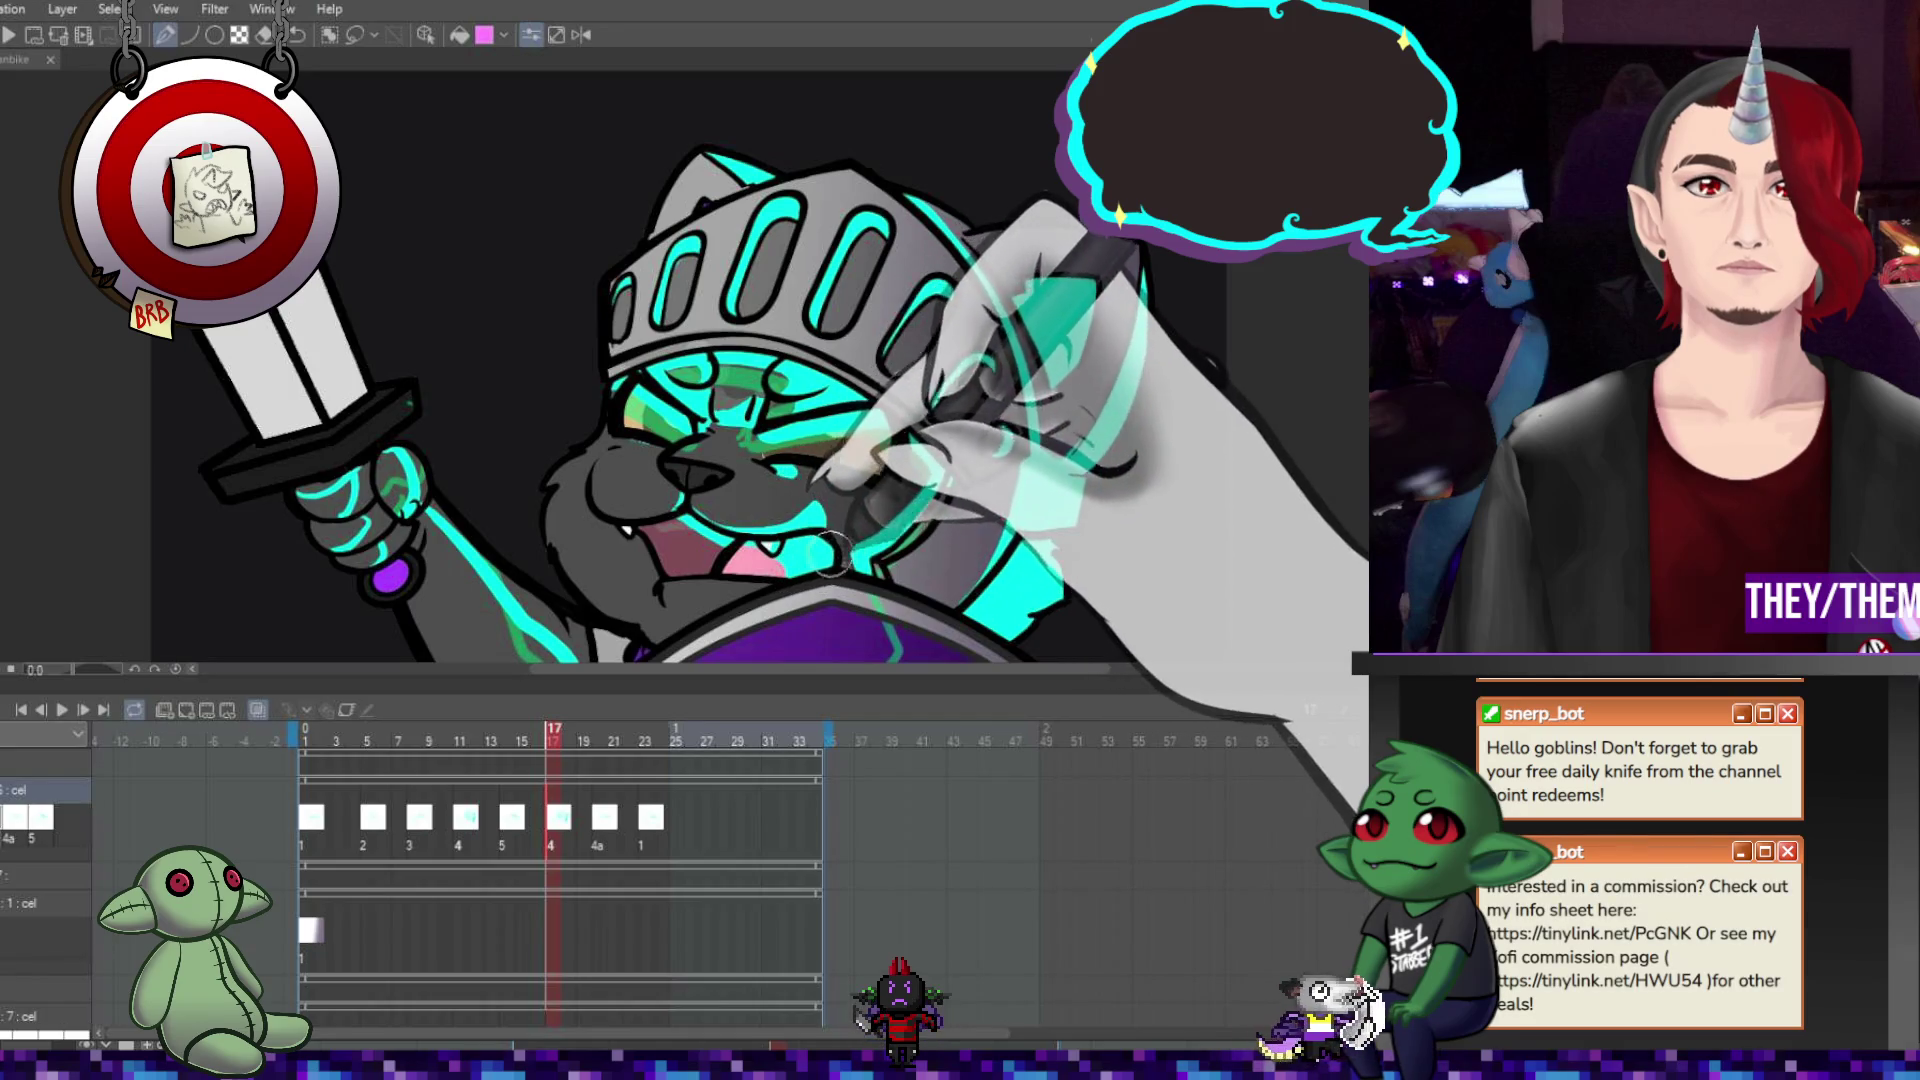
Check the purple shield, then show cel 4a at frame 20 and extend its helmet glow.
drag(987, 637, 985, 365)
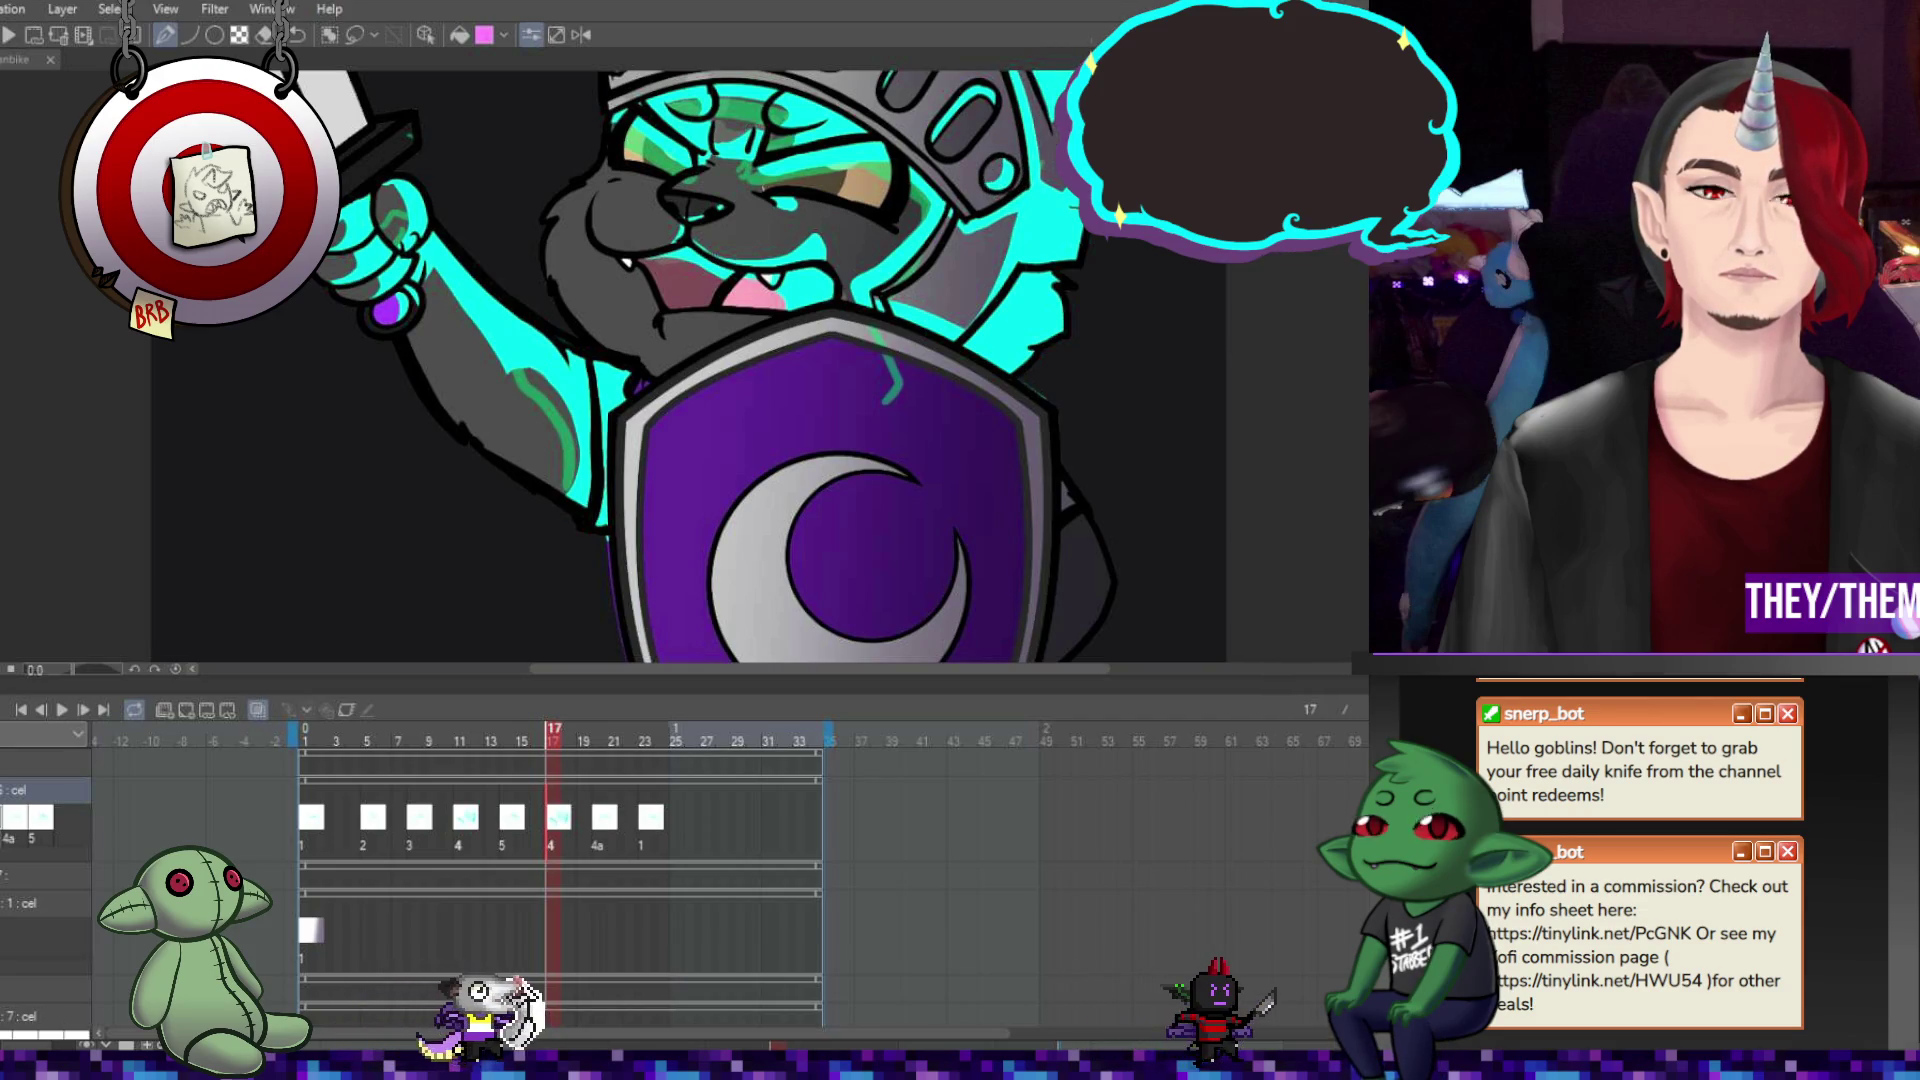
scroll(660, 365, up, 3)
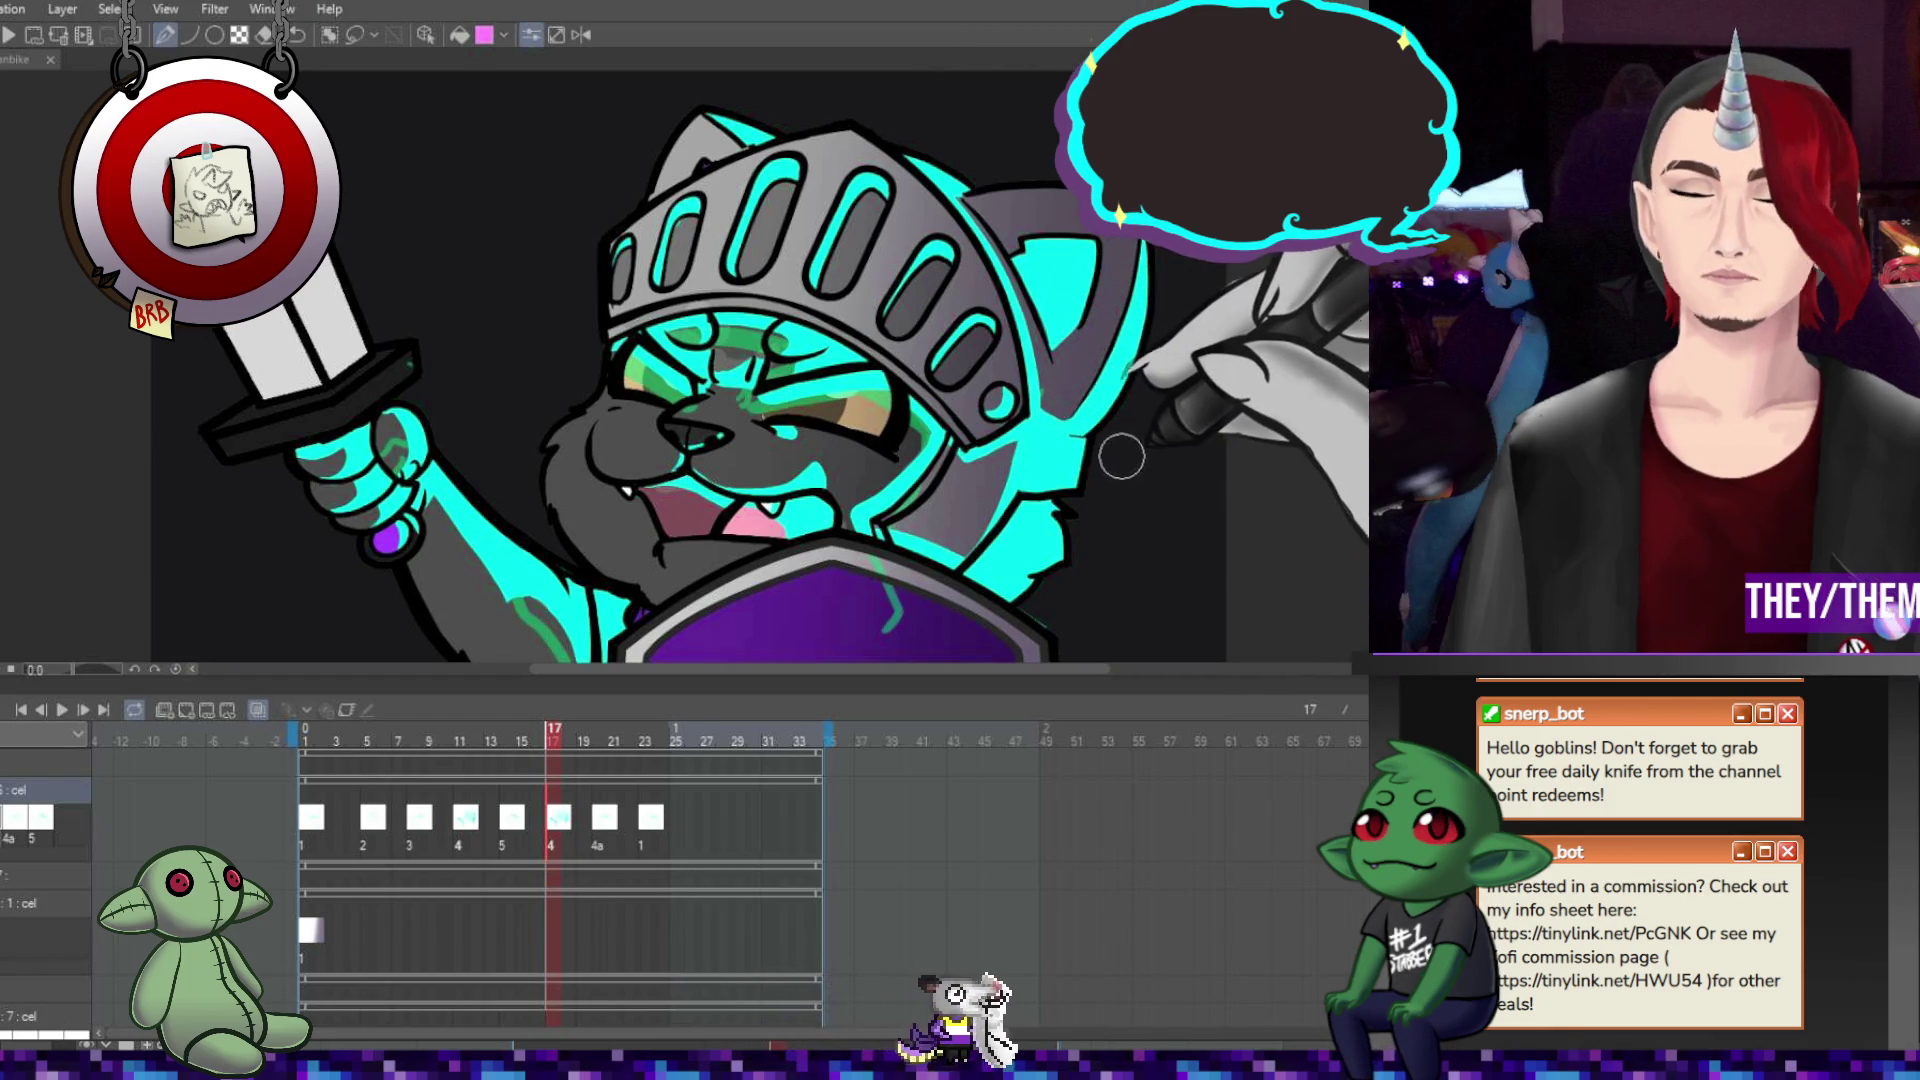
click(598, 817)
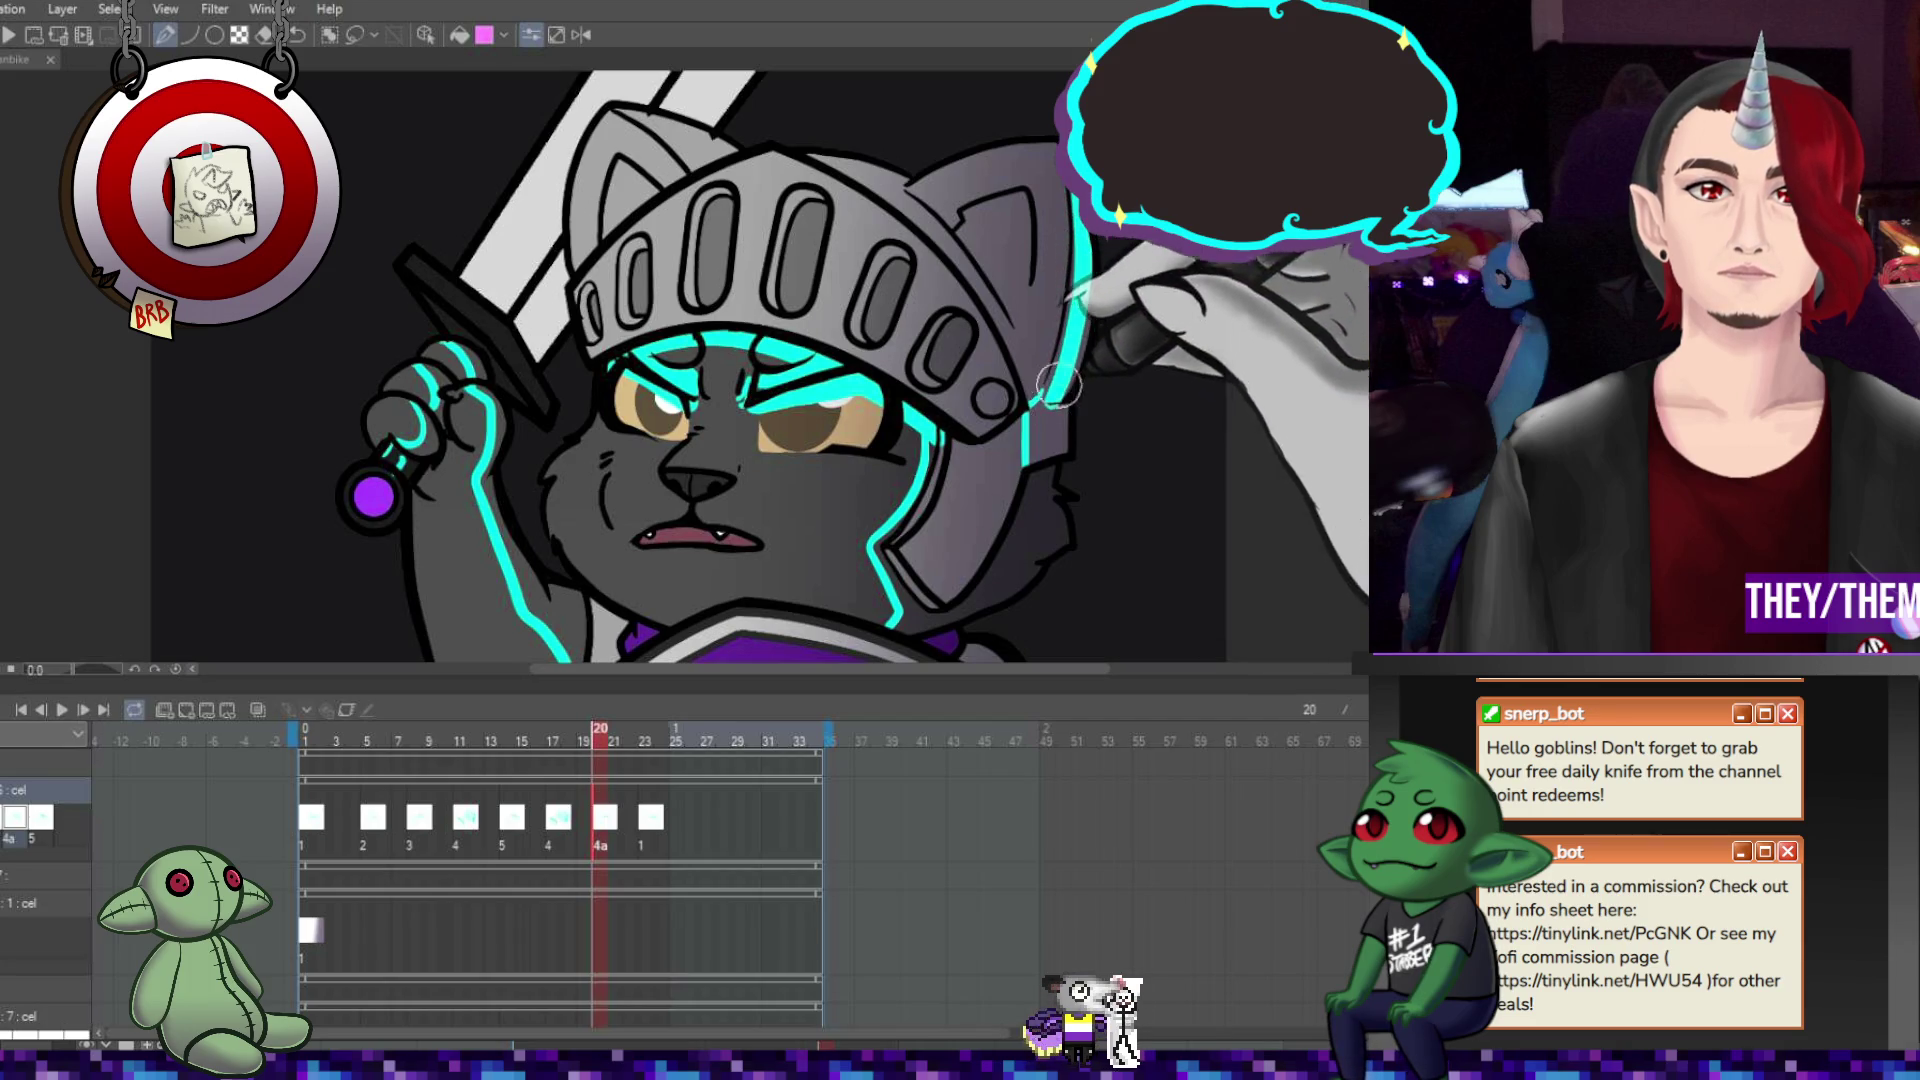
mouse_move(1072, 430)
mouse_down()
mouse_move(1045, 440)
mouse_move(1052, 570)
mouse_up()
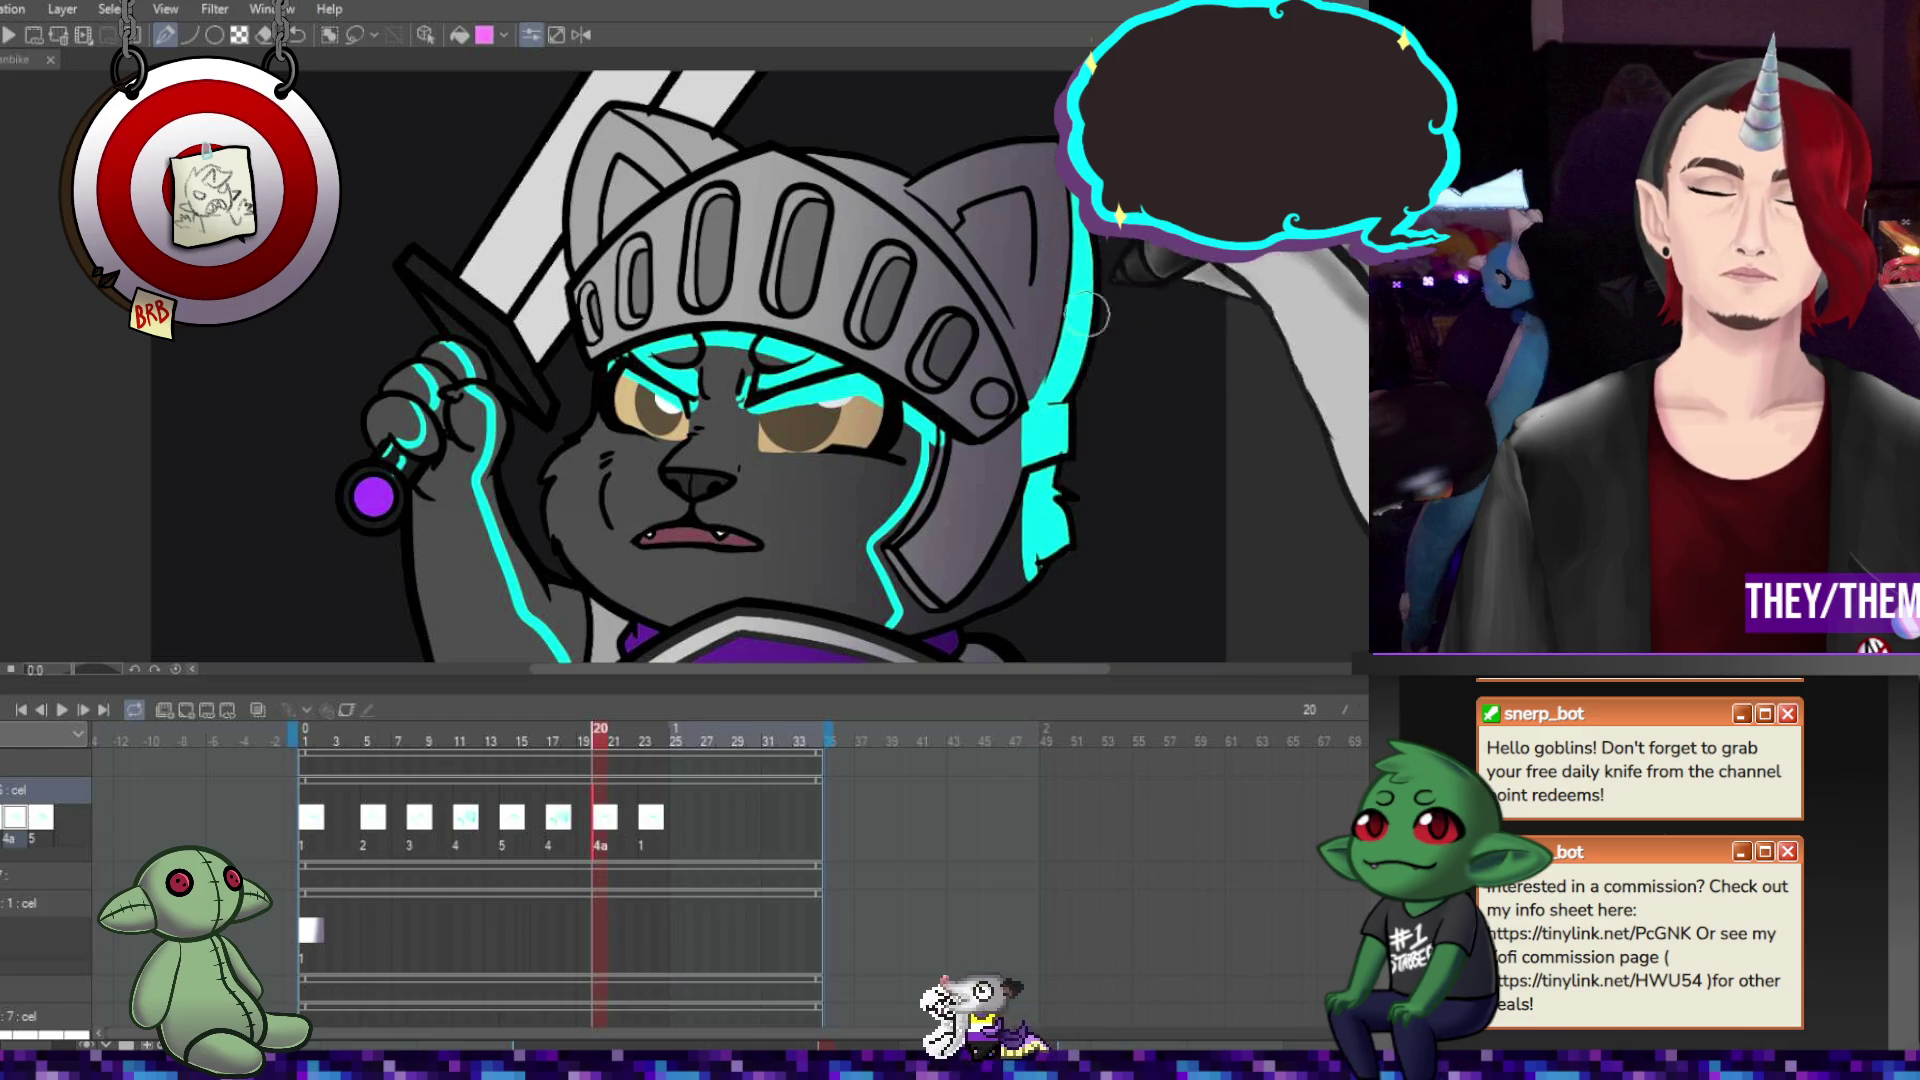
Add cyan glow across the top of the helmet on cel 4a, then compare with frame 18.
drag(650, 120, 717, 150)
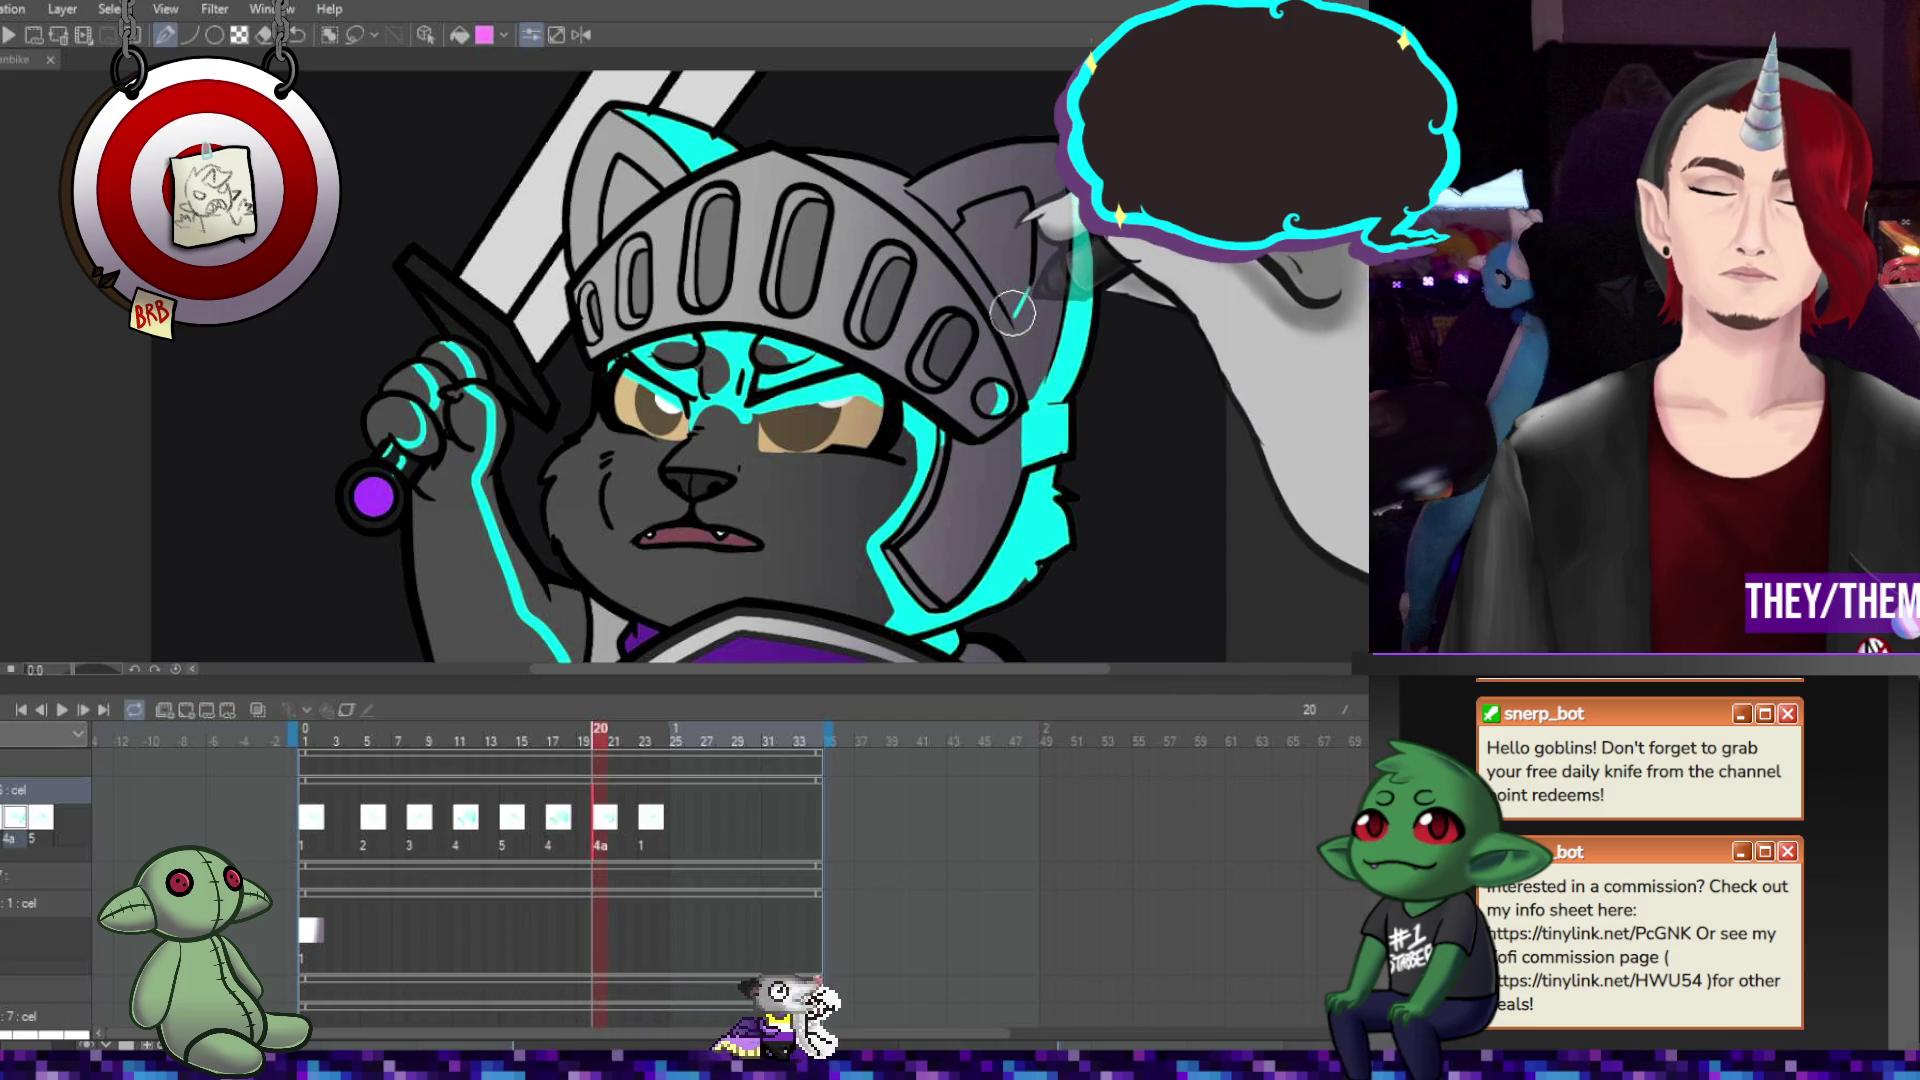
click(563, 827)
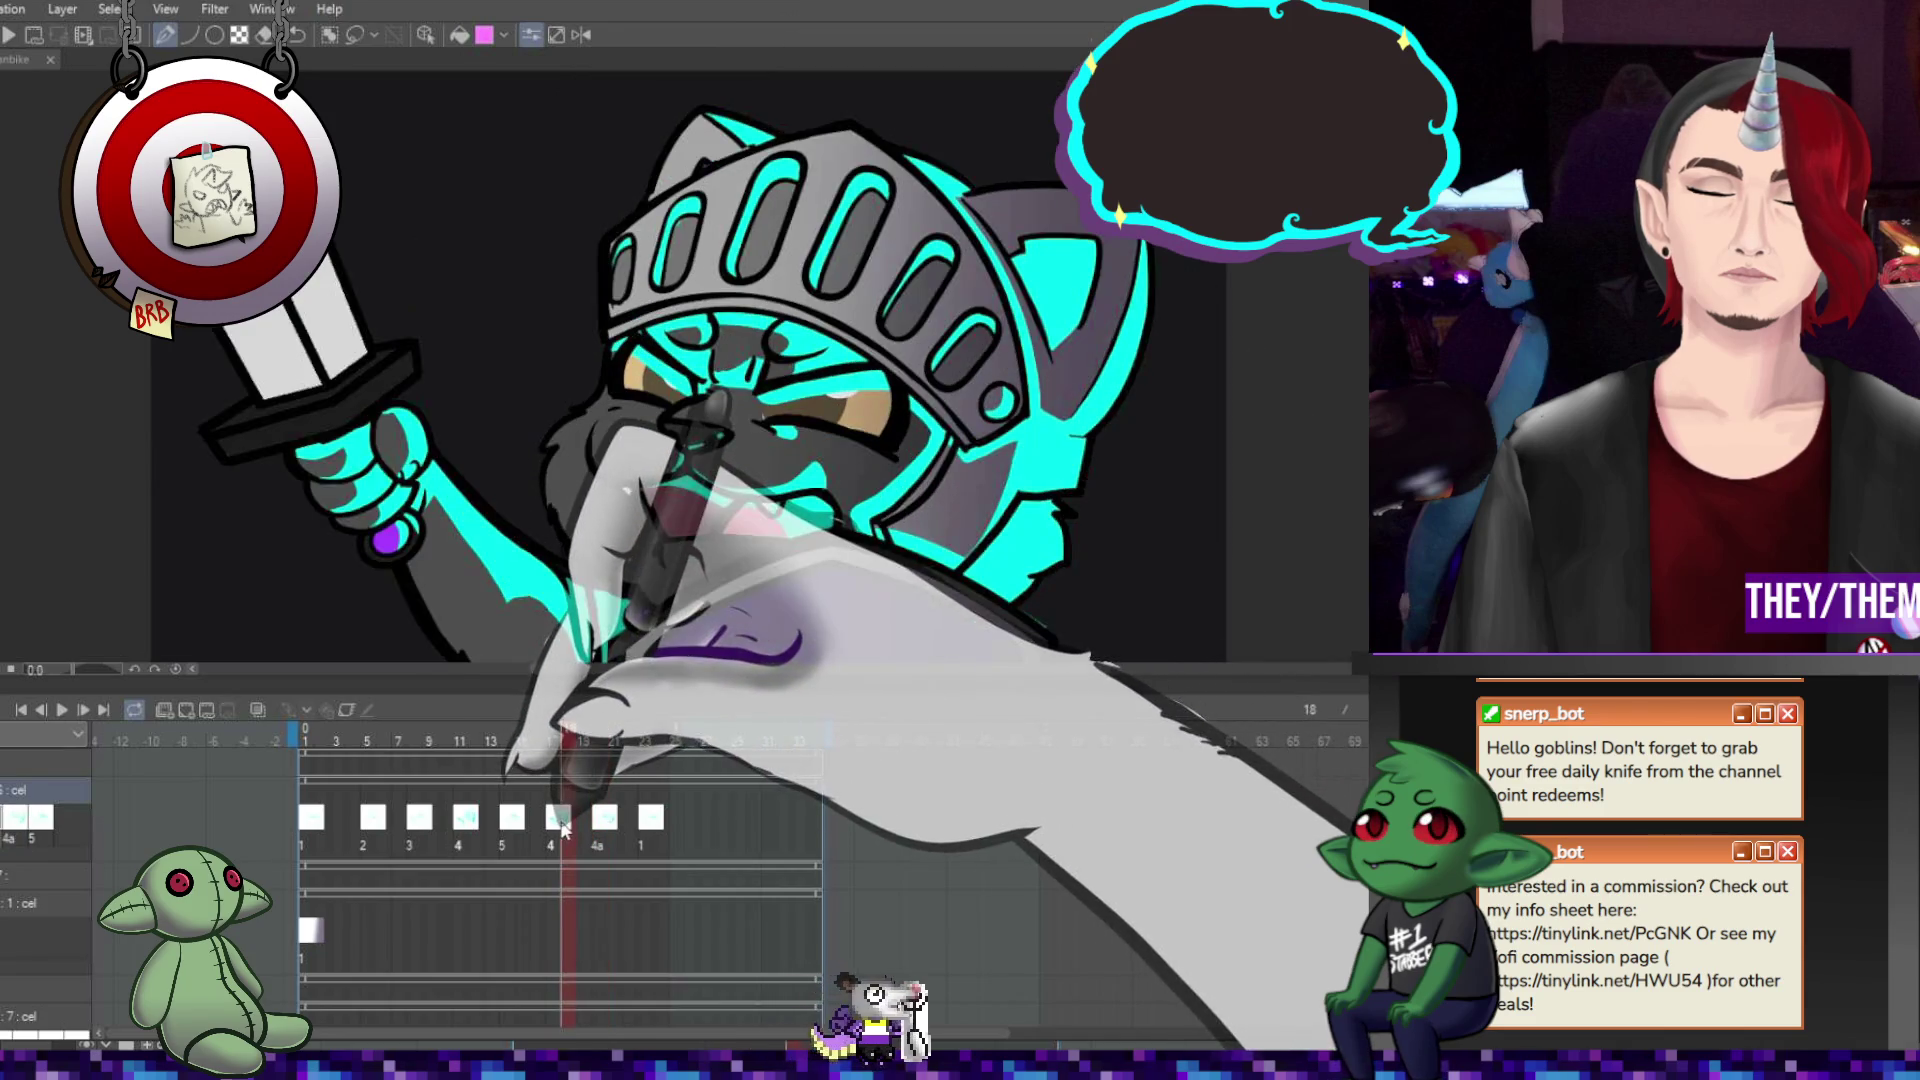
Return to frame 20, then step back through frame 17 to the cel 5 drawing at frame 15.
click(600, 818)
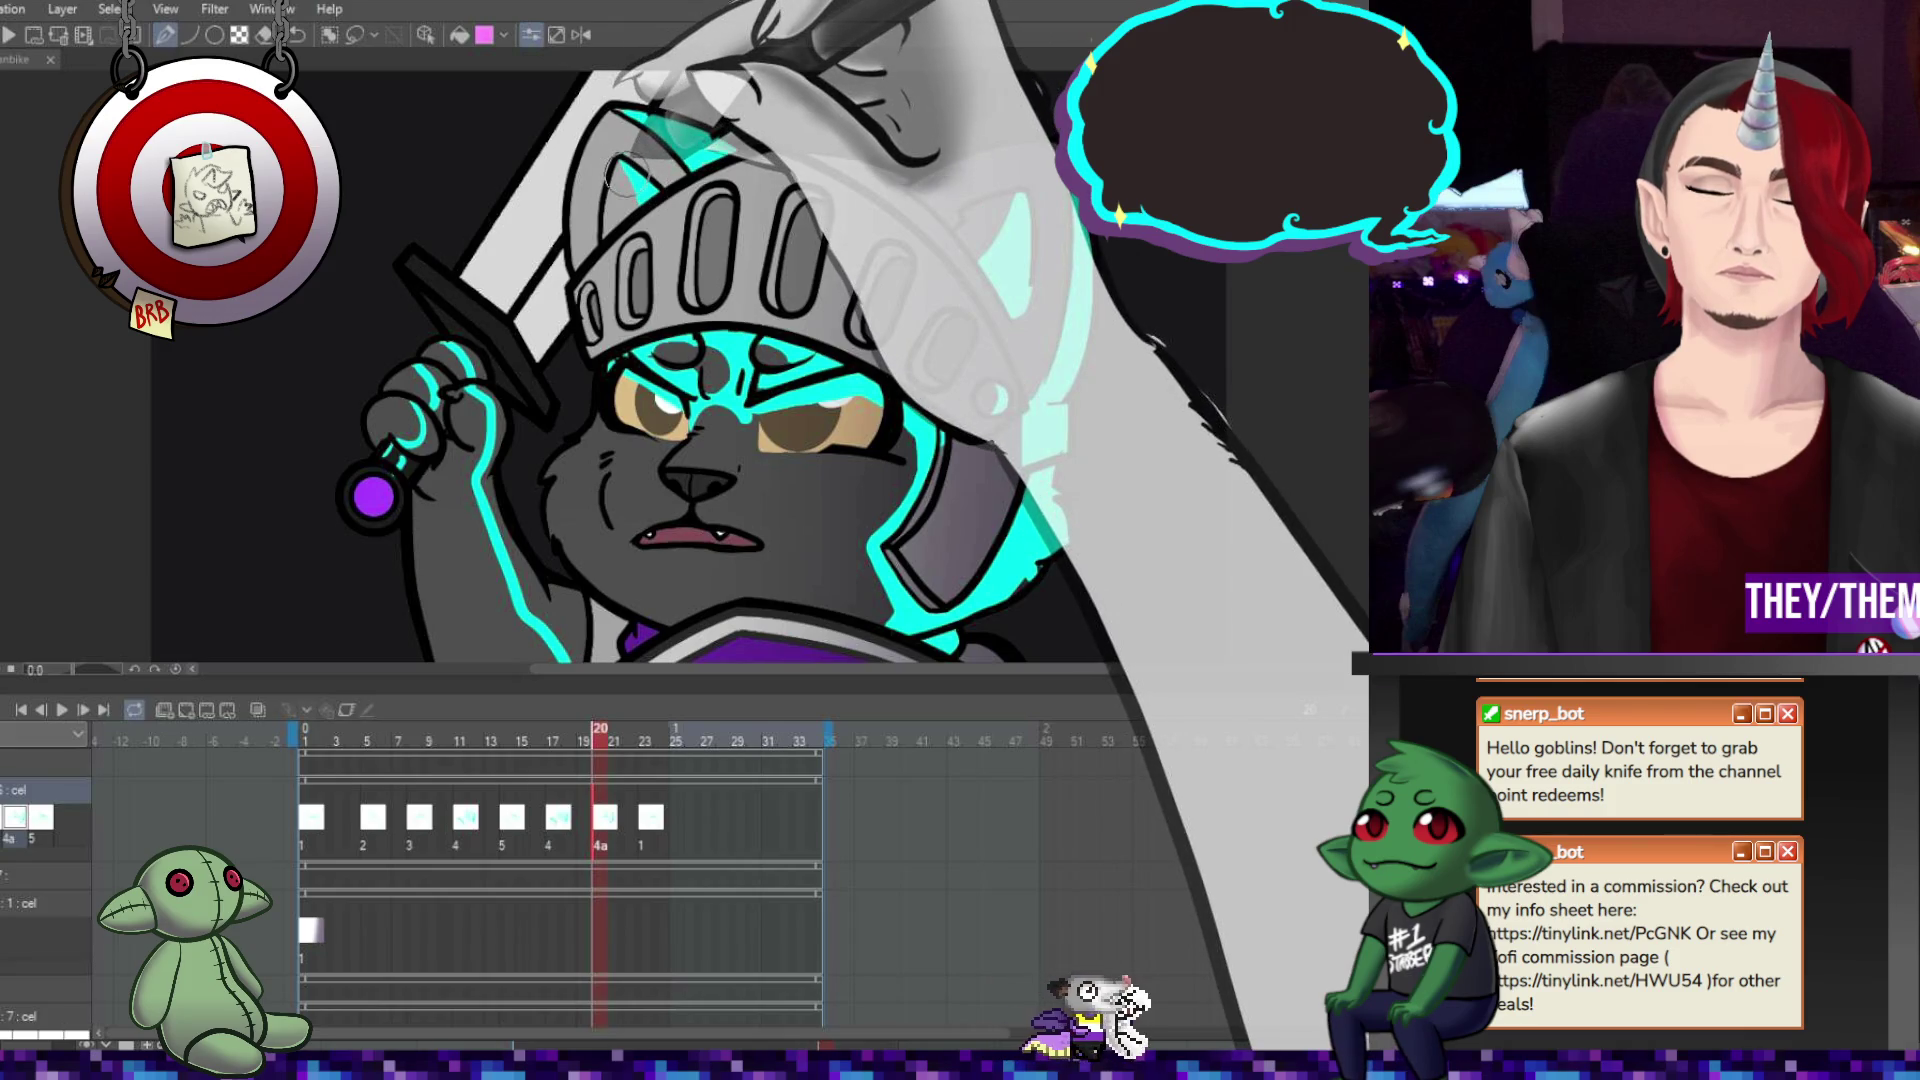
key(Left)
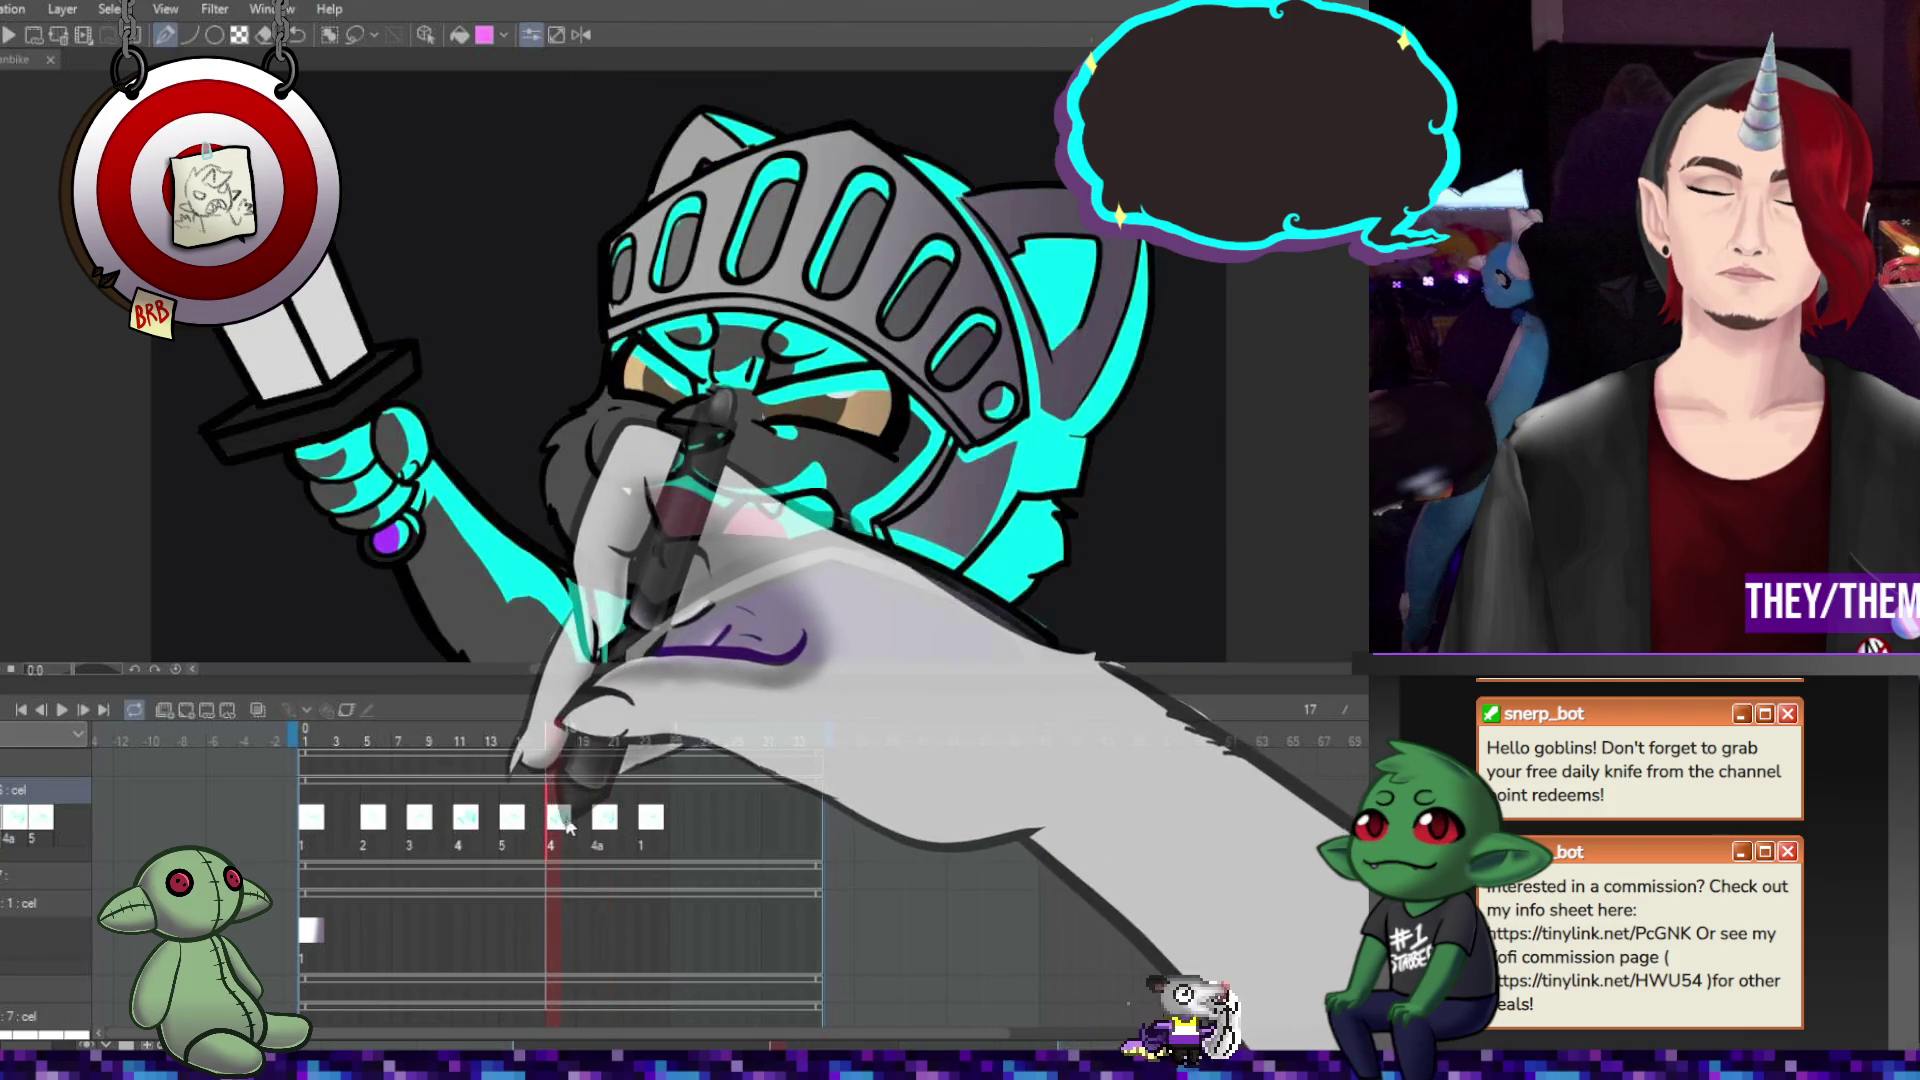
key(Left)
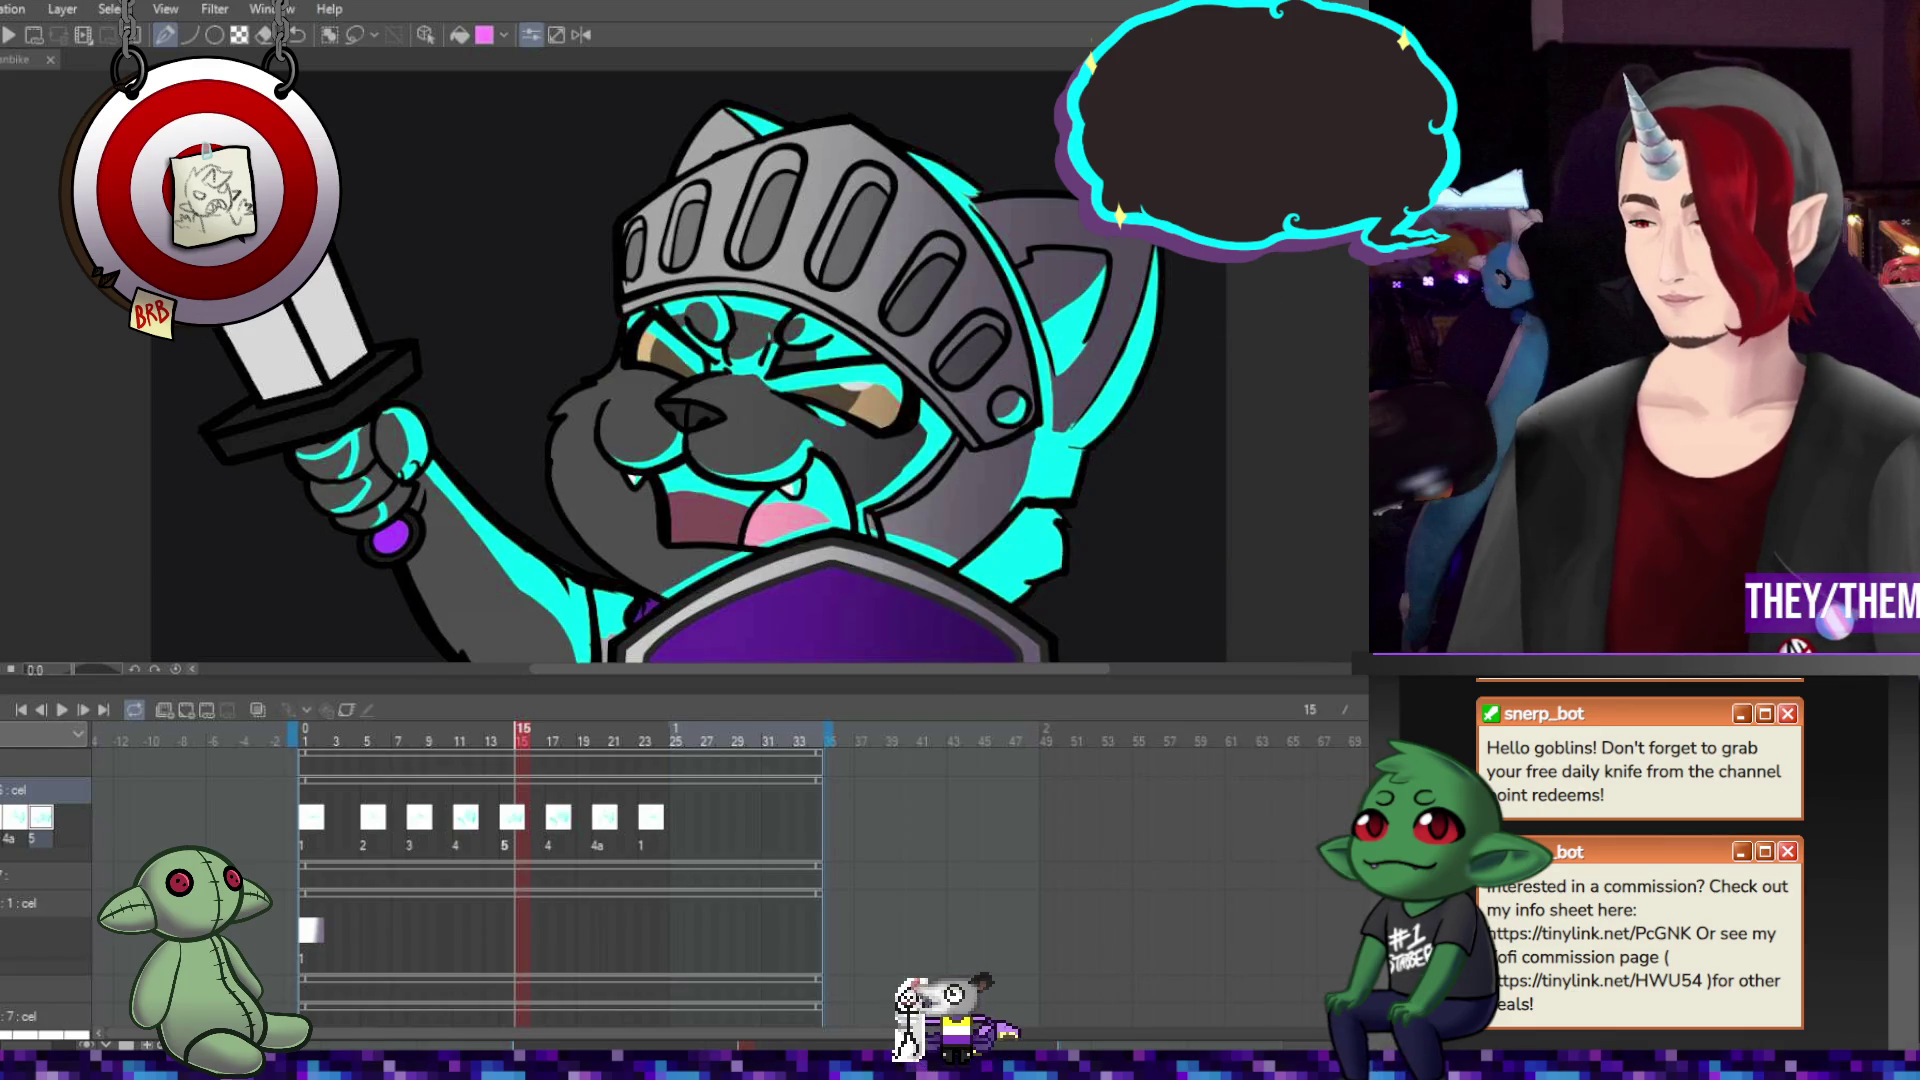
Jump back to frame 1, the helmeted cat gripping the sword hilt.
scroll(688, 365, down, 3)
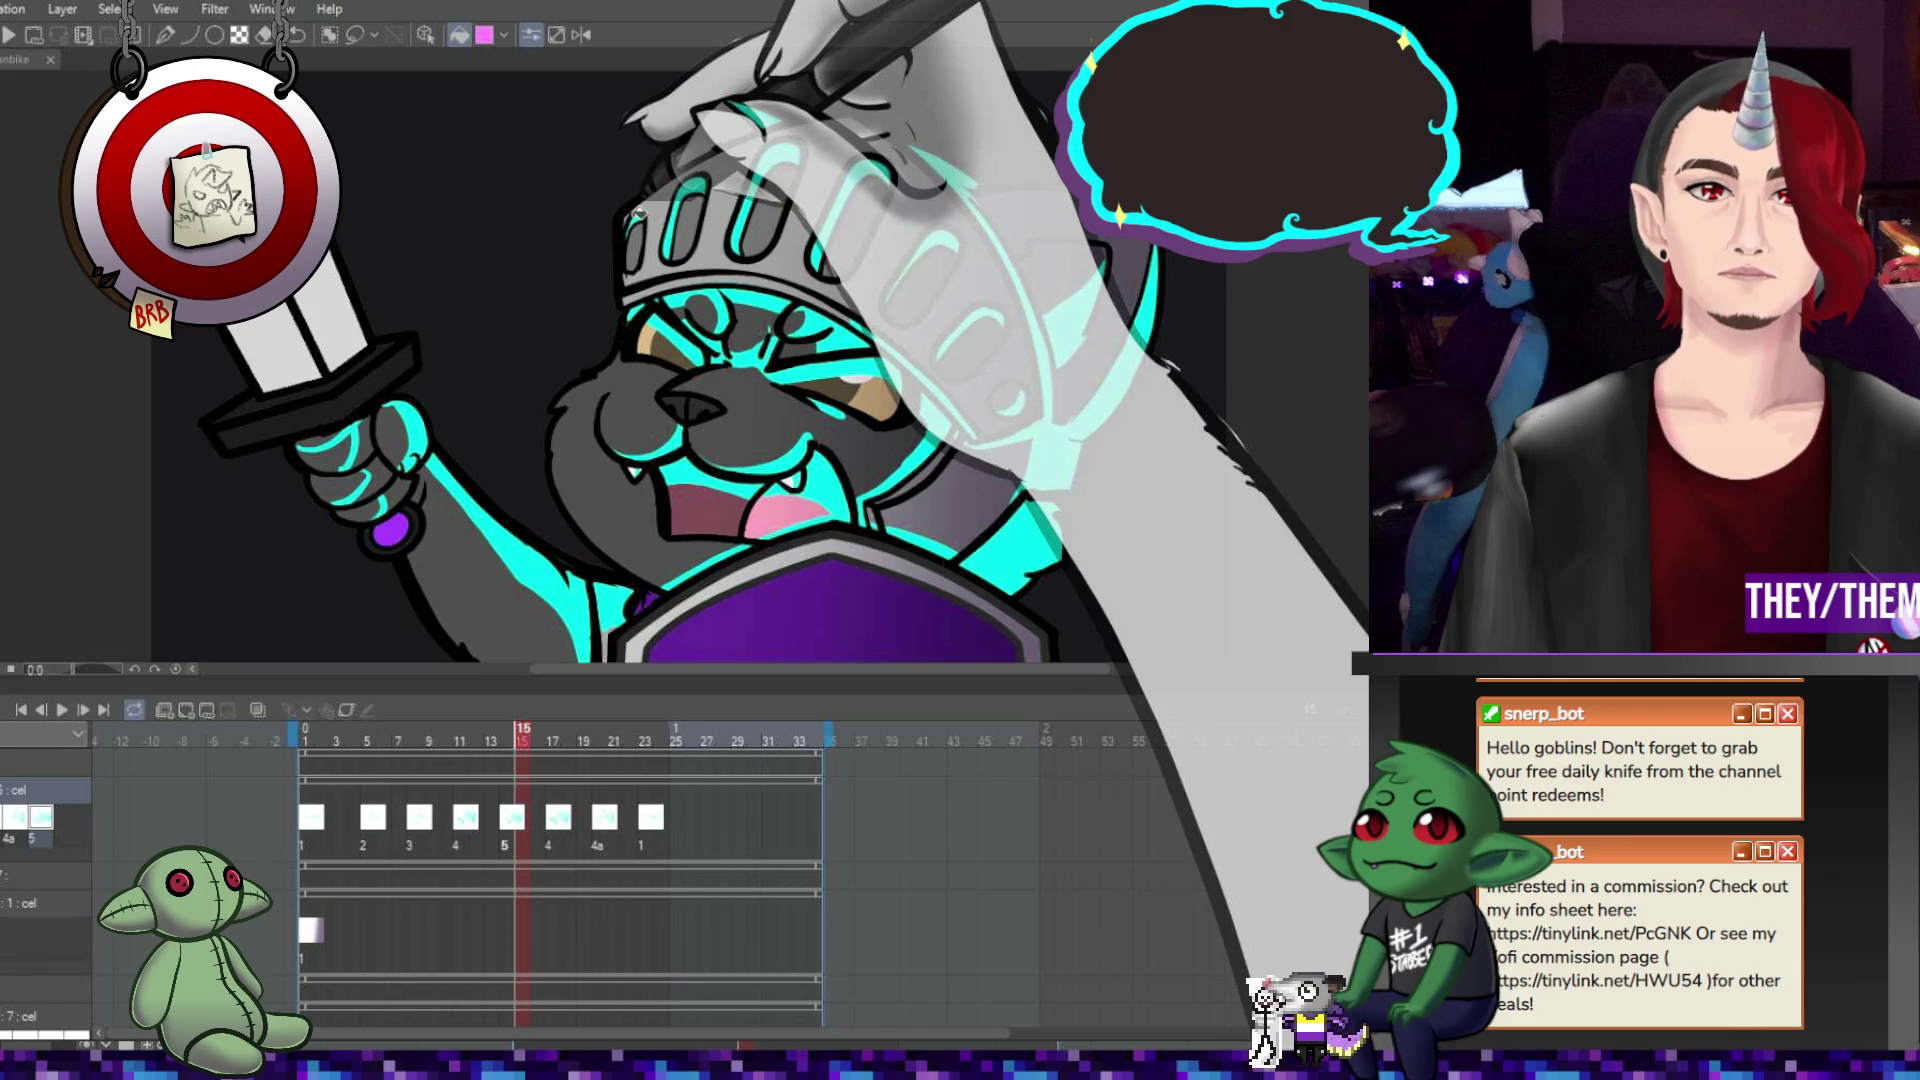
key(Home)
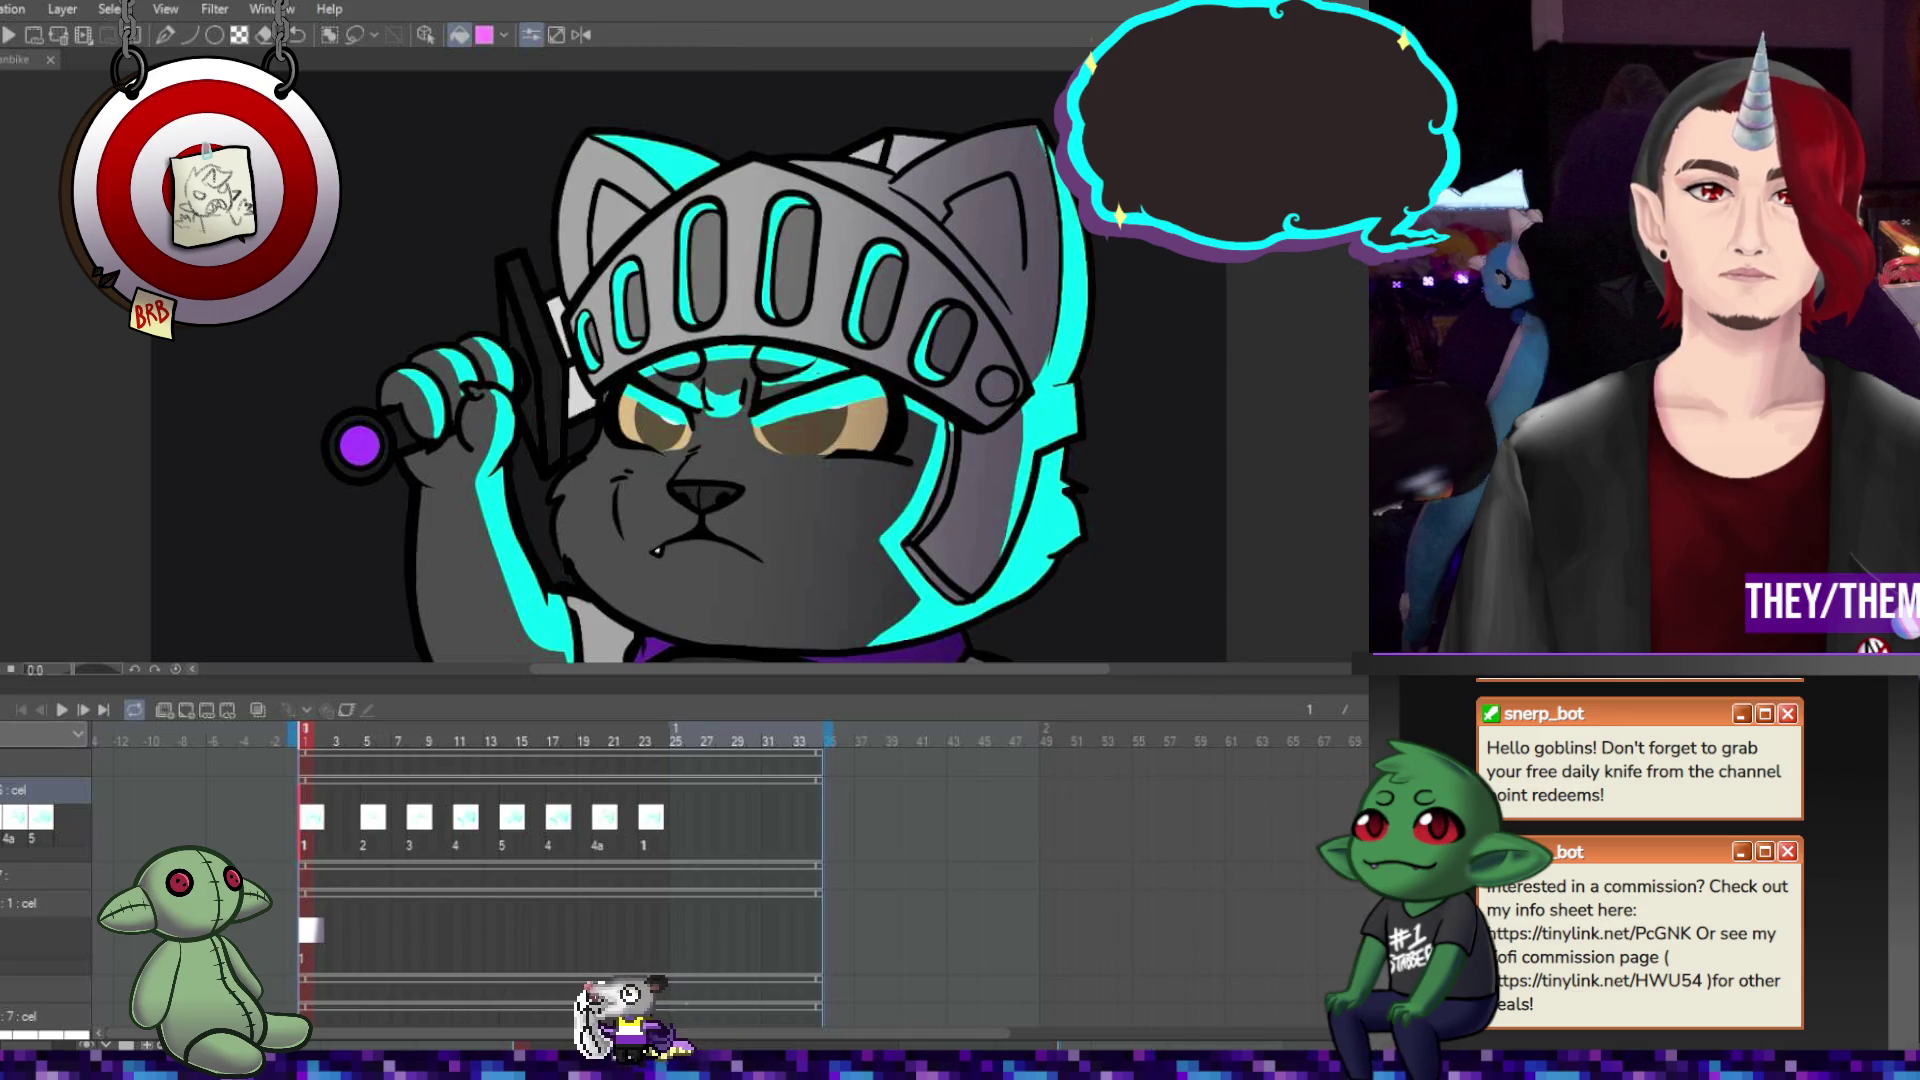
Fill the chest strap beside the shield with cyan on frame 1, then advance to frame 5.
scroll(1000, 388, down, 5)
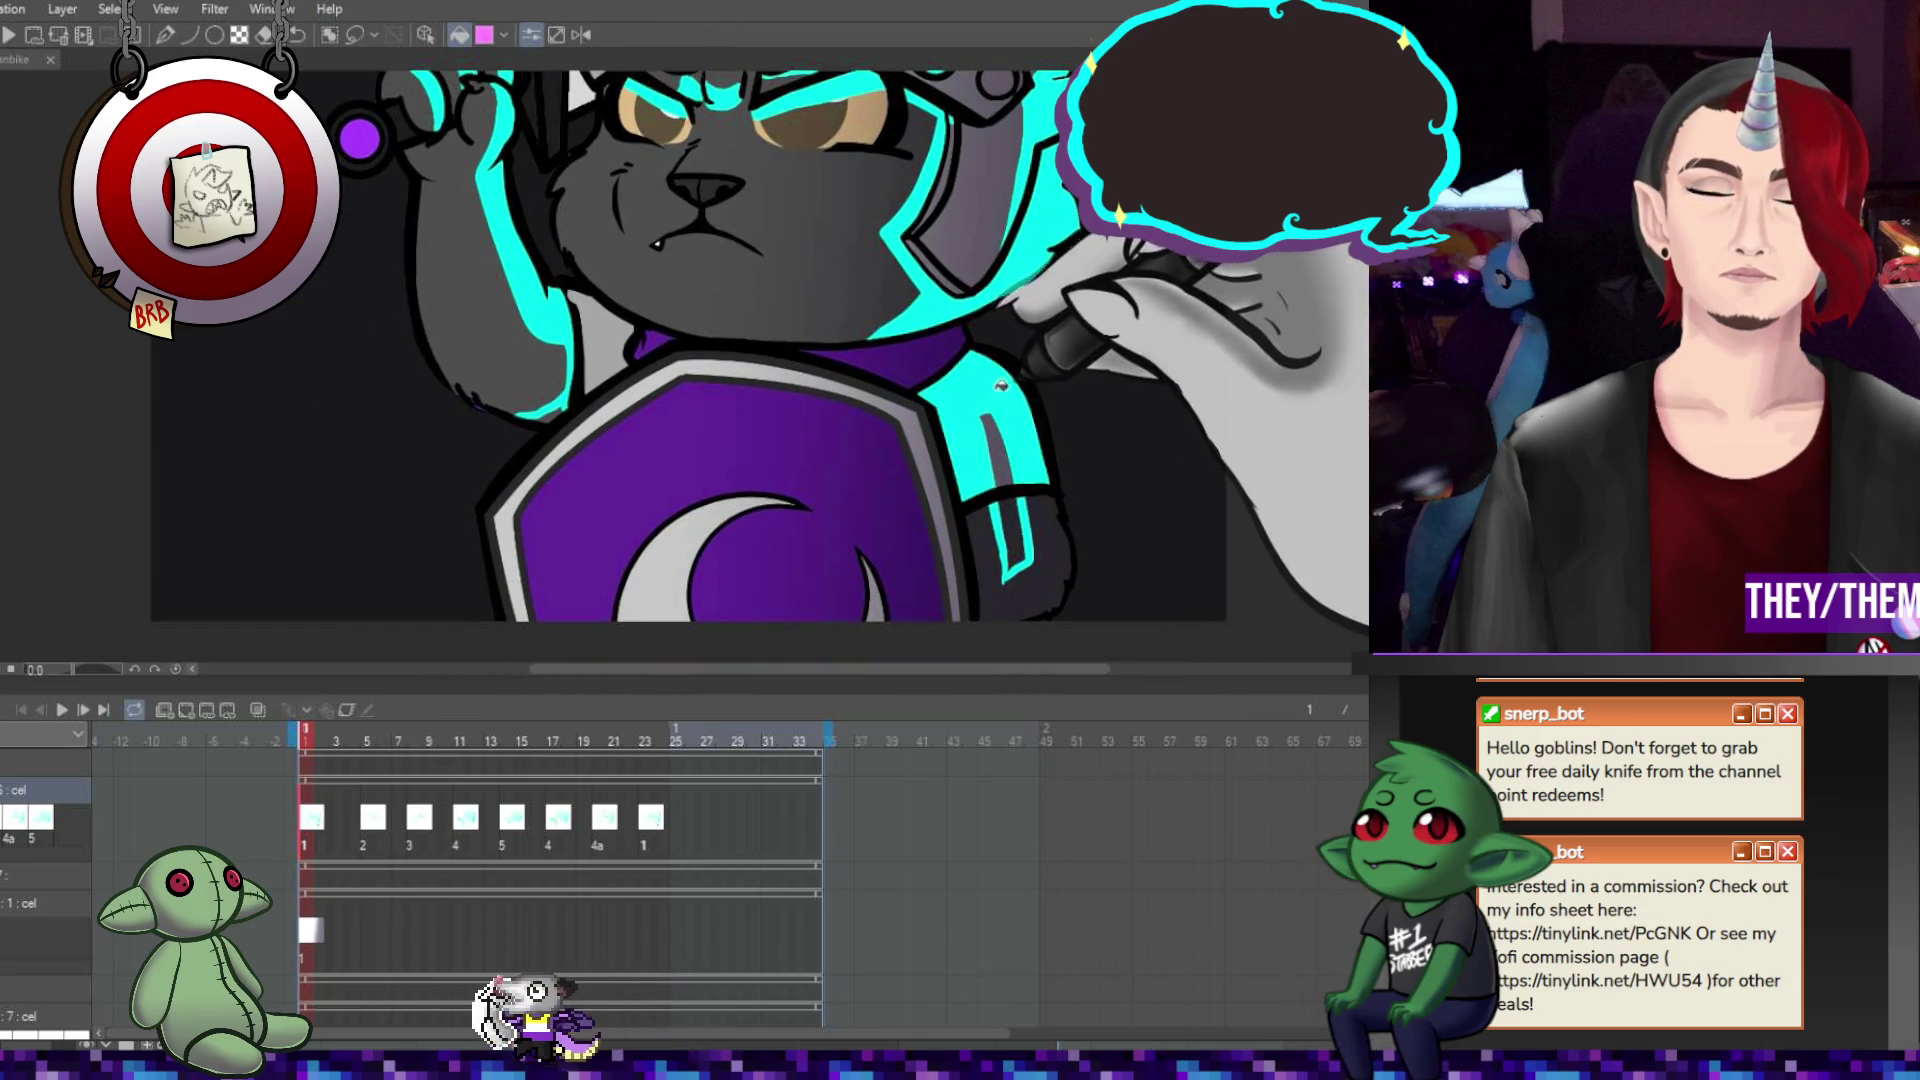
click(1049, 525)
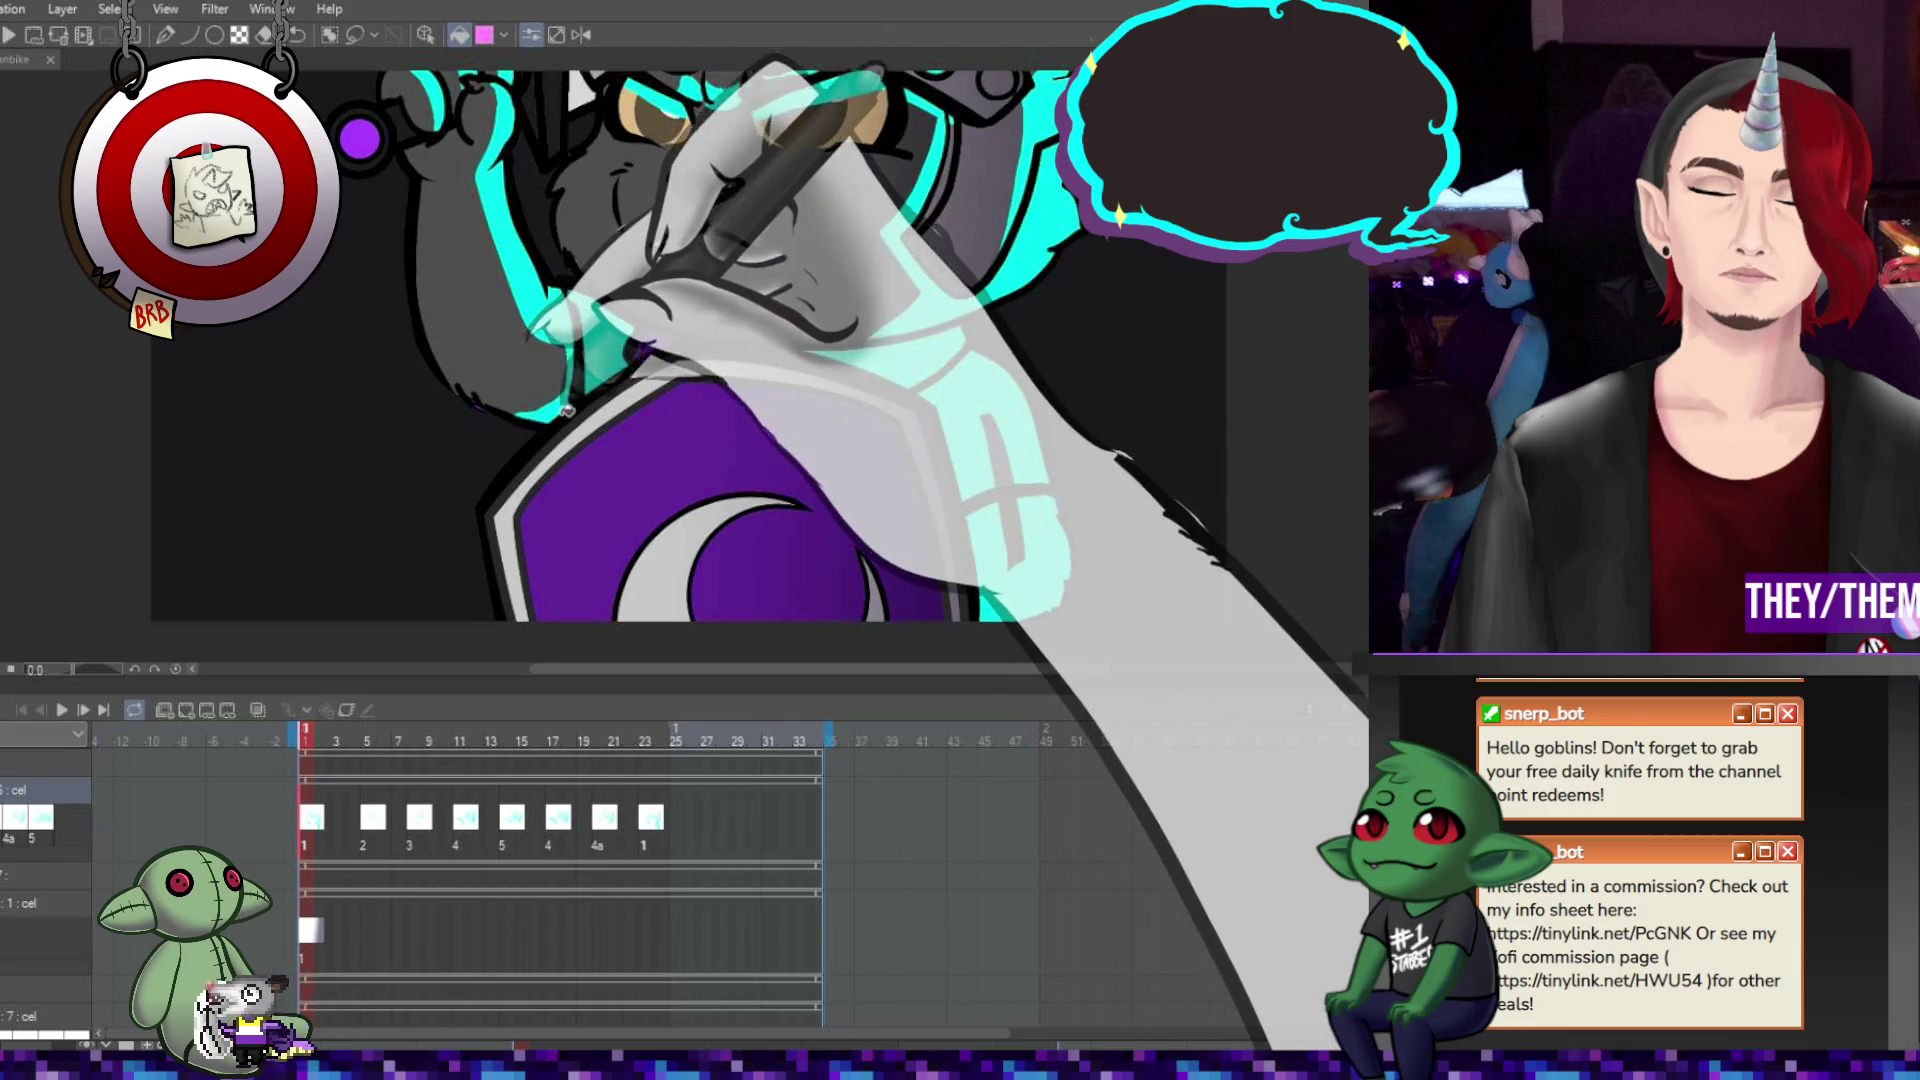
scroll(687, 364, up, 5)
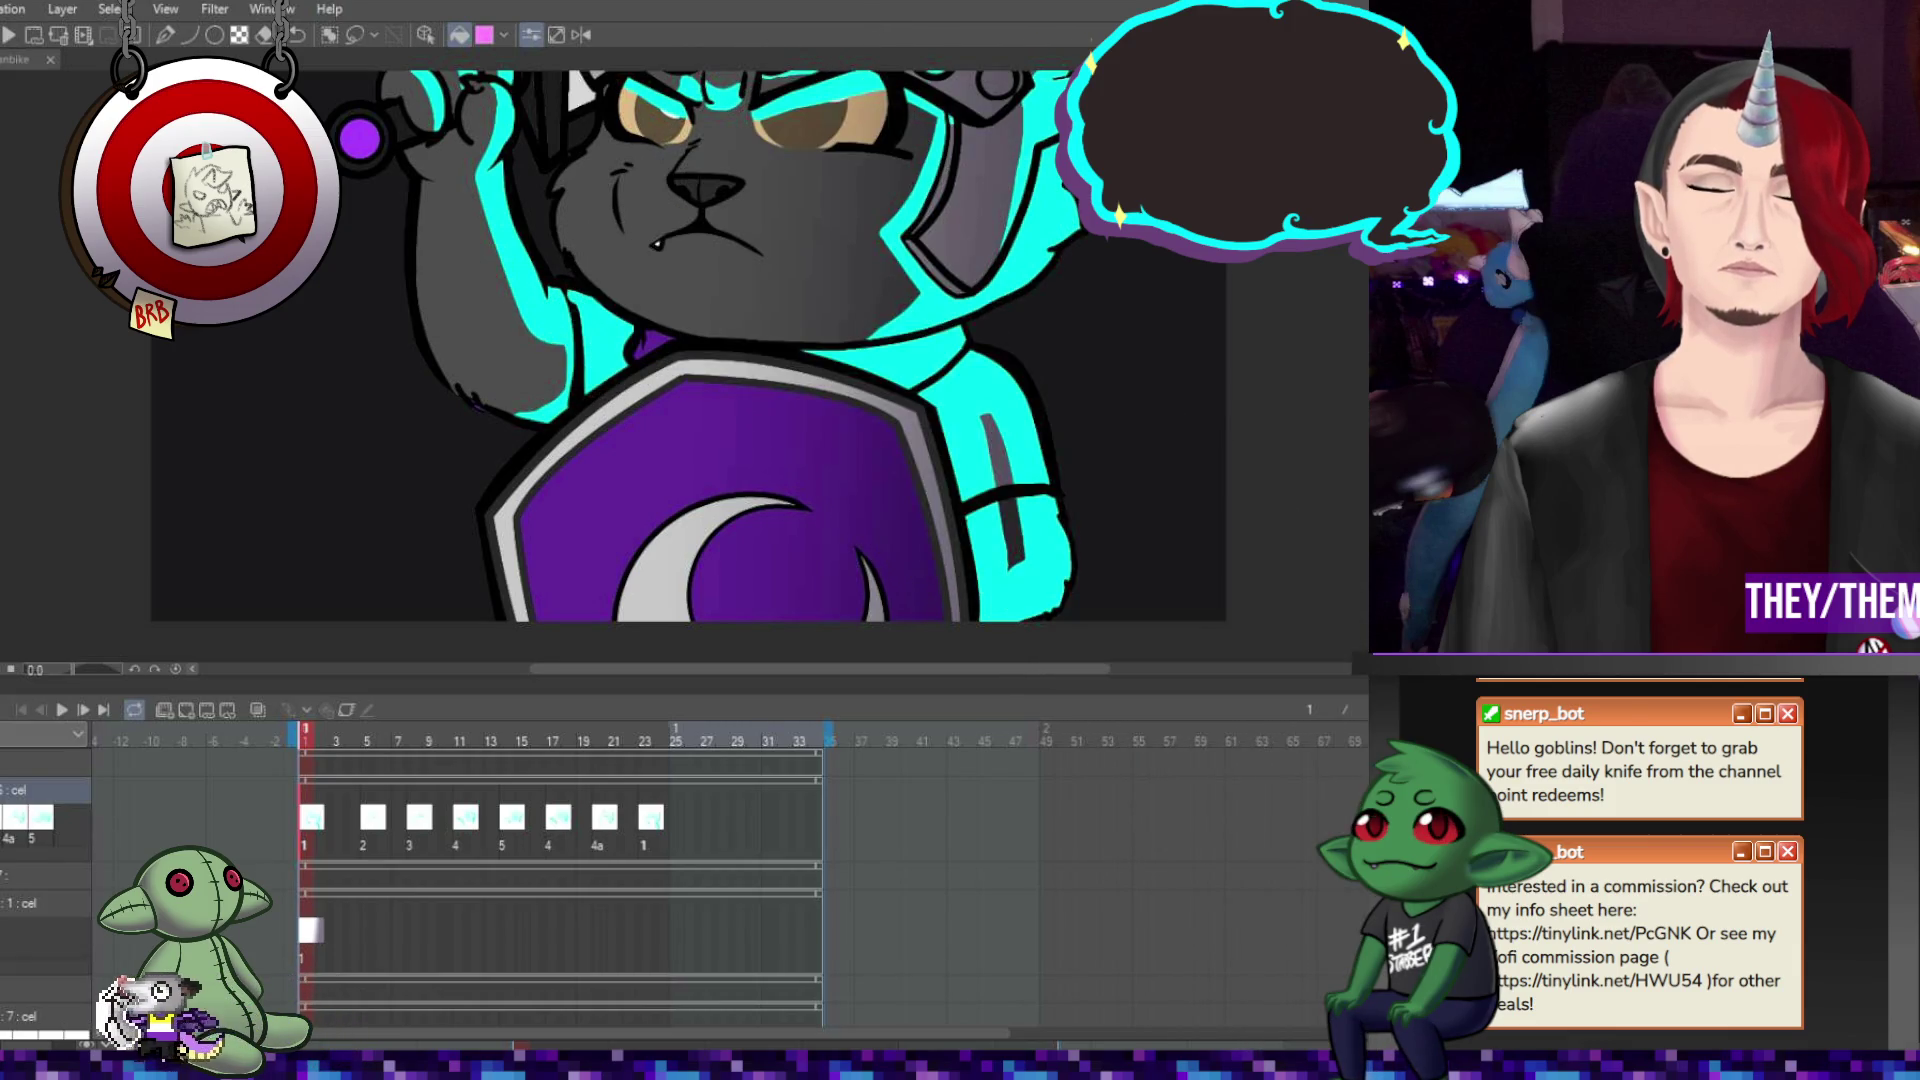
key(p)
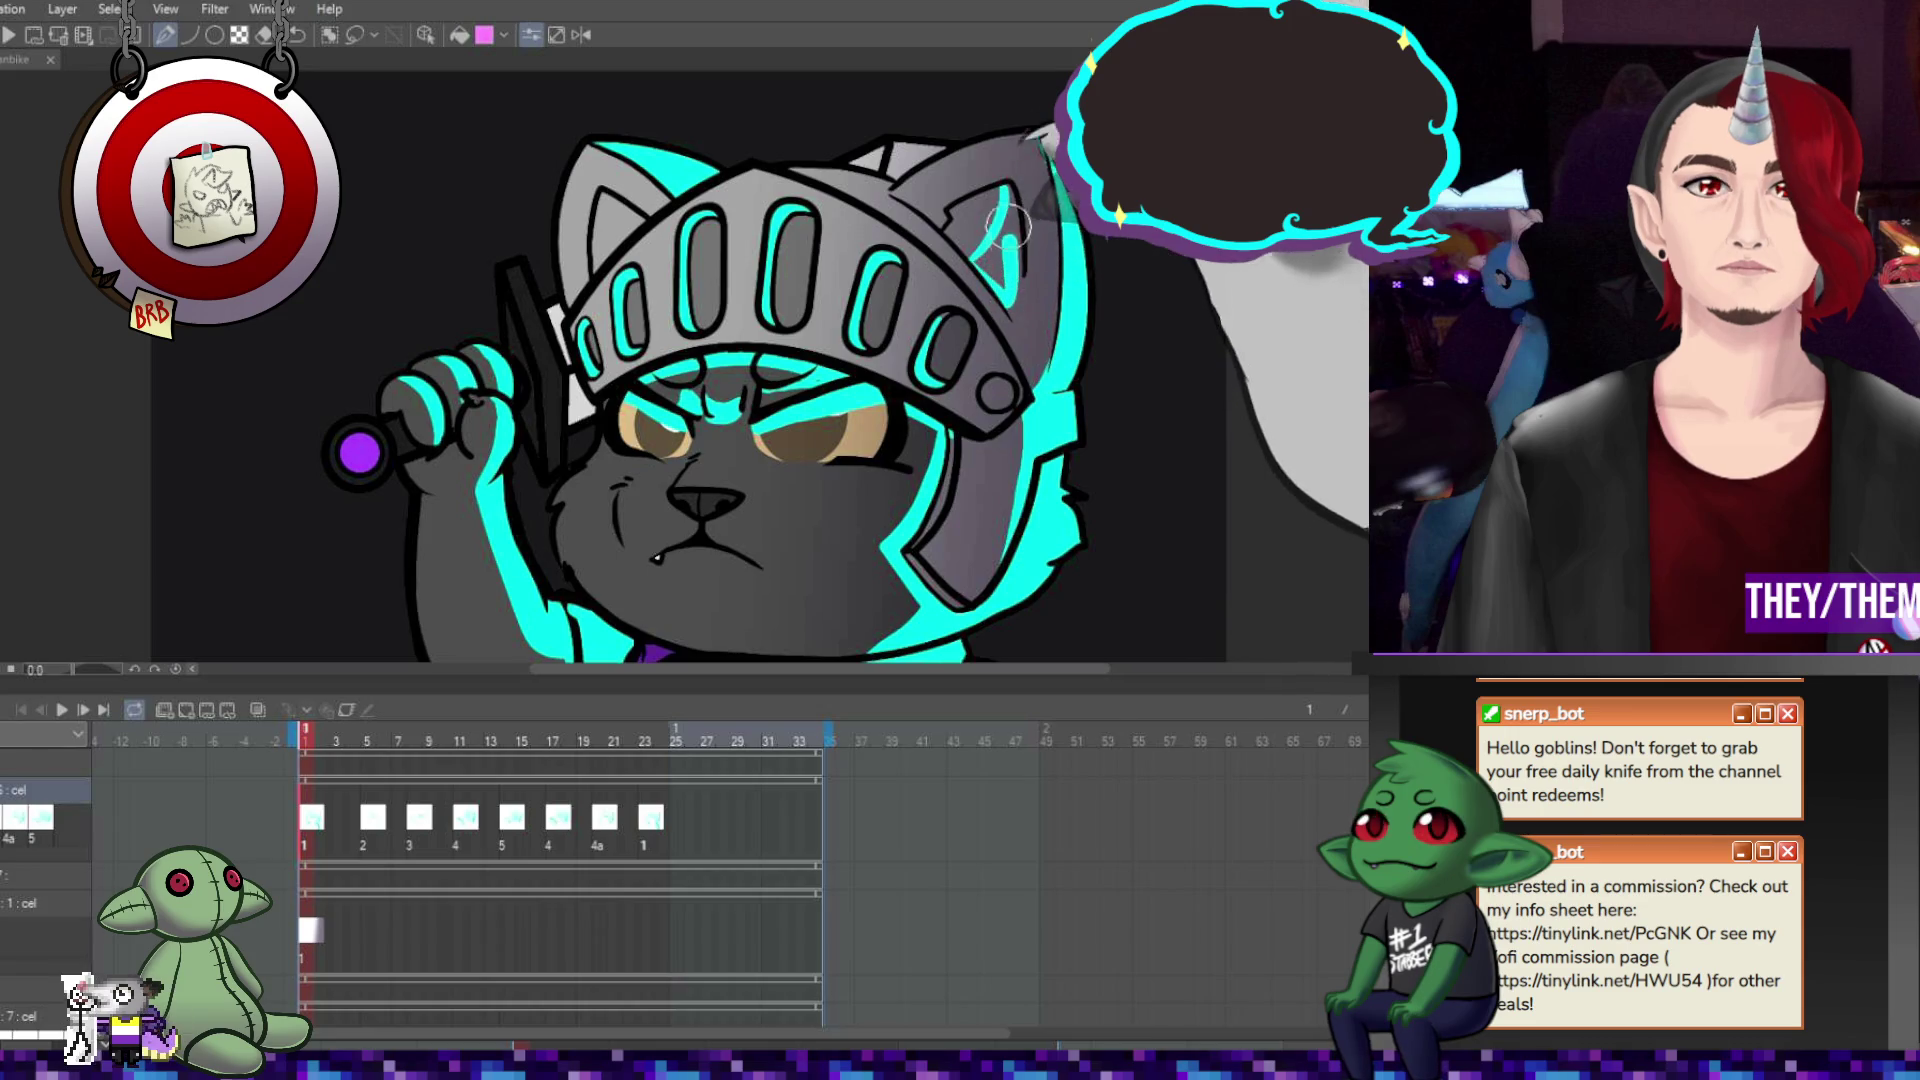
key(g)
key(Right)
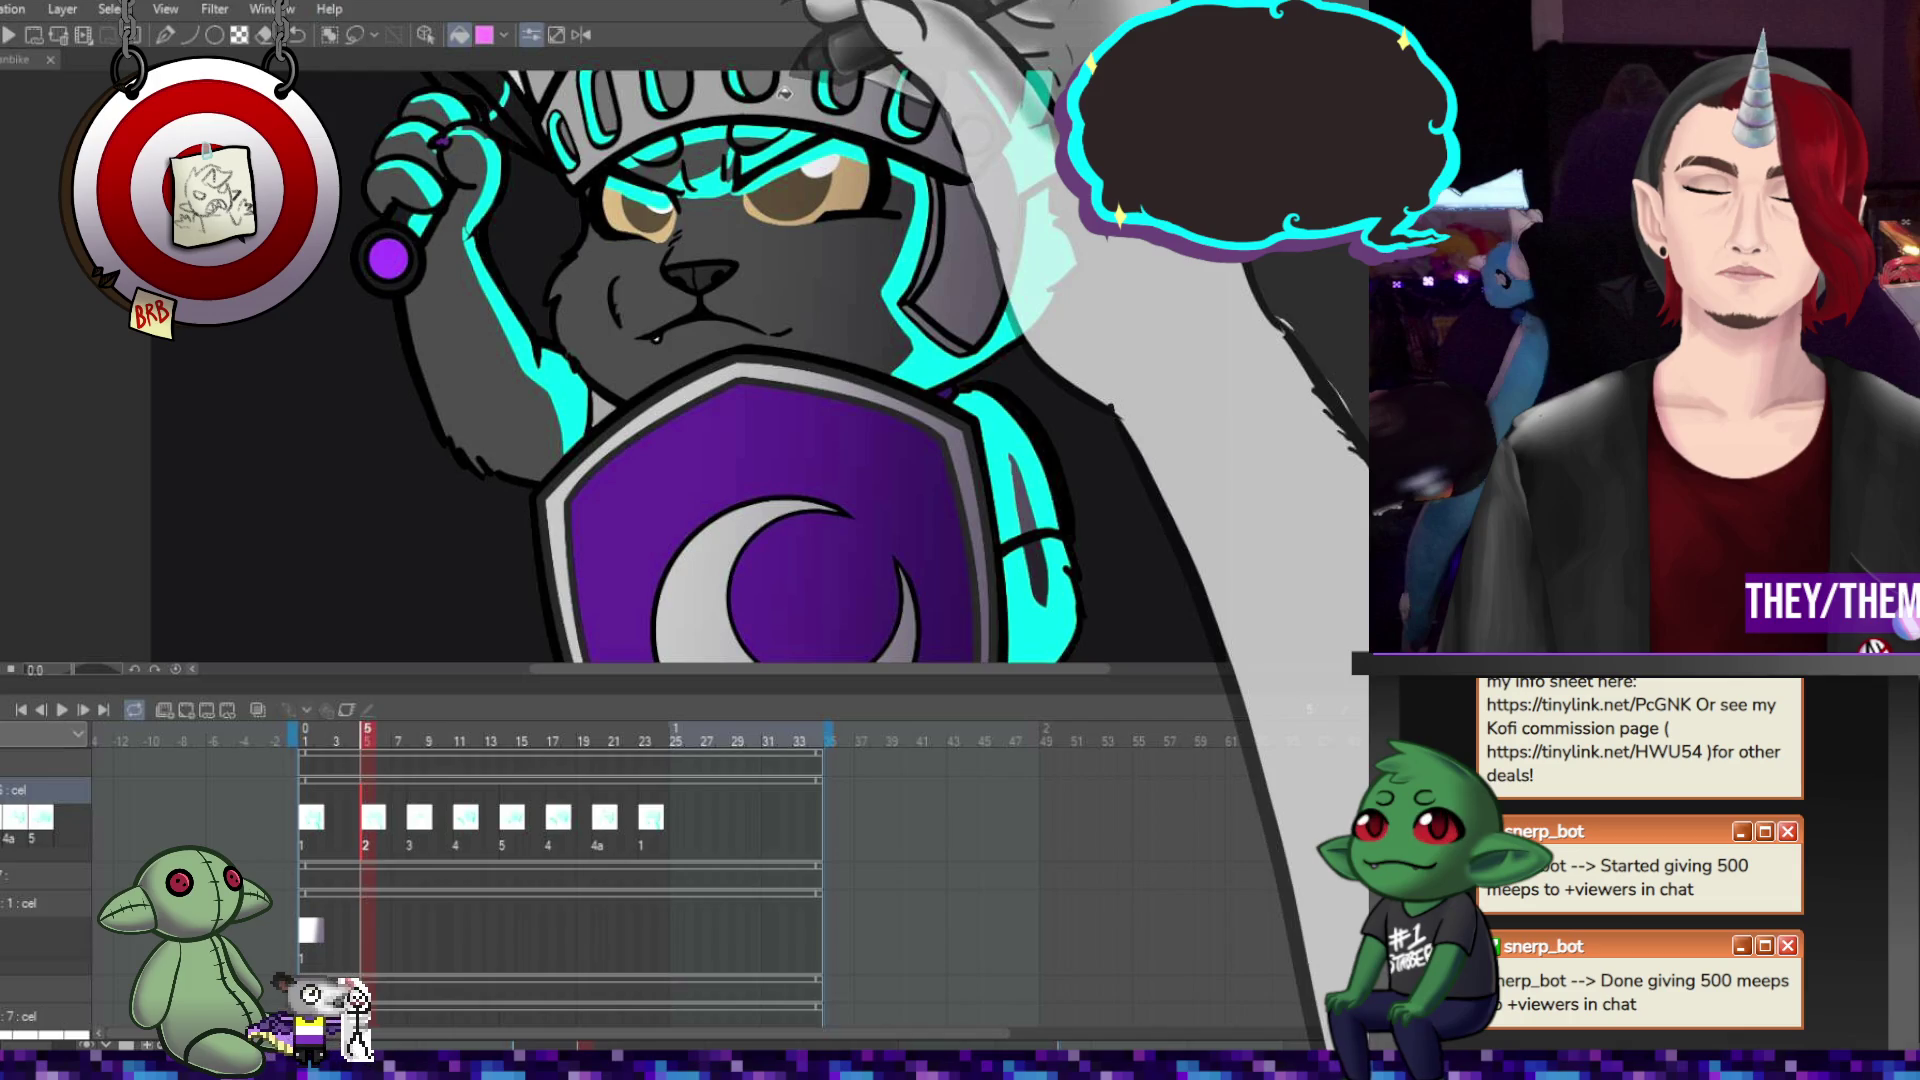
Outline the helmet, ears and sword paw in cyan with the pen on frame 5, then fit the canvas.
key(p)
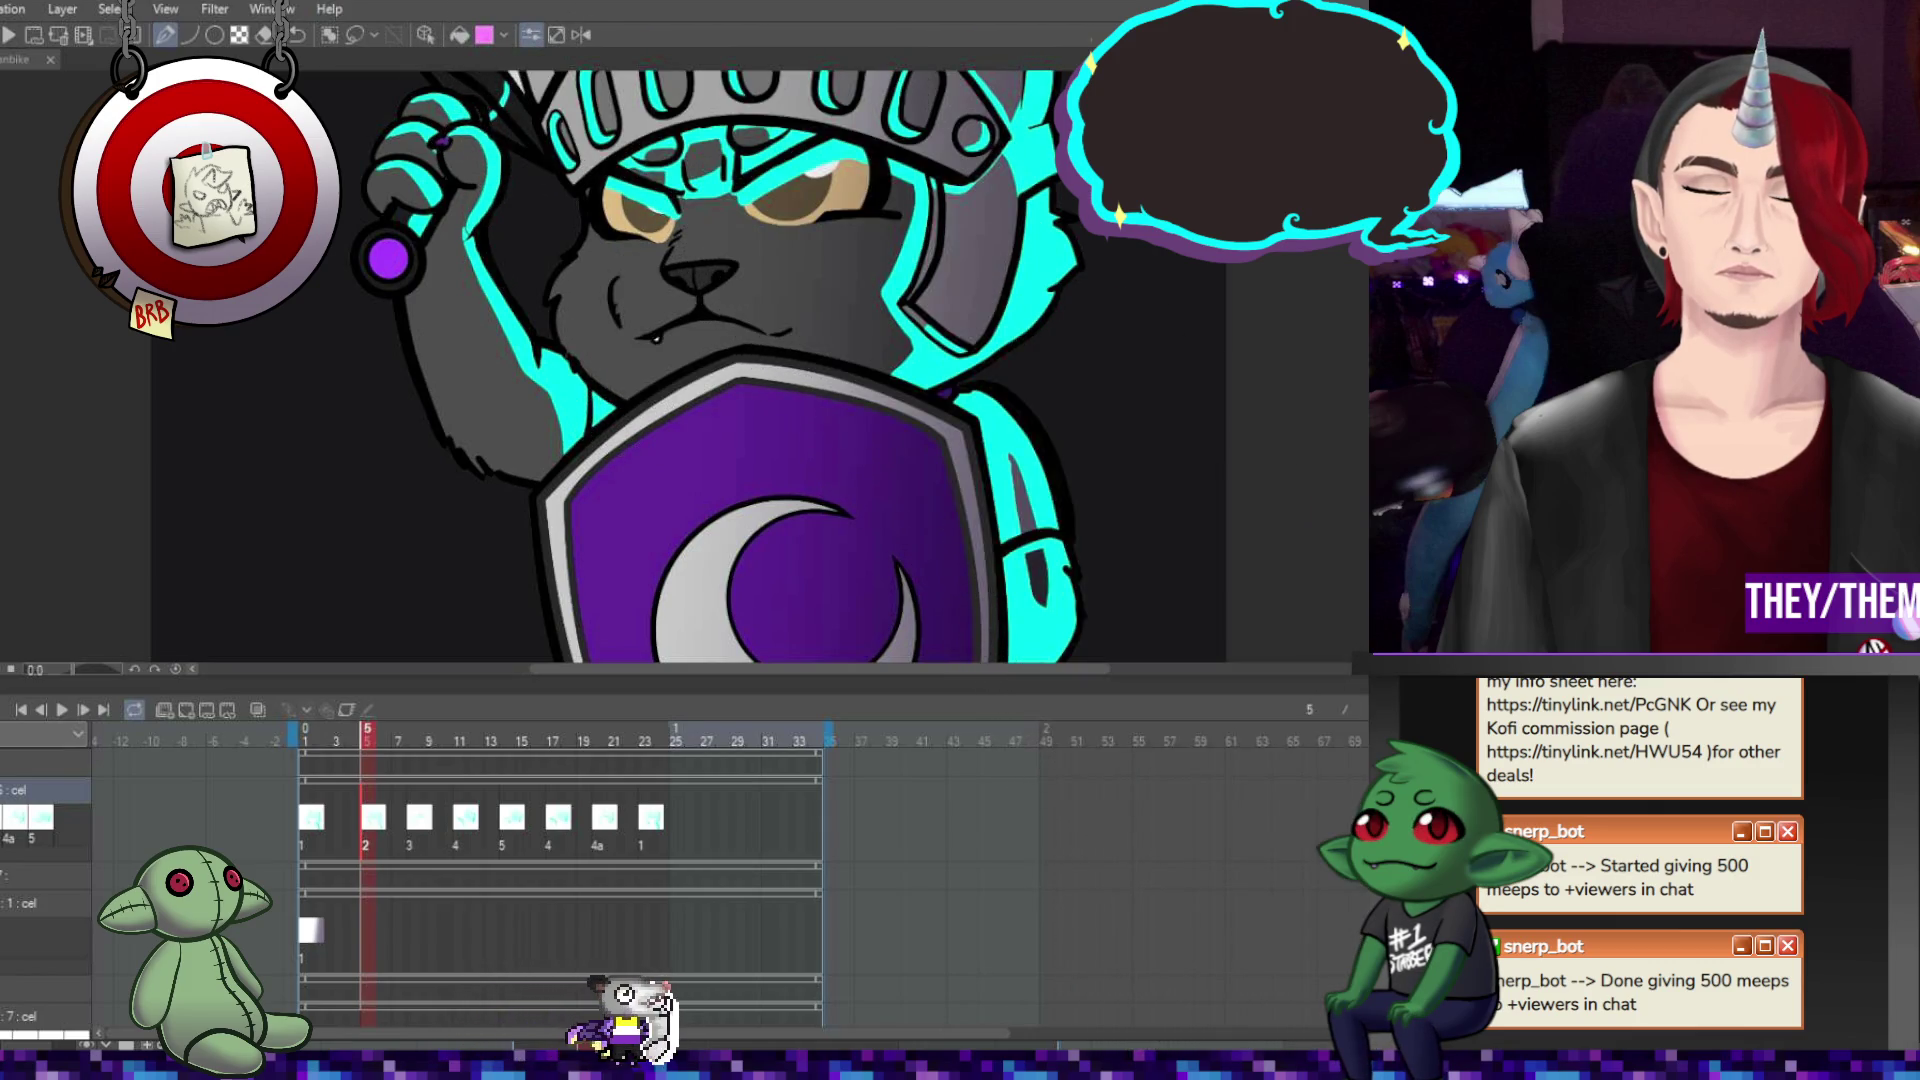
scroll(700, 360, up, 3)
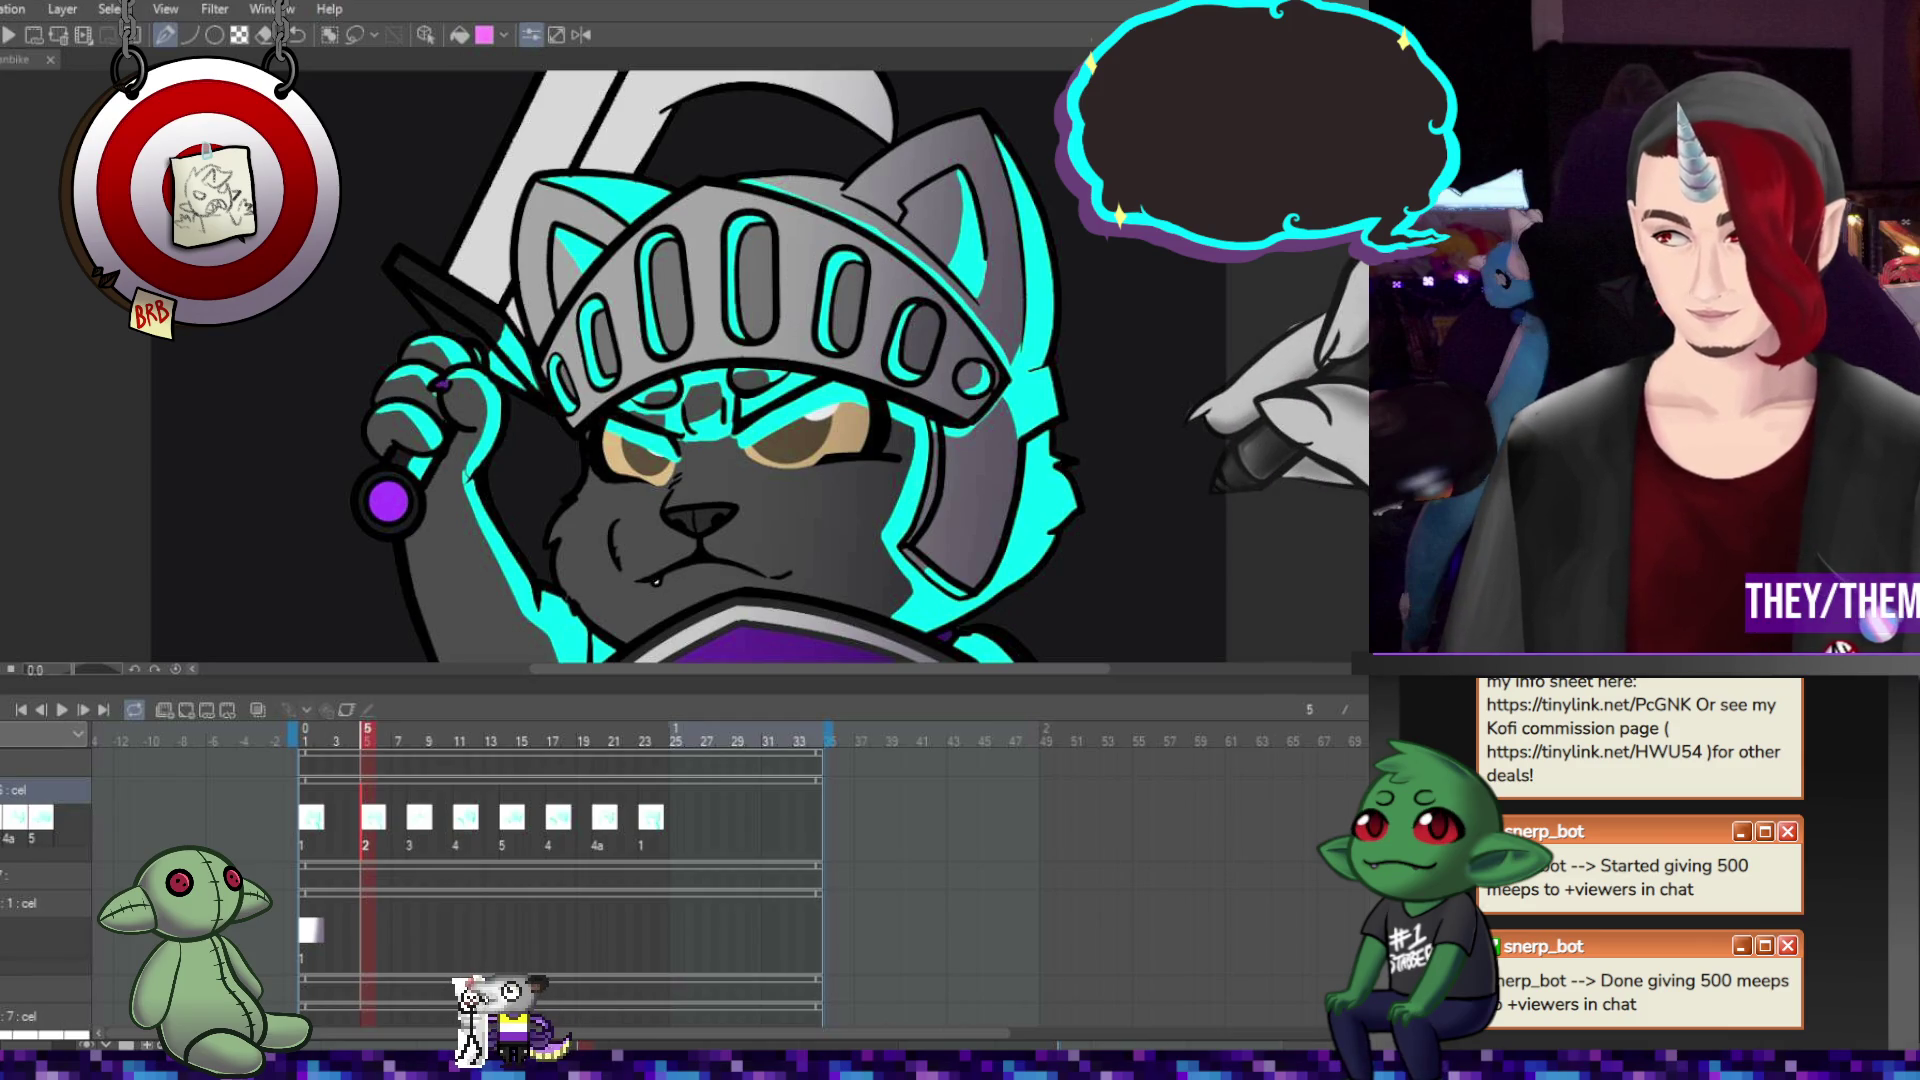
key(ctrl+0)
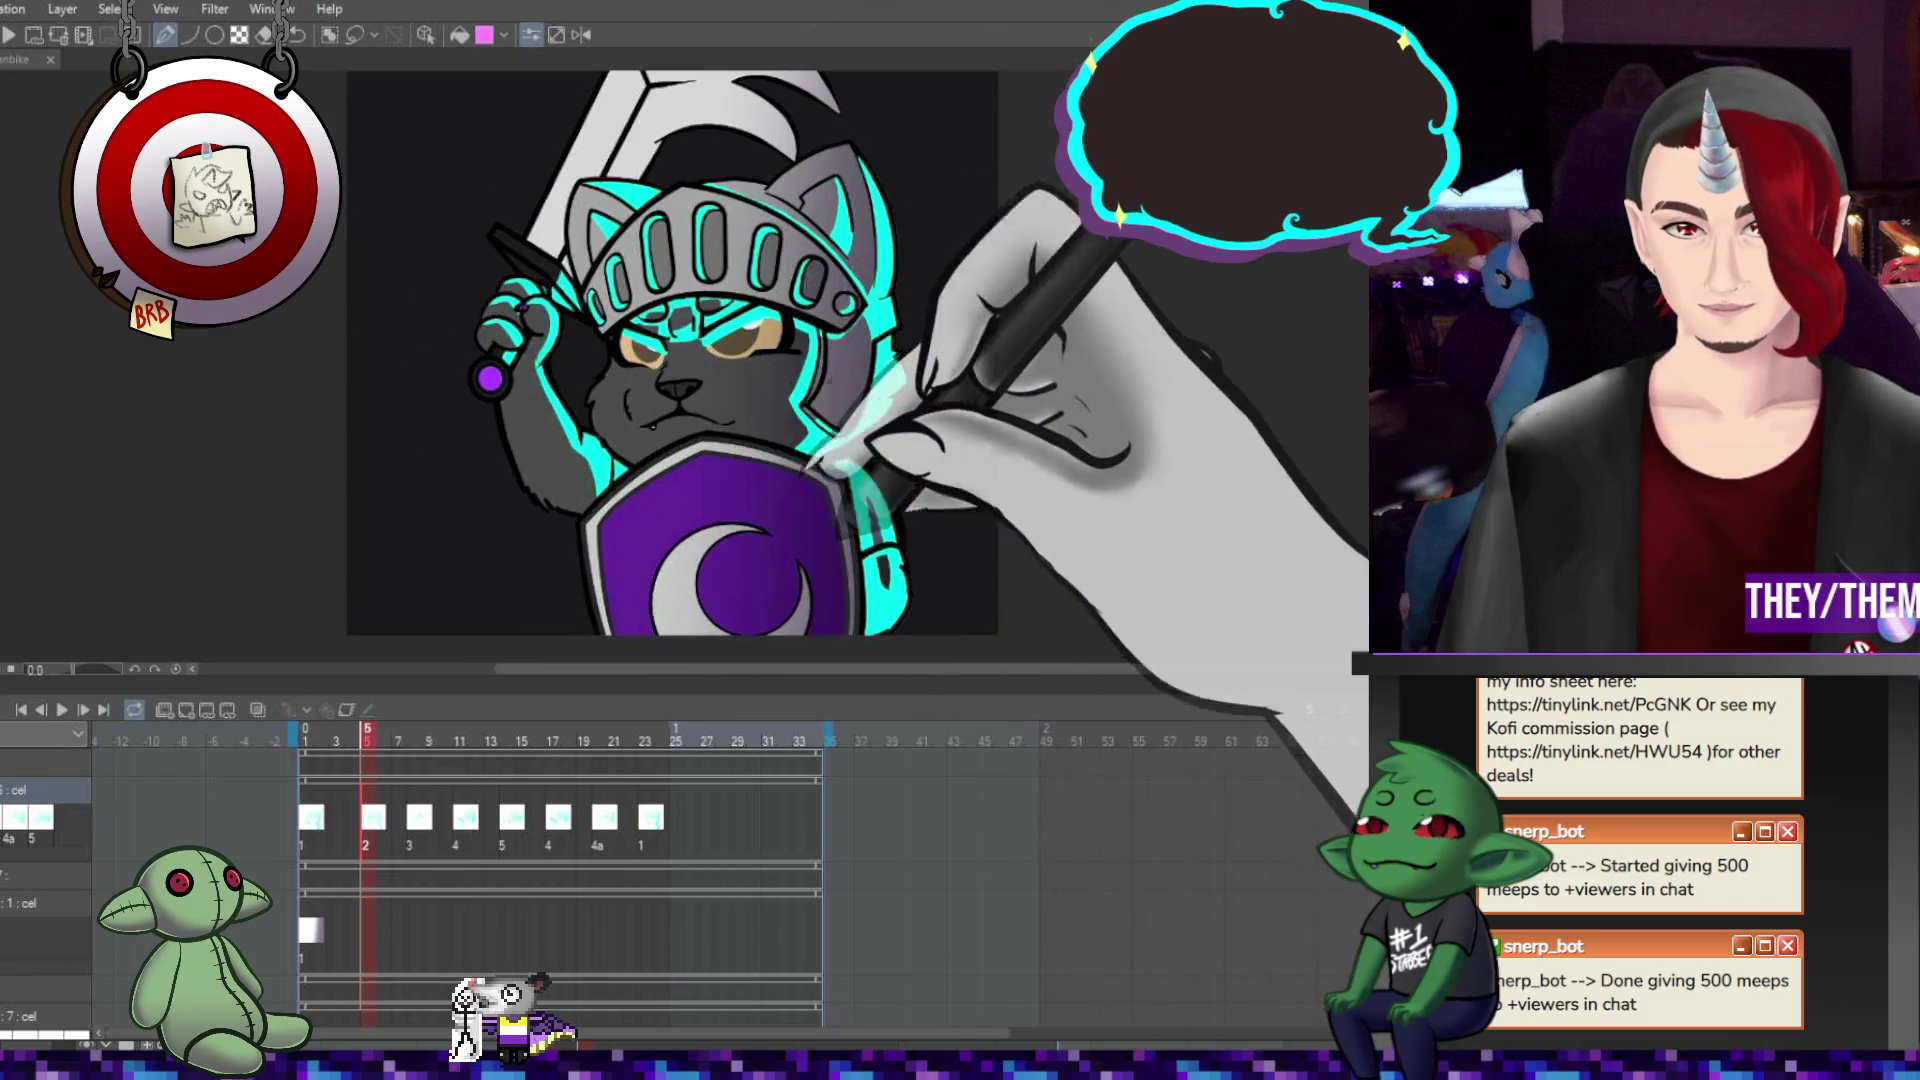
On frame 8, zoom in and start a cyan glow stroke along the helmet's ear edge.
click(413, 822)
scroll(868, 212, up, 1)
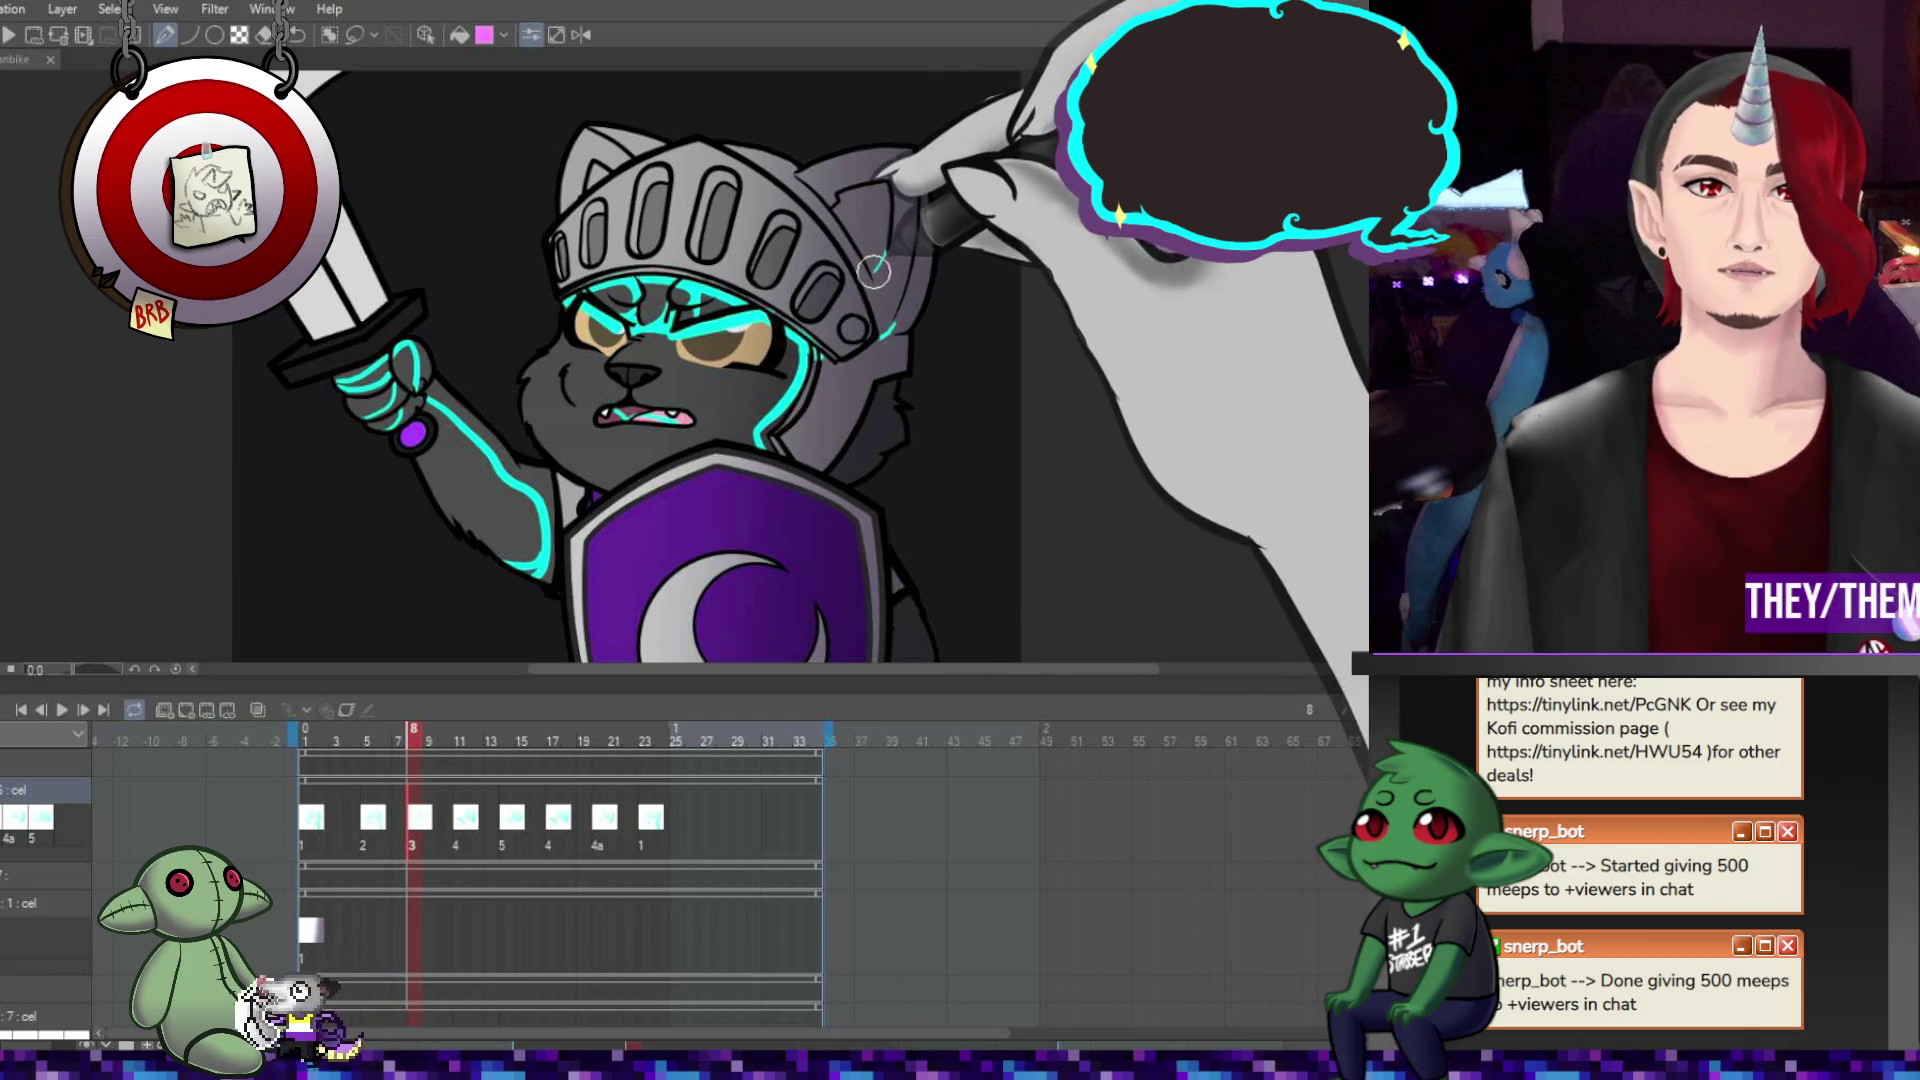
drag(887, 187, 857, 232)
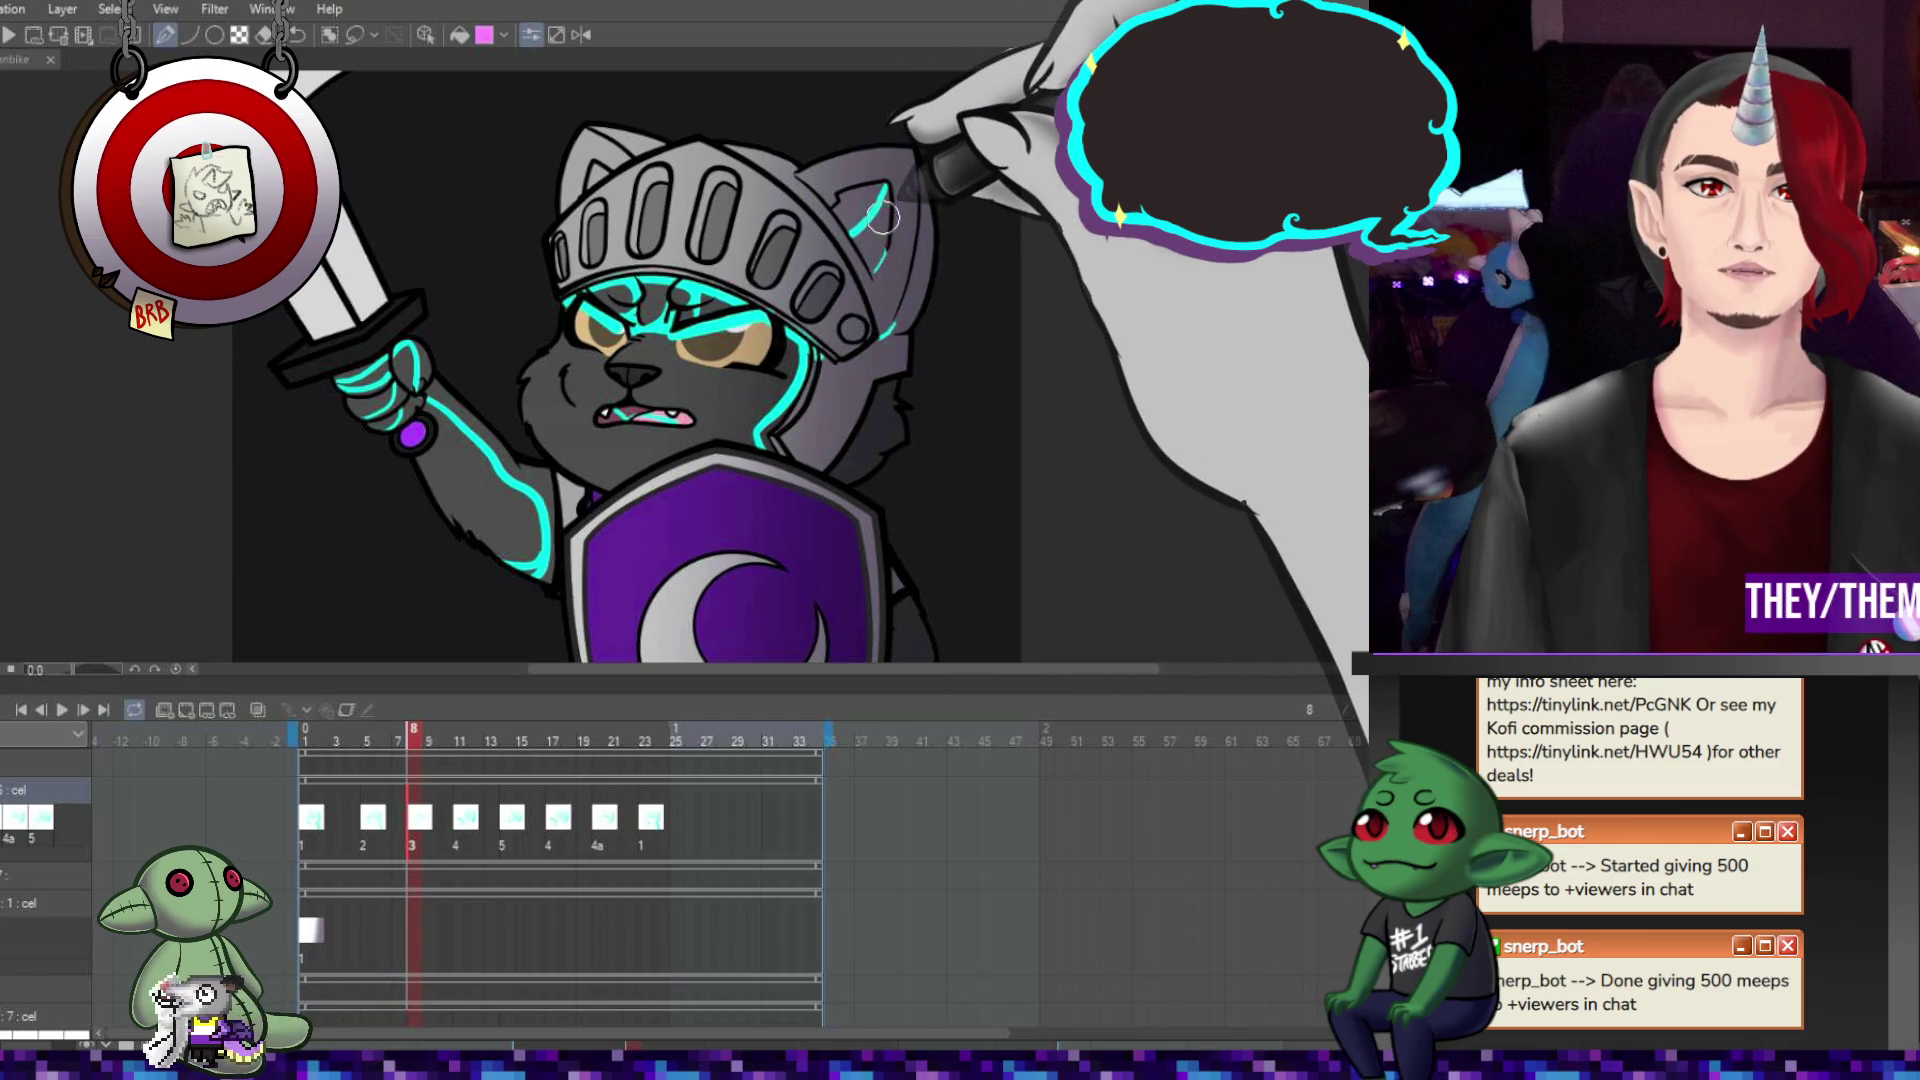